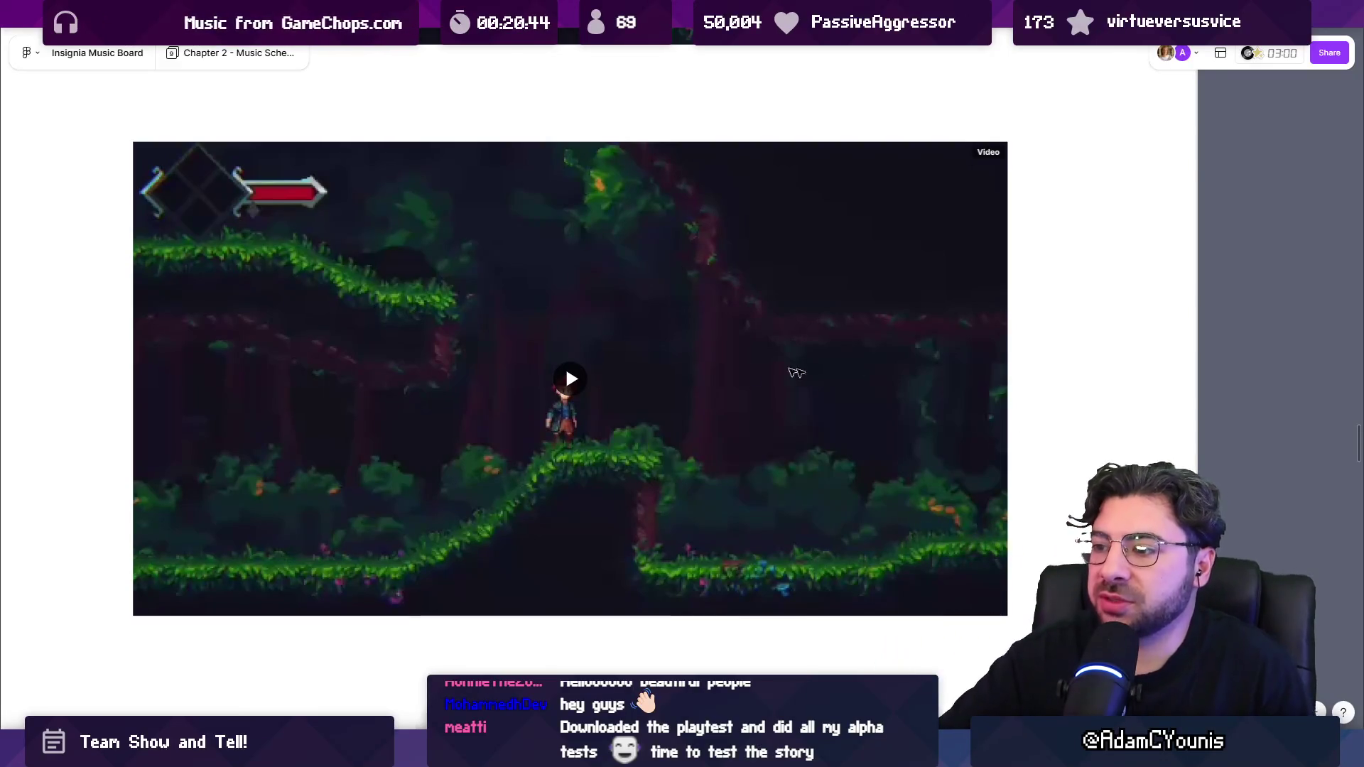
# Step: Start playing the 1:50 forest gameplay video card on the Chapter 2 music board
pyautogui.click(569, 382)
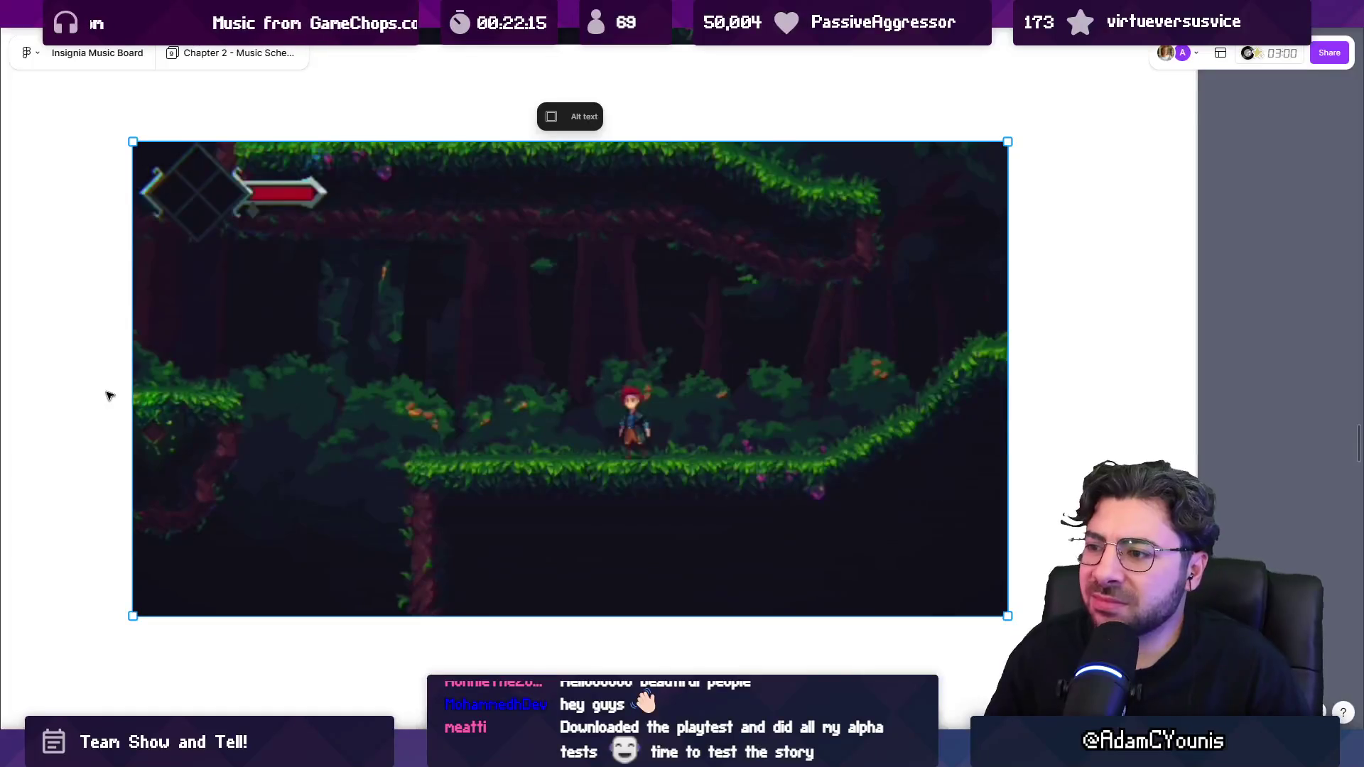
pyautogui.moveTo(392, 368)
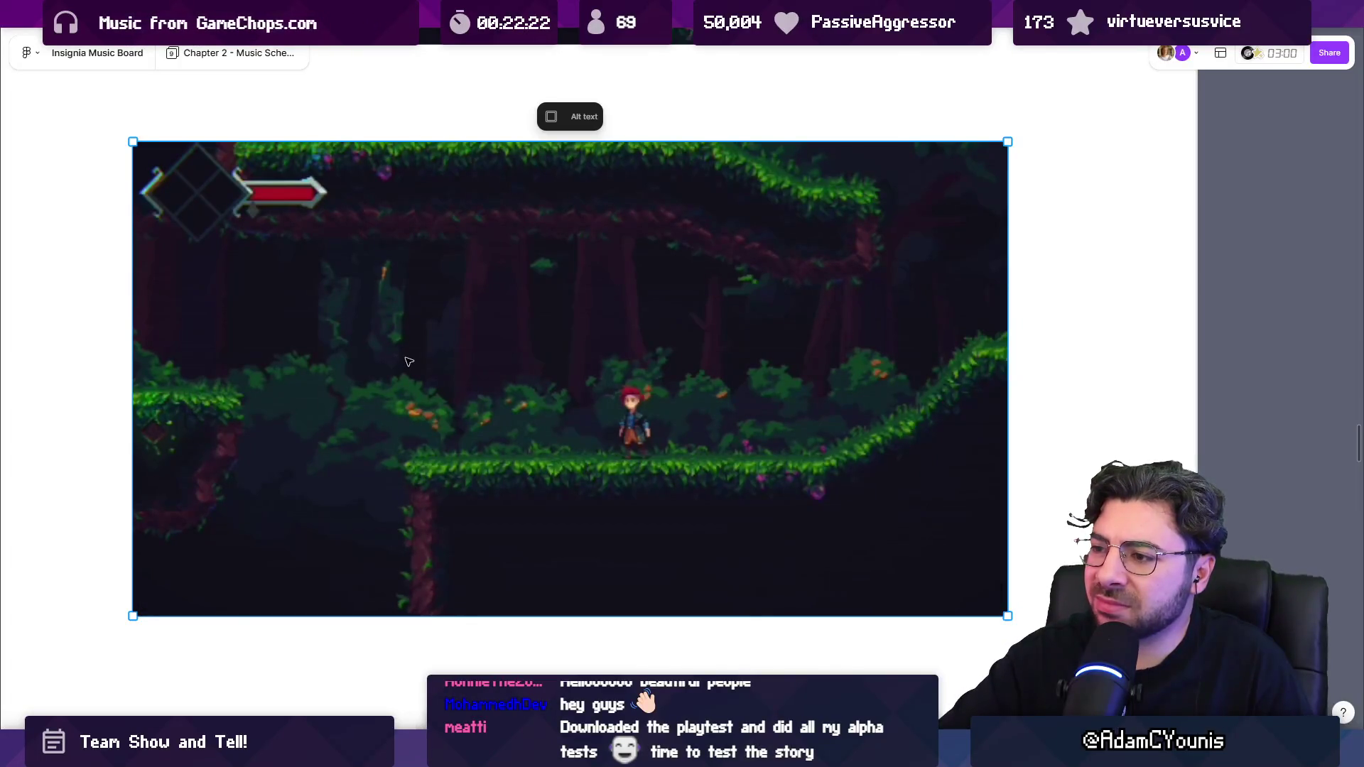
# Step: Seek the forest gameplay video to 1:06, then bring up the Insignia Team Show and Tell call
pyautogui.moveTo(474, 374)
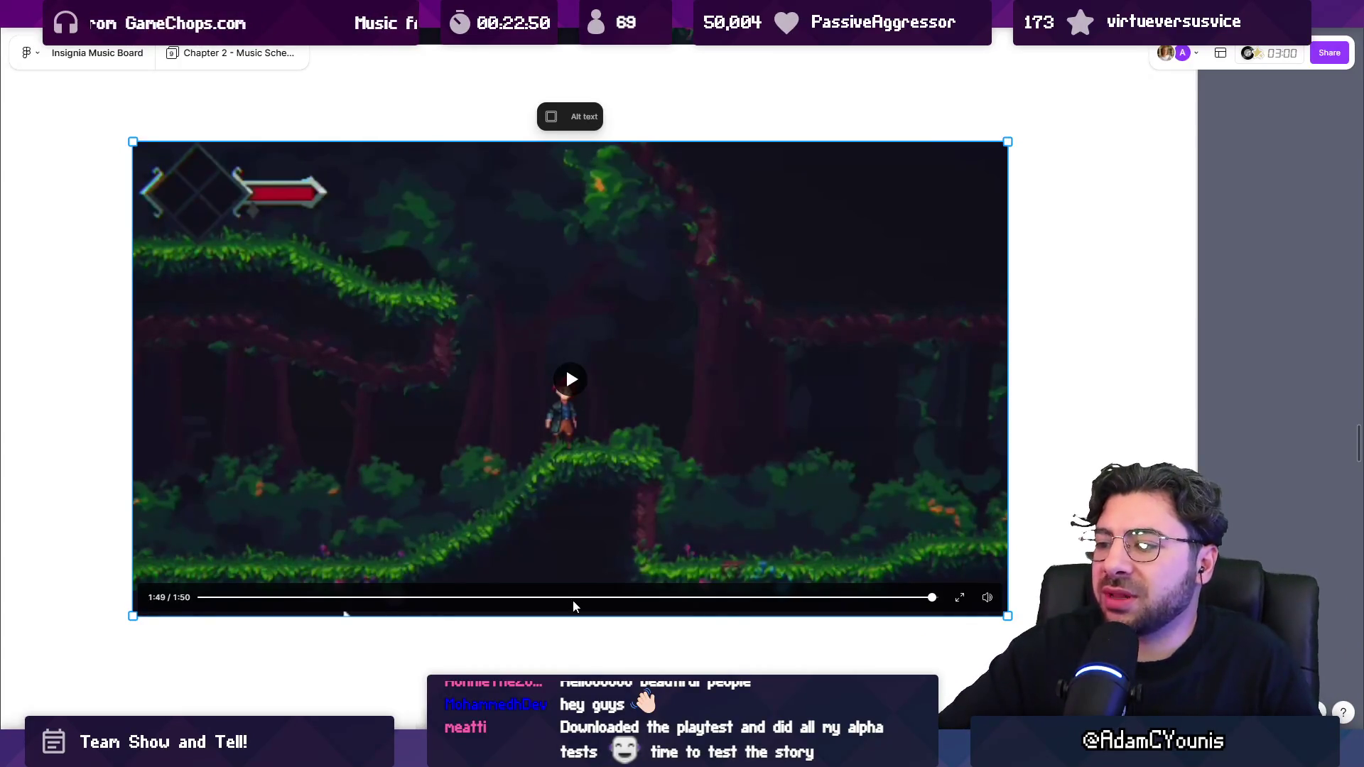
pyautogui.click(644, 598)
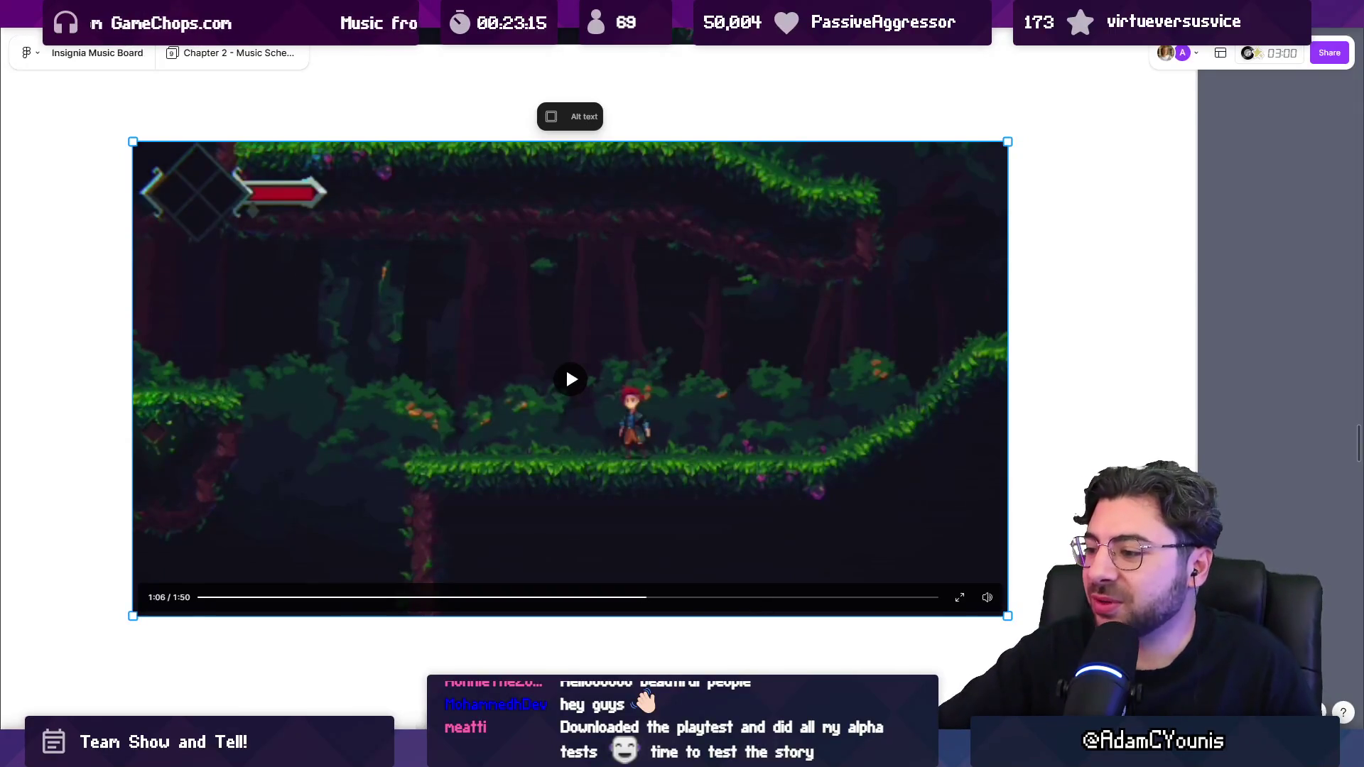
pyautogui.moveTo(948, 752)
pyautogui.click(944, 657)
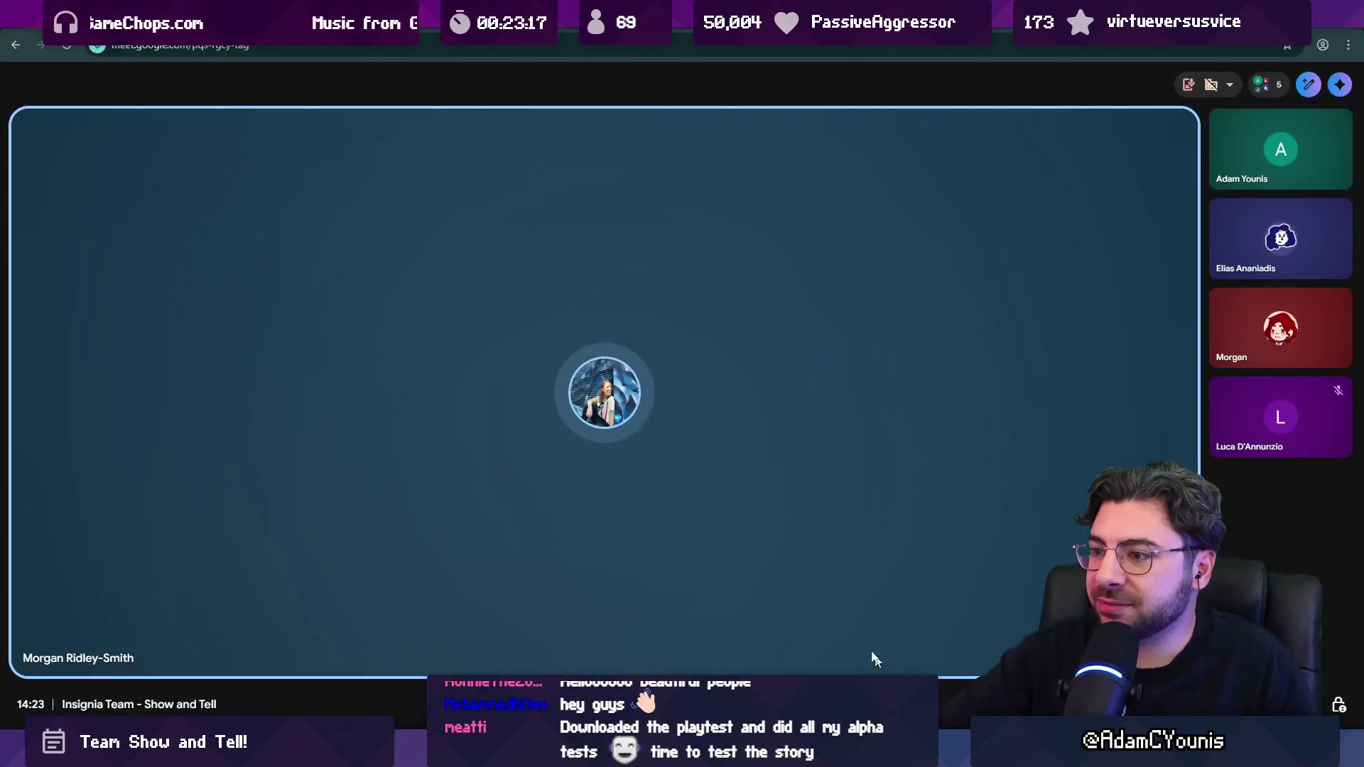
# Step: Put the Show and Tell call in full screen, then leave the meeting
pyautogui.press('F11')
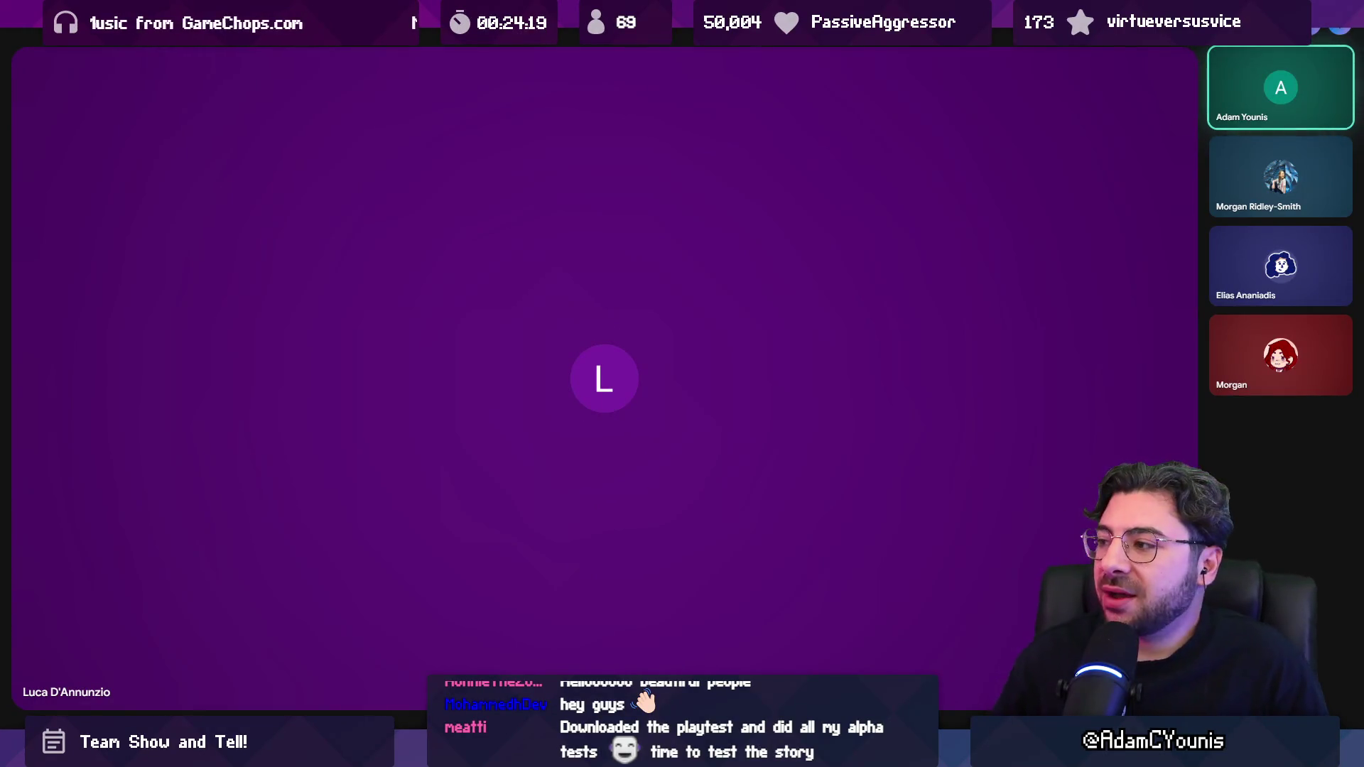
pyautogui.moveTo(1194, 557)
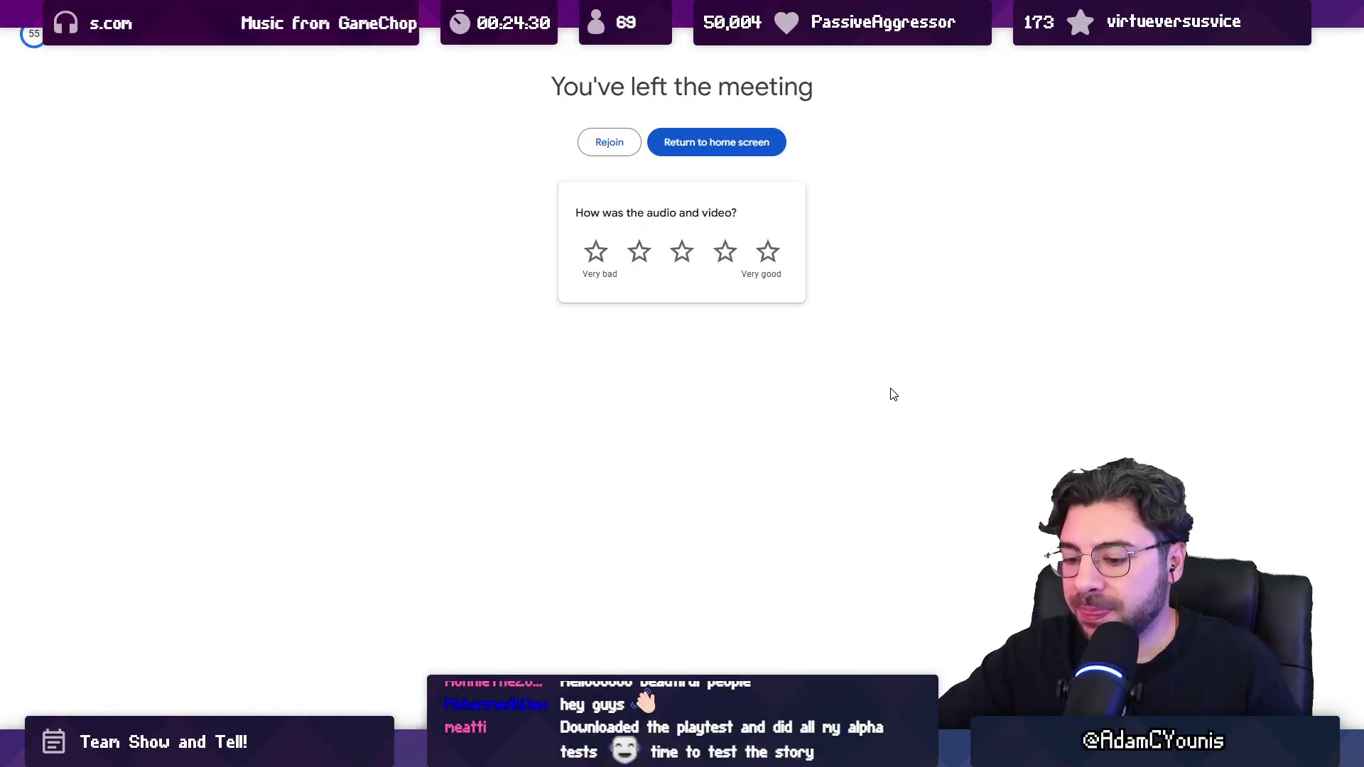
# Step: Exit full screen and cycle past Windows Media Player back to the Milanote board
pyautogui.press('F11')
pyautogui.hotkey('alt', 'Tab')
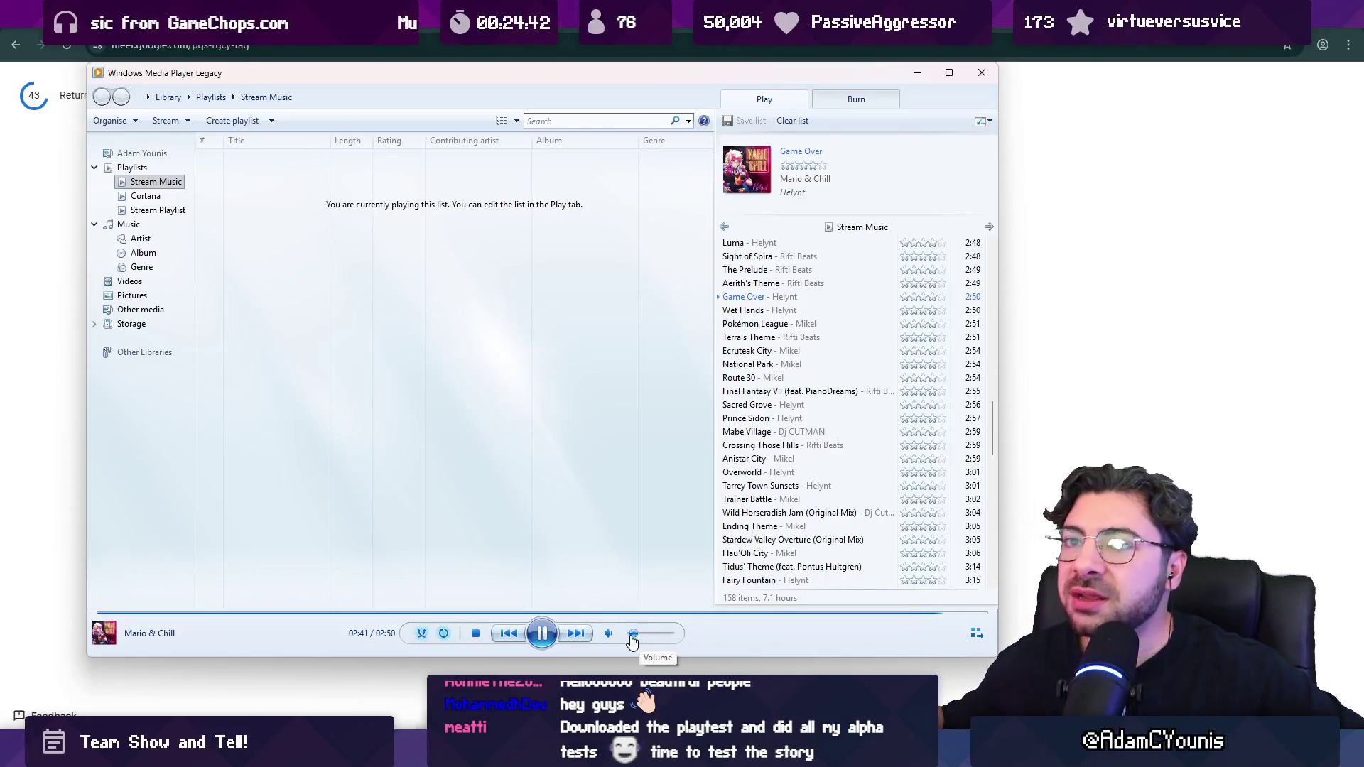
pyautogui.hotkey('alt', 'Tab')
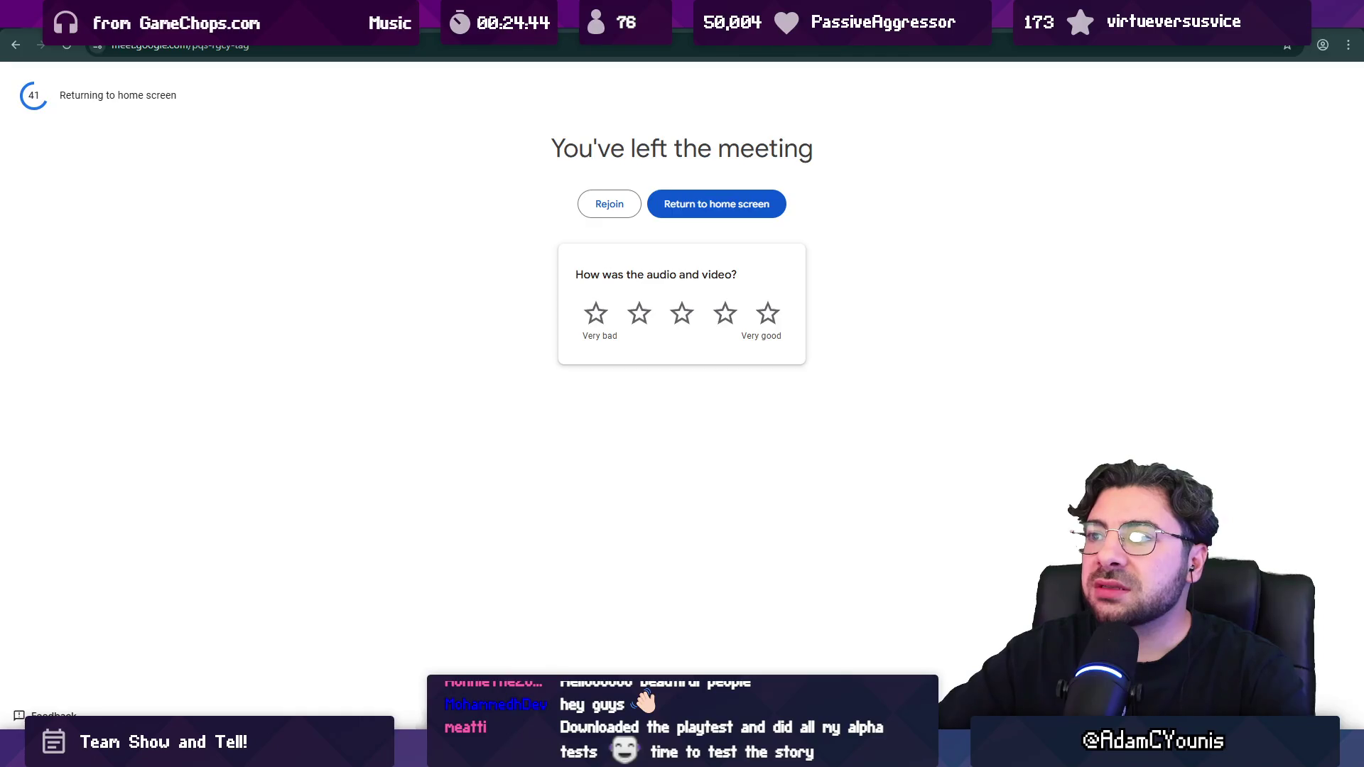
pyautogui.hotkey('alt', 'Tab')
pyautogui.hotkey('alt', 'Tab')
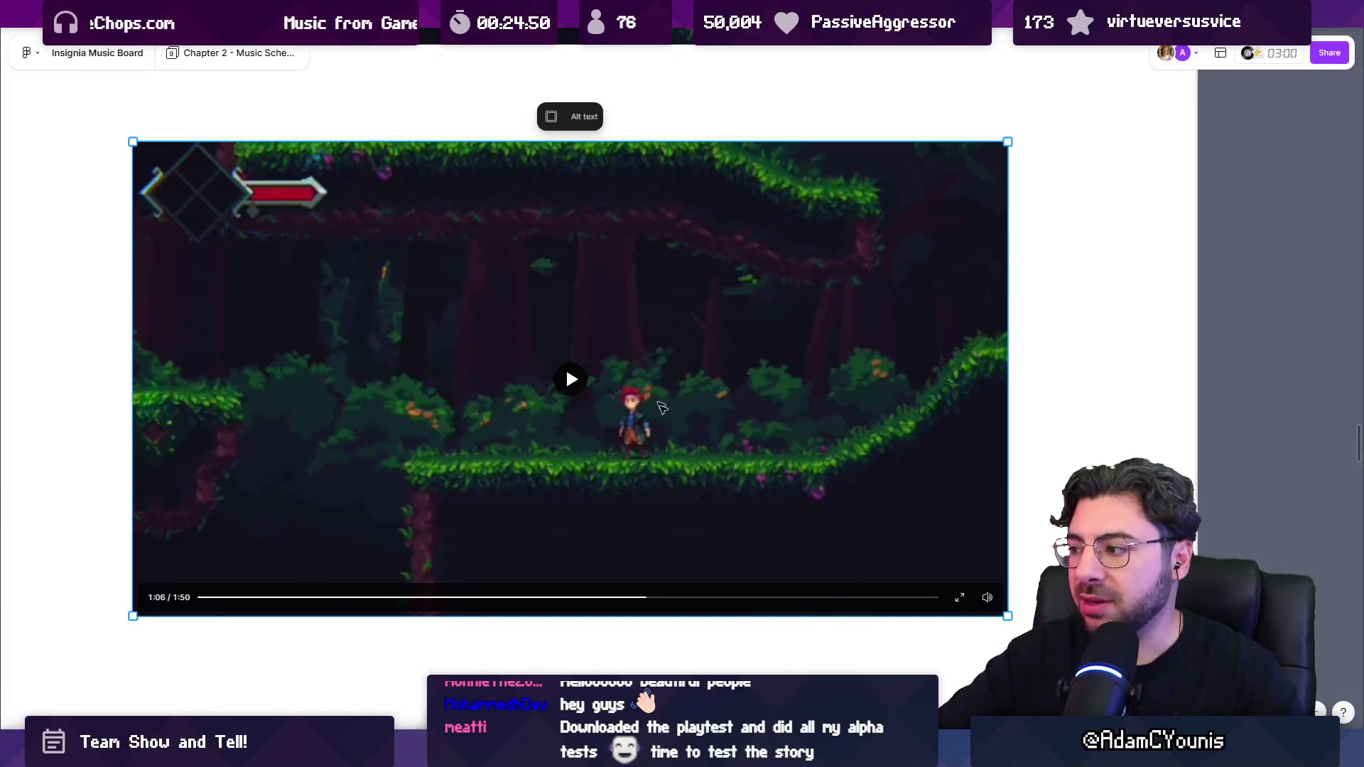
# Step: Zoom out and pan the Chapter 2 board to reveal both gameplay clips and the Musicality notes
pyautogui.scroll(-5, 596, 416)
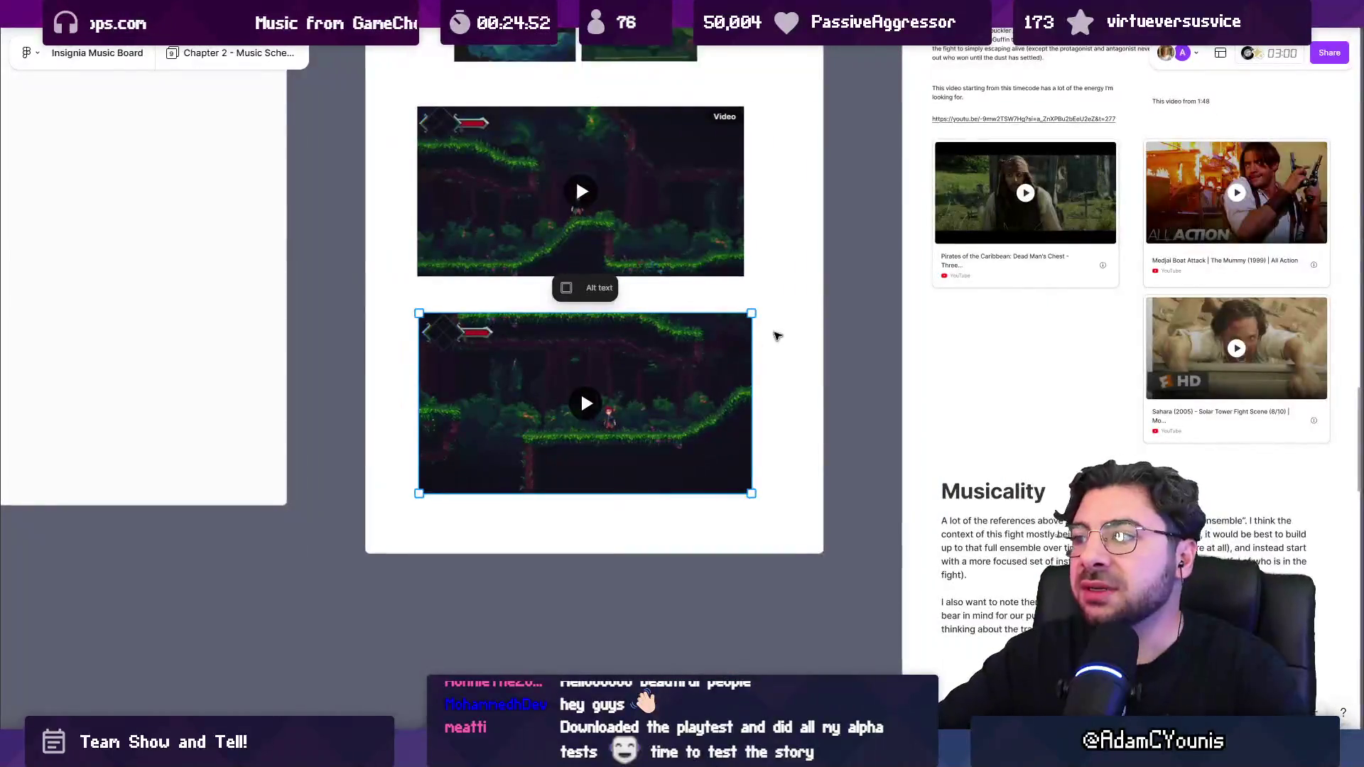
pyautogui.moveTo(772, 338); pyautogui.dragTo(703, 374)
pyautogui.scroll(-2, 680, 386)
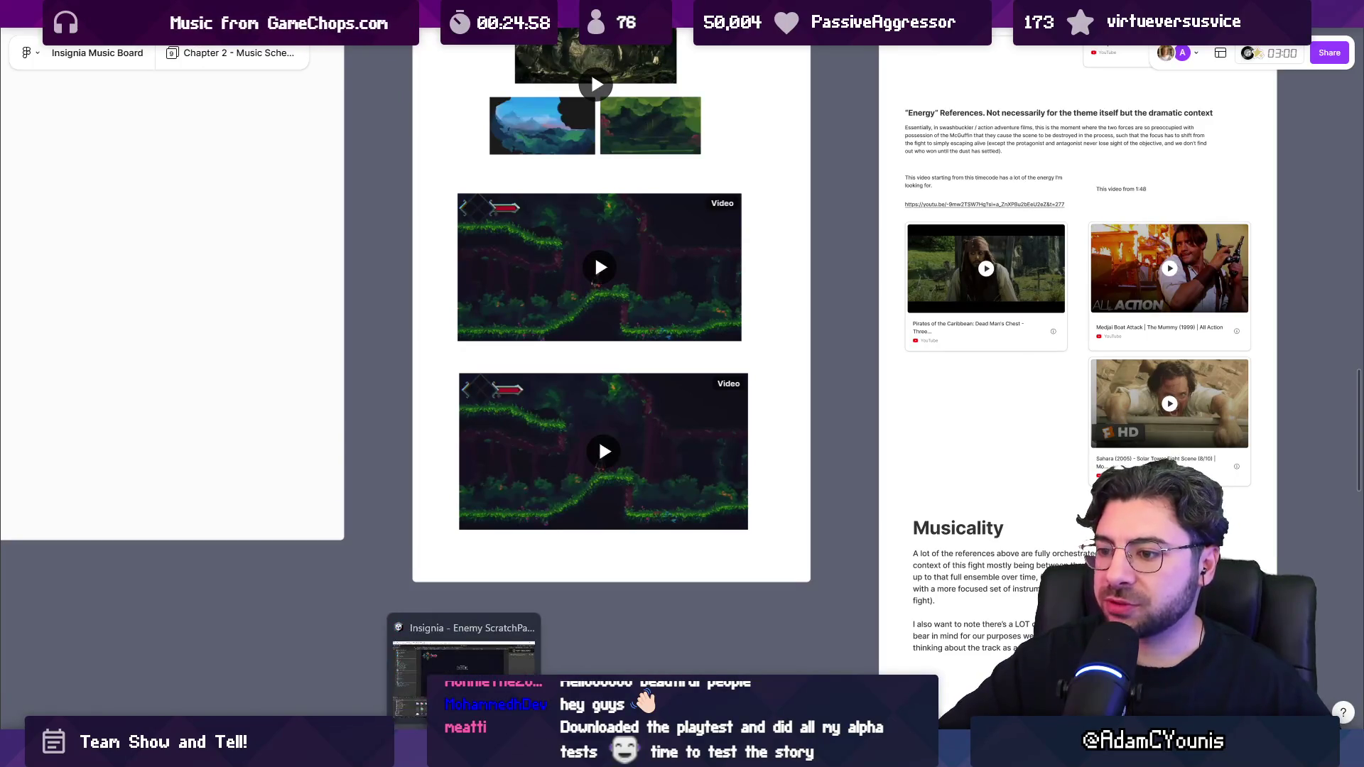
# Step: Playtest the Enemy ScratchPad scene, then change the stream title file to 'Production!' and save it
pyautogui.click(495, 753)
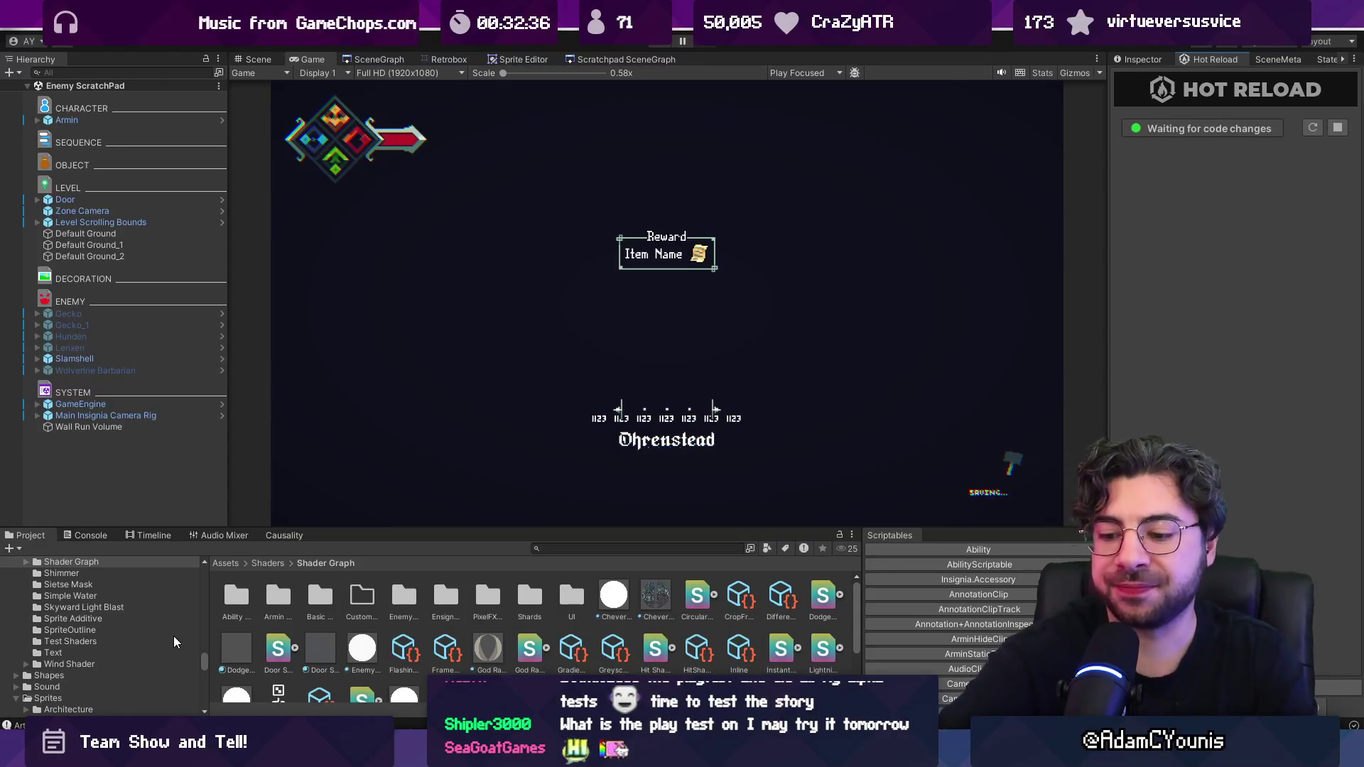
pyautogui.hotkey('ctrl', 'a')
pyautogui.write('Pero')
pyautogui.press('BackSpace')
pyautogui.press('BackSpace')
pyautogui.press('BackSpace')
pyautogui.write('roduction!')
pyautogui.hotkey('ctrl', 's')
pyautogui.hotkey('alt', 'F4')
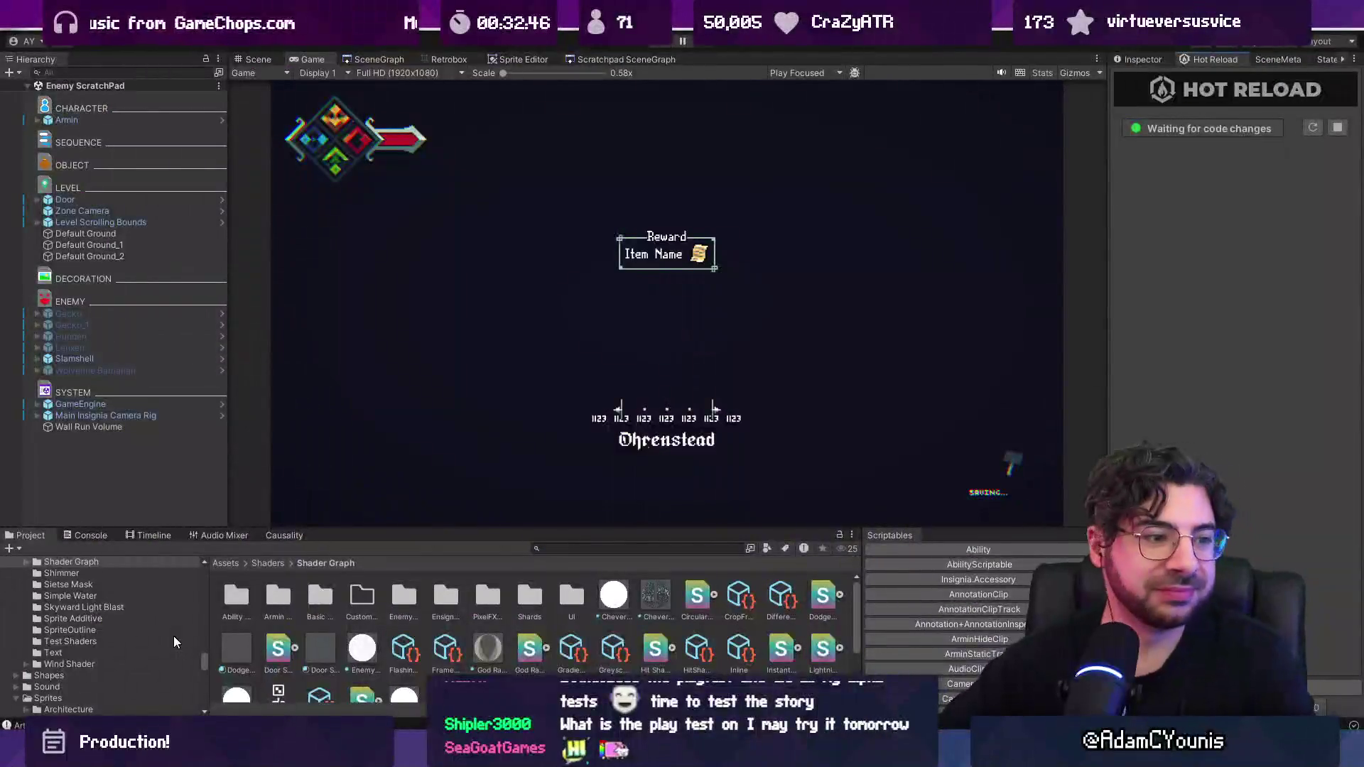
pyautogui.moveTo(809, 753)
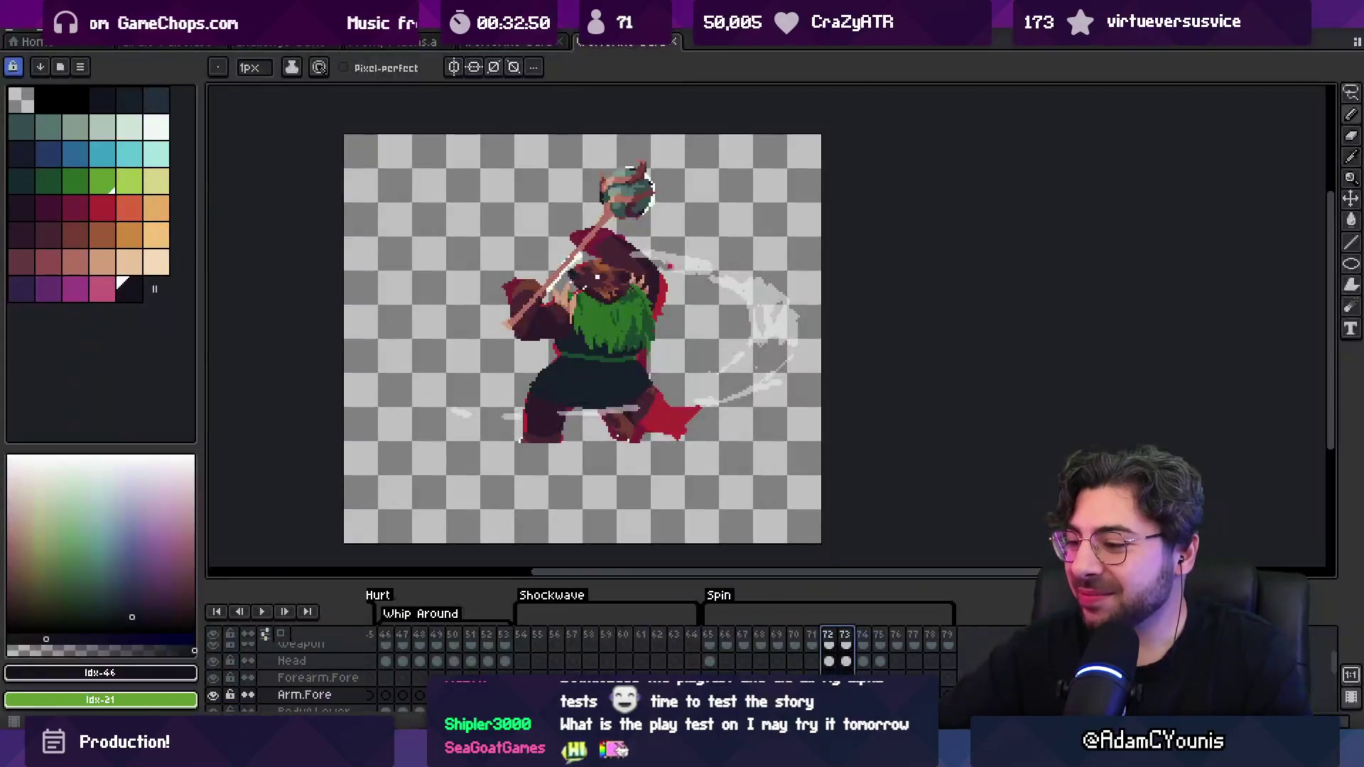
# Step: Check out the development branch in Fork, discarding local changes, and return to Unity
pyautogui.hotkey('alt', 'Tab')
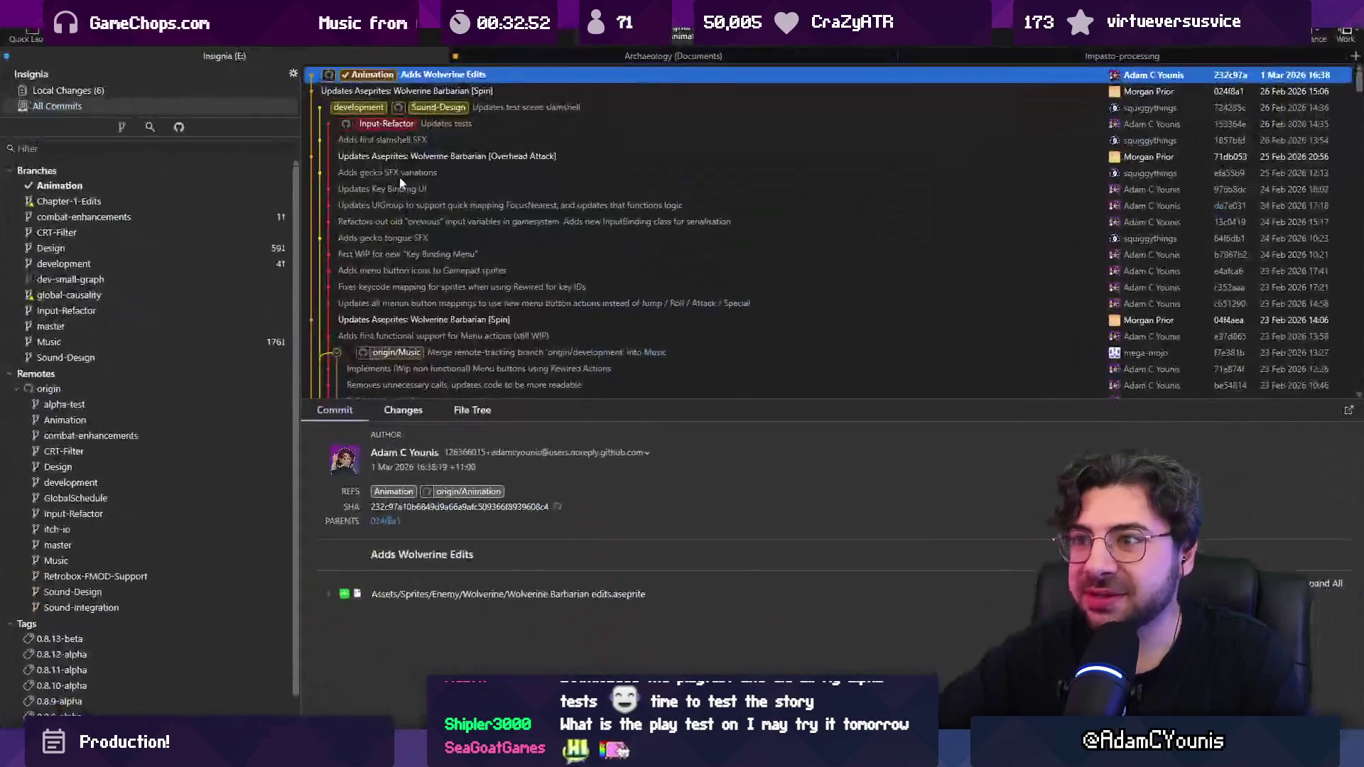
pyautogui.doubleClick(61, 262)
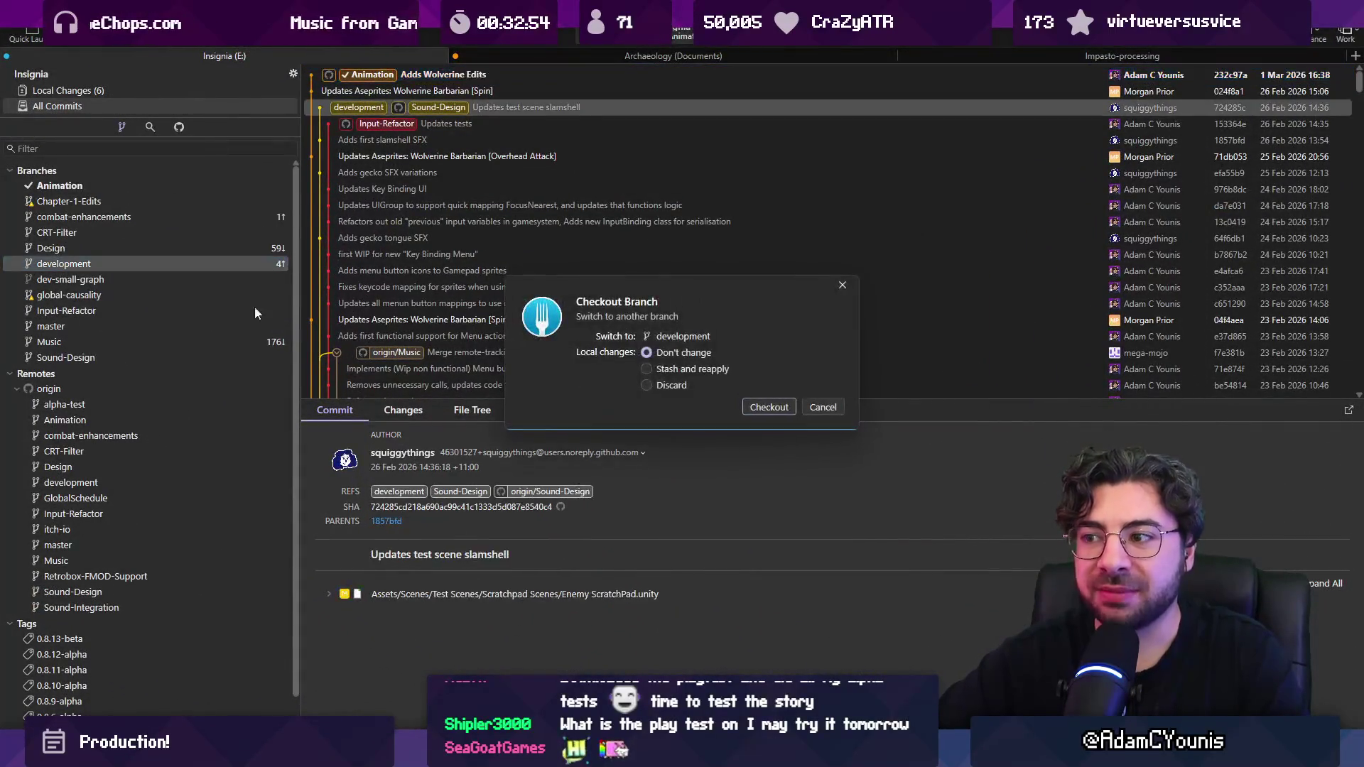
pyautogui.click(646, 385)
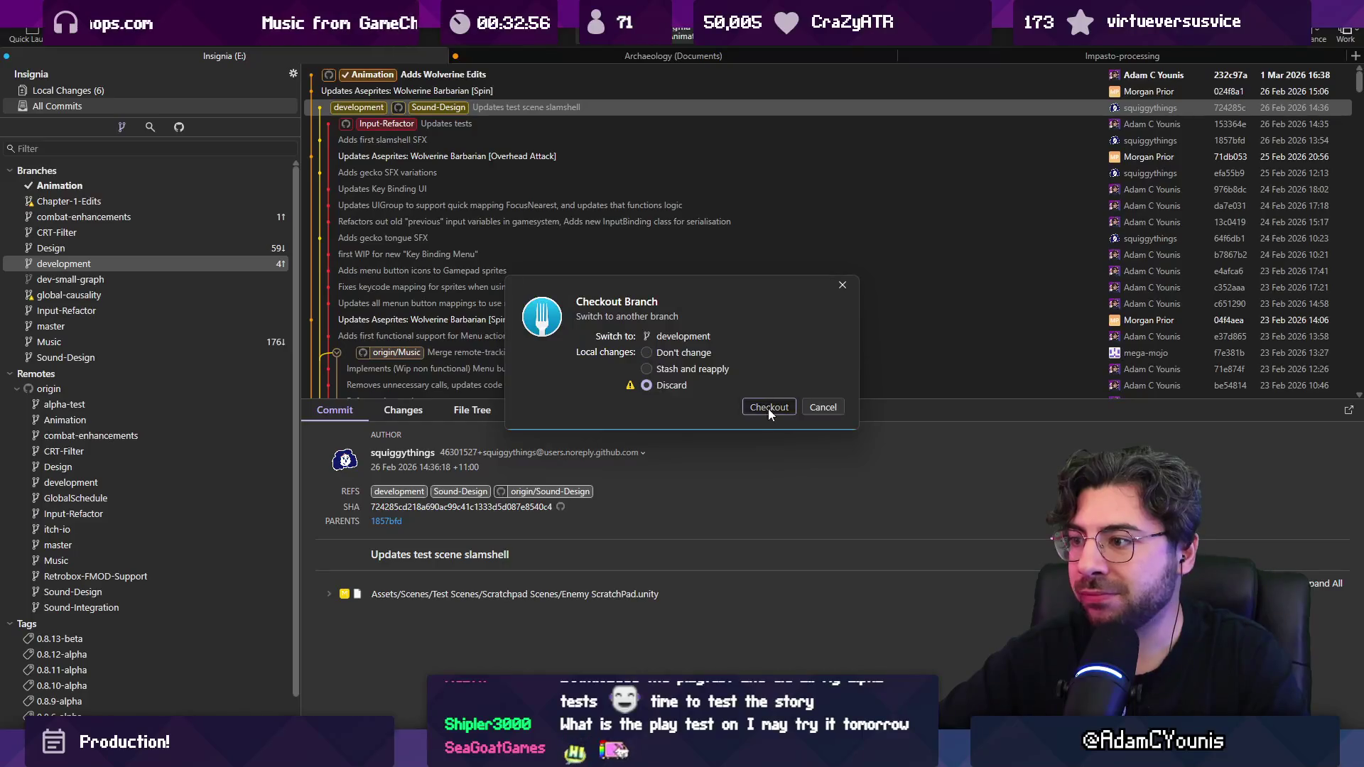
pyautogui.click(769, 407)
pyautogui.hotkey('alt', 'Tab')
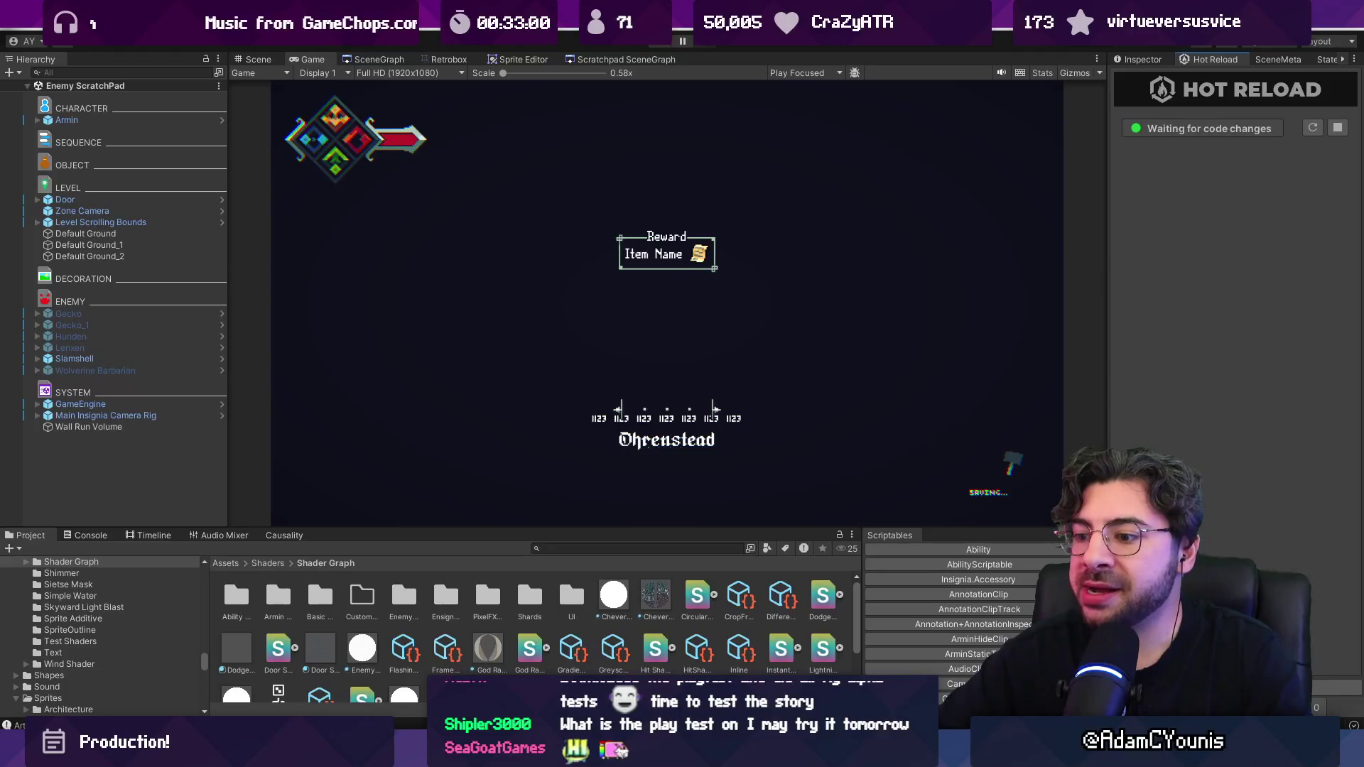
pyautogui.hotkey('alt', 'Tab')
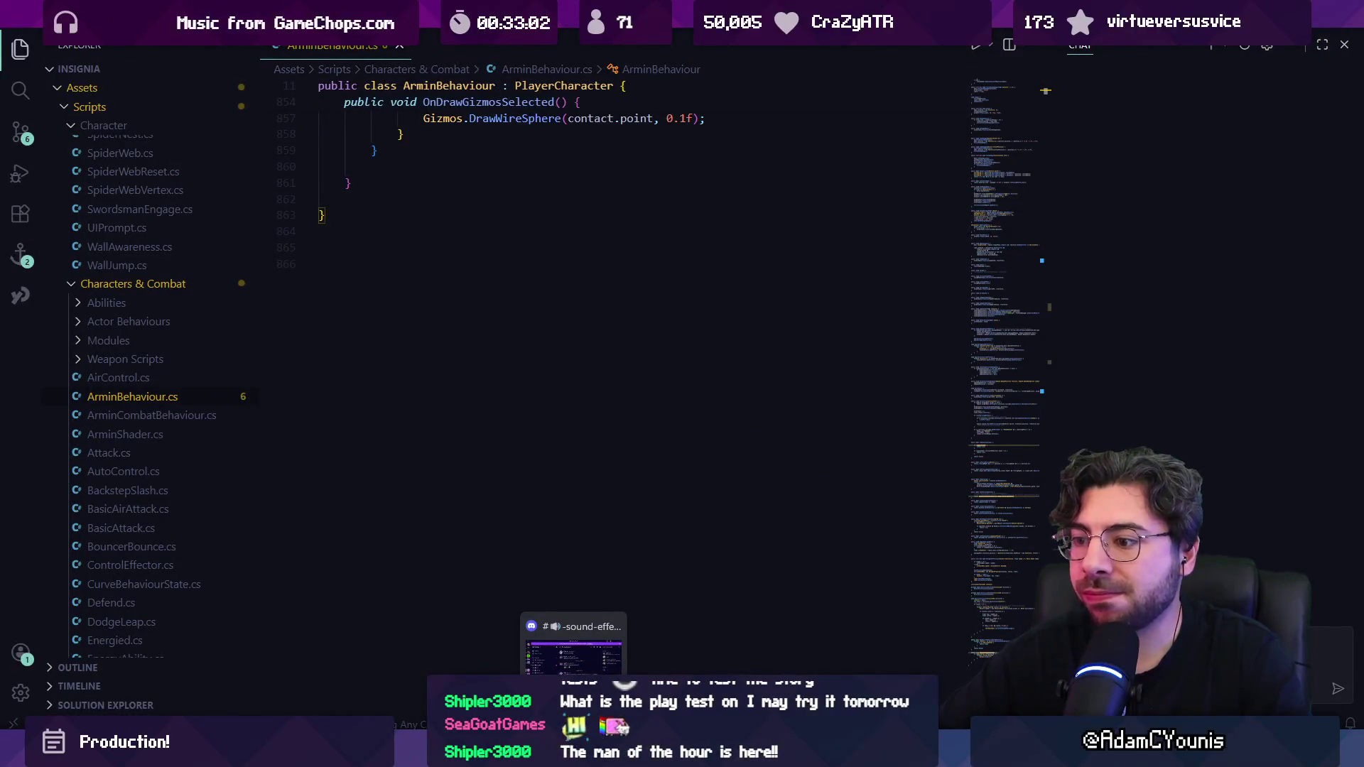
# Step: Hide the chat panel and scroll up to ResolveCollision in ArminBehaviour.cs
pyautogui.click(605, 403)
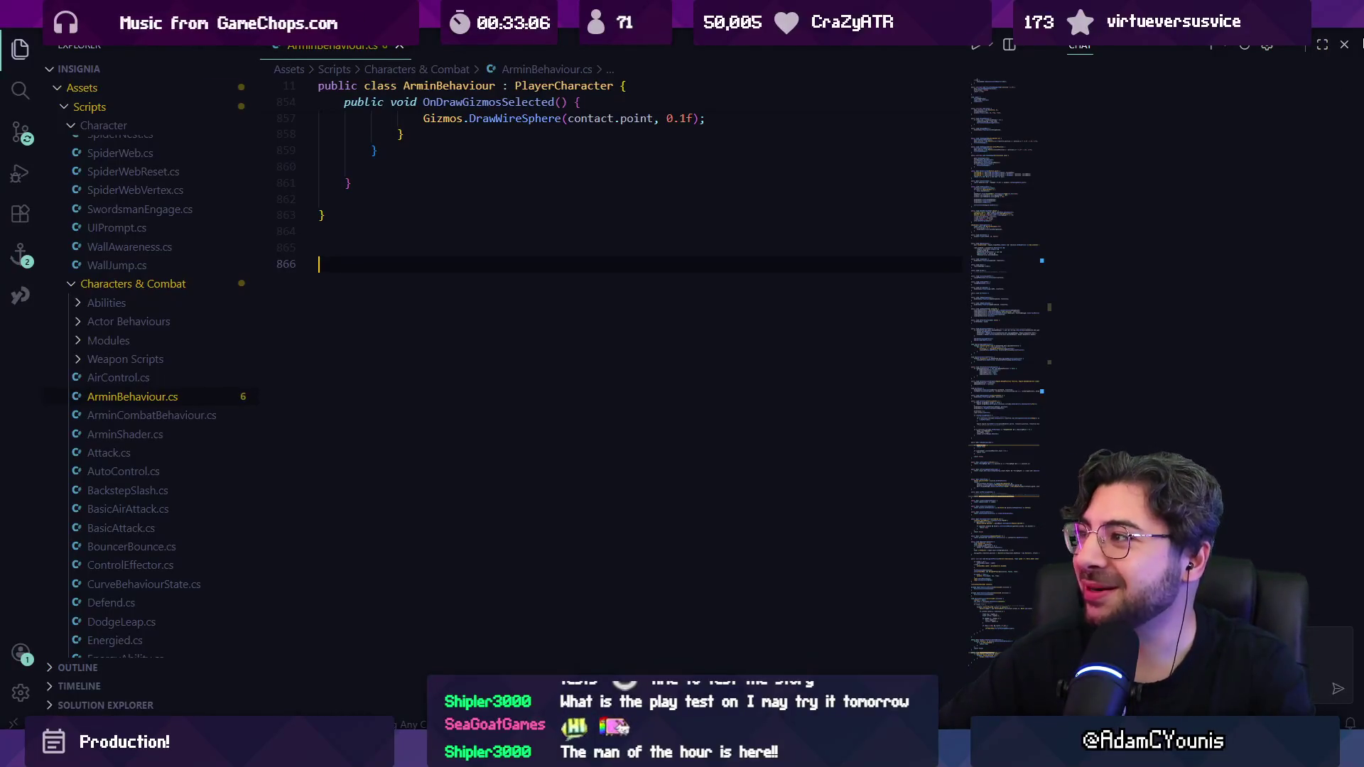
pyautogui.hotkey('ctrl', 'alt', 'b')
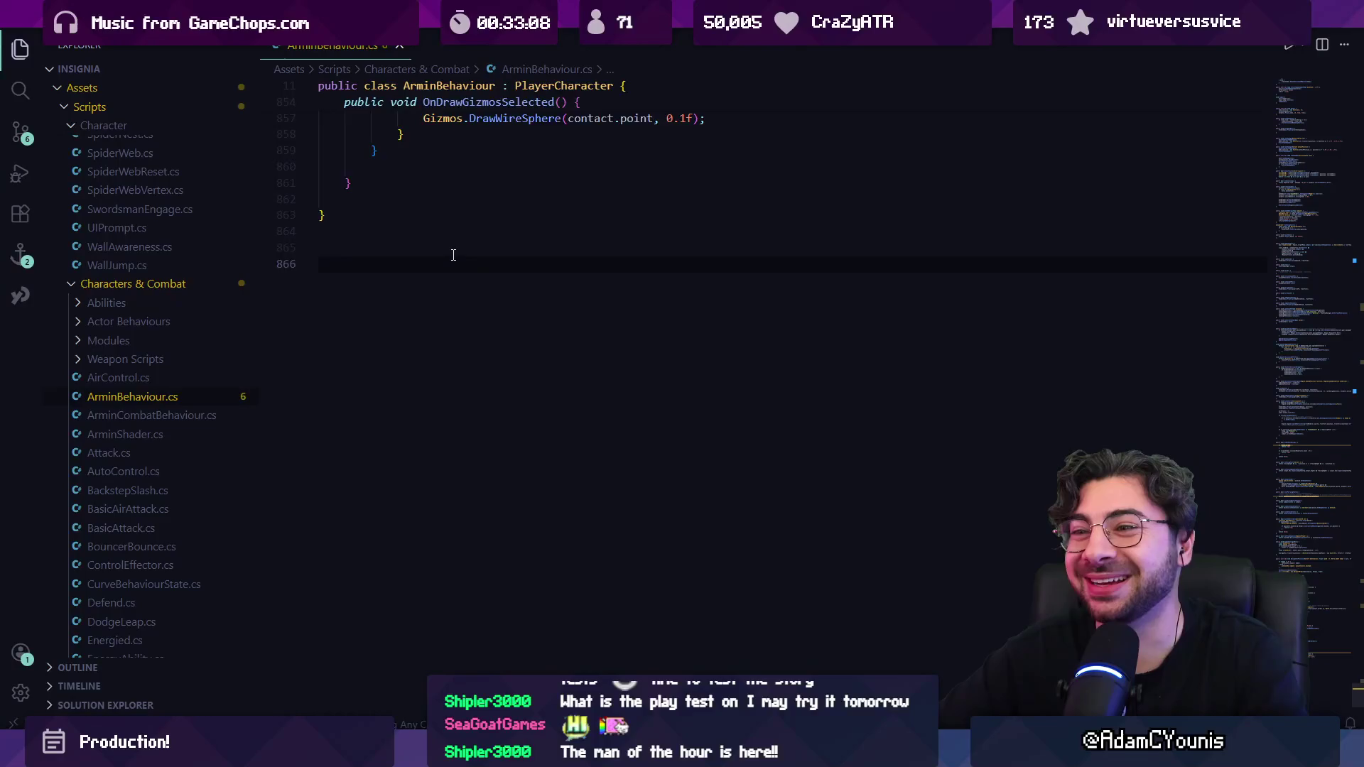
pyautogui.scroll(15, 451, 253)
pyautogui.scroll(2, 650, 365)
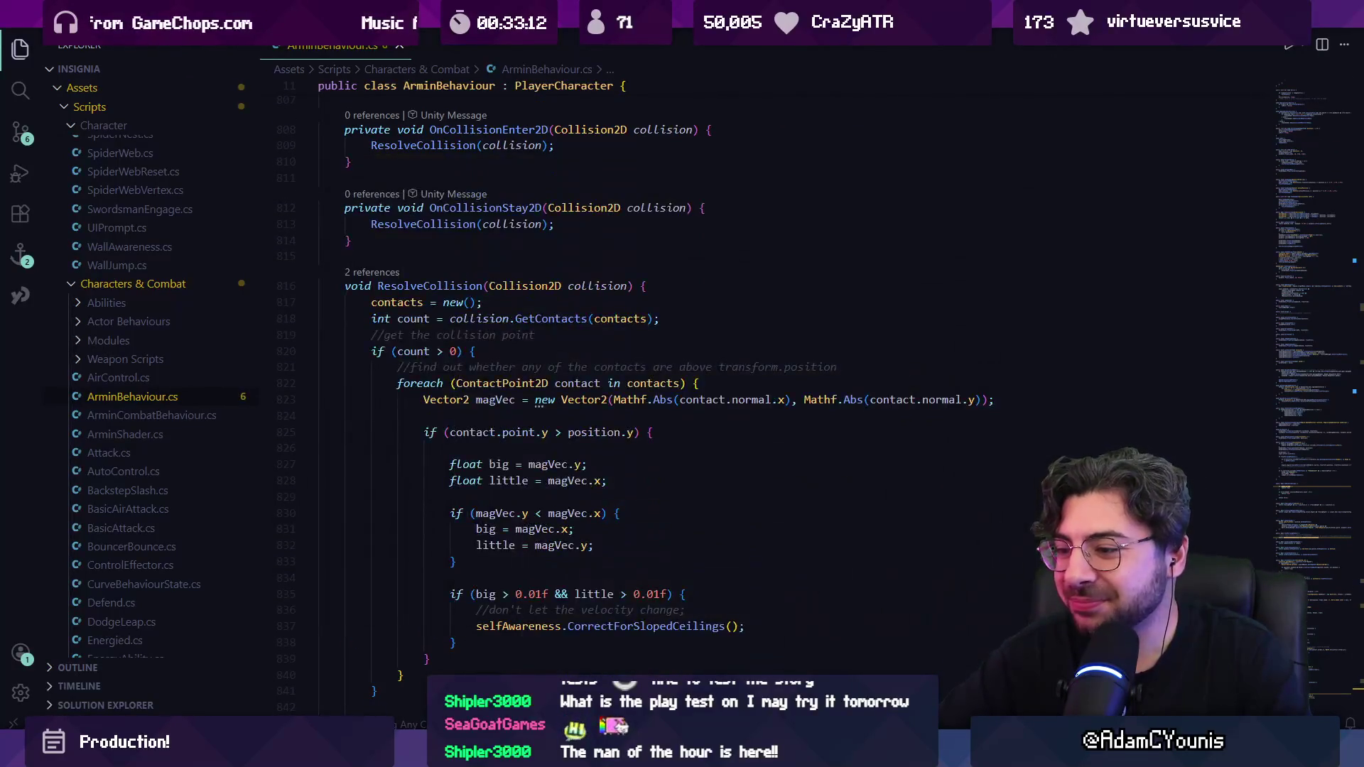
# Step: Close a File Explorer window and bring up the Insignia Music Board in Figma
pyautogui.moveTo(667, 753)
pyautogui.click(764, 632)
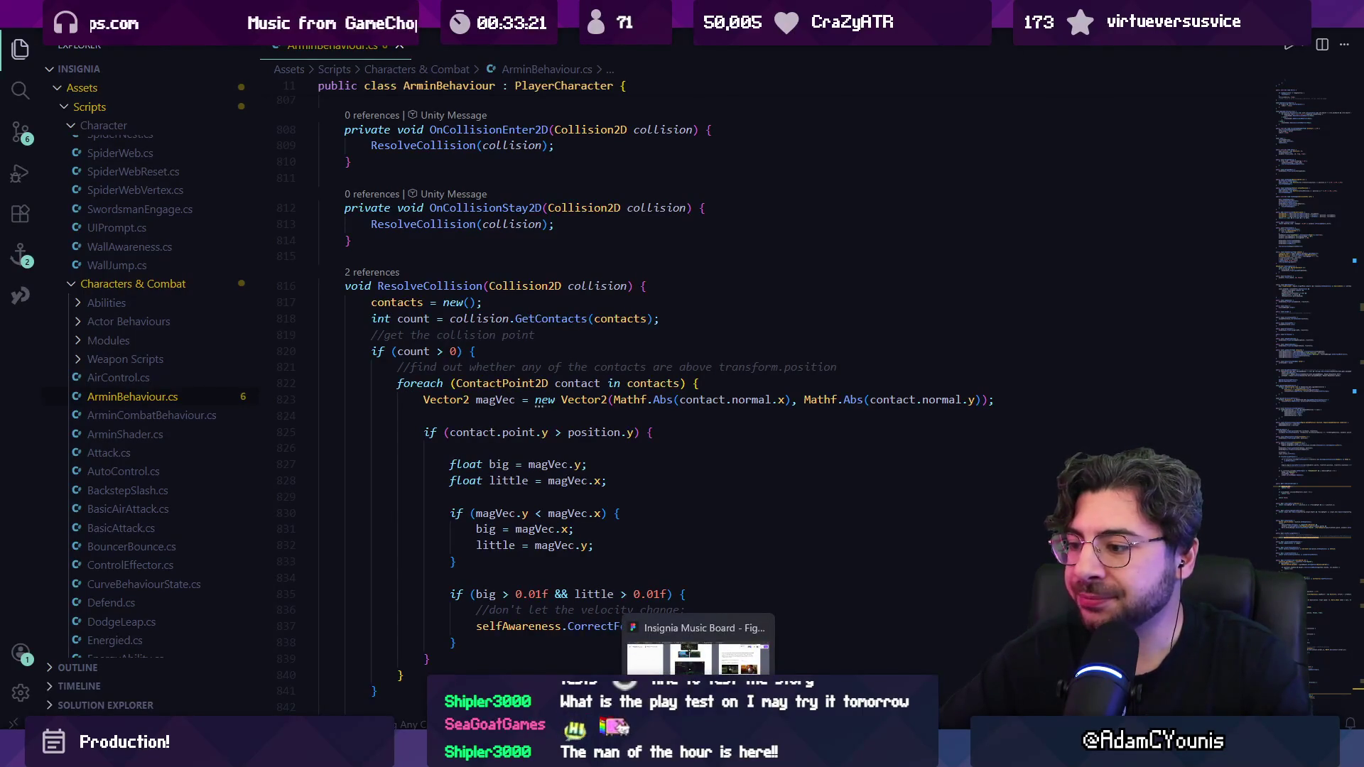
pyautogui.click(699, 754)
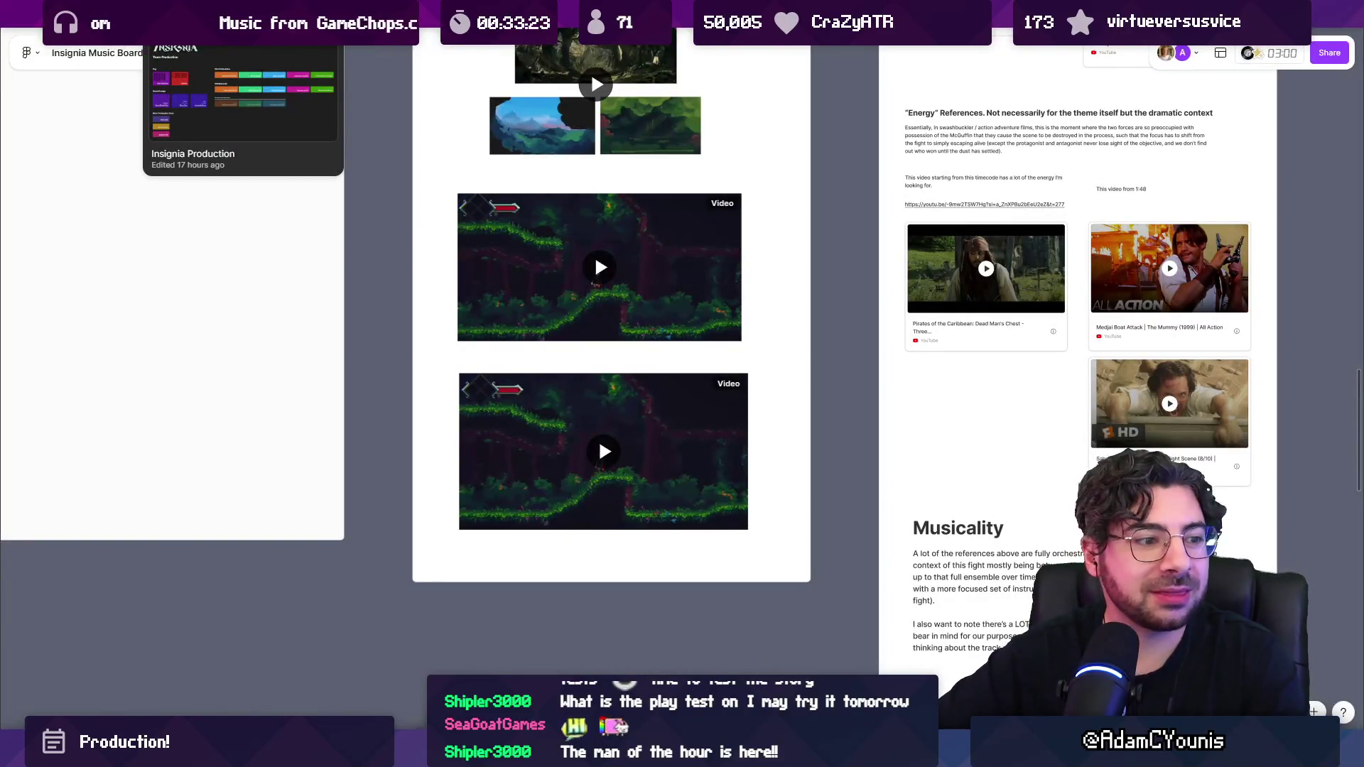
# Step: Bring up the Insignia Production schedule board with the side panels hidden
pyautogui.click(214, 14)
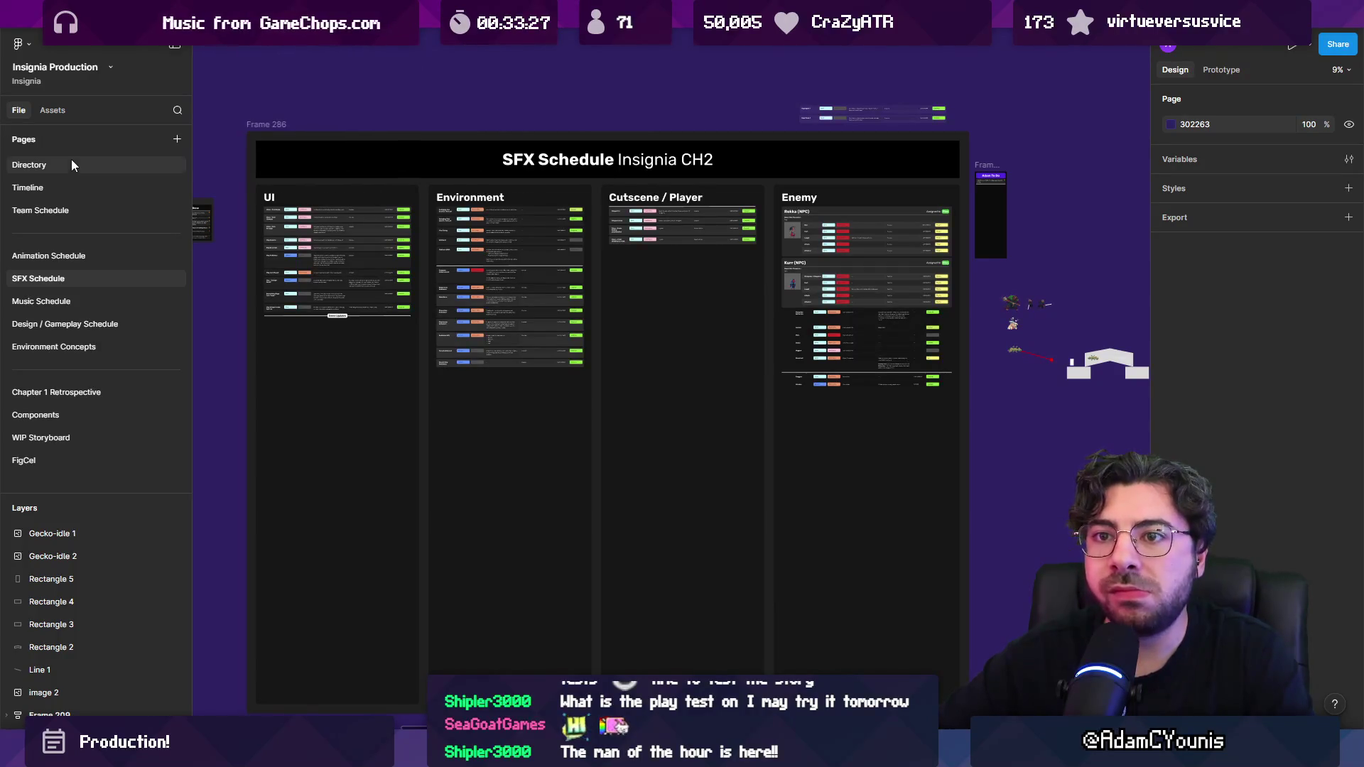
pyautogui.hotkey('ctrl', 'Tab')
pyautogui.scroll(-2, 577, 344)
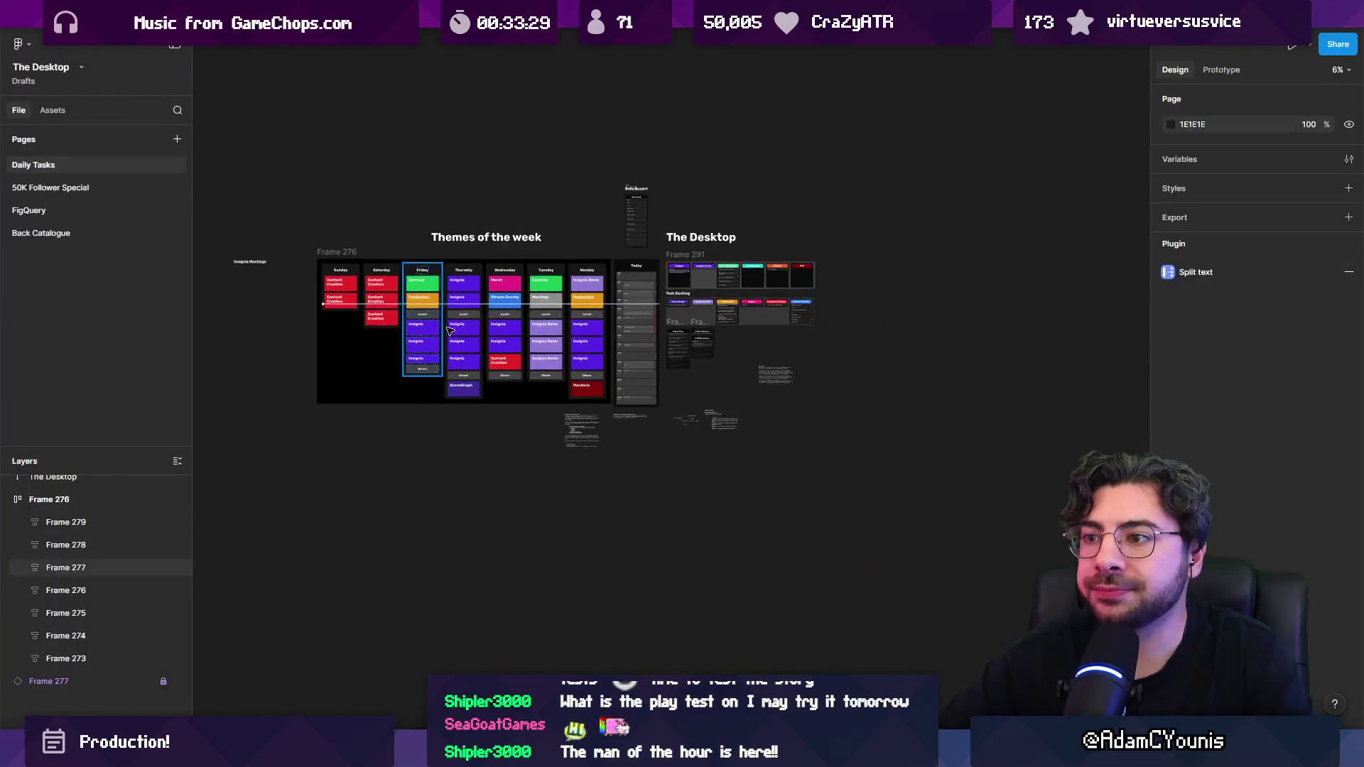
pyautogui.scroll(4, 577, 344)
pyautogui.hotkey('ctrl', '\\')
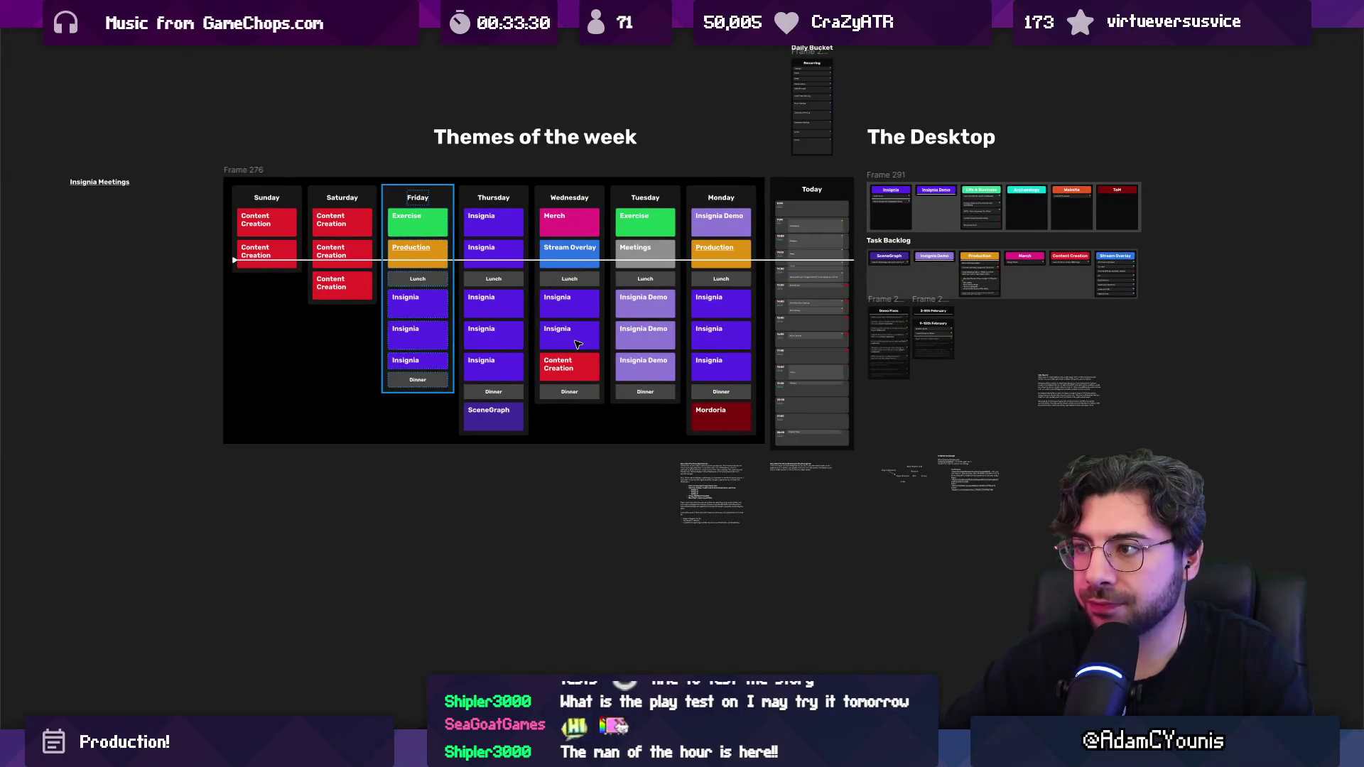
pyautogui.scroll(5, 576, 284)
# Step: Delete today's old blocks from 9:00 Cleaning up down through Music Catchup
pyautogui.click(440, 213)
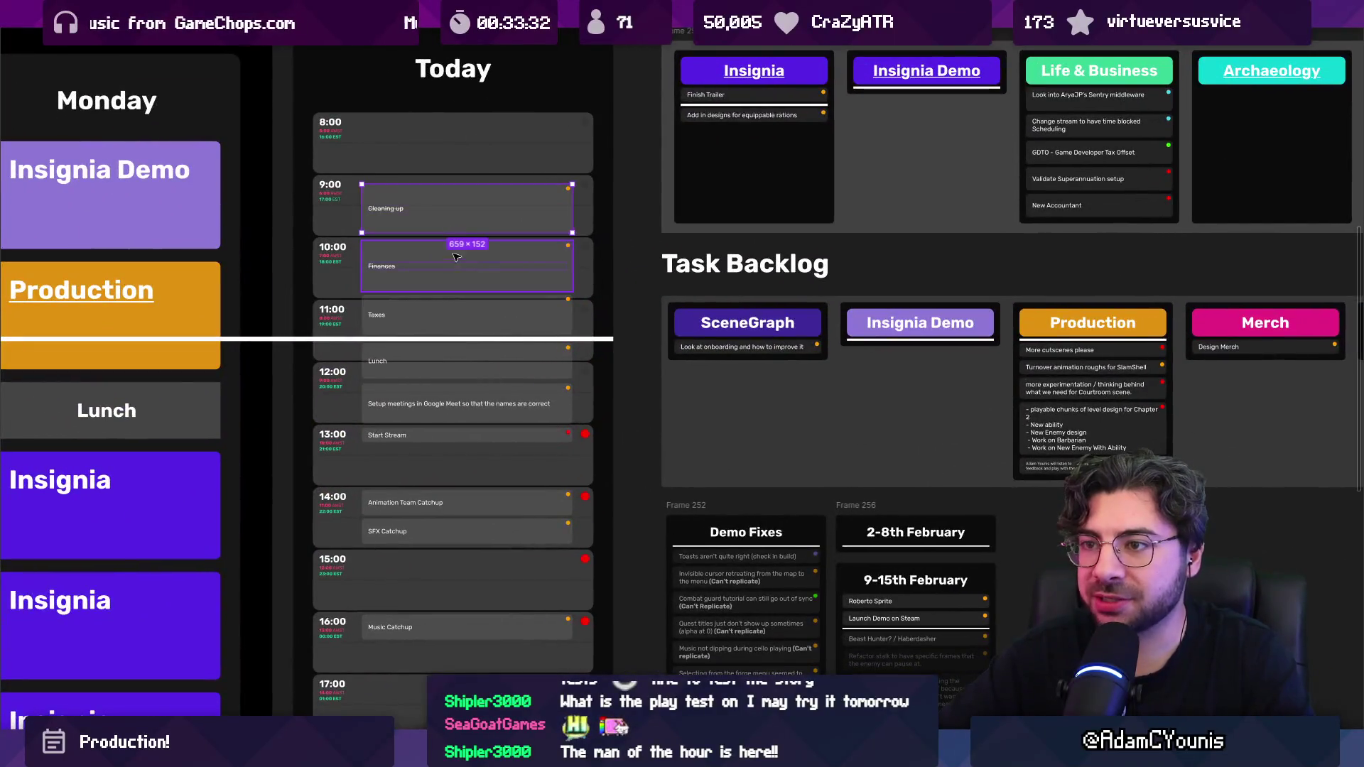
pyautogui.keyDown('shift'); pyautogui.click(442, 277); pyautogui.keyUp('shift')
pyautogui.keyDown('shift'); pyautogui.click(449, 316); pyautogui.keyUp('shift')
pyautogui.keyDown('shift'); pyautogui.click(460, 361); pyautogui.keyUp('shift')
pyautogui.scroll(-2, 463, 417)
pyautogui.keyDown('shift'); pyautogui.click(491, 340); pyautogui.keyUp('shift')
pyautogui.keyDown('shift'); pyautogui.click(490, 369); pyautogui.keyUp('shift')
pyautogui.keyDown('shift'); pyautogui.click(490, 435); pyautogui.keyUp('shift')
pyautogui.keyDown('shift'); pyautogui.click(490, 465); pyautogui.keyUp('shift')
pyautogui.keyDown('shift'); pyautogui.click(502, 562); pyautogui.keyUp('shift')
pyautogui.scroll(-2, 502, 562)
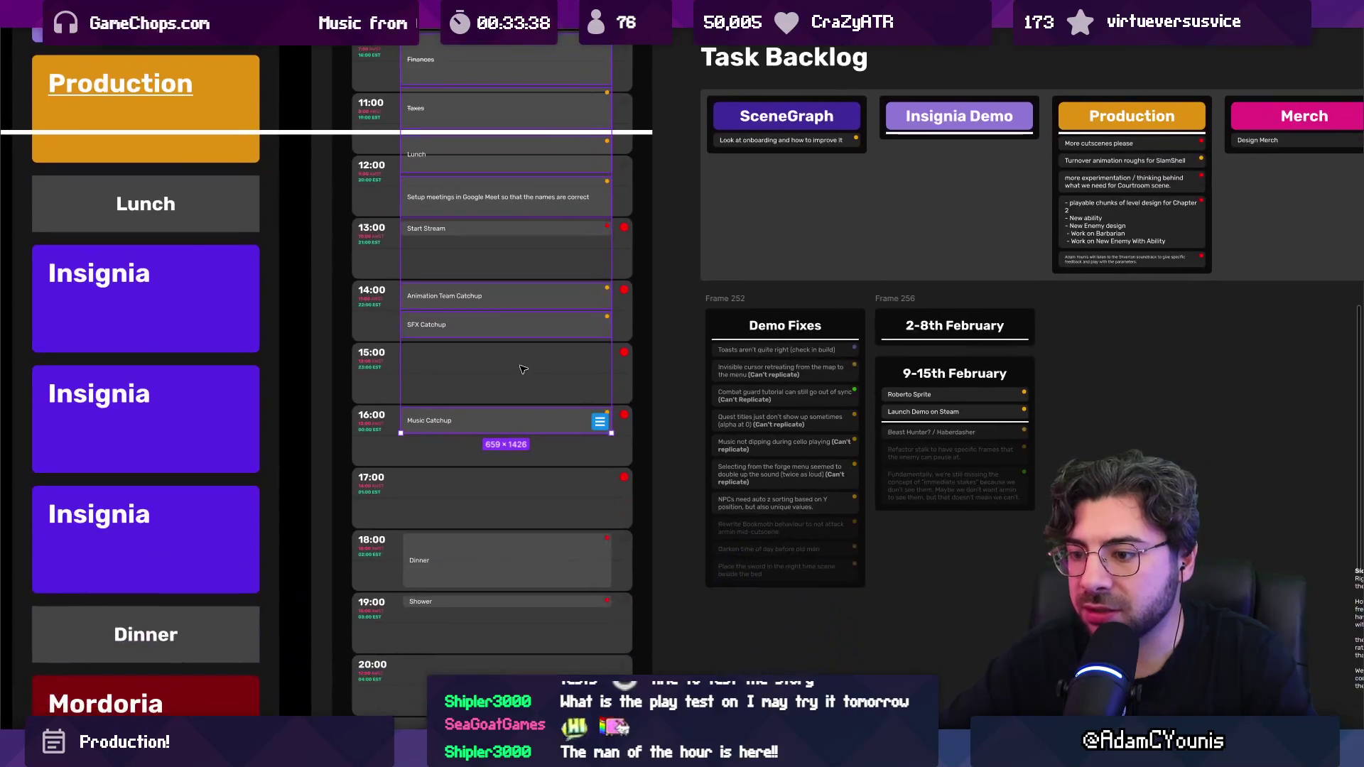
pyautogui.press('Delete')
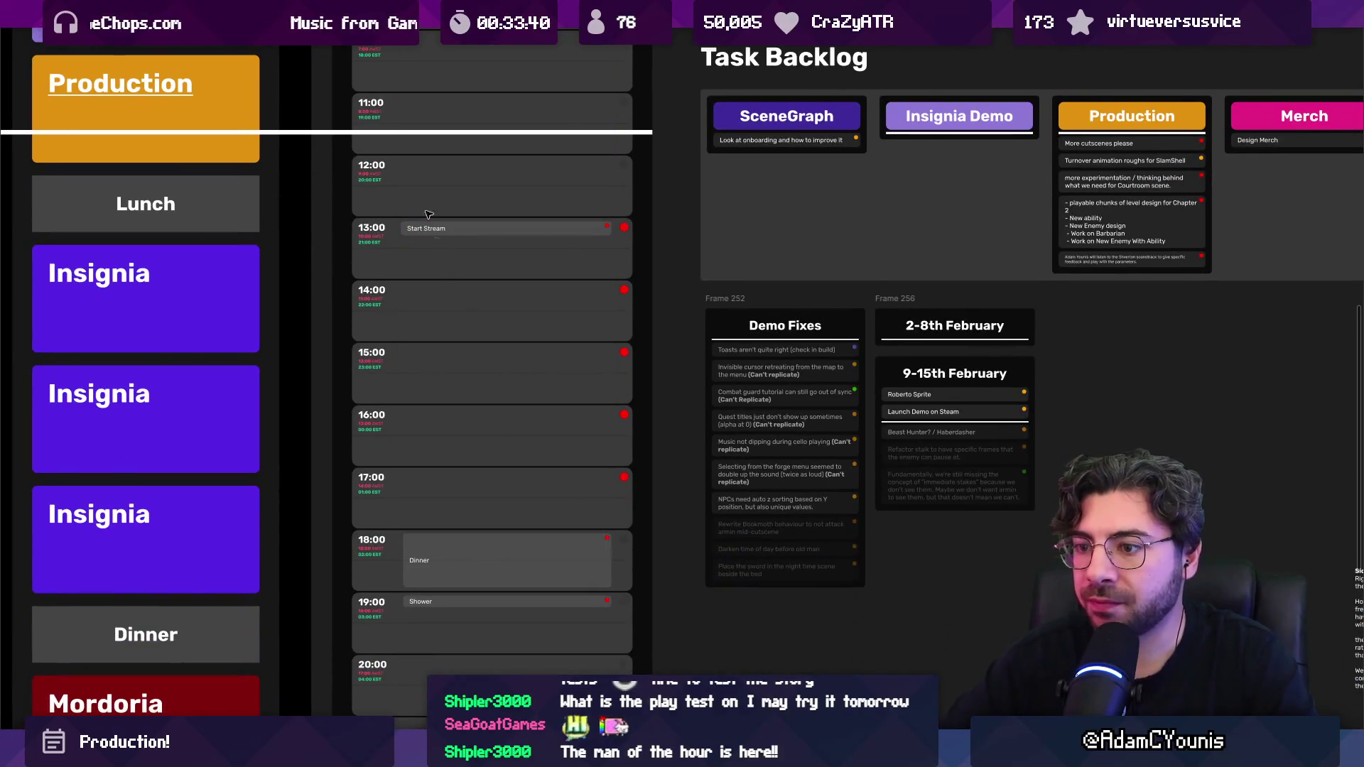
# Step: Move the white time line to 14:00 and add a resized Meetings block
pyautogui.moveTo(392, 145); pyautogui.dragTo(394, 344)
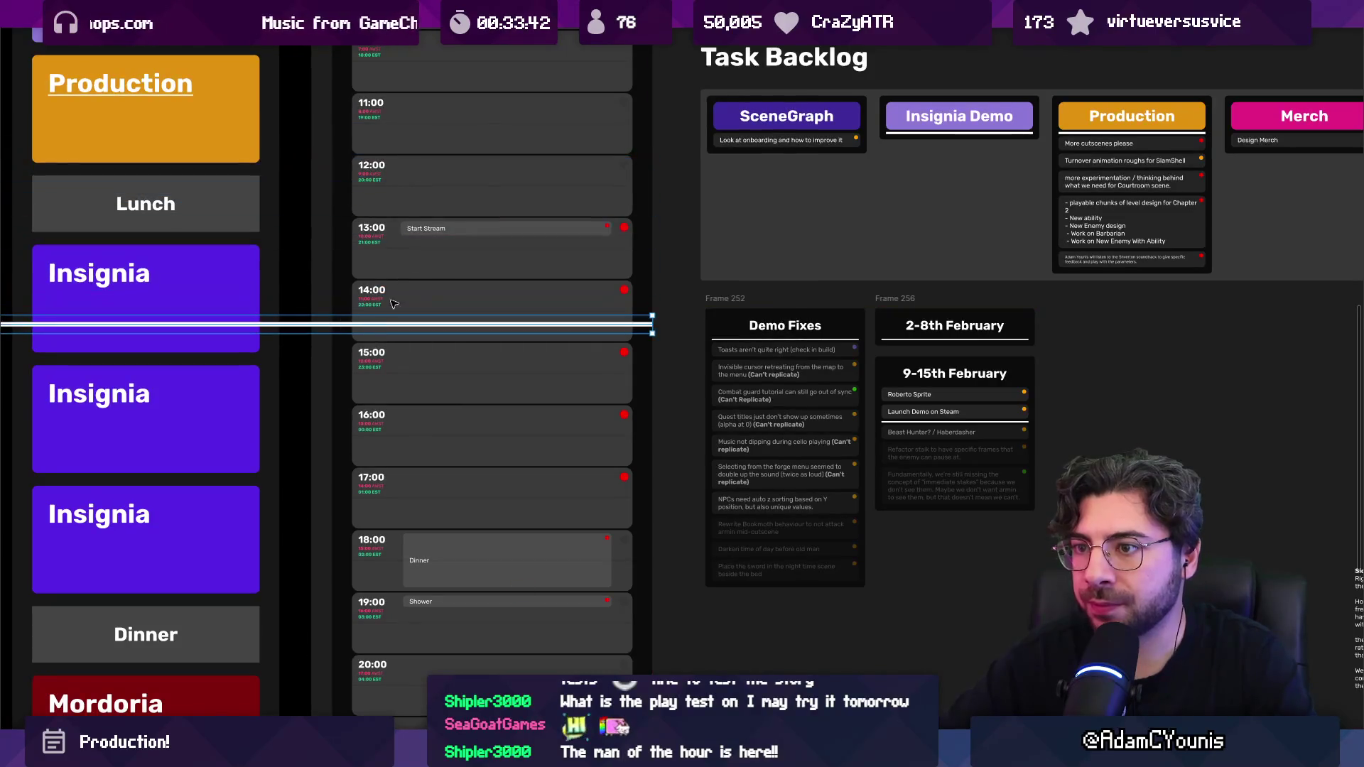
pyautogui.moveTo(426, 228); pyautogui.dragTo(437, 313)
pyautogui.scroll(5, 427, 268)
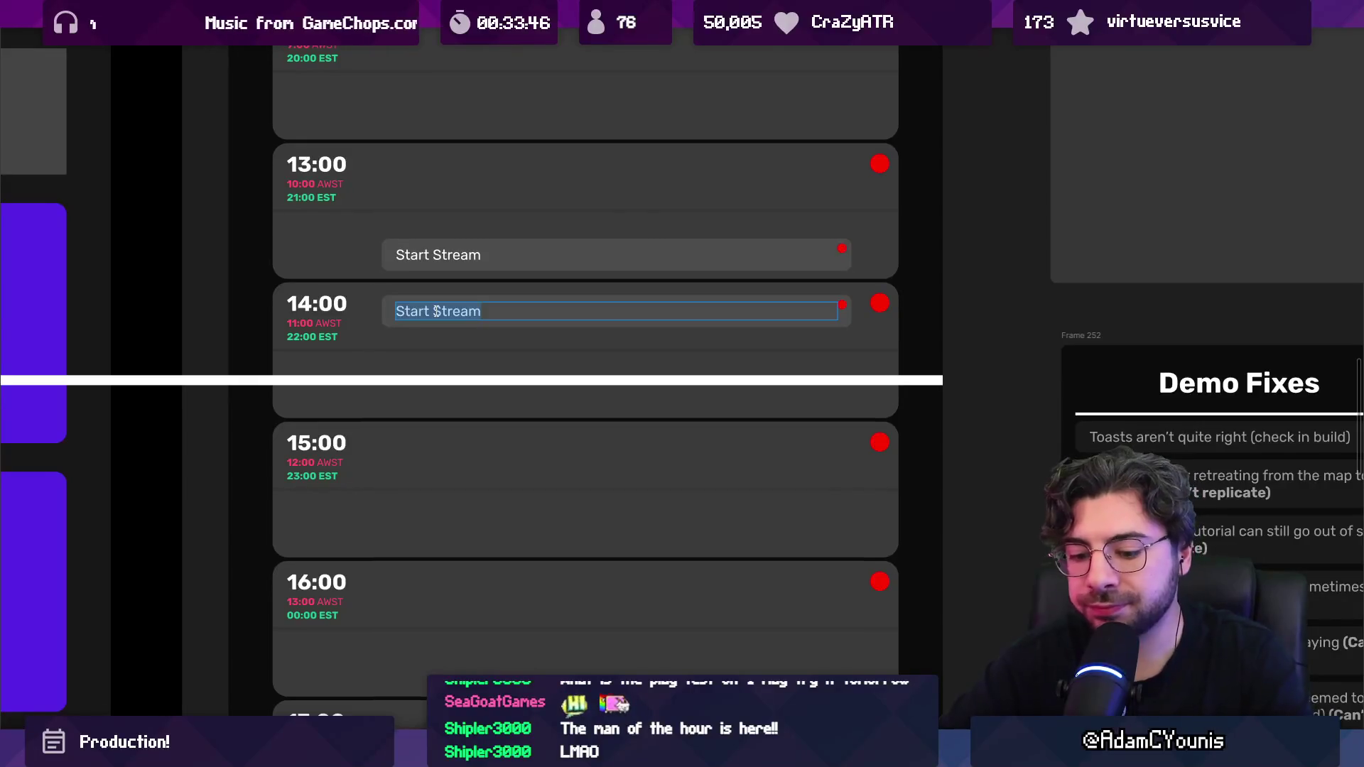
pyautogui.write('Meeting')
pyautogui.press('Return')
pyautogui.moveTo(457, 326); pyautogui.dragTo(463, 355)
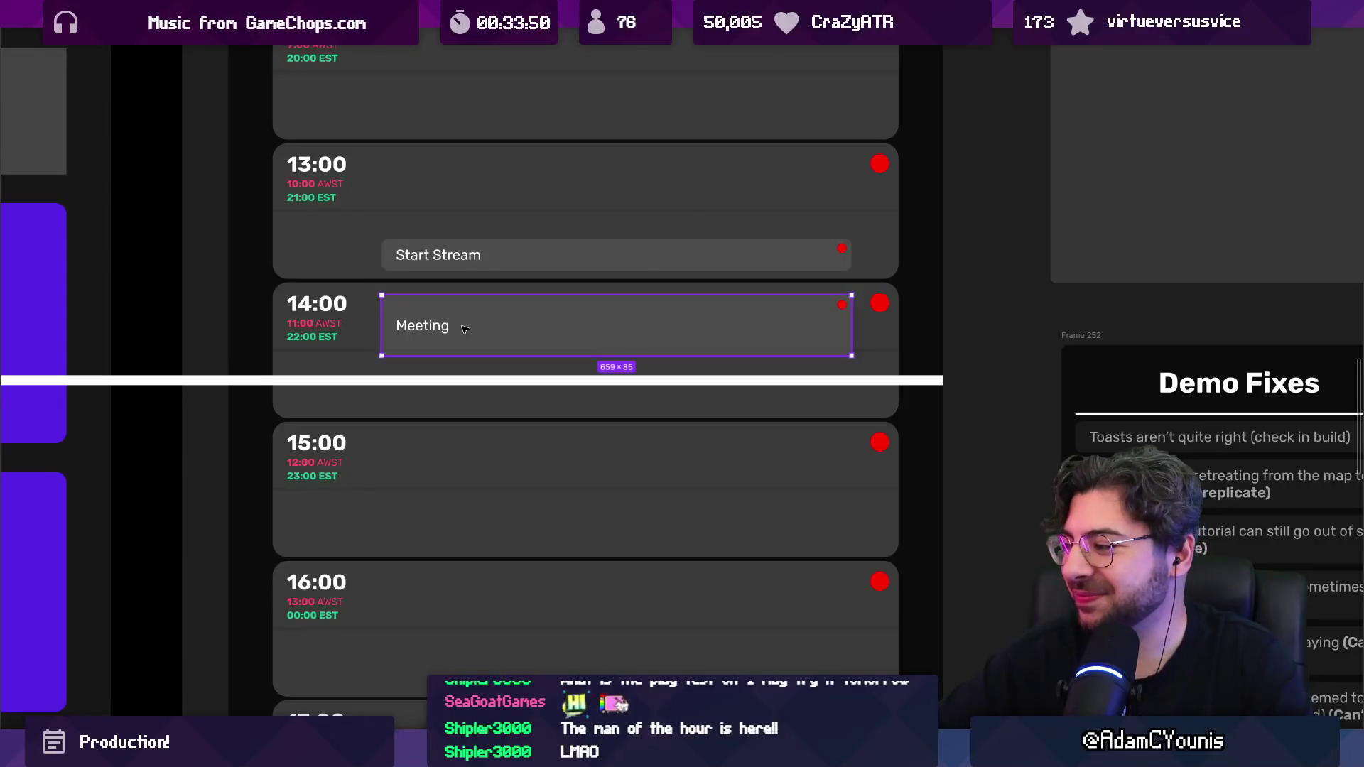
pyautogui.click(465, 328)
pyautogui.doubleClick(448, 326)
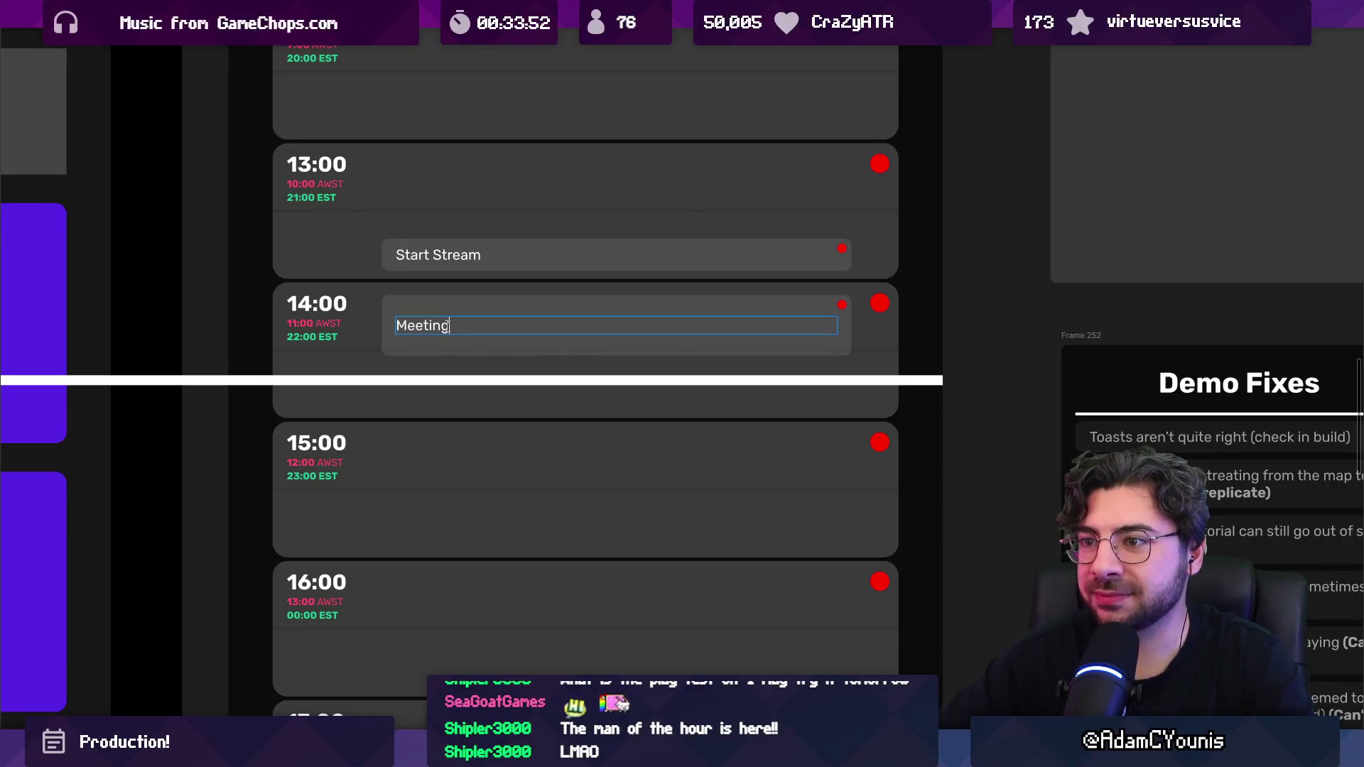
pyautogui.write("'s")
pyautogui.click(439, 310)
pyautogui.moveTo(442, 294); pyautogui.dragTo(440, 287)
# Step: Copy Dinner into the 15:00 and 16:00 rows and turn the 15:00 copy into Demo Fixes
pyautogui.hscroll(-3, 440, 305)
pyautogui.scroll(-2, 440, 306)
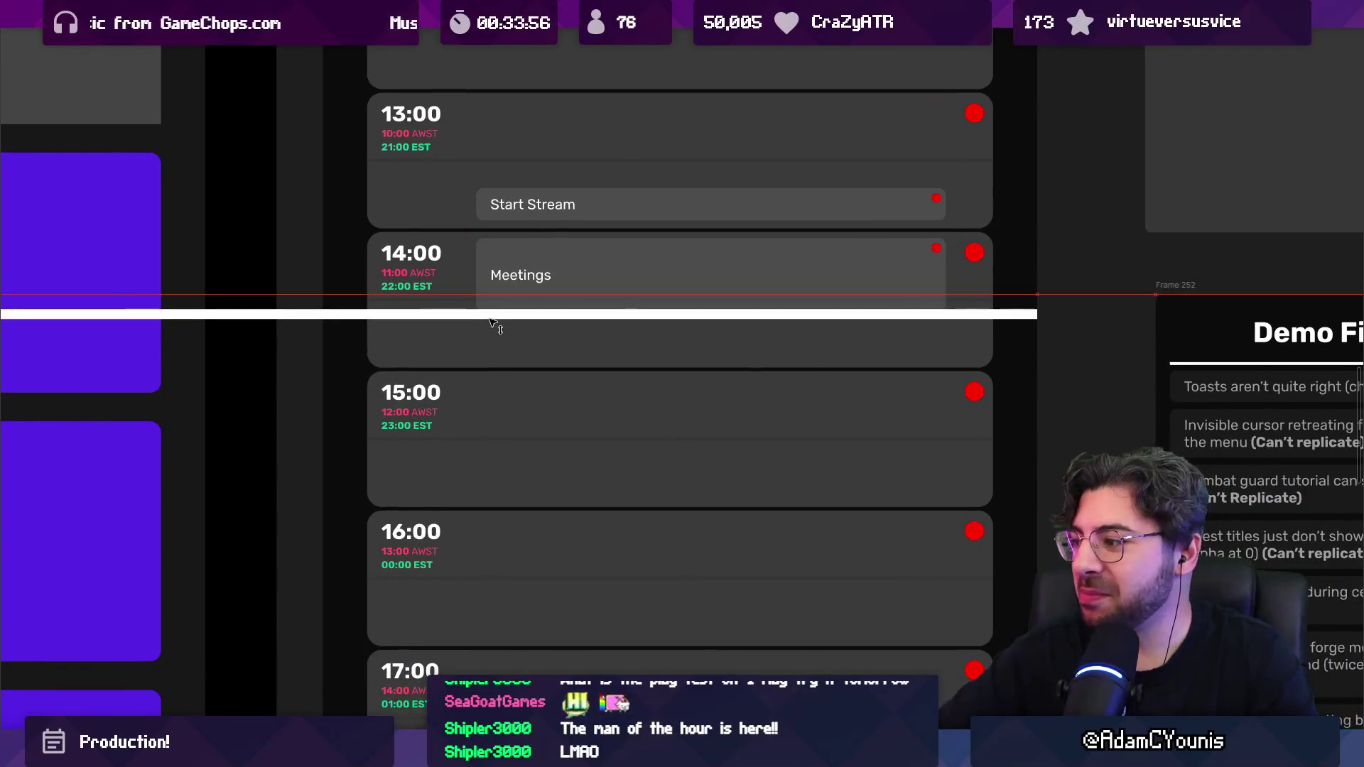
pyautogui.scroll(-3, 448, 237)
pyautogui.keyDown('ctrl'); pyautogui.scroll(-1, 469, 426); pyautogui.keyUp('ctrl')
pyautogui.scroll(-2, 482, 576)
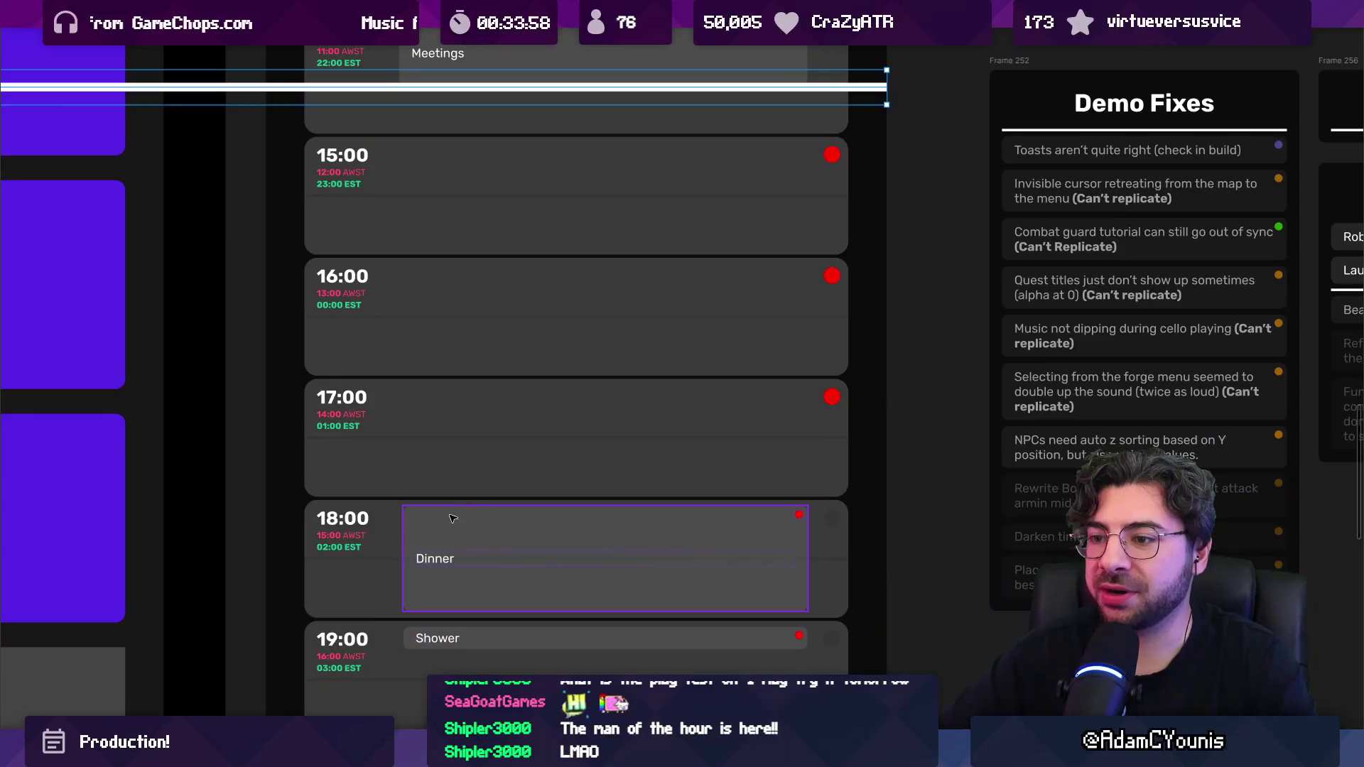
pyautogui.scroll(2, 488, 514)
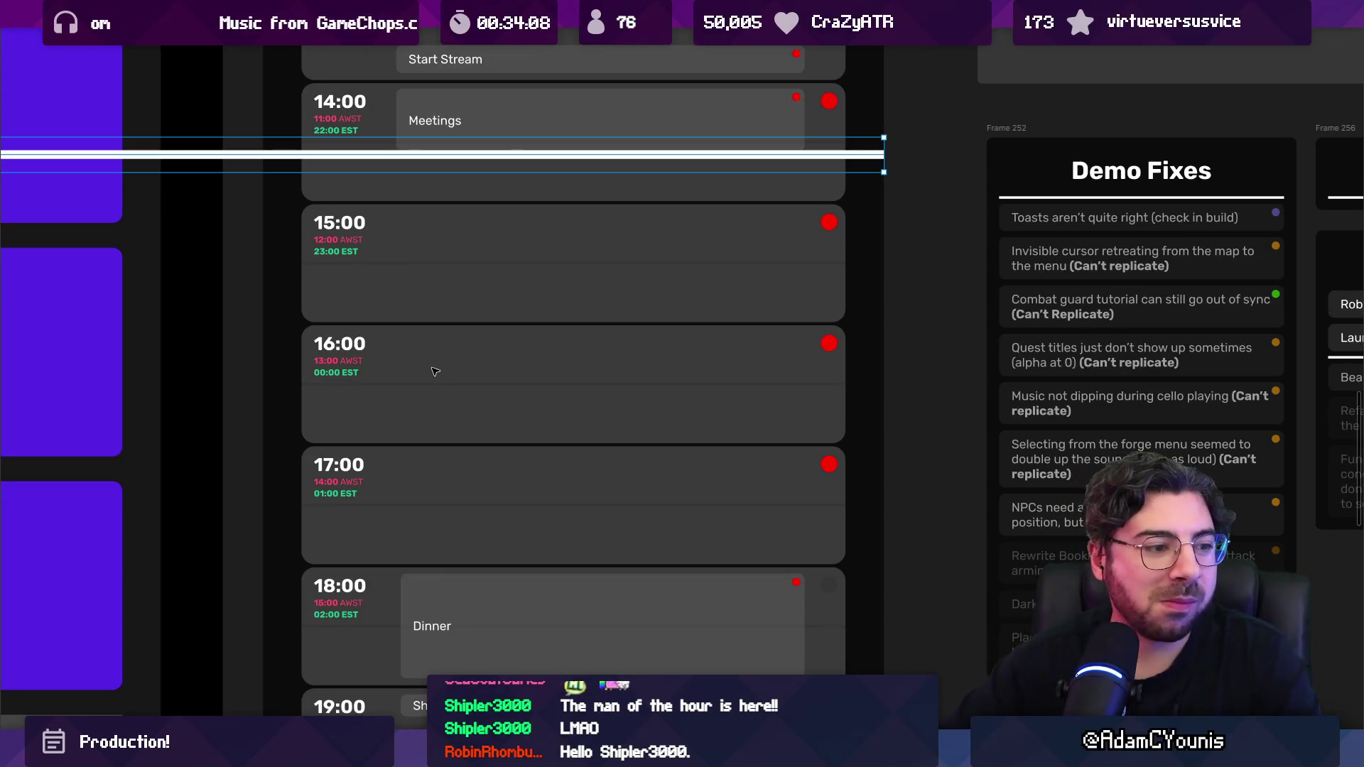
pyautogui.moveTo(478, 628)
pyautogui.mouseDown()
pyautogui.moveTo(502, 244)
pyautogui.moveTo(497, 497)
pyautogui.mouseUp()
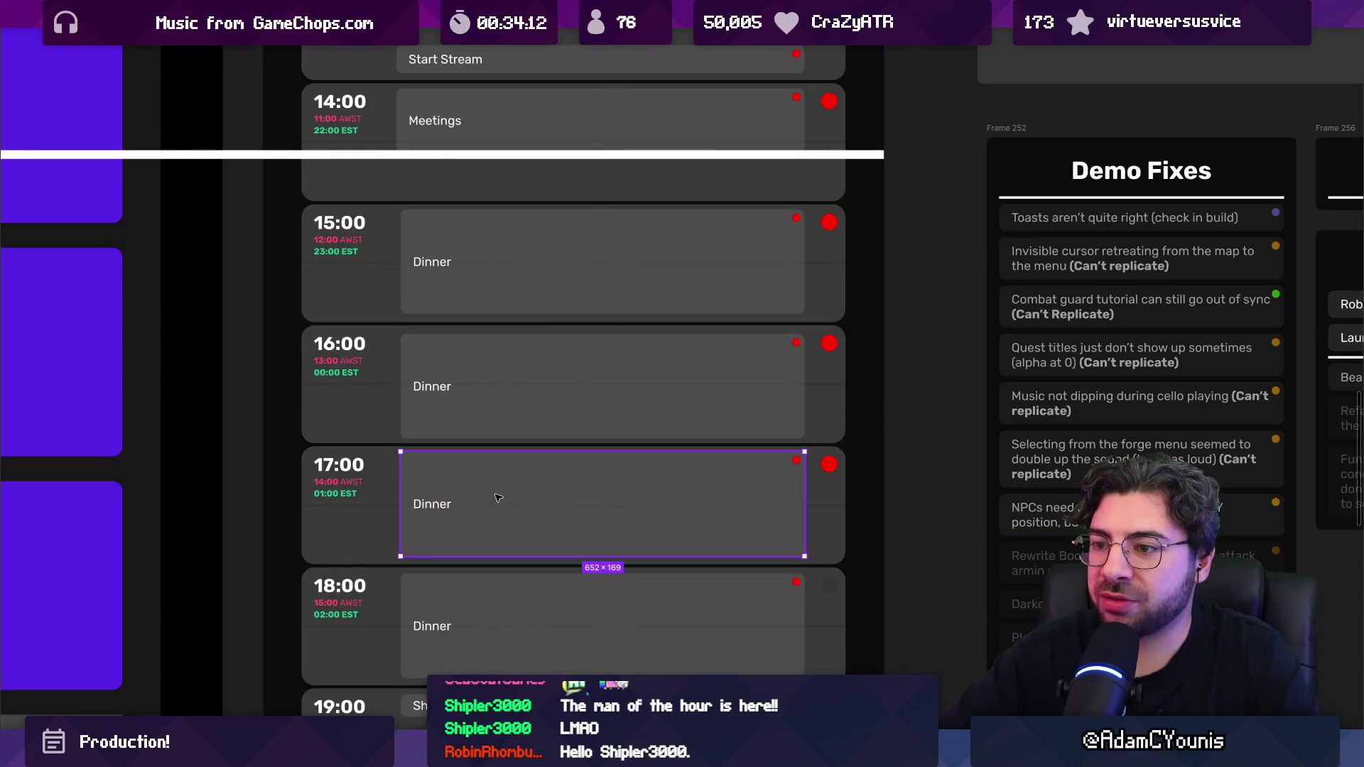
pyautogui.click(445, 245)
pyautogui.moveTo(446, 208); pyautogui.dragTo(445, 161)
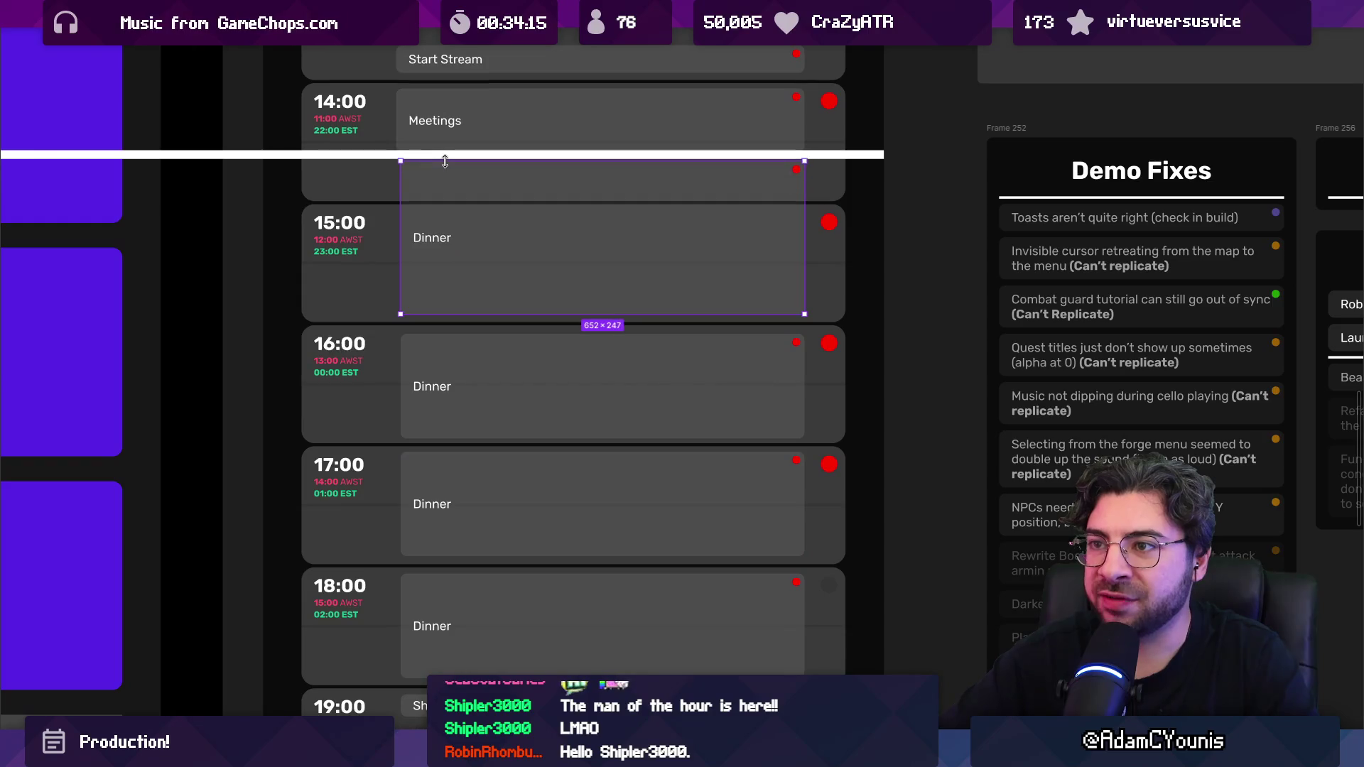
pyautogui.doubleClick(434, 242)
pyautogui.moveTo(455, 313); pyautogui.dragTo(448, 255)
pyautogui.doubleClick(429, 213)
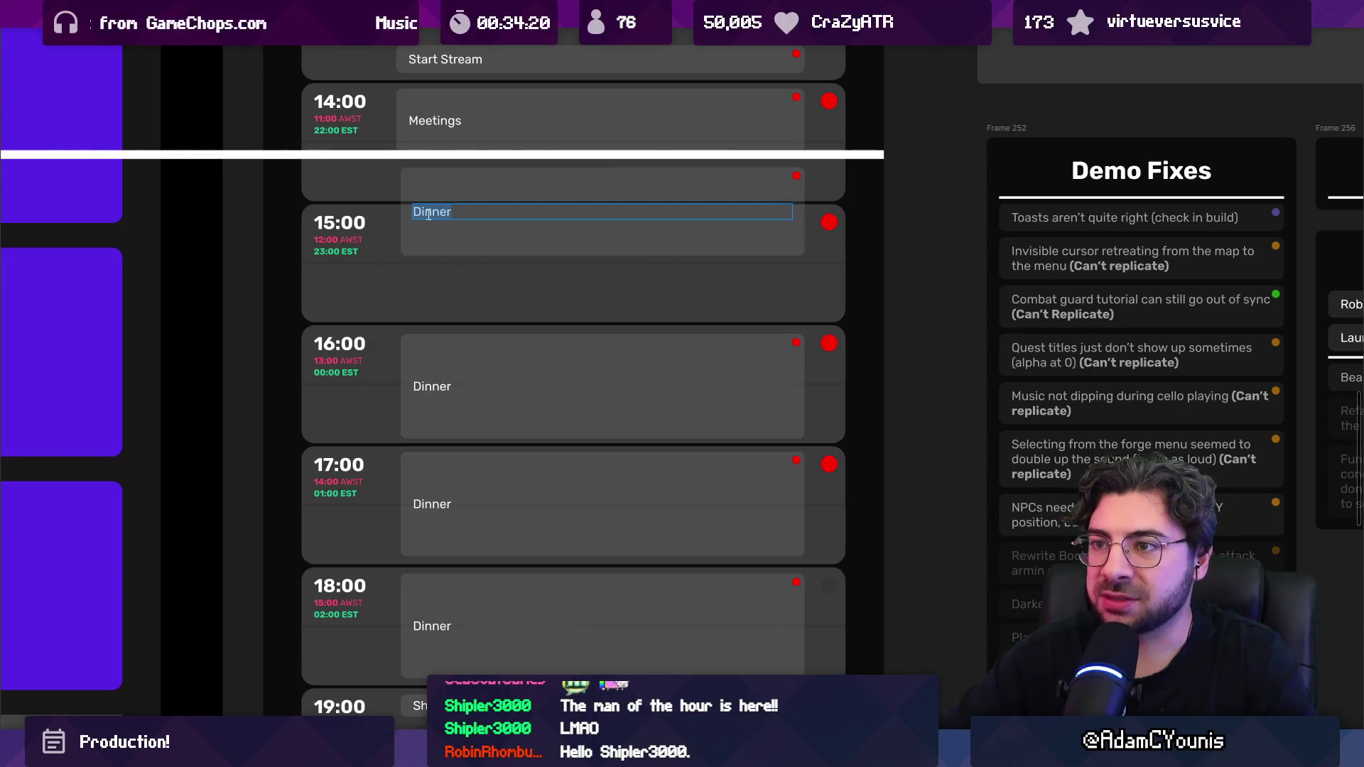
pyautogui.write('emo Fixes')
pyautogui.press('Escape')
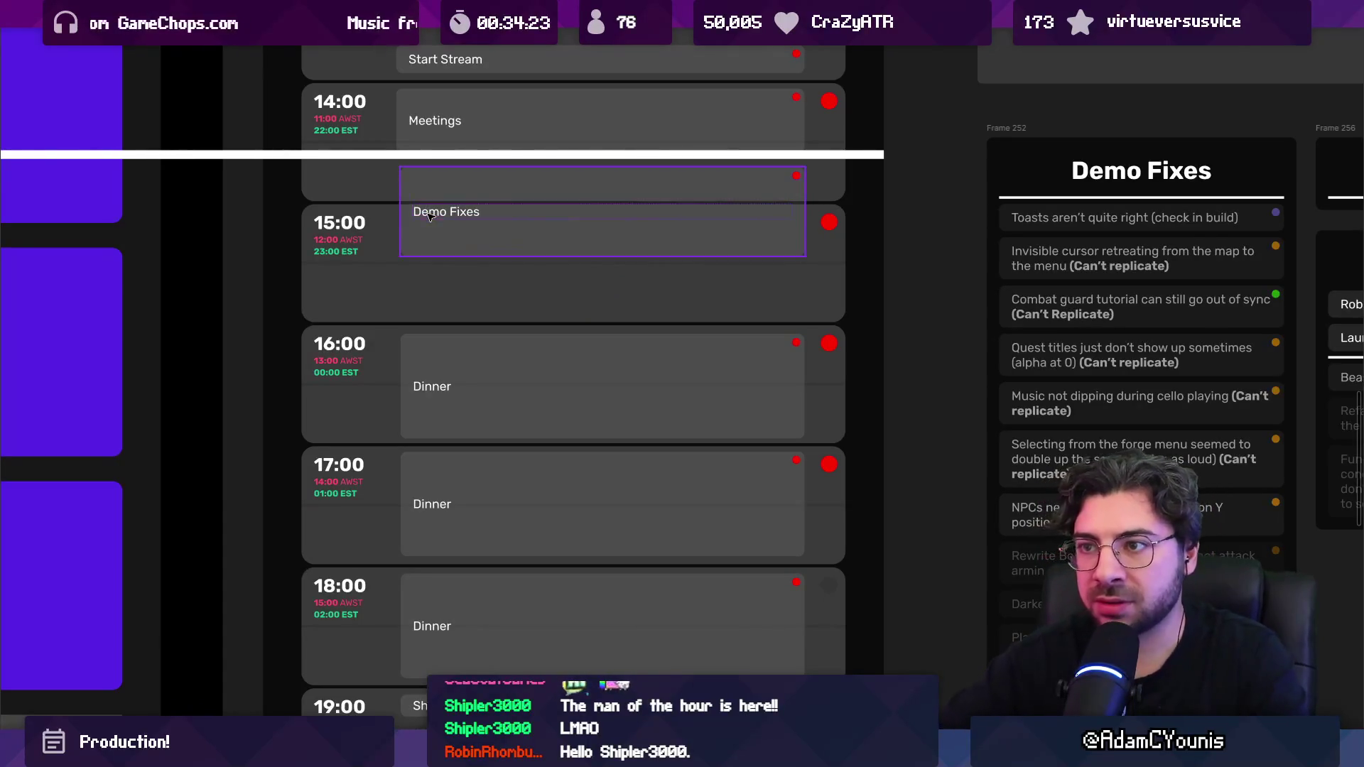
pyautogui.moveTo(438, 198); pyautogui.dragTo(434, 199)
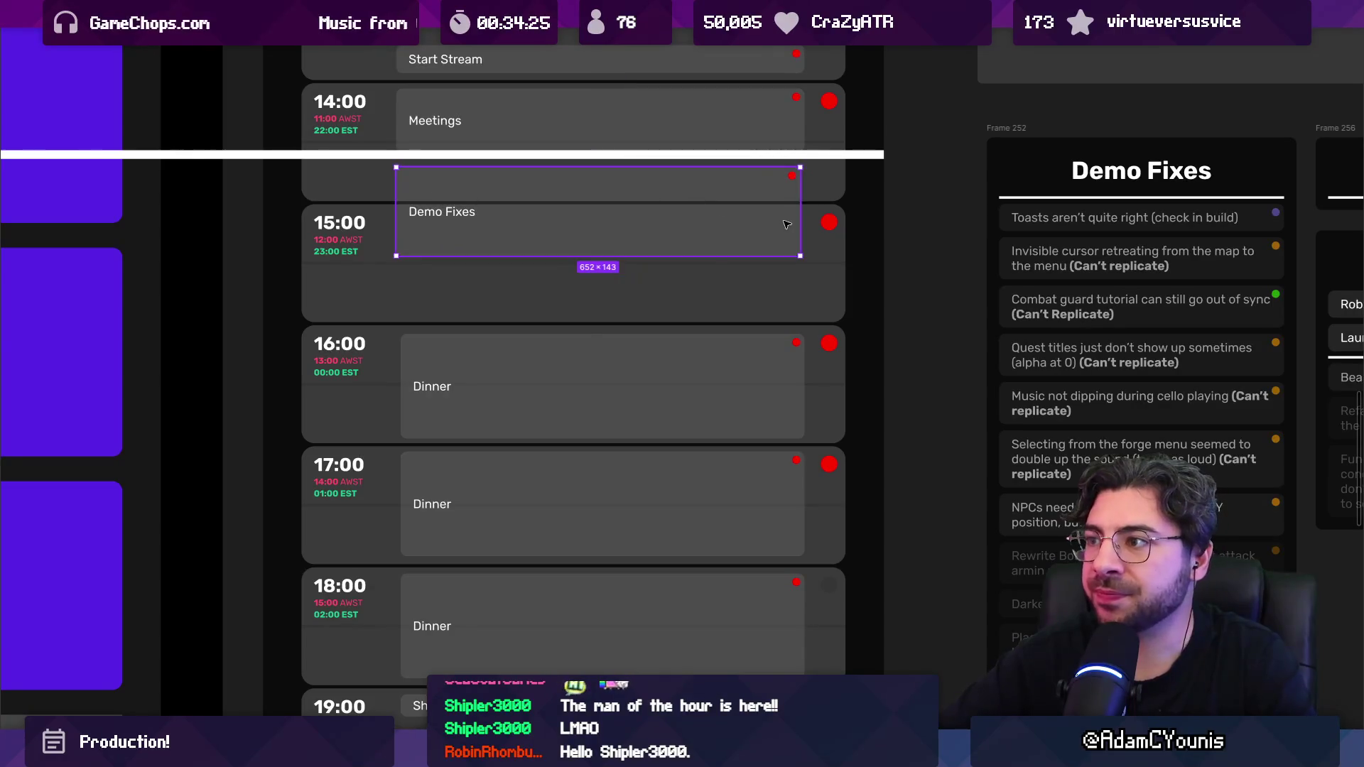
# Step: Move the 16:00 copy under Demo Fixes and label it '???'
pyautogui.click(490, 362)
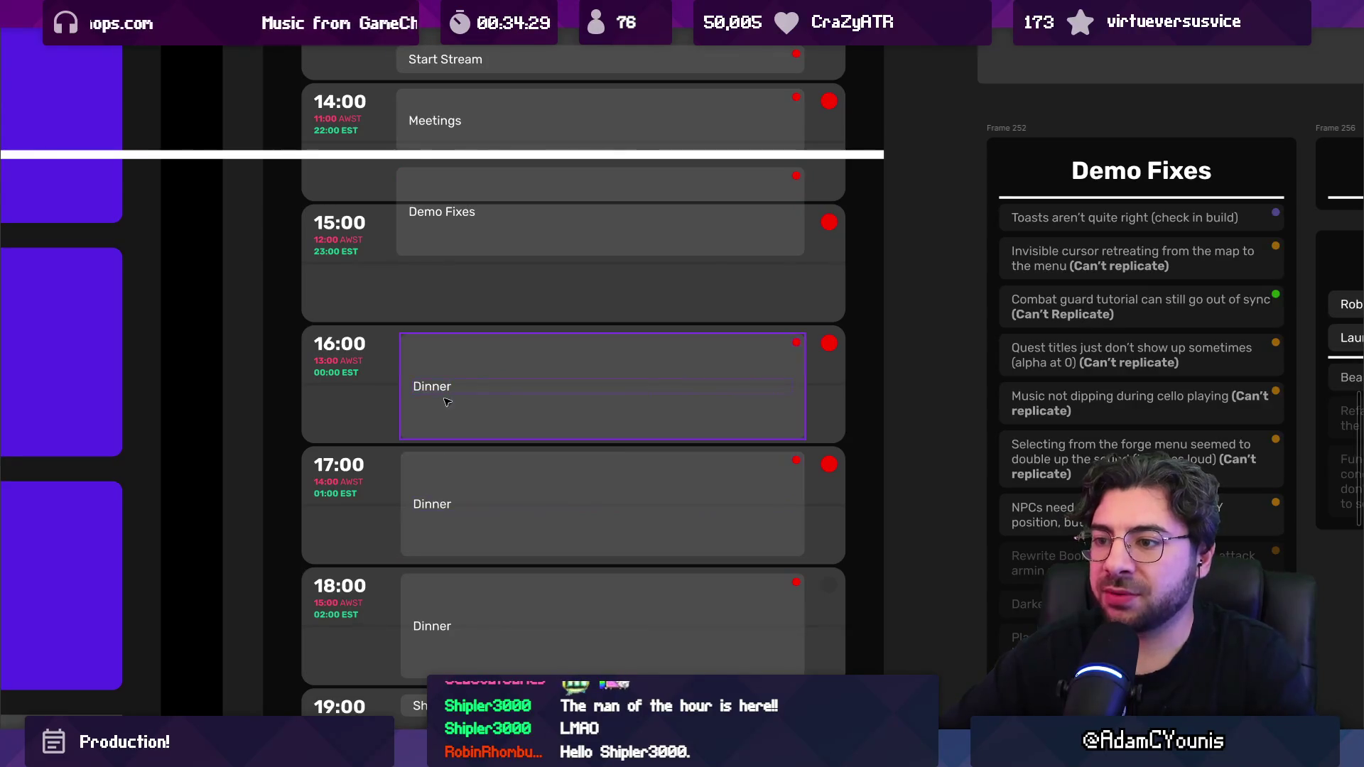
pyautogui.moveTo(435, 389); pyautogui.dragTo(416, 324)
pyautogui.doubleClick(471, 320)
pyautogui.write('?')
pyautogui.press('Escape')
# Step: Stretch the 17:00 block upward and rename it Chapter 2 Content
pyautogui.click(420, 461)
pyautogui.moveTo(400, 454); pyautogui.dragTo(393, 390)
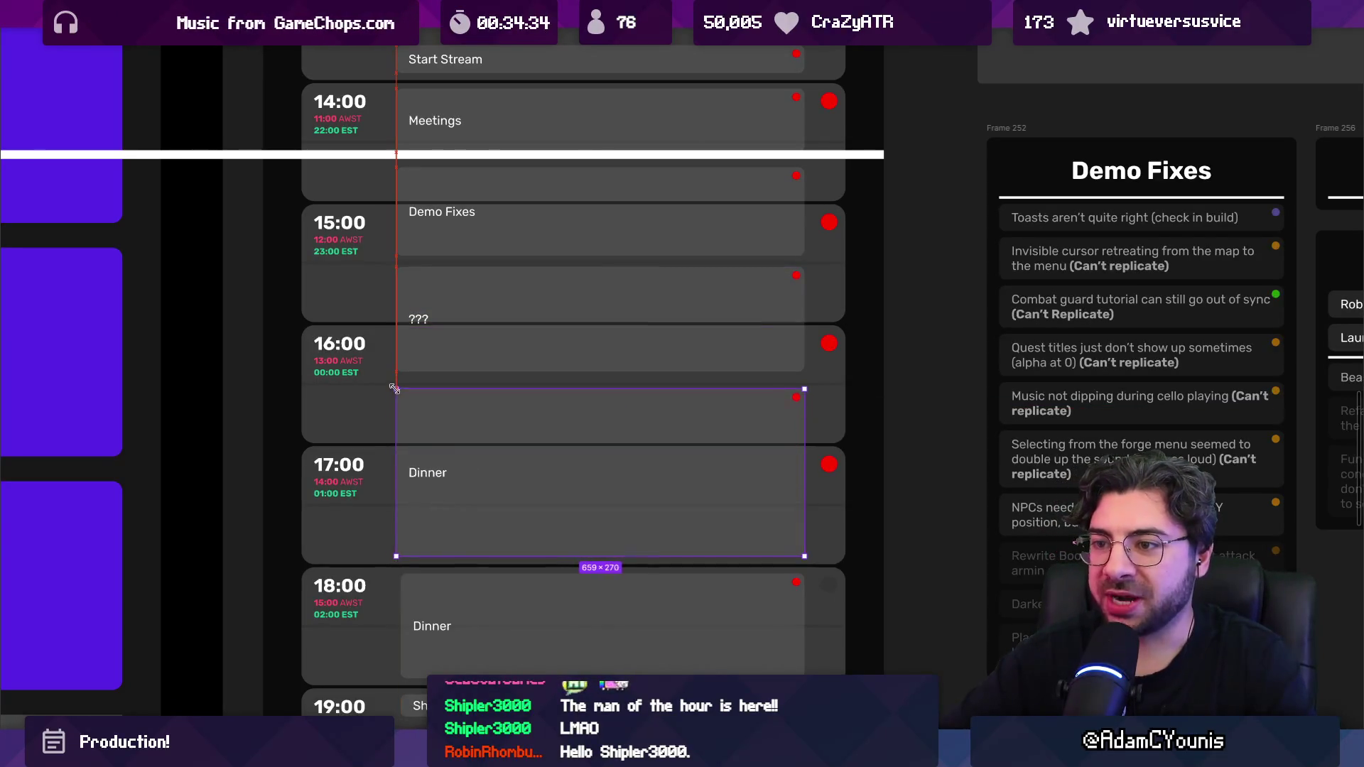
pyautogui.moveTo(459, 448); pyautogui.dragTo(460, 557)
pyautogui.doubleClick(426, 470)
pyautogui.write('Chapter 2 Content')
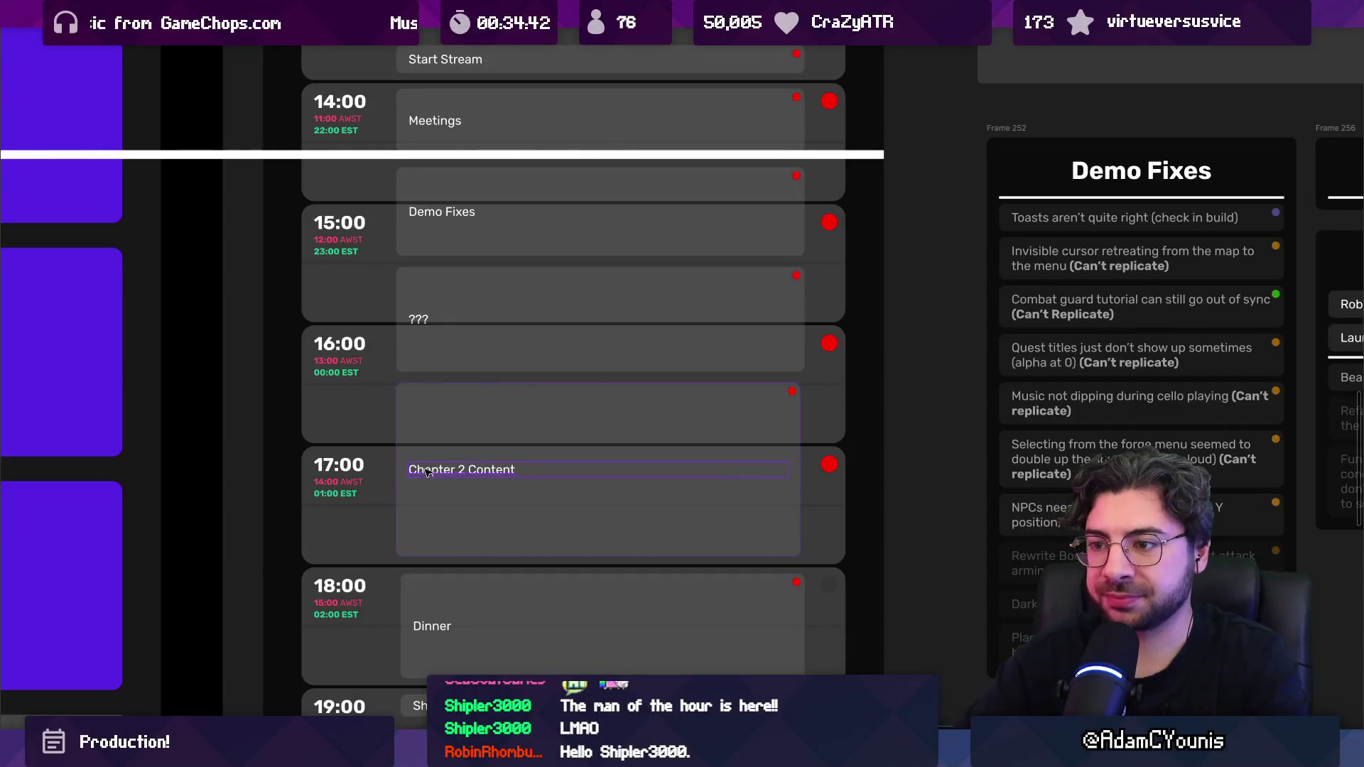
pyautogui.press('Escape')
# Step: Select the ??? block and pan across the finished afternoon schedule
pyautogui.scroll(-3, 468, 425)
pyautogui.scroll(3, 478, 344)
pyautogui.click(469, 345)
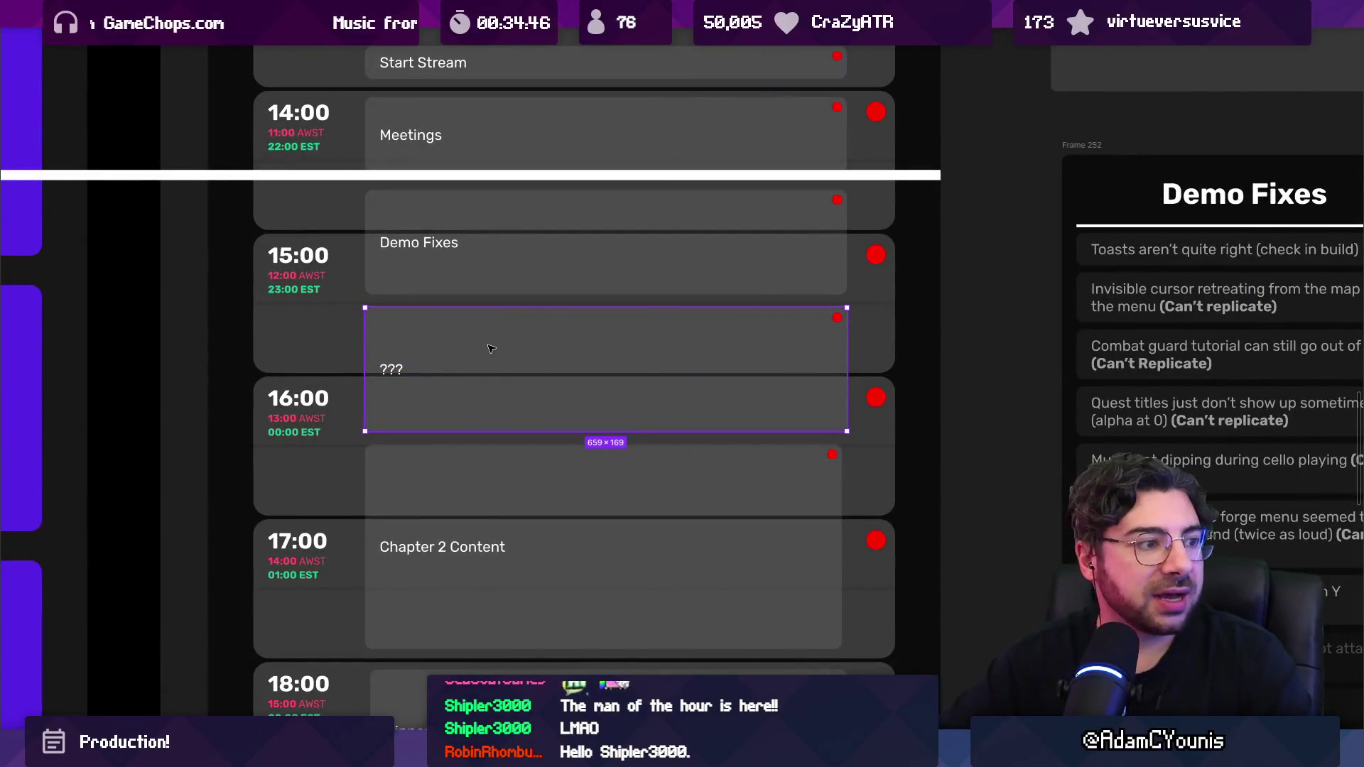
pyautogui.scroll(-8, 490, 348)
pyautogui.moveTo(518, 339)
pyautogui.mouseDown()
pyautogui.moveTo(536, 362)
pyautogui.moveTo(937, 456)
pyautogui.moveTo(839, 408)
pyautogui.moveTo(699, 387)
pyautogui.moveTo(925, 378)
pyautogui.moveTo(490, 375)
pyautogui.mouseUp()
pyautogui.scroll(8, 493, 373)
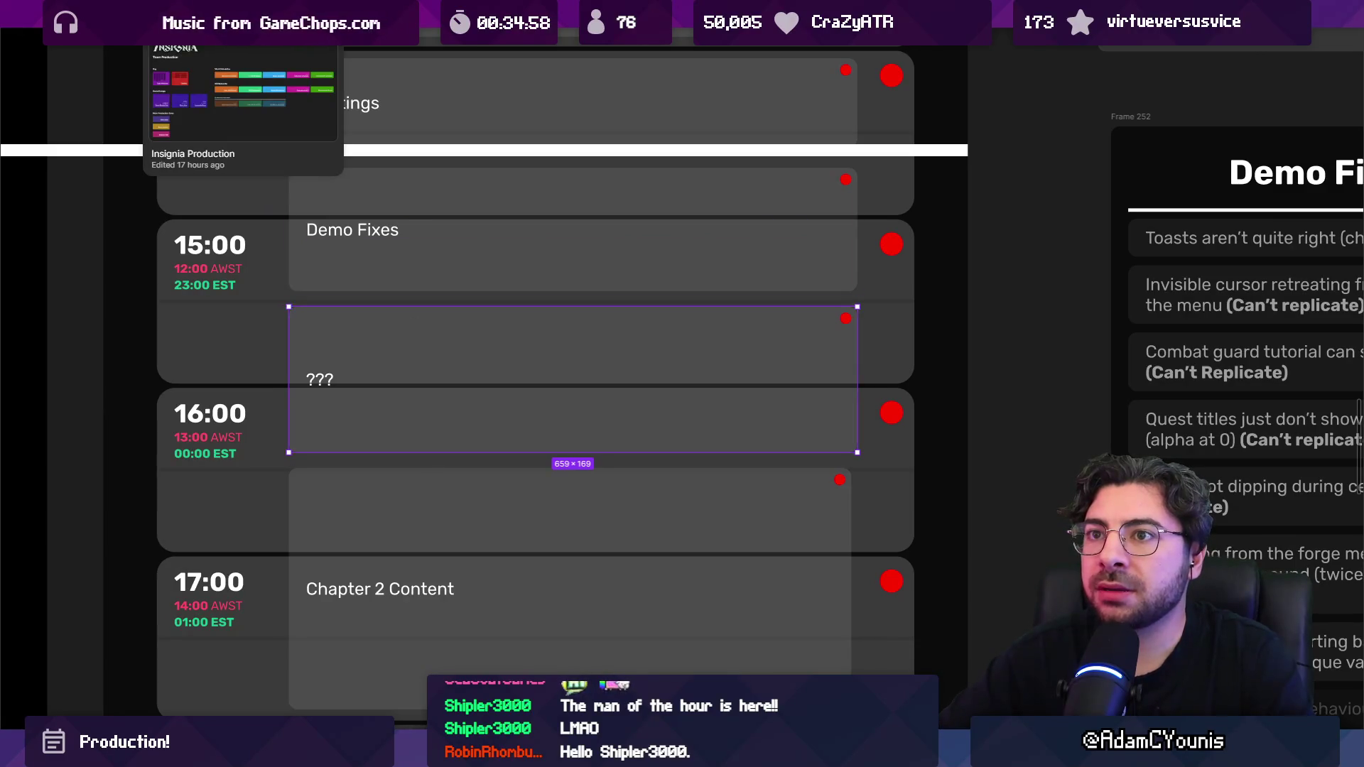
pyautogui.click(369, 15)
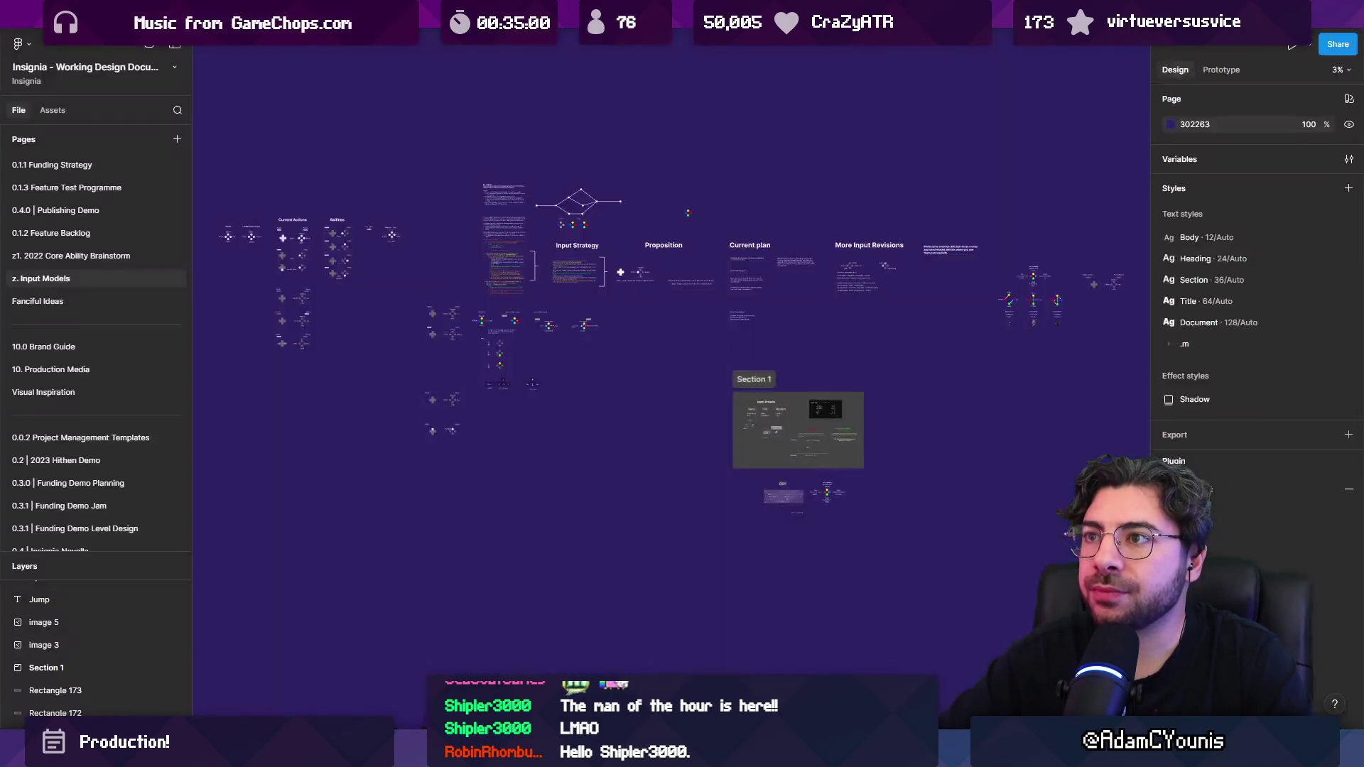
pyautogui.click(781, 426)
pyautogui.hotkey('shift', '2')
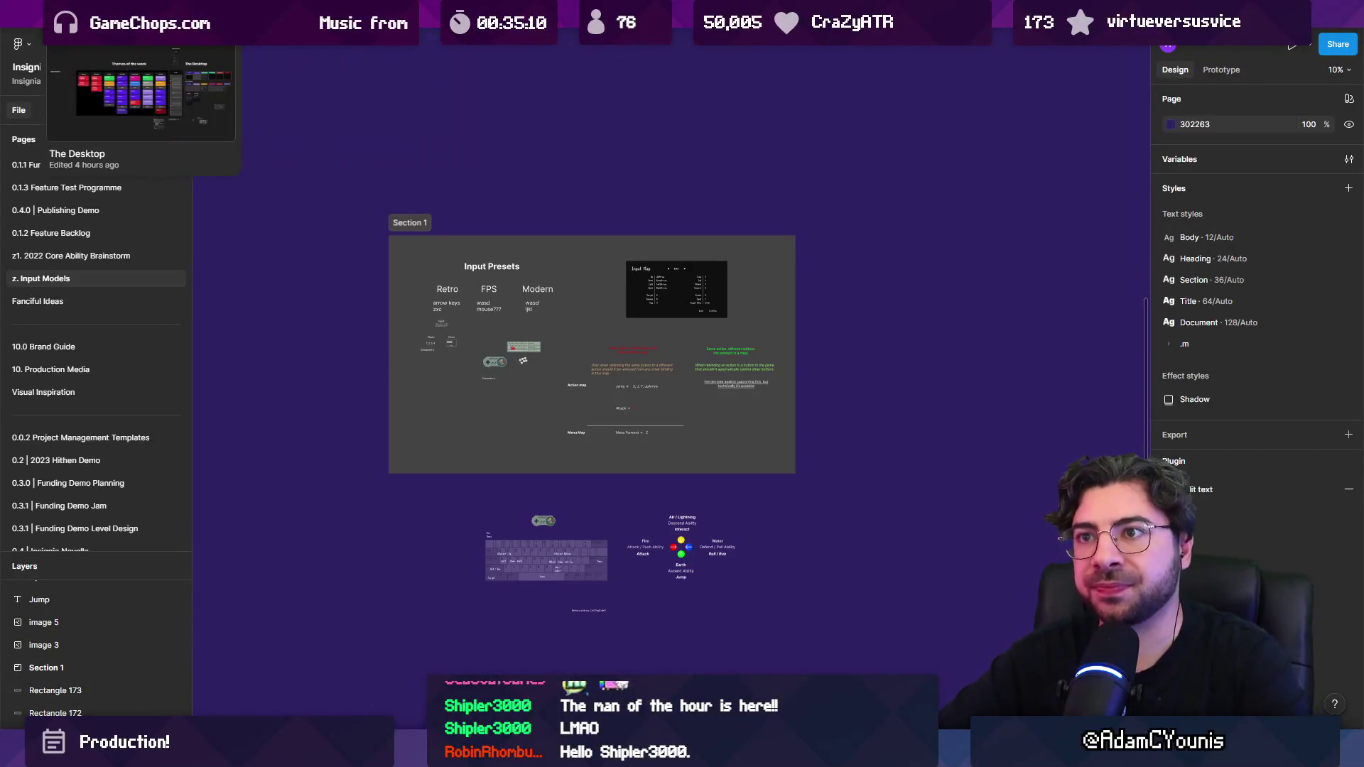
pyautogui.click(128, 14)
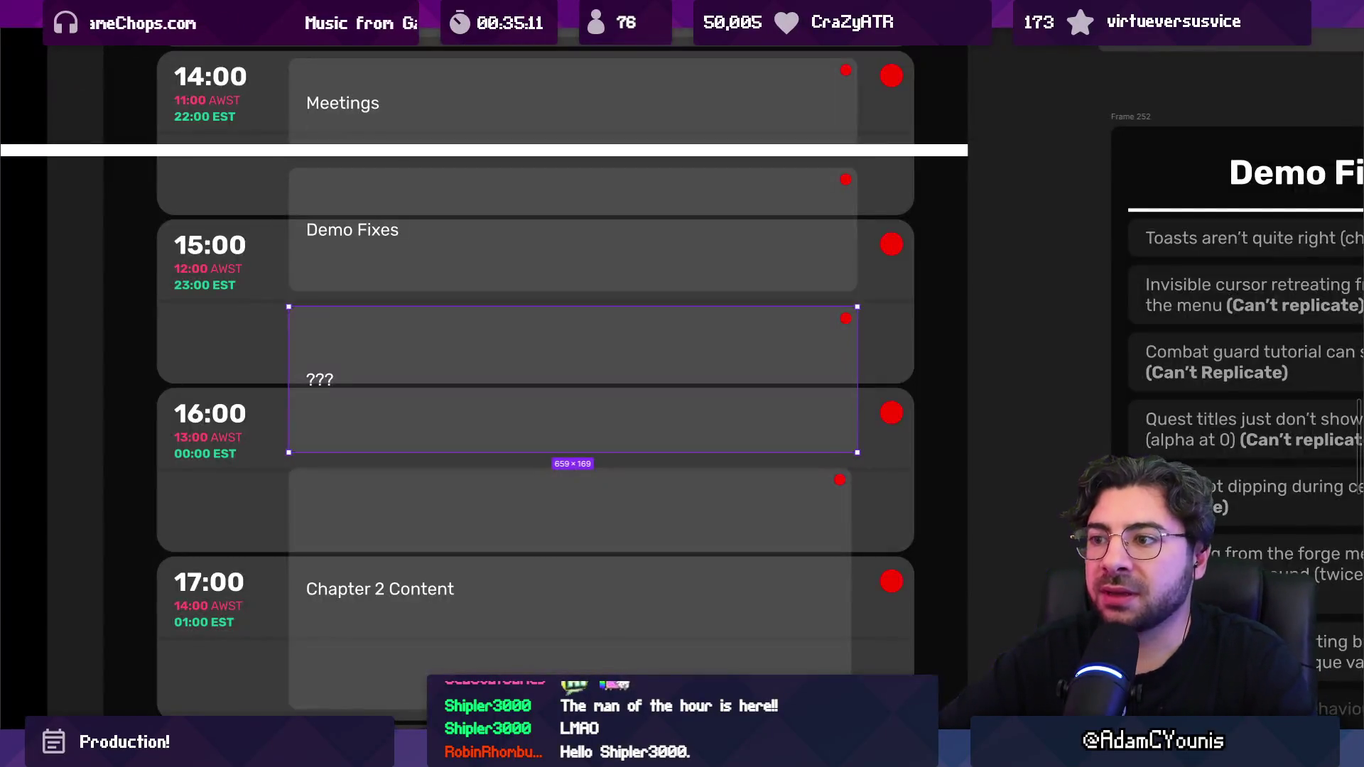
pyautogui.doubleClick(320, 375)
pyautogui.write('Backlog')
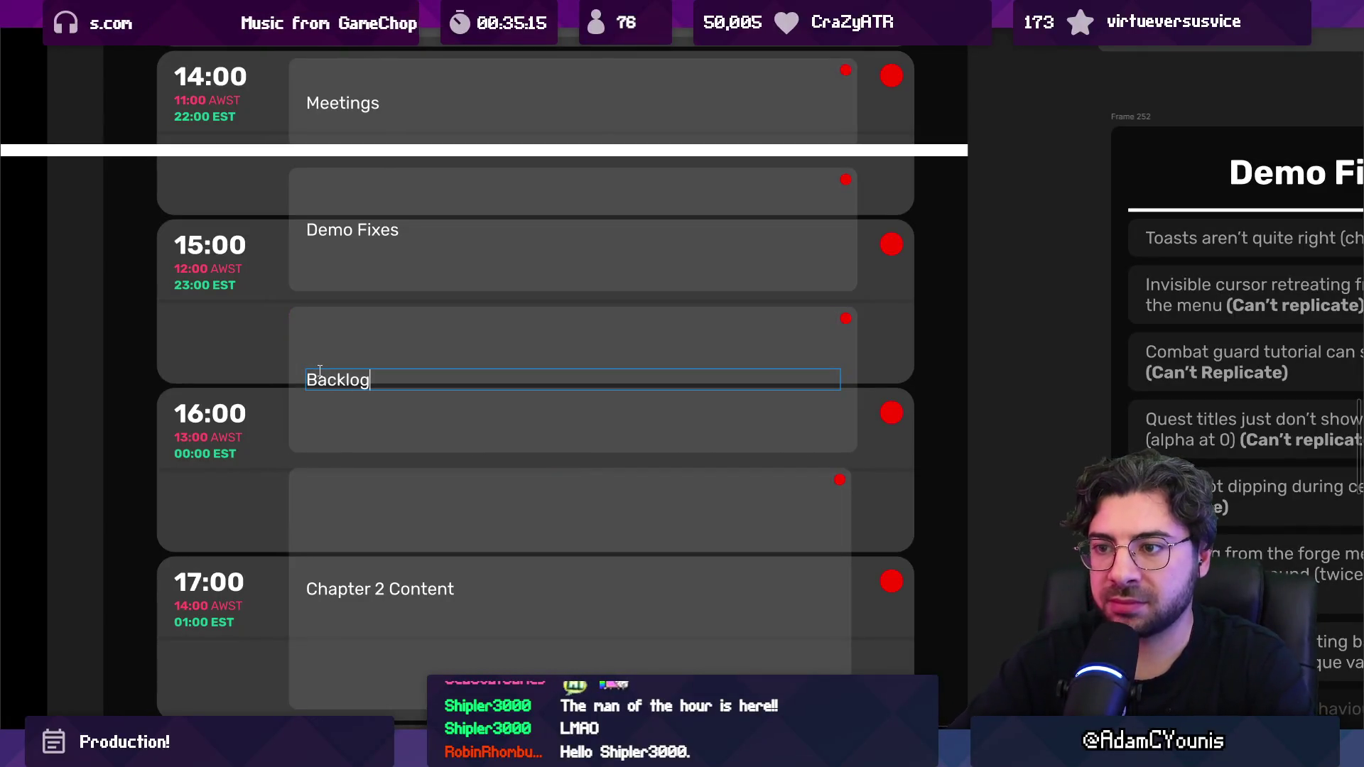
pyautogui.press('Escape')
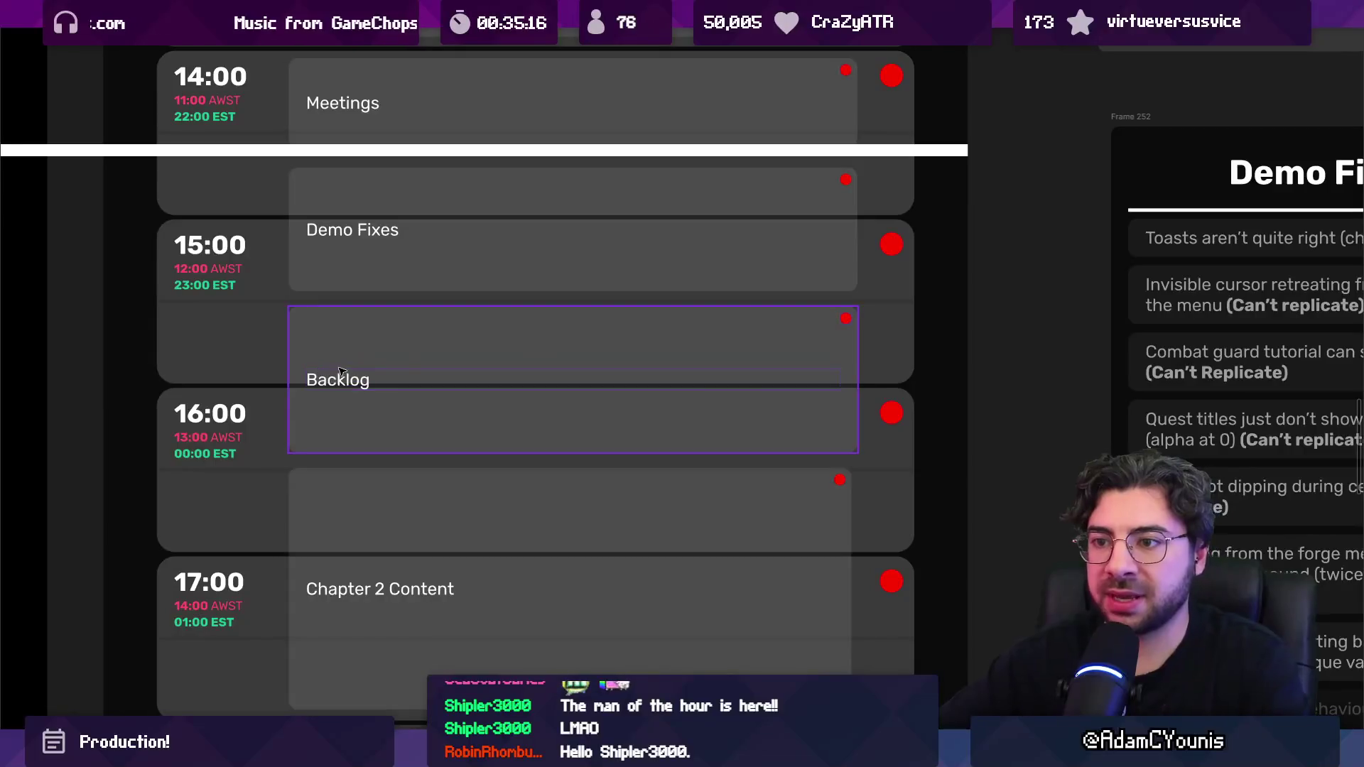
pyautogui.scroll(-3, 355, 355)
pyautogui.moveTo(432, 437)
pyautogui.mouseDown()
pyautogui.moveTo(433, 387)
pyautogui.moveTo(420, 390)
pyautogui.mouseUp()
pyautogui.click(420, 476)
pyautogui.click(411, 410)
pyautogui.scroll(-2, 417, 408)
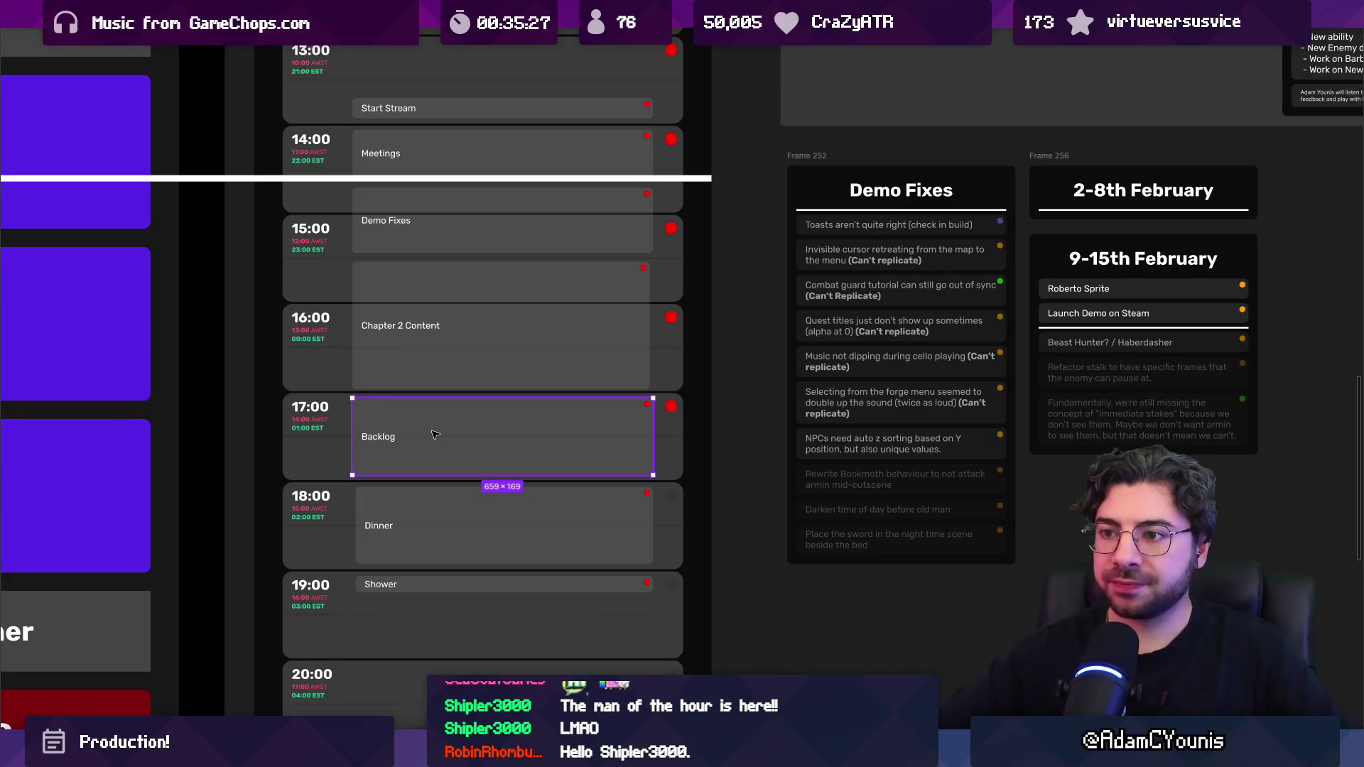
pyautogui.scroll(-5, 430, 412)
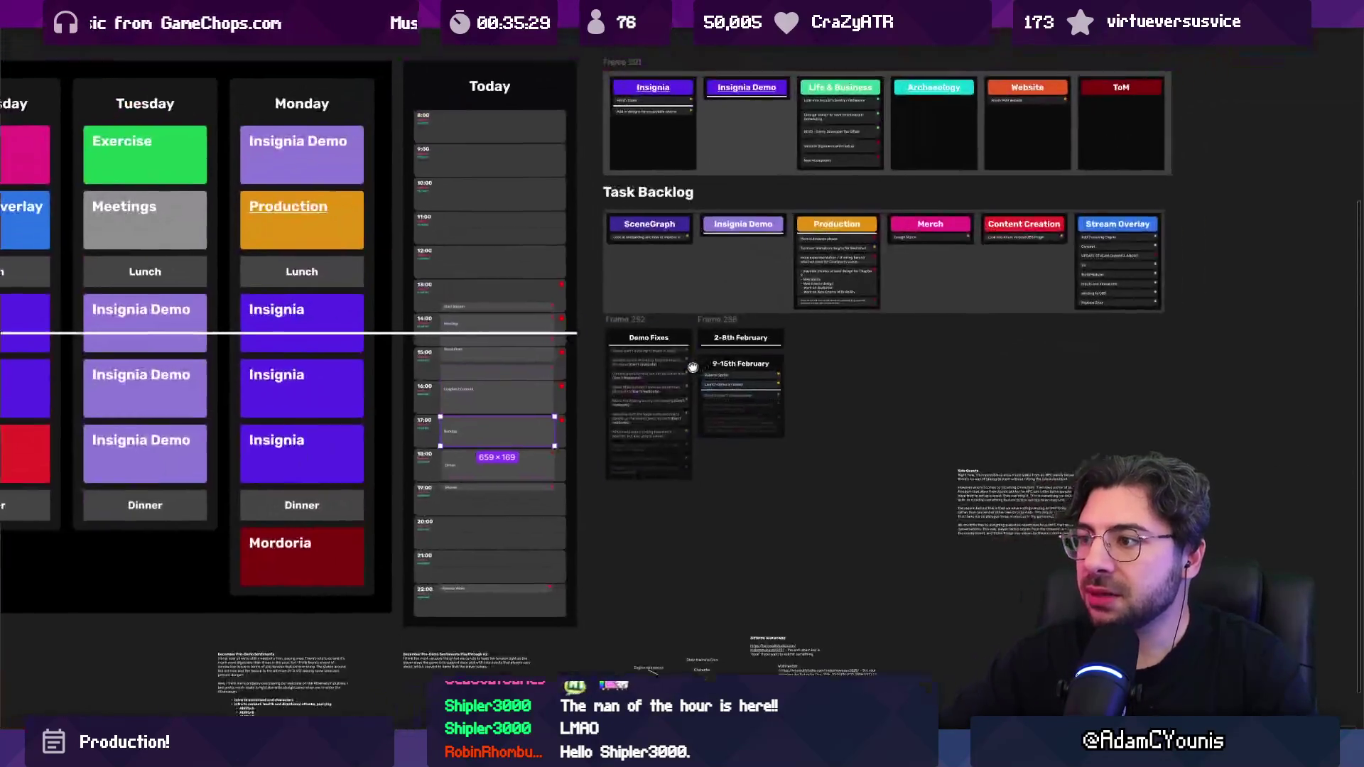
pyautogui.scroll(5, 547, 417)
pyautogui.click(548, 316)
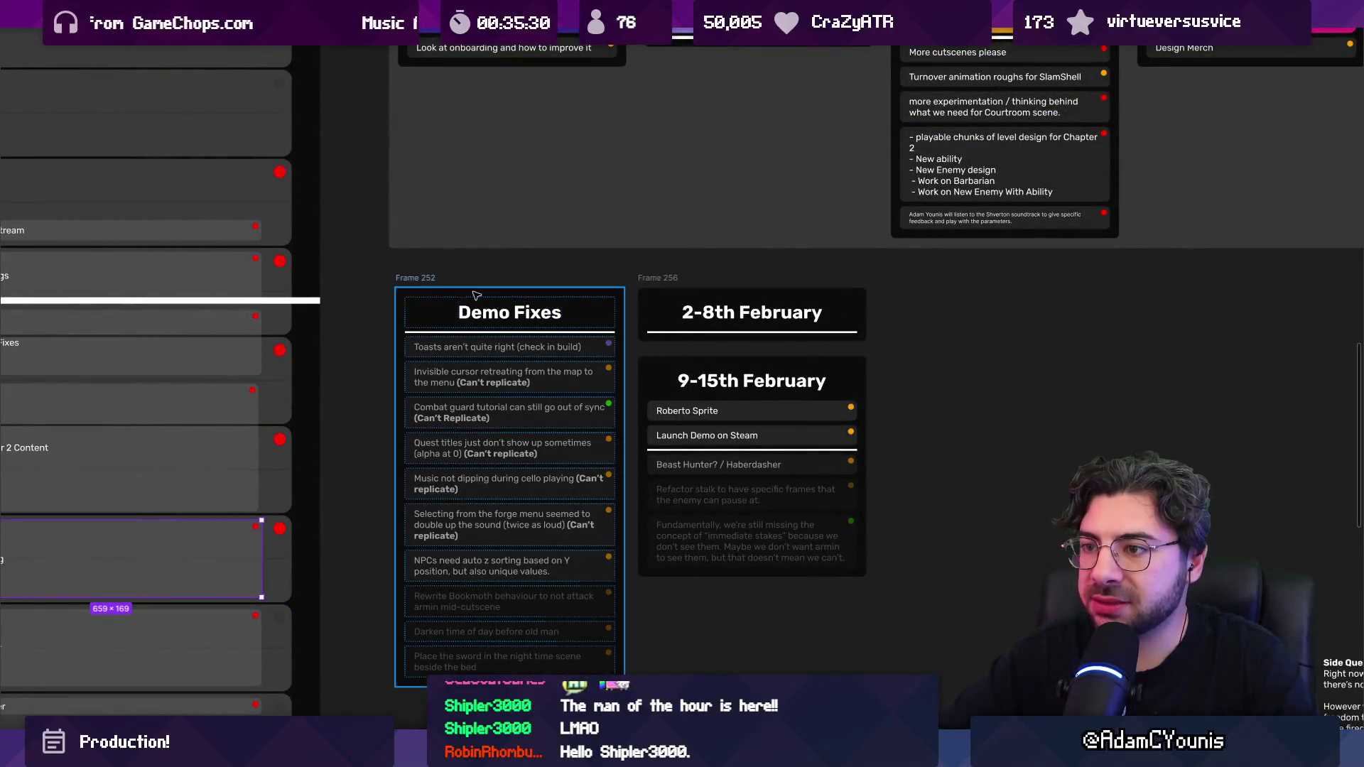
pyautogui.scroll(-3, 545, 492)
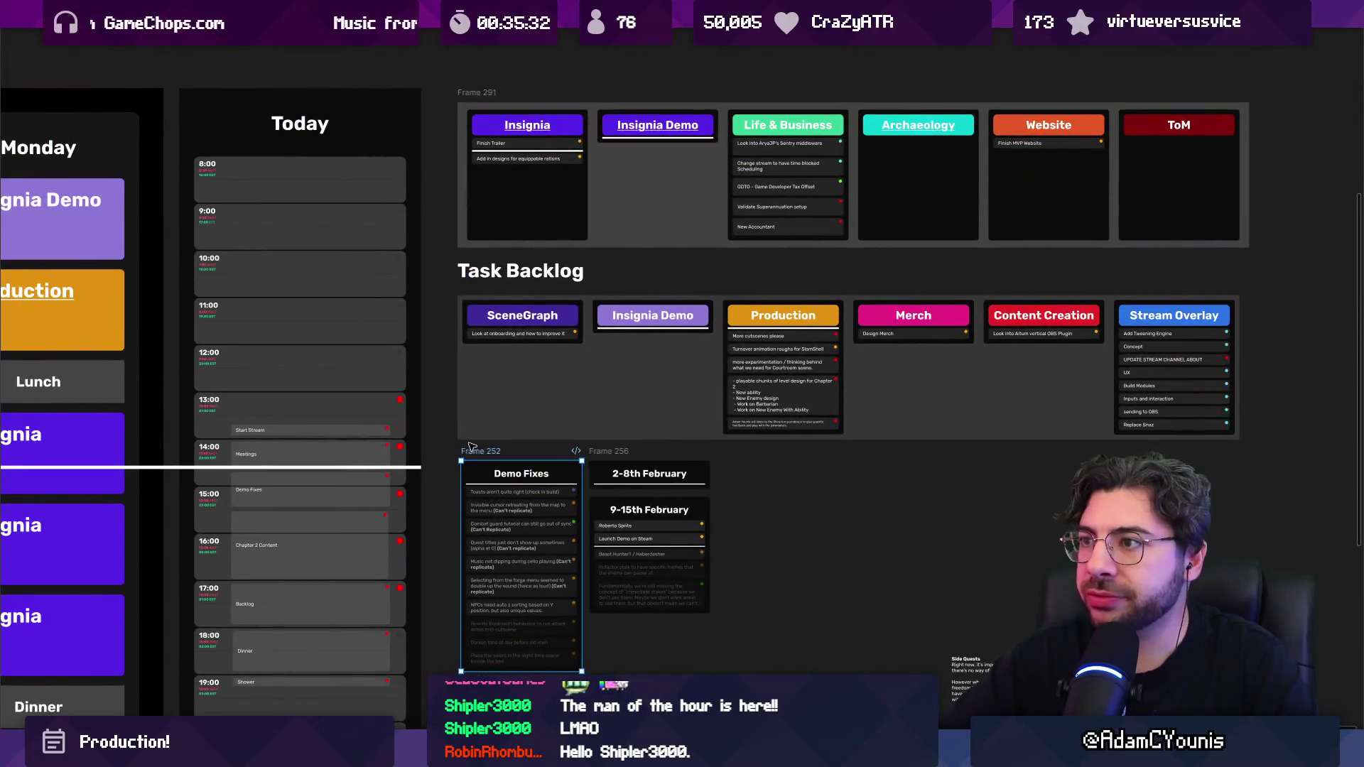
pyautogui.hscroll(-5, 467, 445)
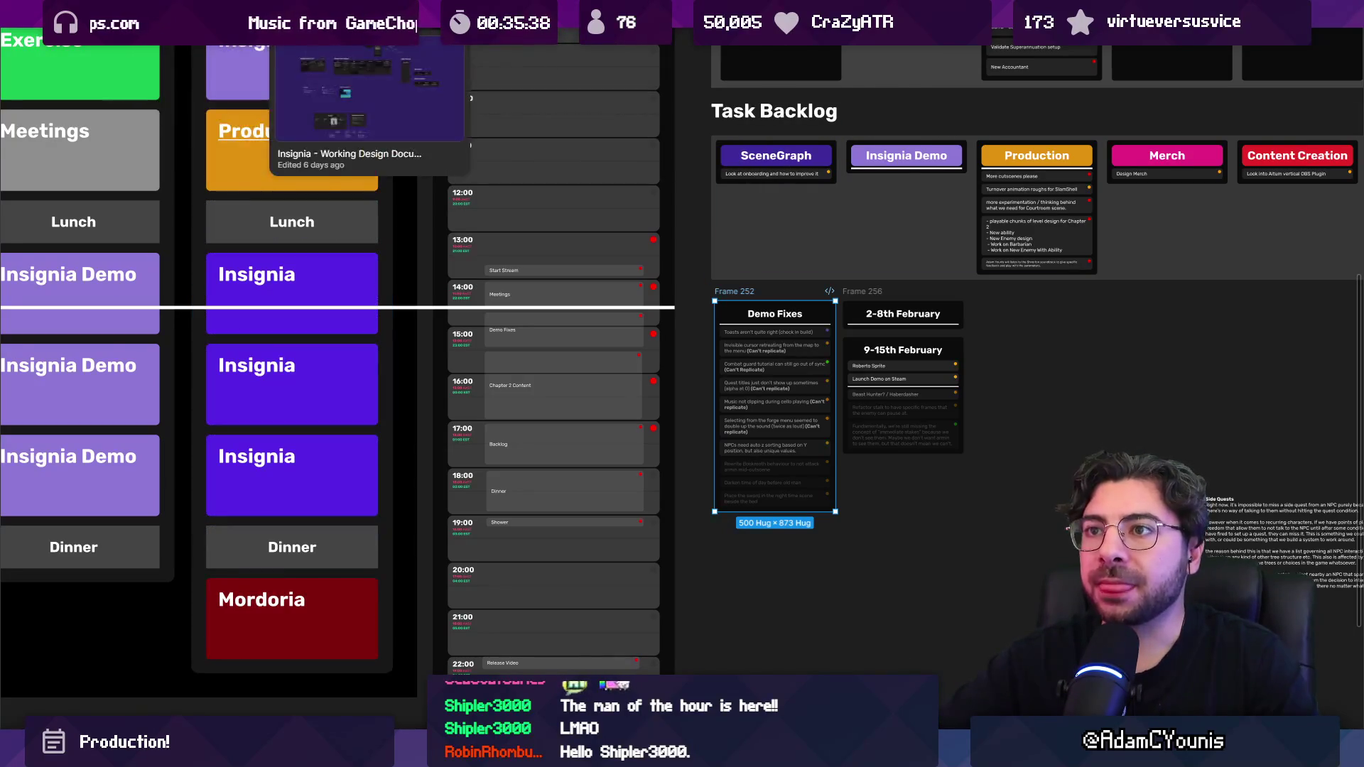
# Step: Switch to the Insignia Working Design Document and select Section 1 with the input presets
pyautogui.click(419, 13)
pyautogui.scroll(-3, 444, 374)
pyautogui.scroll(6, 659, 328)
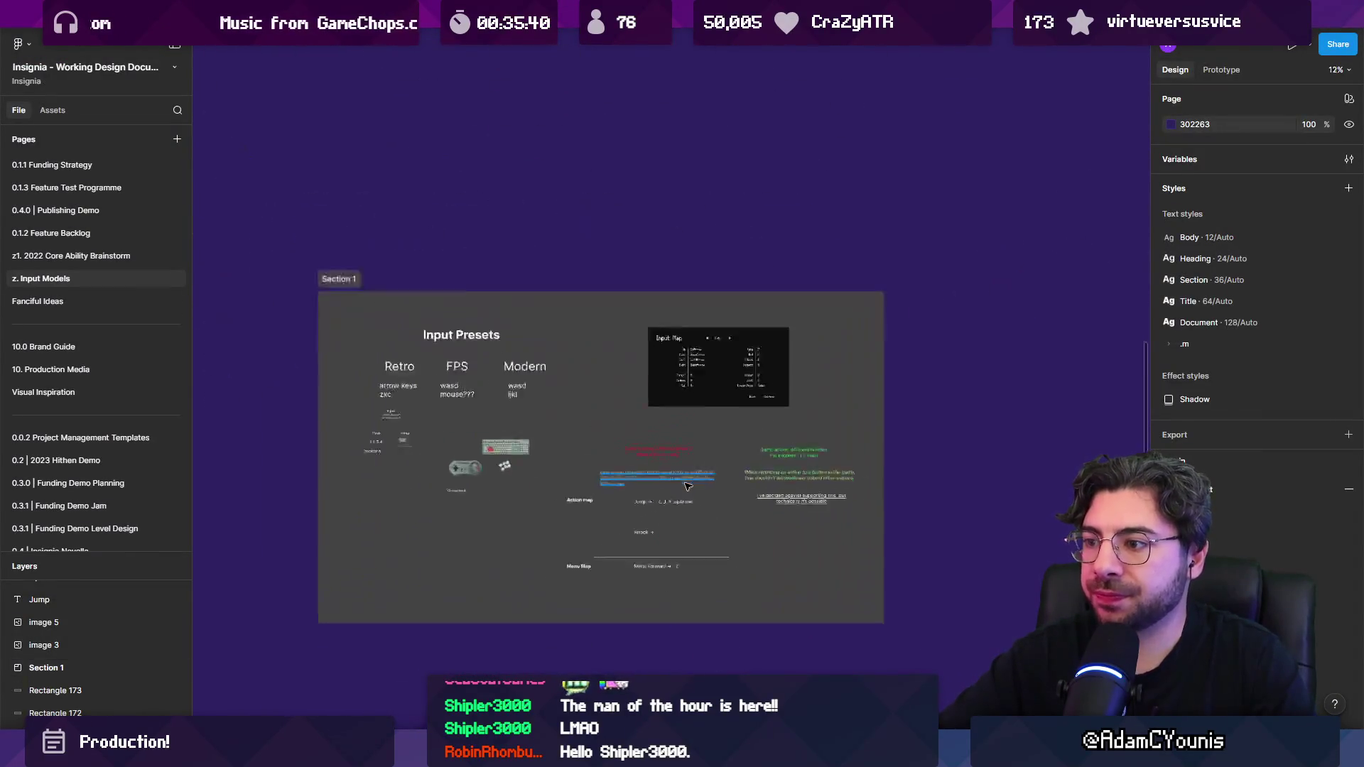
pyautogui.scroll(2, 561, 266)
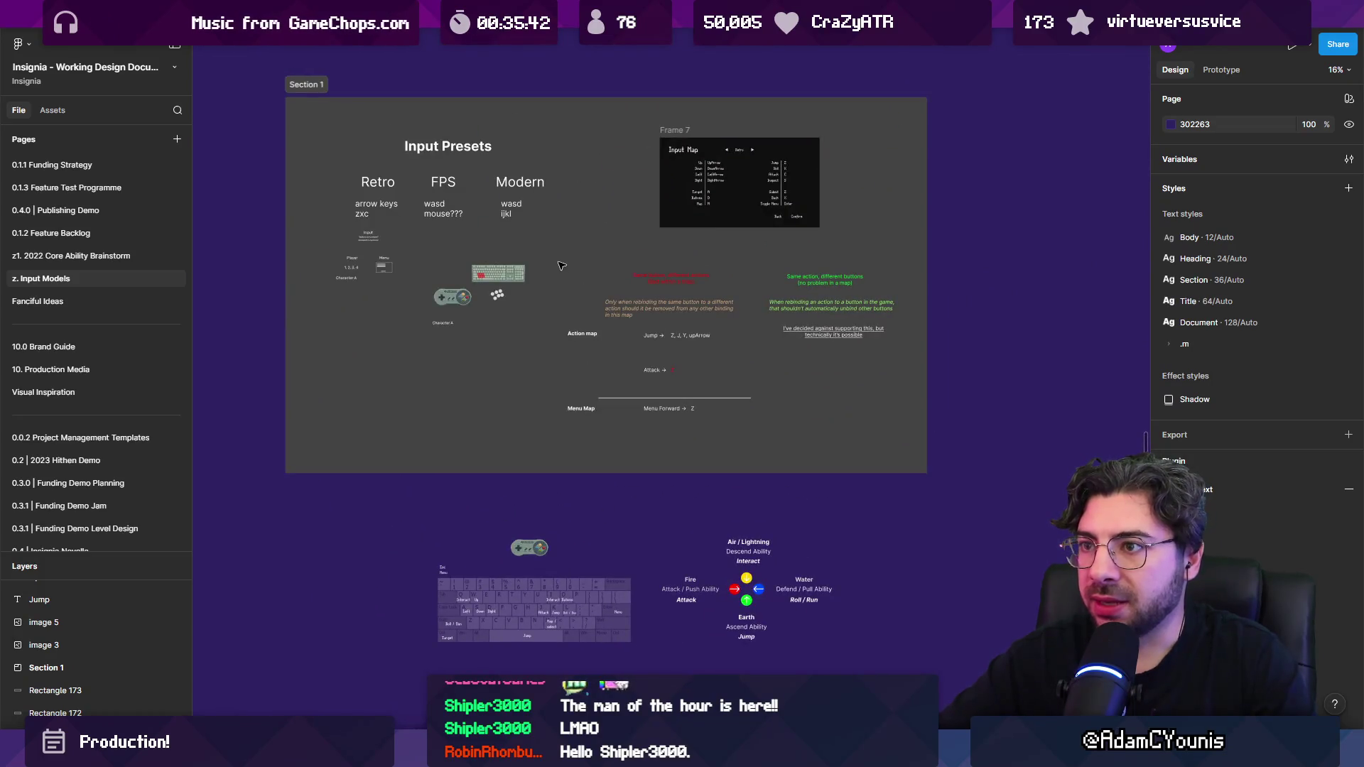
pyautogui.scroll(3, 561, 266)
pyautogui.scroll(-4, 566, 439)
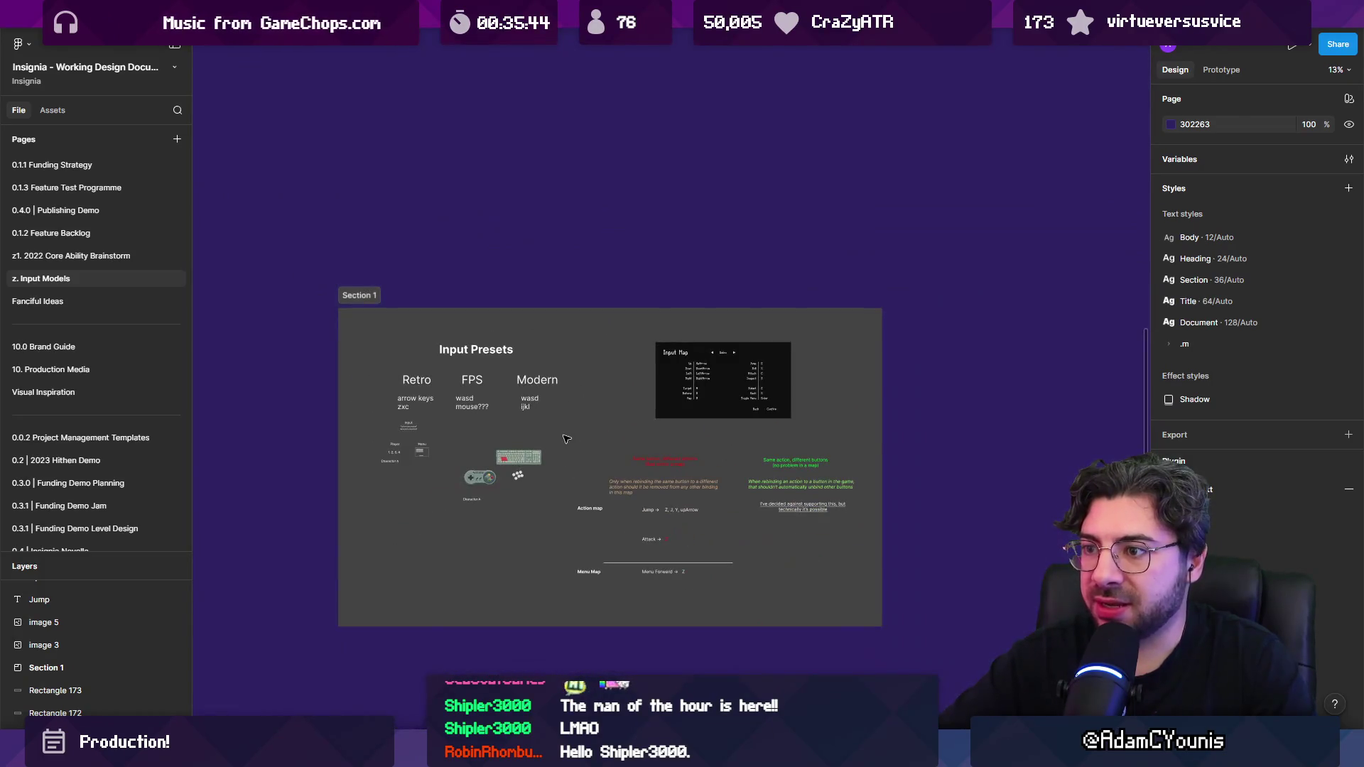
pyautogui.scroll(-5, 623, 439)
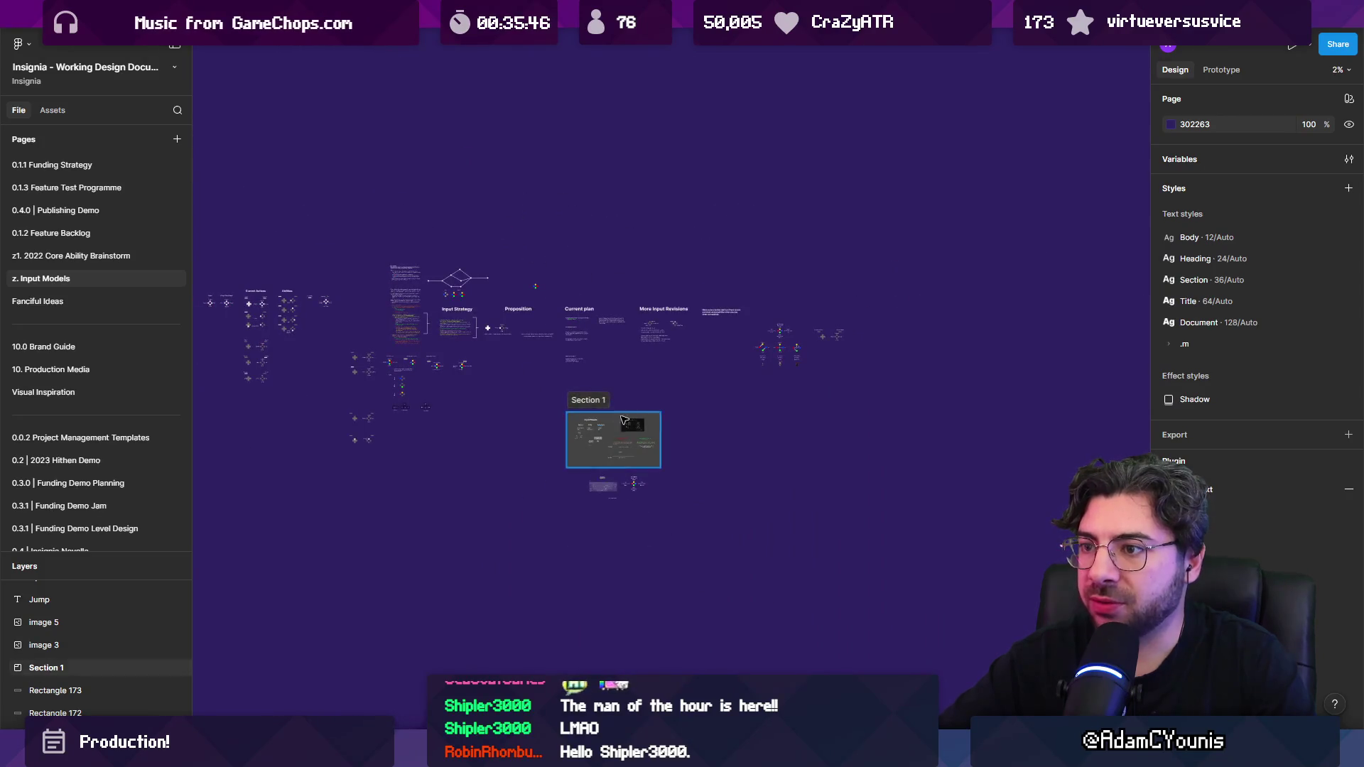
pyautogui.click(599, 402)
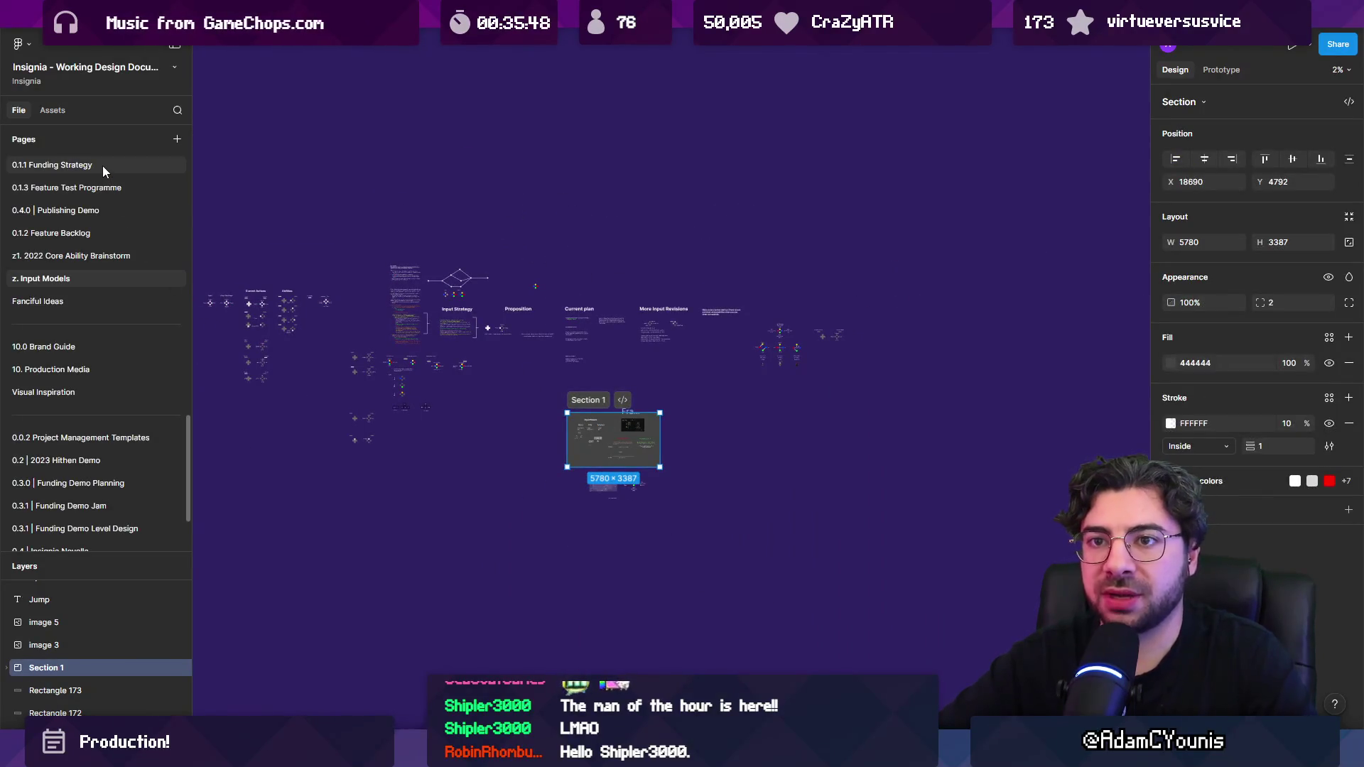
pyautogui.scroll(5, 105, 170)
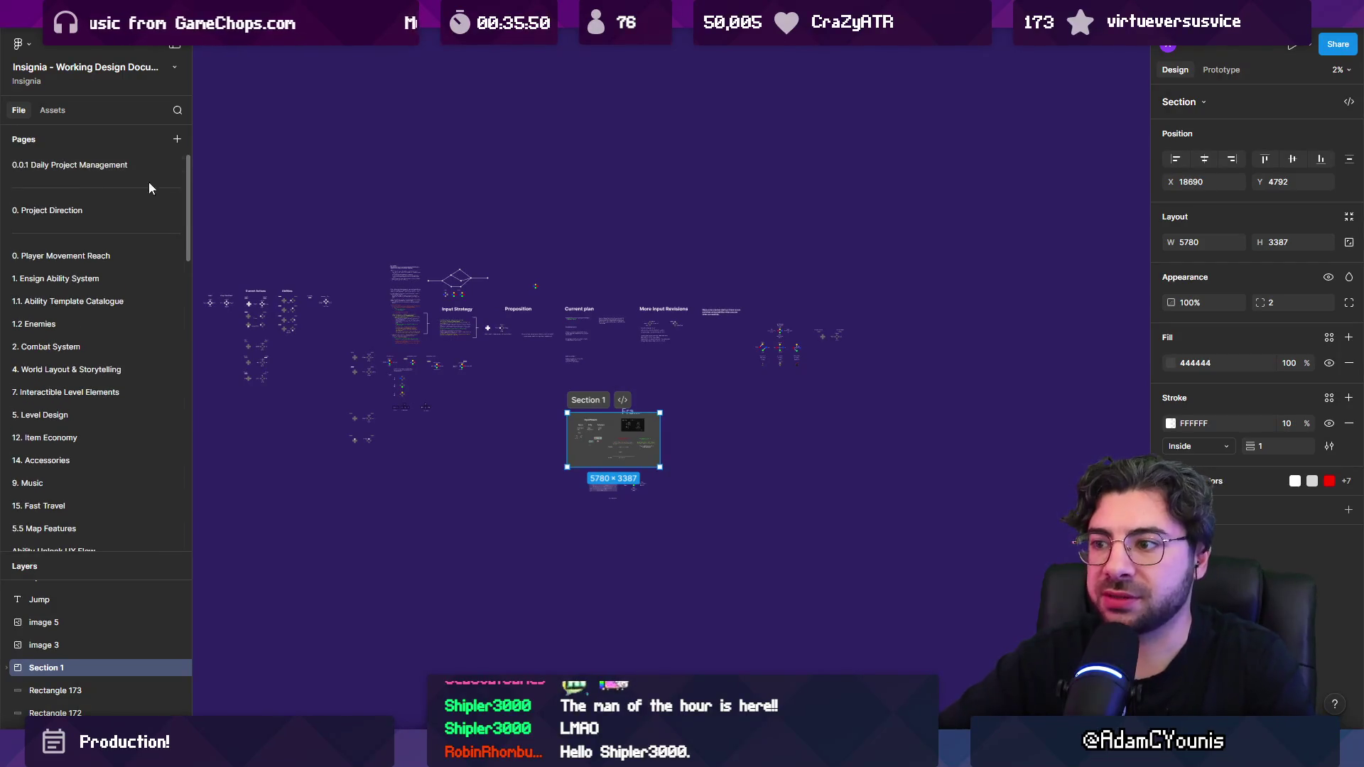
# Step: Open page 0.0.1 Daily Project Management with the interface panels hidden
pyautogui.click(80, 168)
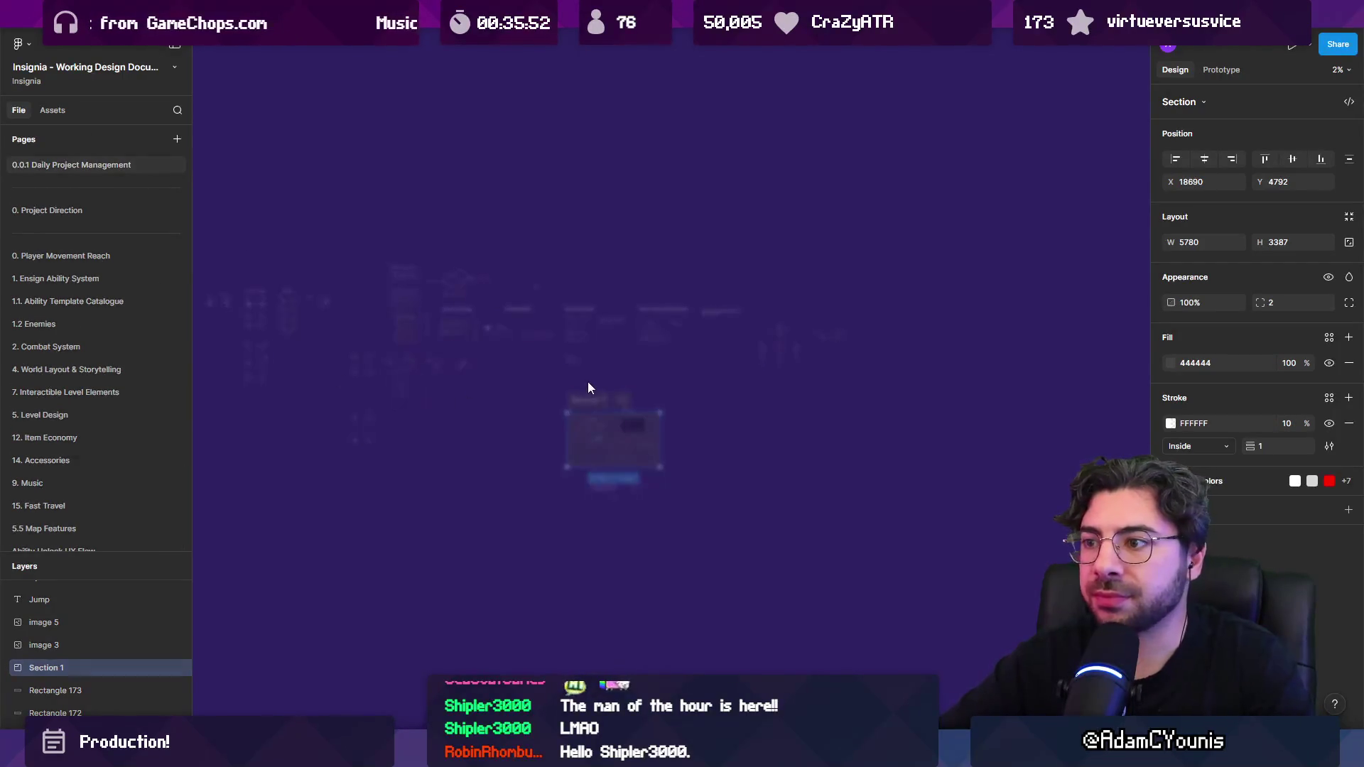
pyautogui.hotkey('ctrl', '\\')
pyautogui.scroll(2, 639, 426)
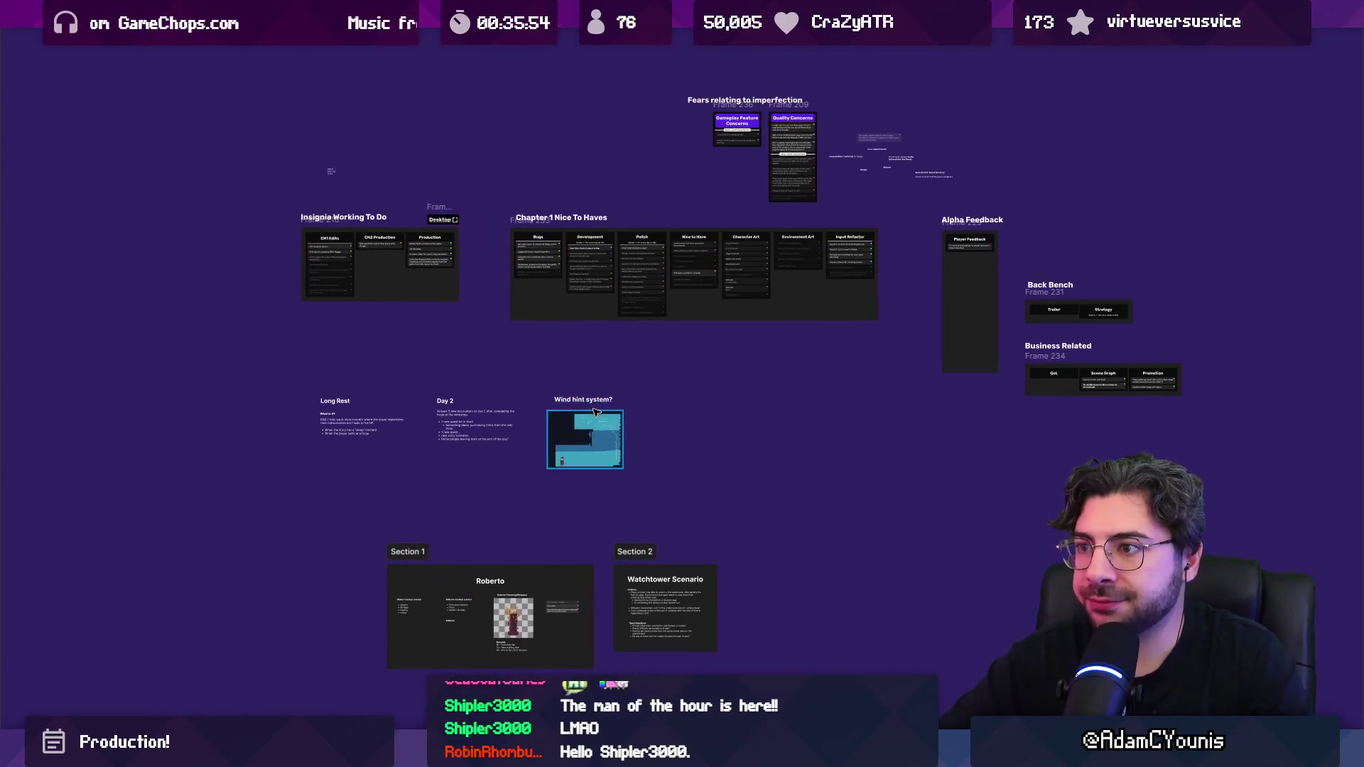
pyautogui.scroll(-5, 705, 502)
pyautogui.scroll(8, 705, 502)
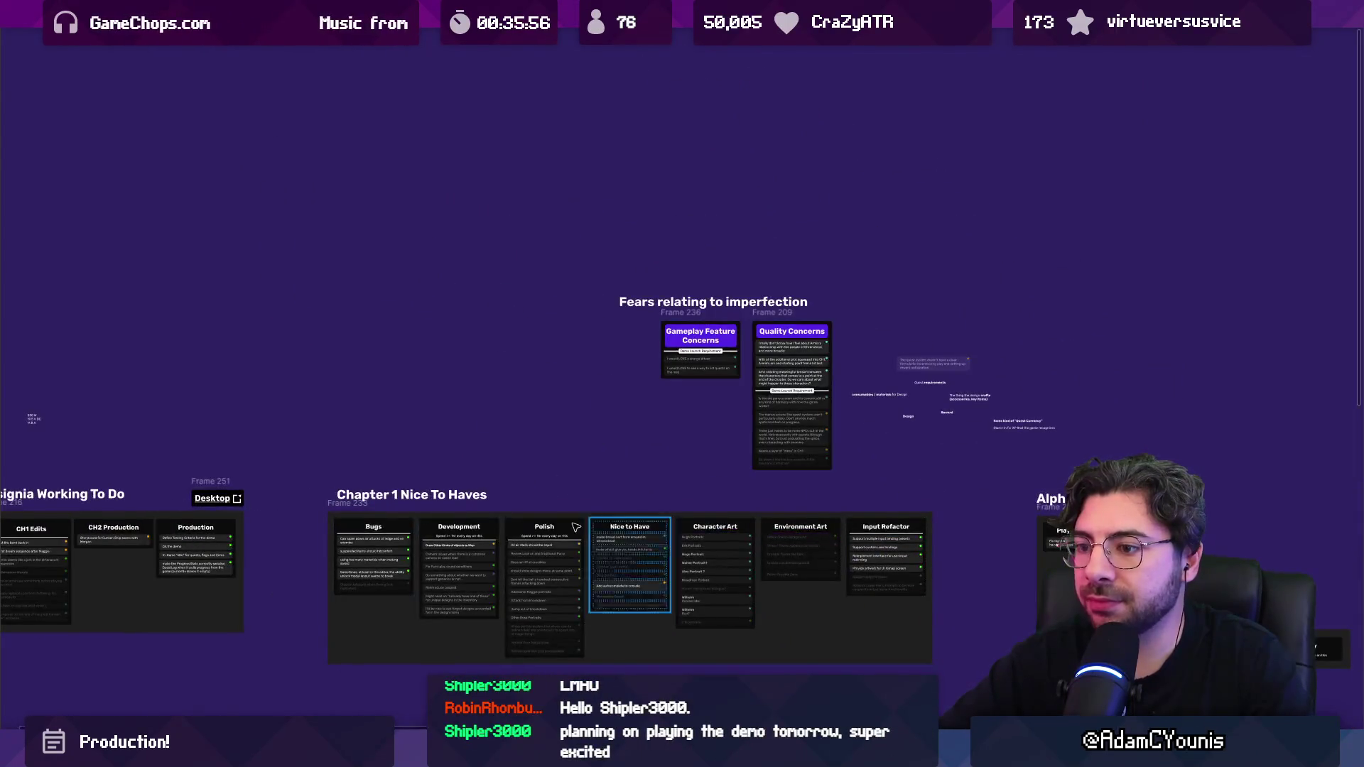
pyautogui.hscroll(7, 431, 387)
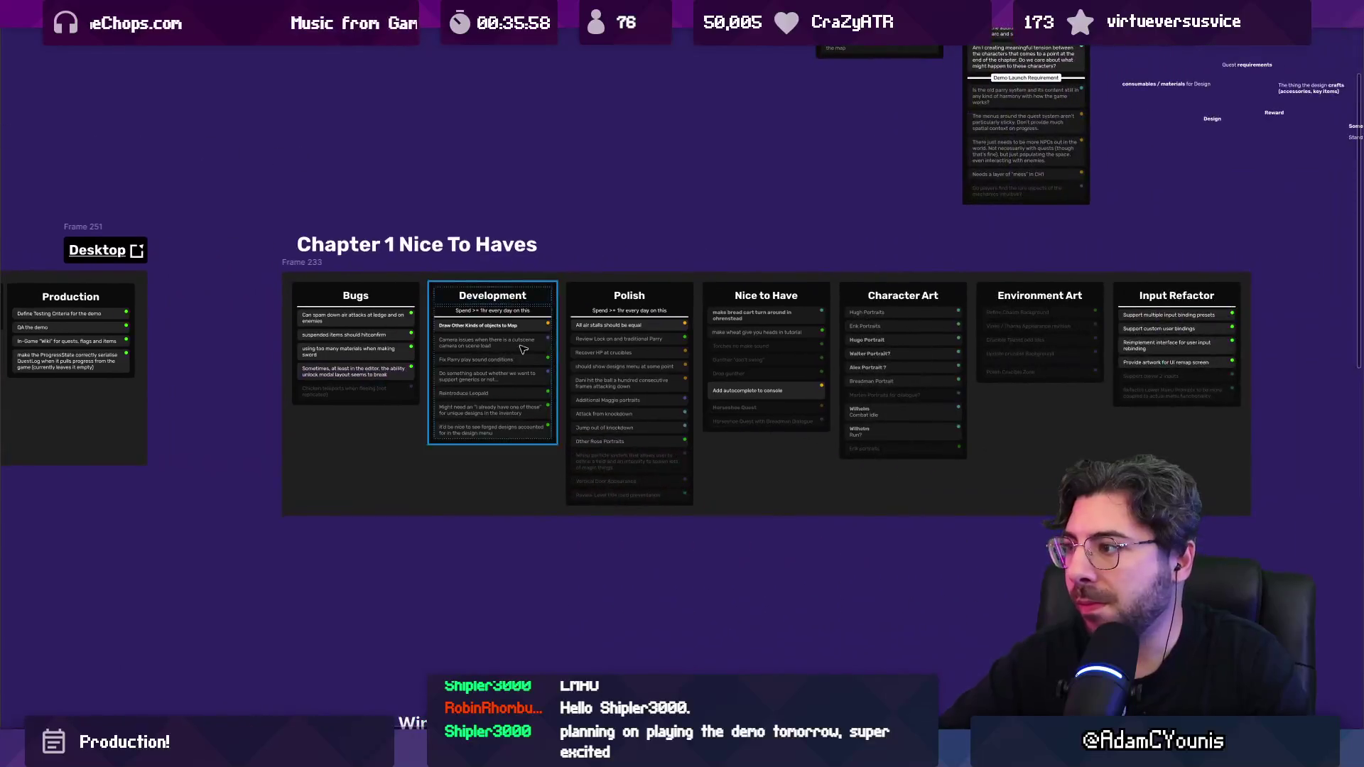
pyautogui.scroll(2, 457, 354)
pyautogui.hscroll(-6, 457, 353)
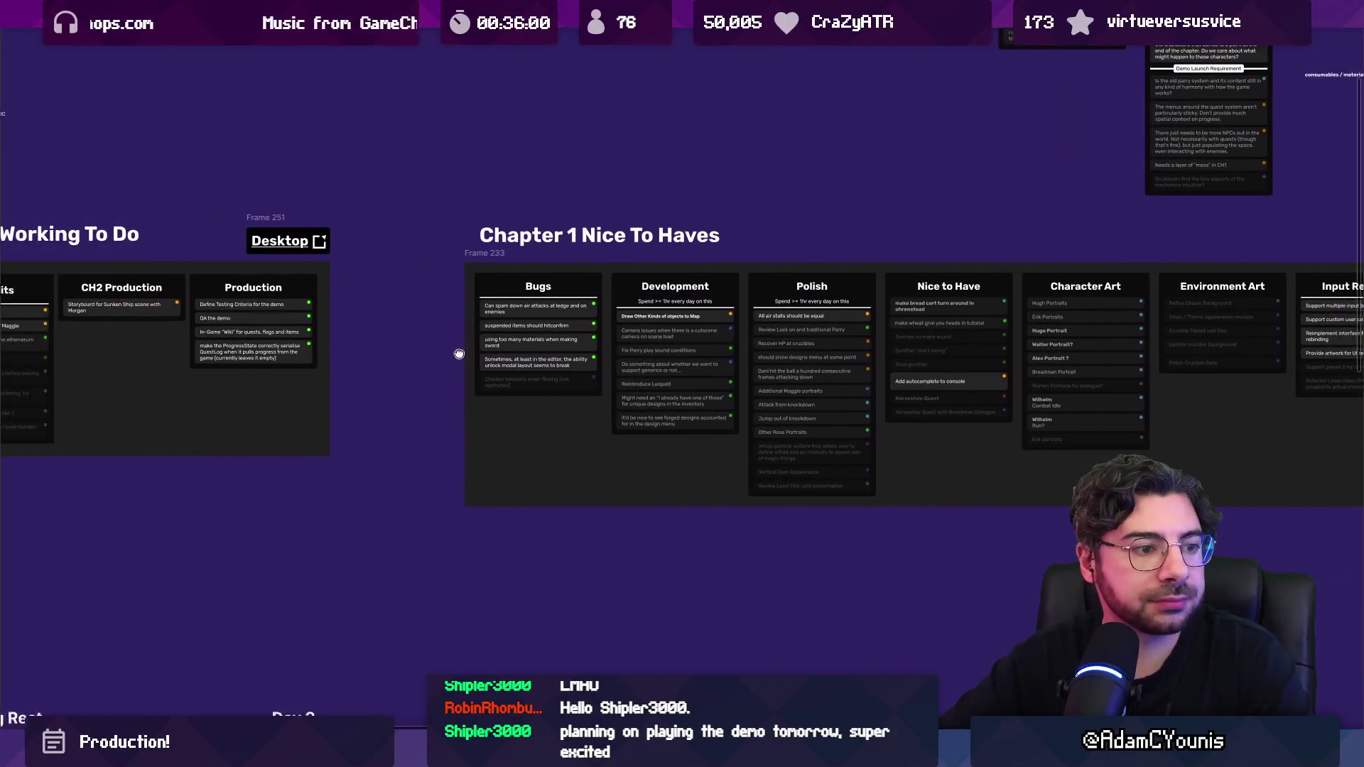
pyautogui.hscroll(-4, 239, 341)
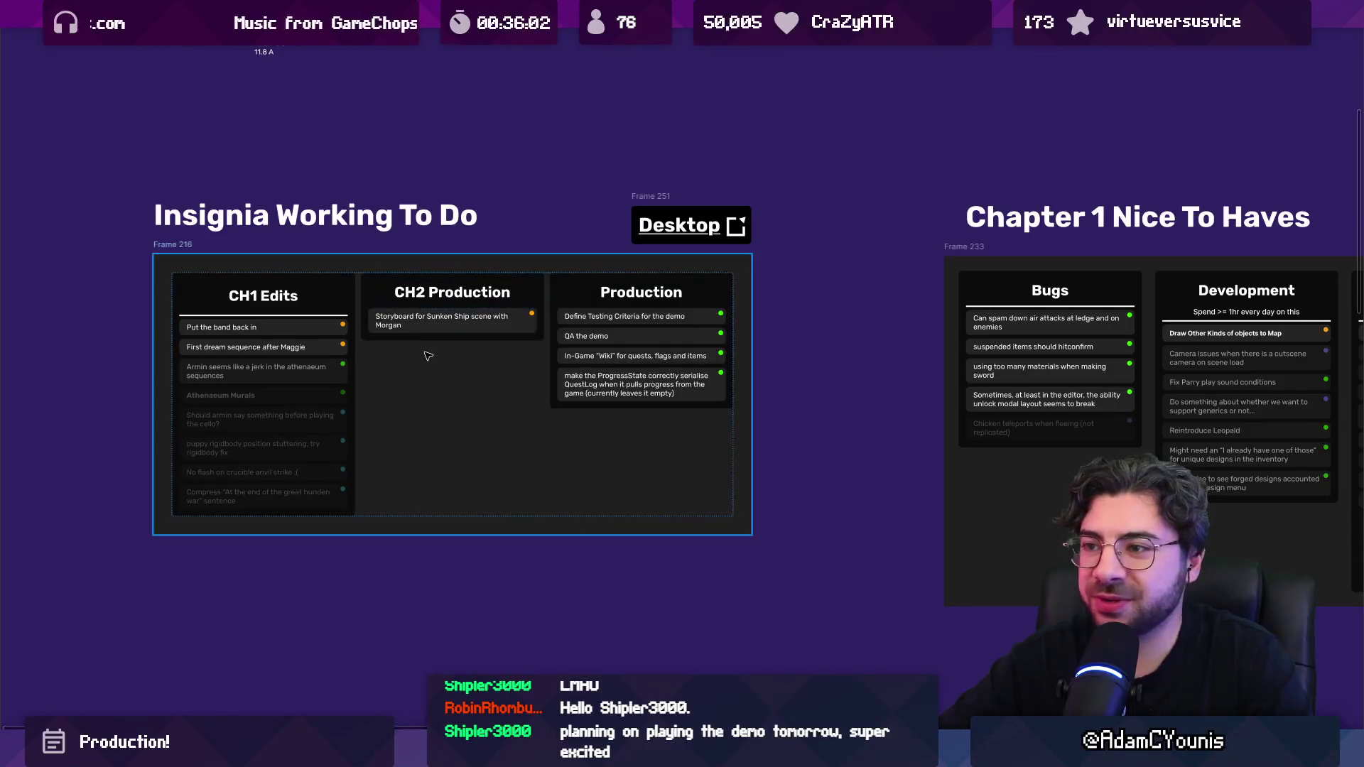
pyautogui.scroll(2, 724, 388)
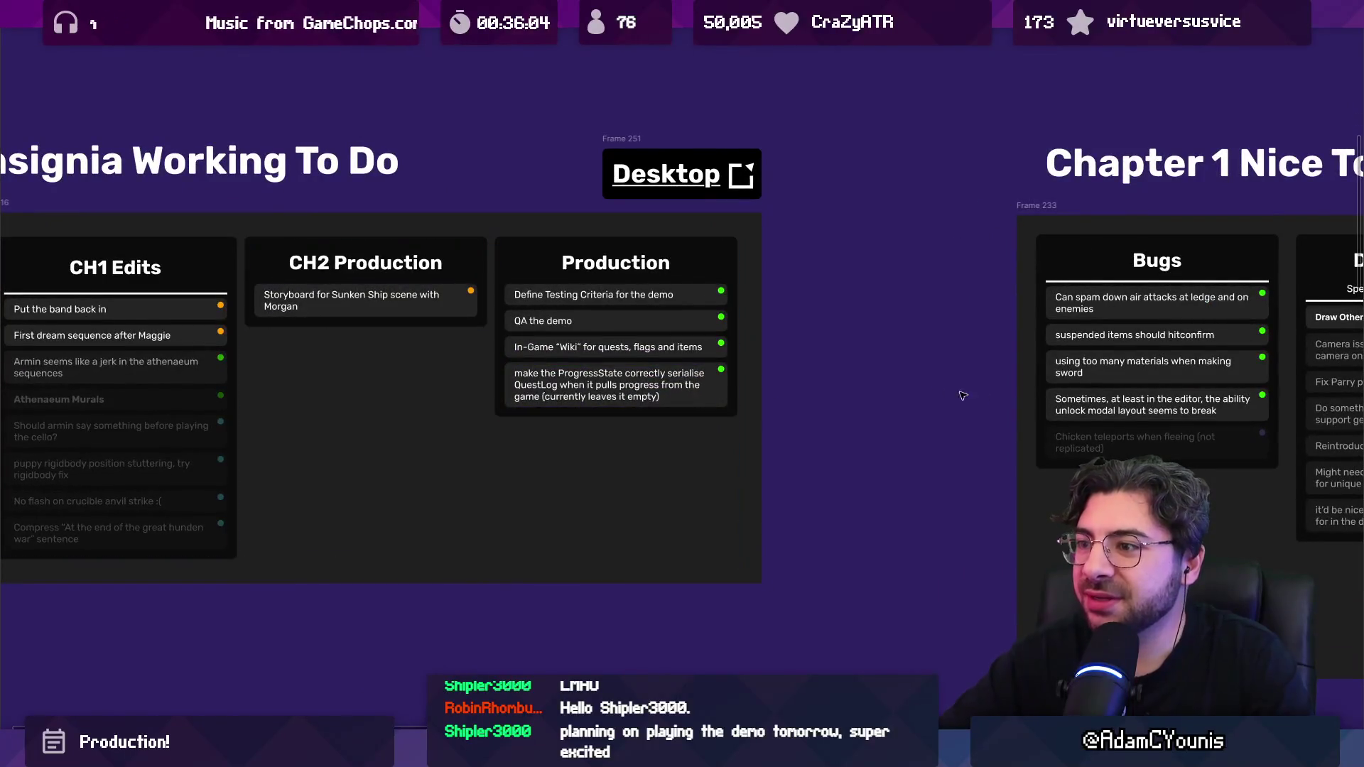
pyautogui.hscroll(-4, 654, 371)
pyautogui.scroll(-10, 653, 370)
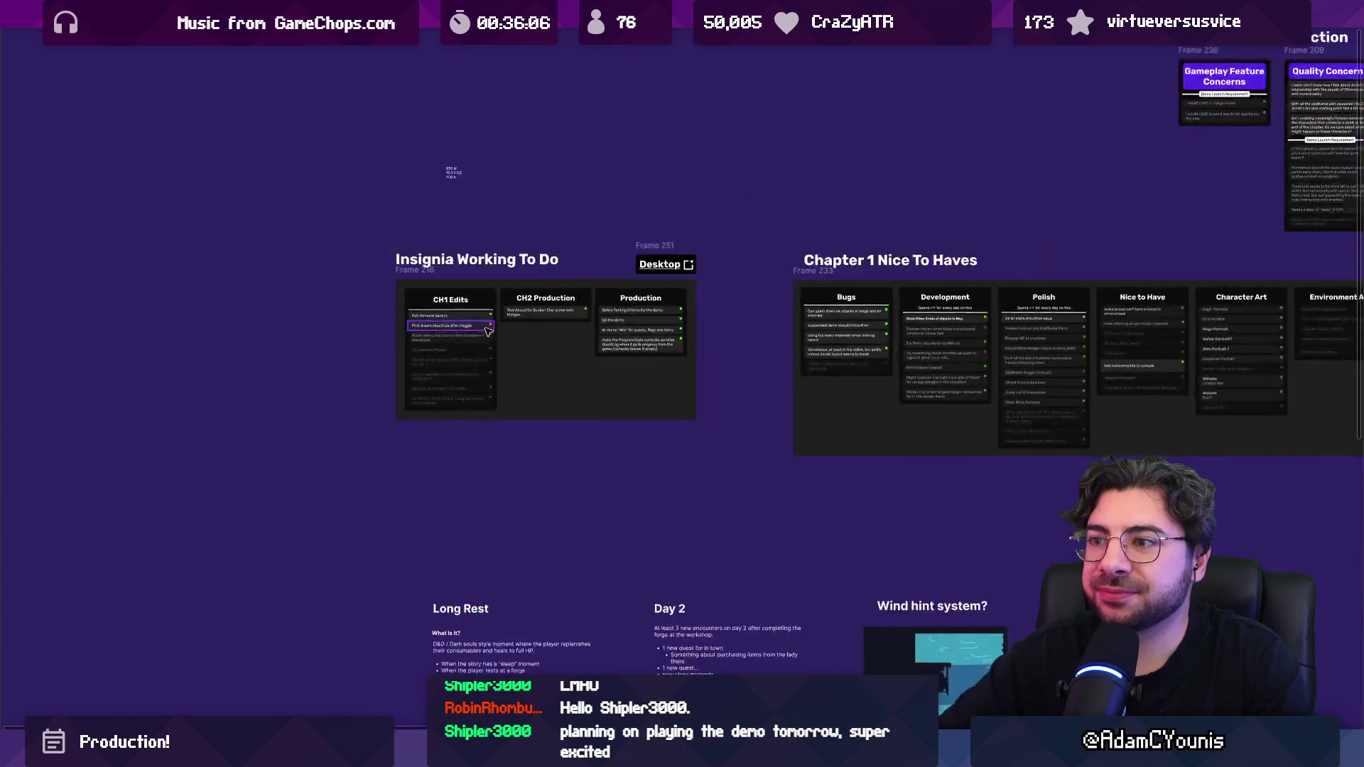
pyautogui.scroll(5, 412, 345)
pyautogui.moveTo(452, 243); pyautogui.dragTo(863, 568)
pyautogui.scroll(5, 986, 318)
pyautogui.scroll(4, 752, 223)
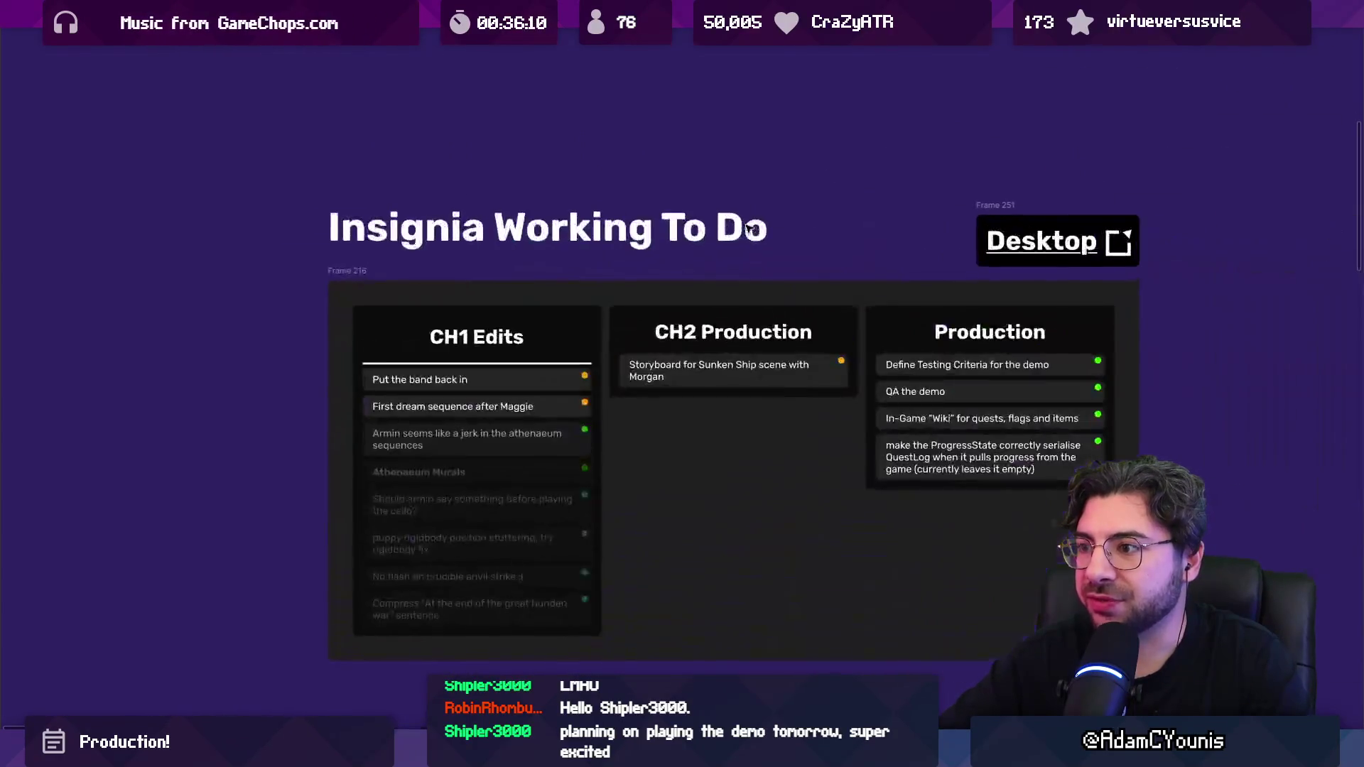
pyautogui.hscroll(5, 414, 291)
pyautogui.scroll(-2, 414, 292)
pyautogui.click(221, 304)
pyautogui.click(222, 303)
pyautogui.click(256, 321)
pyautogui.click(298, 350)
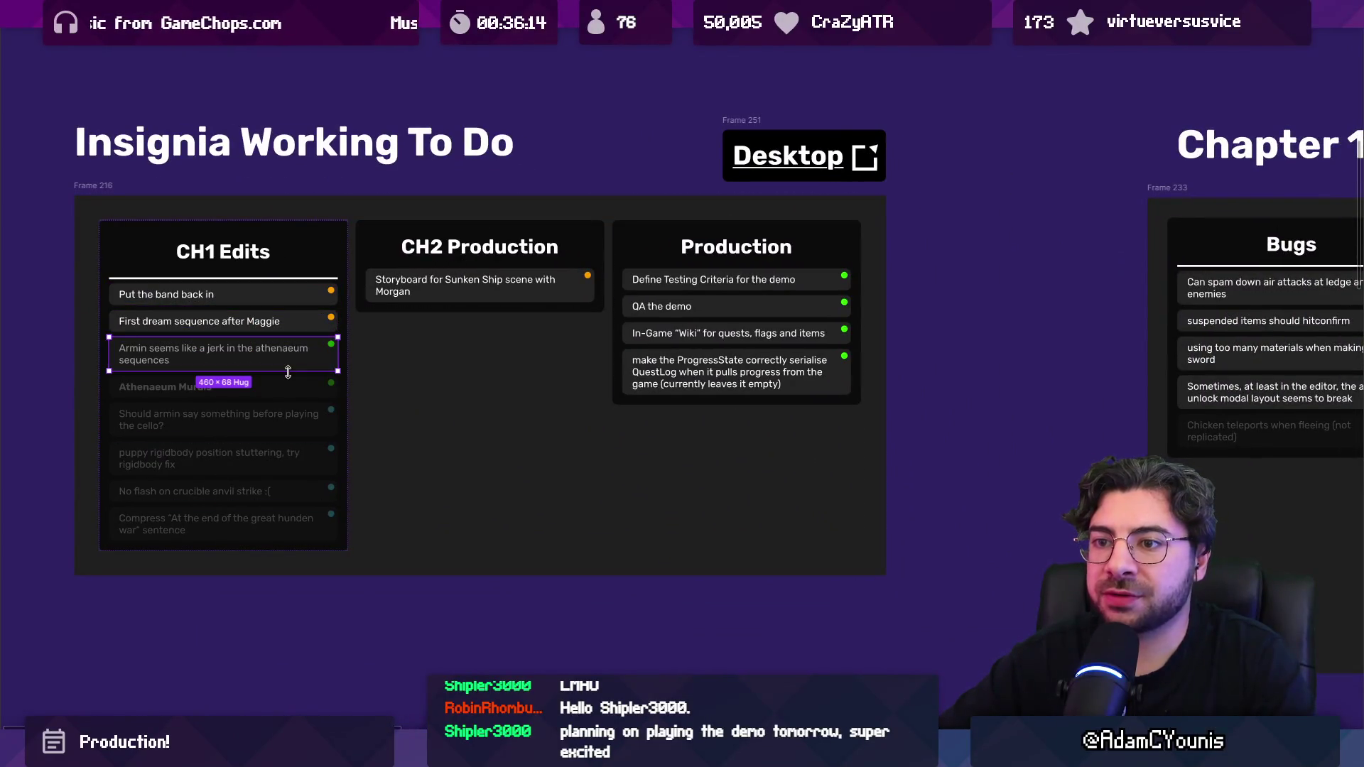
pyautogui.click(442, 359)
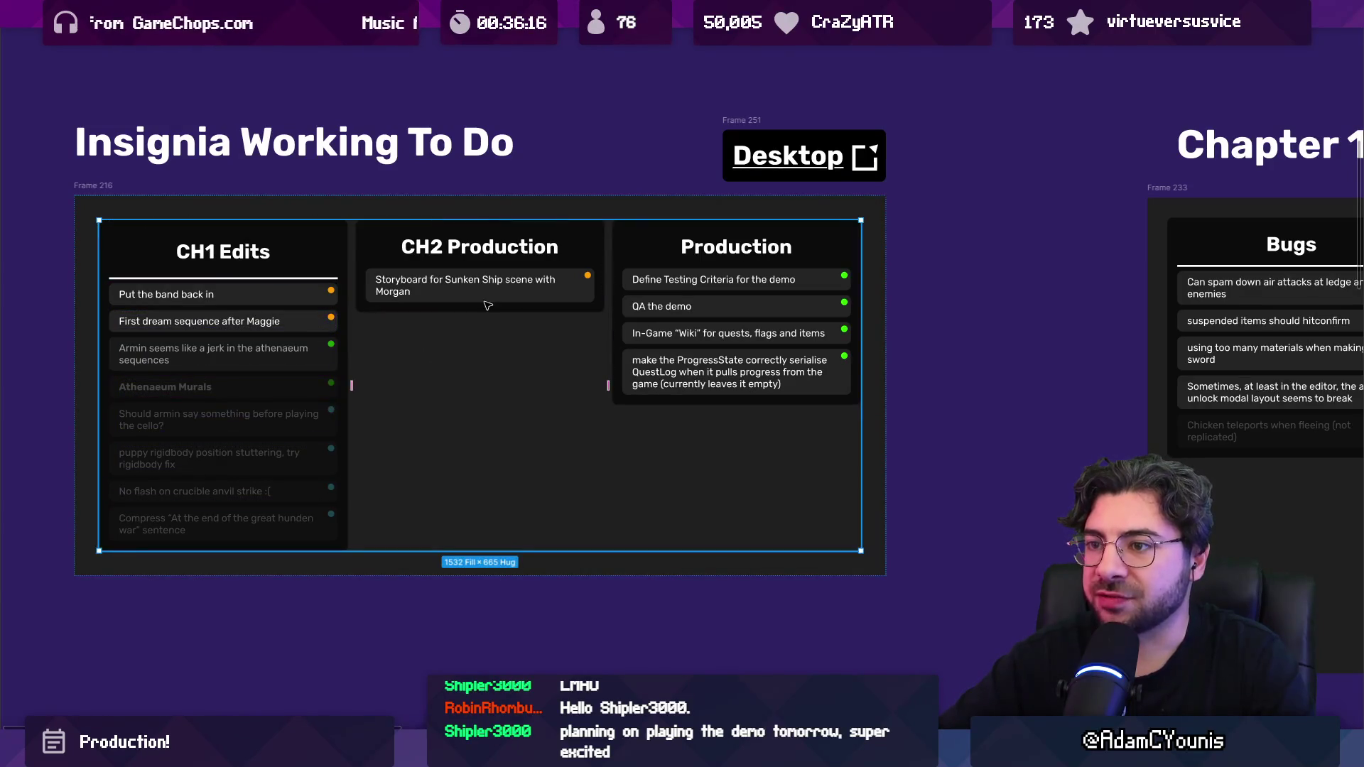
pyautogui.click(489, 304)
pyautogui.hscroll(4, 581, 323)
pyautogui.scroll(1, 581, 323)
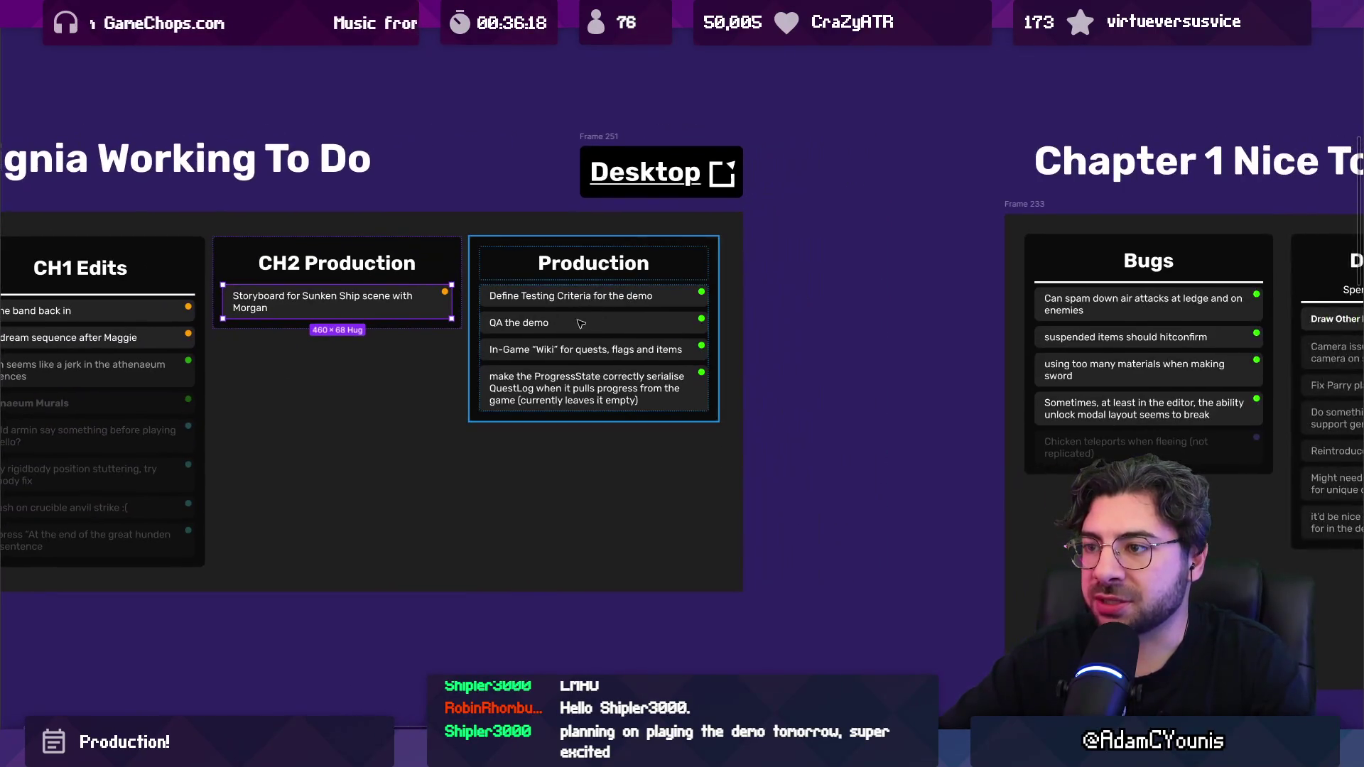
pyautogui.hscroll(10, 673, 336)
pyautogui.scroll(-3, 395, 301)
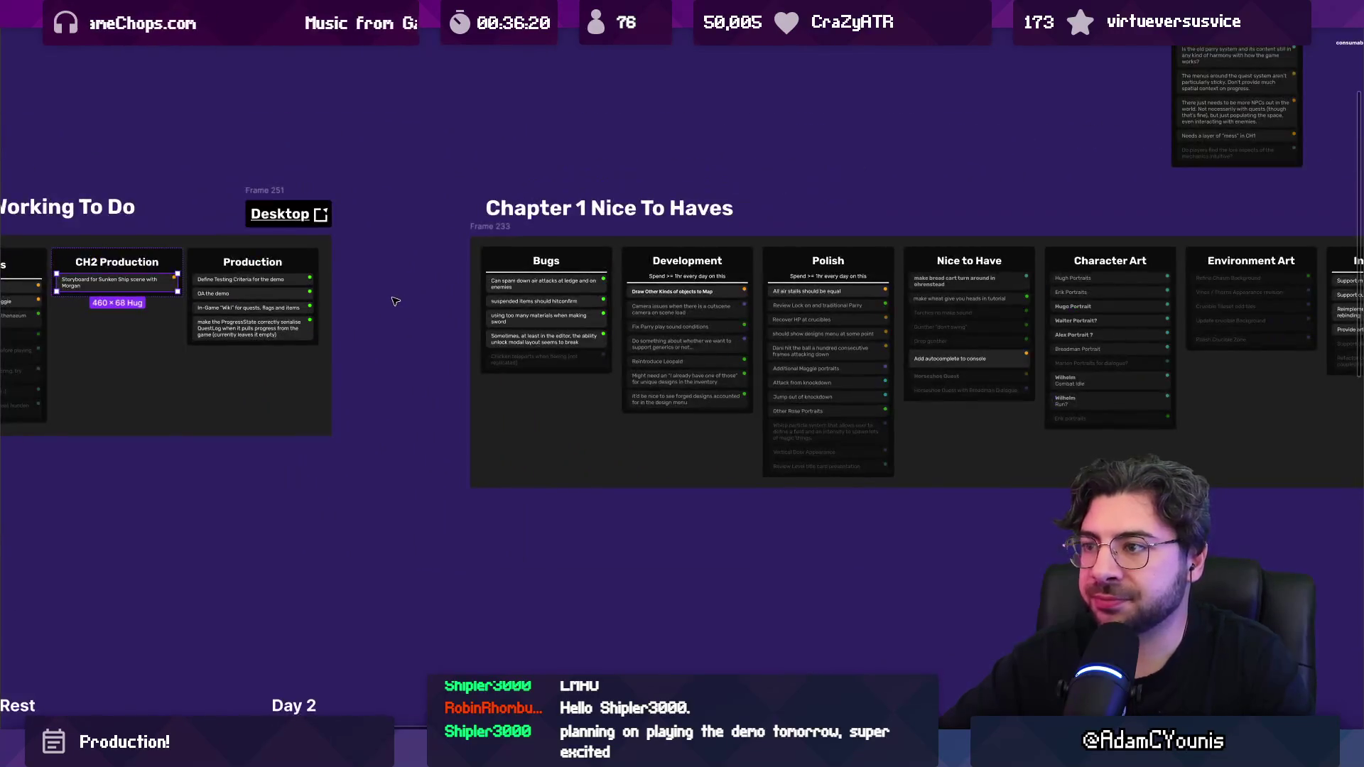
pyautogui.moveTo(795, 287)
pyautogui.mouseDown()
pyautogui.moveTo(477, 287)
pyautogui.moveTo(504, 287)
pyautogui.mouseUp()
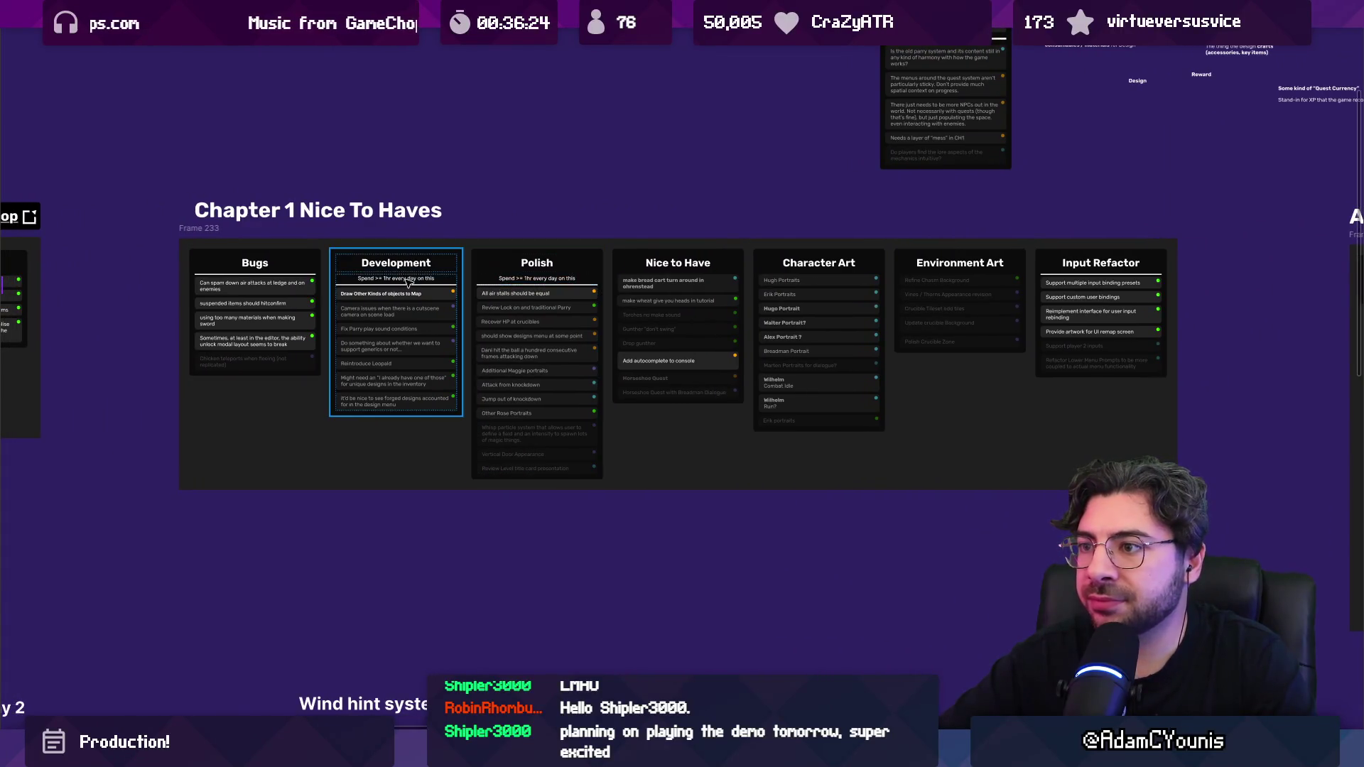
pyautogui.scroll(5, 510, 310)
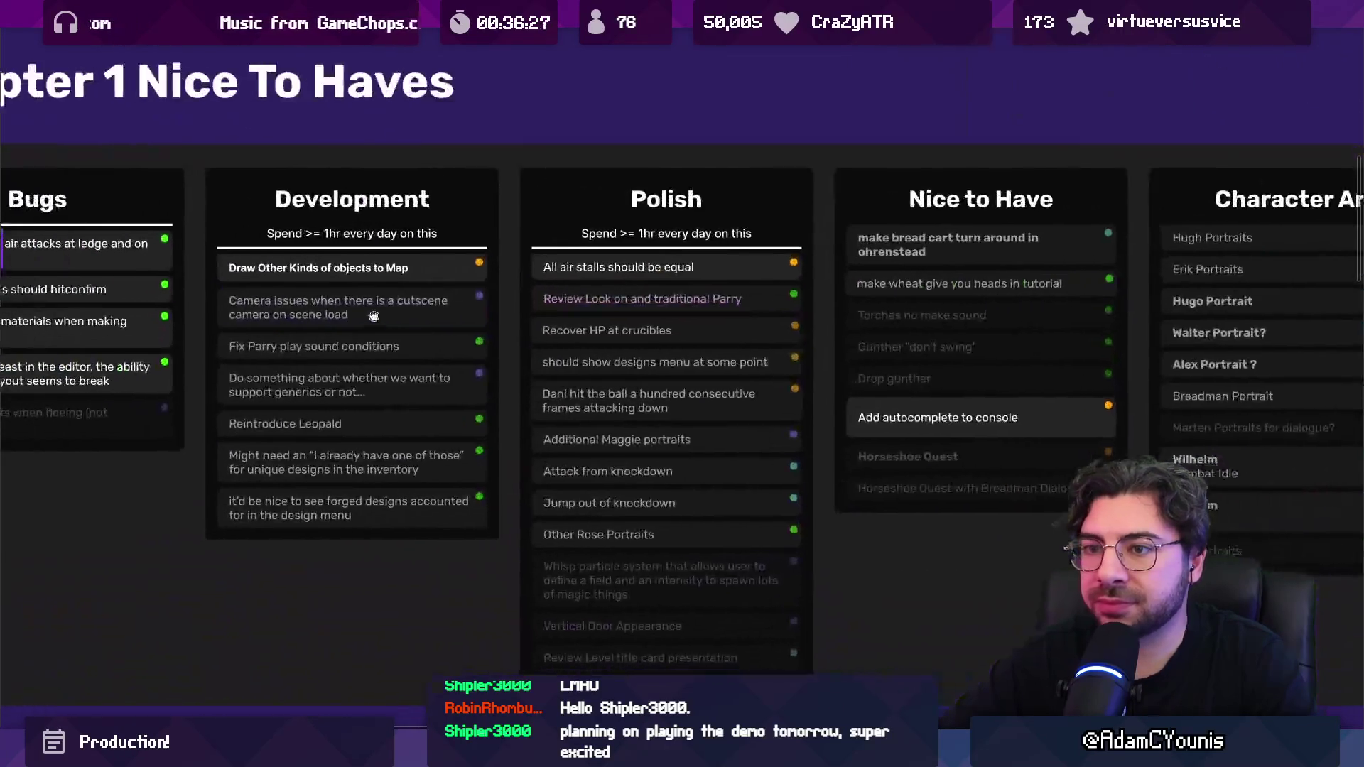
pyautogui.scroll(2, 309, 275)
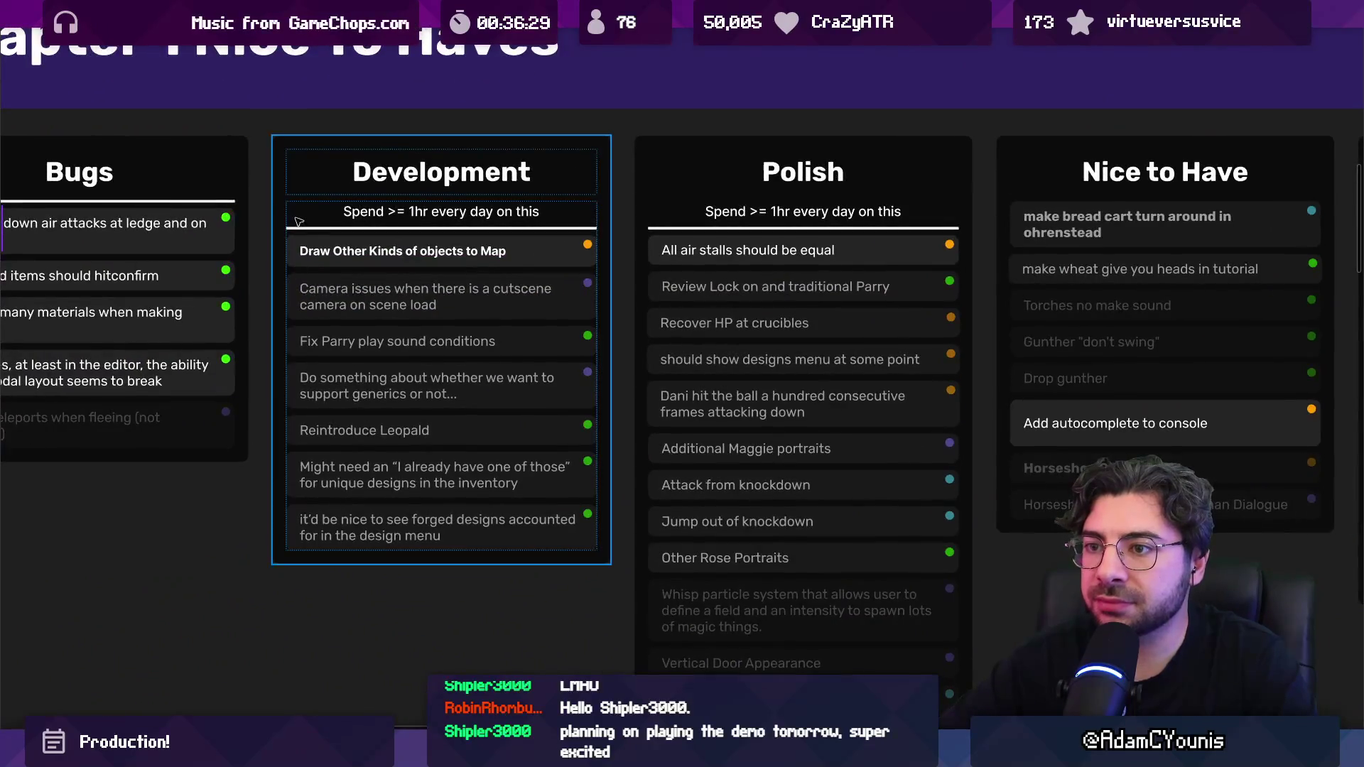
# Step: Append 'Backlog' to the Development column title
pyautogui.click(375, 264)
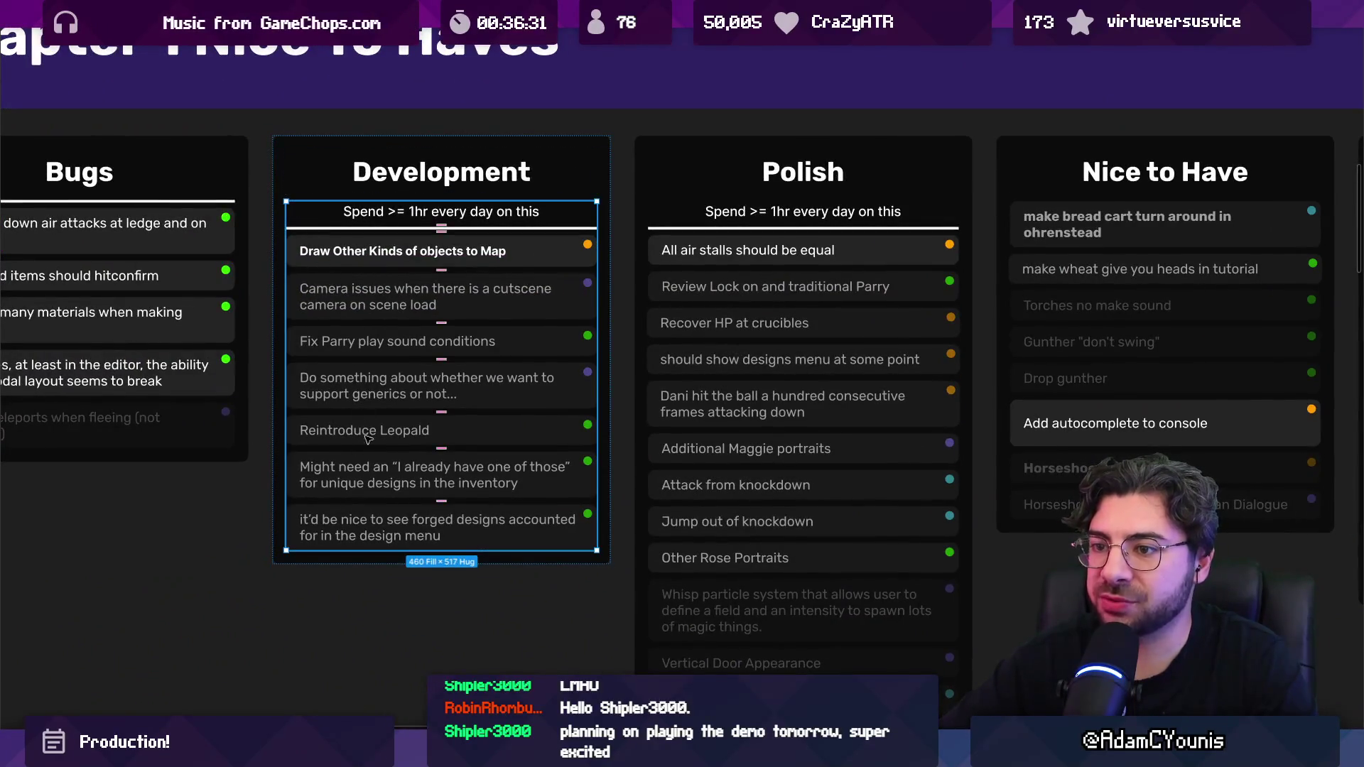
pyautogui.click(376, 479)
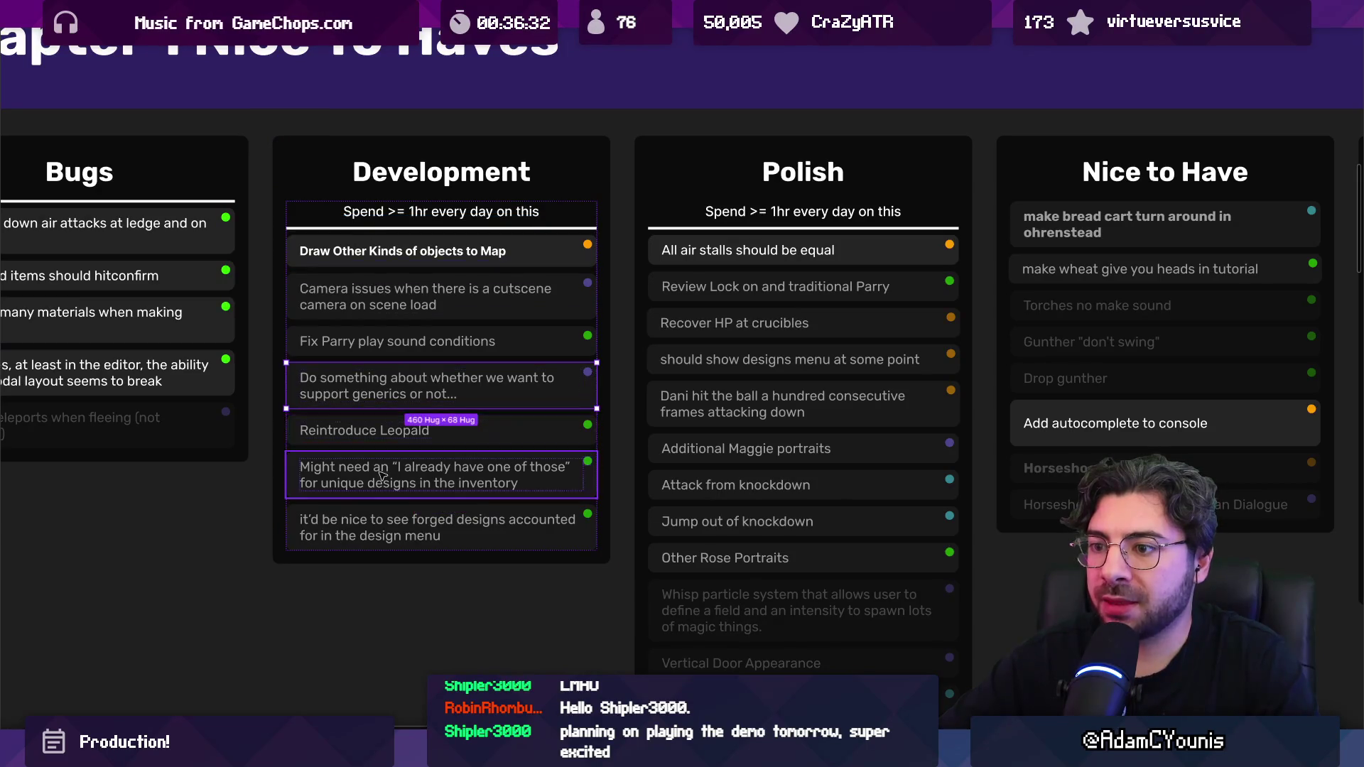
pyautogui.doubleClick(436, 178)
pyautogui.click(436, 180)
pyautogui.write('Backlog')
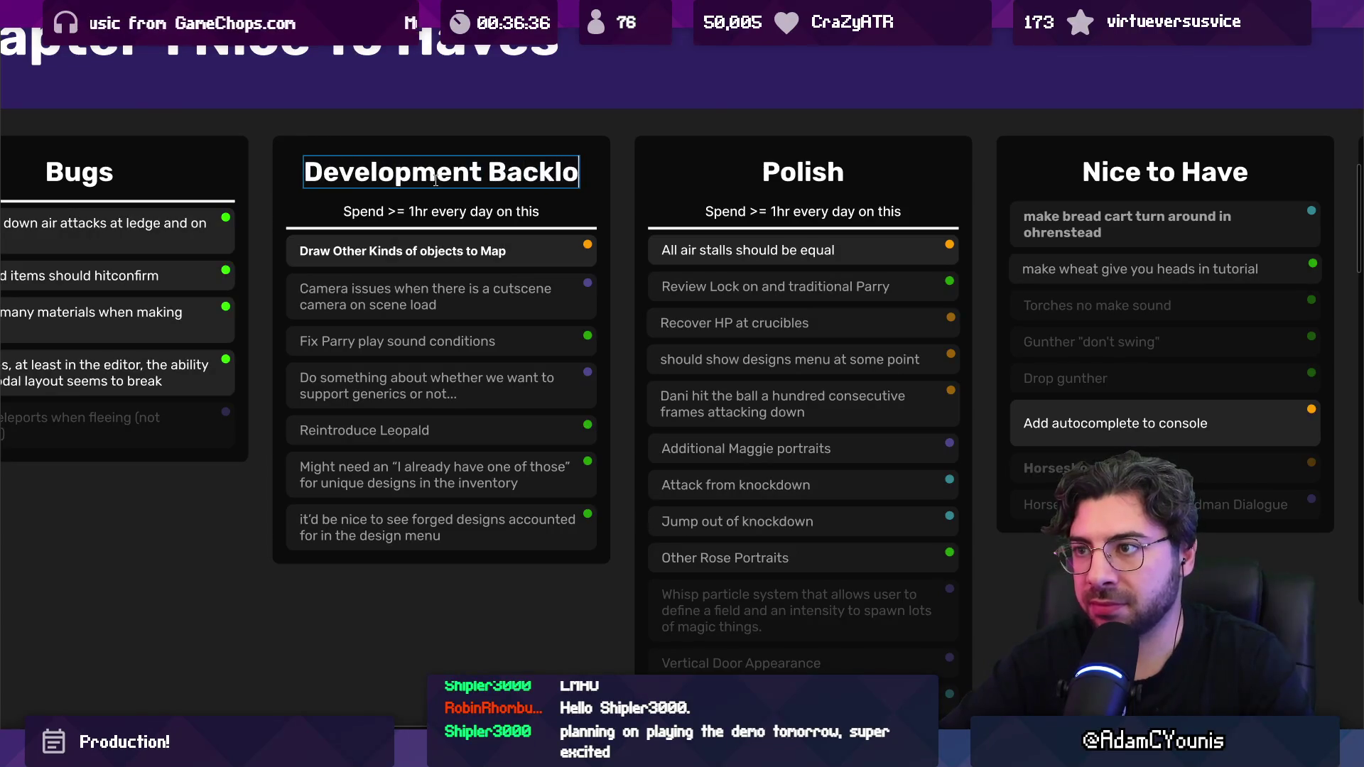
# Step: Try replacing 'Development' with words like 'System' and 'Feature', then undo
pyautogui.hotkey('ctrl', 'shift', 'Left')
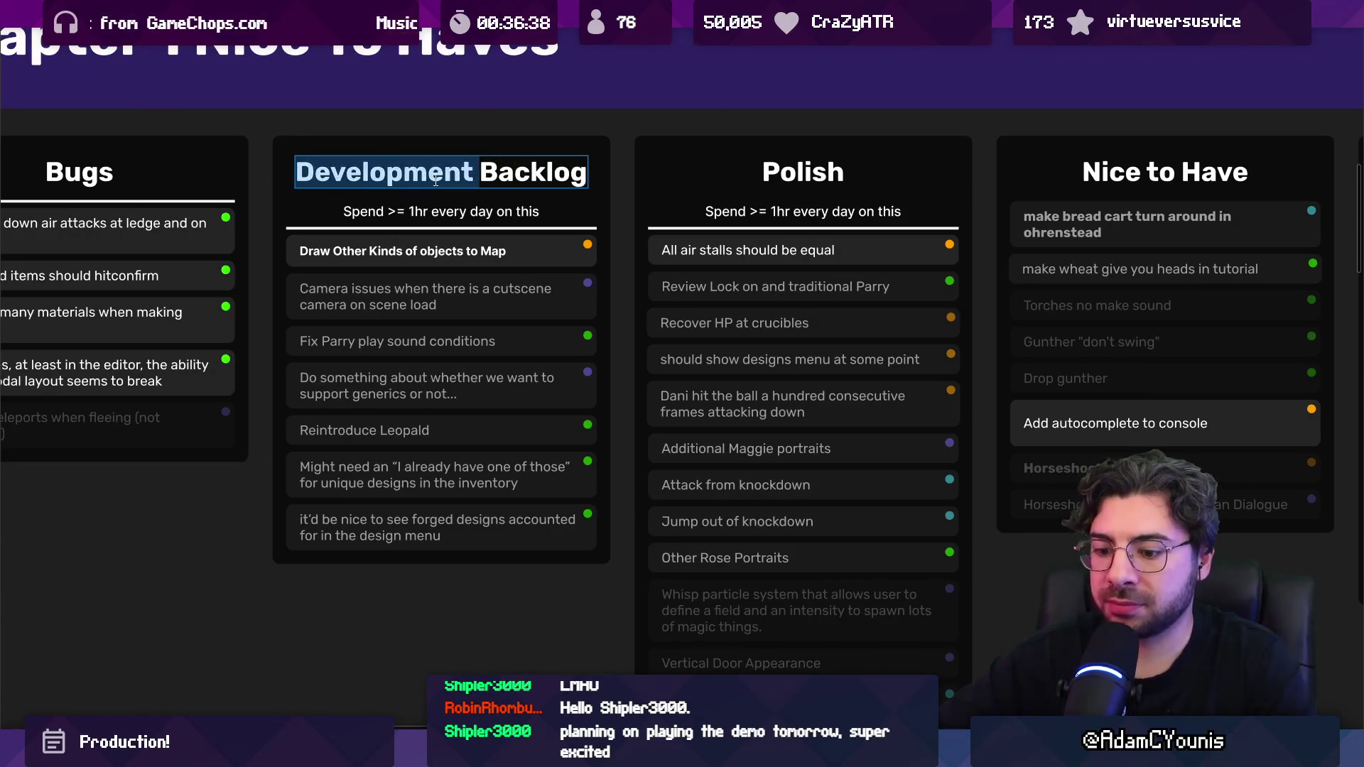
pyautogui.write('System')
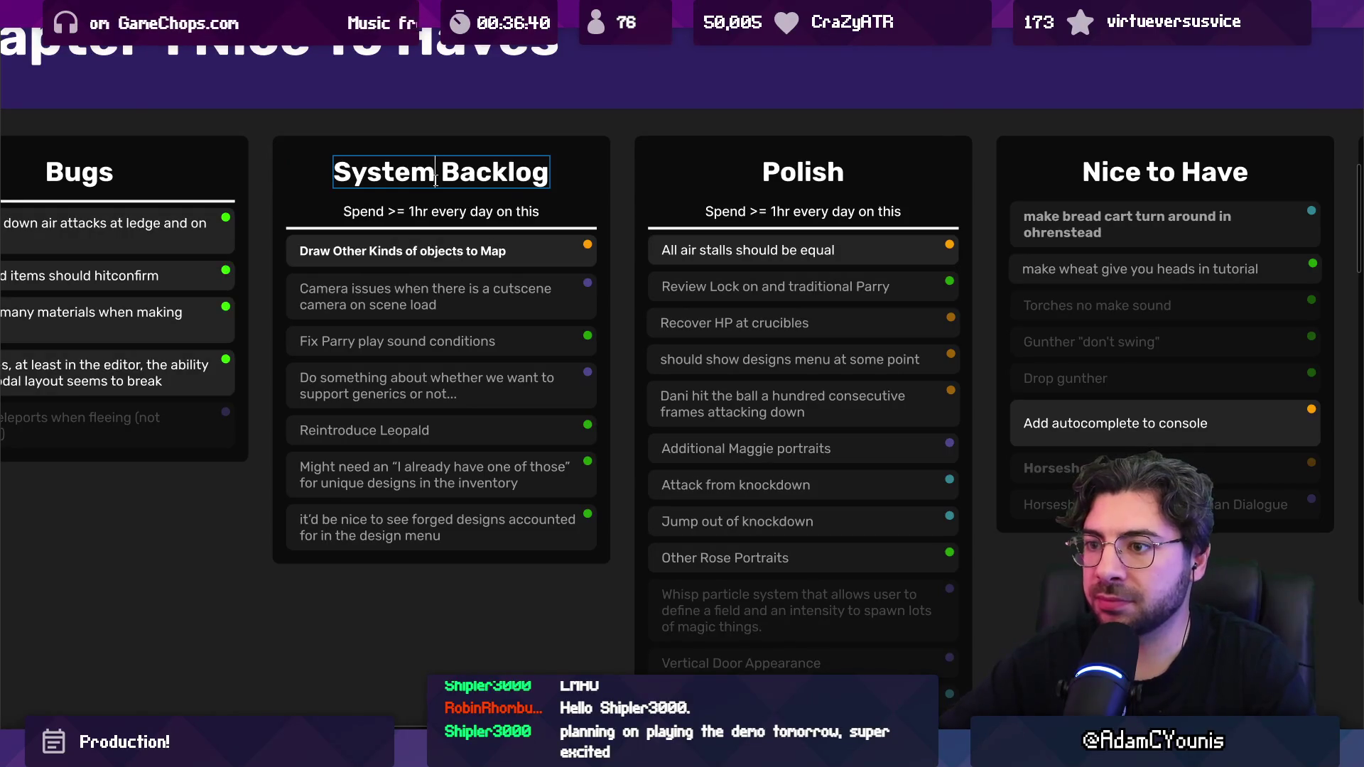
pyautogui.write('Fe')
pyautogui.hotkey('ctrl', 'shift', 'Left')
pyautogui.write('F')
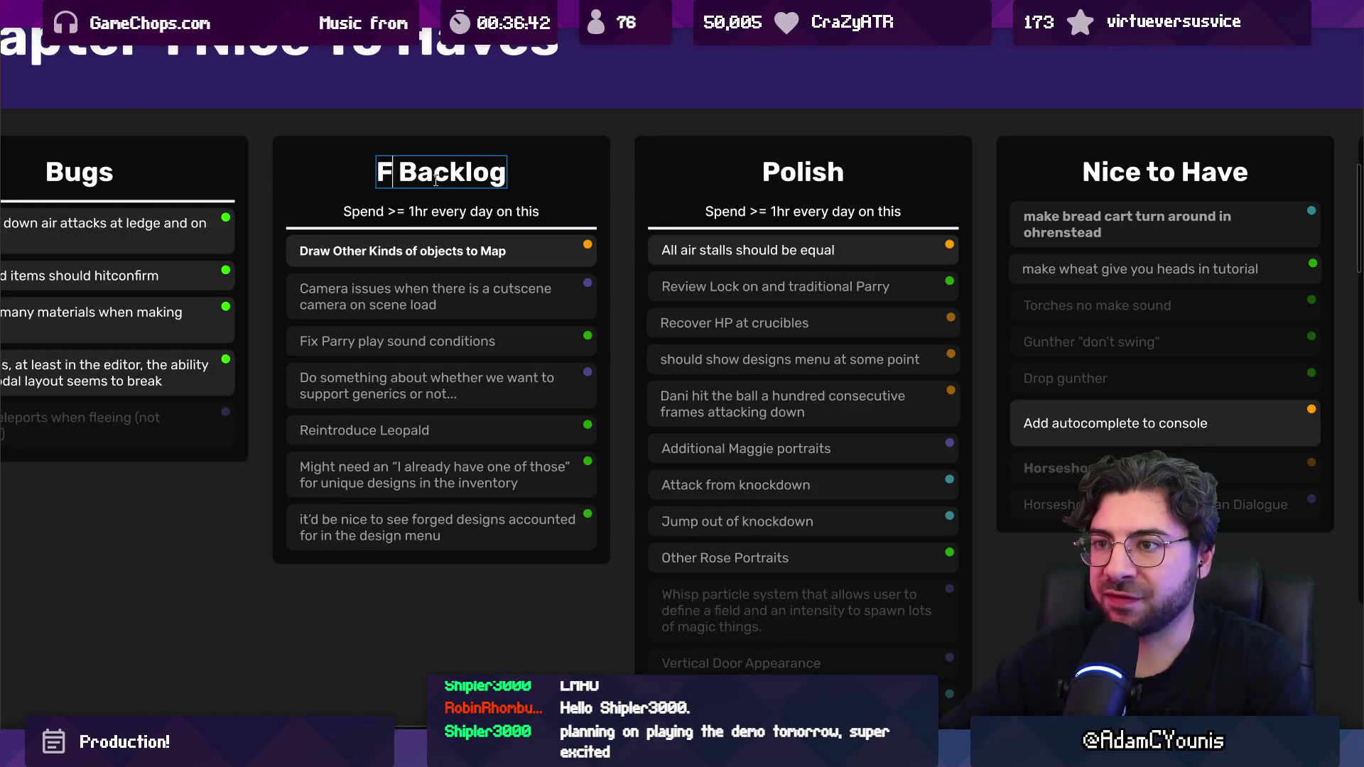
pyautogui.write('eature')
pyautogui.hotkey('ctrl', 'z')
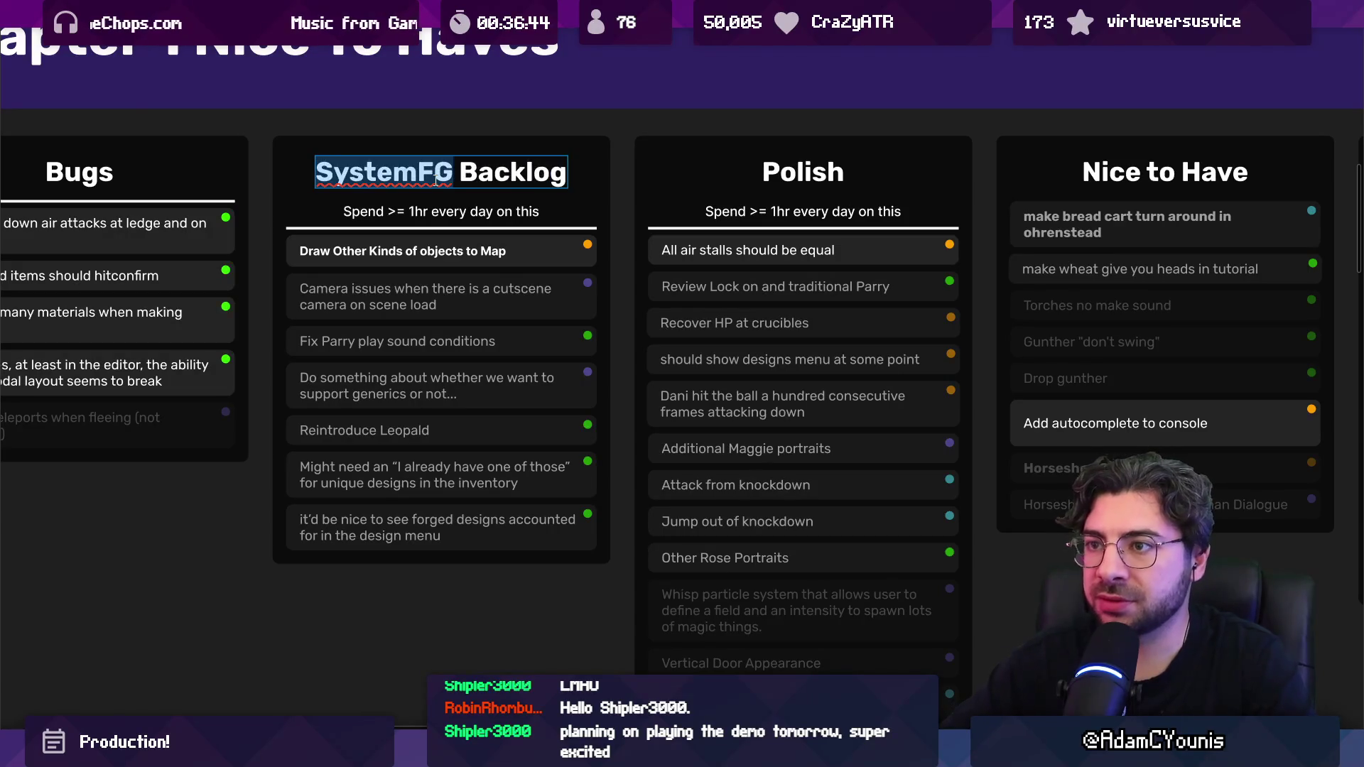
# Step: Retype the column title so it reads 'Development Backlog'
pyautogui.doubleClick(436, 180)
pyautogui.press('BackSpace')
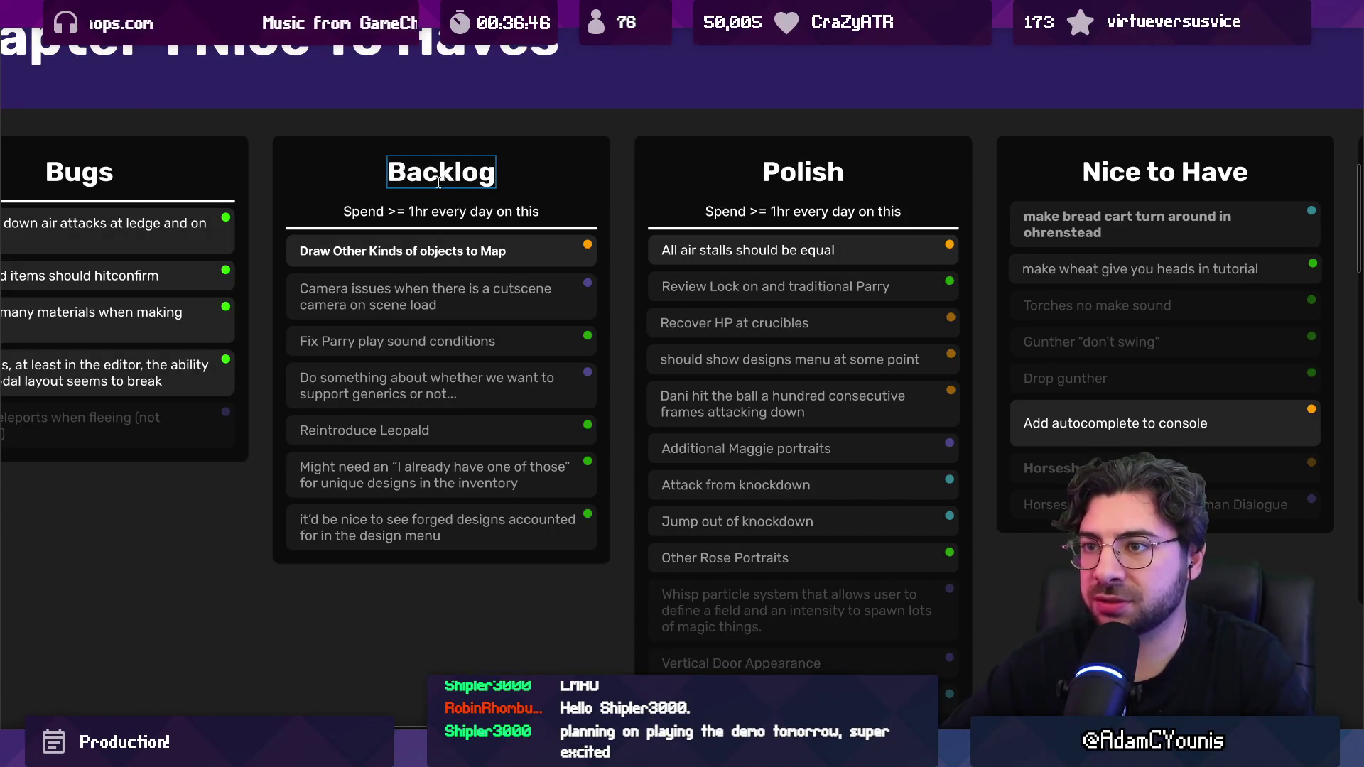
pyautogui.doubleClick(441, 179)
pyautogui.click(390, 174)
pyautogui.write('Dev')
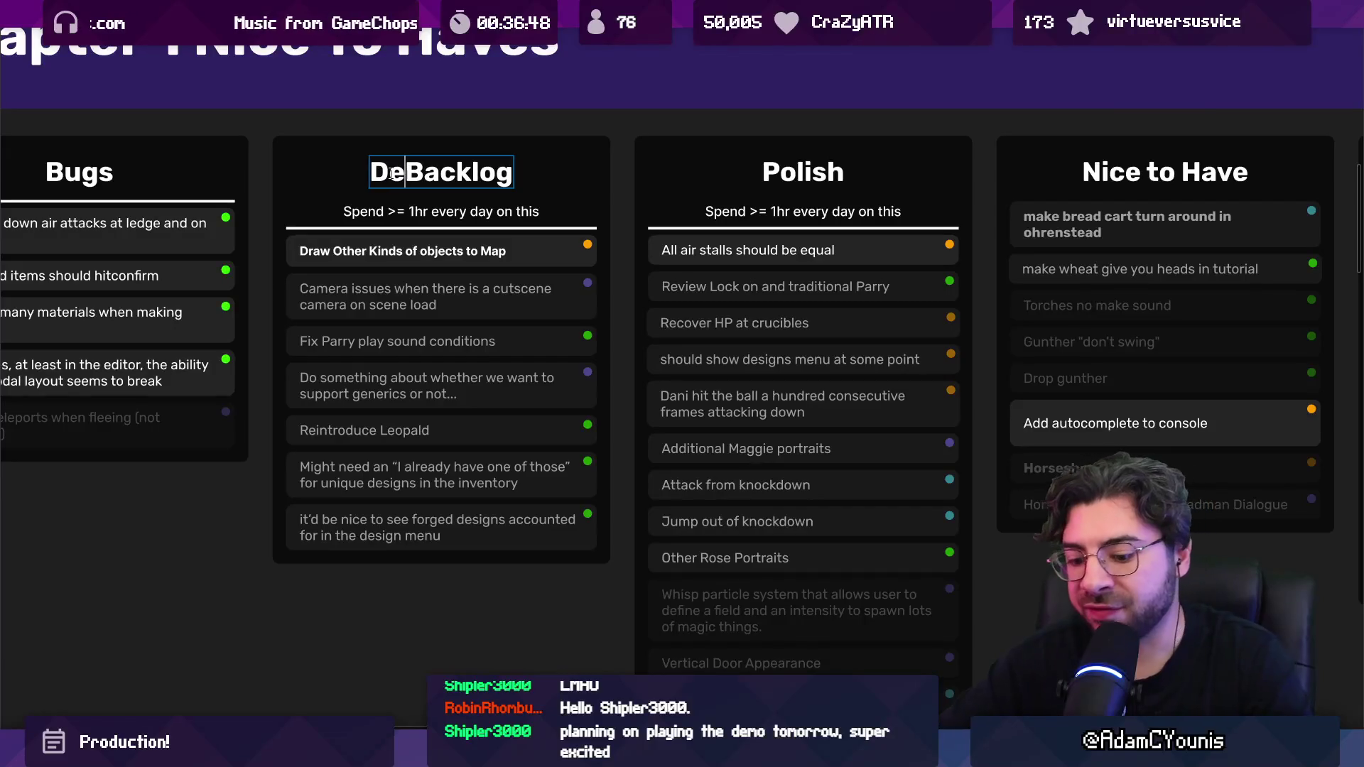
pyautogui.press('BackSpace')
pyautogui.write('elopment')
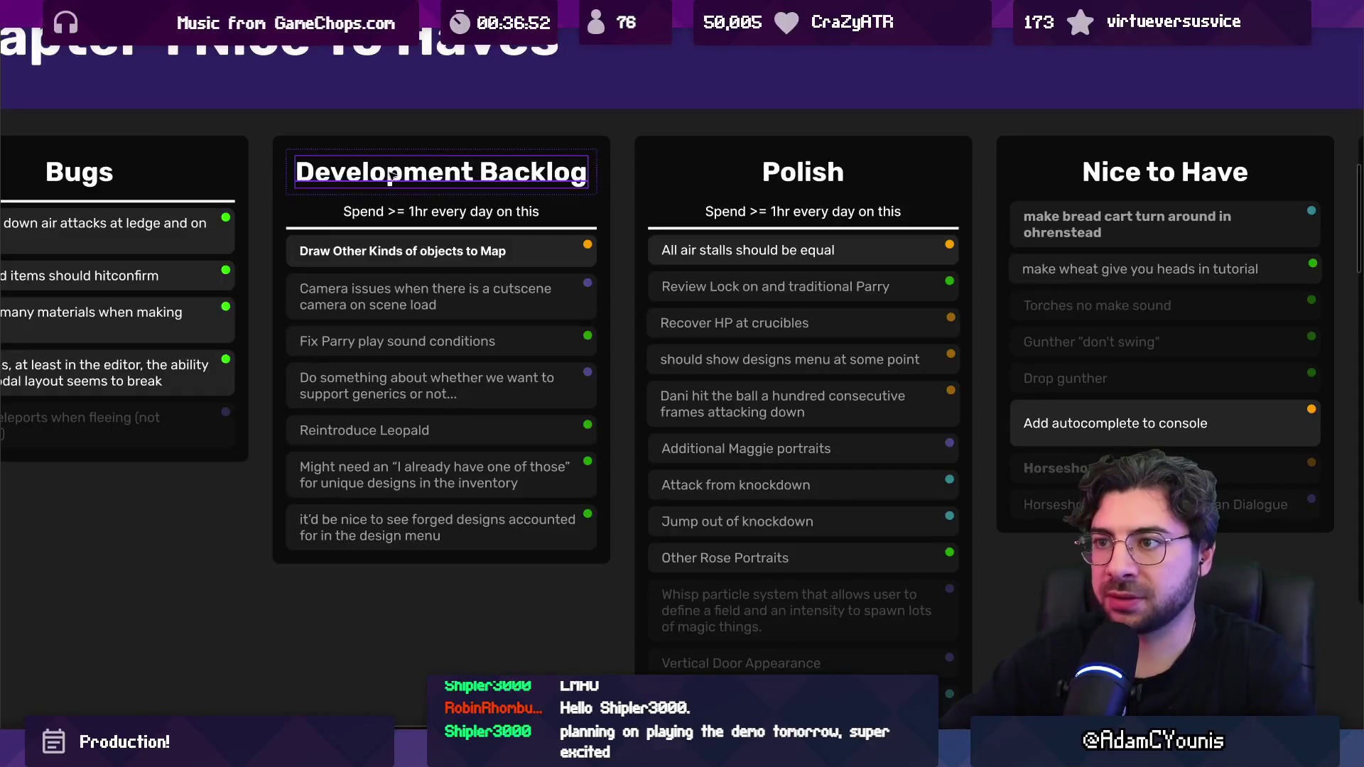
pyautogui.scroll(-5, 426, 214)
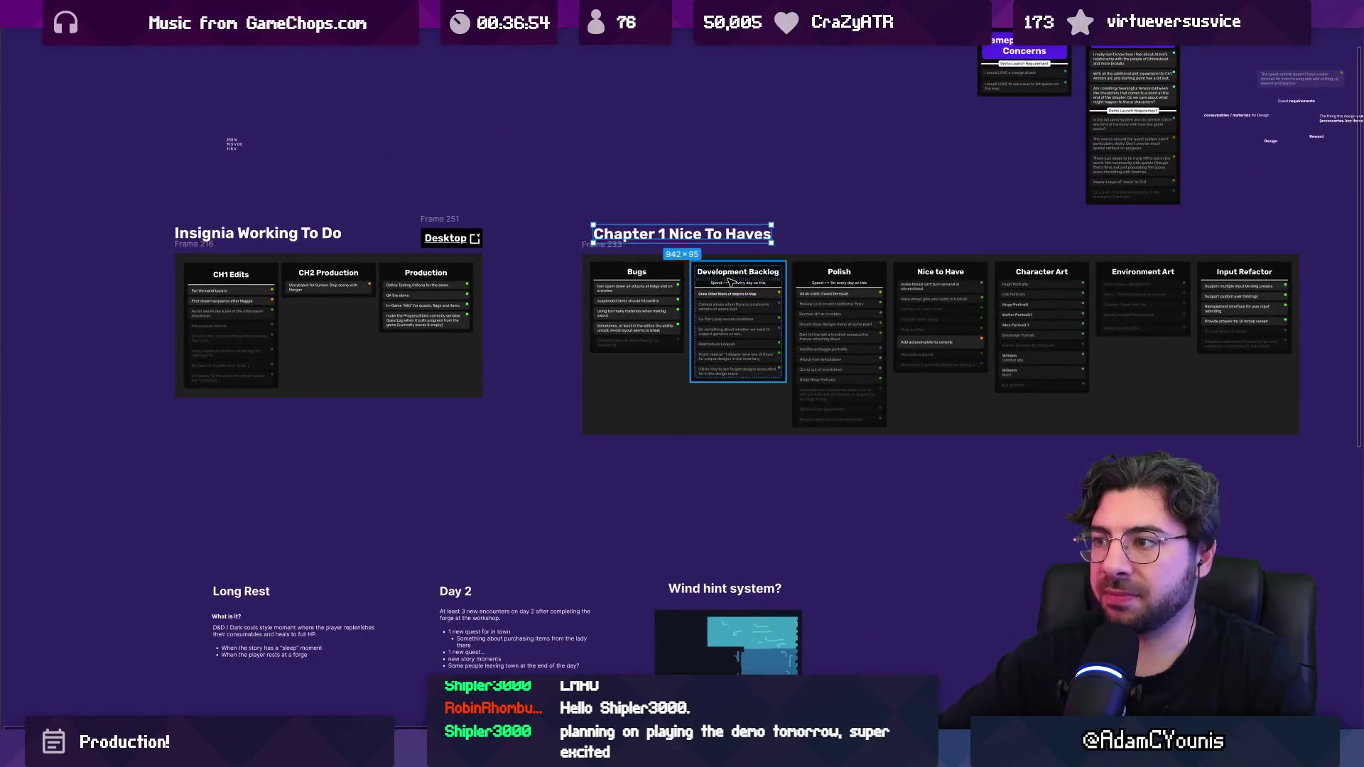
# Step: Move the Development Backlog column into Insignia Working To Do, right after CH2 Production
pyautogui.moveTo(694, 286)
pyautogui.mouseDown()
pyautogui.moveTo(385, 290)
pyautogui.moveTo(497, 289)
pyautogui.mouseUp()
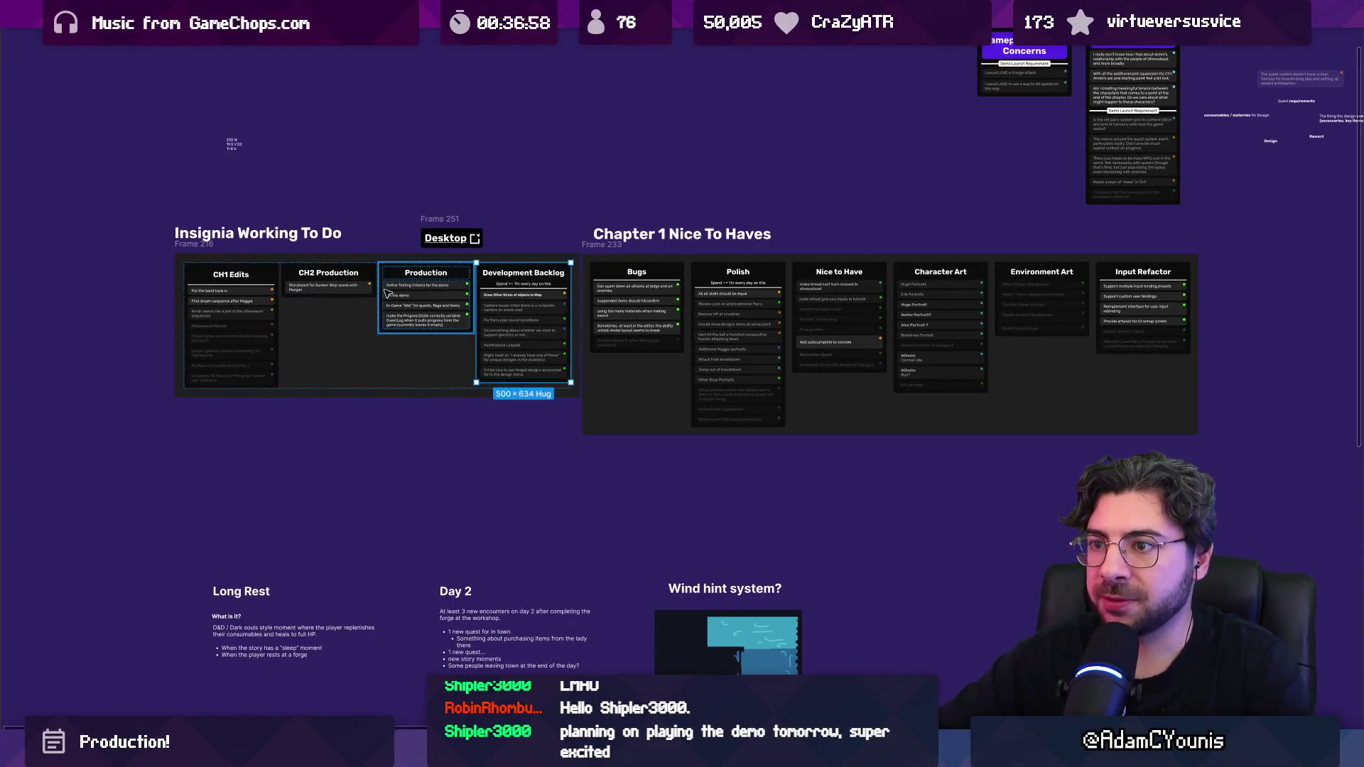
pyautogui.scroll(3, 654, 298)
pyautogui.press('Left')
pyautogui.press('Left')
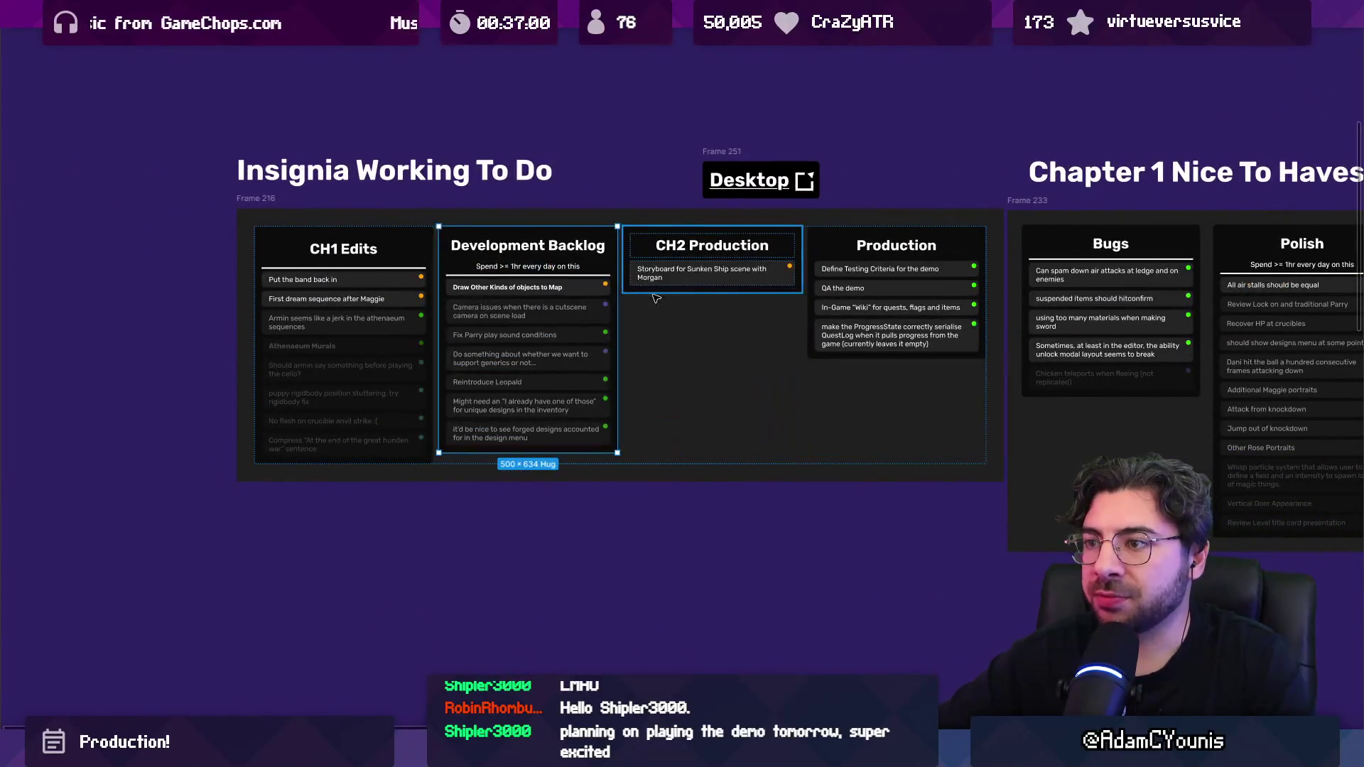
pyautogui.press('Left')
pyautogui.press('Right')
pyautogui.press('Right')
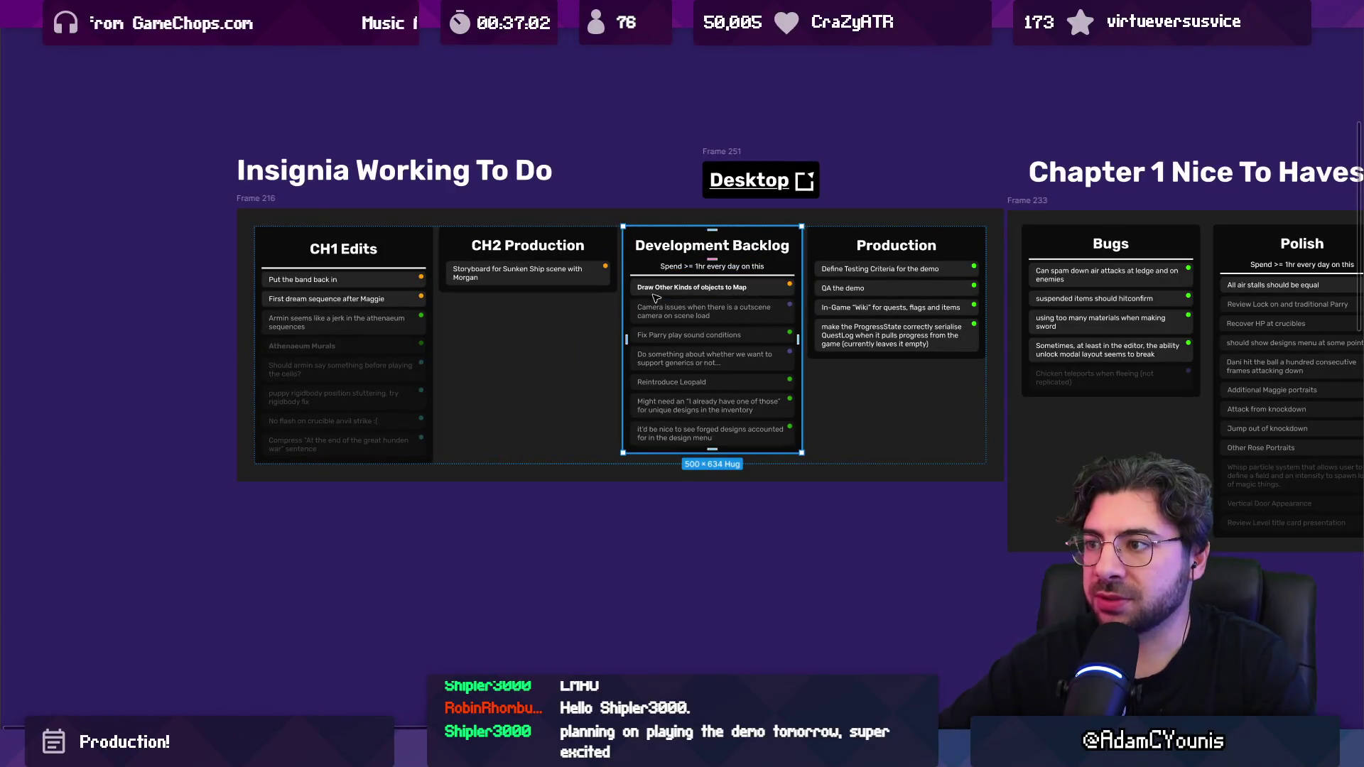
# Step: Move the Reintroduce Leopald card into the Nice to Have column
pyautogui.scroll(5, 655, 299)
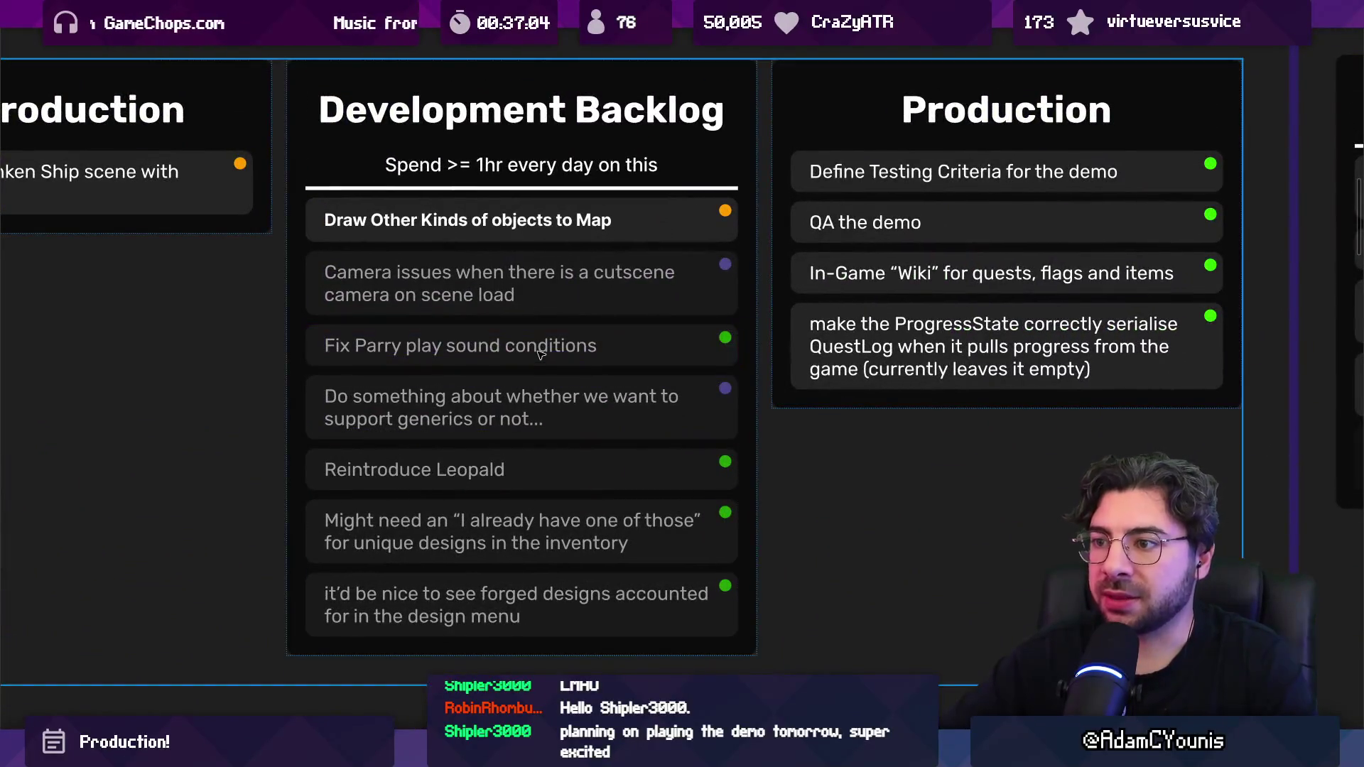
pyautogui.scroll(-5, 643, 321)
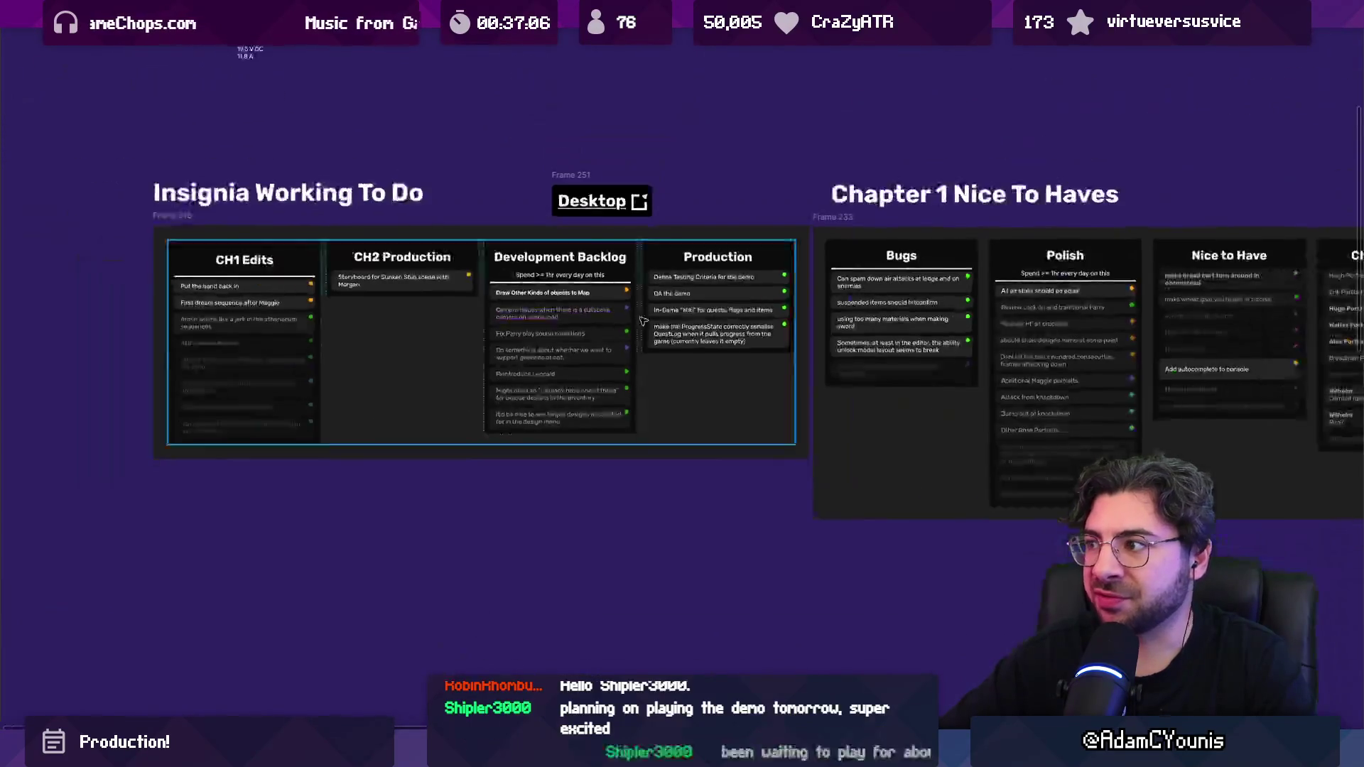
pyautogui.scroll(-2, 643, 322)
pyautogui.scroll(5, 396, 356)
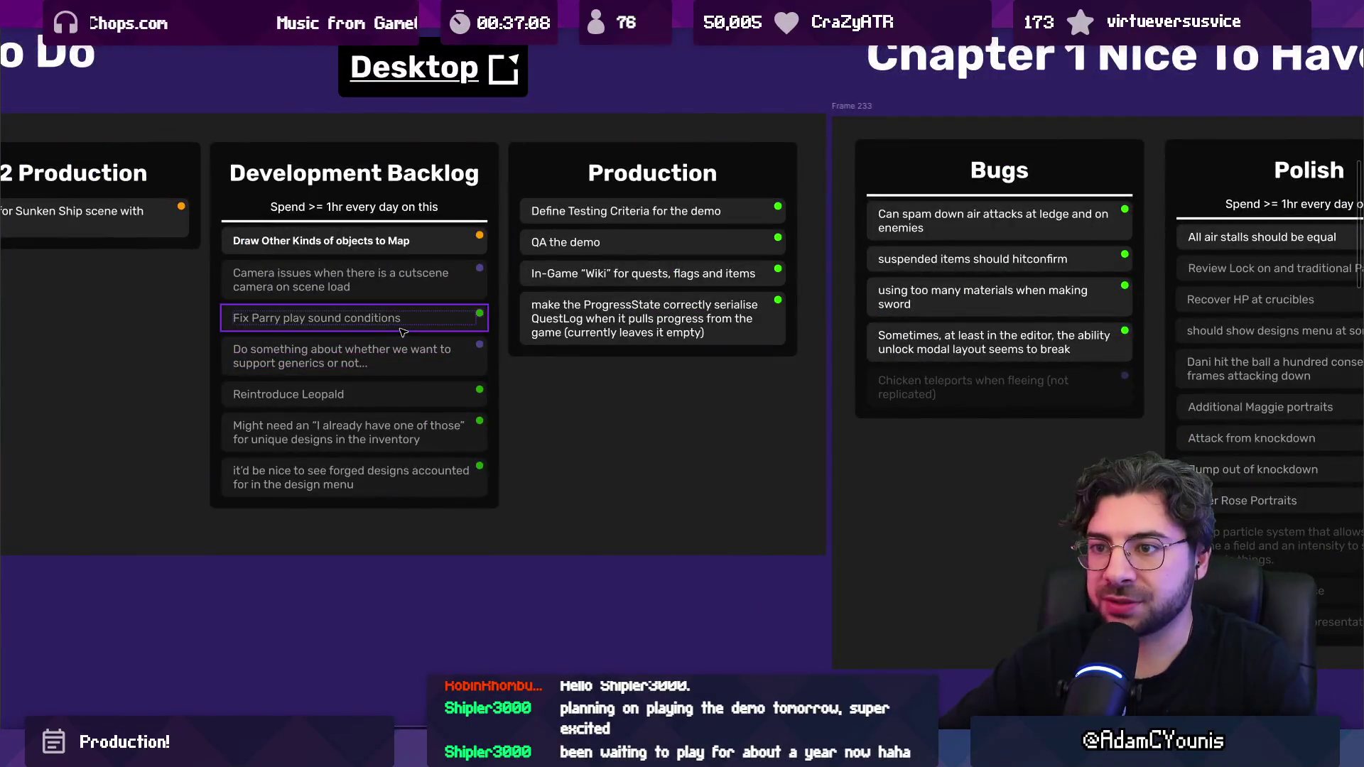
pyautogui.hscroll(1, 412, 318)
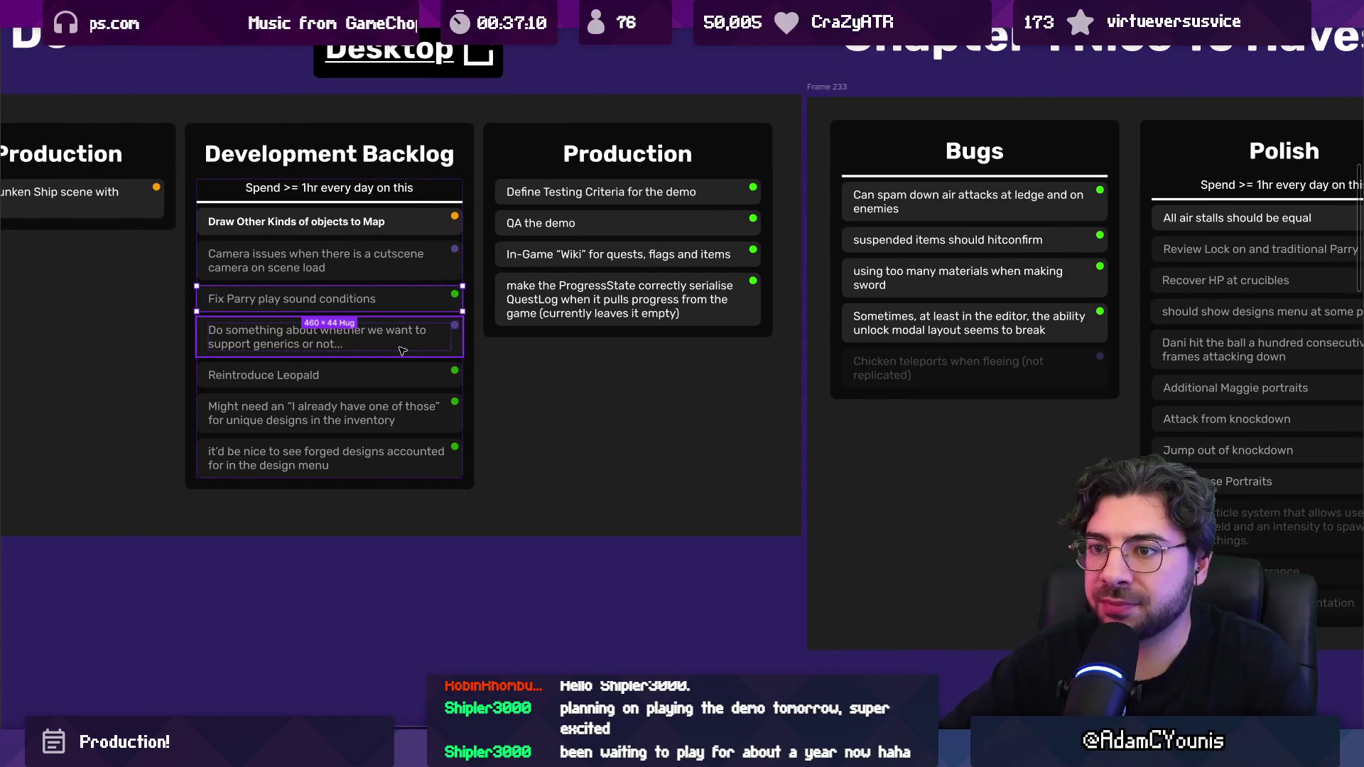
pyautogui.scroll(1, 402, 351)
pyautogui.click(373, 382)
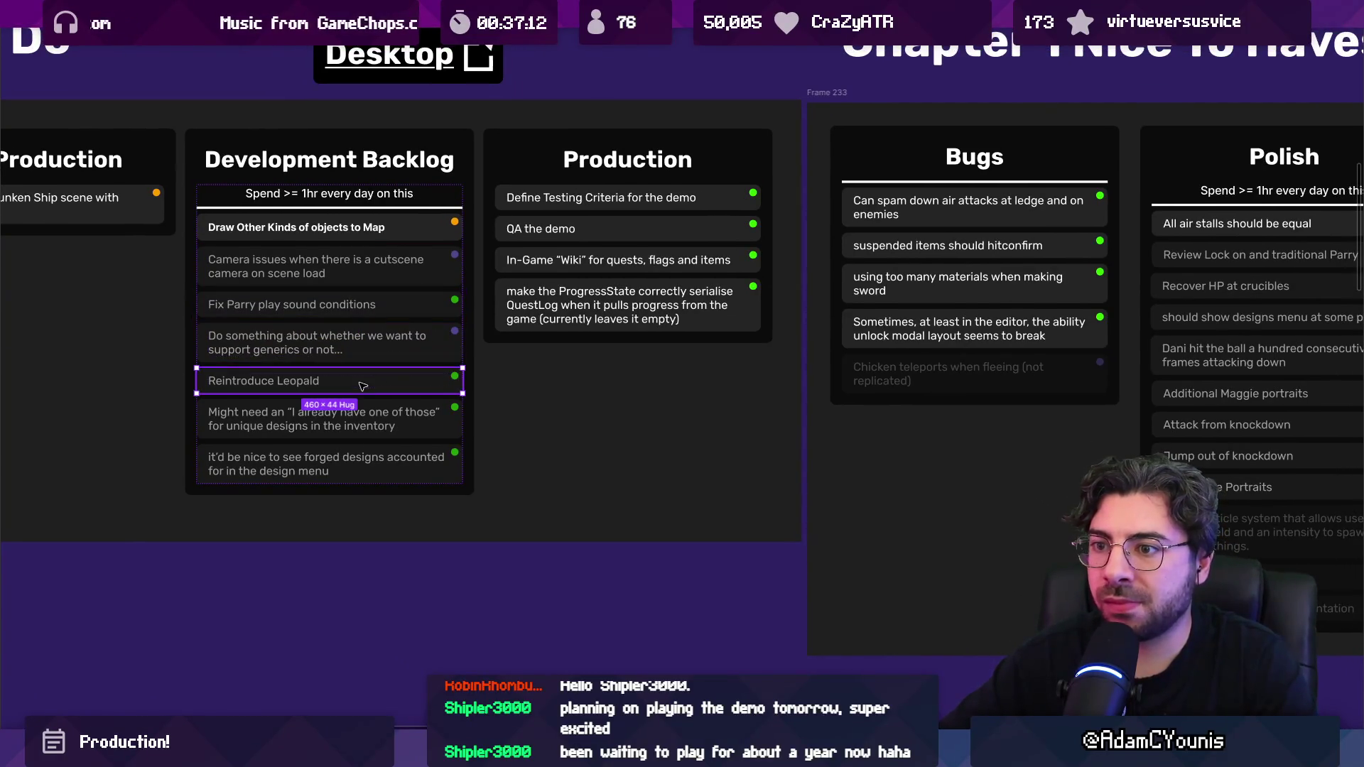
pyautogui.scroll(-5, 373, 384)
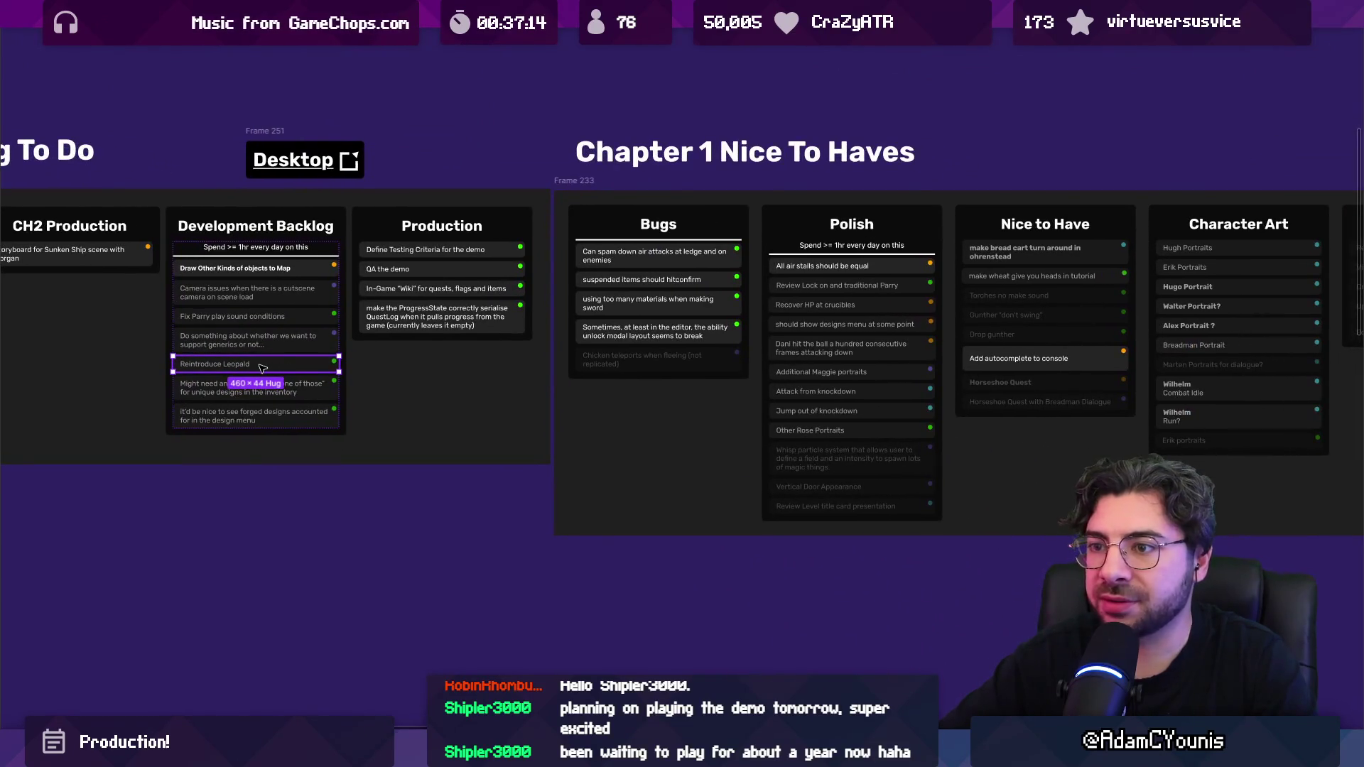
pyautogui.moveTo(262, 368); pyautogui.dragTo(1064, 272)
# Step: Select the card about forged designs
pyautogui.scroll(5, 288, 369)
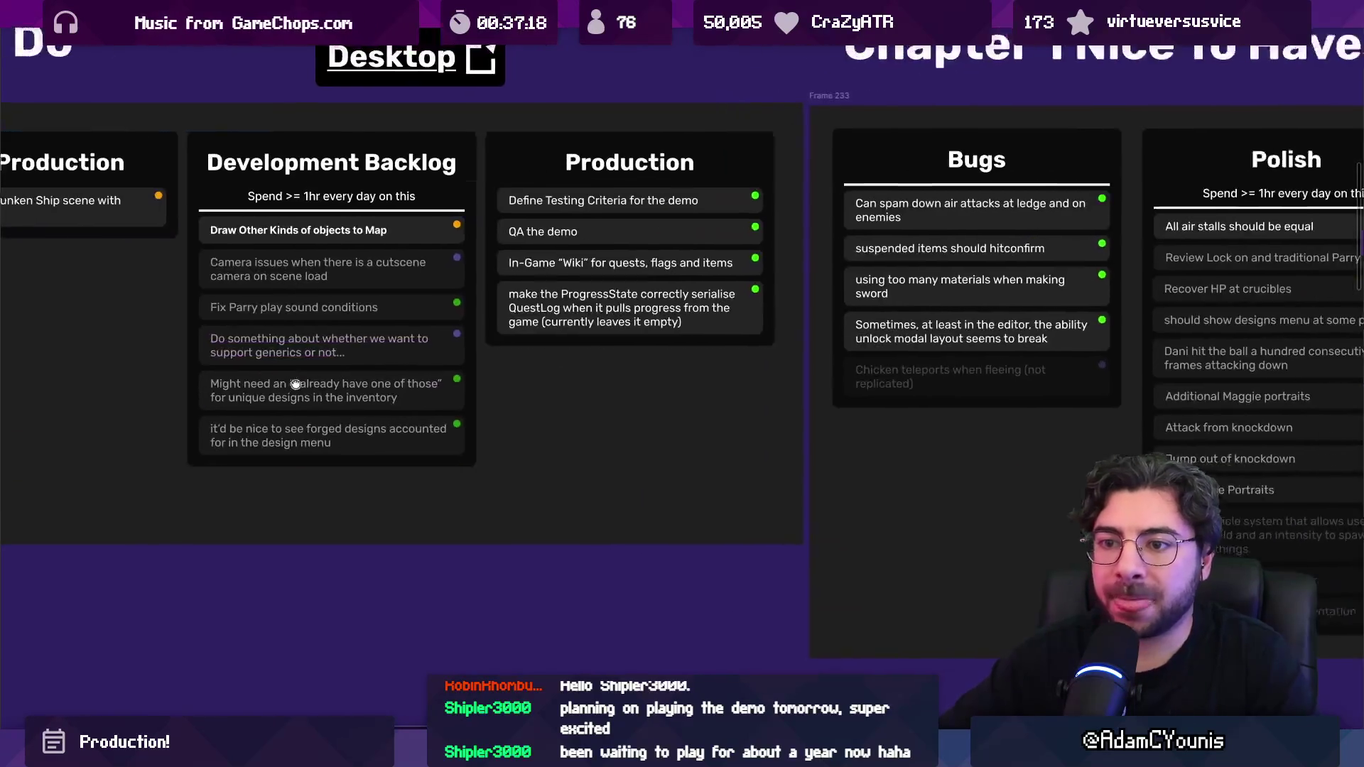
pyautogui.scroll(2, 296, 384)
pyautogui.click(317, 428)
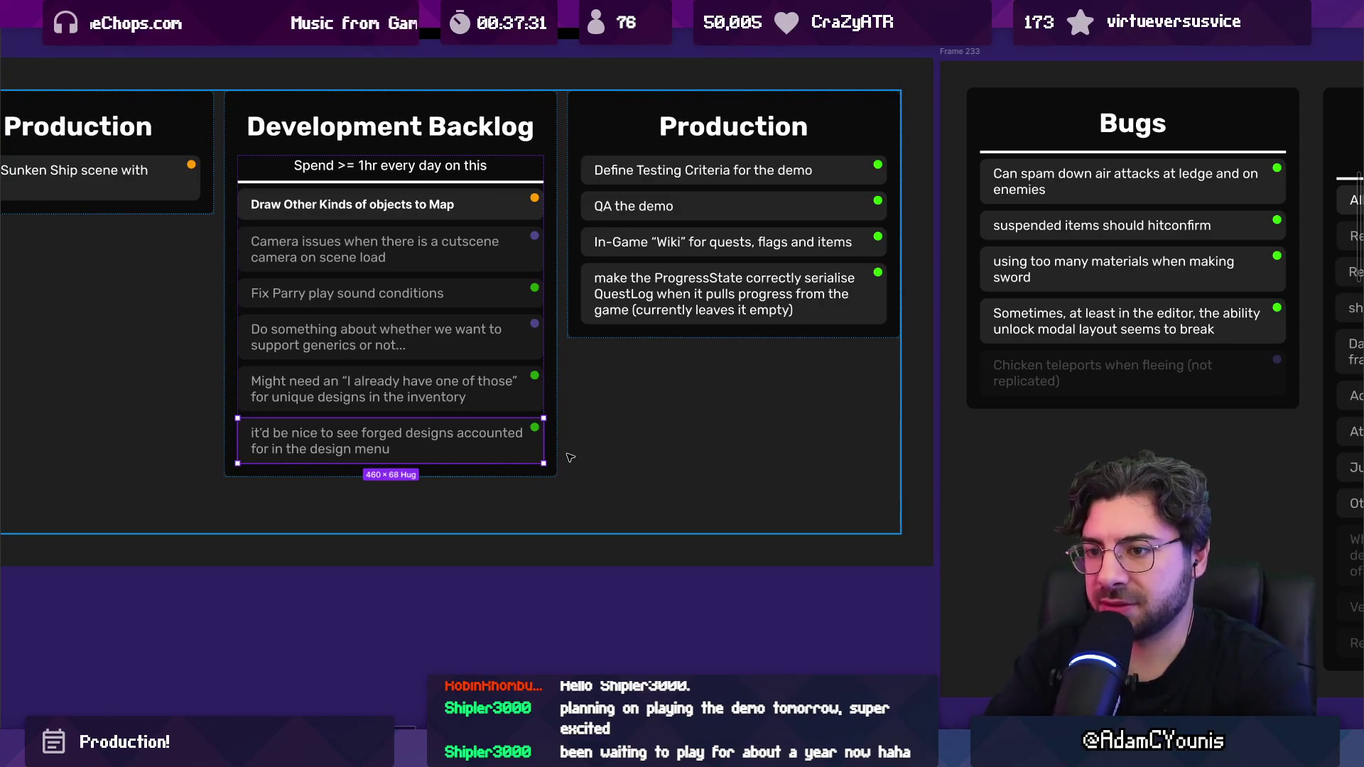
# Step: Delete the forged designs card and move the unique inventory designs card to Nice to Have
pyautogui.press('Delete')
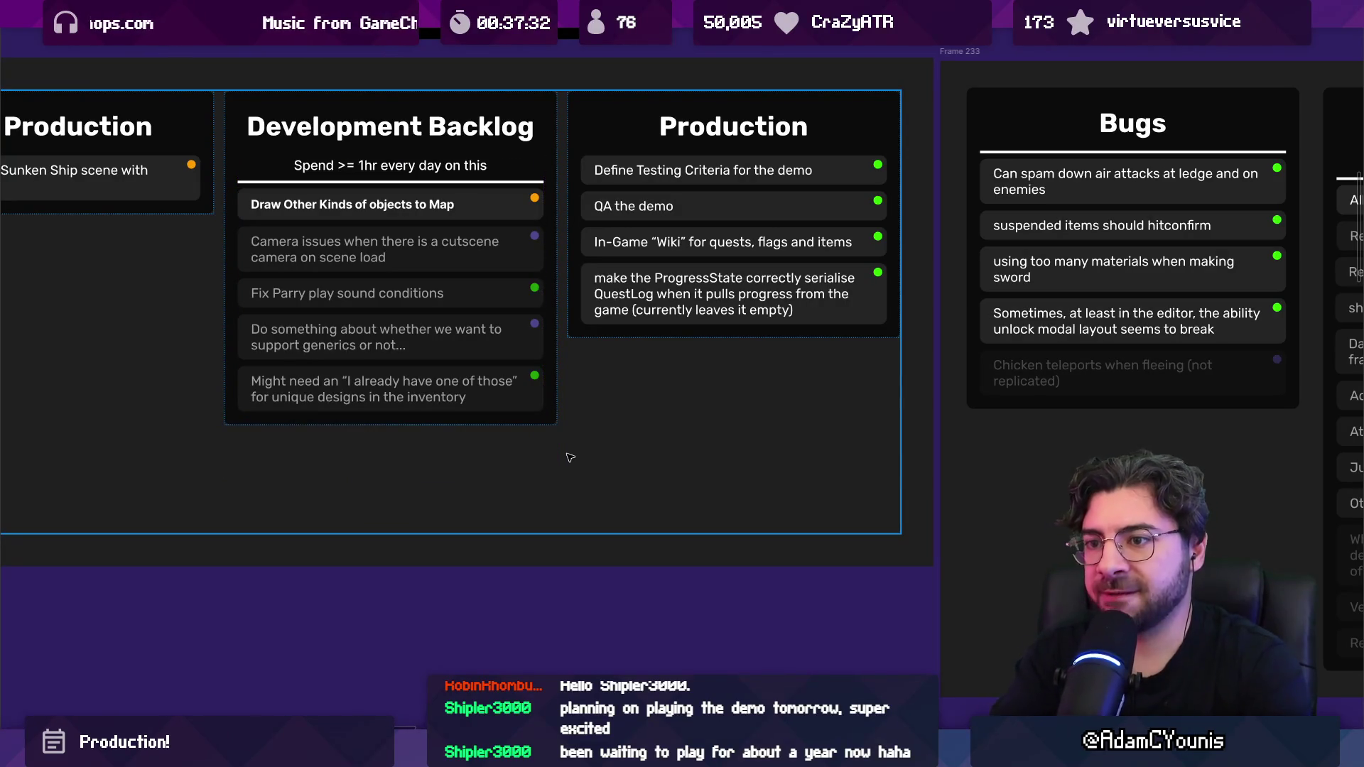
pyautogui.click(521, 409)
pyautogui.scroll(-5, 314, 396)
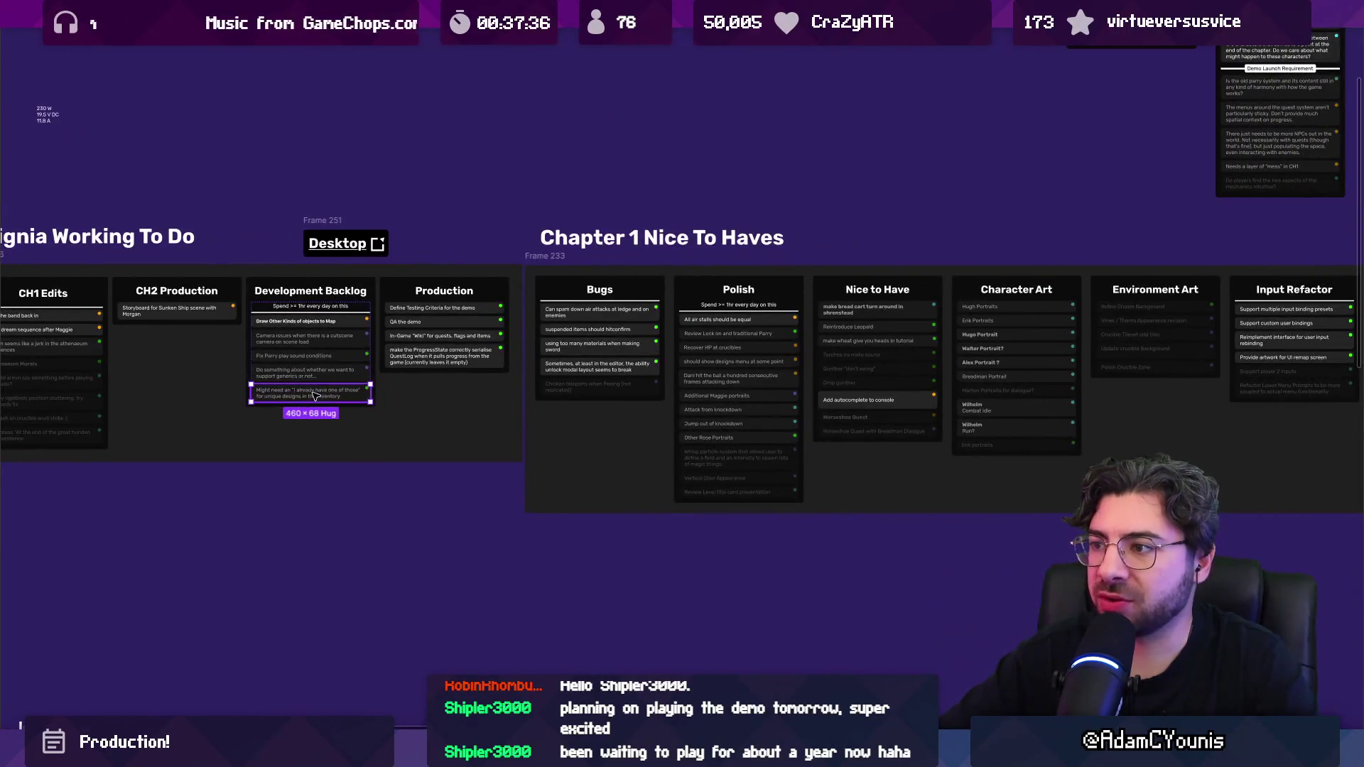
pyautogui.hscroll(1, 306, 396)
pyautogui.moveTo(307, 396); pyautogui.dragTo(828, 307)
pyautogui.scroll(5, 249, 353)
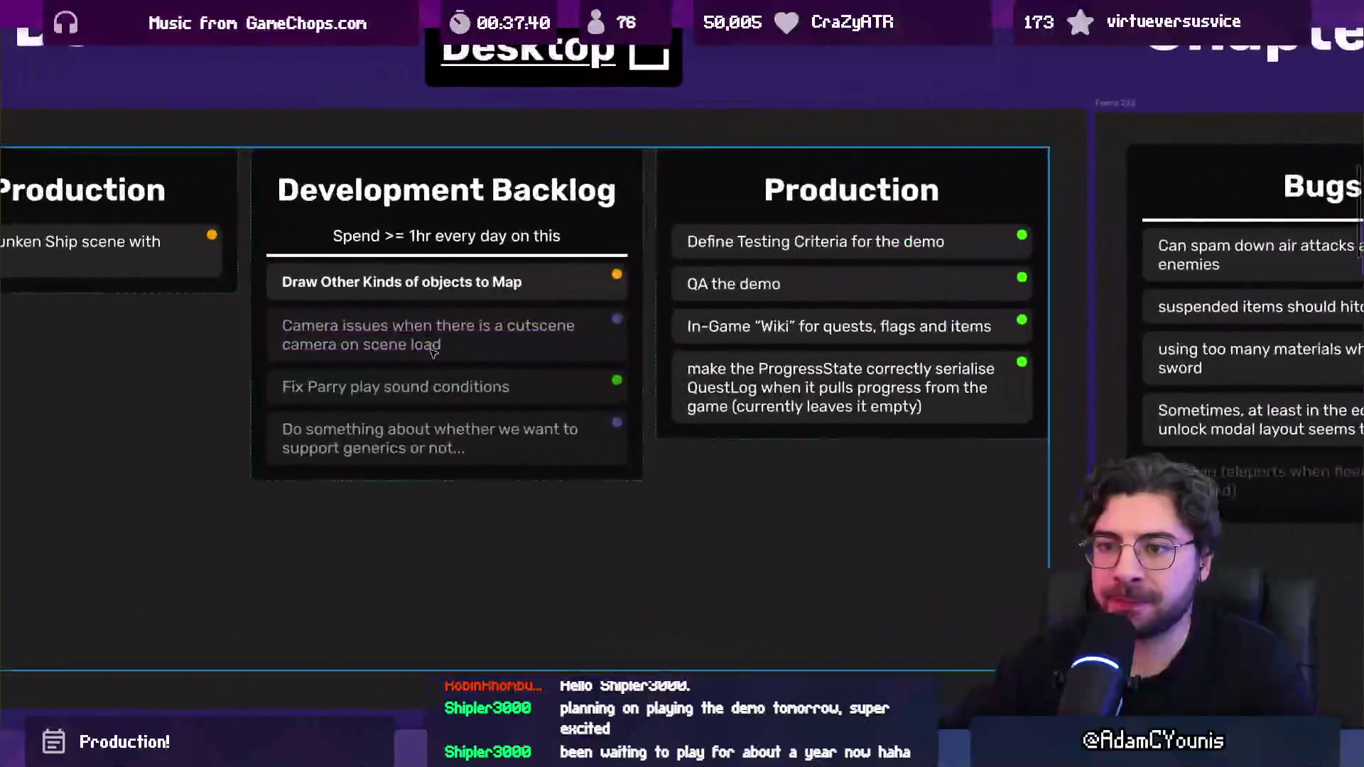
# Step: Delete the Camera issues card
pyautogui.click(403, 355)
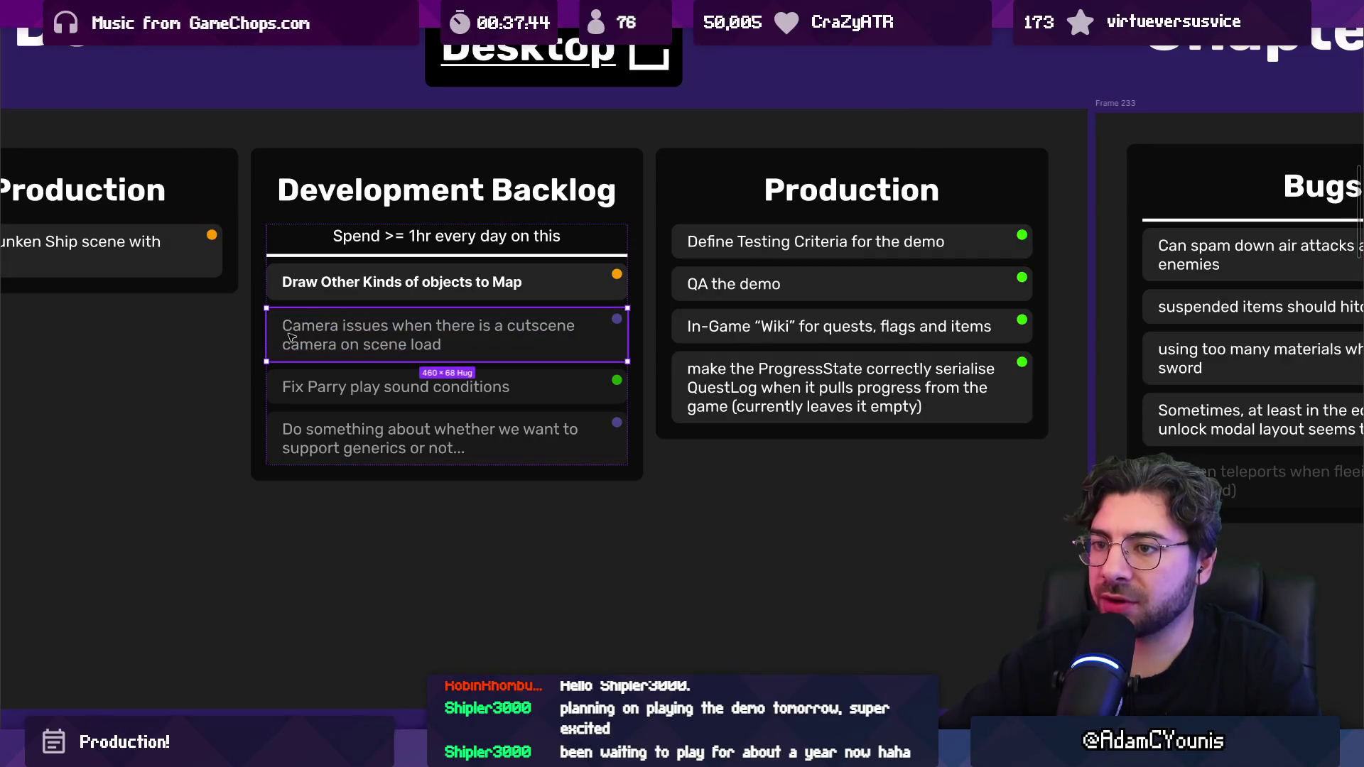
pyautogui.scroll(-2, 313, 330)
pyautogui.press('Delete')
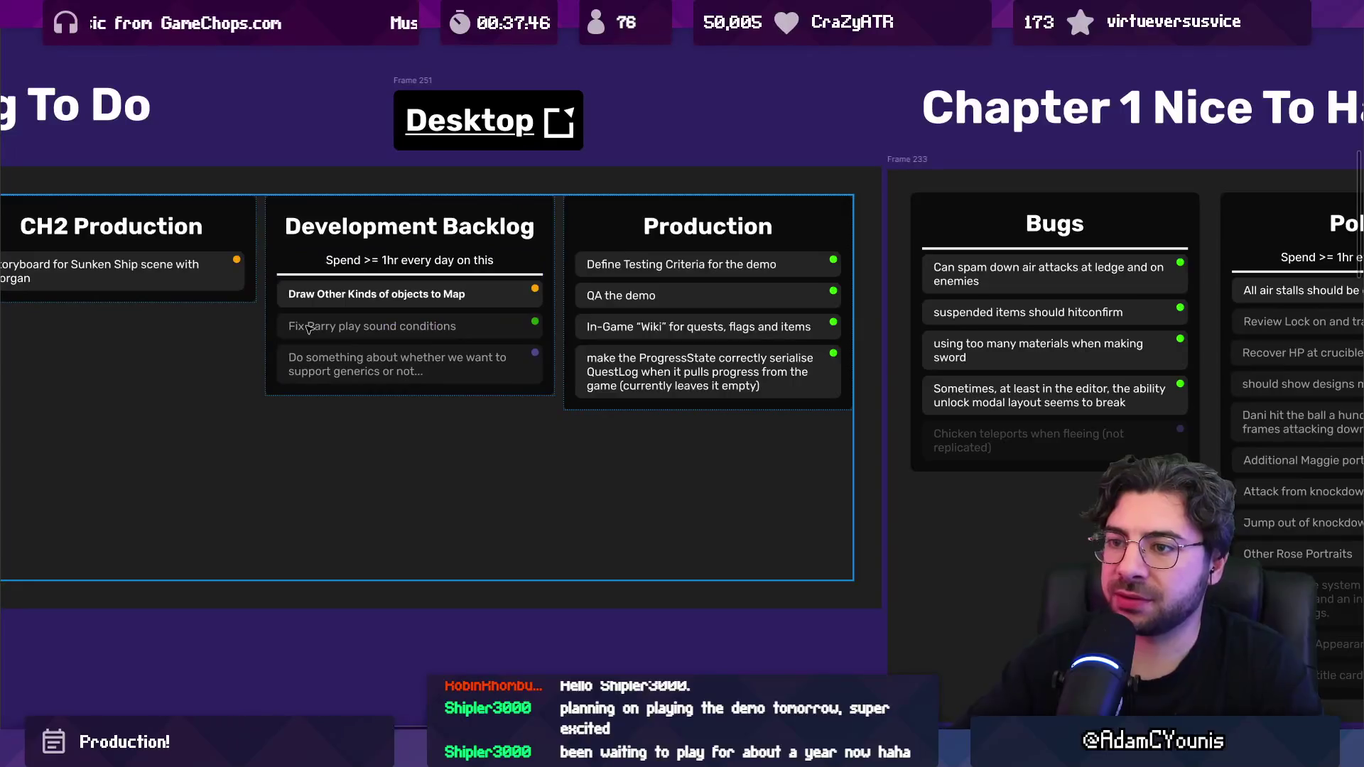
# Step: Duplicate the Draw Other Kinds of objects to Map card and edit the copy's text
pyautogui.click(293, 364)
pyautogui.scroll(3, 284, 326)
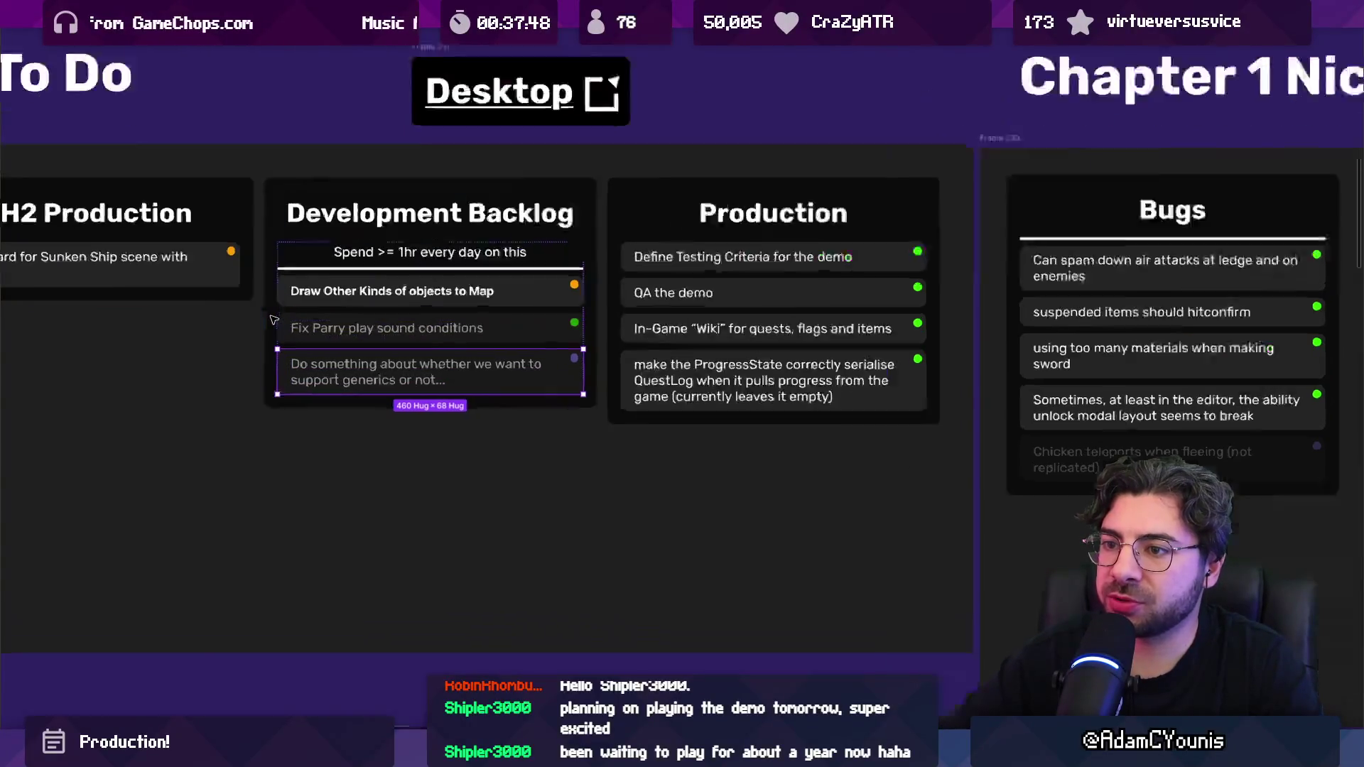
pyautogui.click(296, 332)
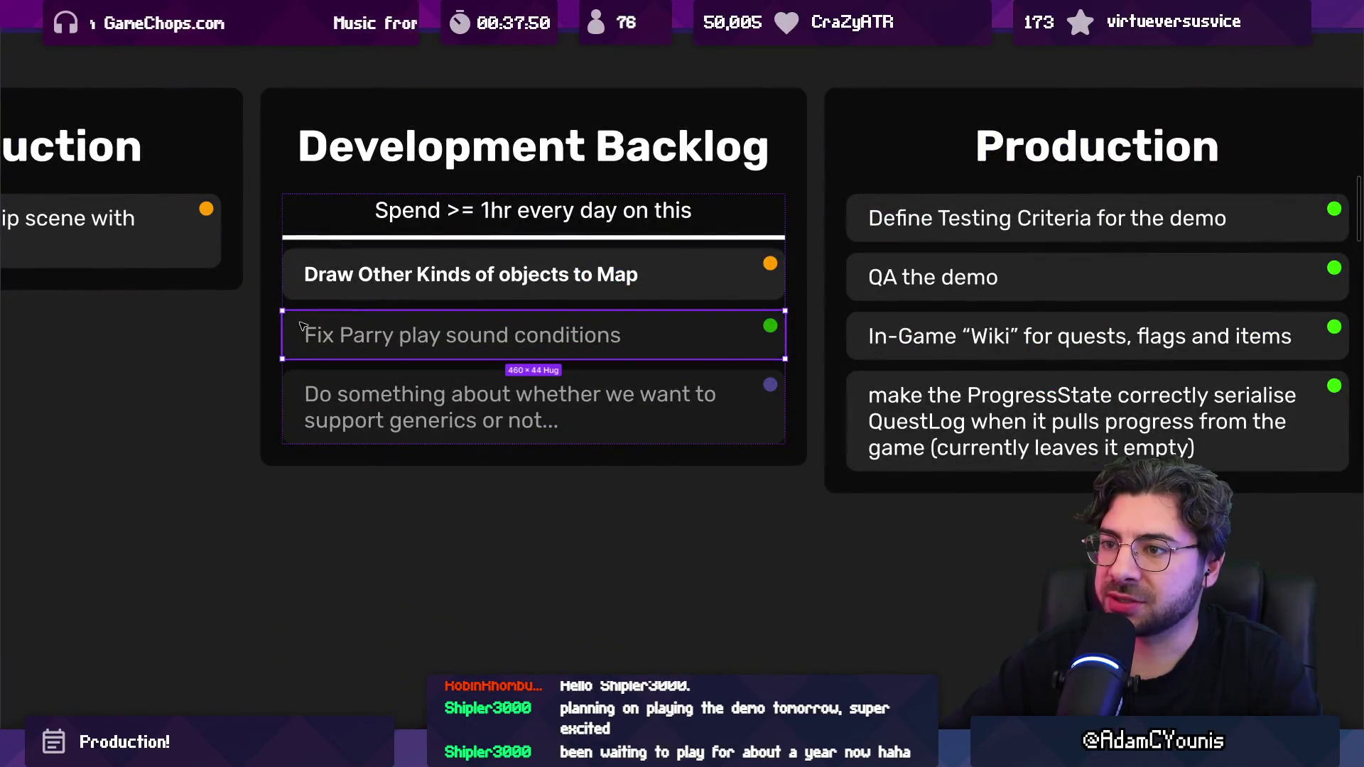
pyautogui.click(326, 293)
pyautogui.scroll(-1, 327, 297)
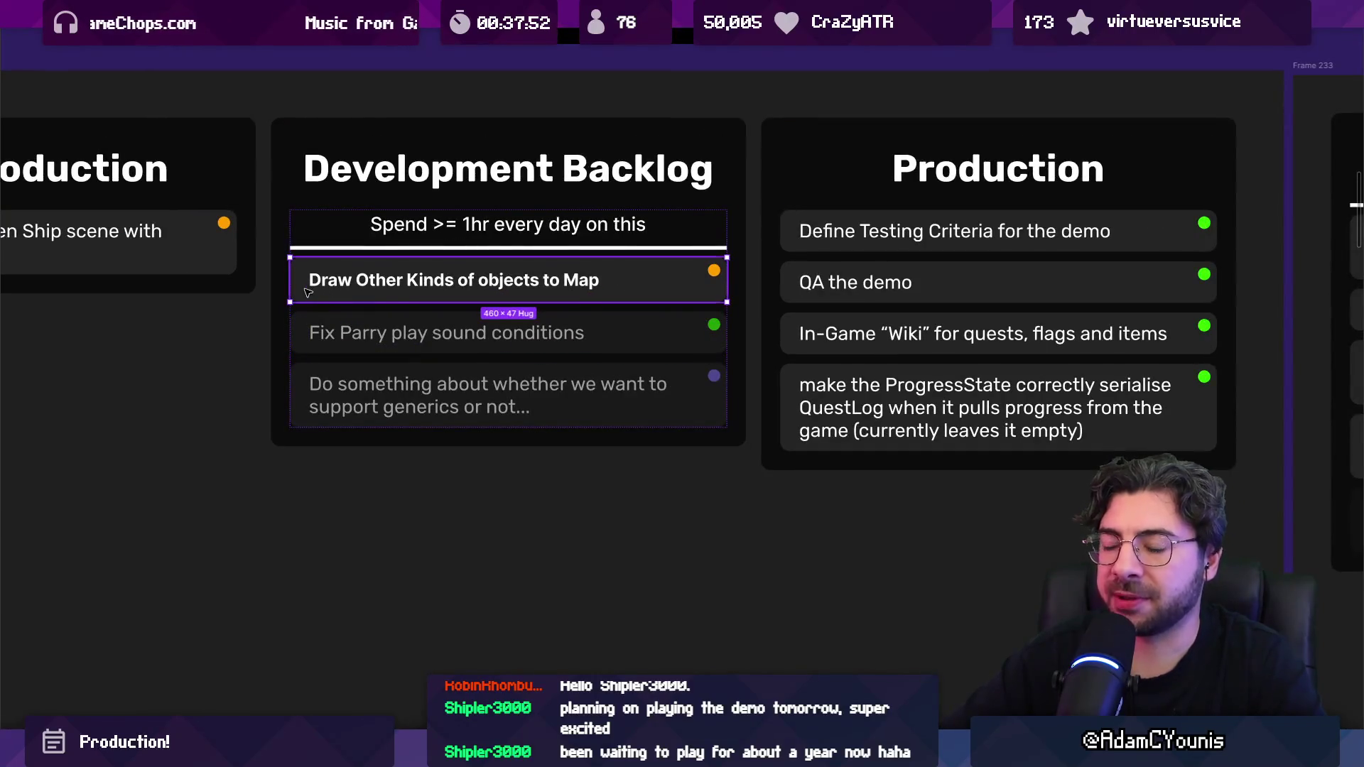
pyautogui.hotkey('ctrl', 'd')
pyautogui.press('Return')
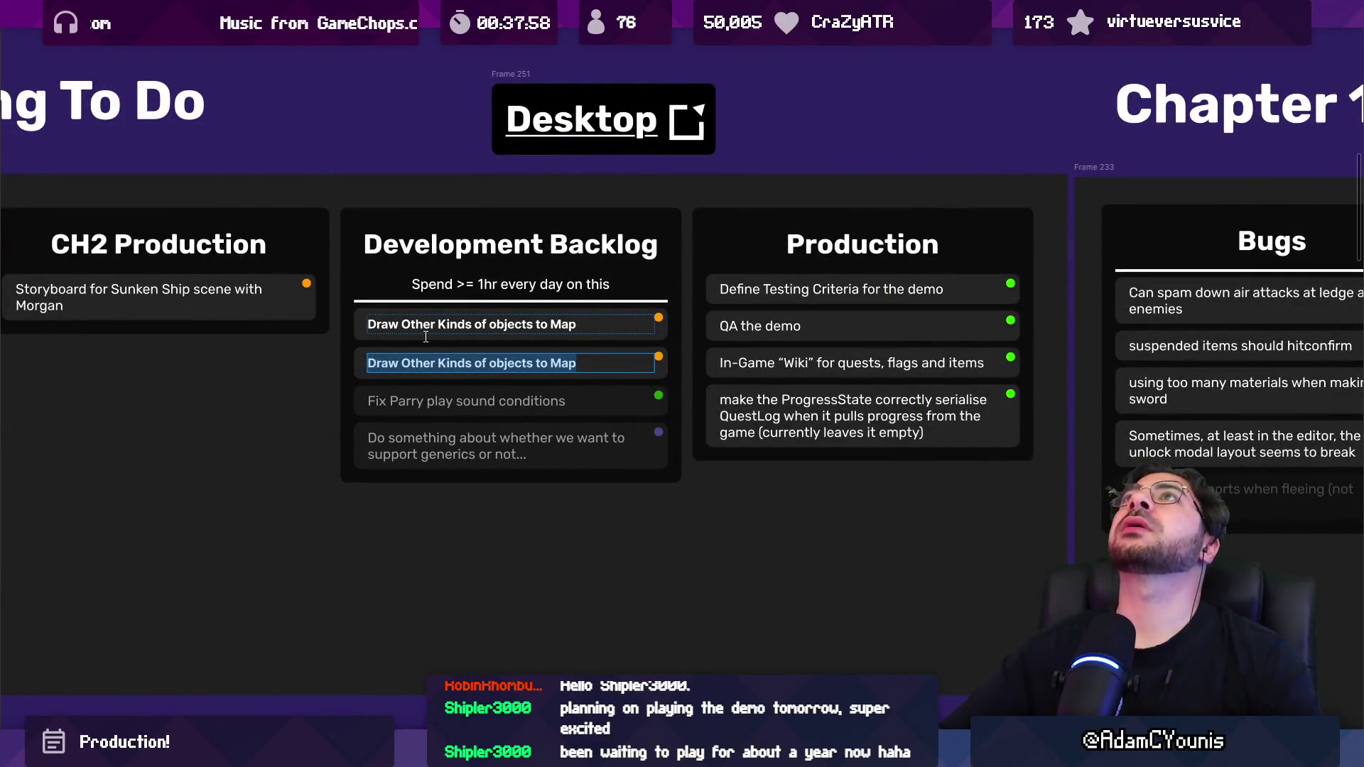
# Step: Change the duplicated card's text to 'Finish Input Mapping Refactors'
pyautogui.write('Inpo')
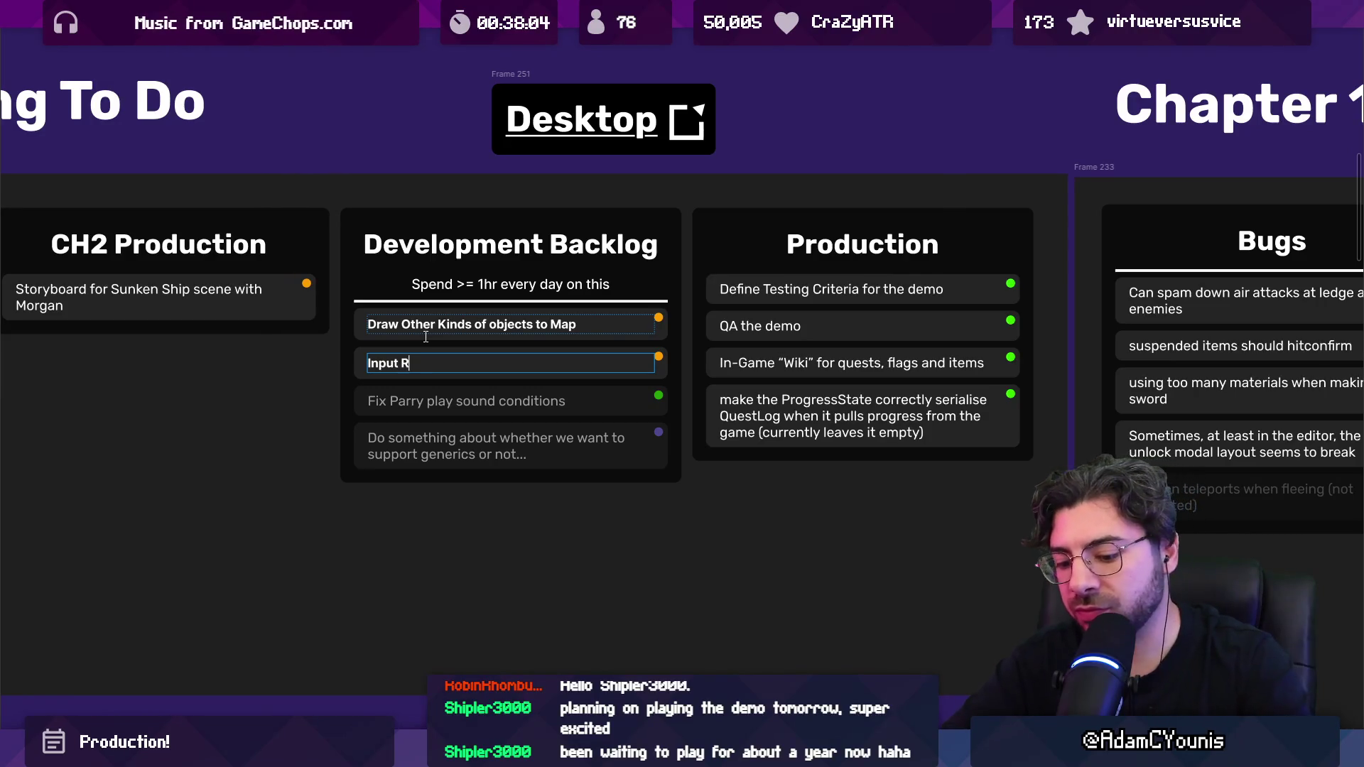
pyautogui.press('Home')
pyautogui.write('Finish Input M')
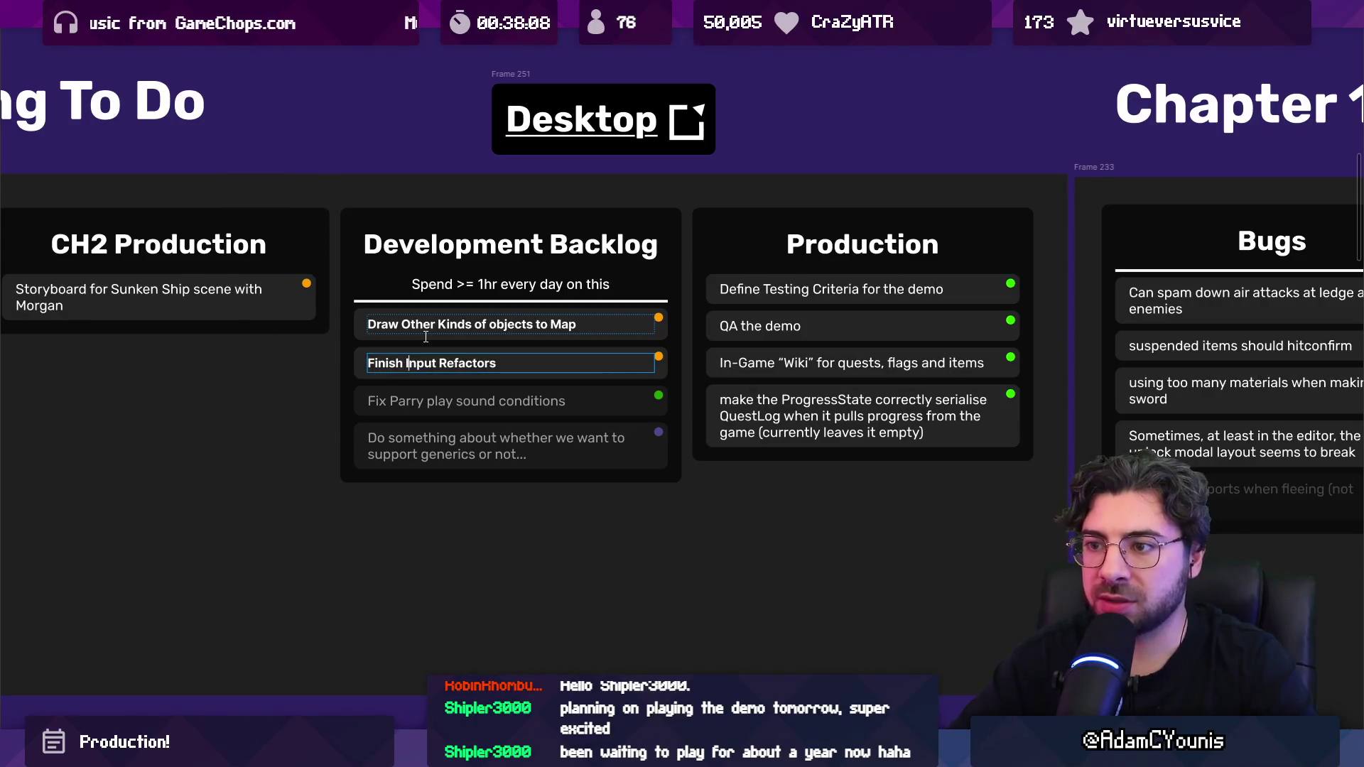
pyautogui.write('apping')
pyautogui.press('Escape')
pyautogui.scroll(-5, 467, 377)
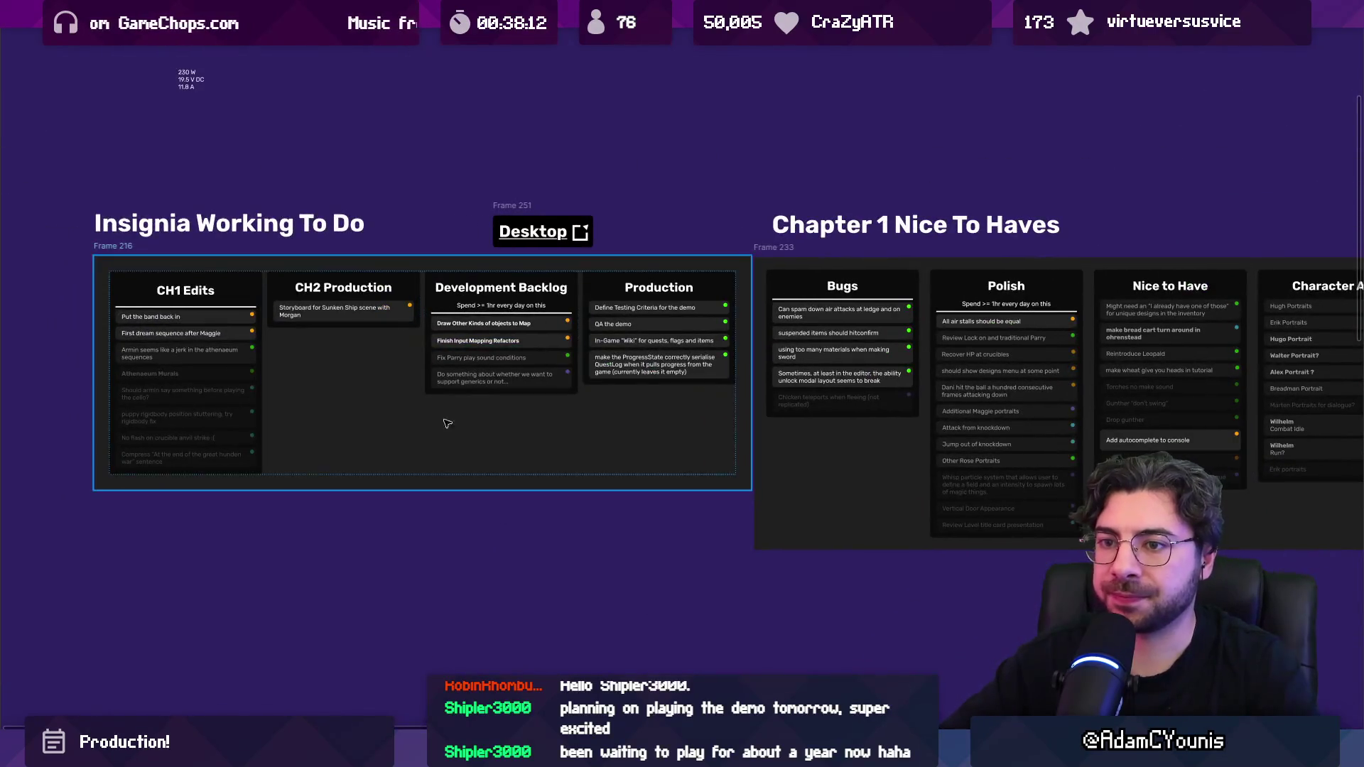
pyautogui.scroll(5, 515, 349)
pyautogui.press('Escape')
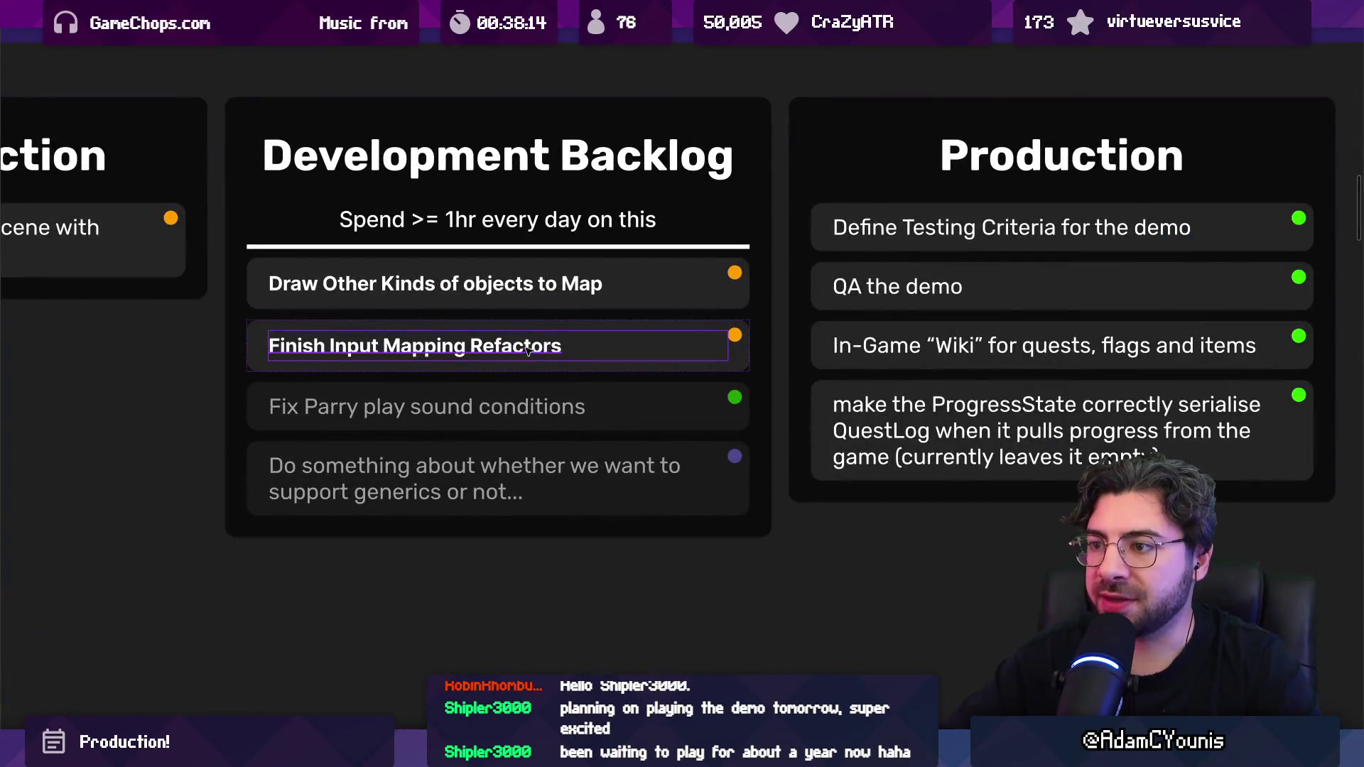
pyautogui.scroll(3, 640, 284)
# Step: Make the Desktop frame's corner icon box slightly taller and restore the layers and design panels
pyautogui.click(764, 201)
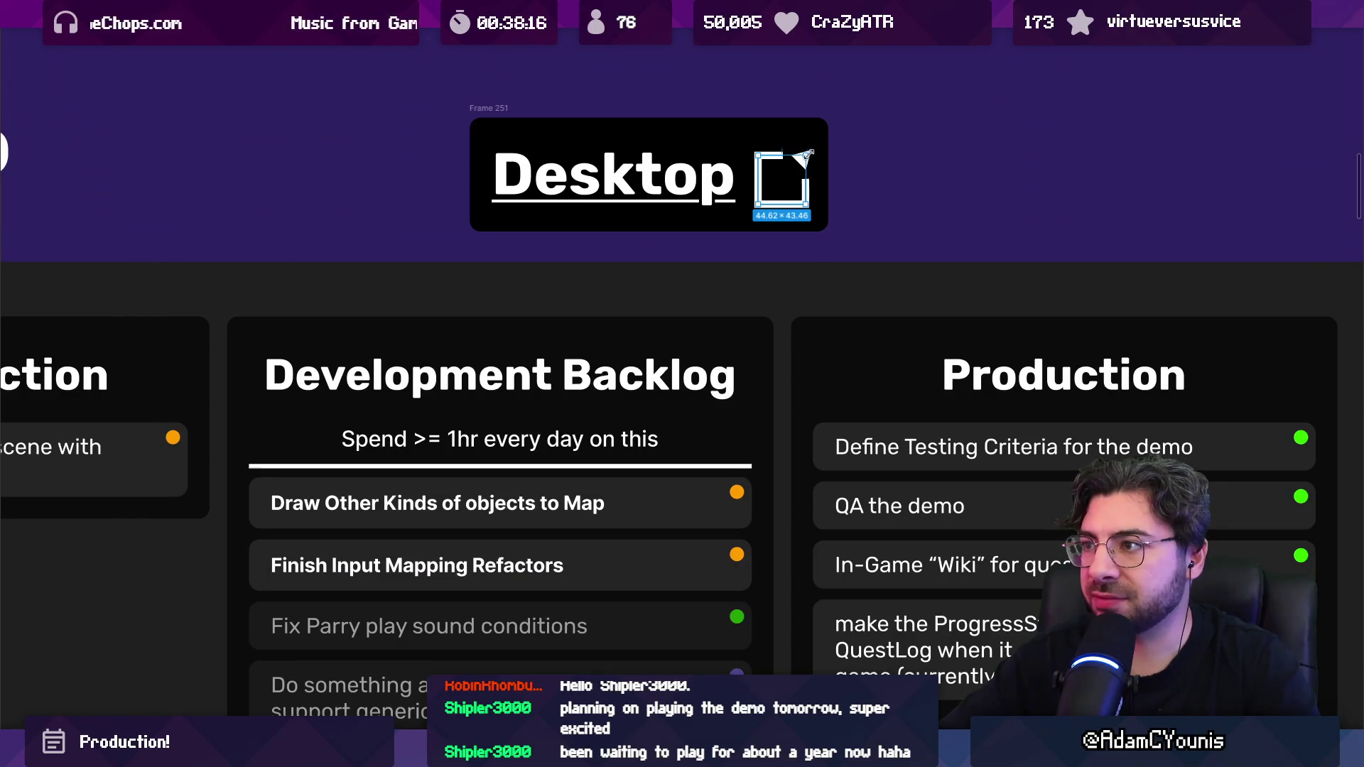
pyautogui.moveTo(810, 151); pyautogui.dragTo(814, 146)
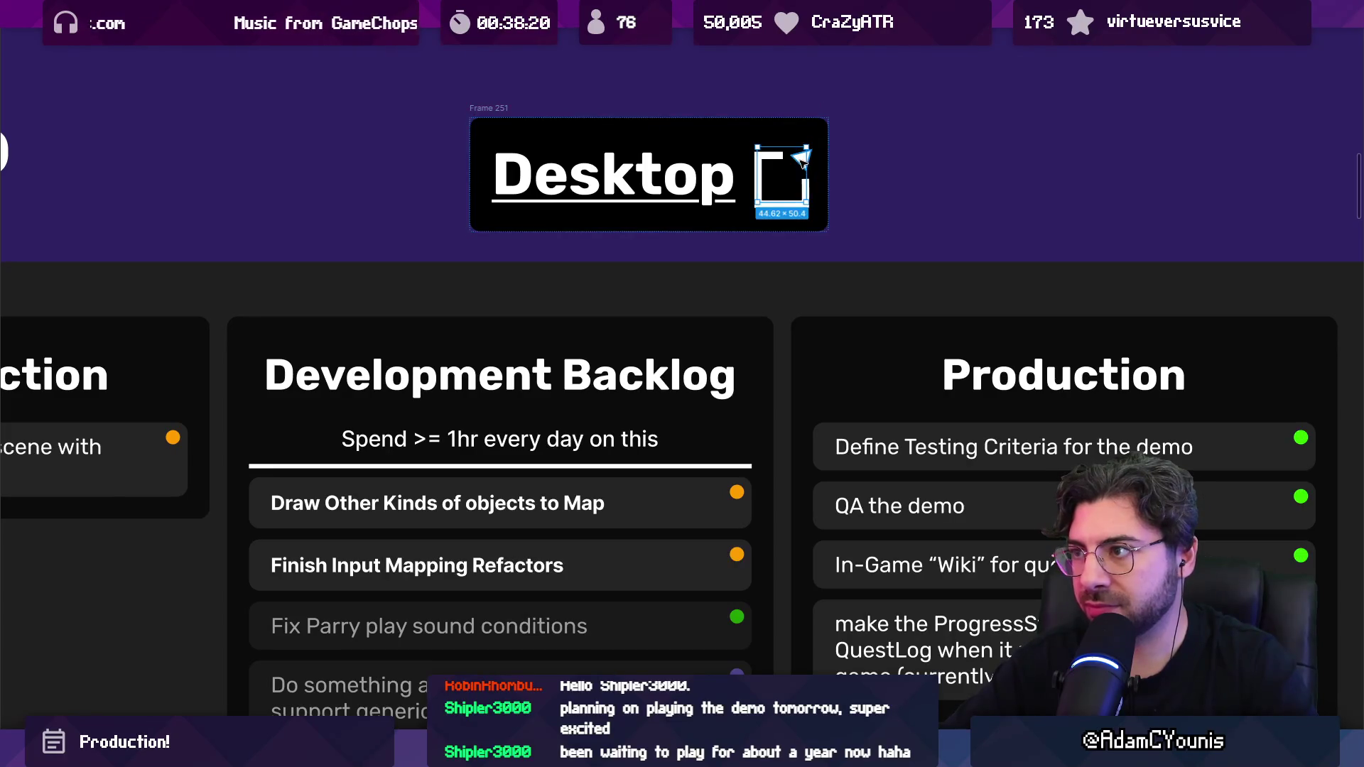
pyautogui.scroll(-3, 801, 159)
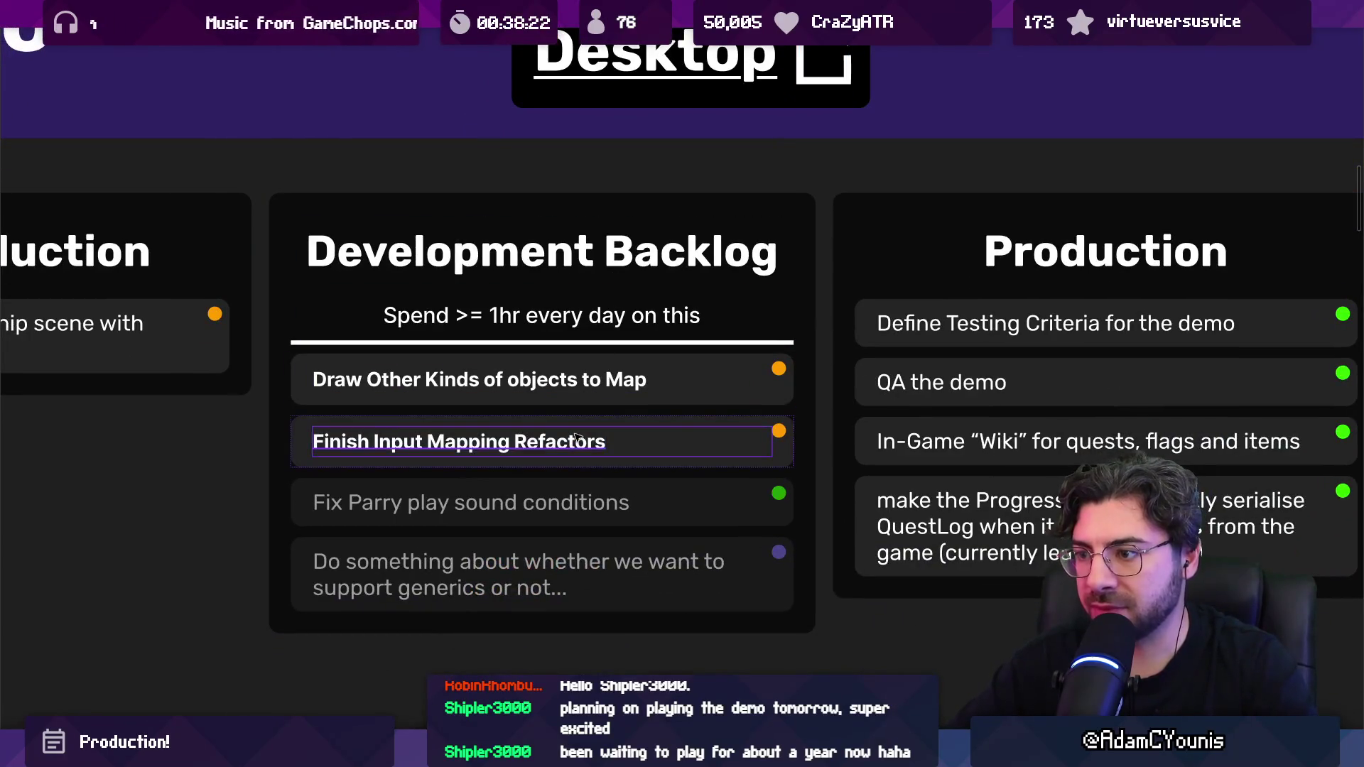
pyautogui.click(660, 444)
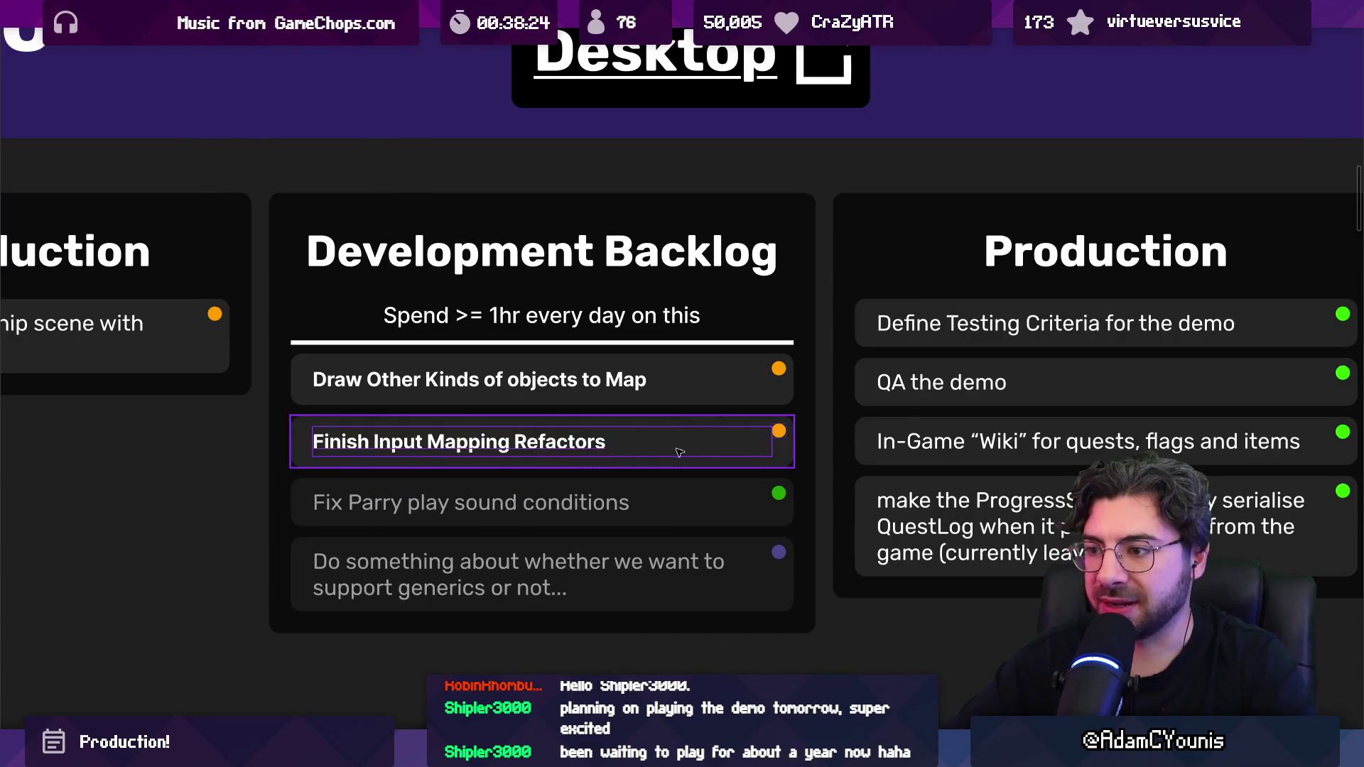
pyautogui.scroll(-5, 561, 447)
pyautogui.hotkey('ctrl', '\\')
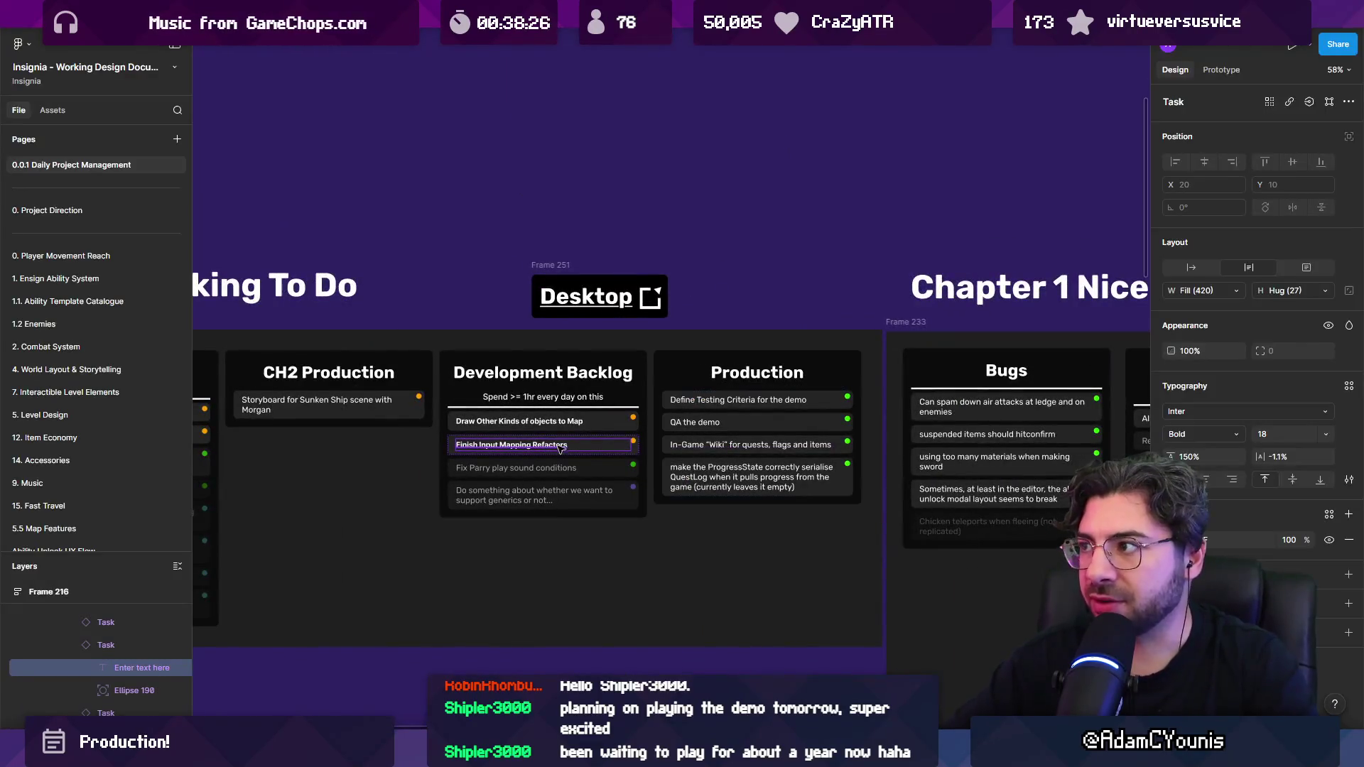
pyautogui.scroll(-10, 106, 397)
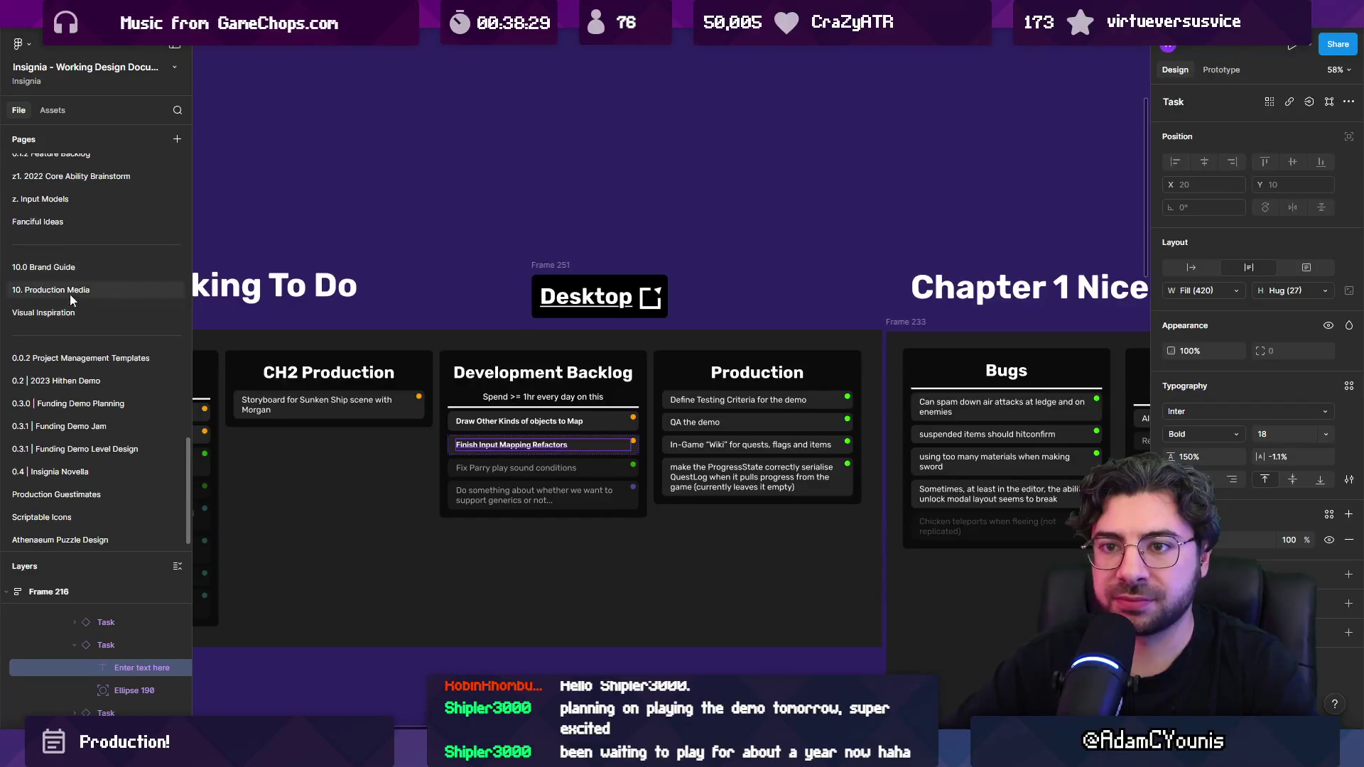
# Step: Copy a link to the z. Input Models page
pyautogui.click(71, 199)
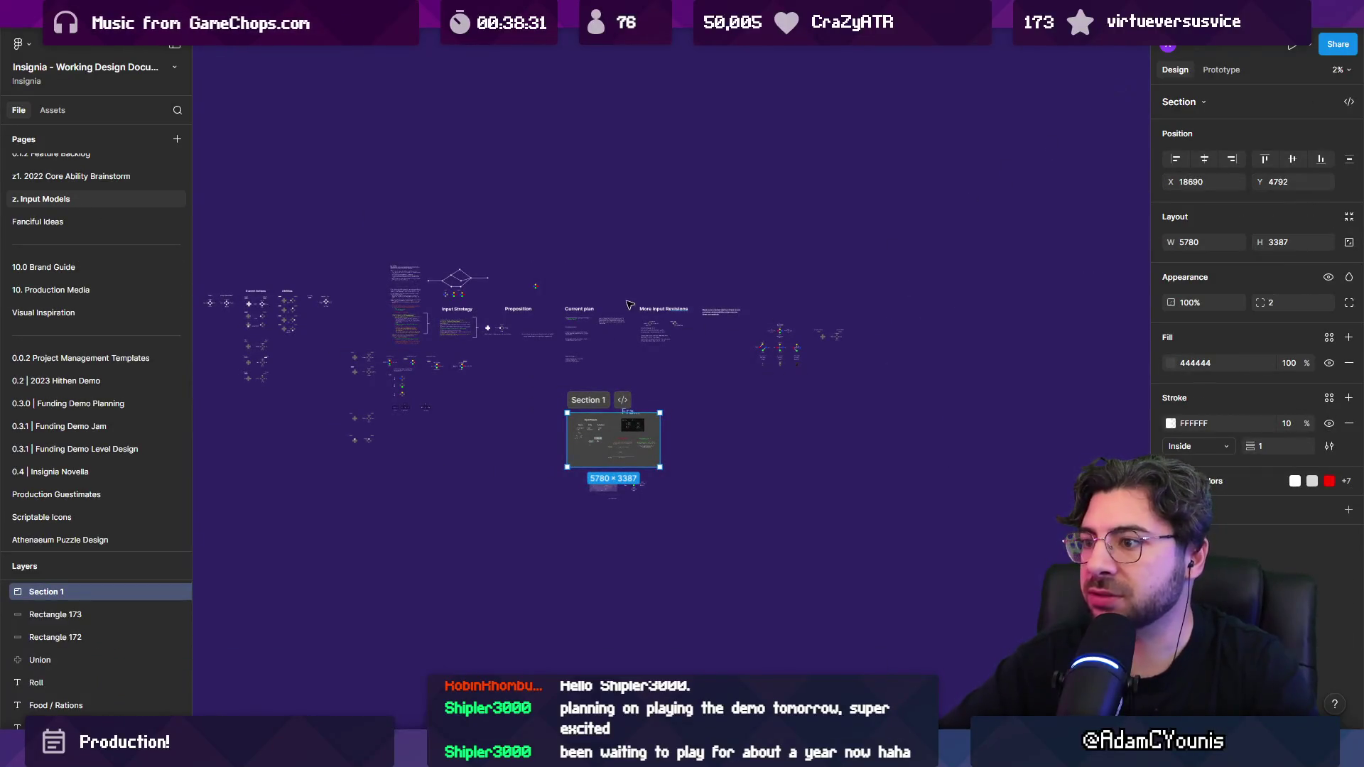
pyautogui.rightClick(150, 200)
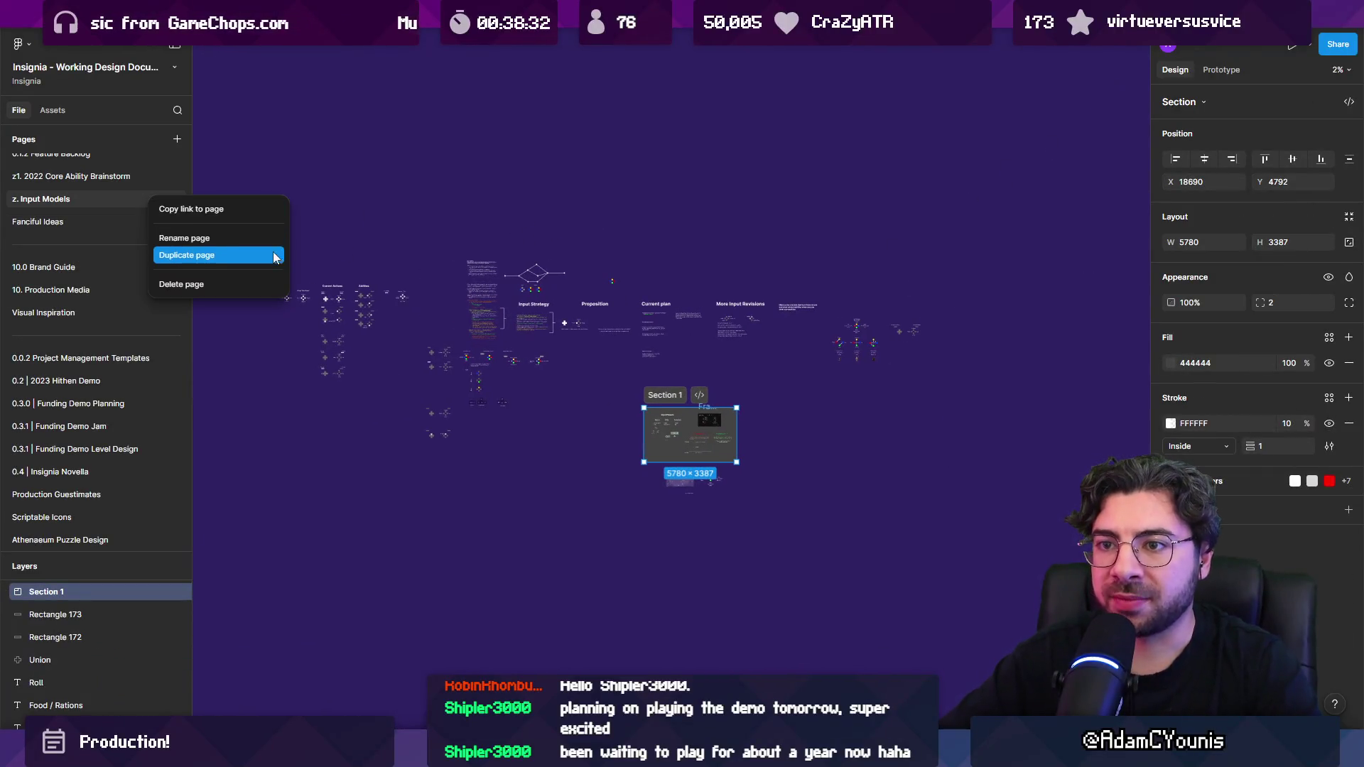
pyautogui.click(250, 212)
pyautogui.scroll(10, 66, 263)
pyautogui.click(61, 165)
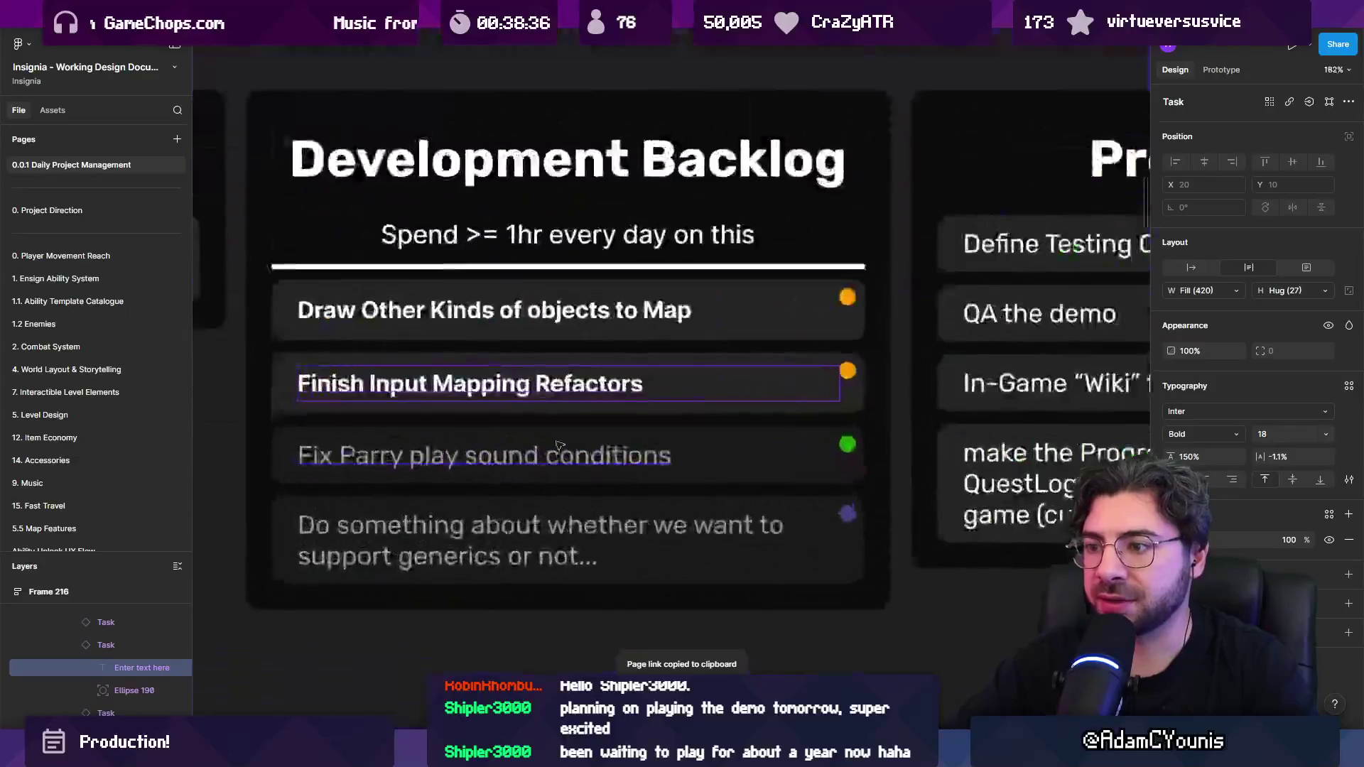
# Step: Attach the copied page link to the task text and follow it to Input Models
pyautogui.click(1289, 101)
pyautogui.hotkey('ctrl', 'v')
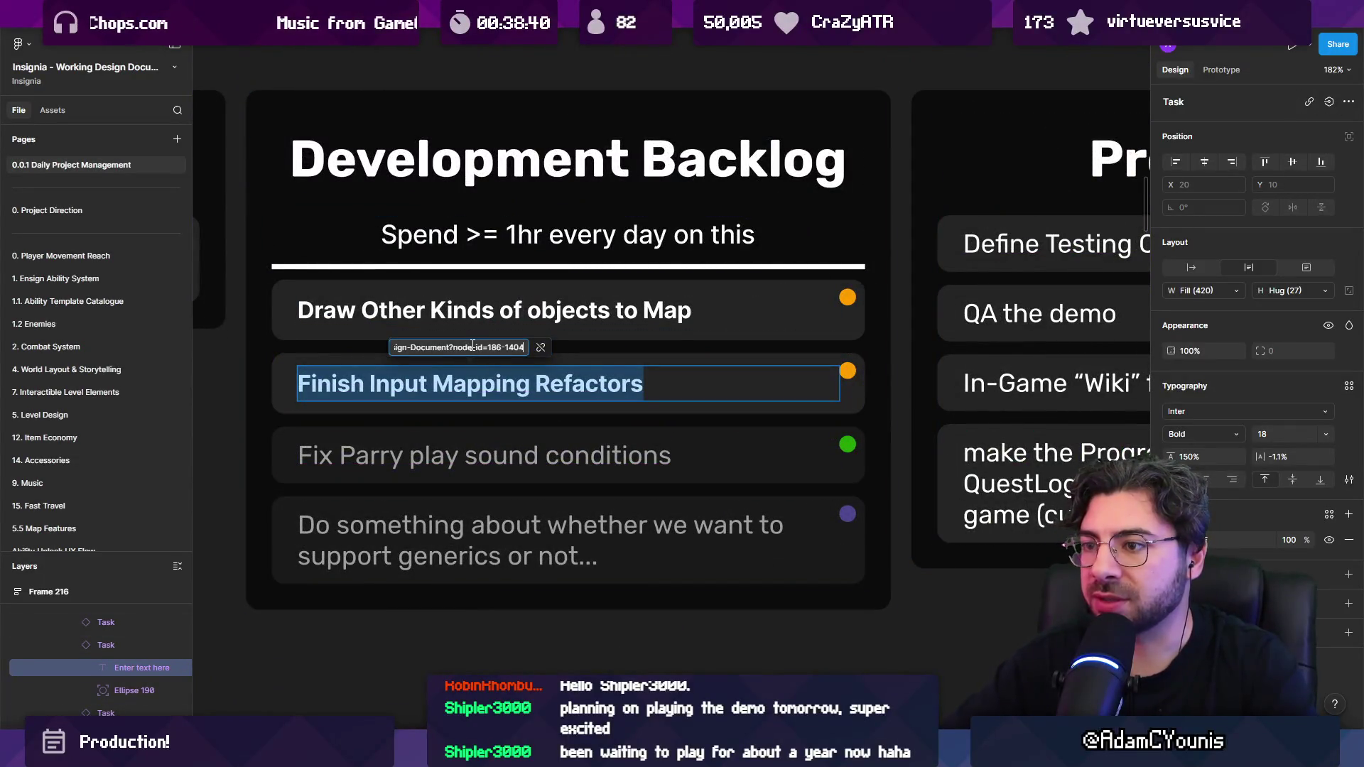
pyautogui.press('Return')
pyautogui.click(476, 383)
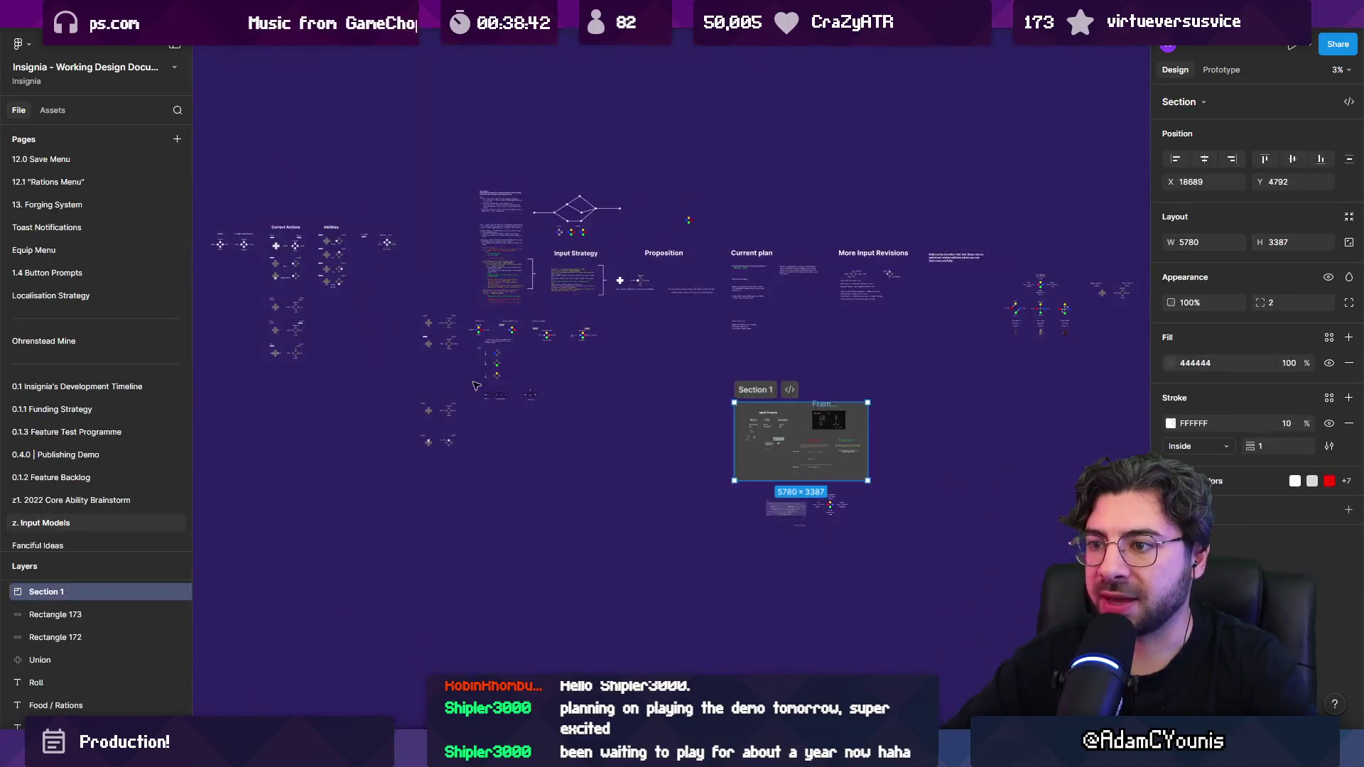
# Step: Zoom into and pan around Section 1's input presets, then switch to the weekly planner file
pyautogui.click(969, 332)
pyautogui.scroll(-3, 969, 331)
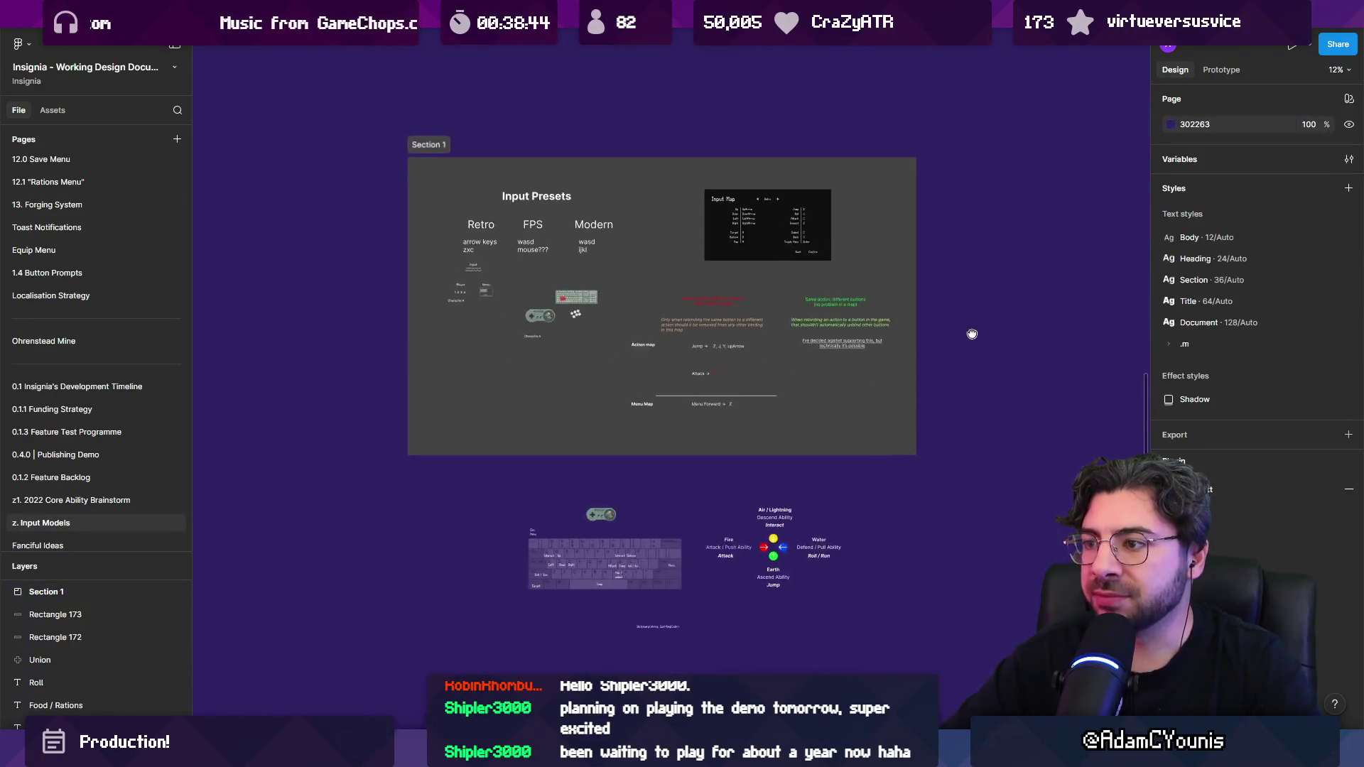
pyautogui.scroll(5, 368, 236)
pyautogui.scroll(-3, 492, 264)
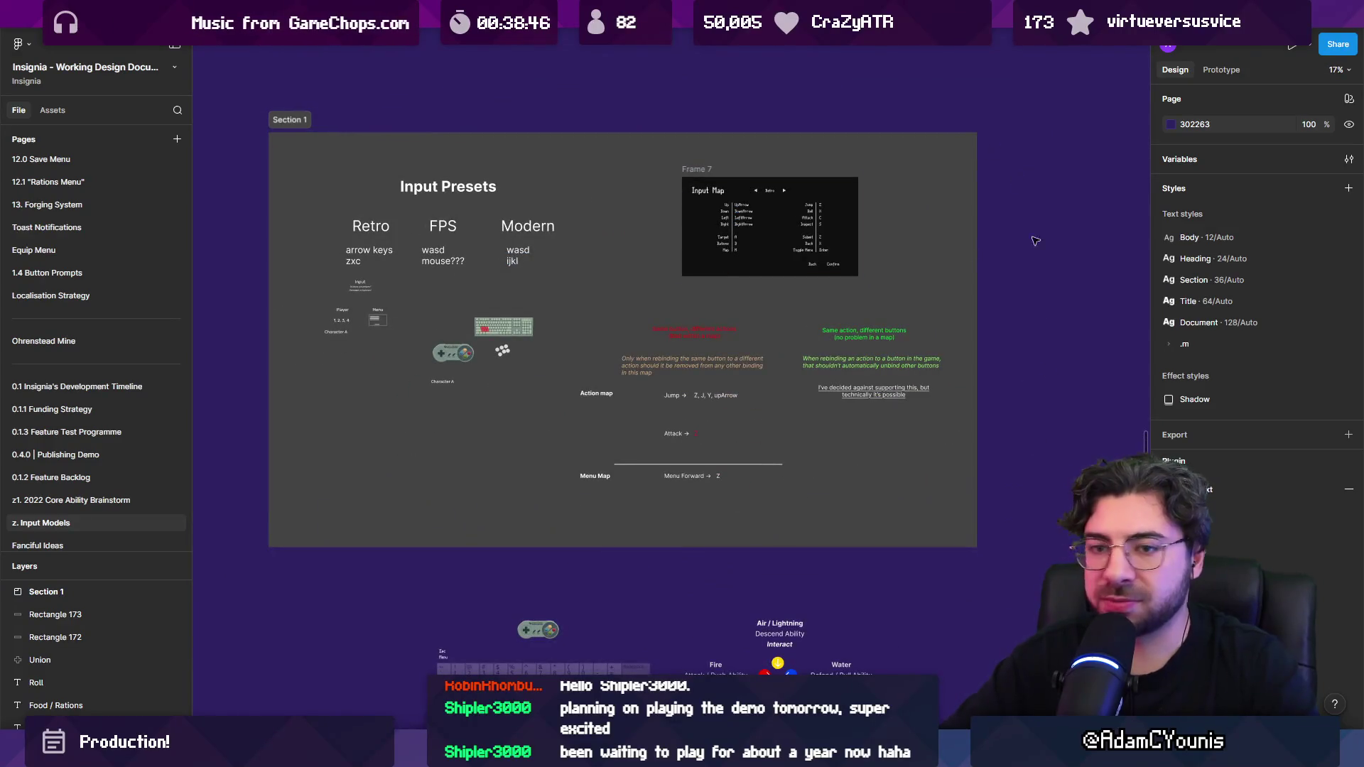
pyautogui.scroll(1, 1054, 240)
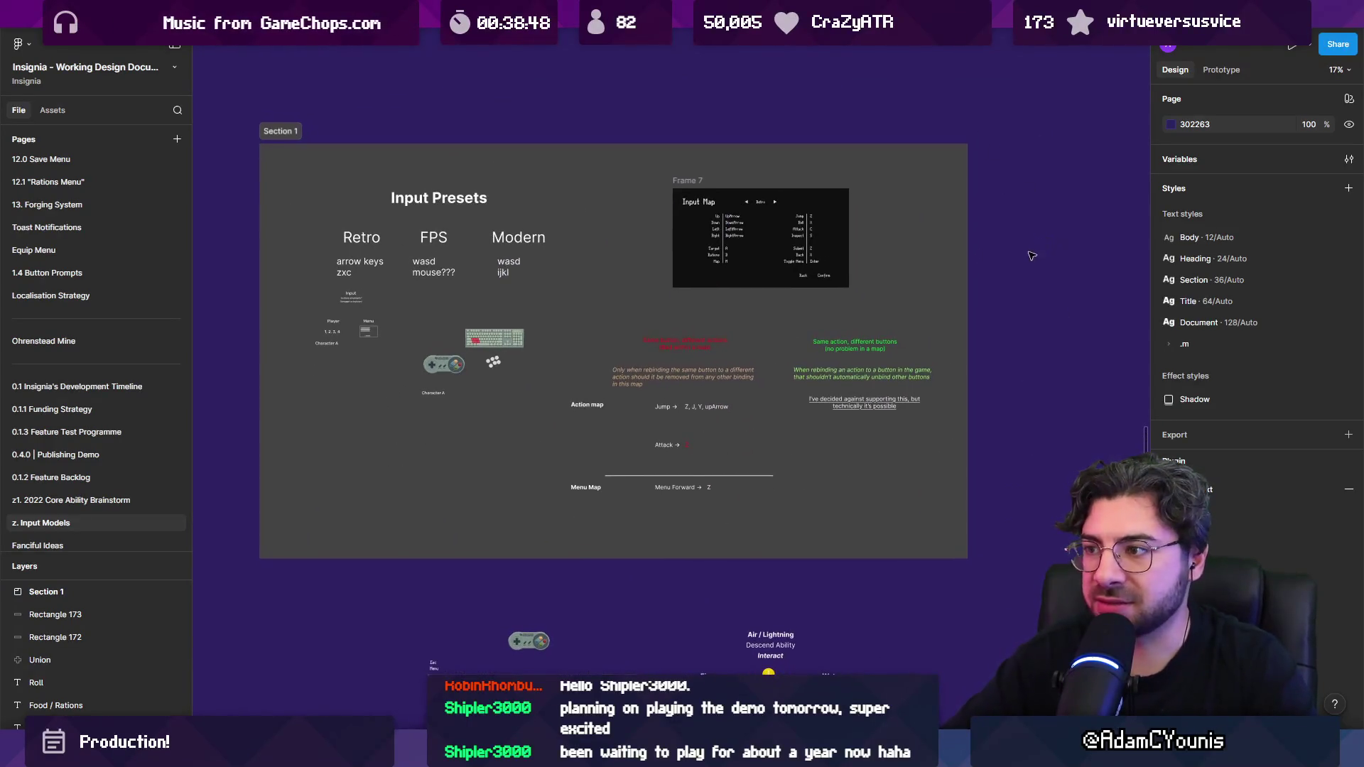
pyautogui.hscroll(3, 867, 295)
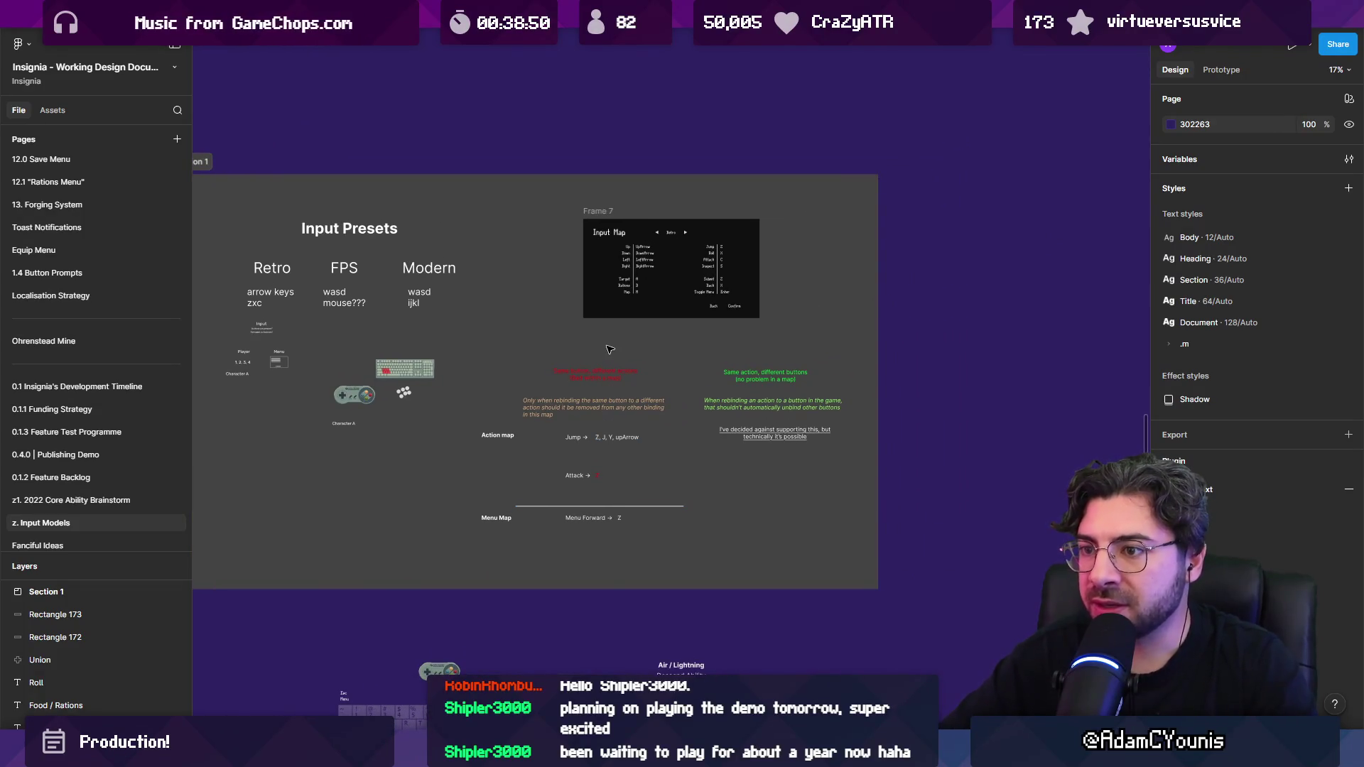
pyautogui.scroll(-4, 545, 495)
pyautogui.scroll(5, 548, 485)
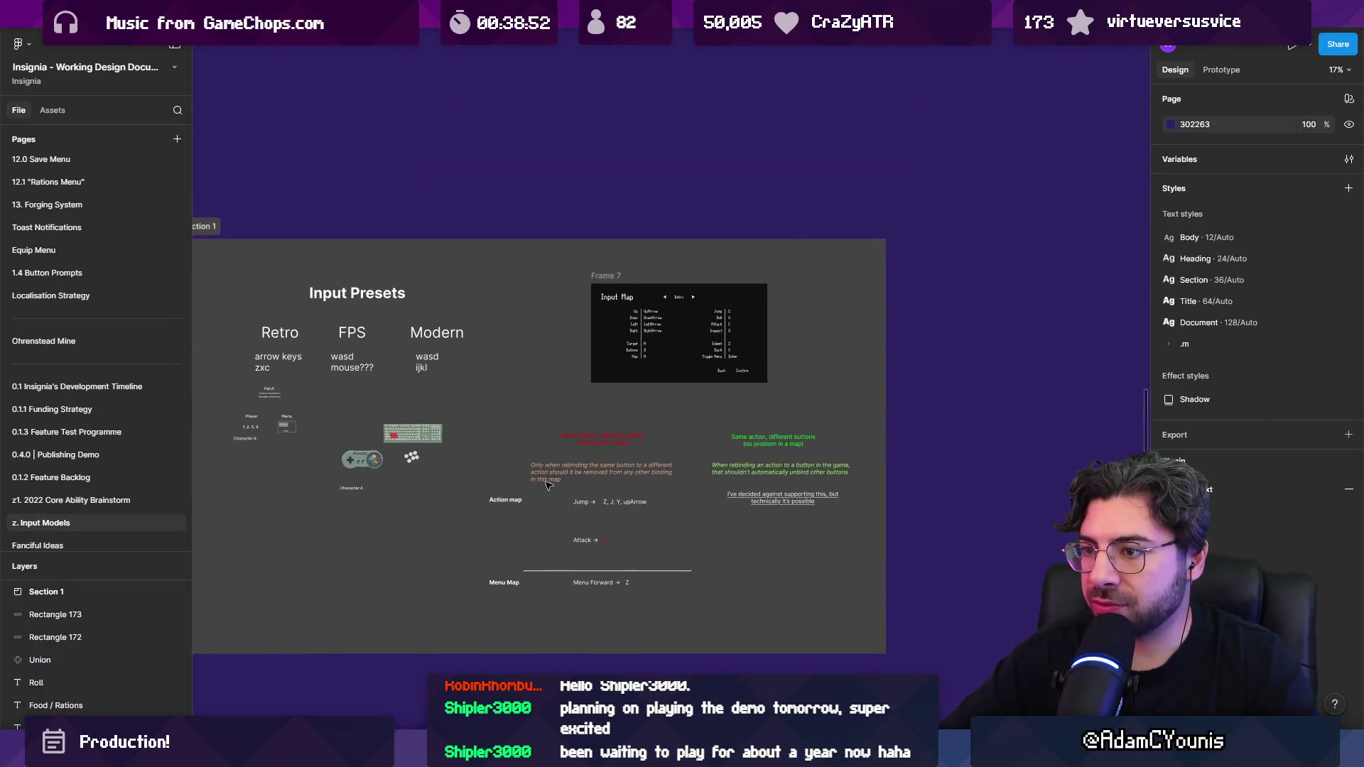
pyautogui.hscroll(-2, 465, 432)
pyautogui.scroll(-5, 497, 419)
pyautogui.hscroll(-3, 568, 391)
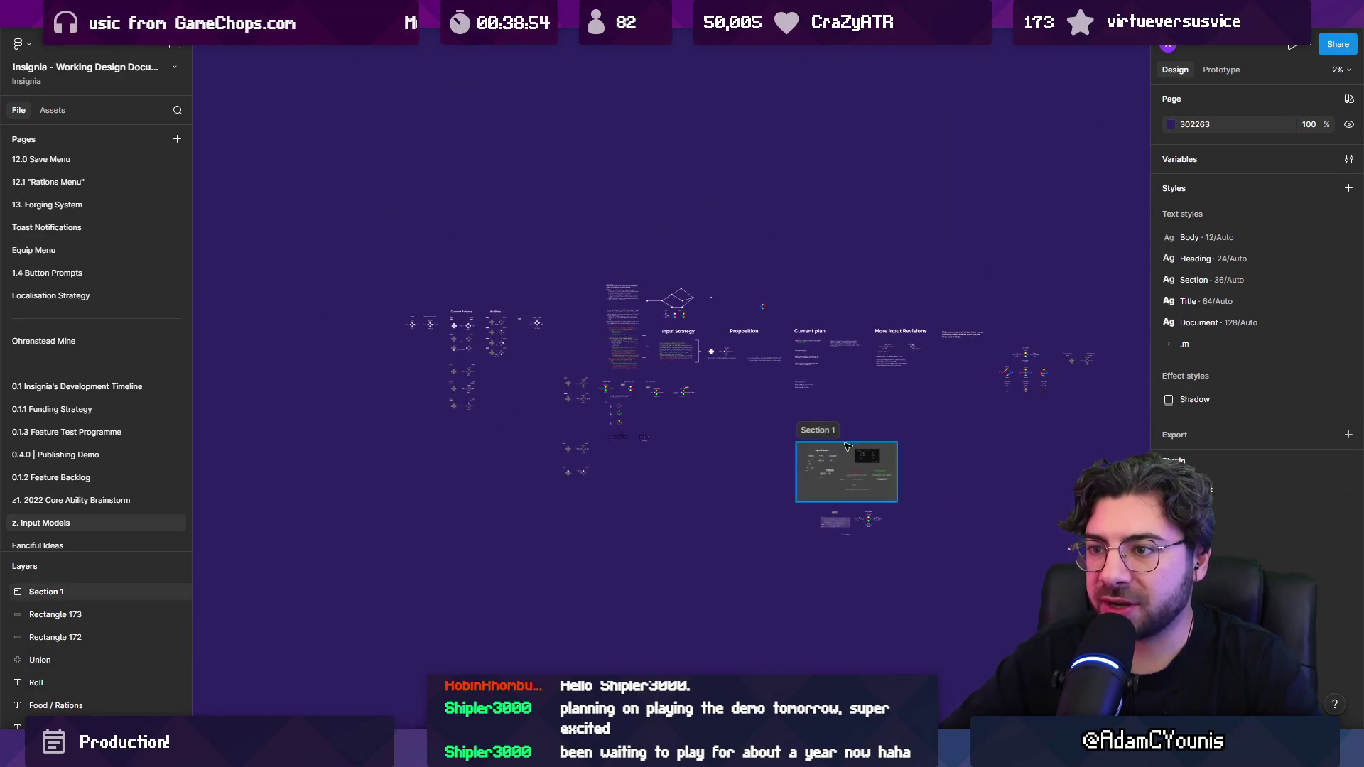
pyautogui.hscroll(10, 568, 380)
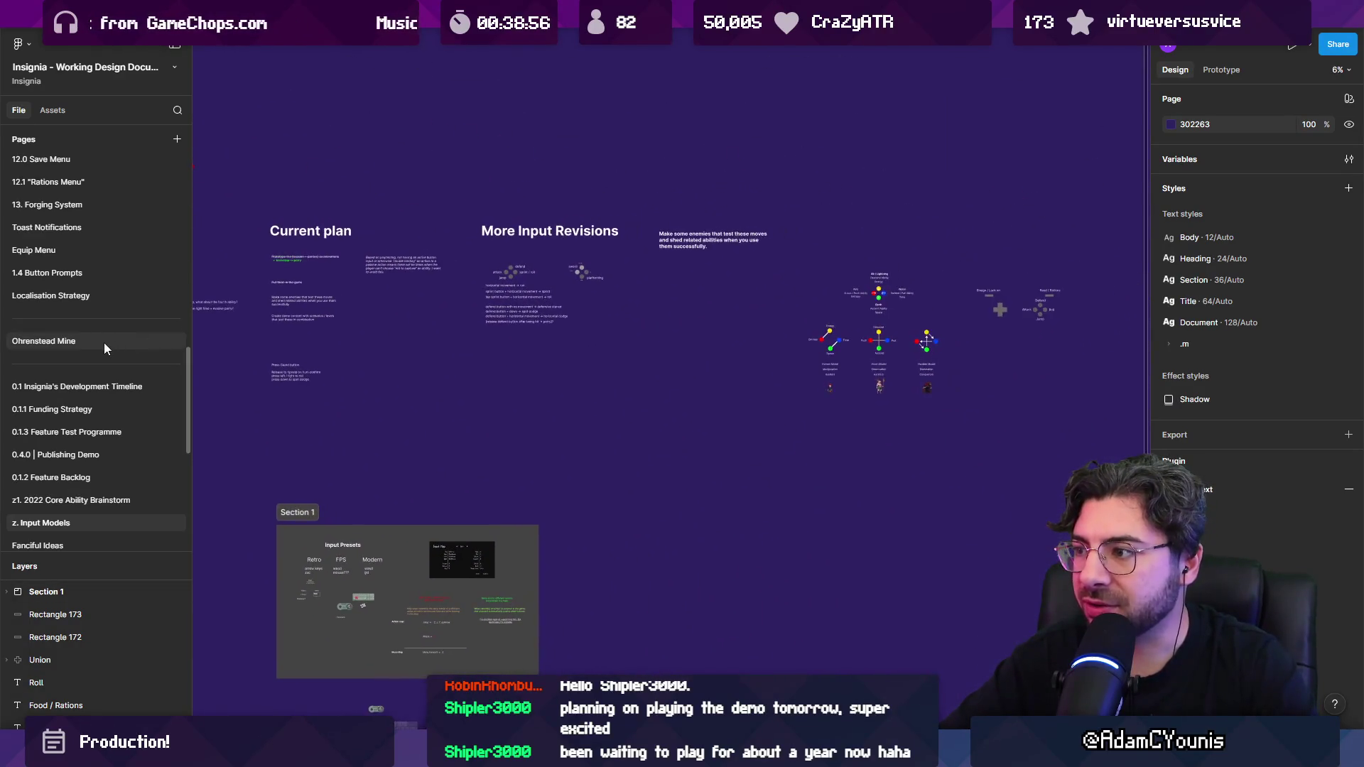
pyautogui.hscroll(-4, 519, 384)
pyautogui.scroll(-2, 519, 383)
pyautogui.click(93, 14)
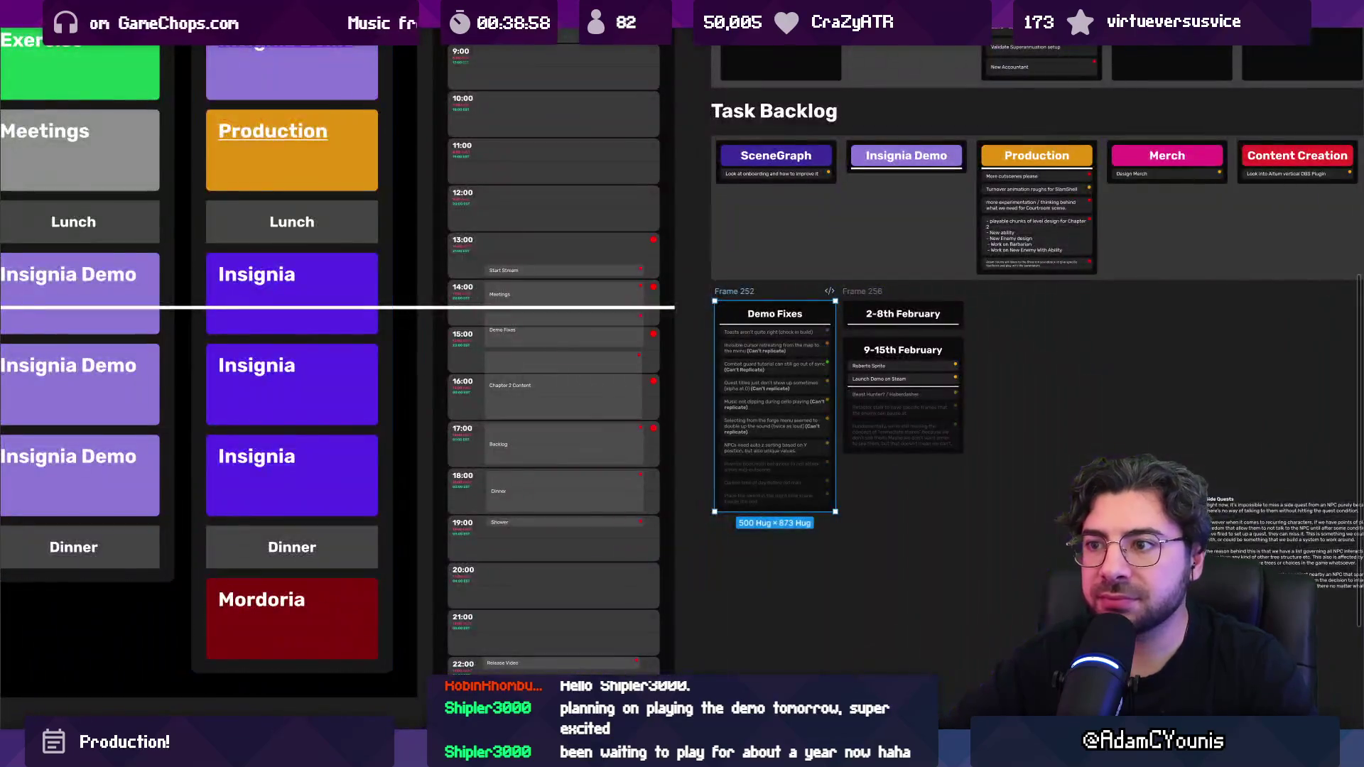
# Step: Flip between the weekly planner, Insignia Production and design document files to view the Task Backlog
pyautogui.scroll(5, 512, 267)
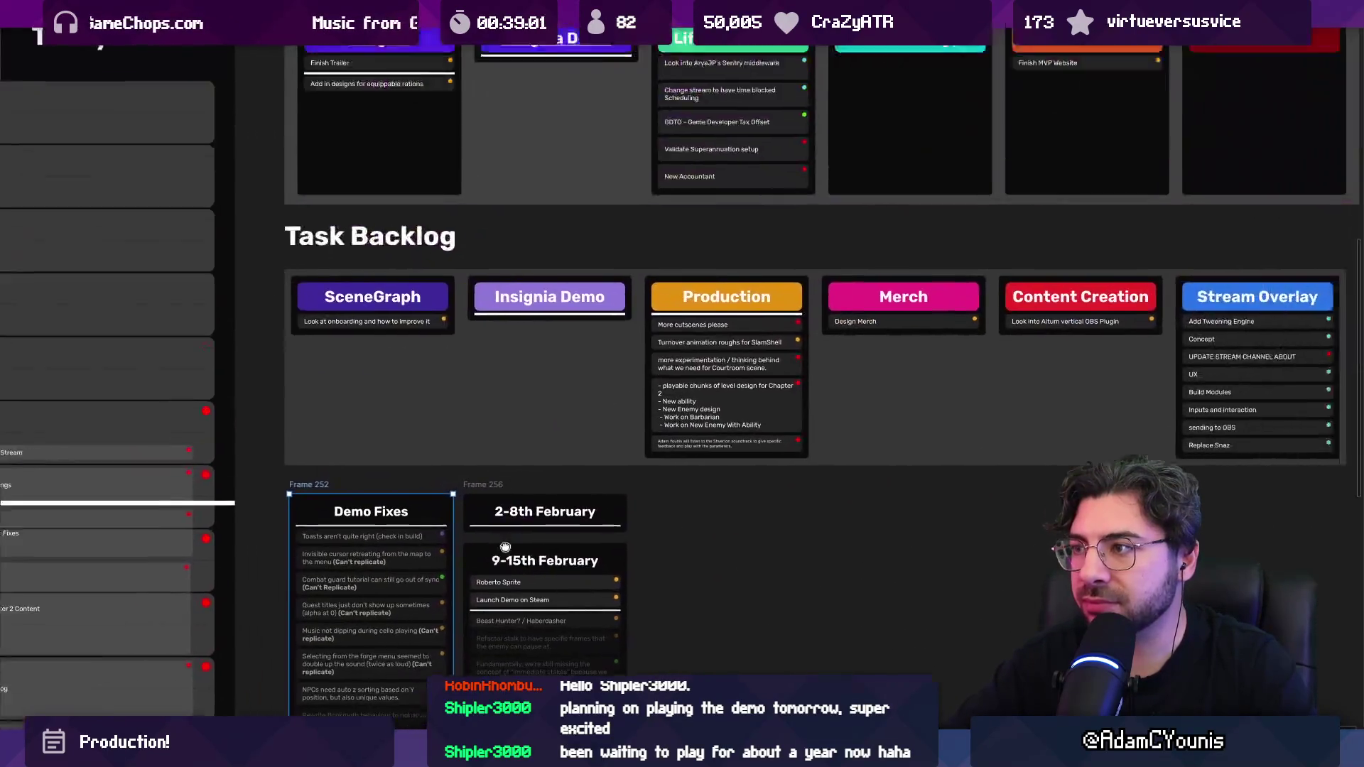
pyautogui.moveTo(505, 547)
pyautogui.mouseDown()
pyautogui.moveTo(334, 522)
pyautogui.moveTo(426, 582)
pyautogui.moveTo(408, 581)
pyautogui.mouseUp()
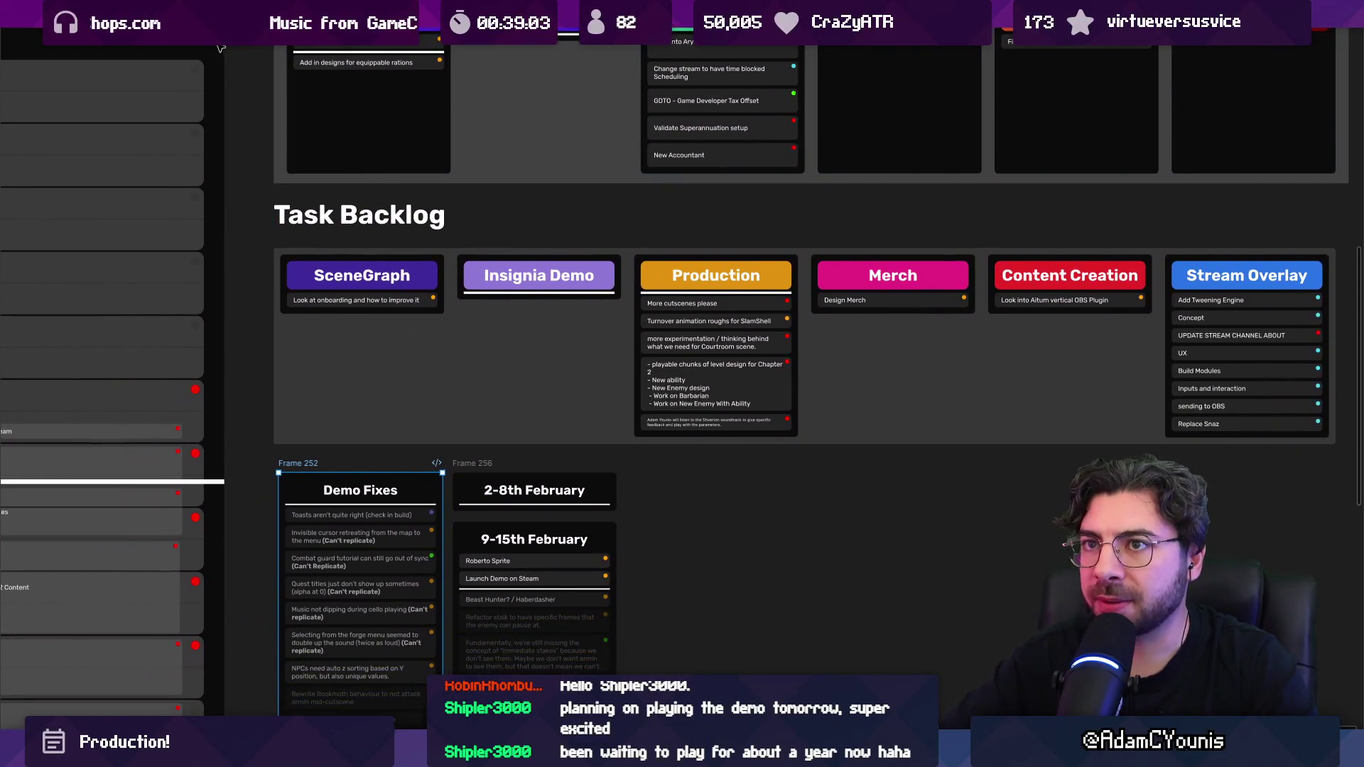
pyautogui.click(356, 15)
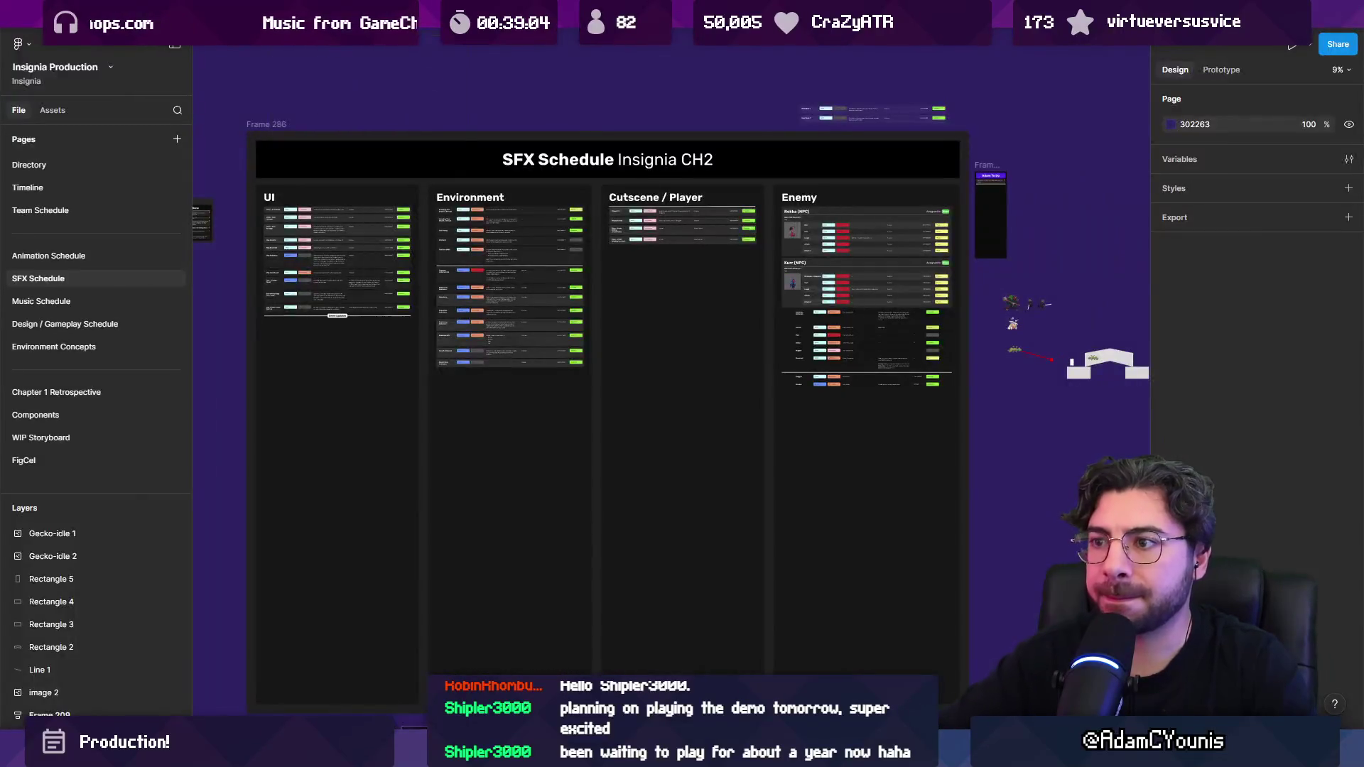
pyautogui.click(370, 14)
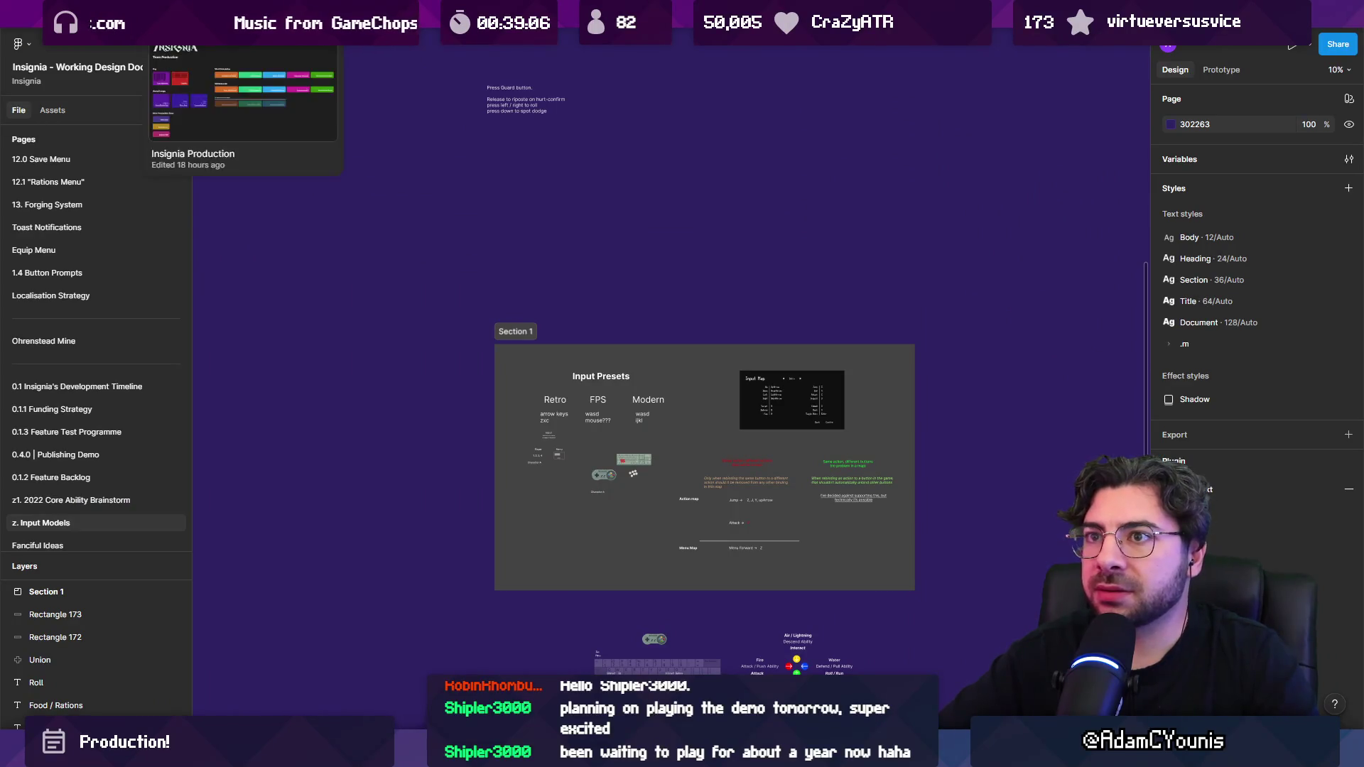
pyautogui.click(239, 14)
pyautogui.click(140, 14)
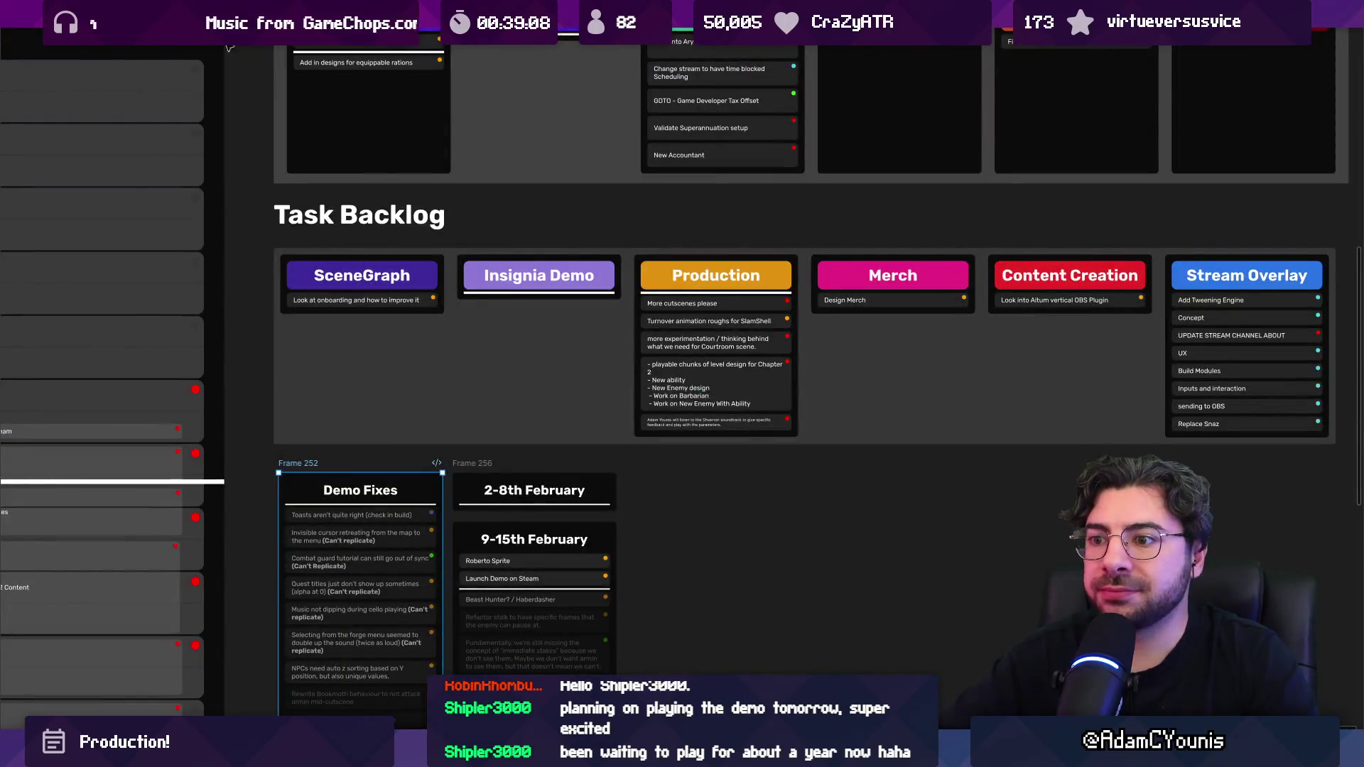
pyautogui.scroll(-5, 357, 399)
pyautogui.scroll(5, 357, 399)
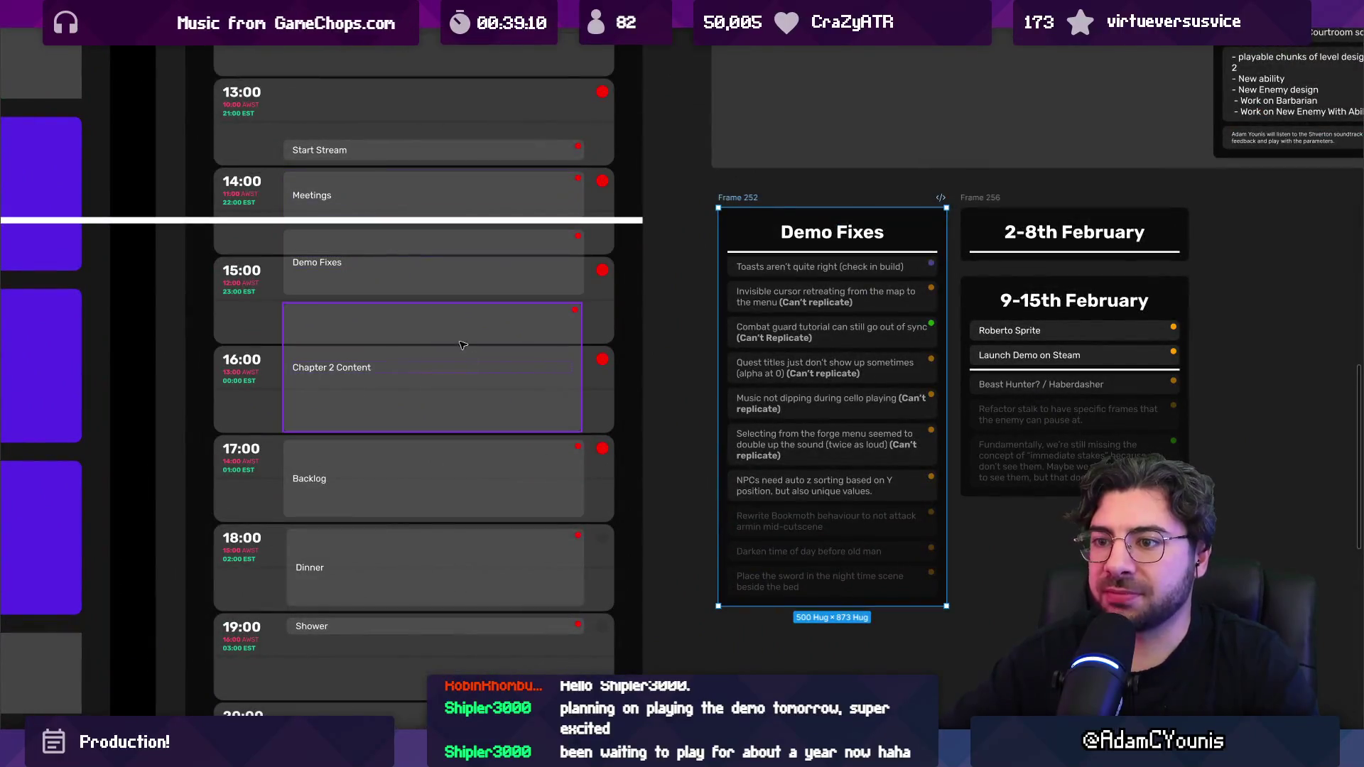
# Step: Return to the Insignia working design document's 0.0.1 Daily Project Management page
pyautogui.click(243, 14)
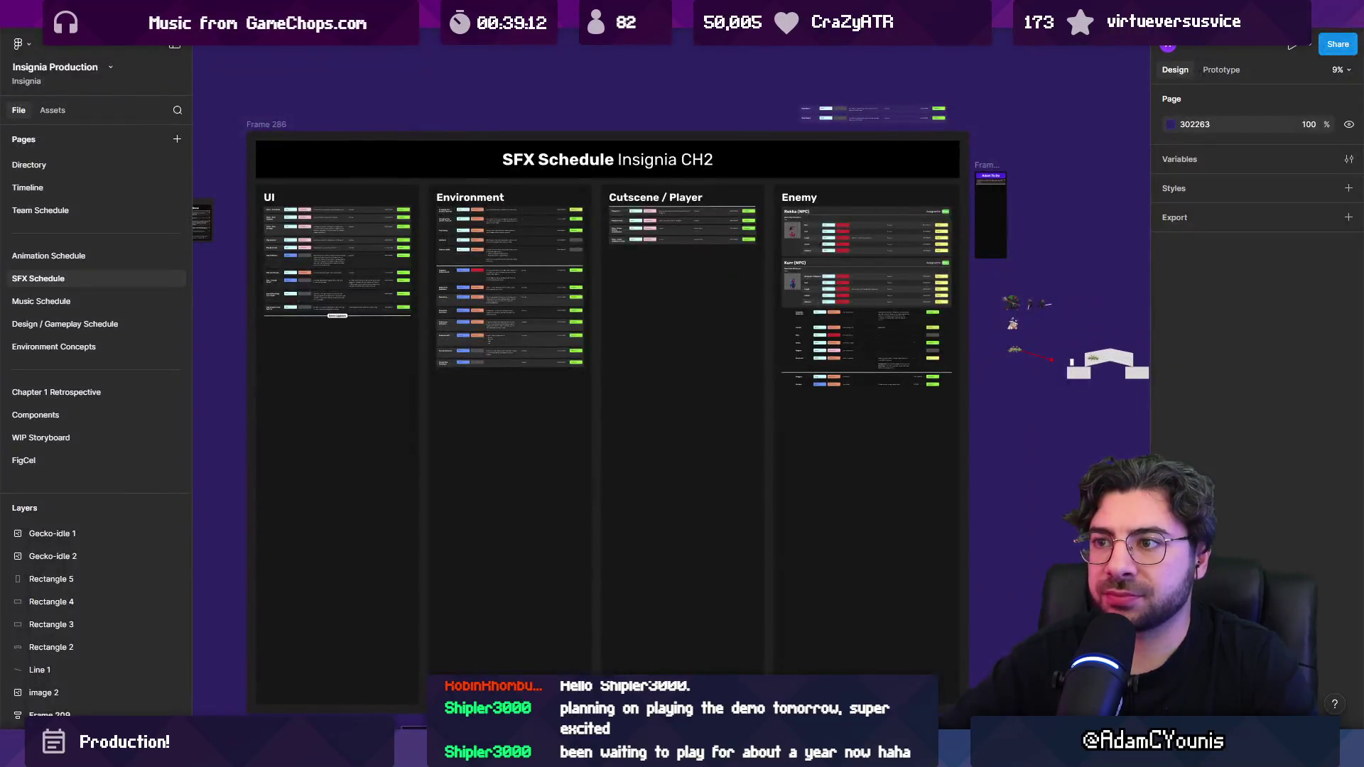
pyautogui.click(369, 15)
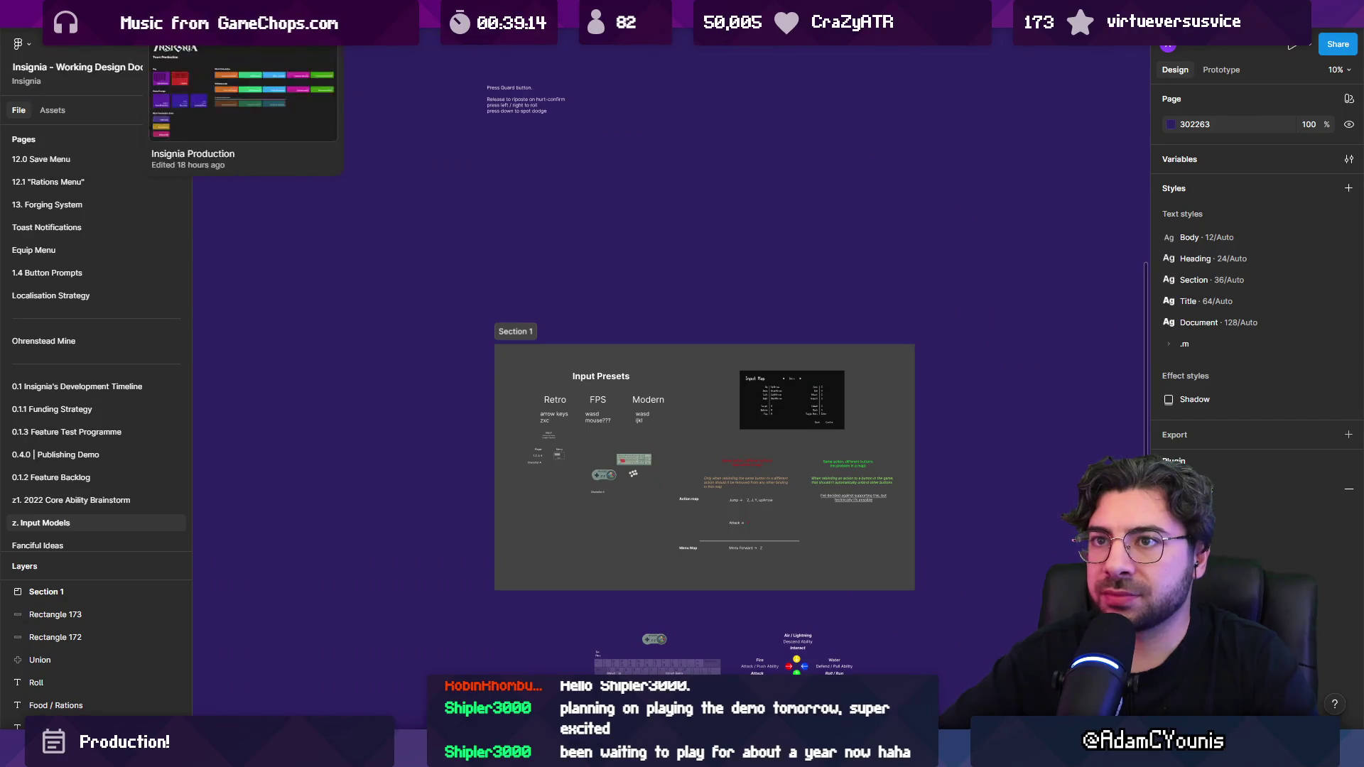
pyautogui.click(243, 14)
pyautogui.click(369, 15)
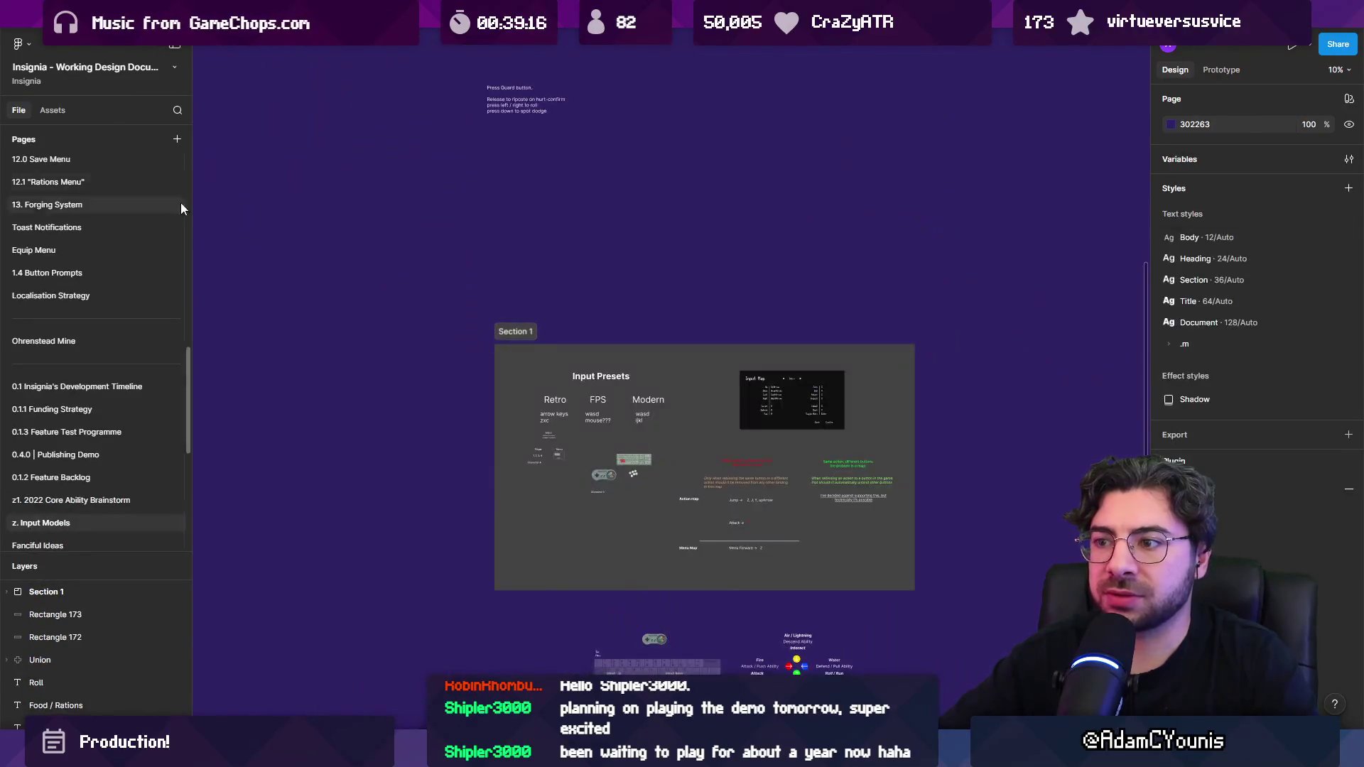
pyautogui.scroll(-10, 761, 514)
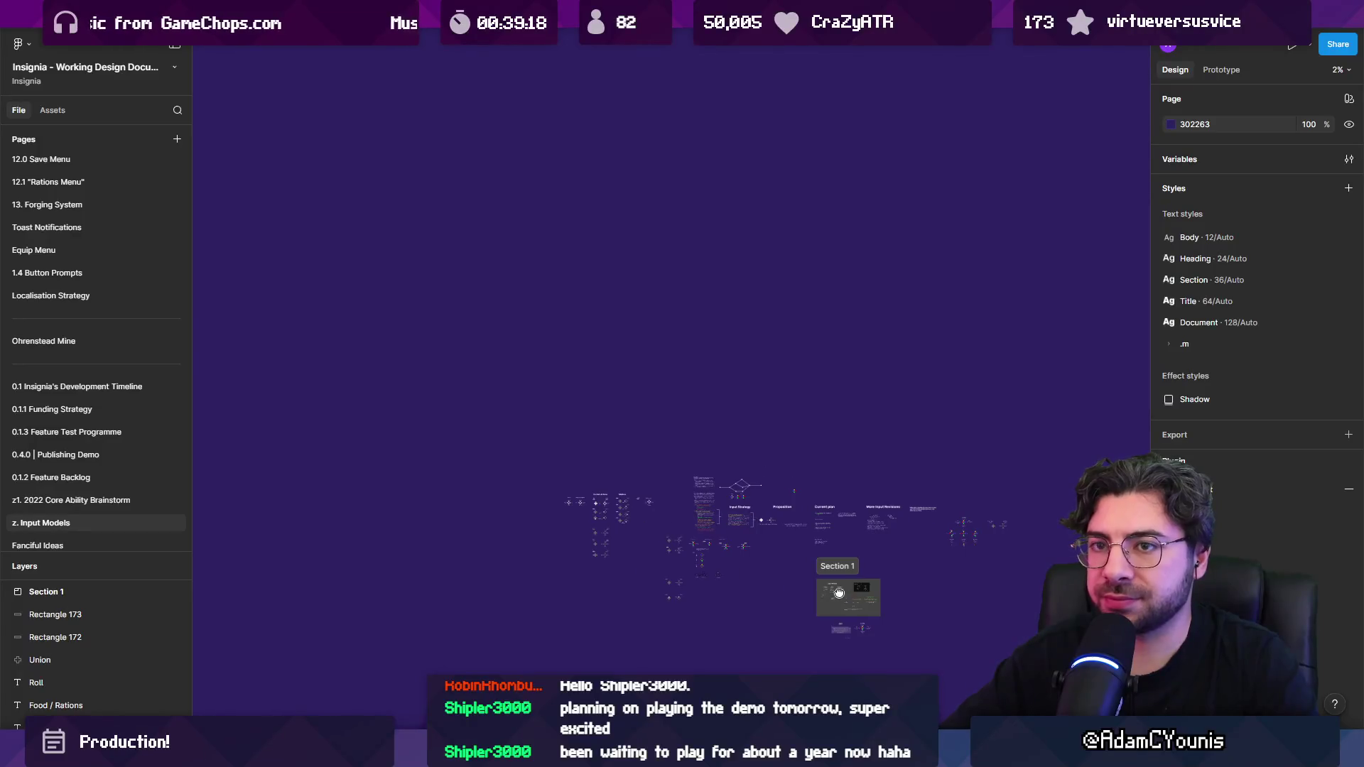
pyautogui.scroll(10, 57, 215)
pyautogui.click(78, 165)
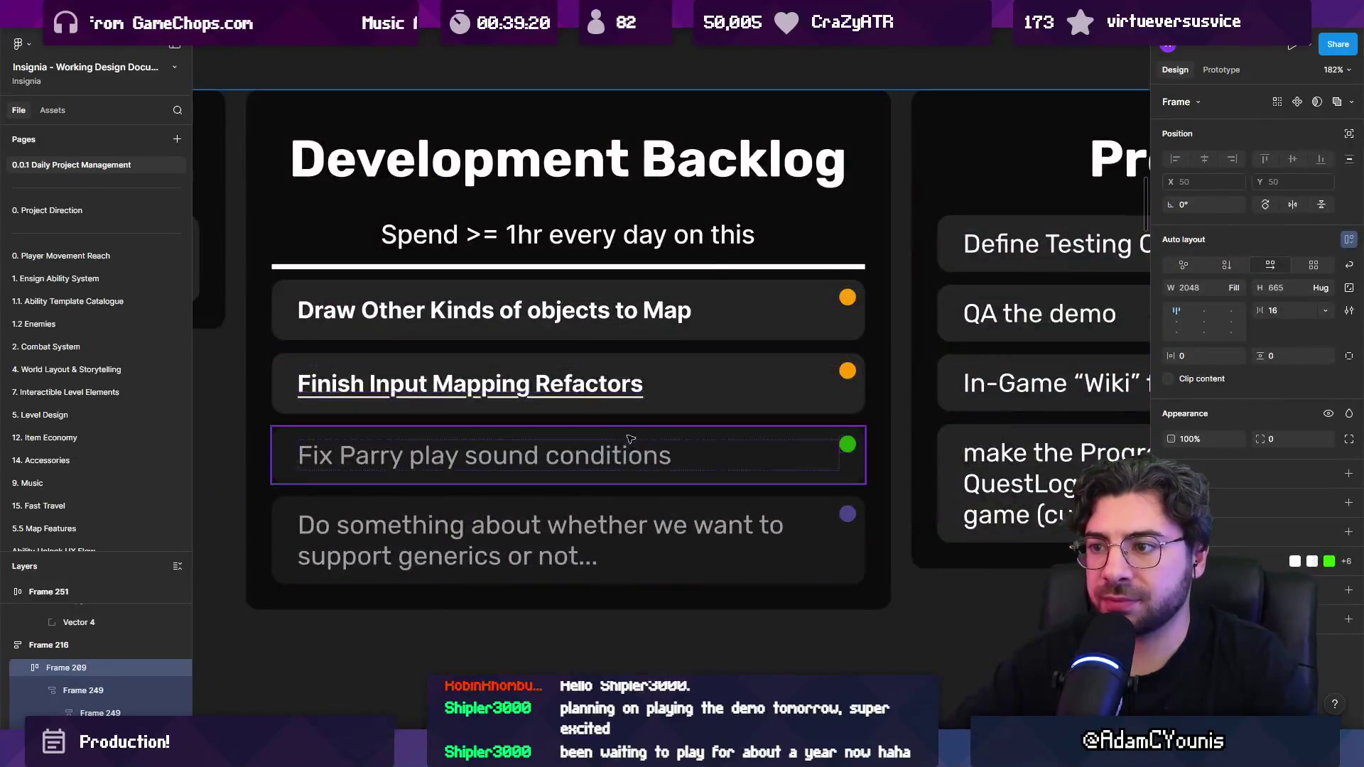
# Step: Move the ProgressState task into the Development Backlog column
pyautogui.scroll(-5, 568, 369)
pyautogui.scroll(4, 568, 369)
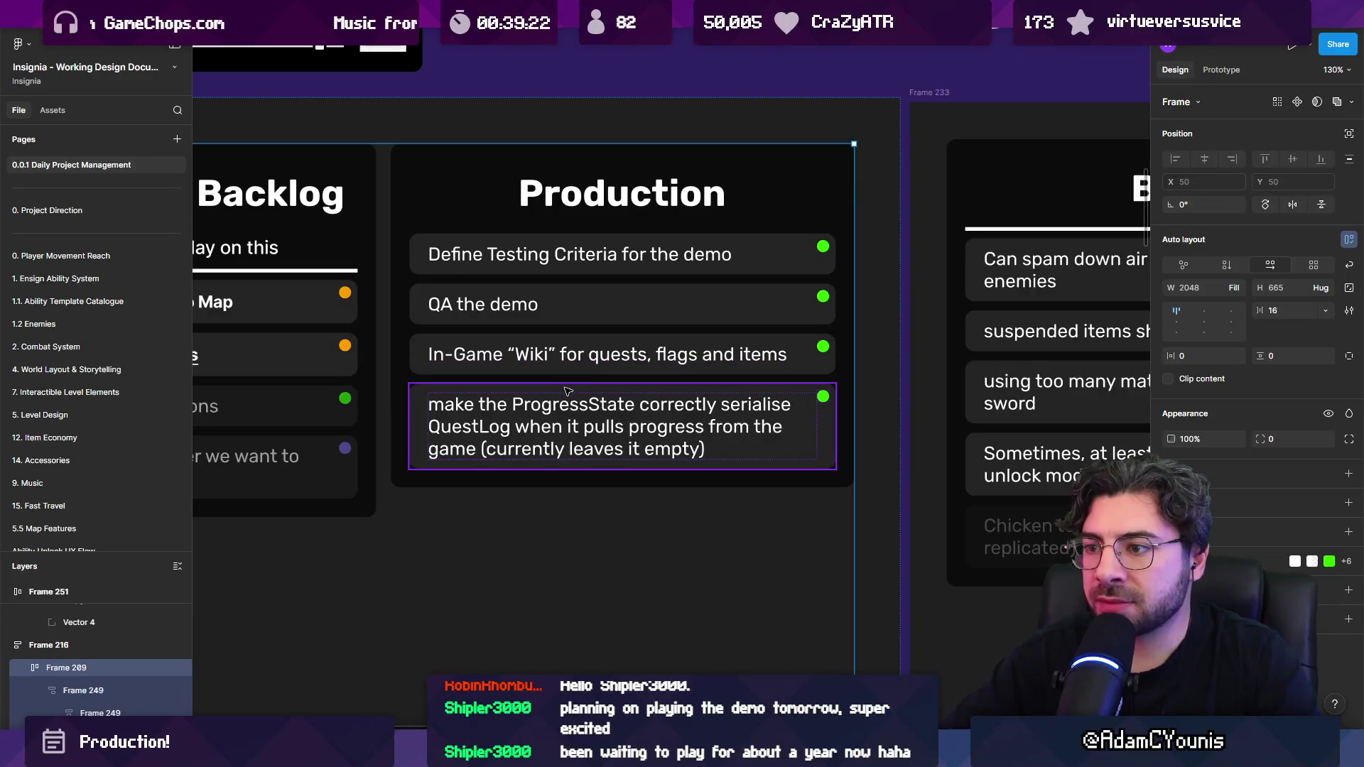
pyautogui.click(568, 392)
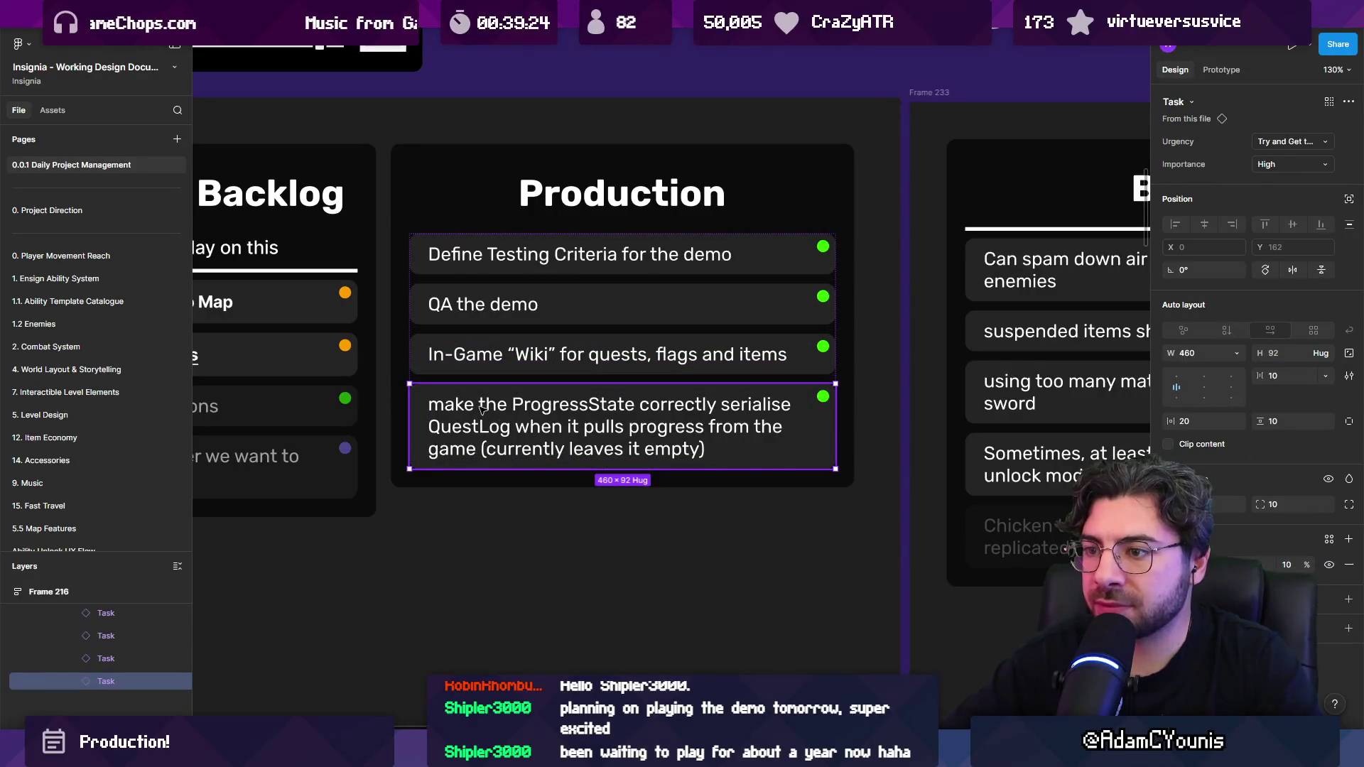
pyautogui.hscroll(-5, 625, 390)
pyautogui.scroll(-1, 625, 391)
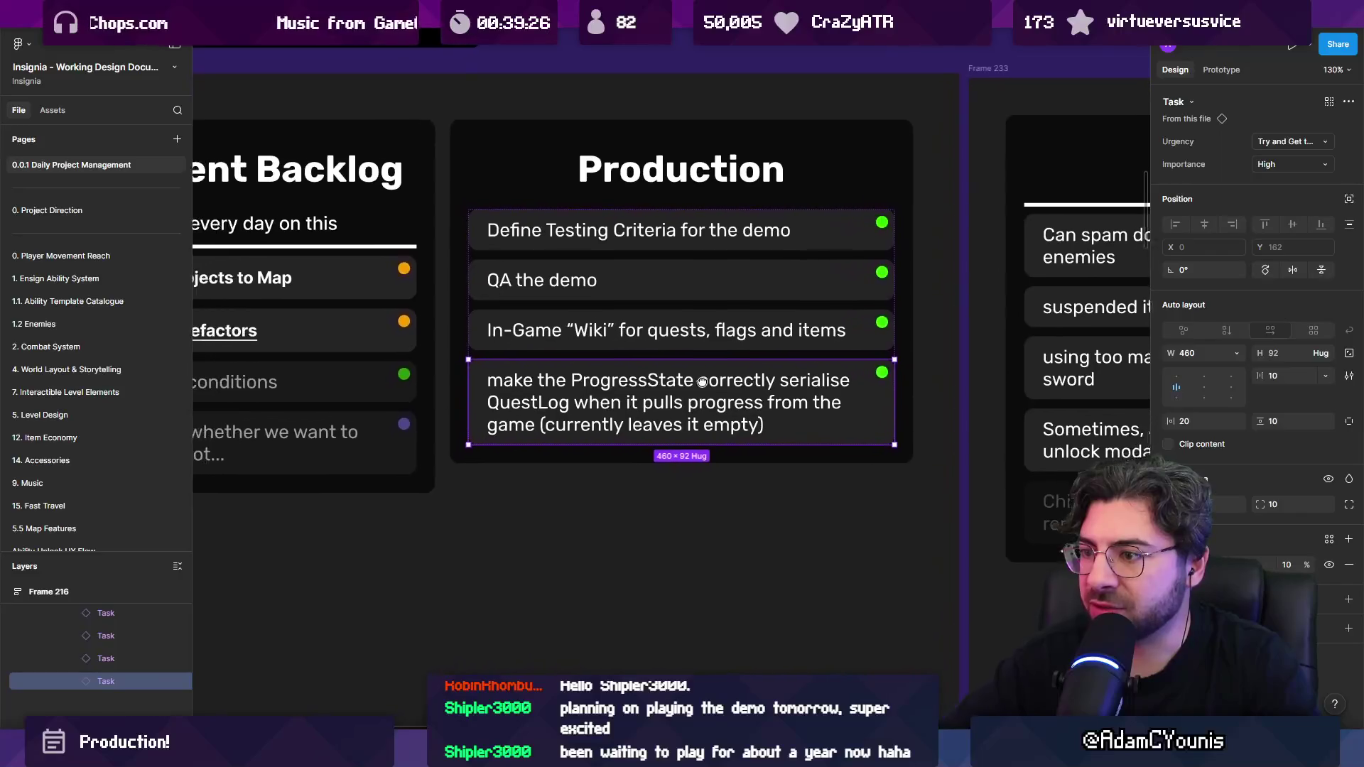
pyautogui.moveTo(809, 369)
pyautogui.mouseDown()
pyautogui.moveTo(548, 423)
pyautogui.moveTo(740, 384)
pyautogui.mouseUp()
# Step: Move the In-Game "Wiki" task to the bottom of Nice to Have
pyautogui.hscroll(4, 740, 383)
pyautogui.scroll(1, 740, 384)
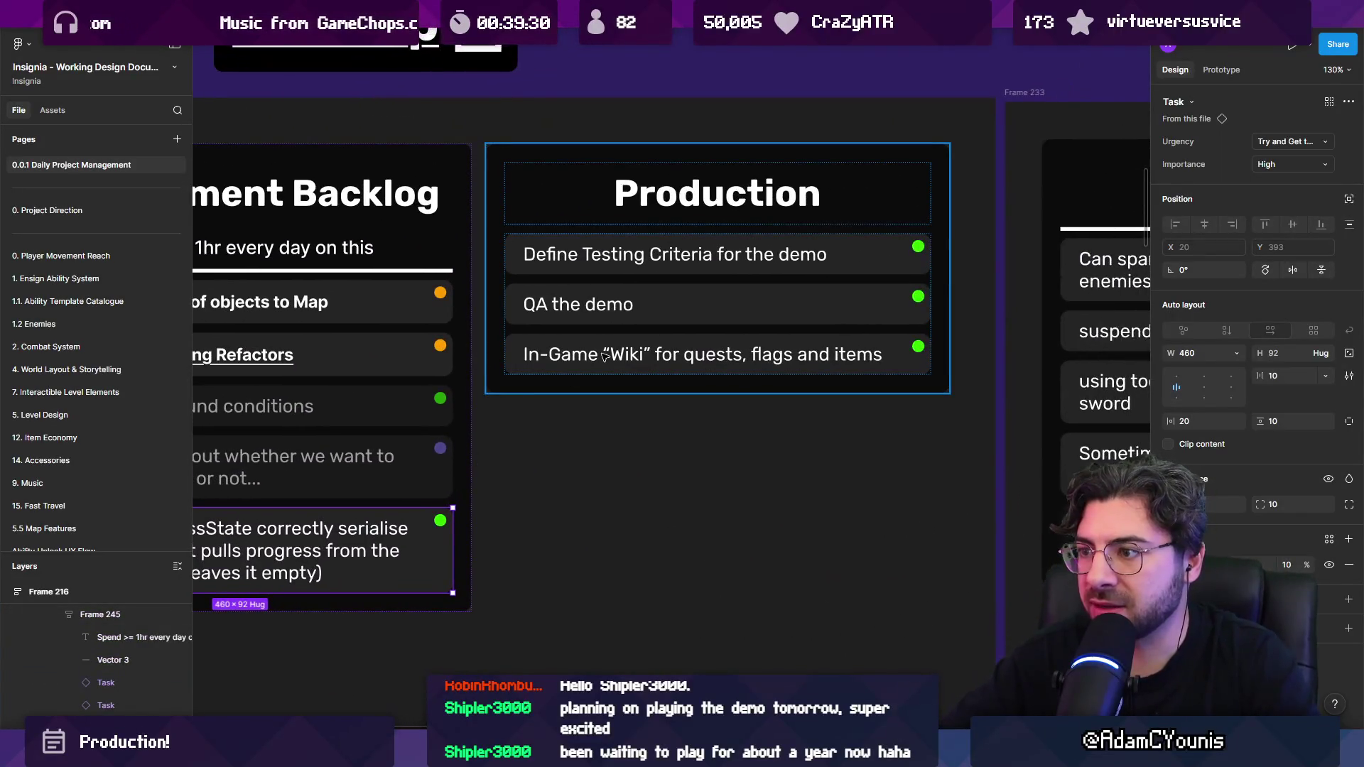
pyautogui.click(606, 353)
pyautogui.hscroll(3, 606, 353)
pyautogui.scroll(1, 606, 353)
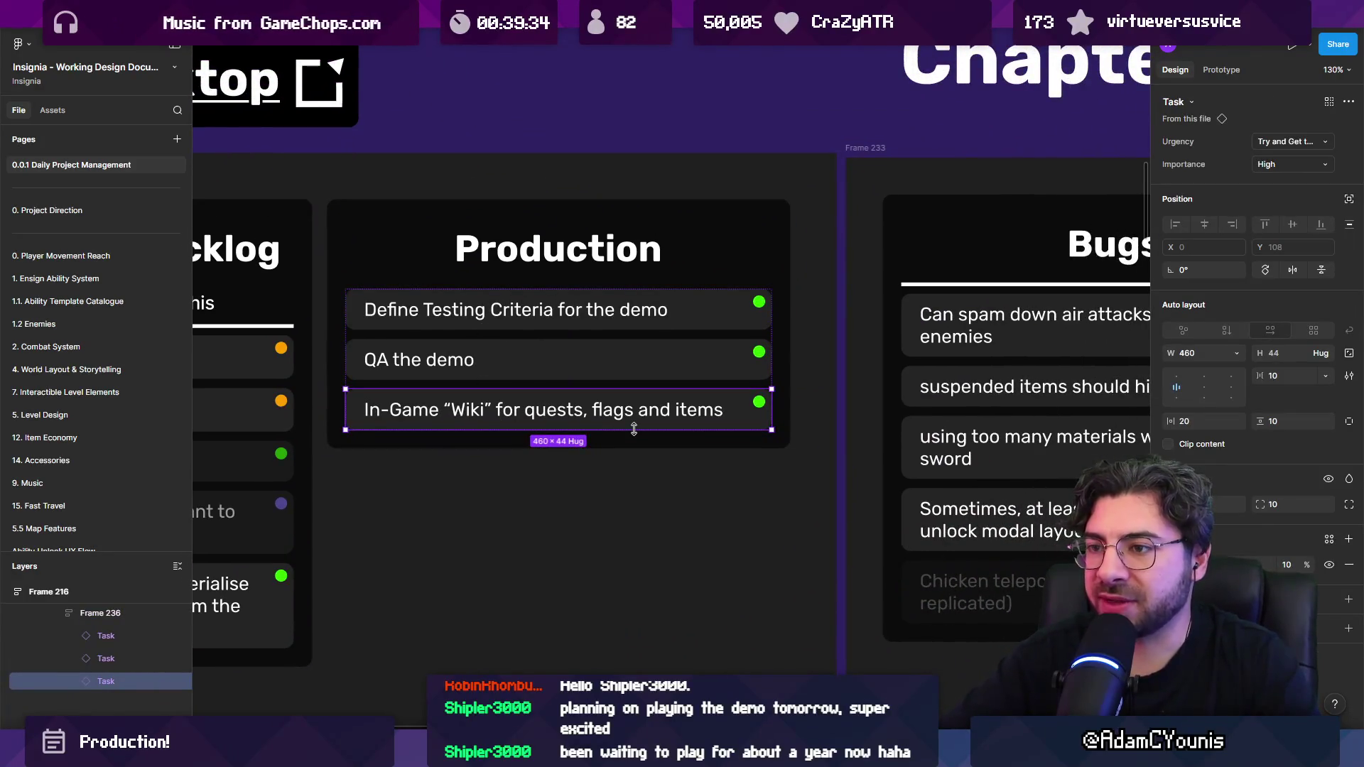
pyautogui.scroll(-6, 634, 429)
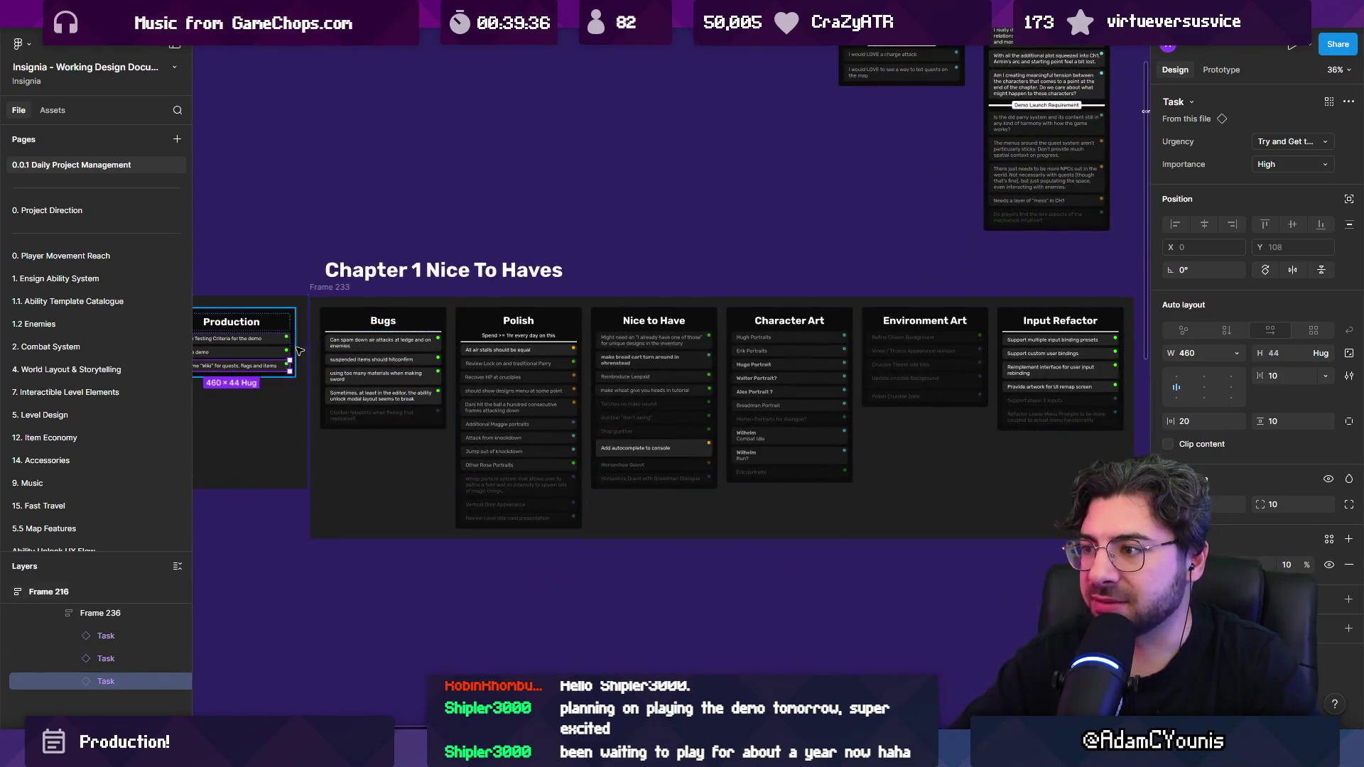
pyautogui.moveTo(239, 374)
pyautogui.mouseDown()
pyautogui.moveTo(334, 383)
pyautogui.moveTo(685, 474)
pyautogui.moveTo(661, 490)
pyautogui.mouseUp()
# Step: Delete the Define Testing Criteria task
pyautogui.hscroll(-4, 762, 390)
pyautogui.scroll(4, 448, 309)
pyautogui.scroll(3, 567, 320)
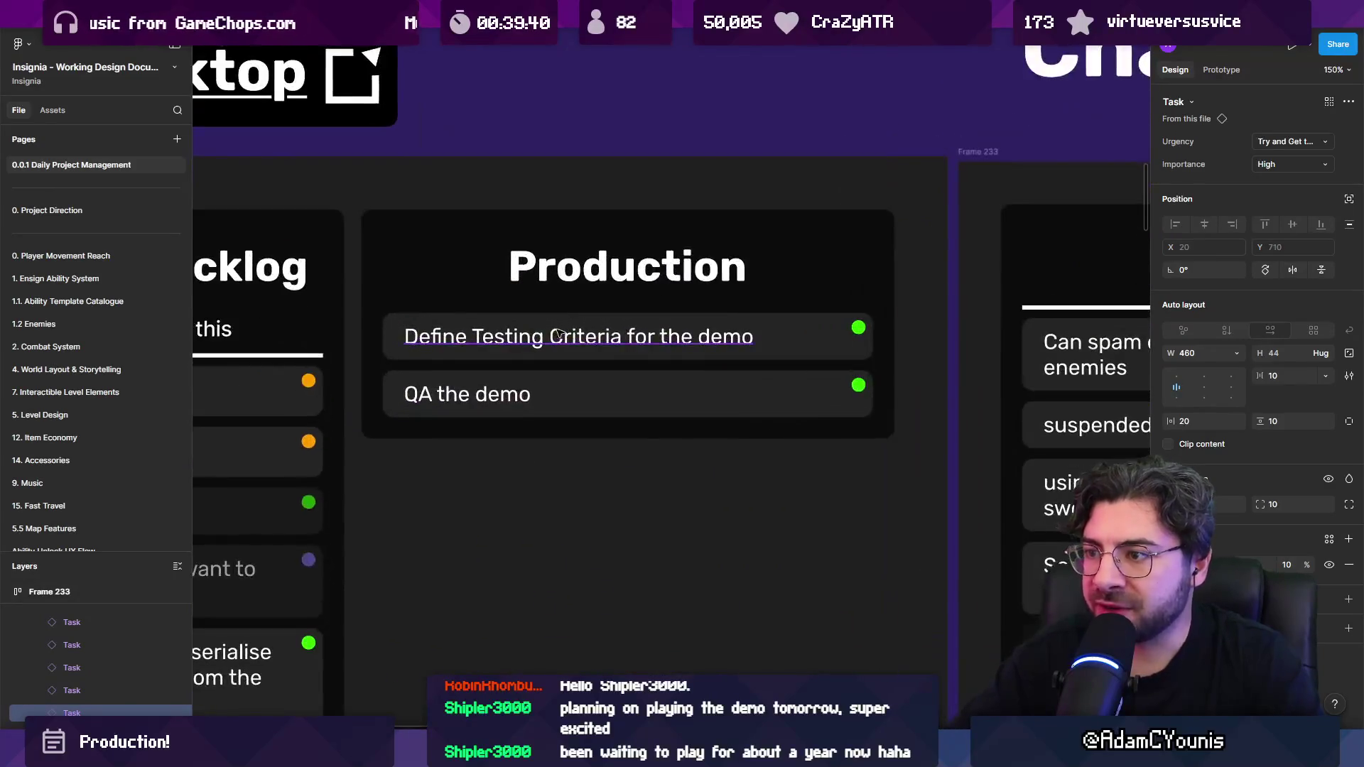
pyautogui.click(565, 318)
pyautogui.press('Delete')
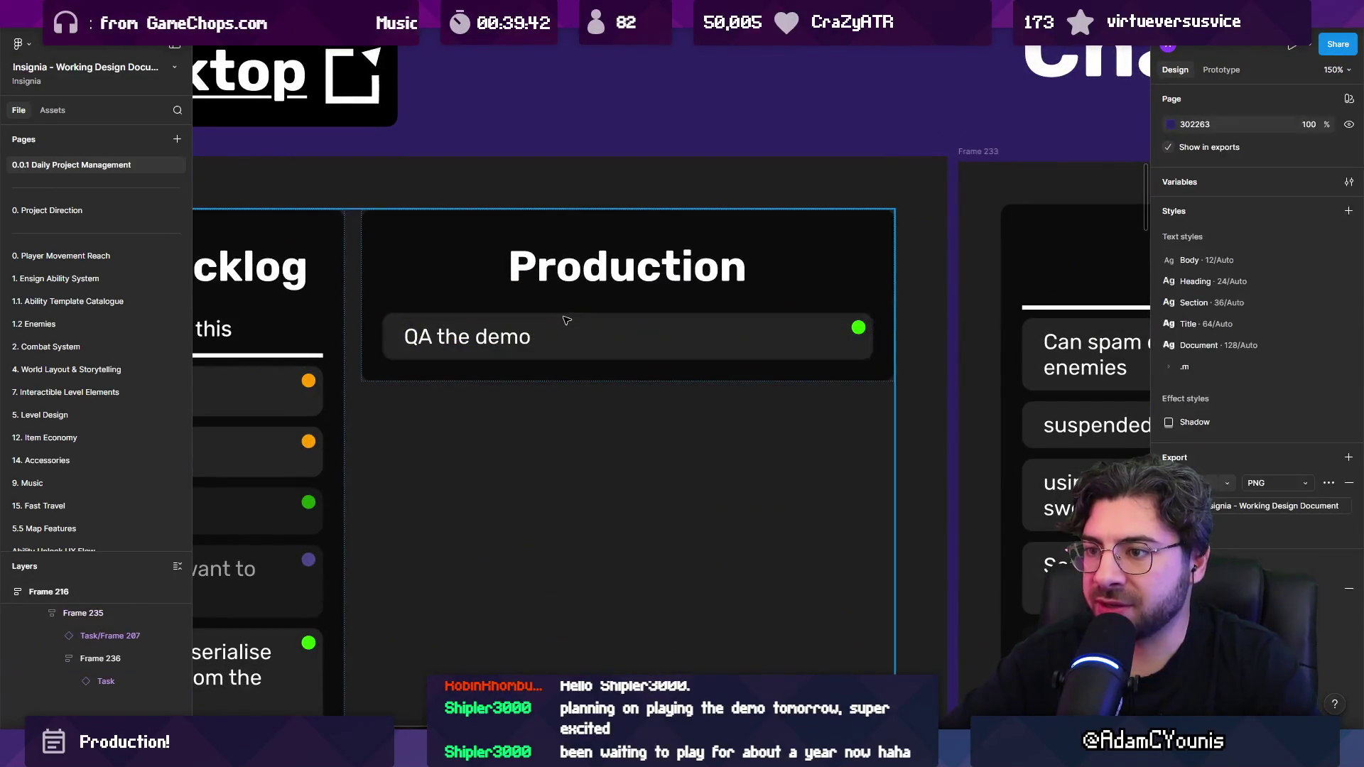
# Step: Replace the 'QA the demo' task text with 'Record game footage for new trailer'
pyautogui.doubleClick(529, 342)
pyautogui.doubleClick(544, 341)
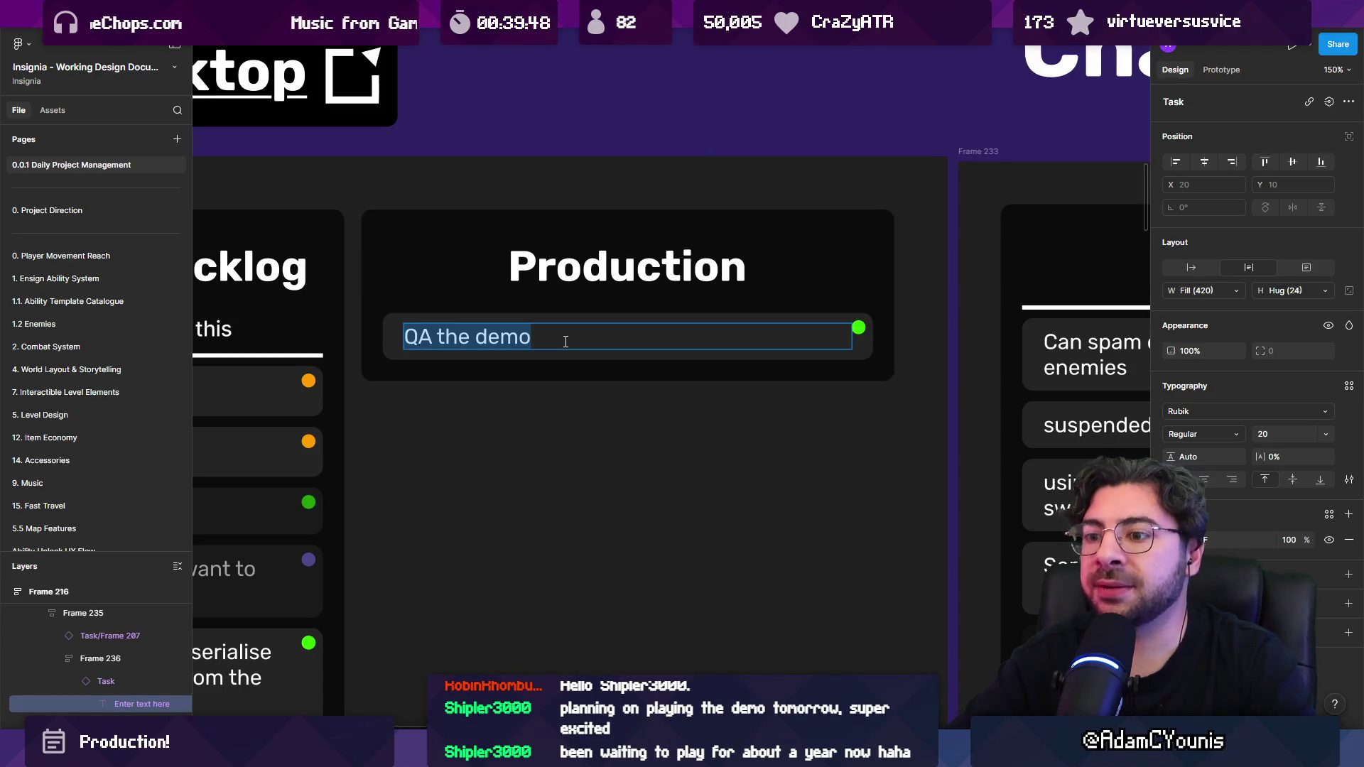
pyautogui.write('Record ')
pyautogui.write('gaMEW')
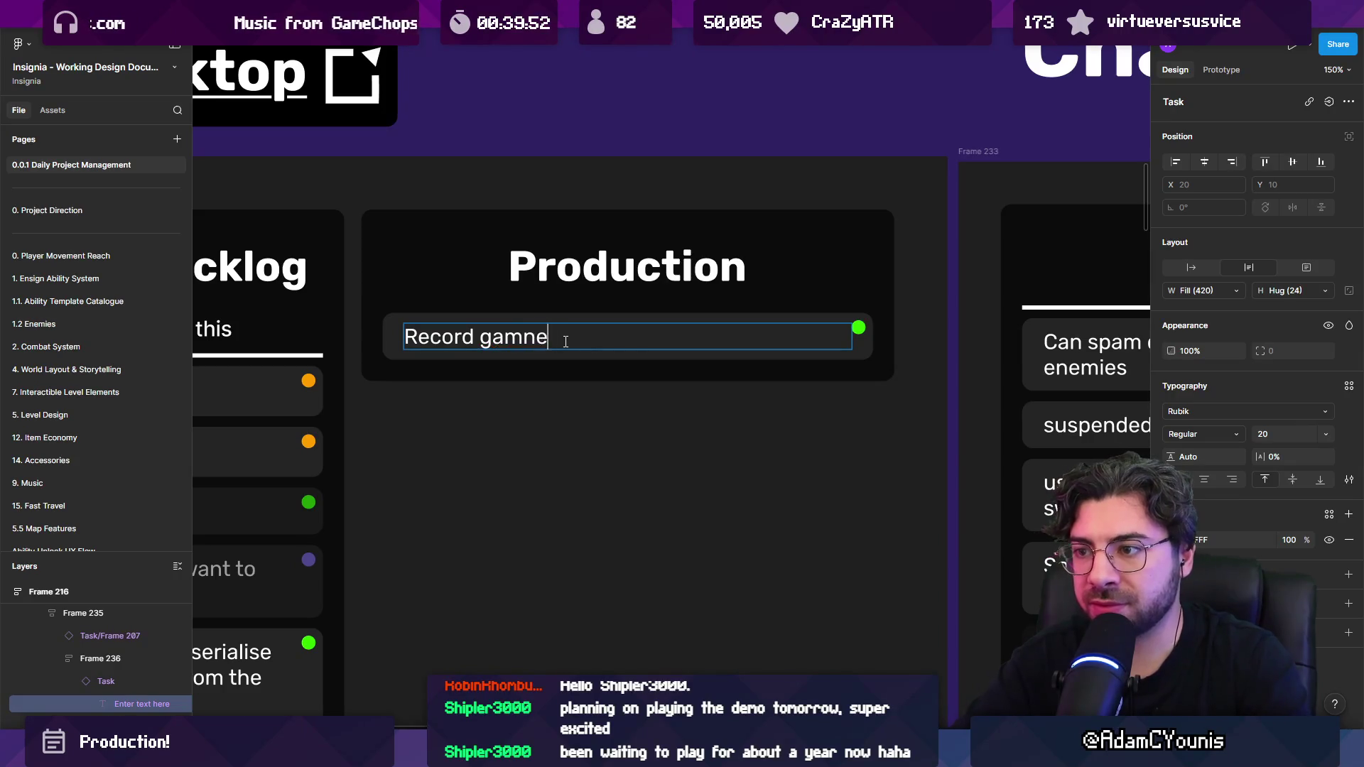
pyautogui.press('BackSpace')
pyautogui.write('footage for new trailer')
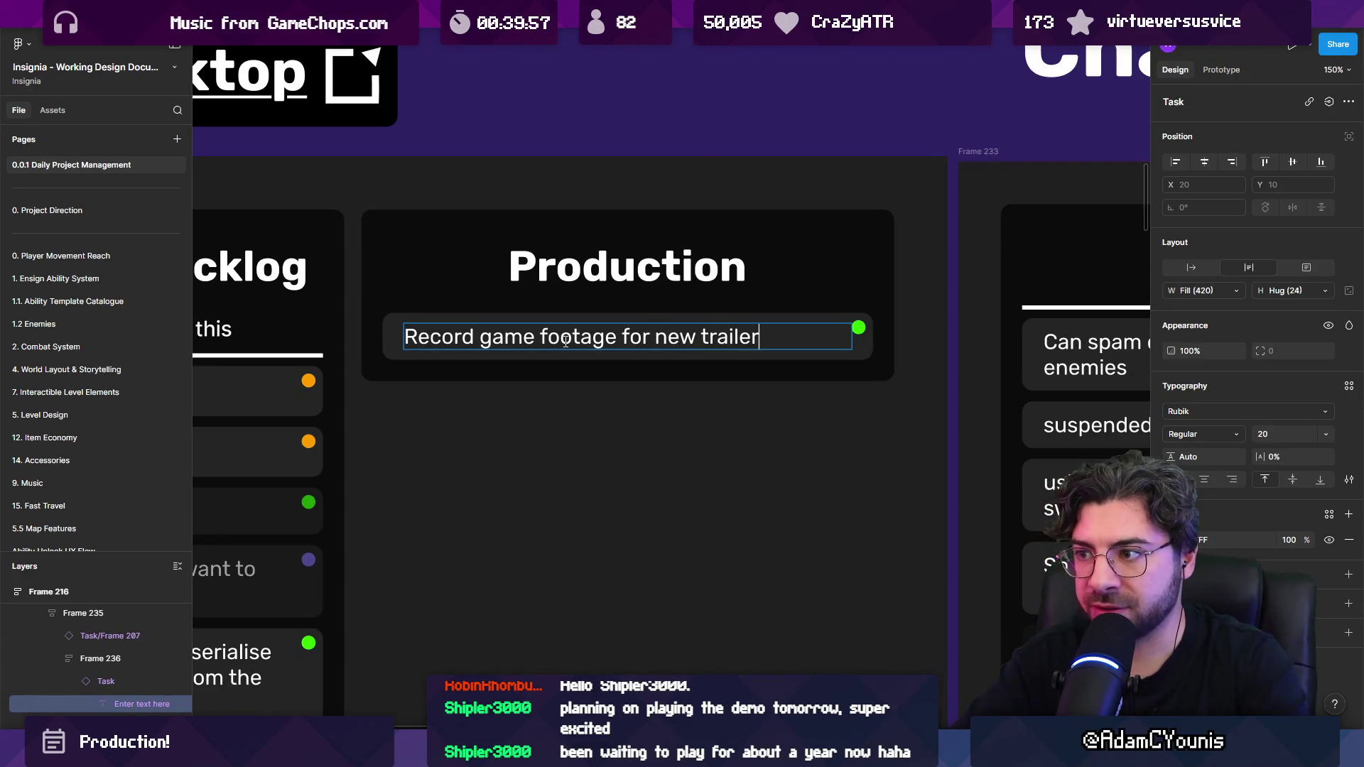
pyautogui.press('Escape')
pyautogui.scroll(-3, 639, 355)
pyautogui.scroll(3, 639, 355)
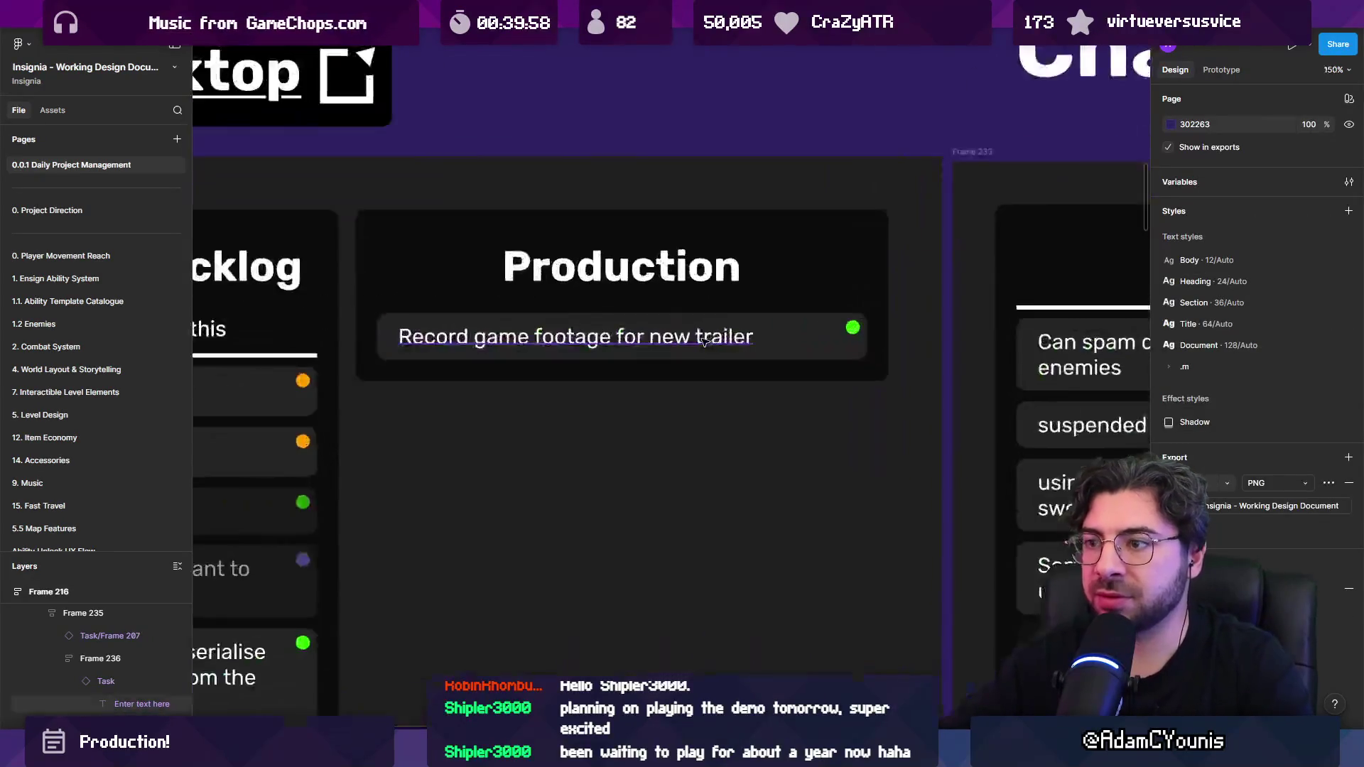
# Step: Insert 'SFX only' before 'footage' in the trailer task text
pyautogui.click(675, 359)
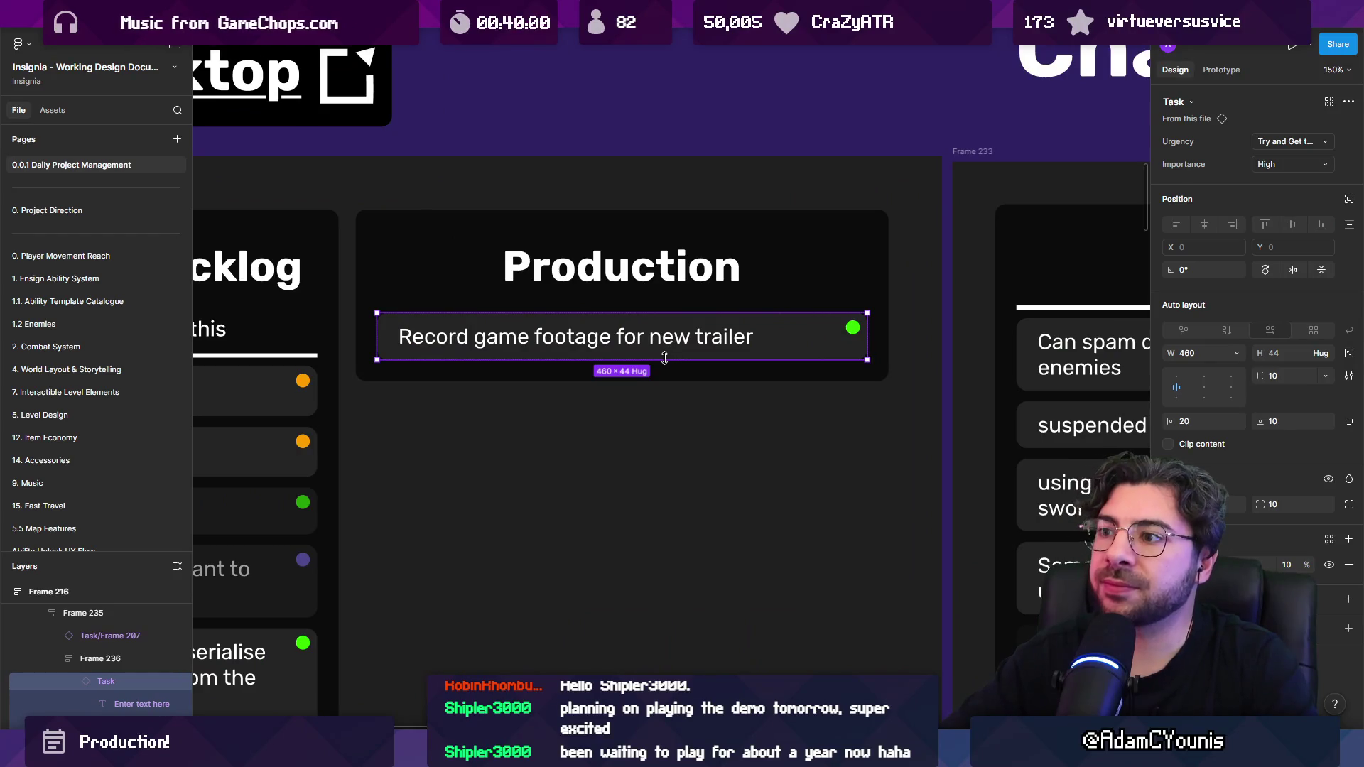
pyautogui.click(618, 337)
pyautogui.doubleClick(618, 336)
pyautogui.click(611, 337)
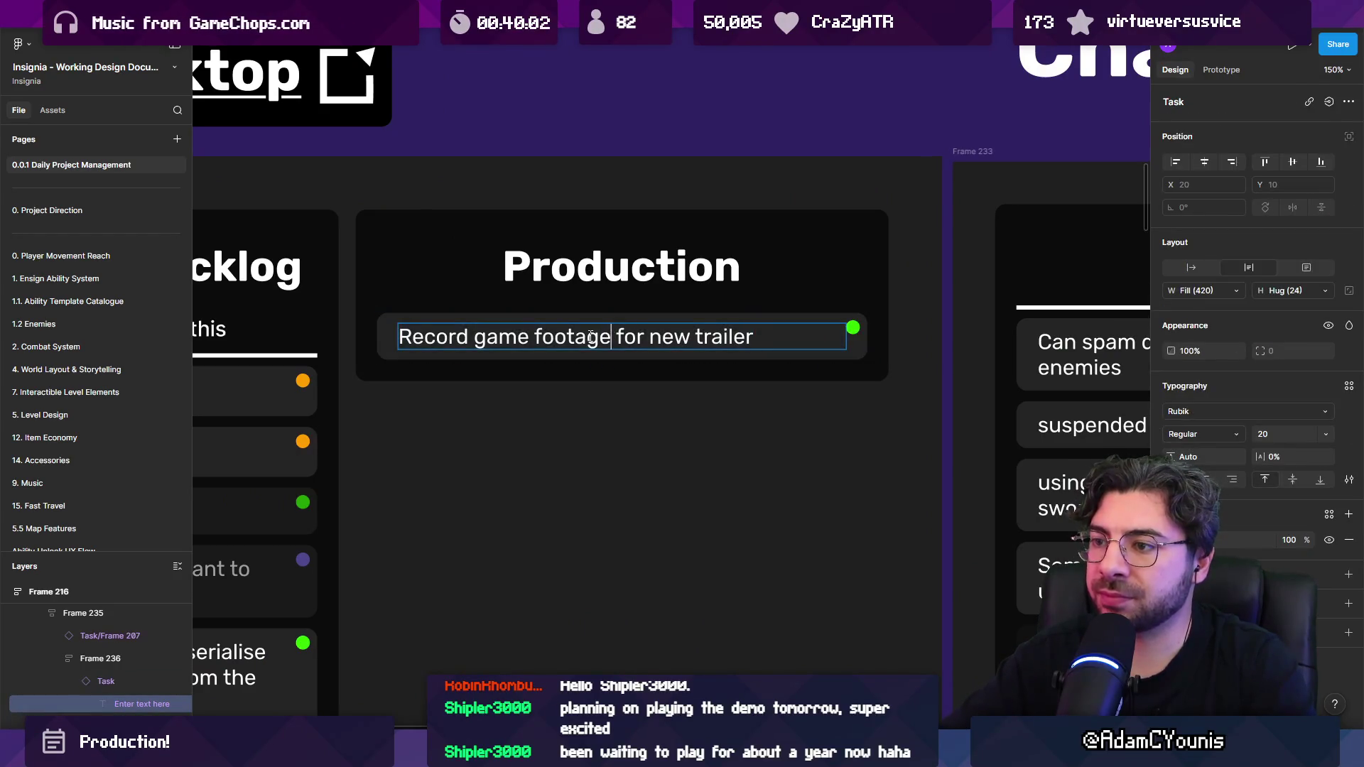
pyautogui.write('SFX only')
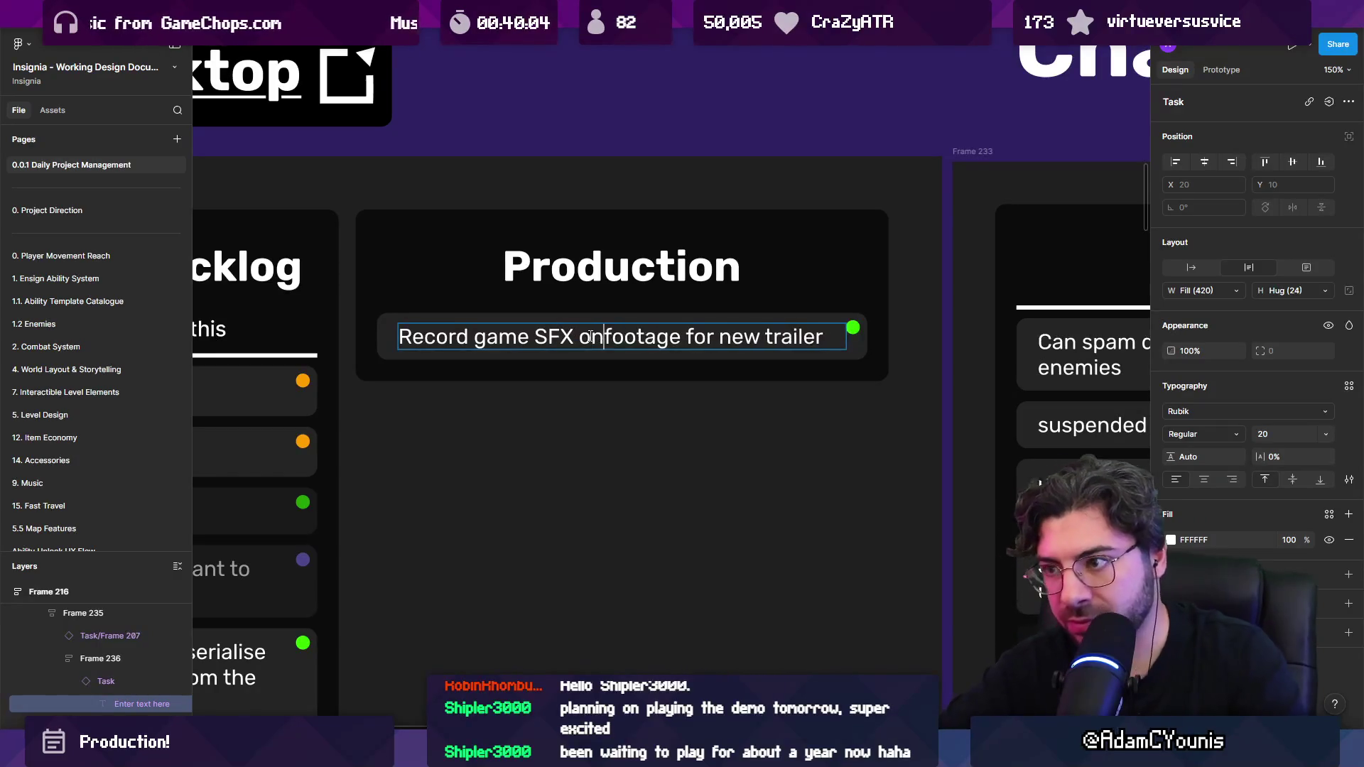
pyautogui.press('Escape')
pyautogui.scroll(-5, 741, 334)
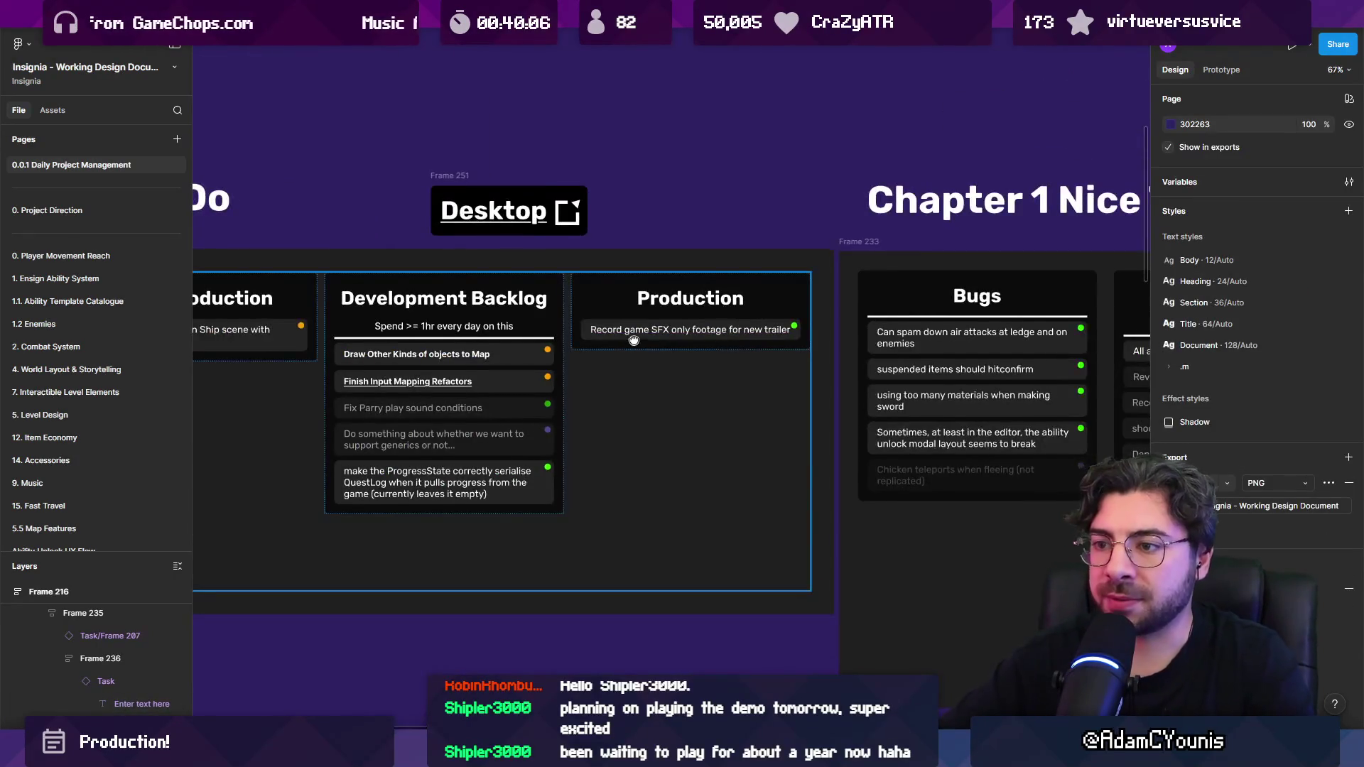
pyautogui.scroll(2, 634, 340)
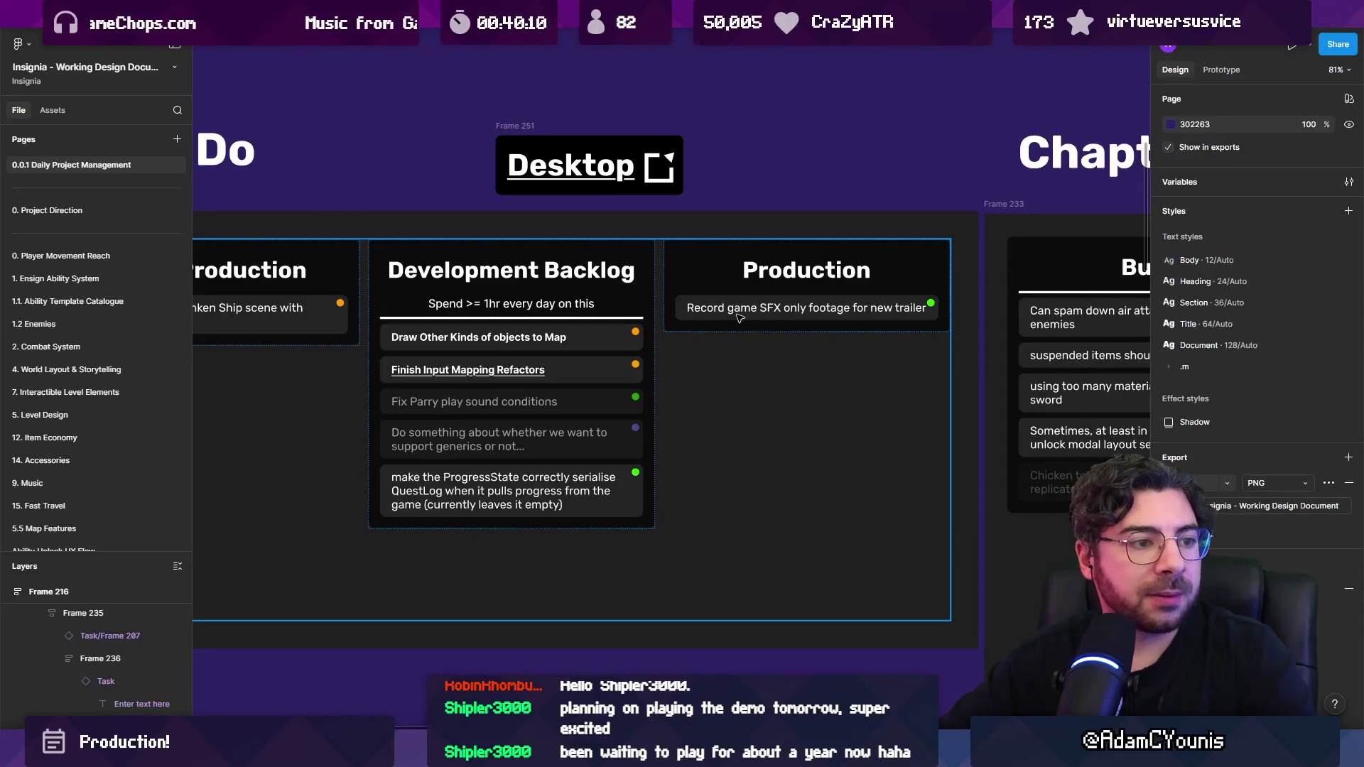
# Step: Move Finish Input Mapping Refactors to the top of the Development Backlog
pyautogui.scroll(3, 398, 401)
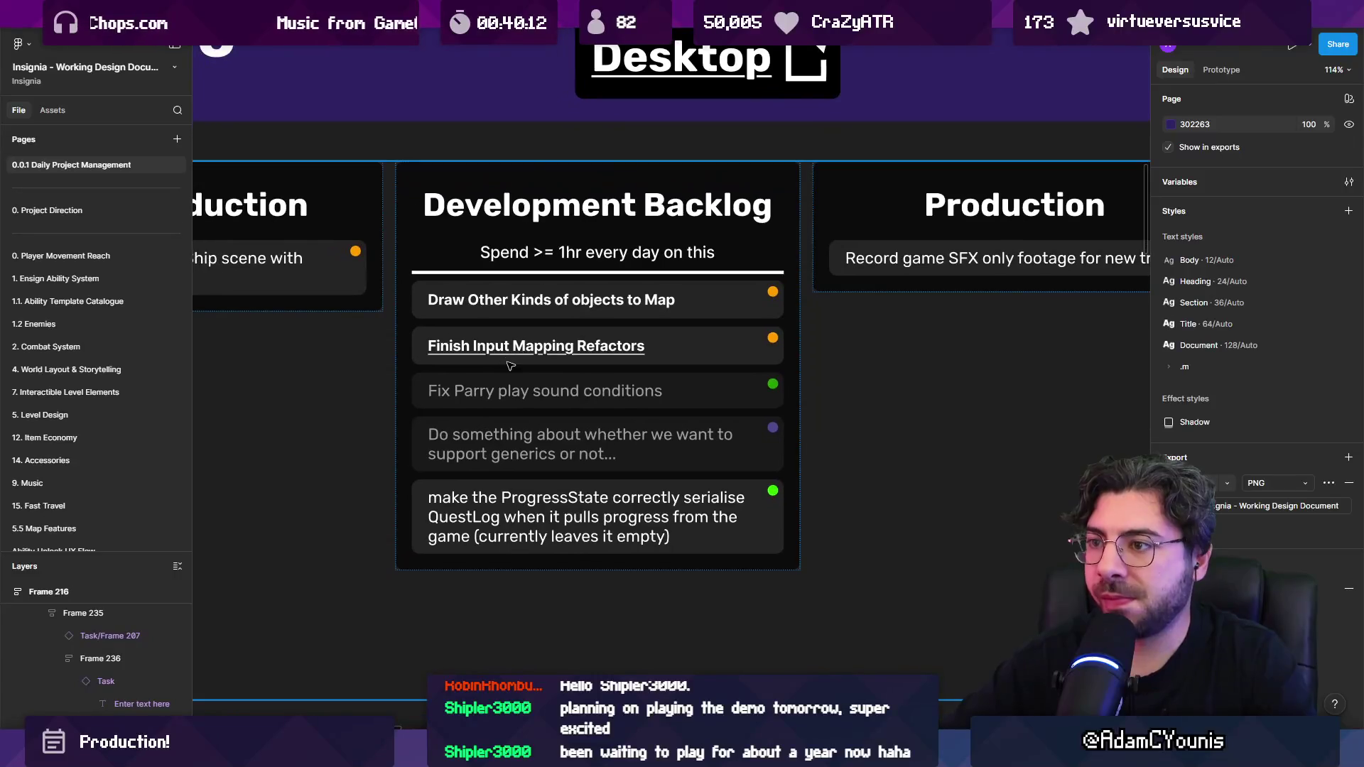
pyautogui.click(674, 340)
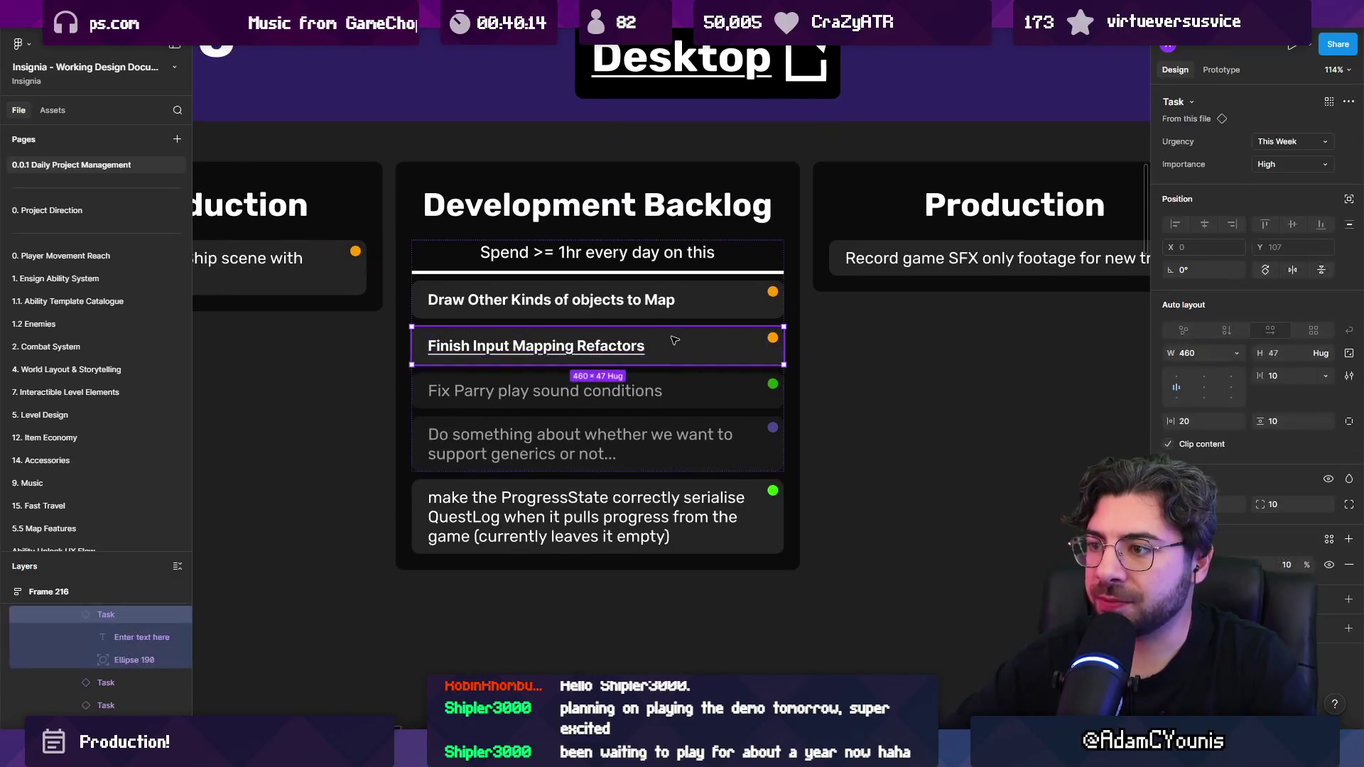
pyautogui.press('Up')
pyautogui.moveTo(667, 510)
pyautogui.mouseDown()
pyautogui.moveTo(668, 441)
pyautogui.moveTo(669, 458)
pyautogui.mouseUp()
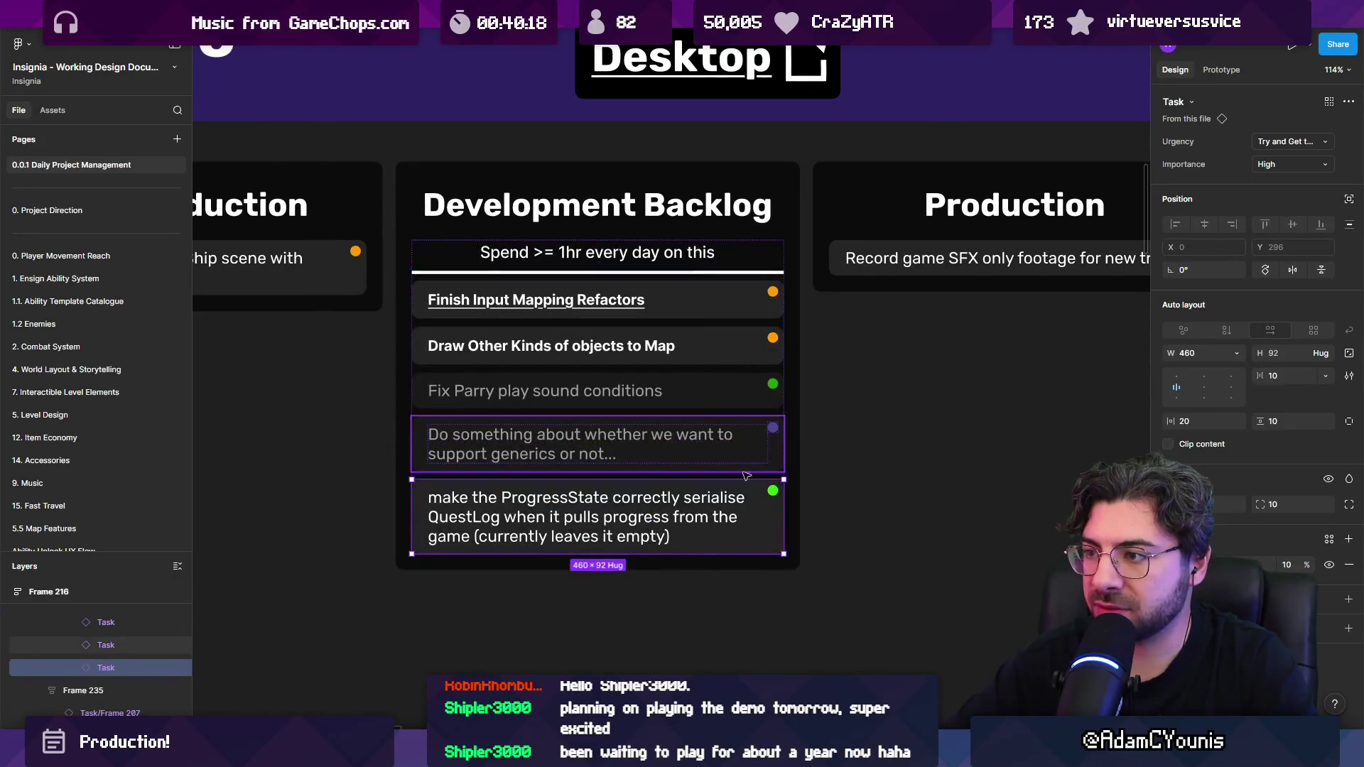
# Step: Move the generics task and Fix Parry below the ProgressState task so it sits third, then deselect
pyautogui.click(725, 495)
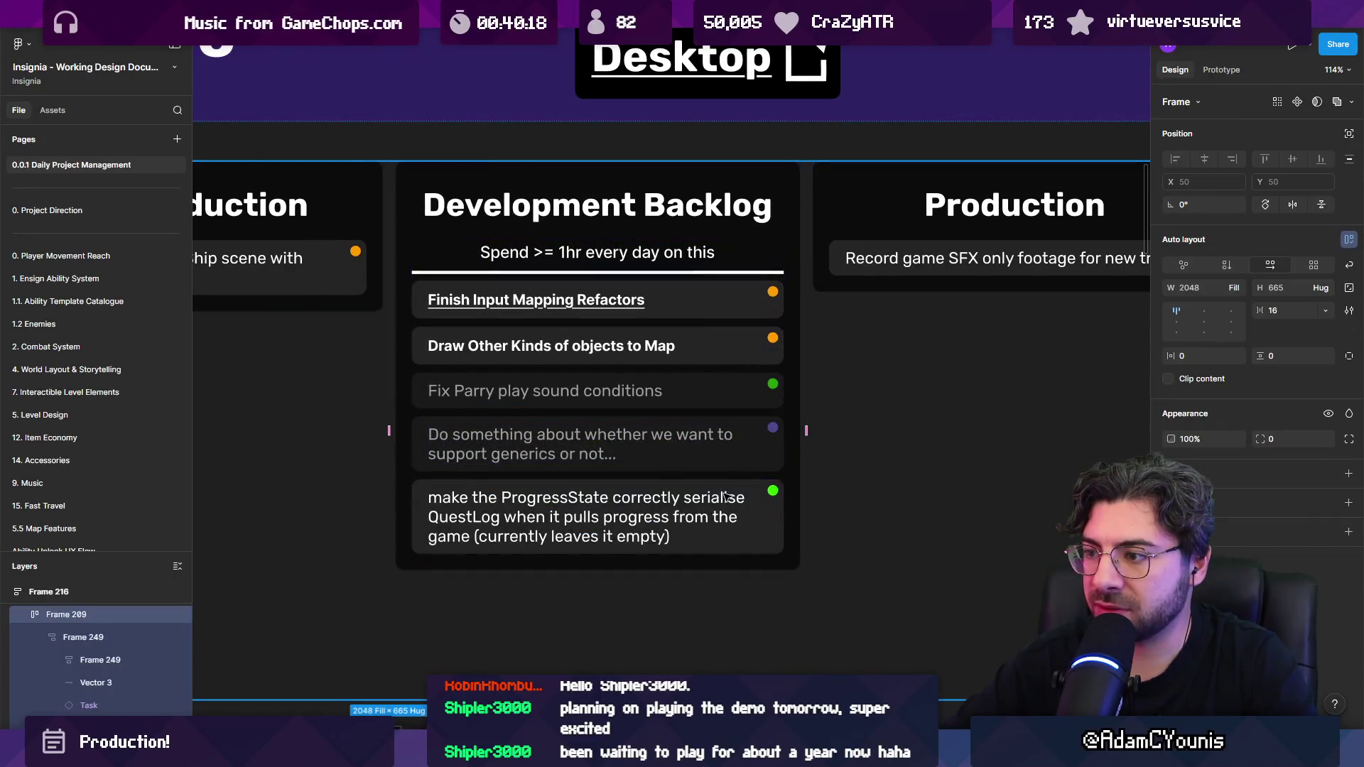
pyautogui.click(718, 457)
pyautogui.press('Down')
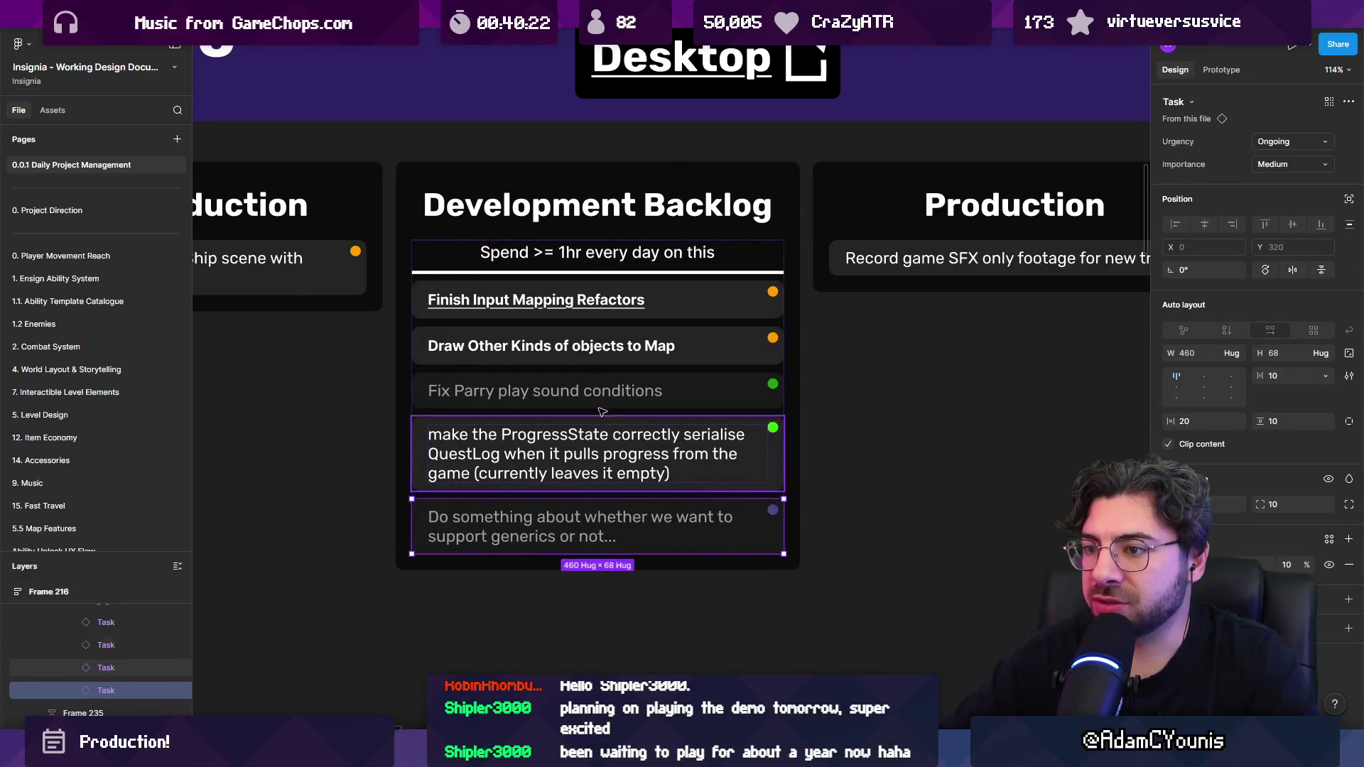
pyautogui.click(602, 390)
pyautogui.press('Down')
pyautogui.click(652, 361)
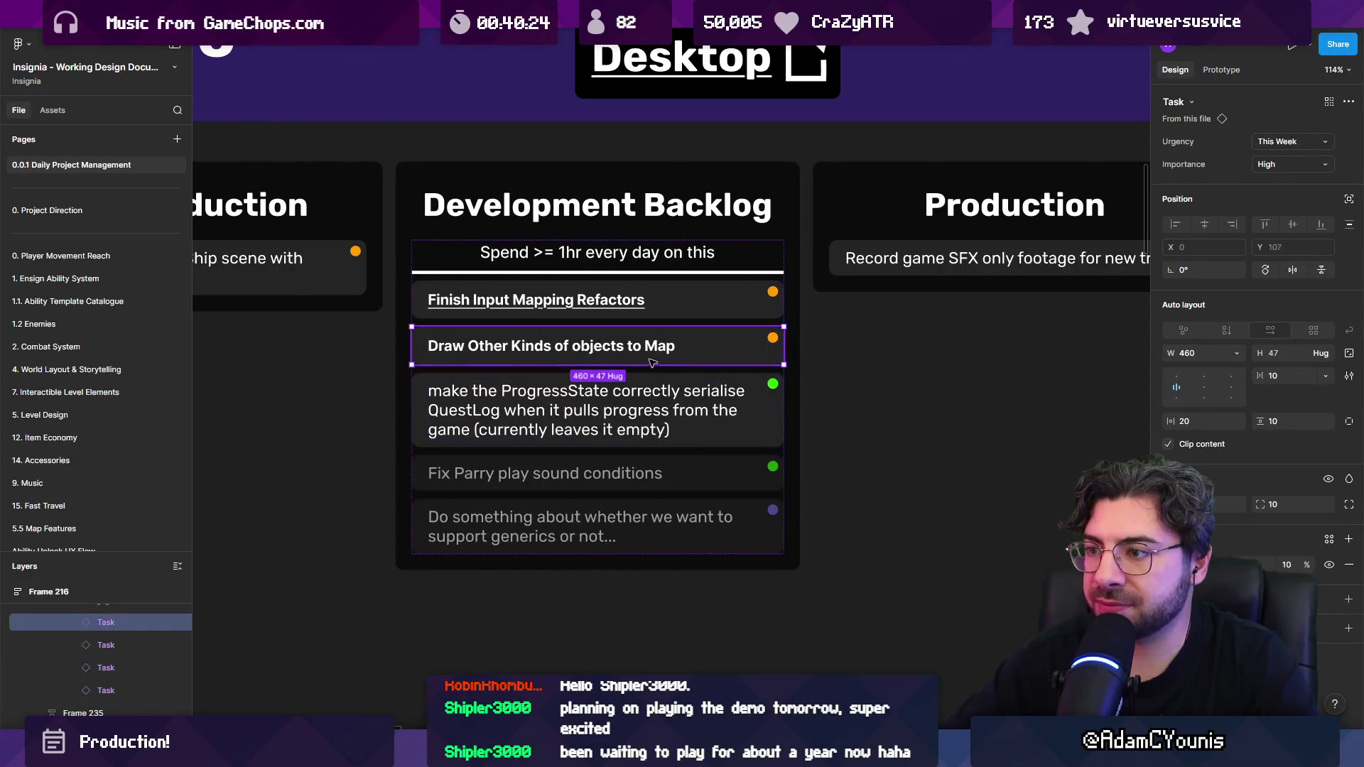
pyautogui.scroll(-5, 683, 322)
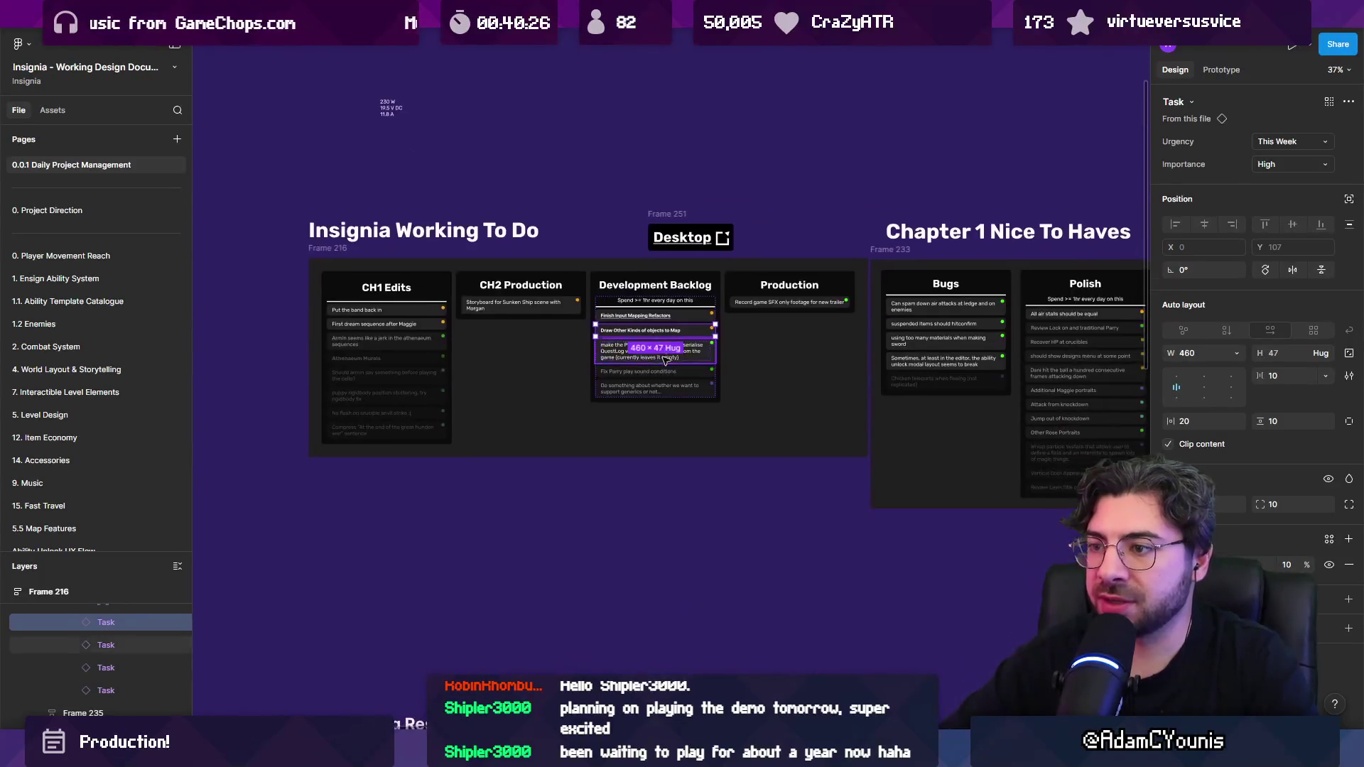
pyautogui.click(678, 462)
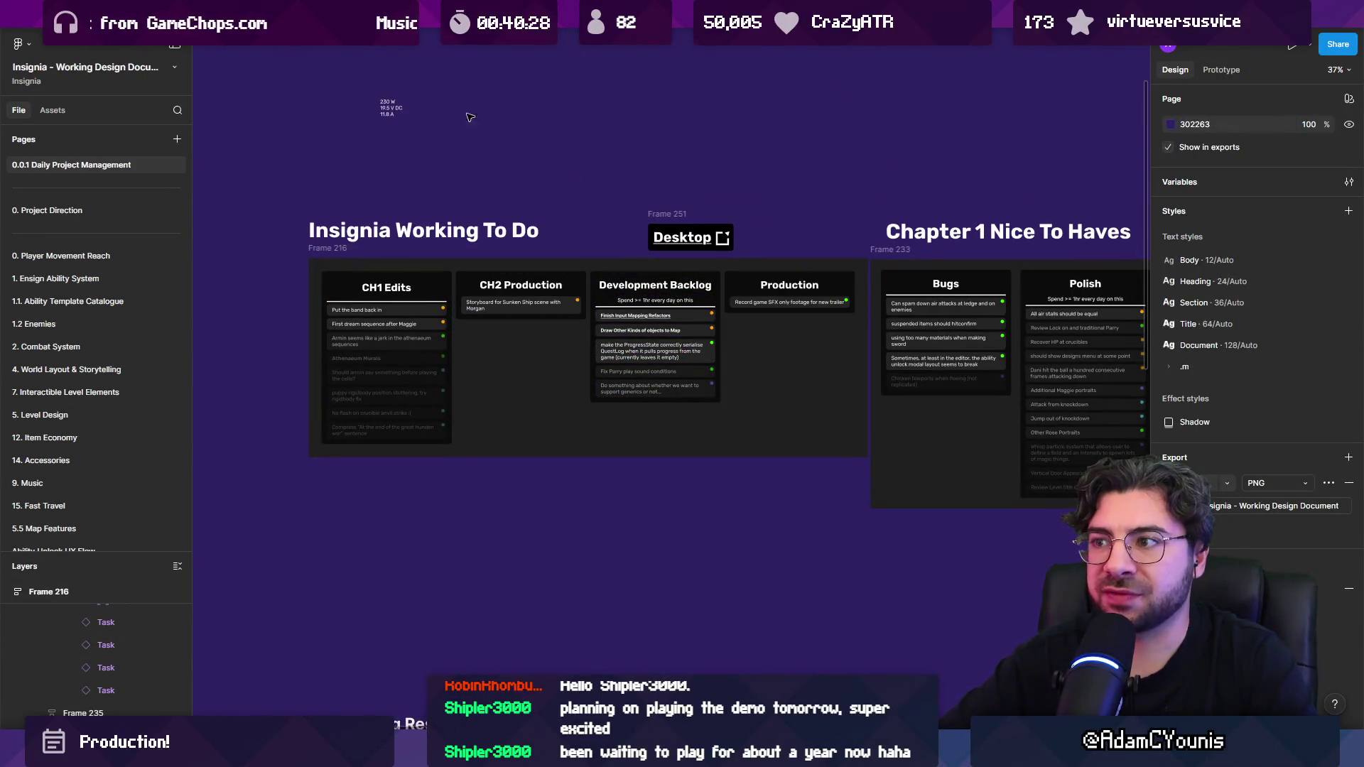
# Step: Shift the Desktop frame right, drag the schedule's white time line to just above Demo Fixes, and return to Unity
pyautogui.moveTo(668, 209); pyautogui.dragTo(802, 207)
pyautogui.moveTo(142, 14)
pyautogui.click(816, 238)
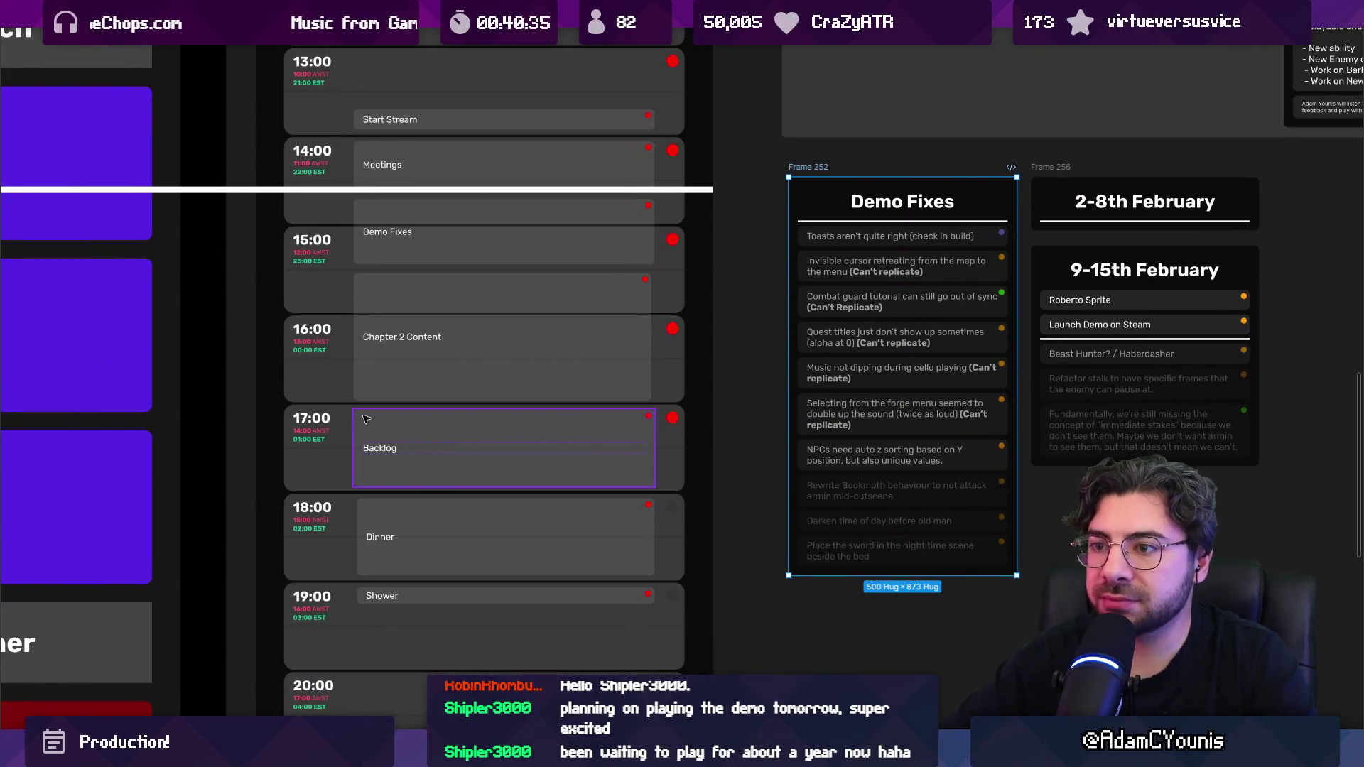
pyautogui.keyDown('ctrl'); pyautogui.scroll(5, 390, 262); pyautogui.keyUp('ctrl')
pyautogui.moveTo(374, 259); pyautogui.dragTo(369, 308)
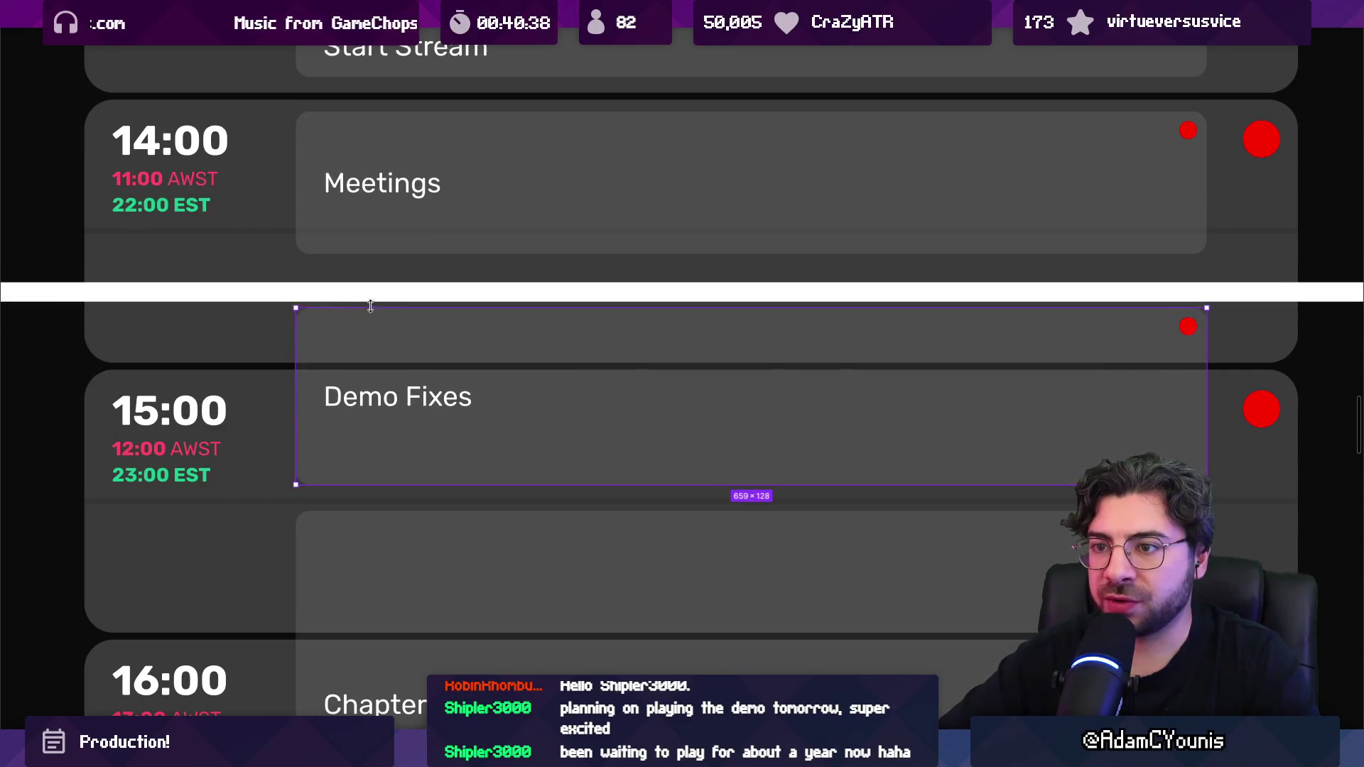
pyautogui.moveTo(480, 753)
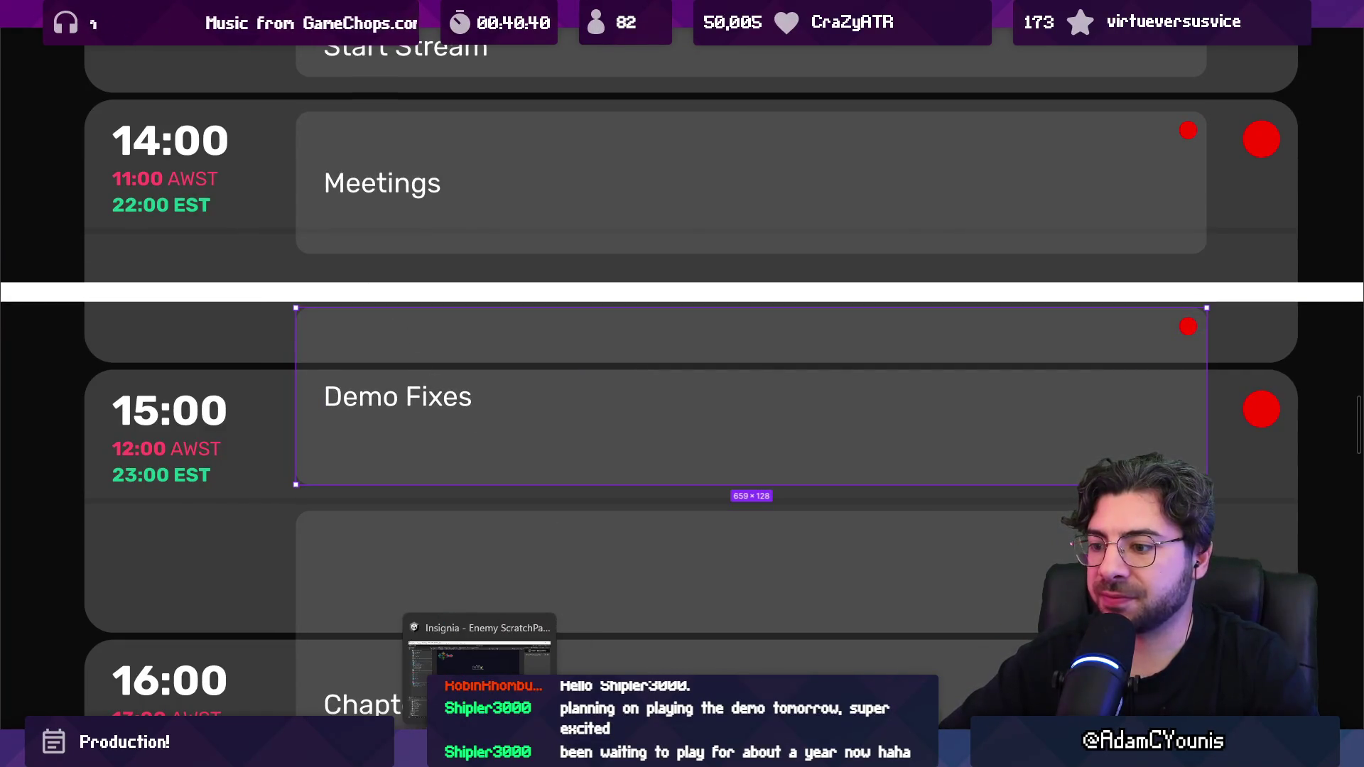
pyautogui.click(479, 657)
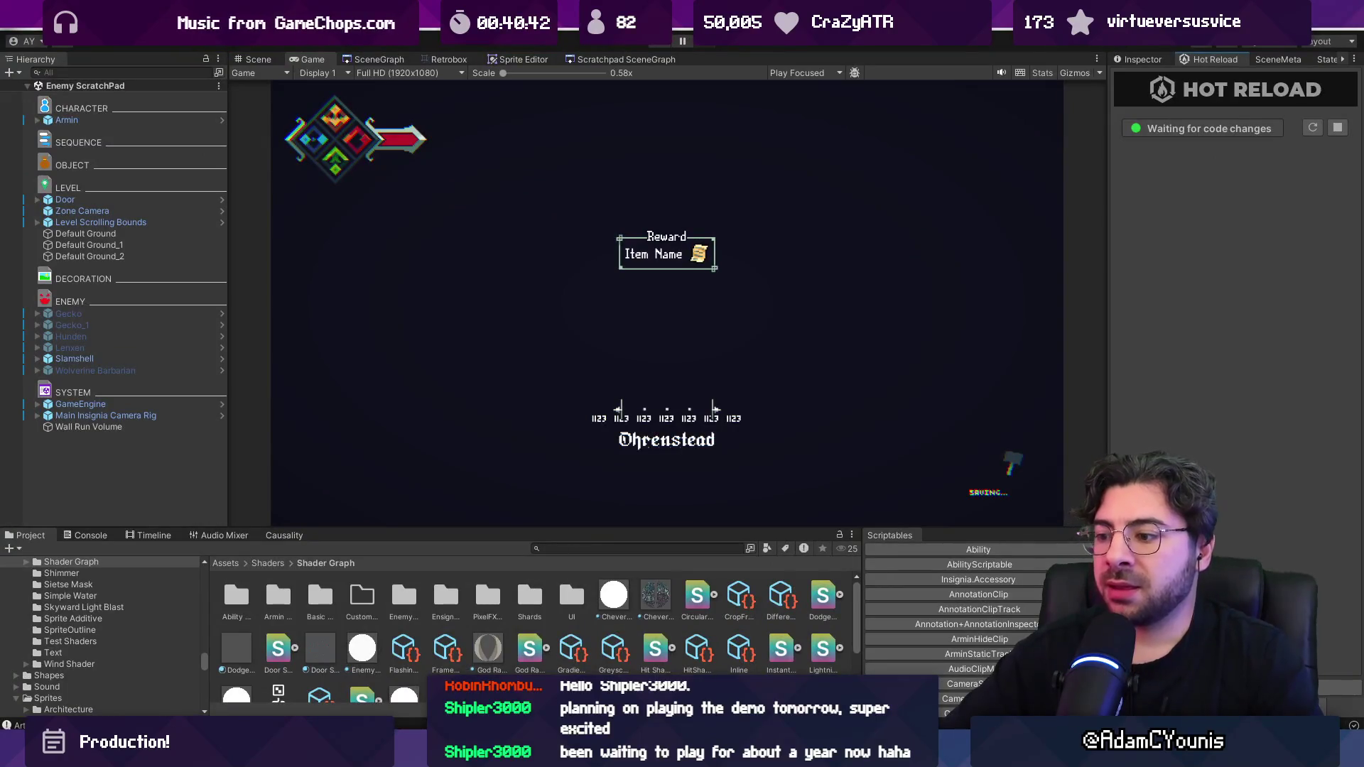
# Step: Discard all six unstaged local changes in Fork's Insignia repository and return to Unity
pyautogui.hotkey('alt', 'Tab')
pyautogui.click(109, 92)
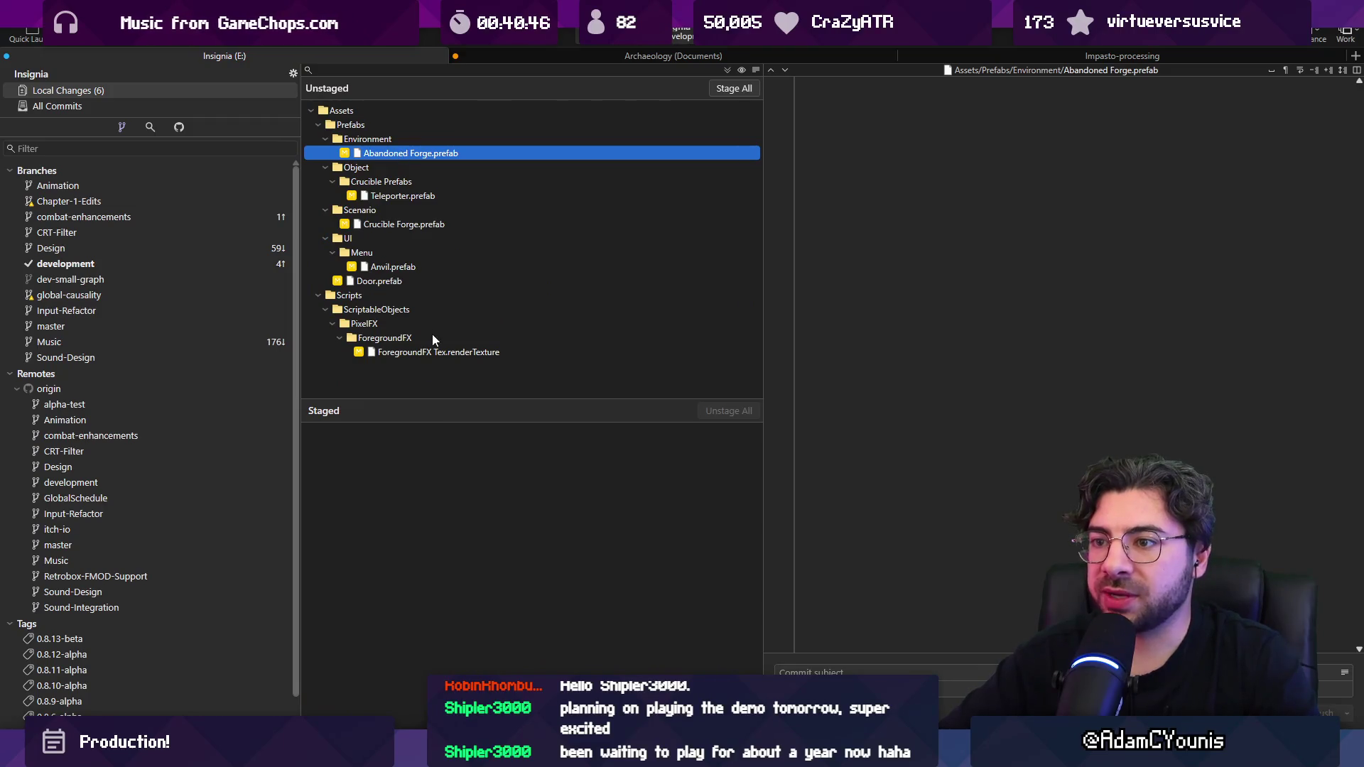
pyautogui.keyDown('shift'); pyautogui.click(461, 355); pyautogui.keyUp('shift')
pyautogui.press('Delete')
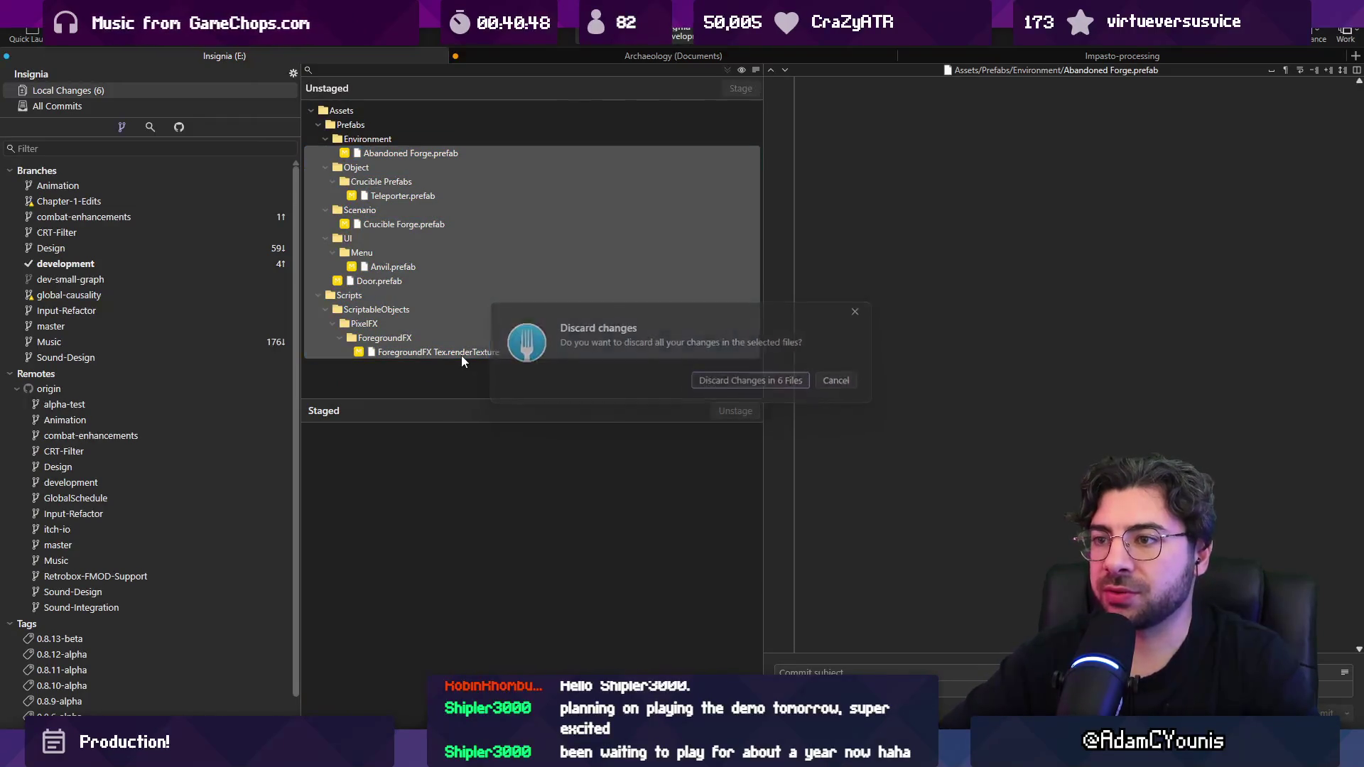
pyautogui.press('Return')
pyautogui.hotkey('alt', 'Tab')
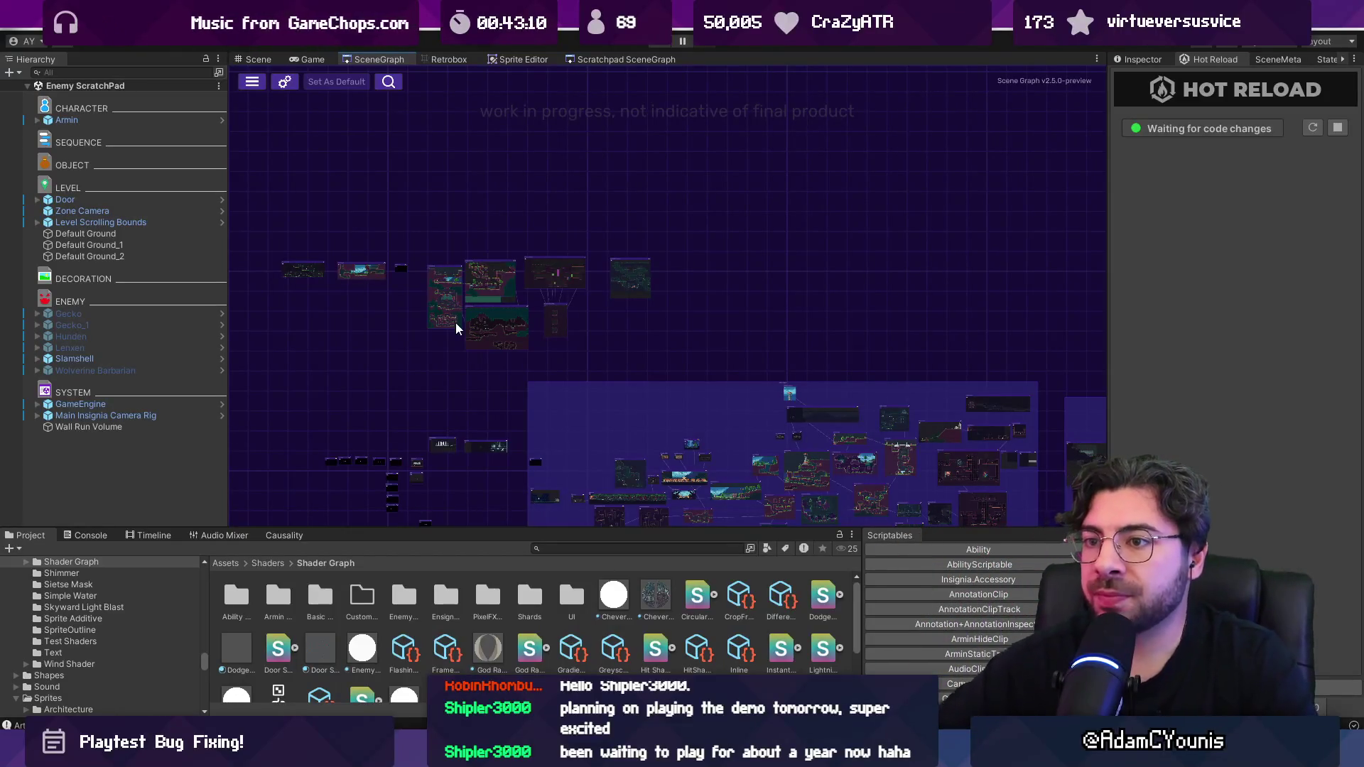
# Step: Open the Player Controller Test scene from the scene graph and frame Level Scrolling Bounds
pyautogui.doubleClick(454, 323)
pyautogui.scroll(-3, 588, 302)
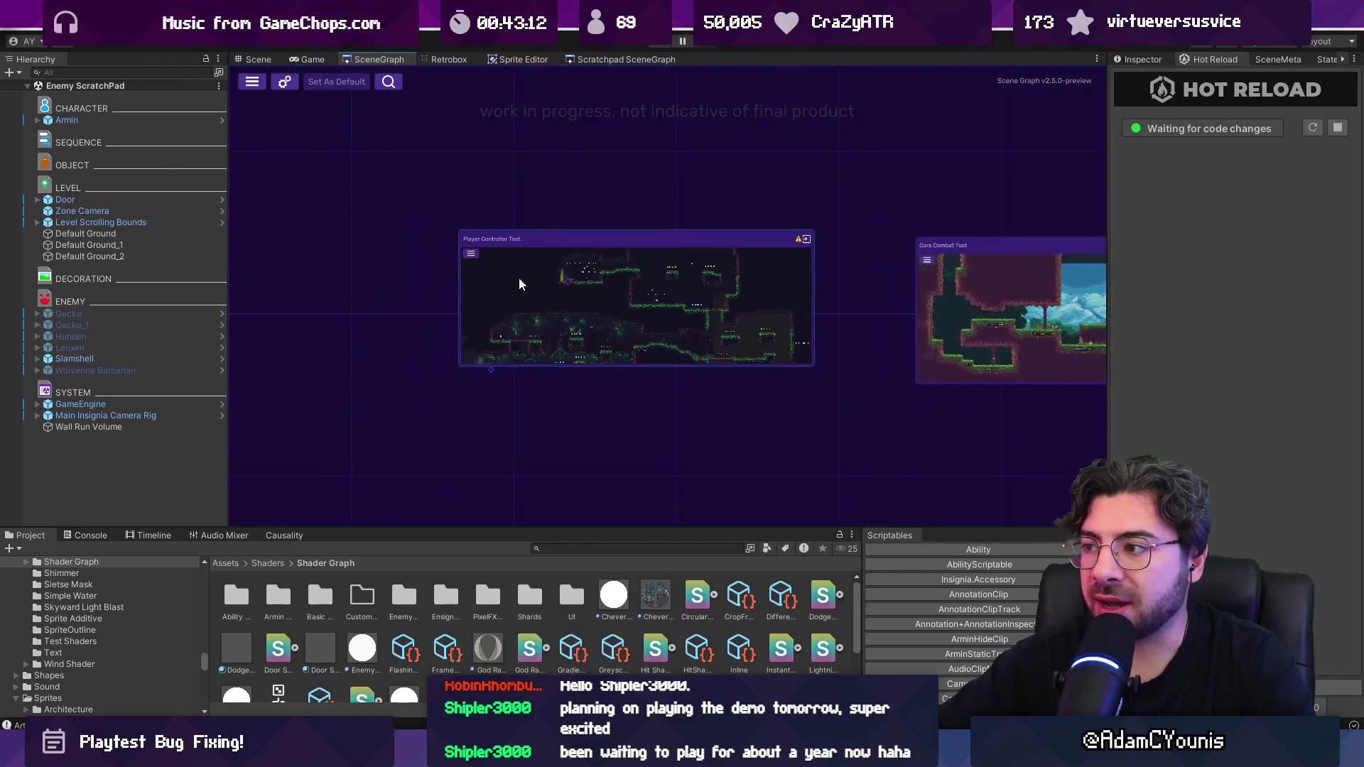
pyautogui.doubleClick(517, 284)
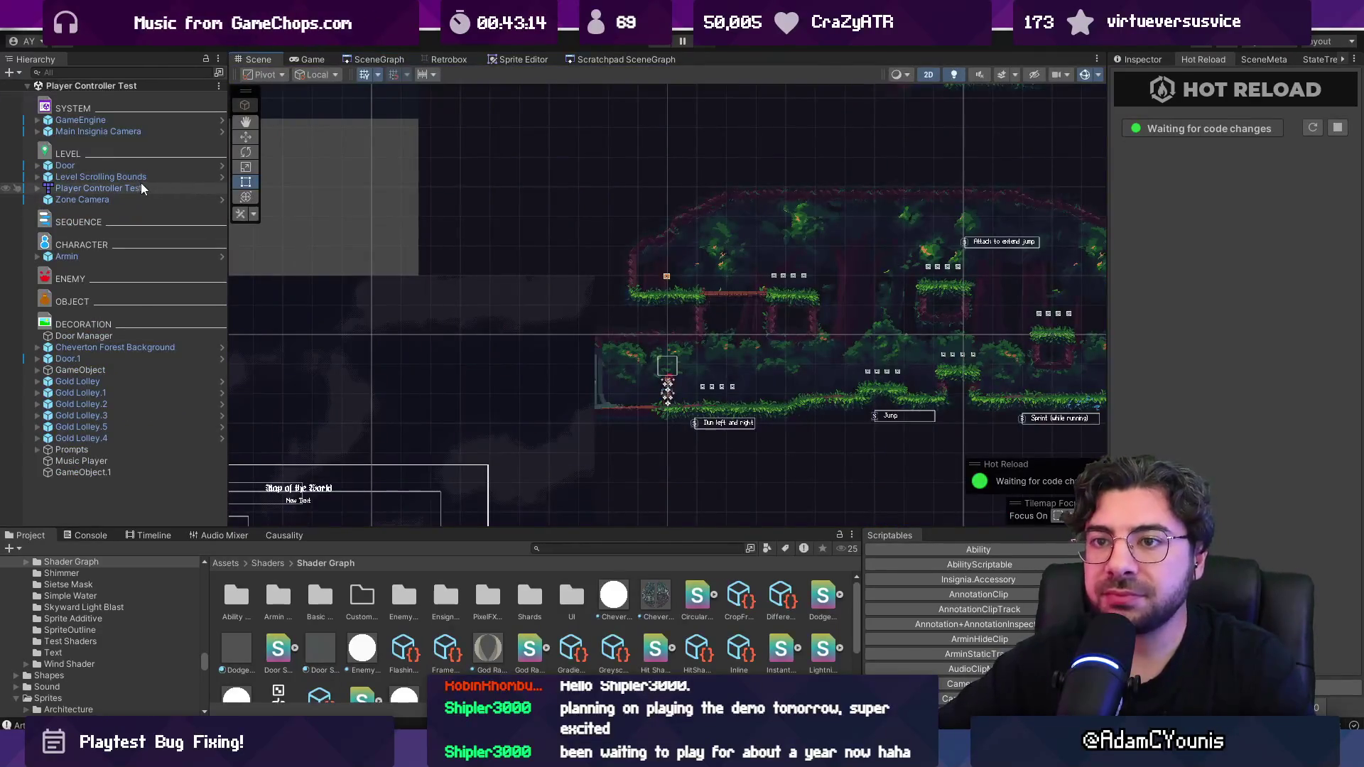
pyautogui.doubleClick(143, 176)
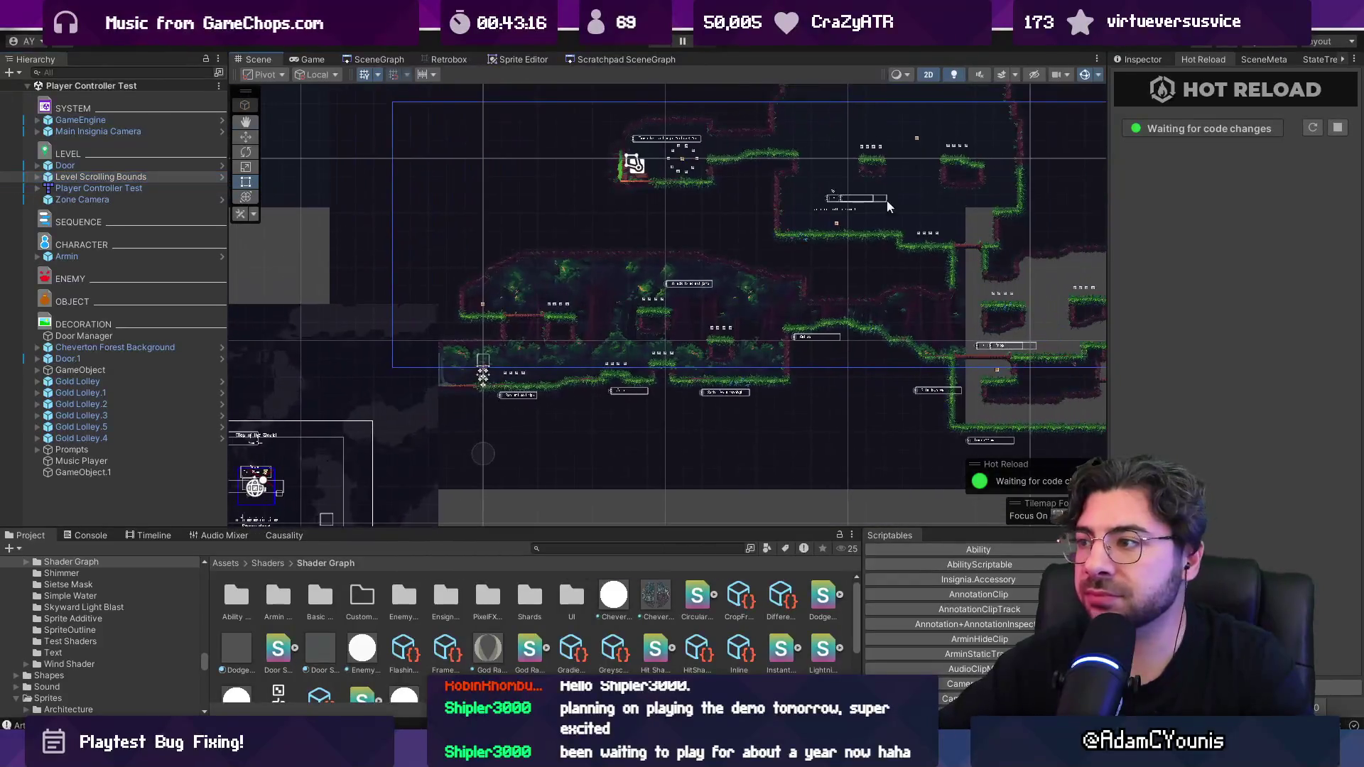
pyautogui.click(1135, 61)
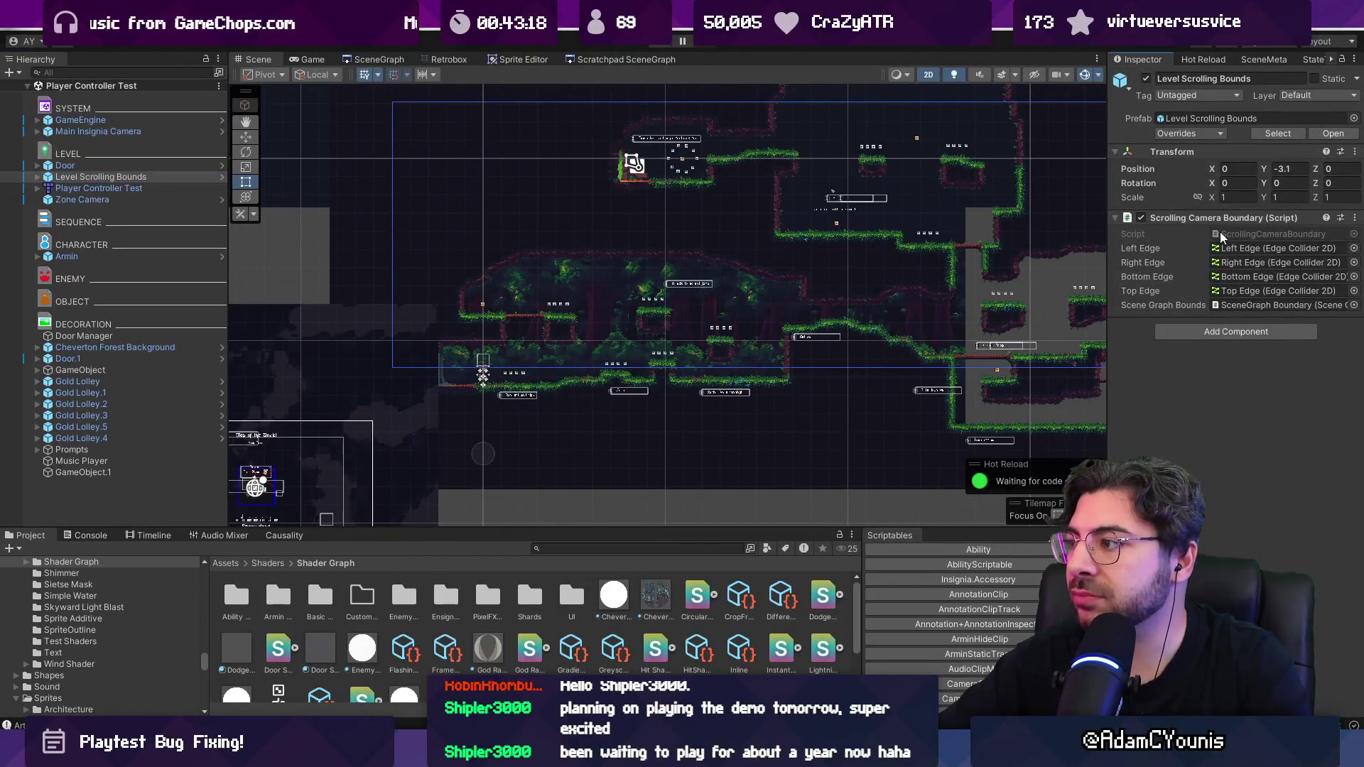
# Step: Extend the Left Edge collider's points lower, refresh the bounds rectangle and save the scene
pyautogui.click(40, 179)
pyautogui.click(38, 177)
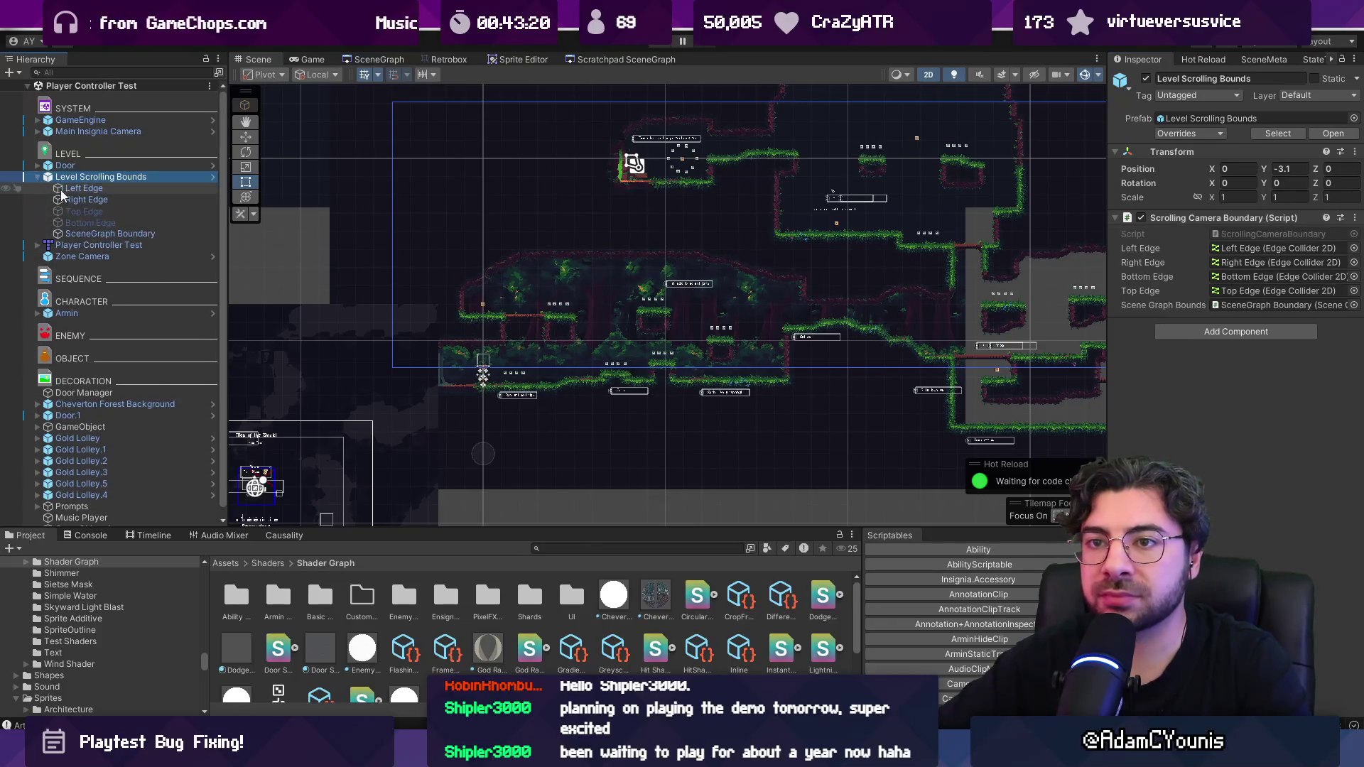
pyautogui.click(85, 201)
pyautogui.press('Up')
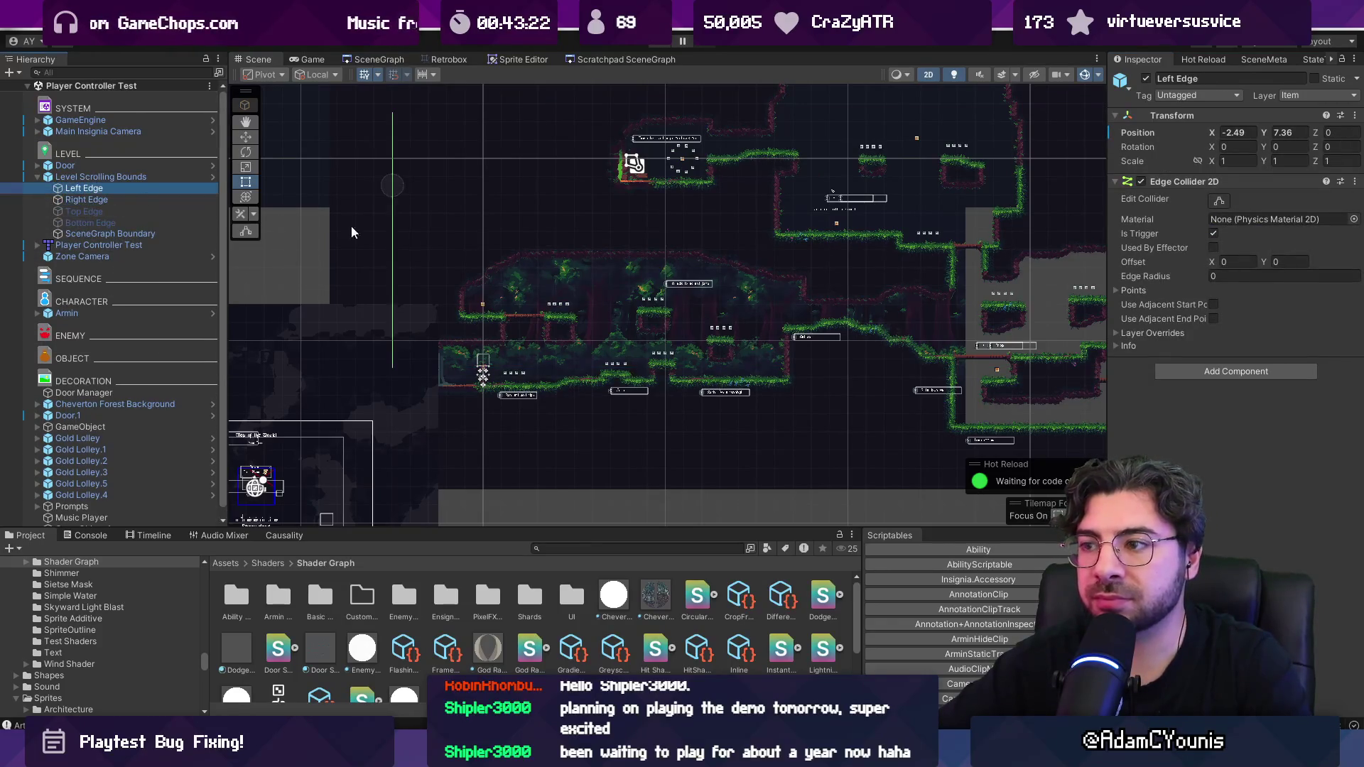
pyautogui.scroll(-2, 351, 226)
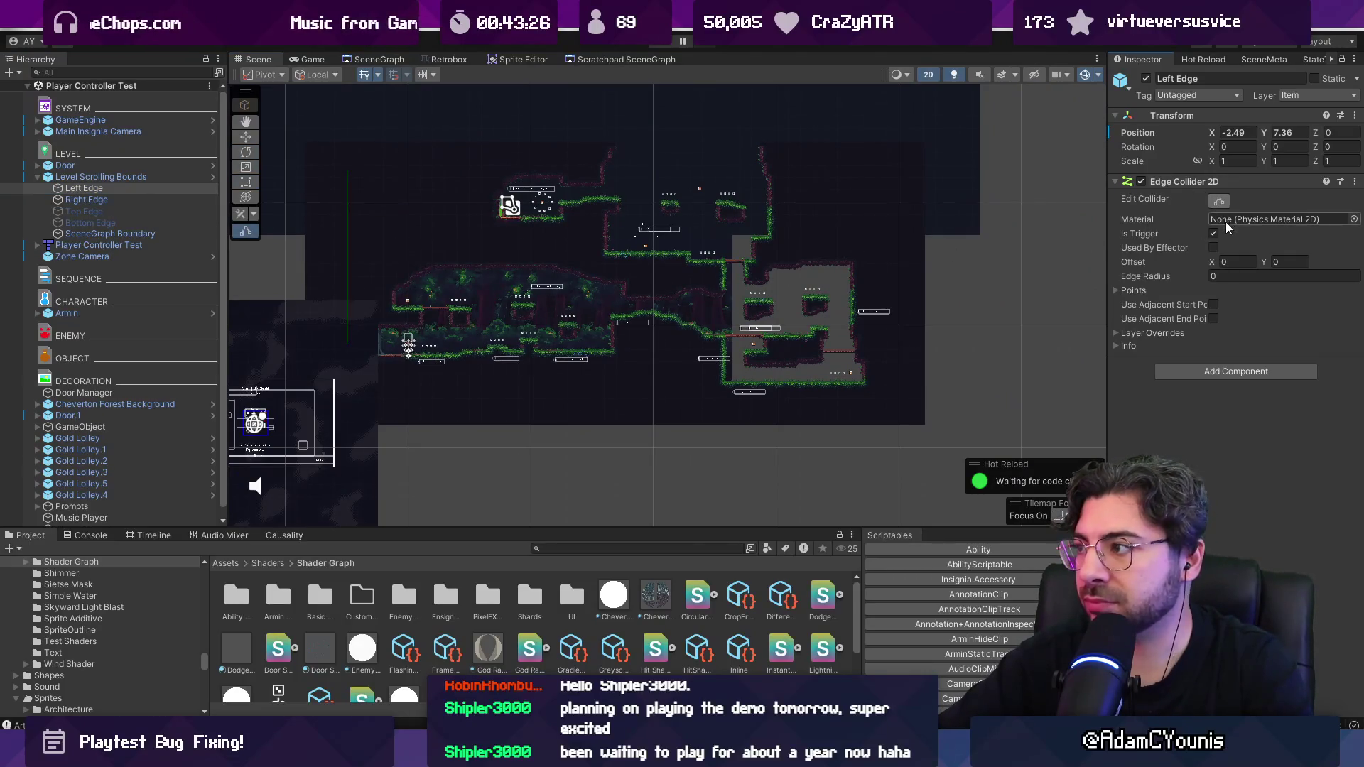
pyautogui.click(1128, 291)
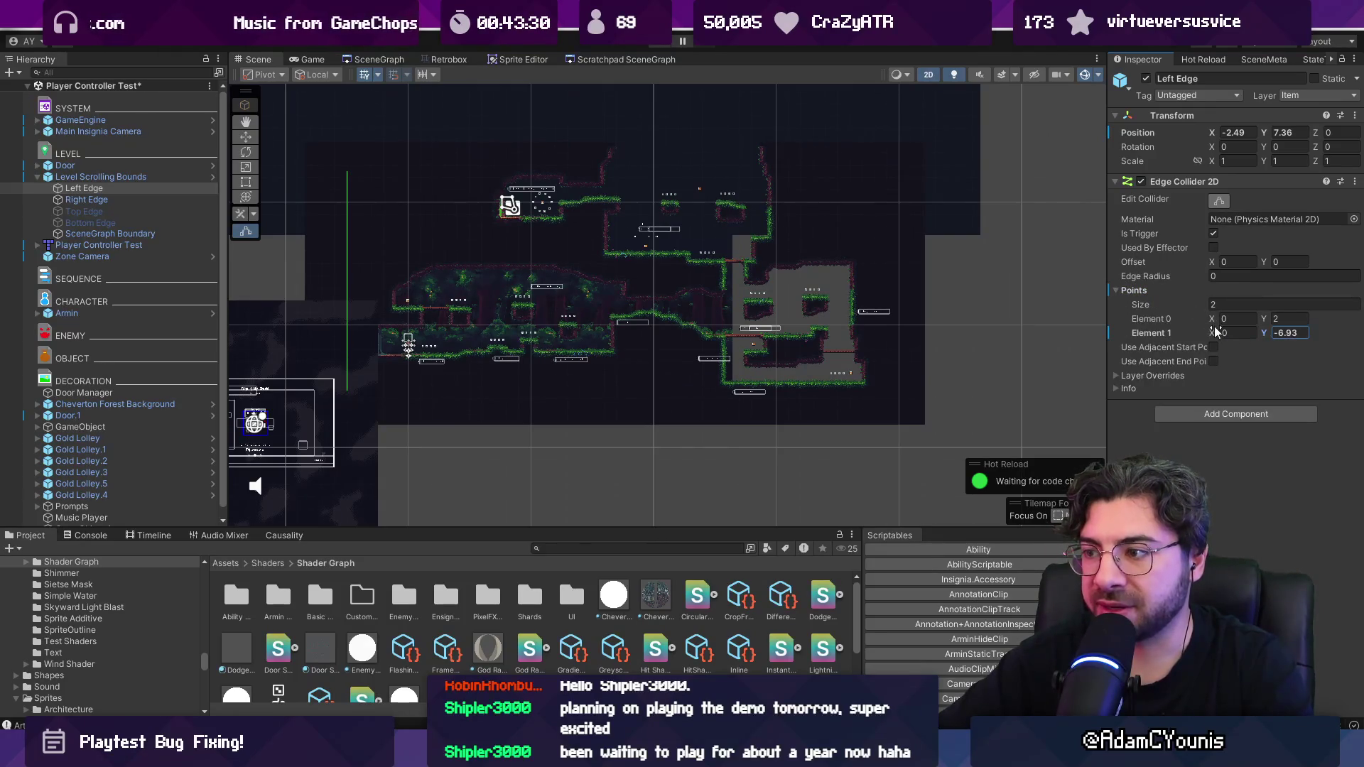
pyautogui.click(128, 177)
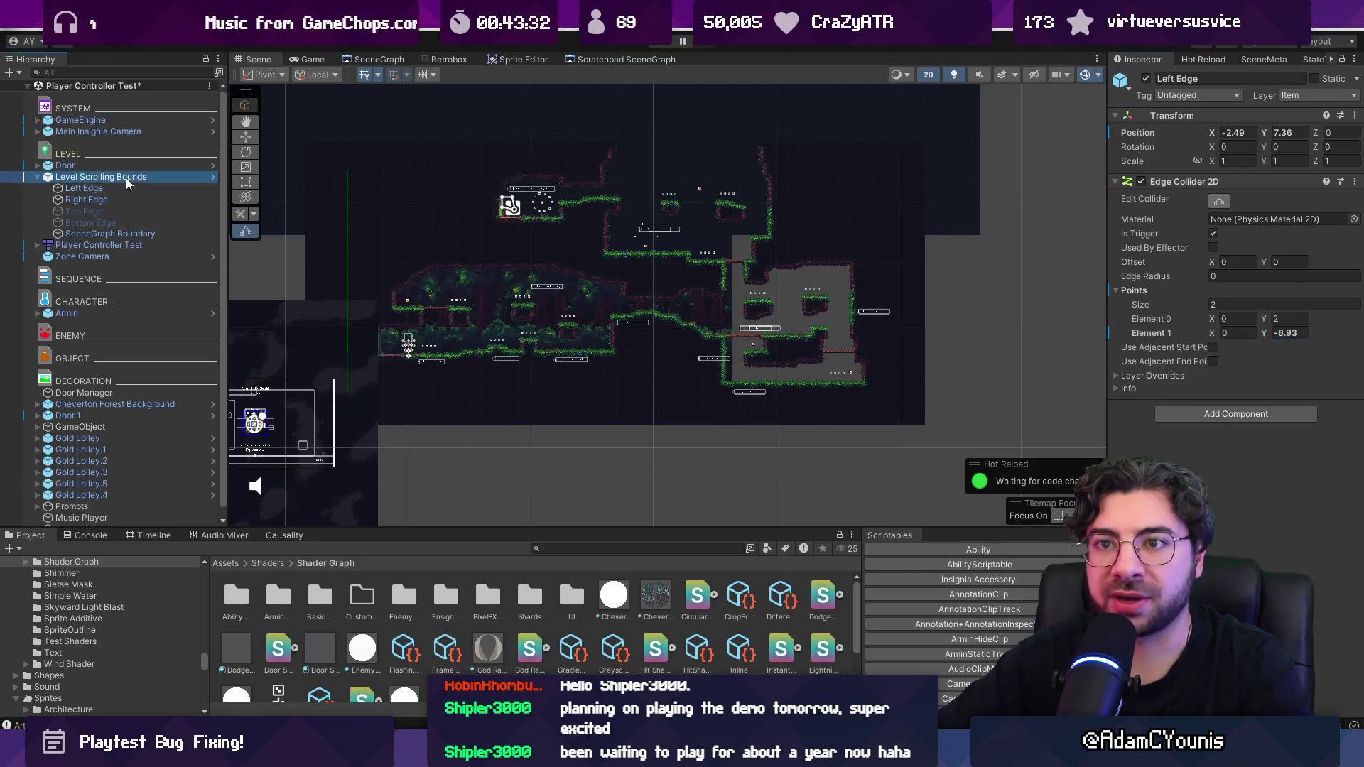
pyautogui.click(1140, 218)
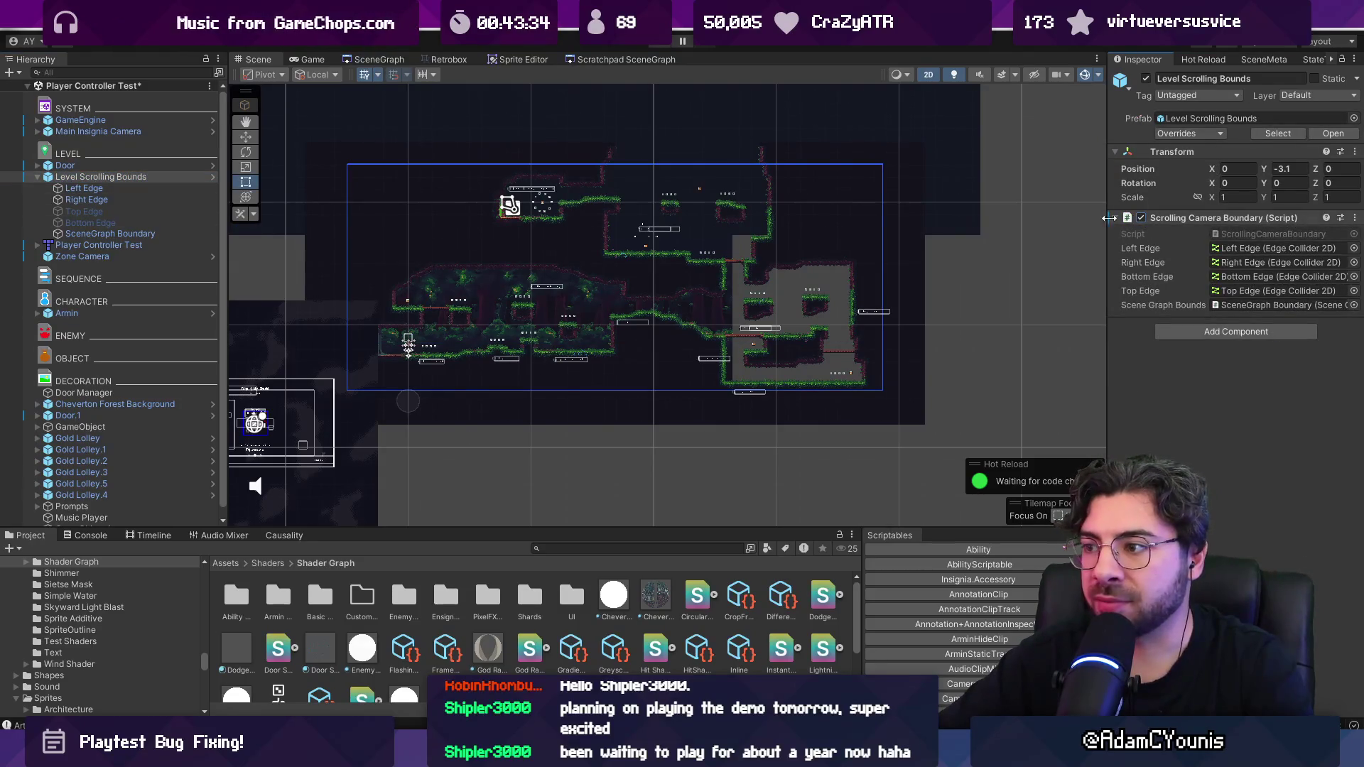
pyautogui.hotkey('ctrl', 's')
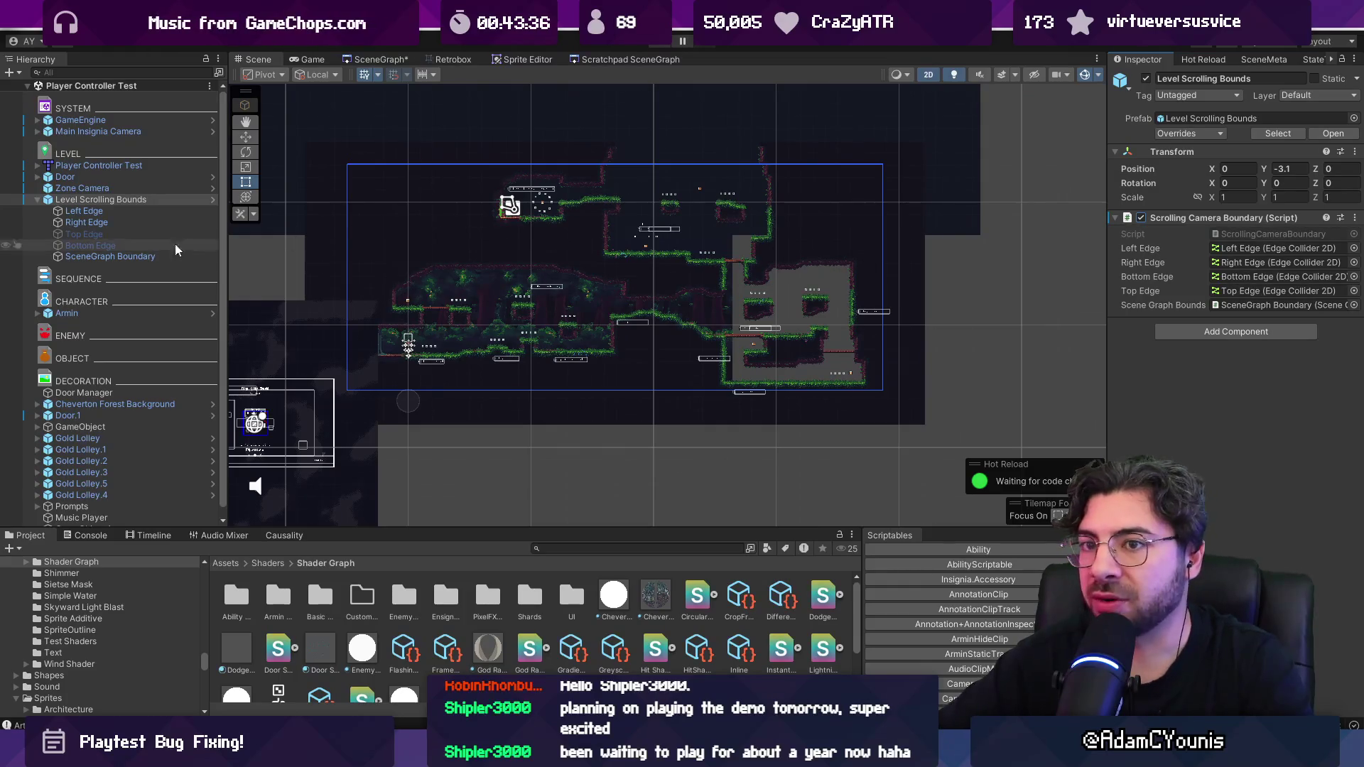
# Step: Lower the Right Edge collider's bottom point to Y -7.77 and recheck the bounds
pyautogui.click(109, 221)
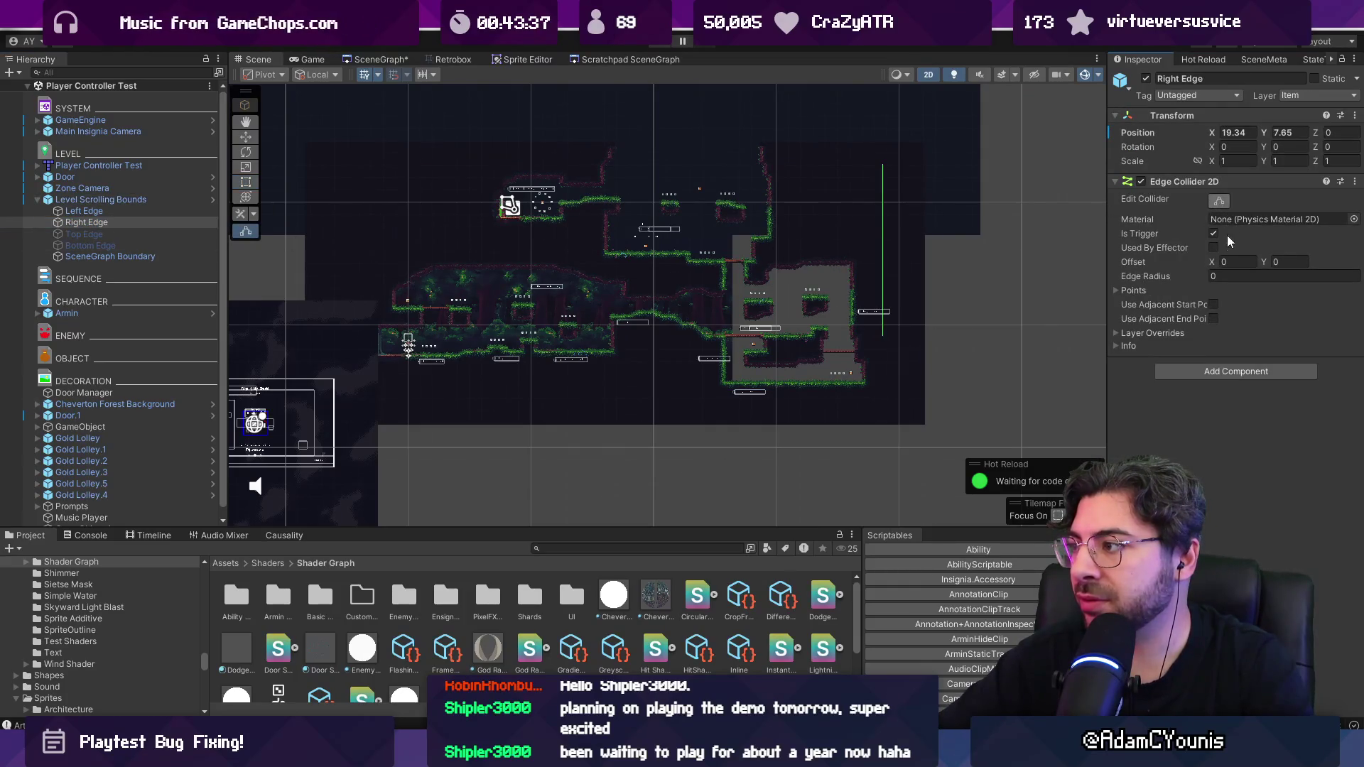
pyautogui.click(1196, 290)
pyautogui.moveTo(1263, 334); pyautogui.dragTo(1277, 336)
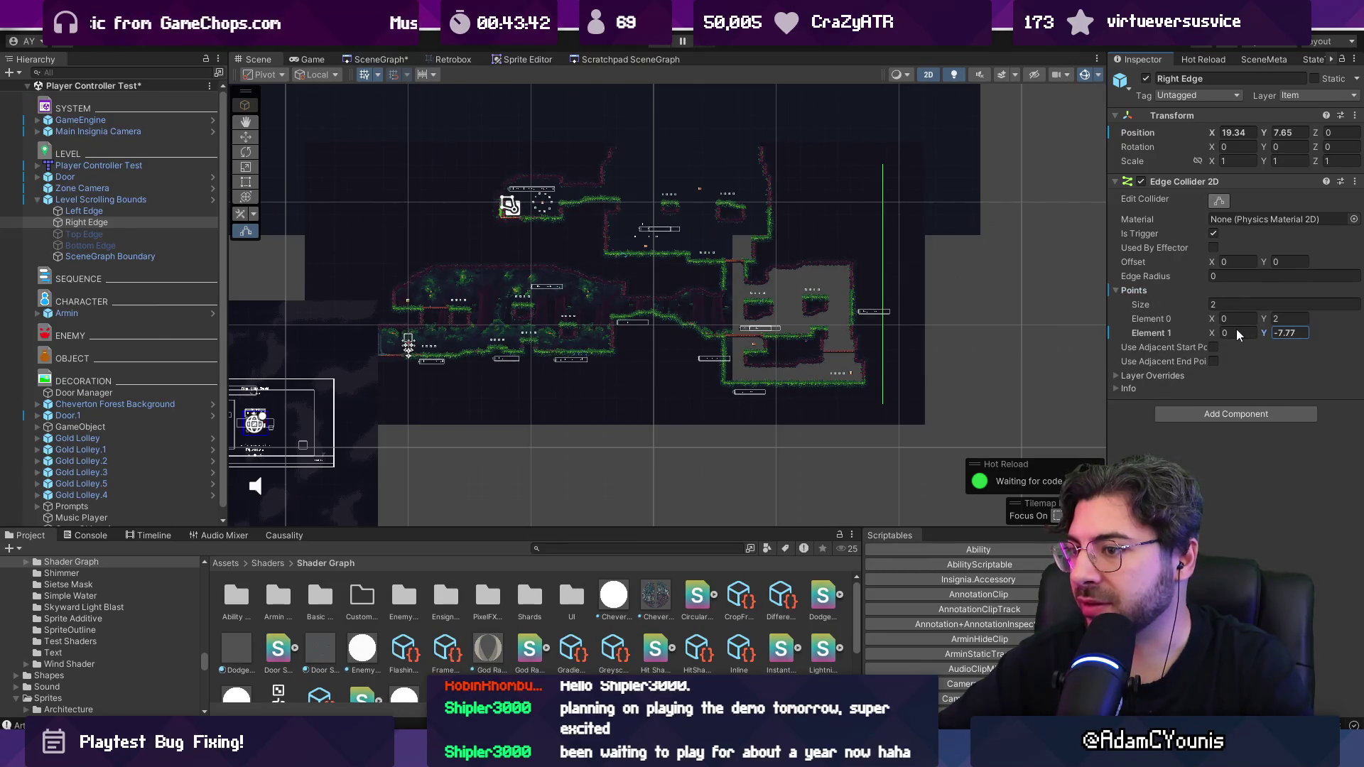
pyautogui.click(142, 199)
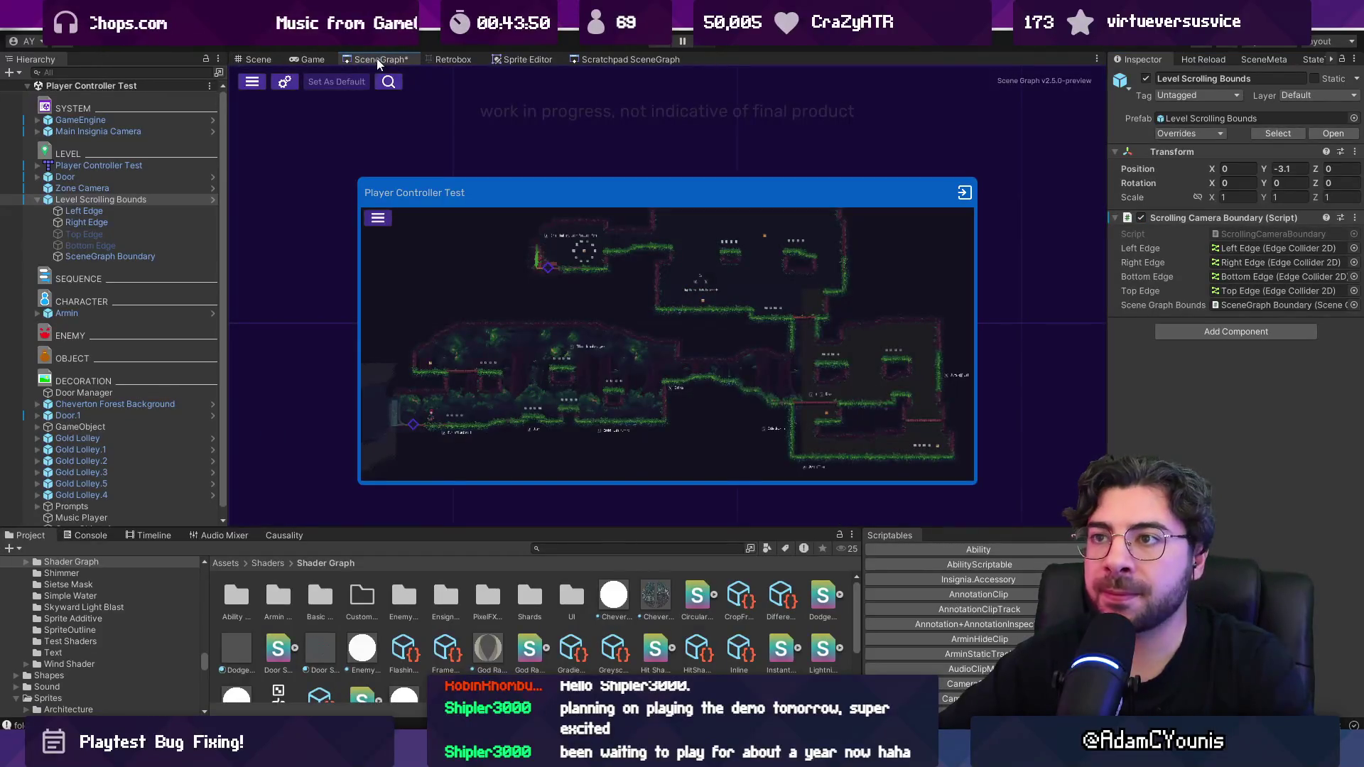
# Step: Find the Ohrenstead Pillo Trial 01 node in the scene graph and open that scene
pyautogui.doubleClick(642, 240)
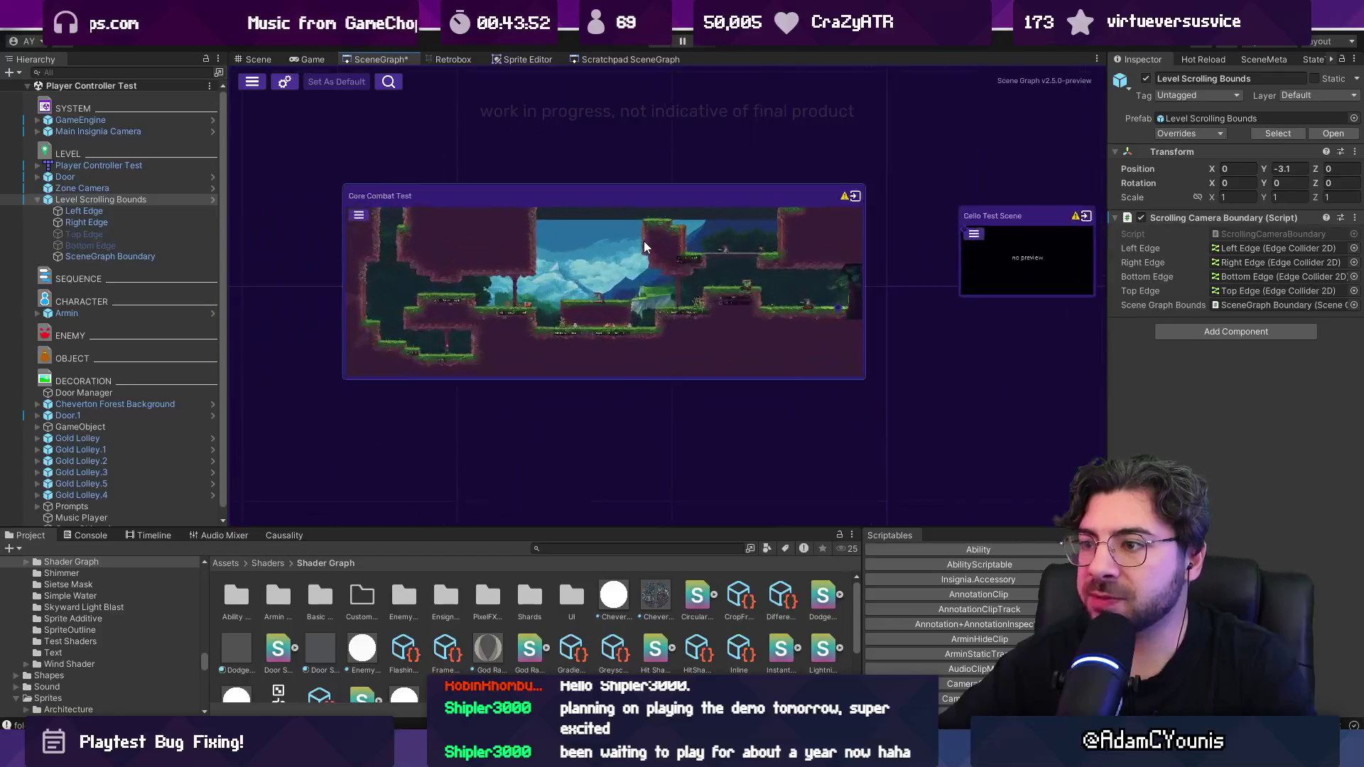
pyautogui.moveTo(893, 255); pyautogui.dragTo(265, 189)
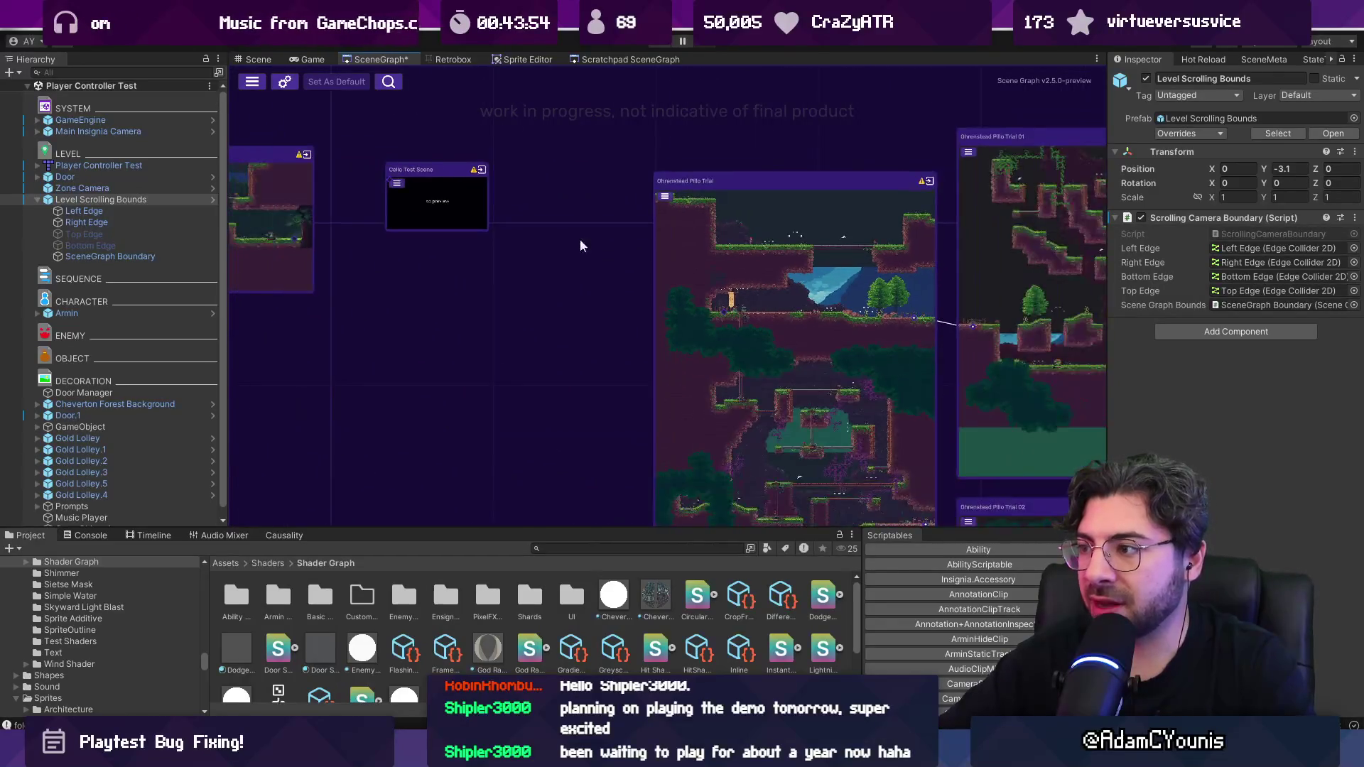
pyautogui.scroll(5, 581, 244)
pyautogui.moveTo(535, 89)
pyautogui.mouseDown()
pyautogui.moveTo(297, 237)
pyautogui.moveTo(283, 282)
pyautogui.mouseUp()
pyautogui.doubleClick(461, 334)
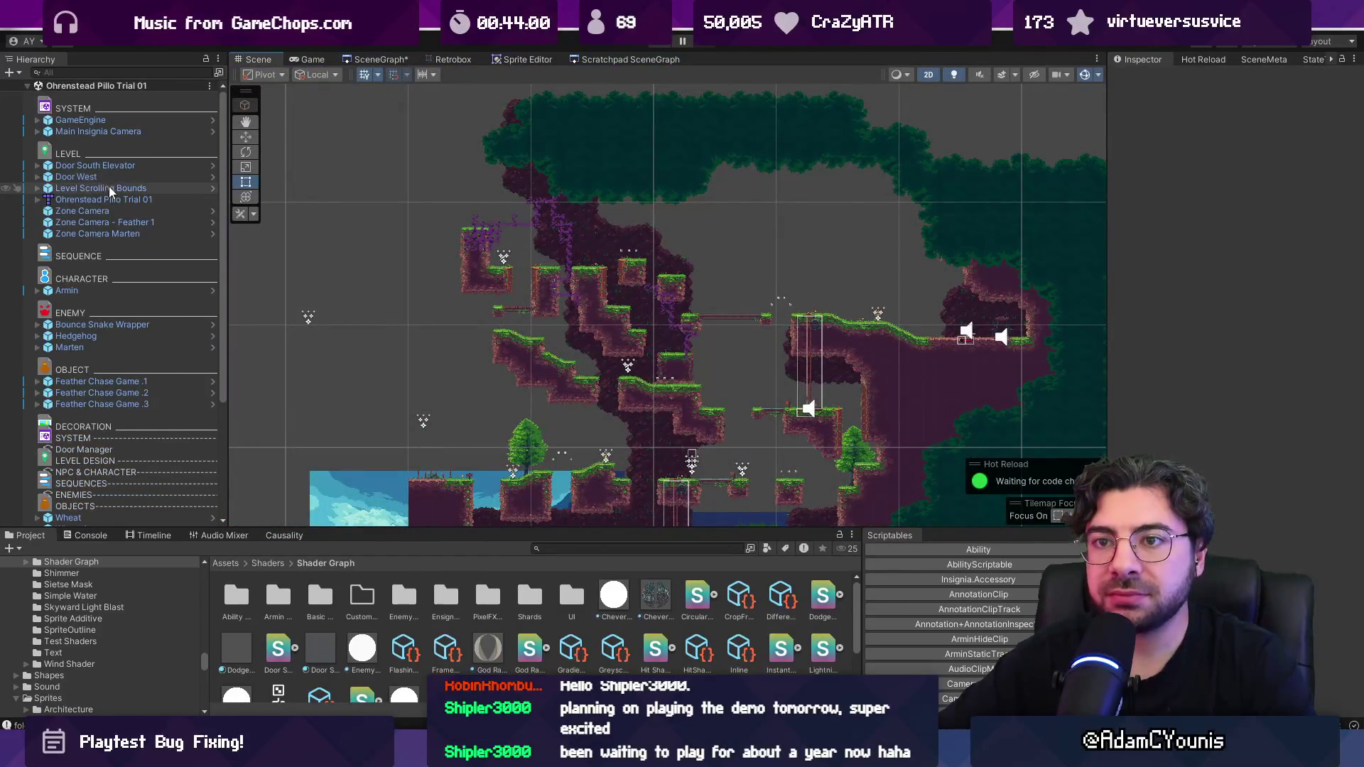
# Step: Raise the Left Edge's Position Y to about -6.46 and refresh the camera bounds
pyautogui.click(106, 187)
pyautogui.click(37, 188)
pyautogui.doubleClick(86, 211)
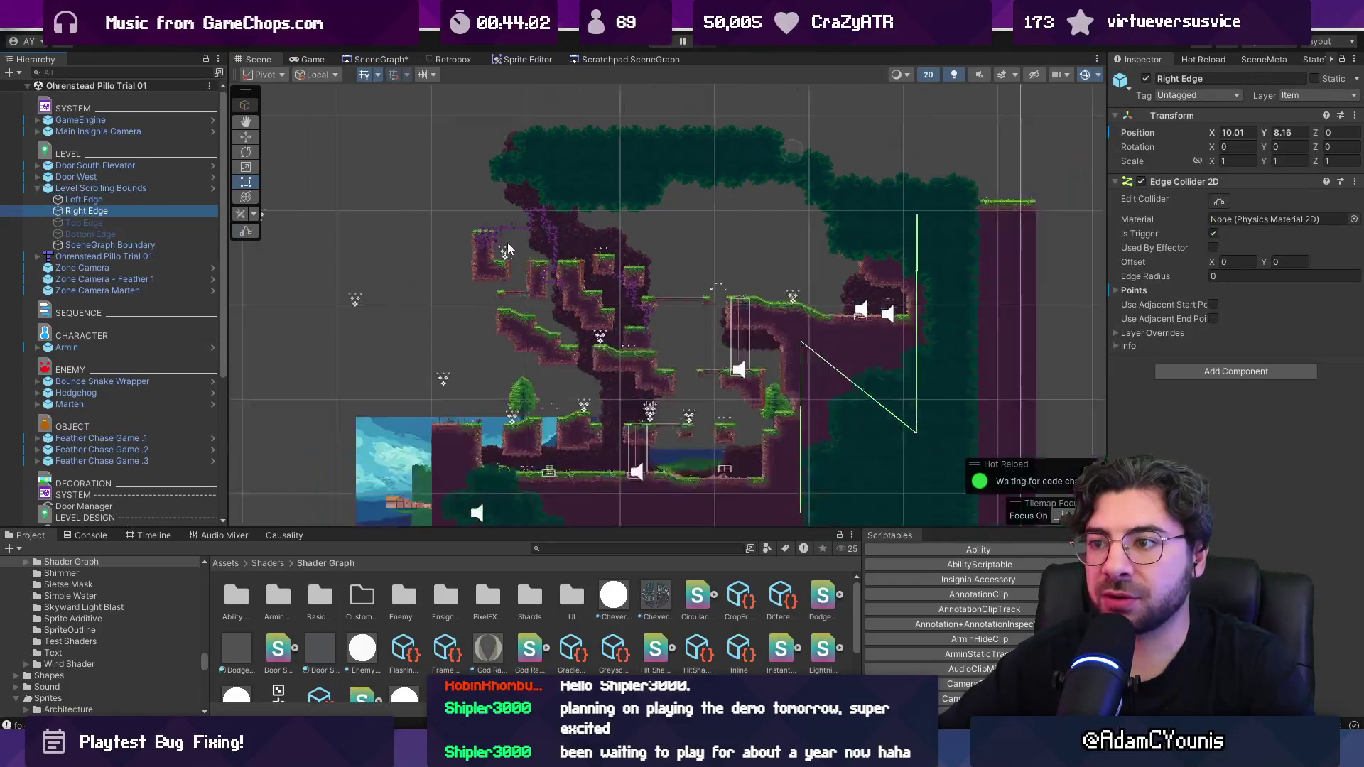
pyautogui.doubleClick(83, 199)
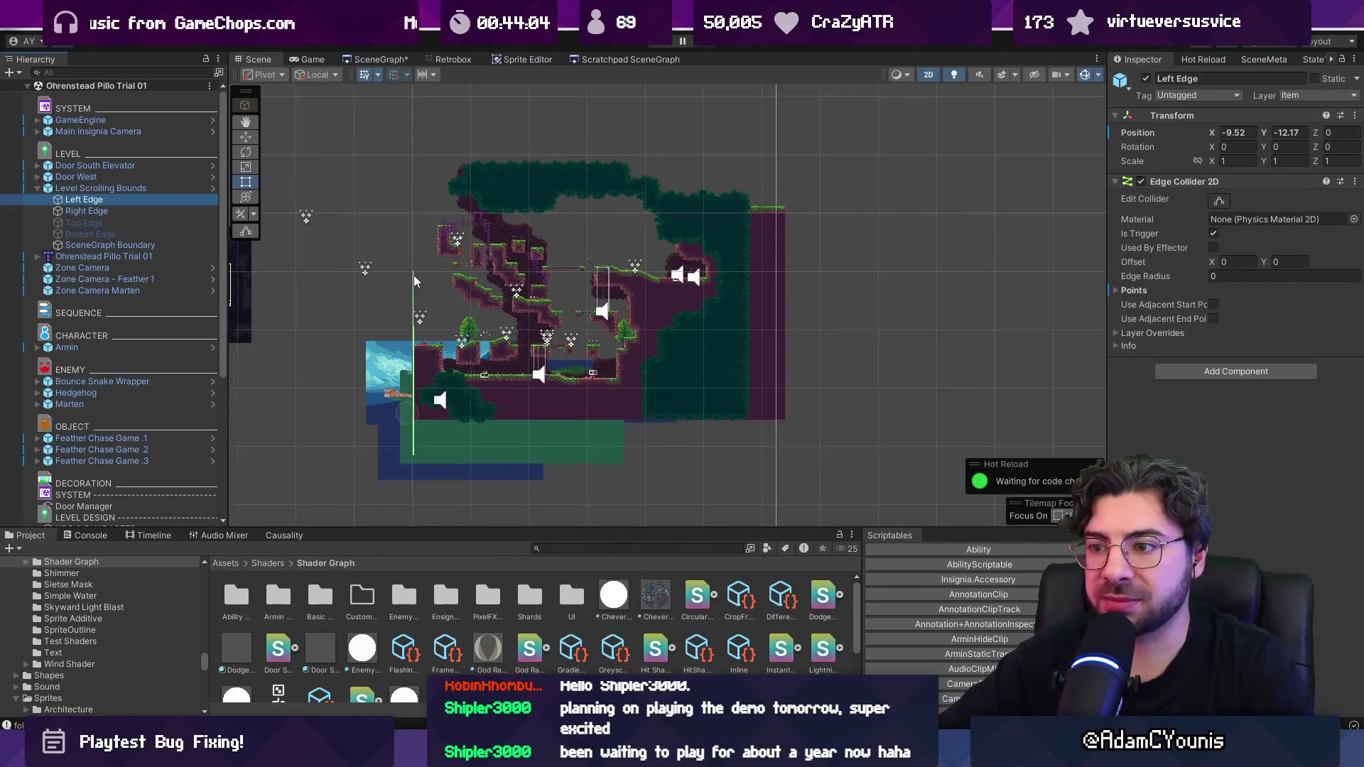
pyautogui.click(1287, 132)
pyautogui.write('-9.6')
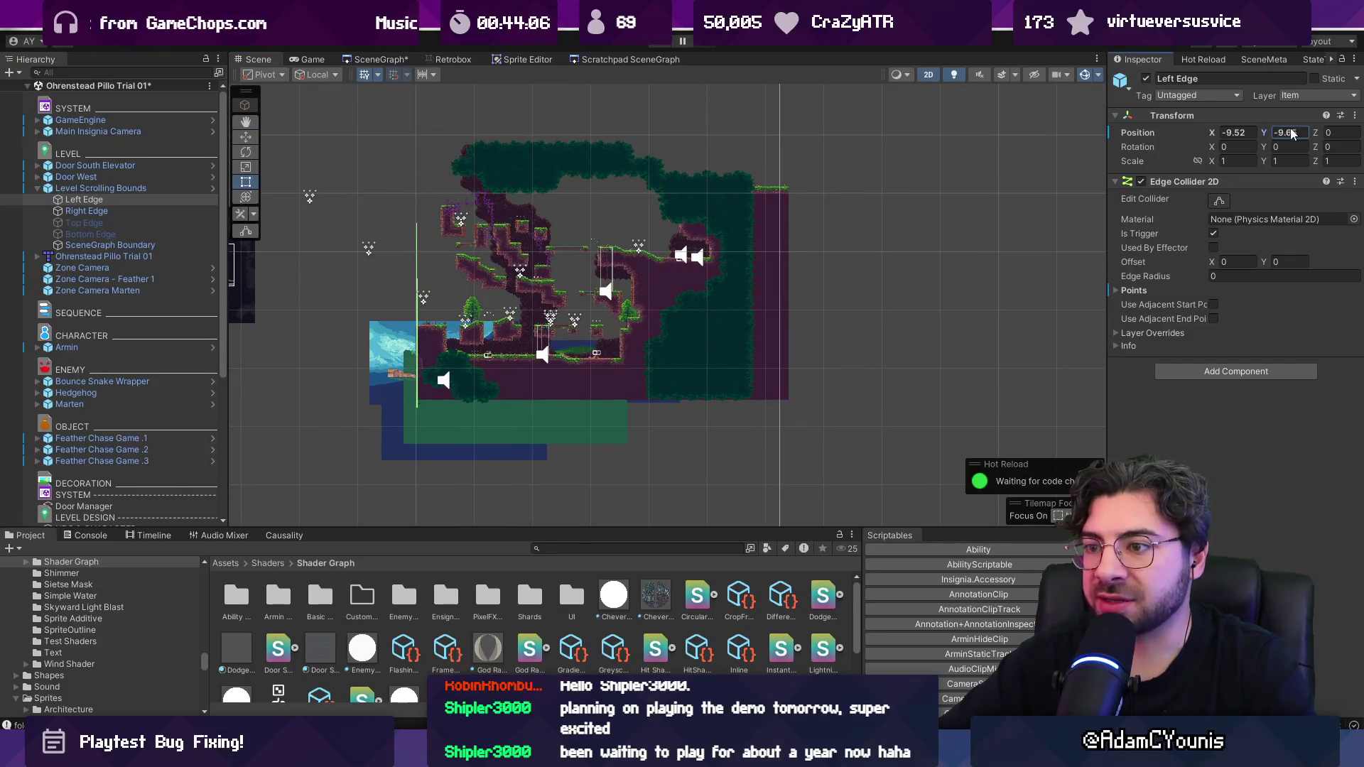
pyautogui.moveTo(1309, 133); pyautogui.dragTo(1318, 131)
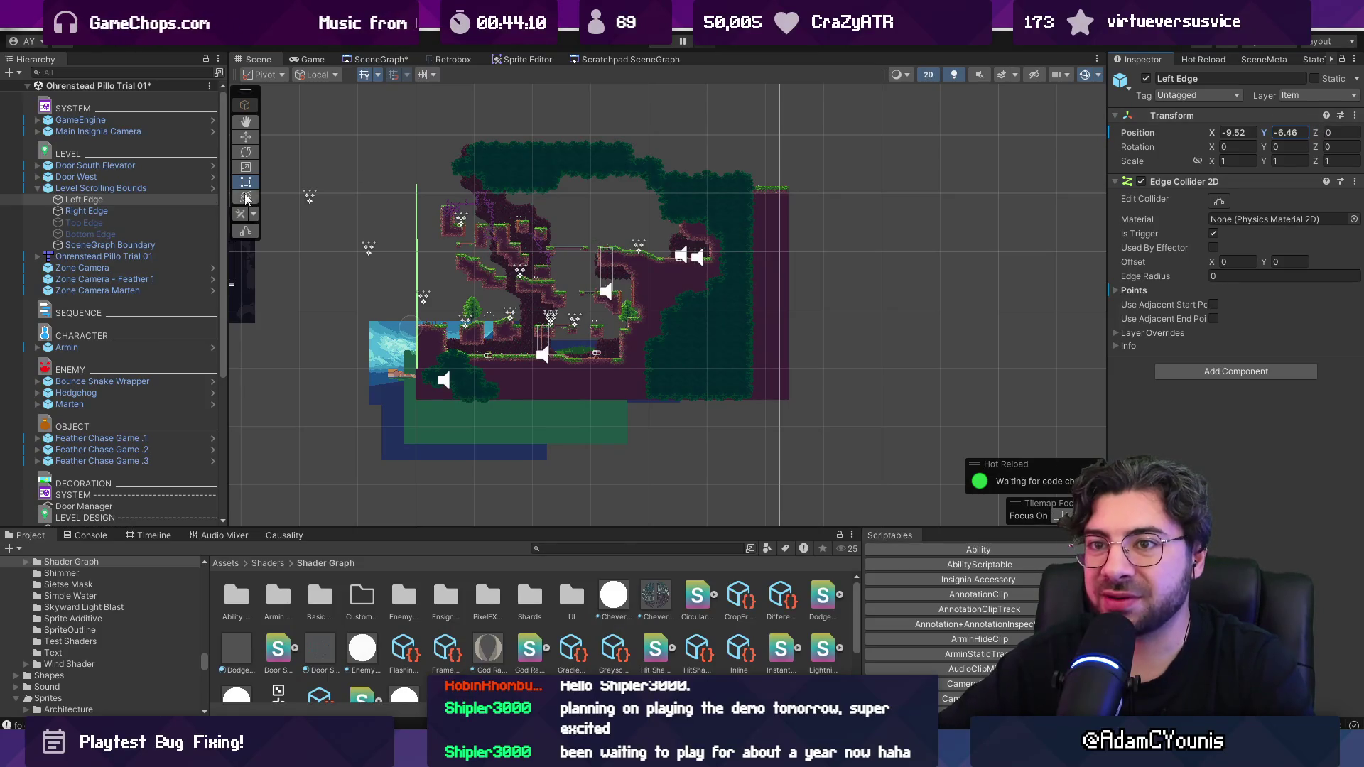
pyautogui.press('Left')
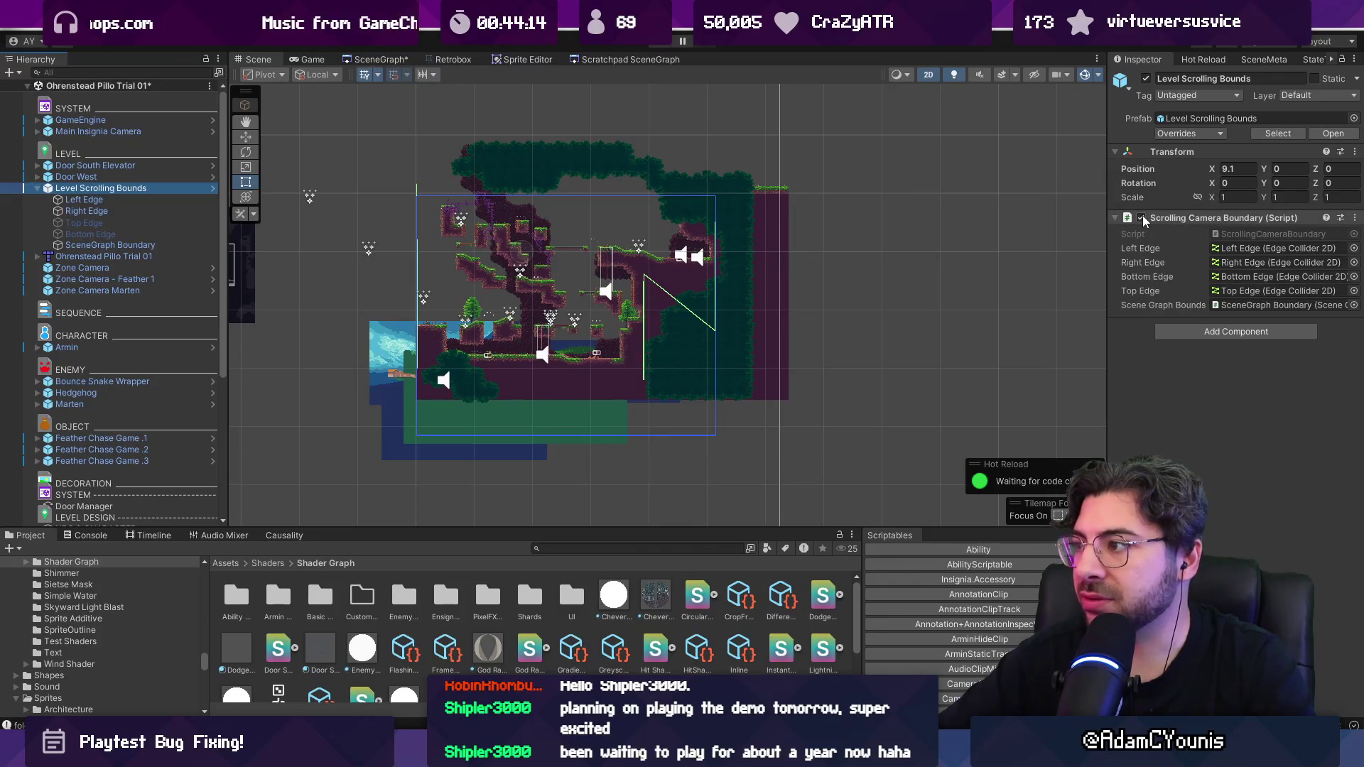
pyautogui.click(631, 193)
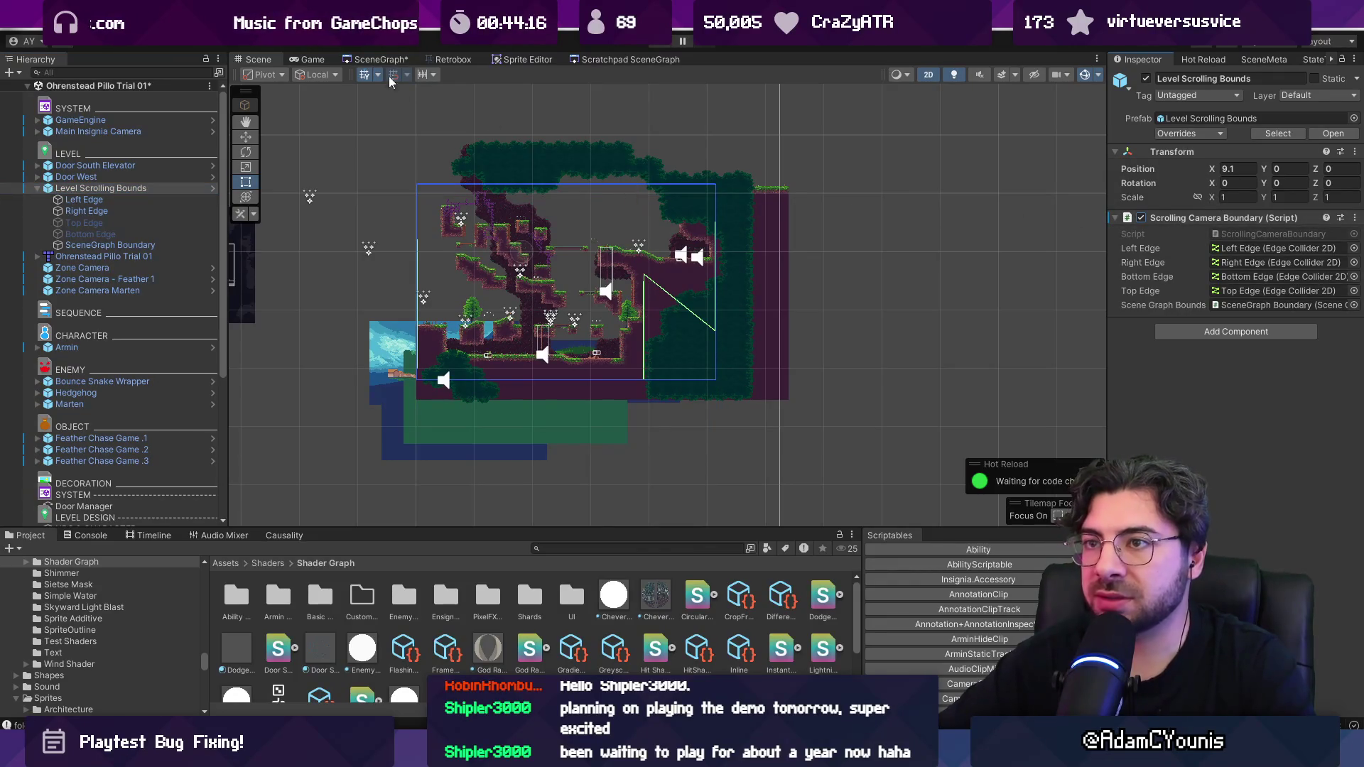
# Step: Return to the scene graph and pan across to the Tuning Fork Cello Test Scene
pyautogui.click(376, 59)
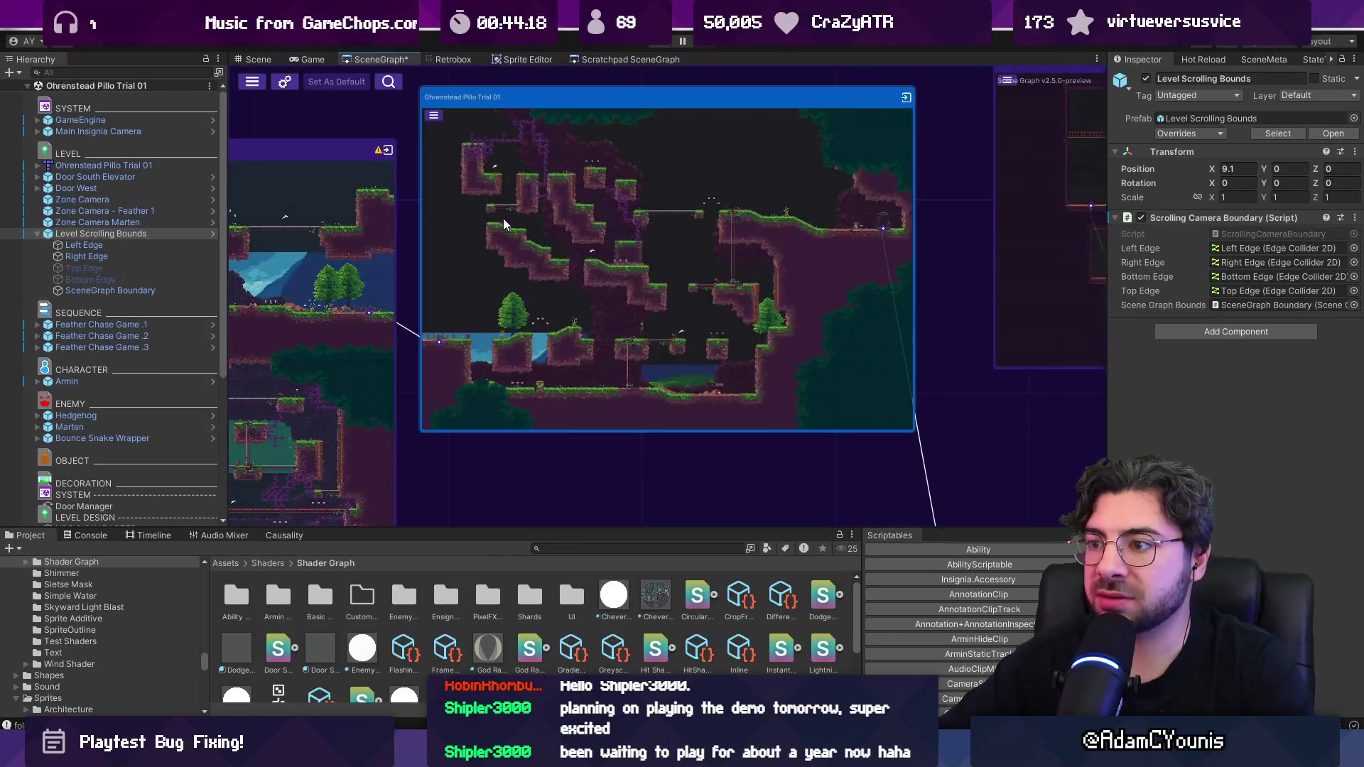
pyautogui.scroll(-5, 505, 223)
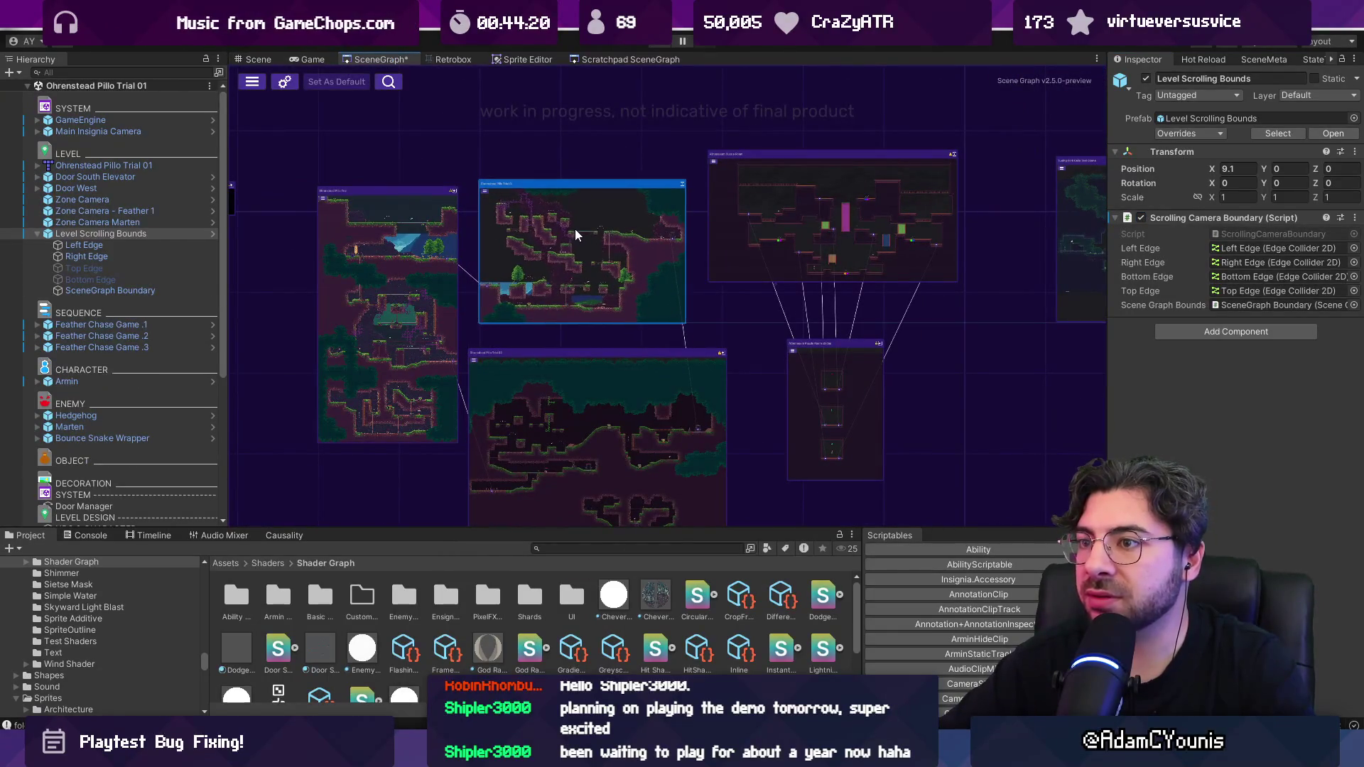
pyautogui.moveTo(808, 216)
pyautogui.mouseDown()
pyautogui.moveTo(673, 172)
pyautogui.moveTo(437, 204)
pyautogui.mouseUp()
pyautogui.scroll(-3, 585, 230)
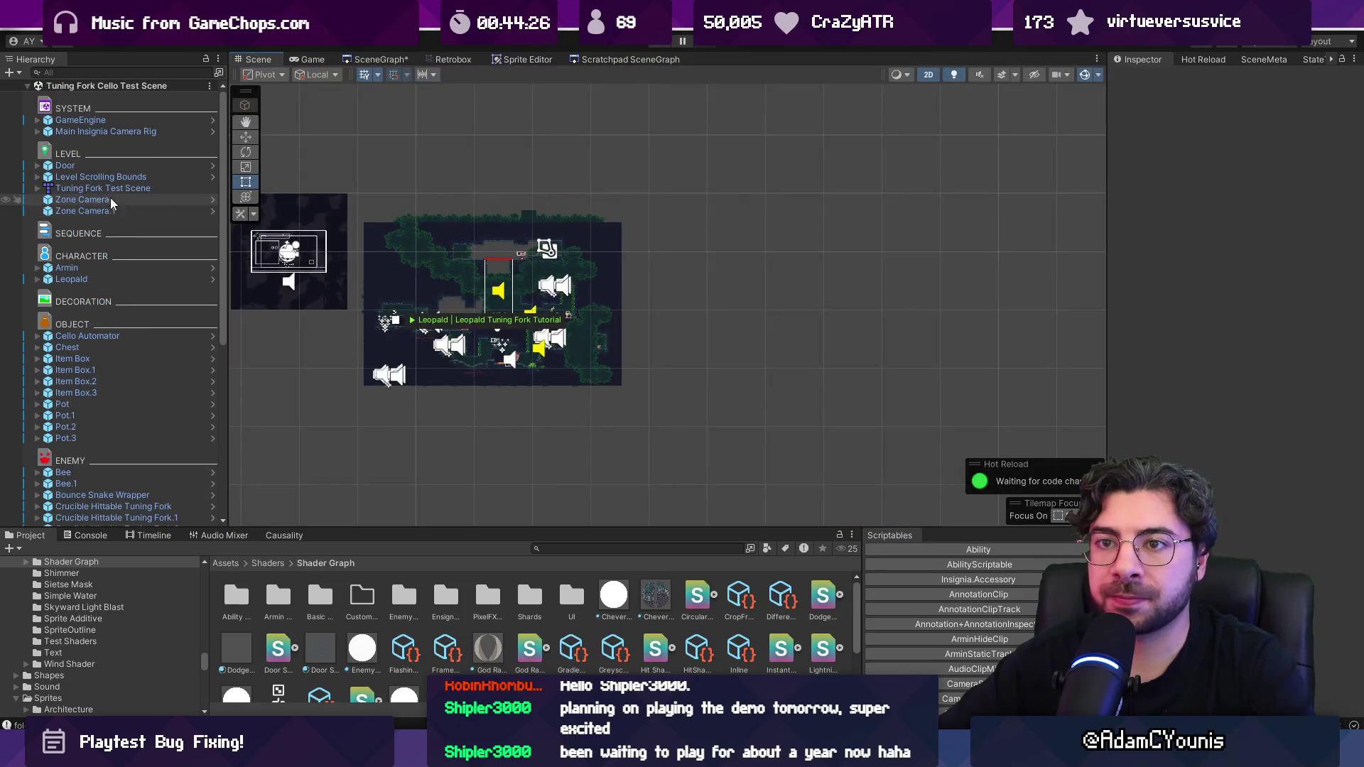
# Step: Set the Right Edge's last point Y to -8.7 and save the scene
pyautogui.click(109, 179)
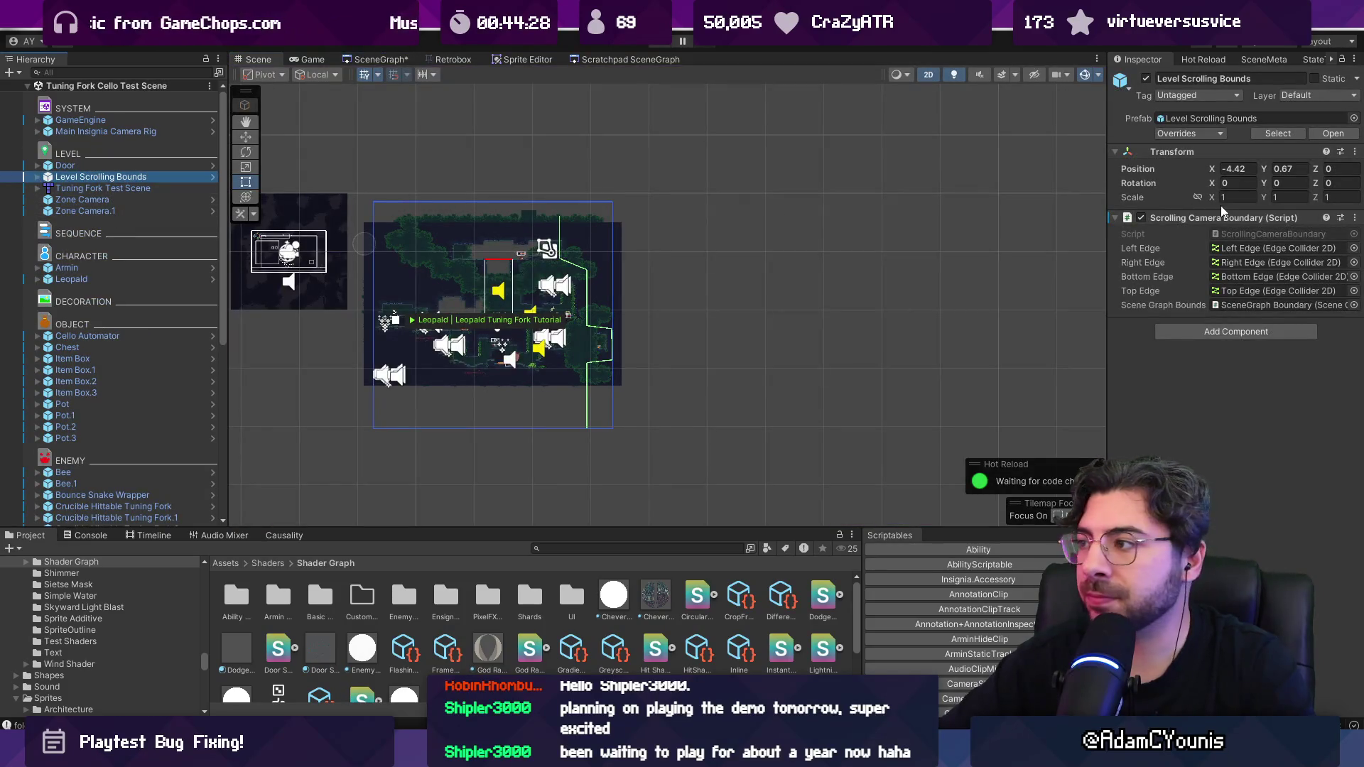
pyautogui.click(1225, 264)
pyautogui.doubleClick(1225, 268)
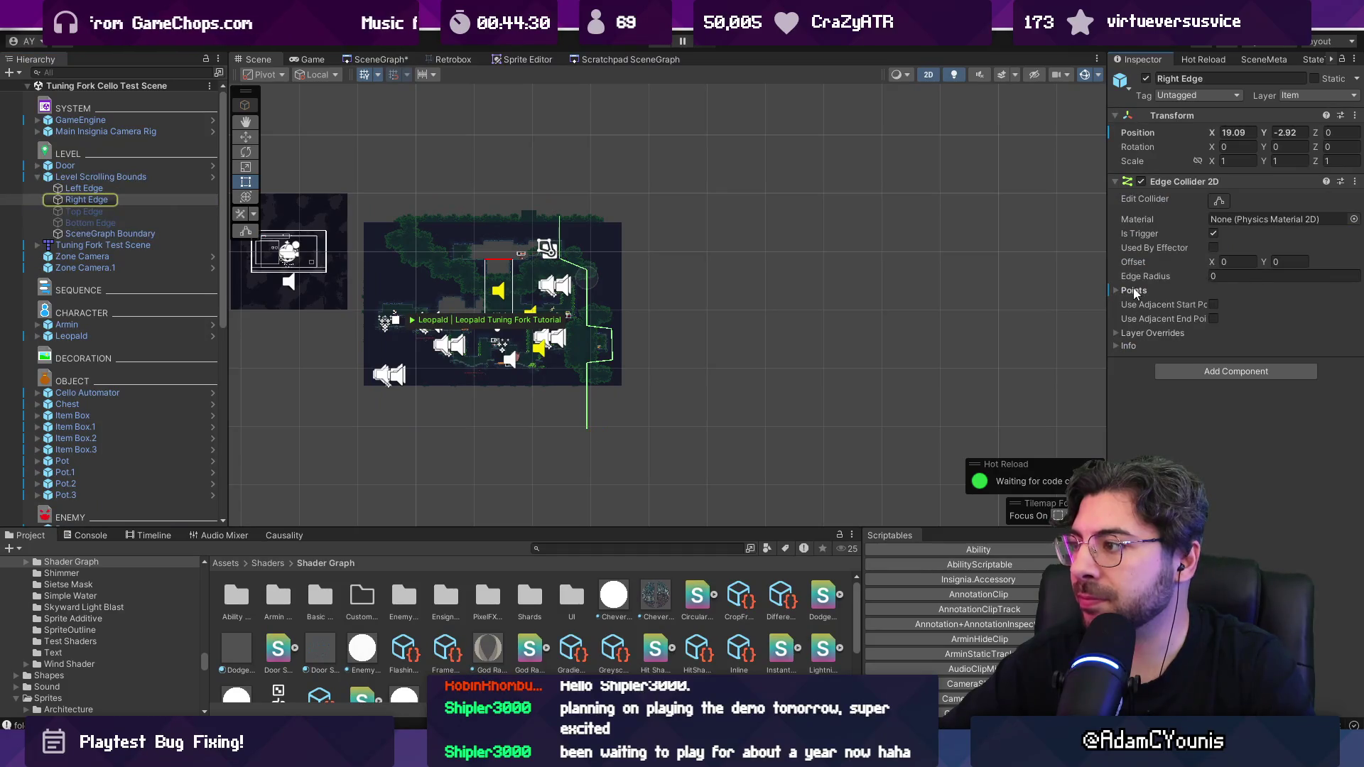
pyautogui.click(1128, 292)
pyautogui.click(1282, 418)
pyautogui.write('-8.3')
pyautogui.press('BackSpace')
pyautogui.write('7')
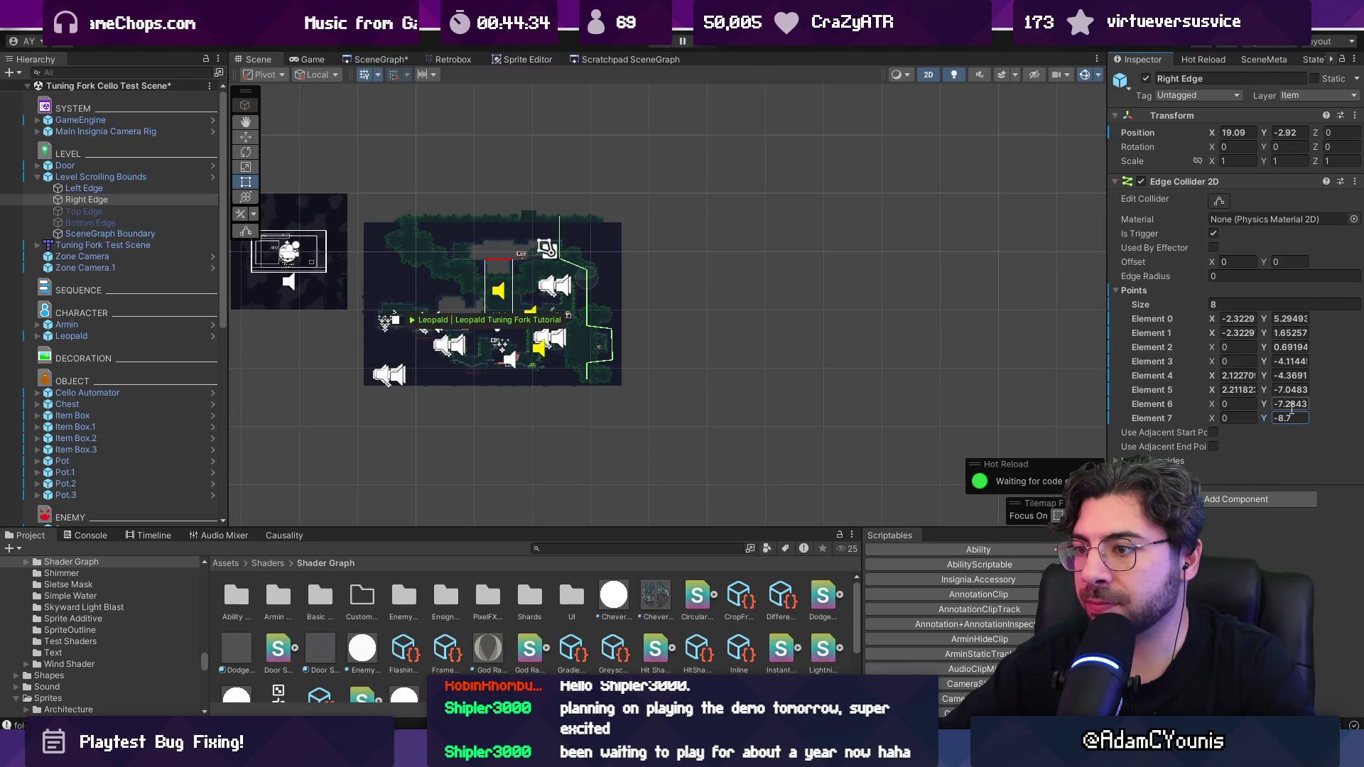
pyautogui.hotkey('ctrl', 's')
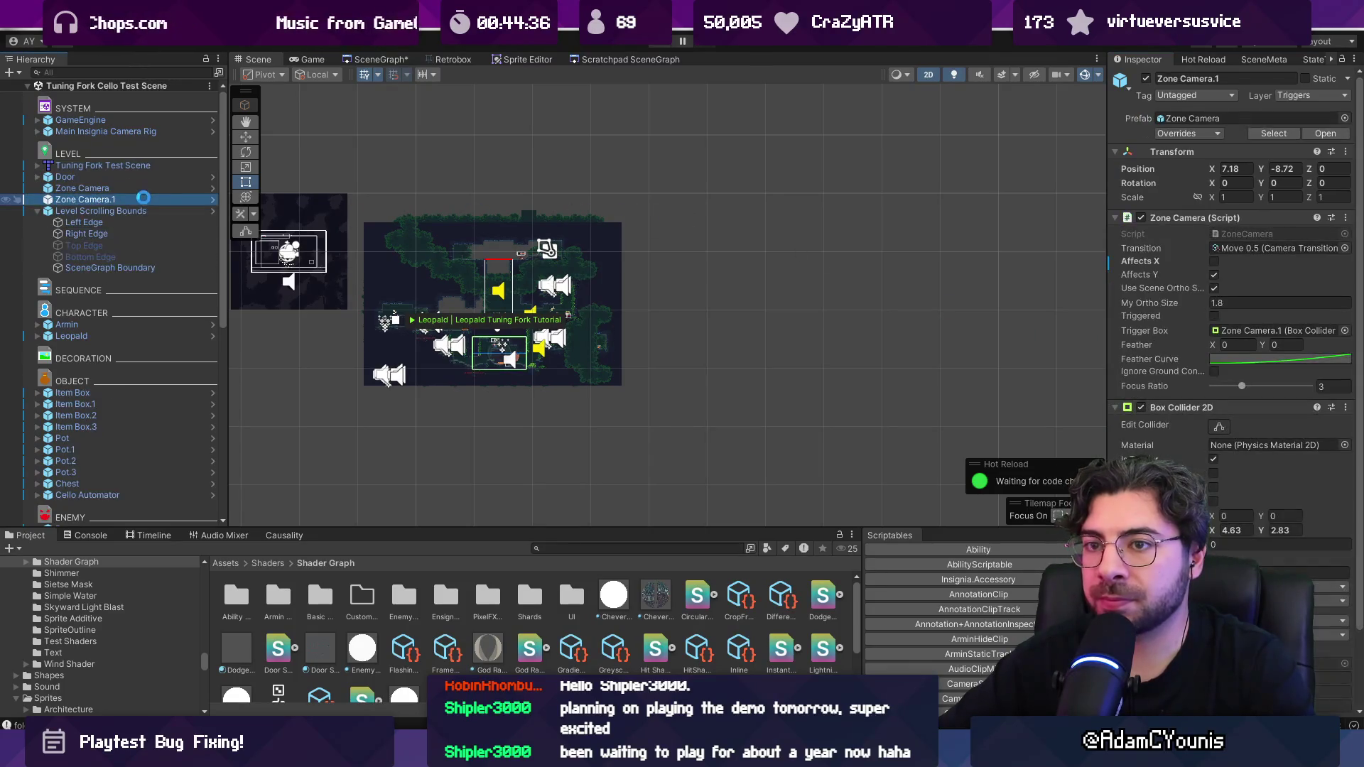
# Step: Review the Left Edge points, set the Right Edge's first point to 4.33, and recalculate the bounds
pyautogui.click(147, 212)
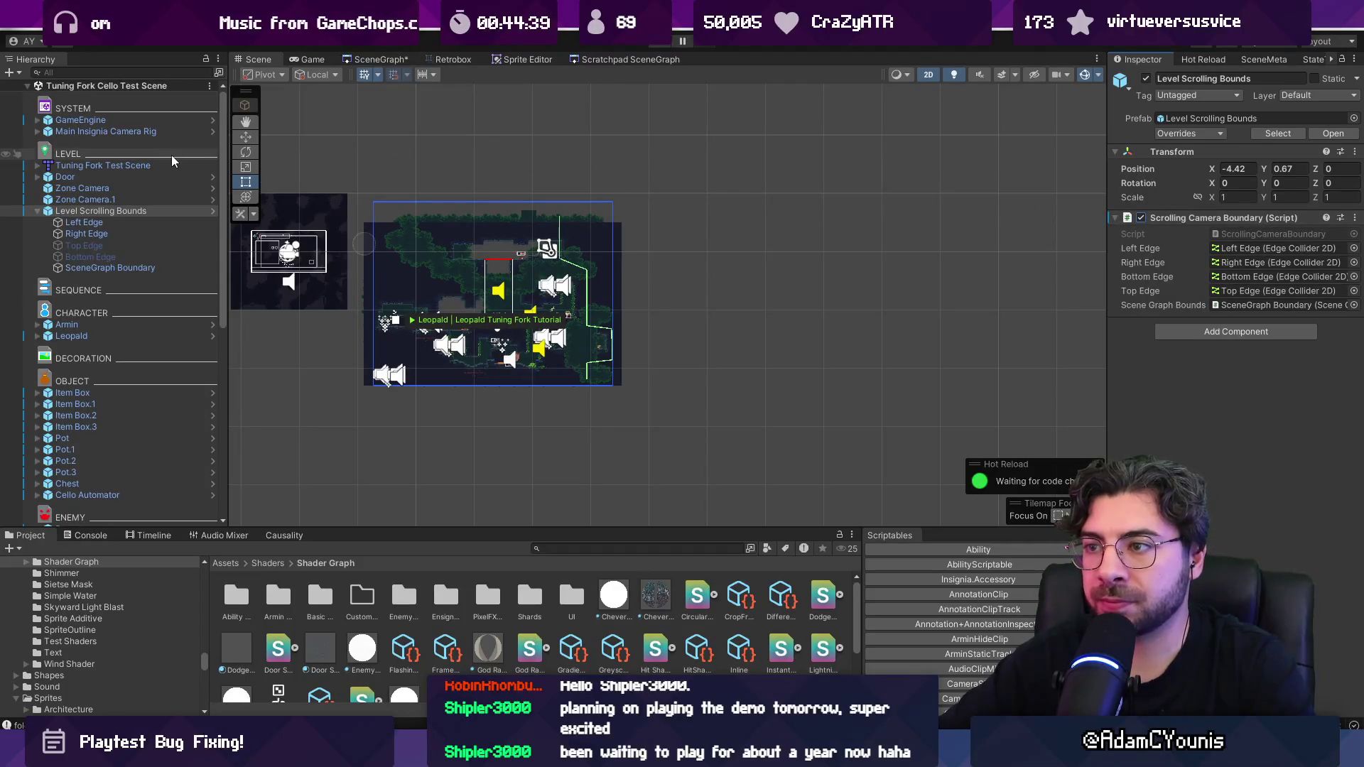
pyautogui.click(134, 224)
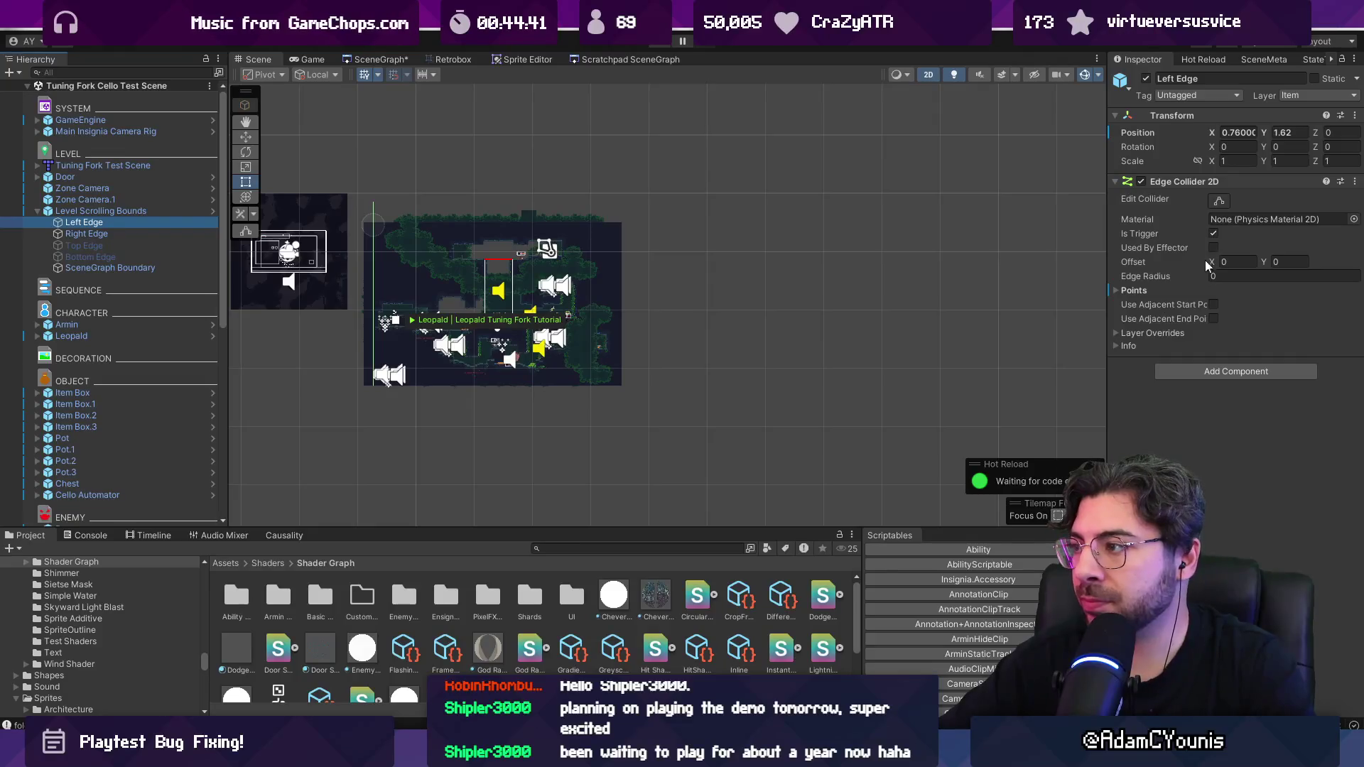
pyautogui.click(1222, 290)
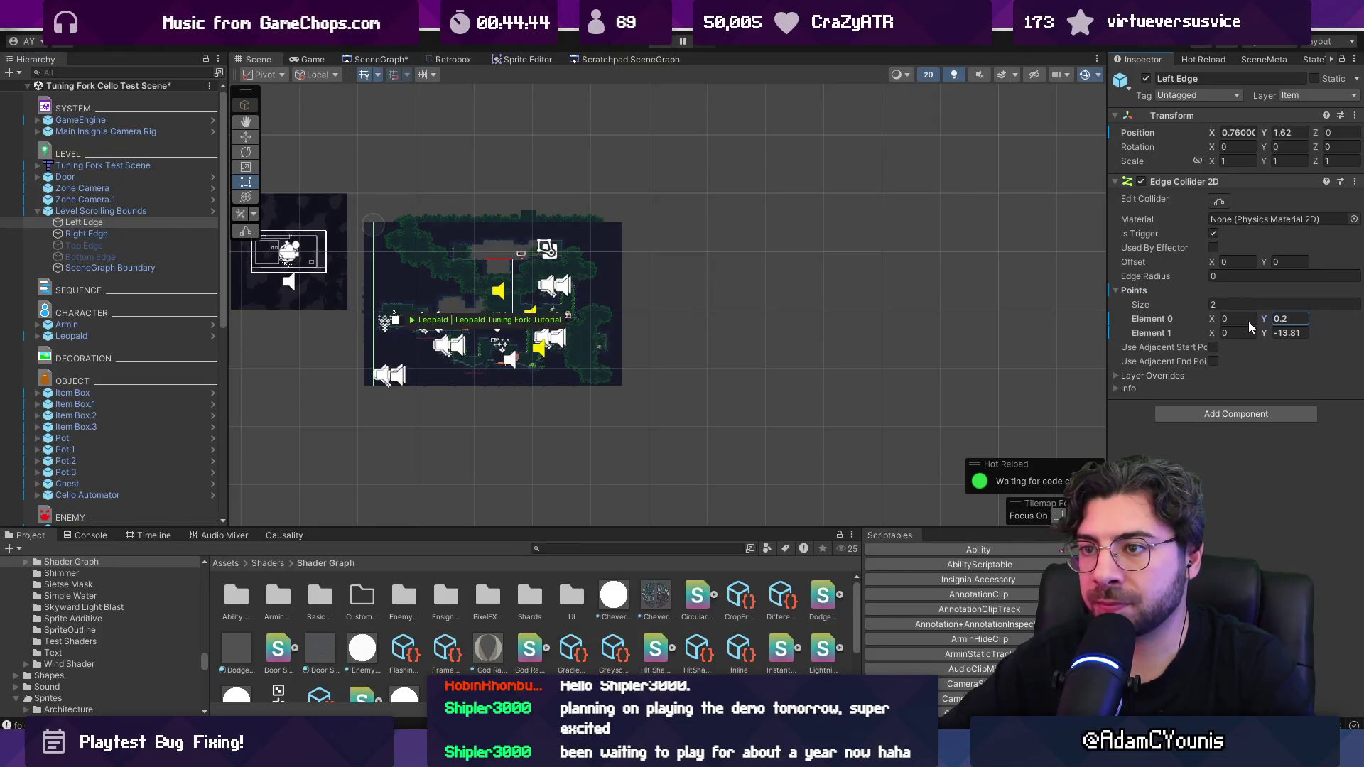
pyautogui.click(142, 233)
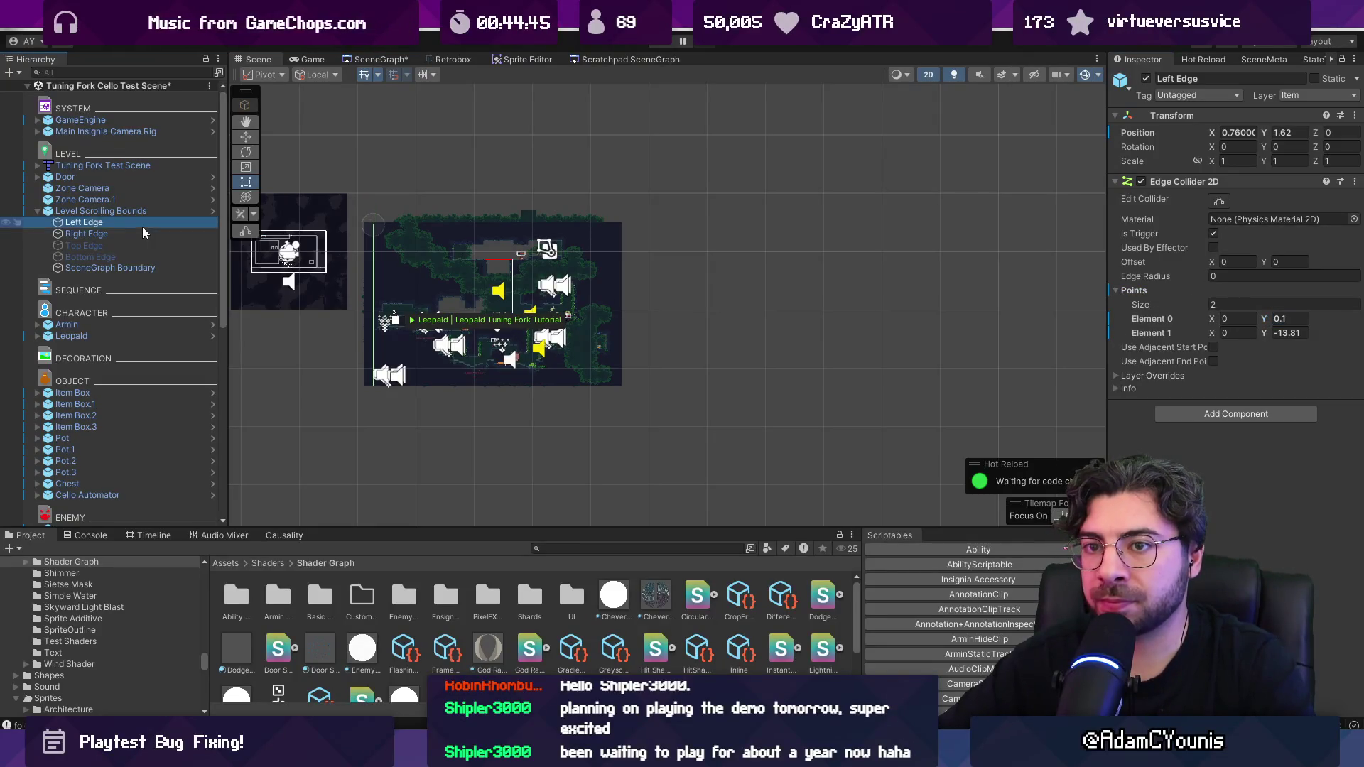
pyautogui.click(1136, 292)
pyautogui.moveTo(1268, 320); pyautogui.dragTo(1243, 317)
pyautogui.click(449, 226)
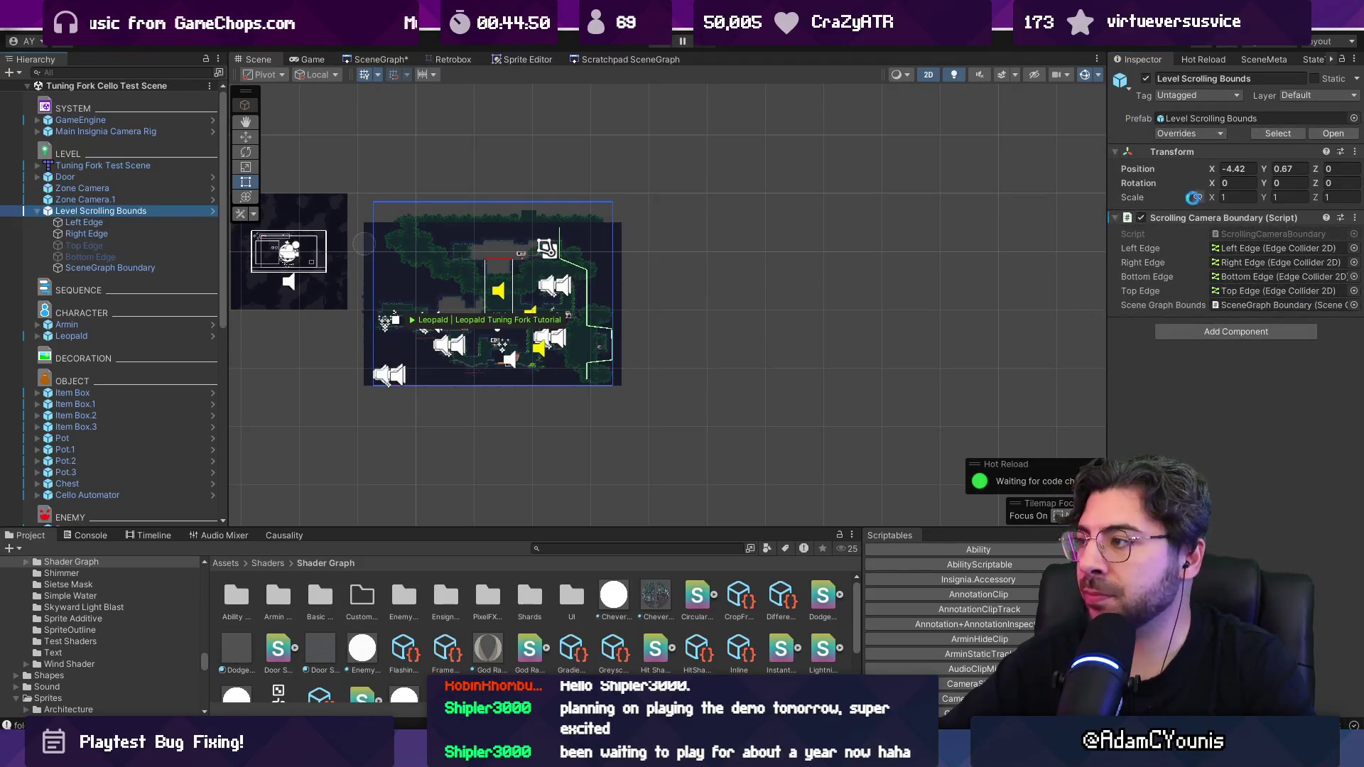
pyautogui.click(1144, 215)
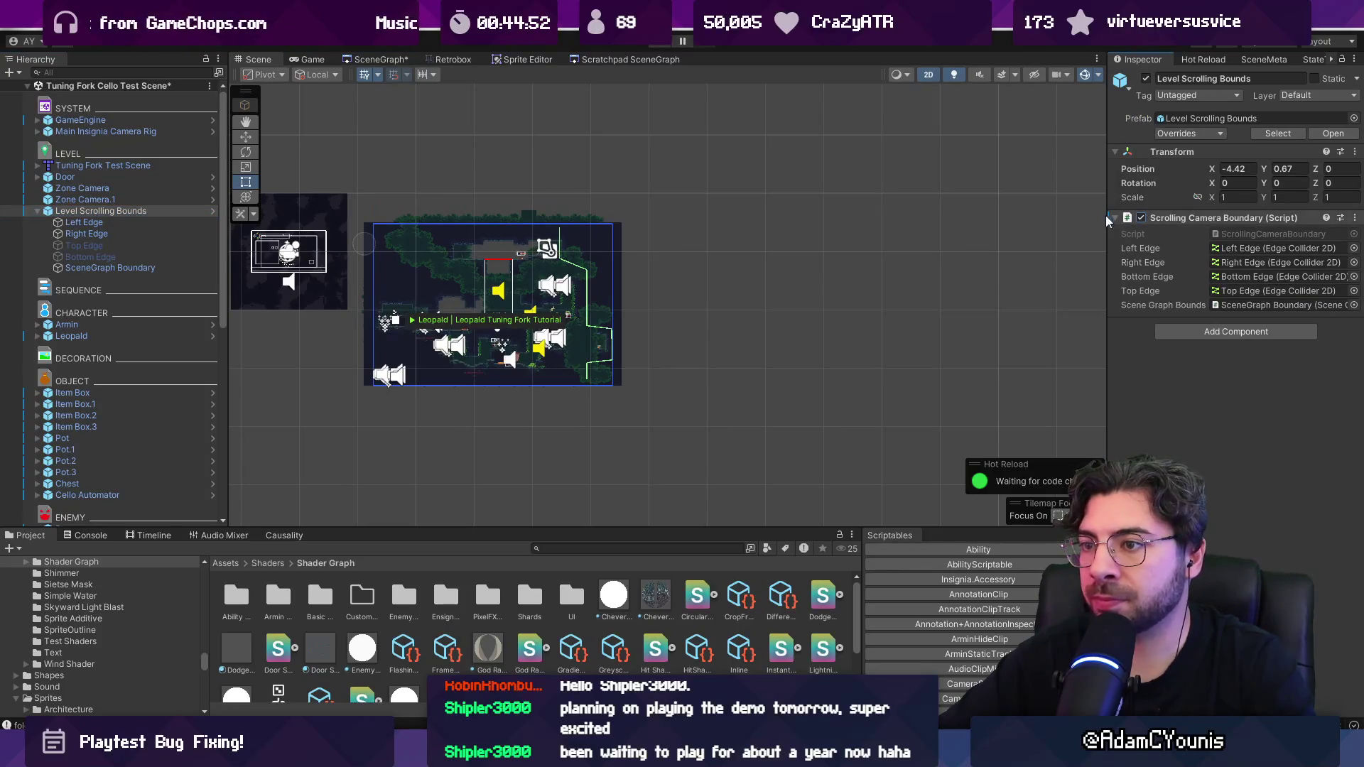
pyautogui.click(382, 61)
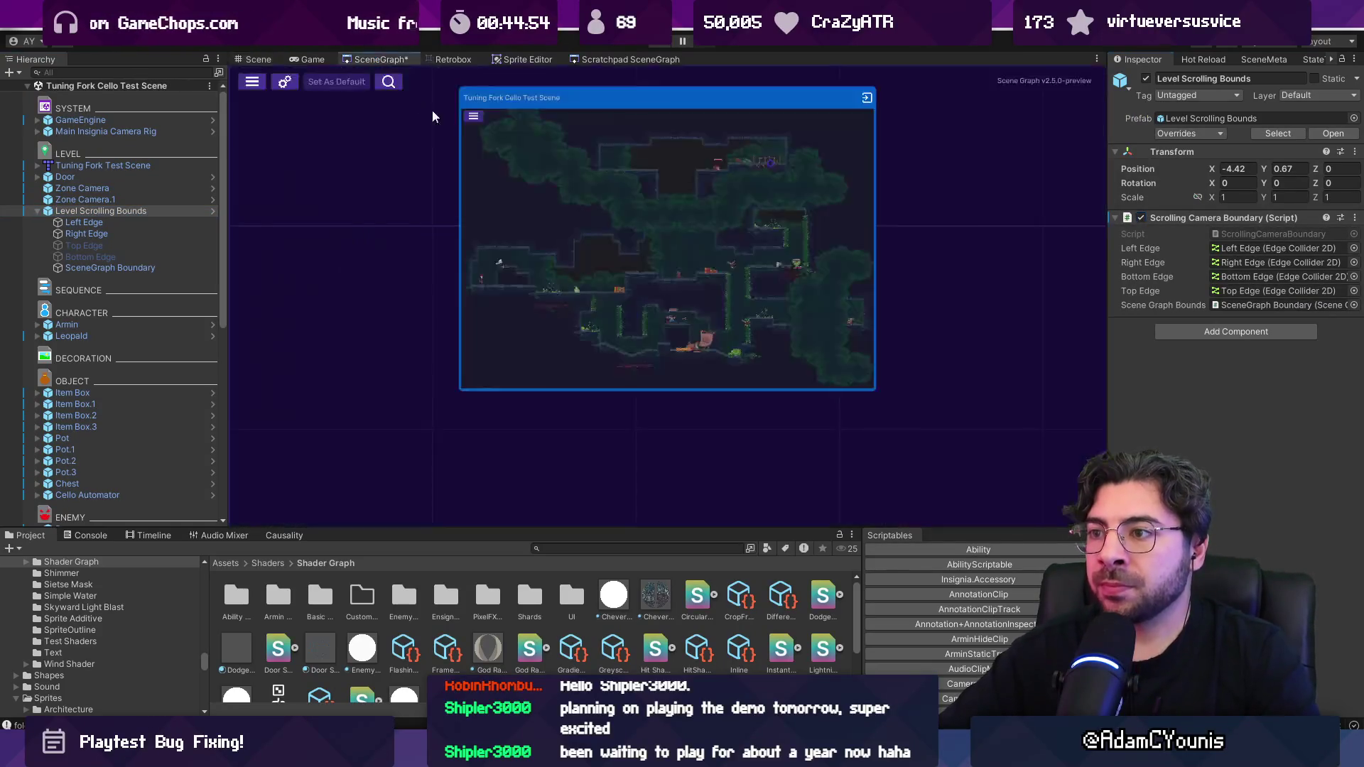
# Step: Pan the scene graph, inspect Level Scrolling Bounds, then switch to Discord's camera bounds post
pyautogui.scroll(5, 602, 298)
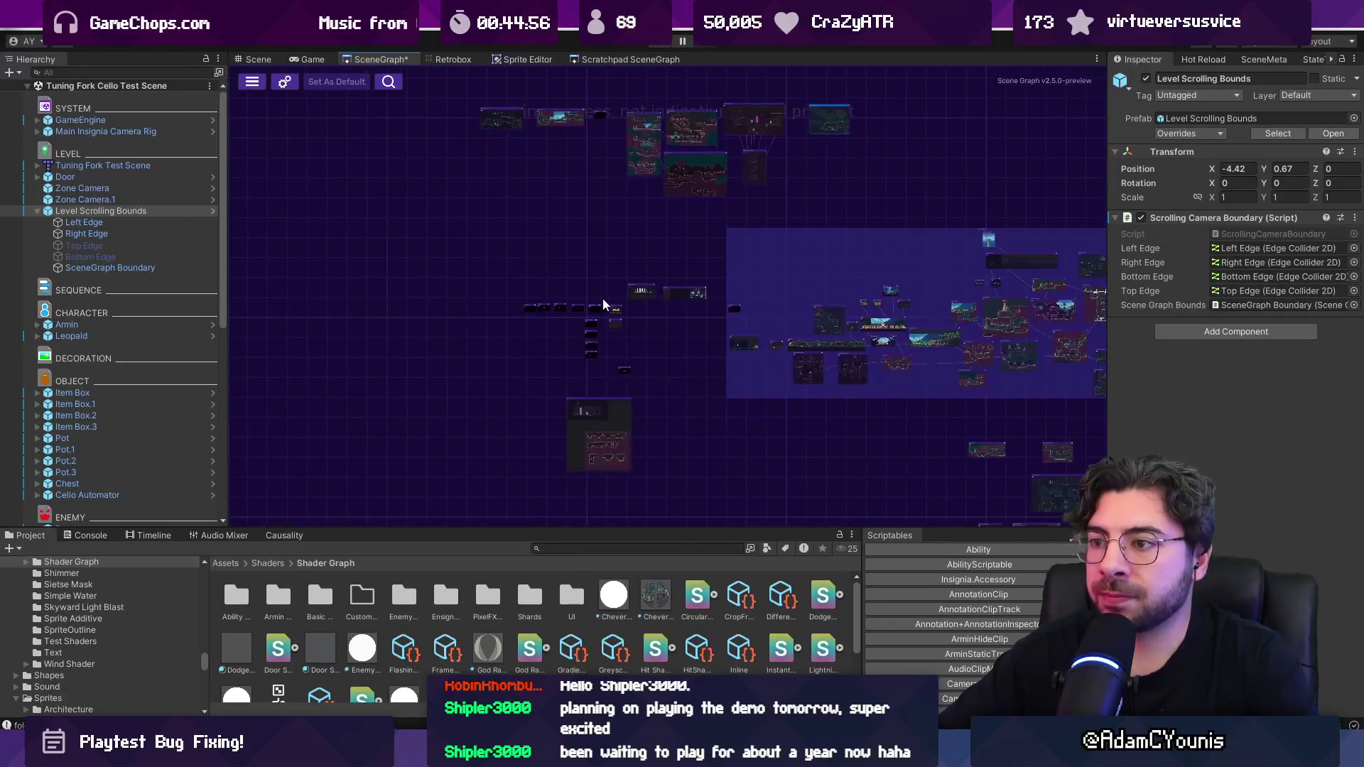
pyautogui.moveTo(915, 343); pyautogui.dragTo(453, 262)
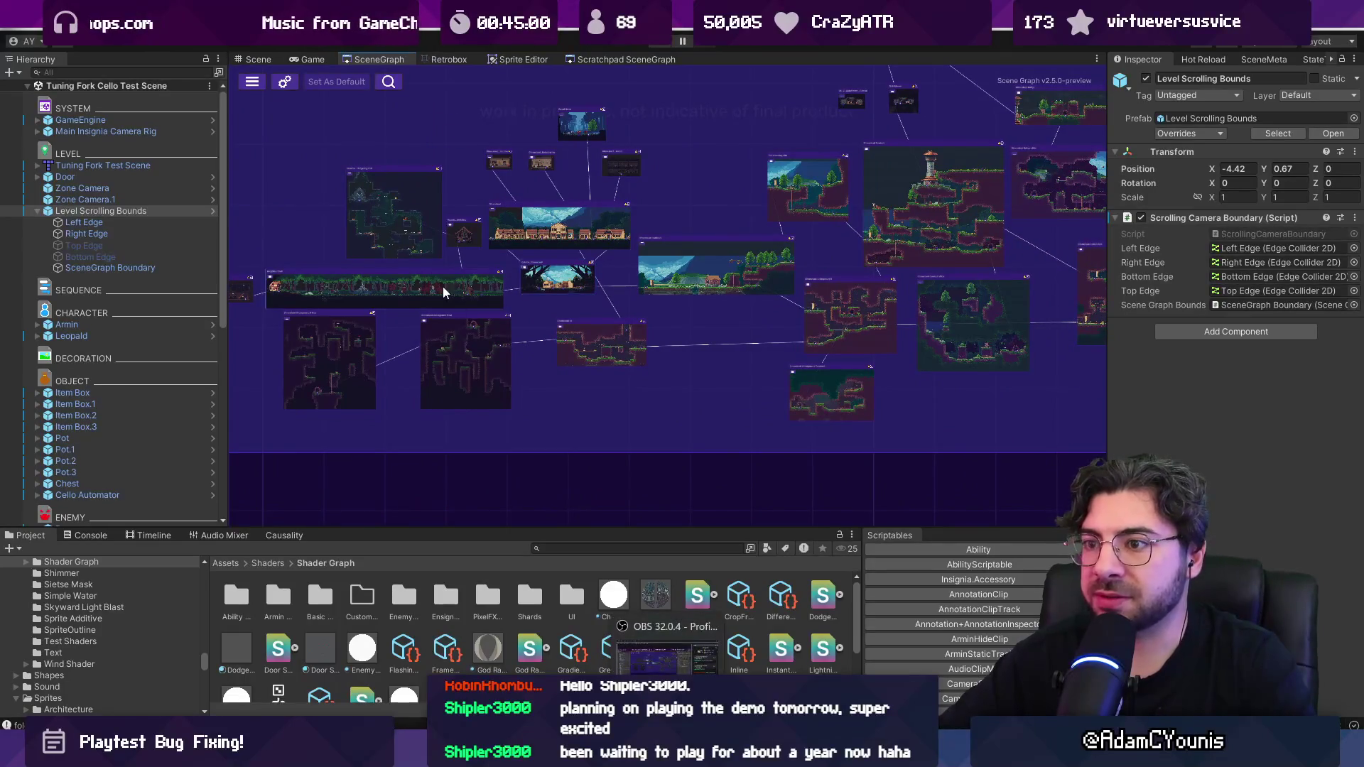
pyautogui.scroll(-5, 576, 352)
pyautogui.scroll(8, 509, 264)
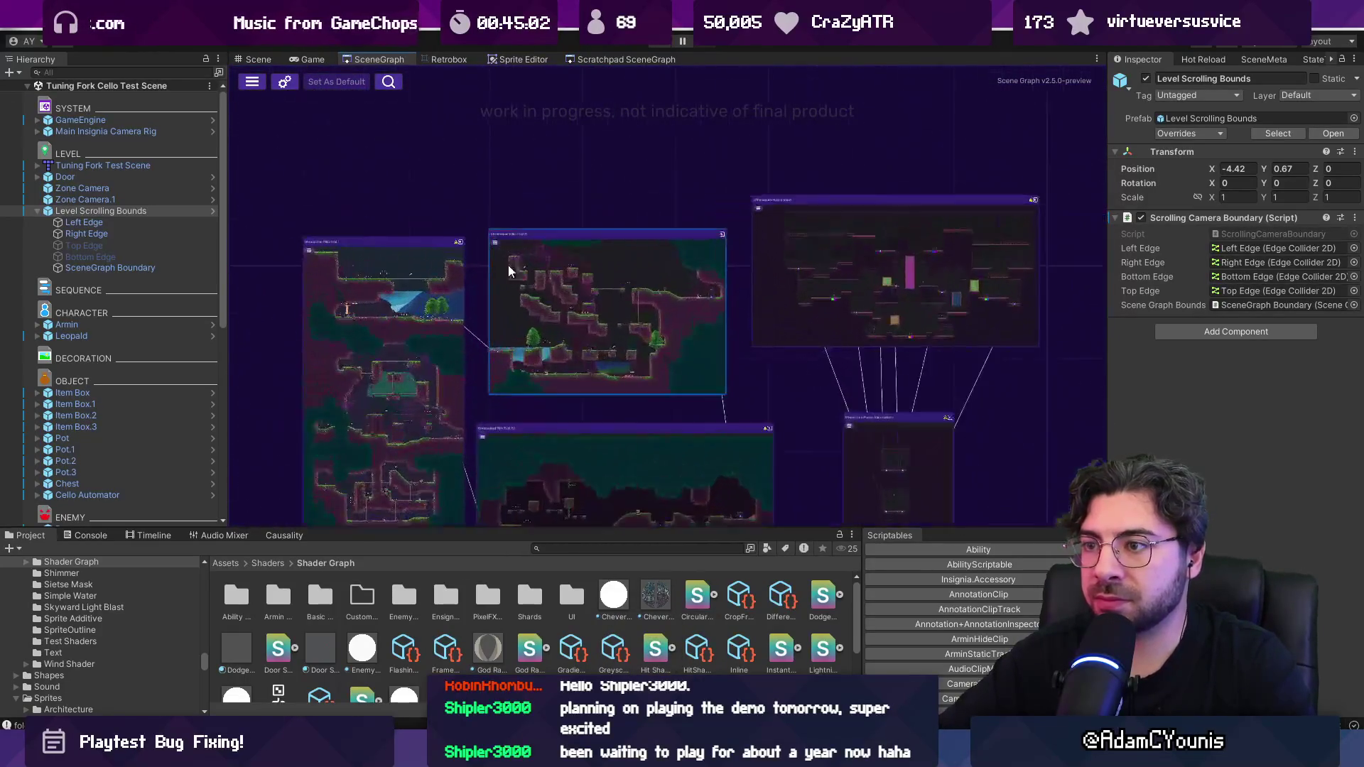
pyautogui.scroll(-10, 493, 313)
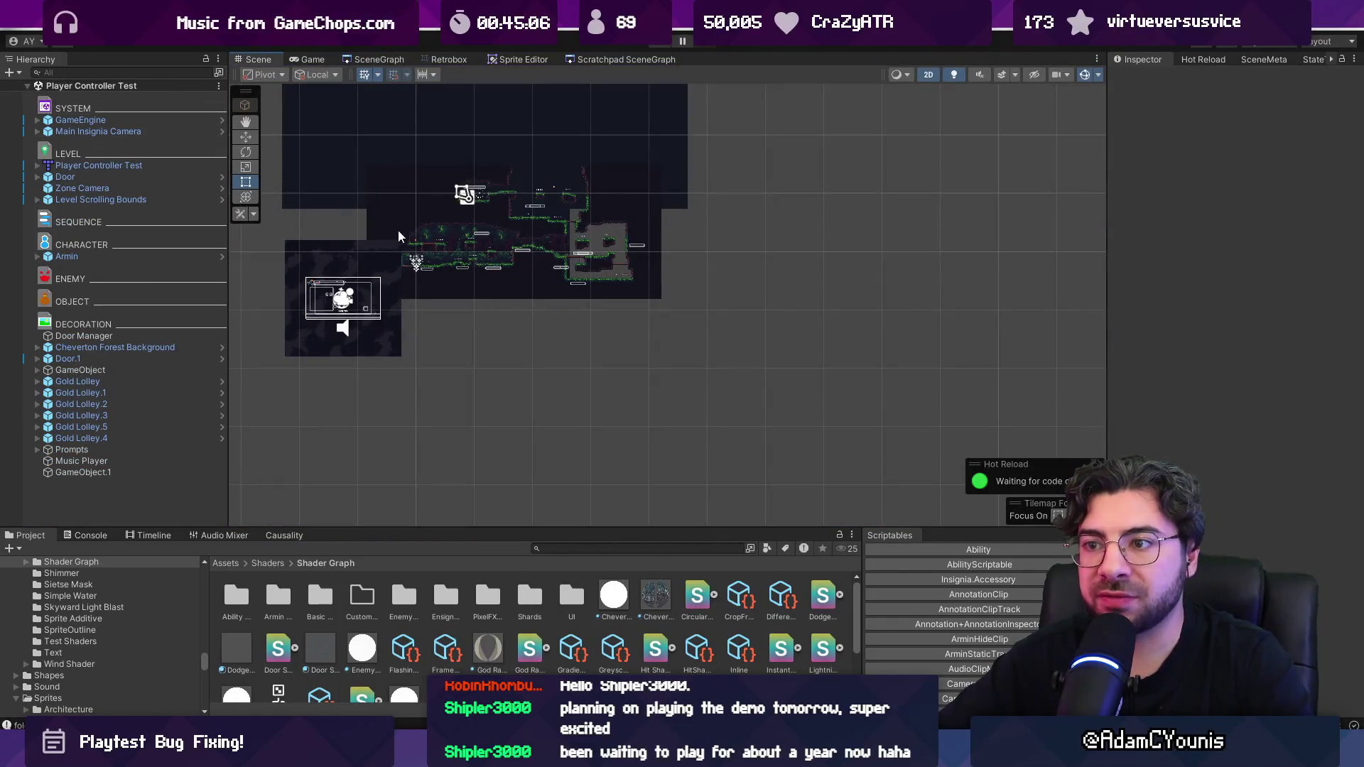
pyautogui.click(147, 199)
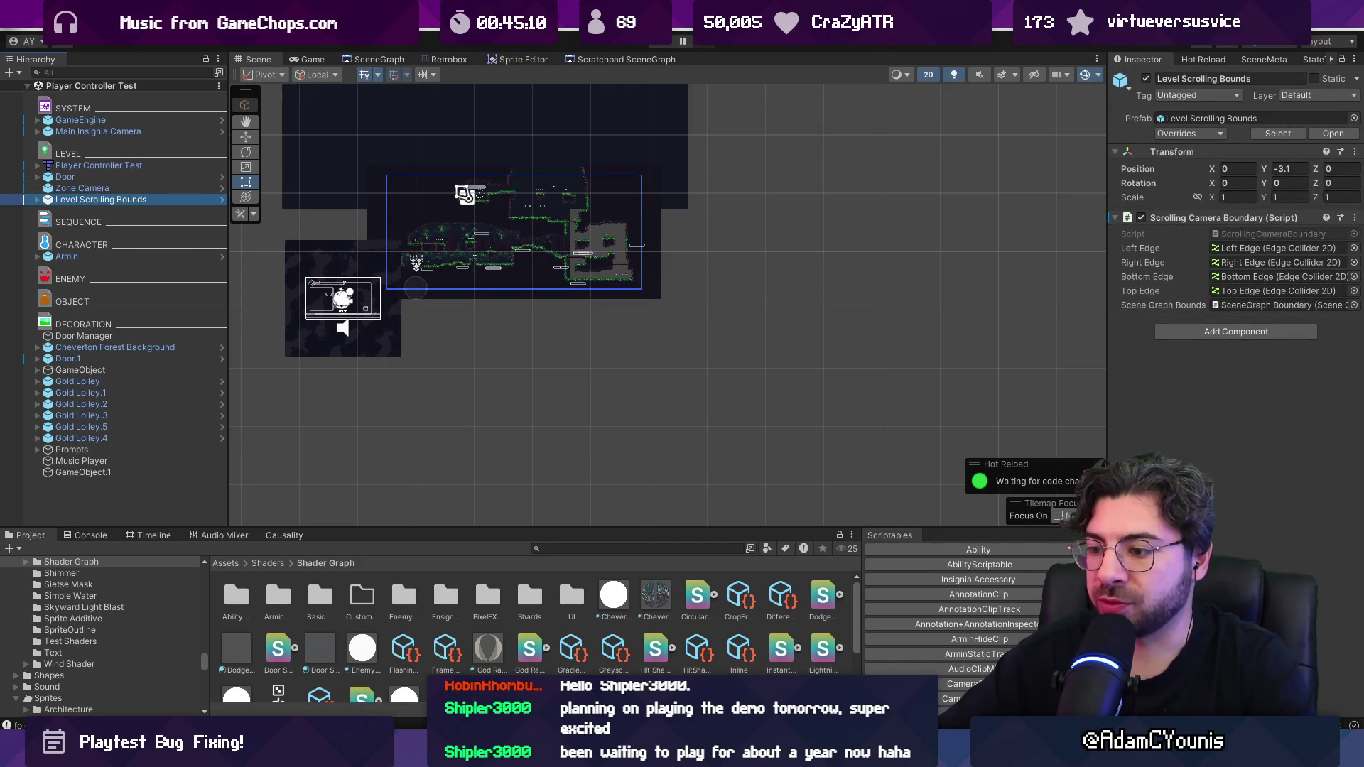
pyautogui.moveTo(603, 755)
pyautogui.click(604, 654)
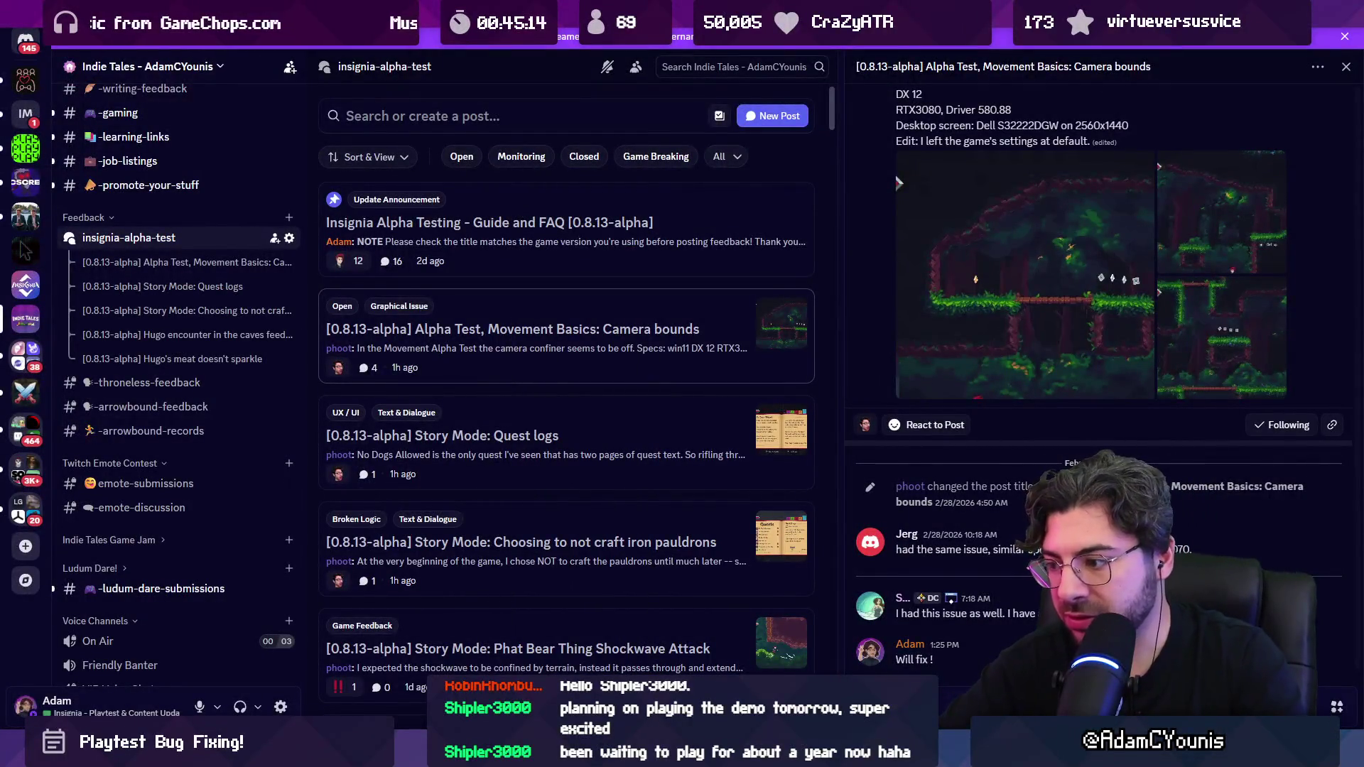
# Step: Reply 'Fixed in 0.9.0' on the camera bounds post
pyautogui.write(':D')
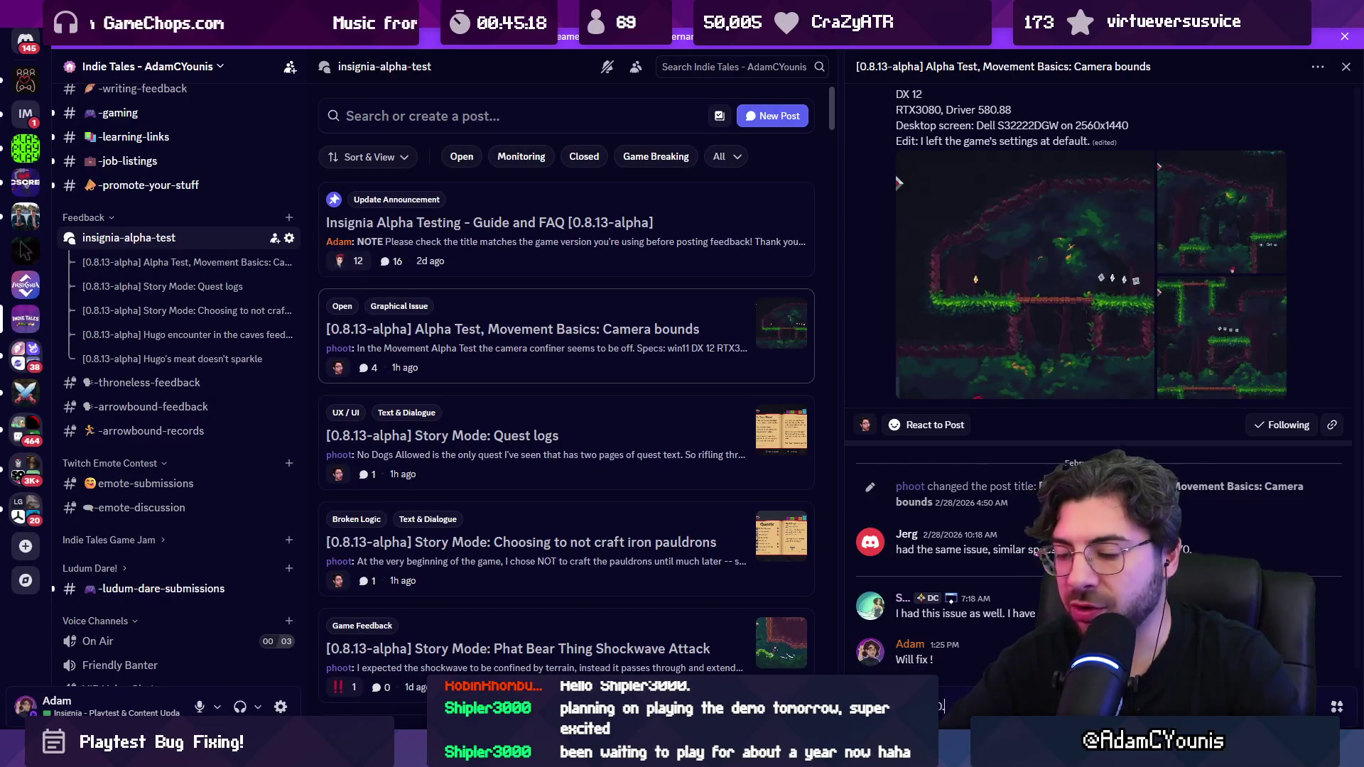
pyautogui.press('BackSpace')
pyautogui.press('BackSpace')
pyautogui.write('0.9.0')
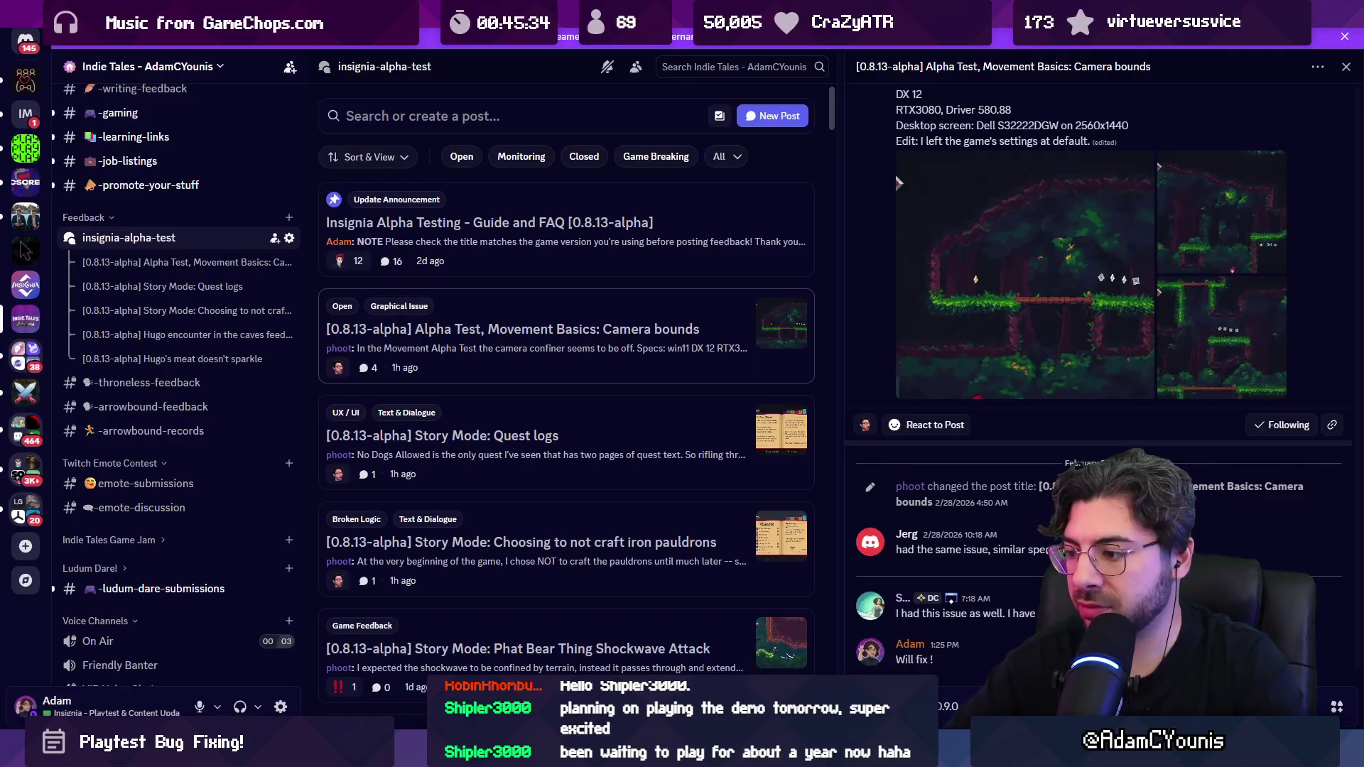
pyautogui.press('Return')
# Step: Retag the camera bounds post from Open to Closed
pyautogui.rightClick(543, 313)
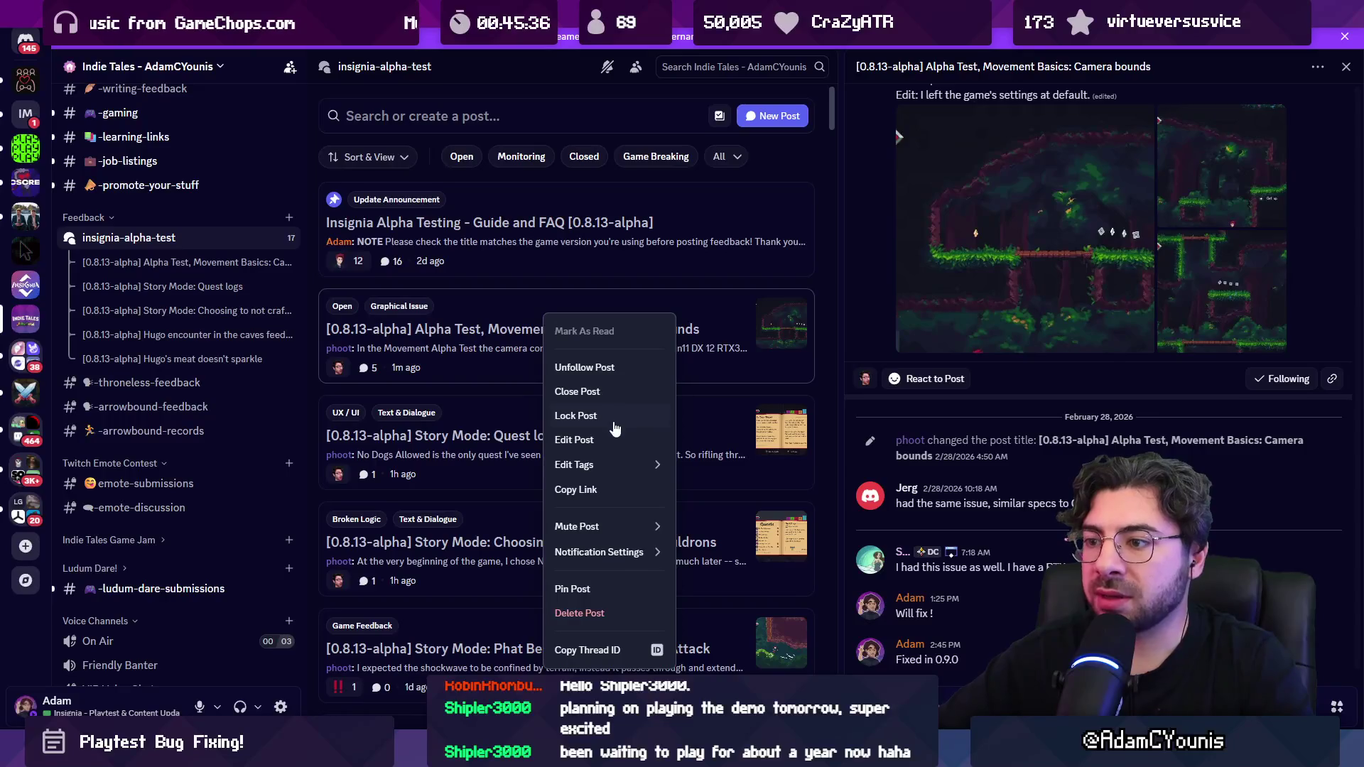
pyautogui.moveTo(618, 467)
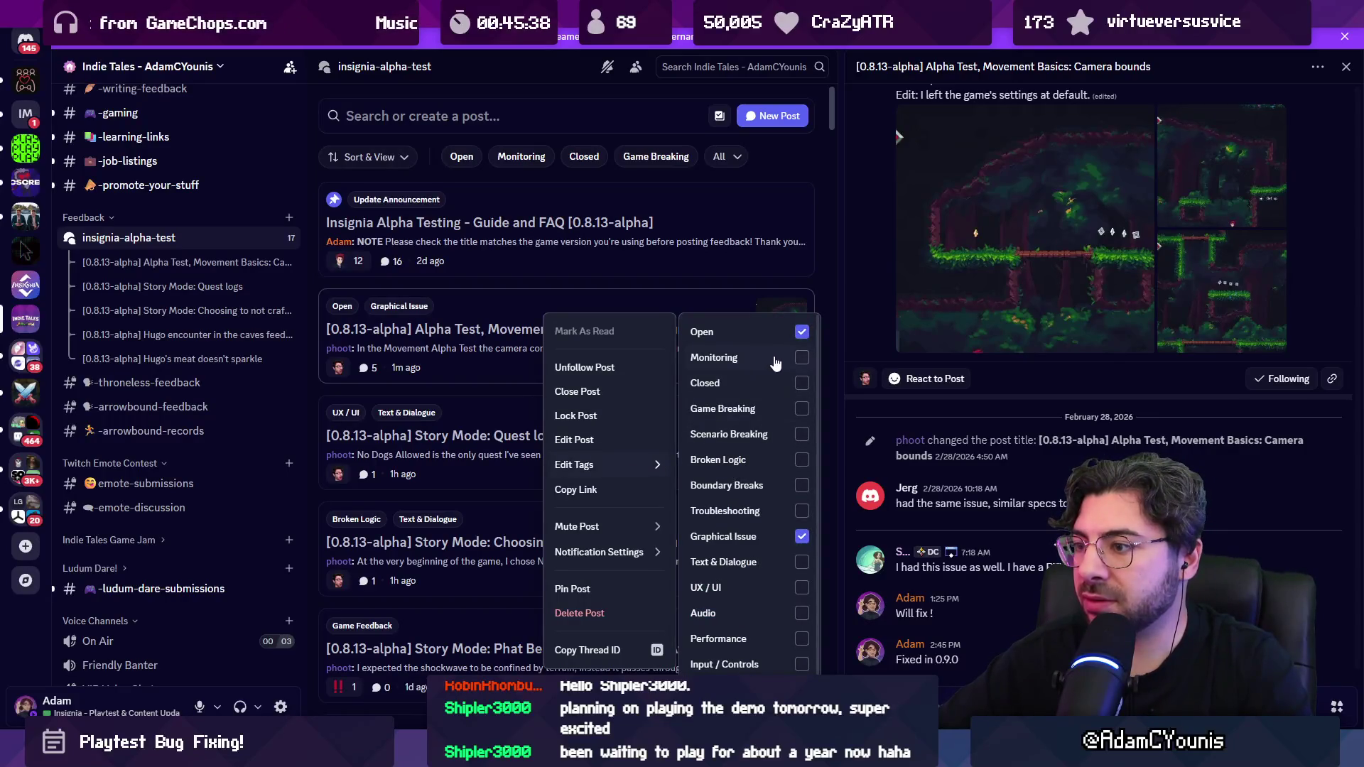
pyautogui.click(803, 334)
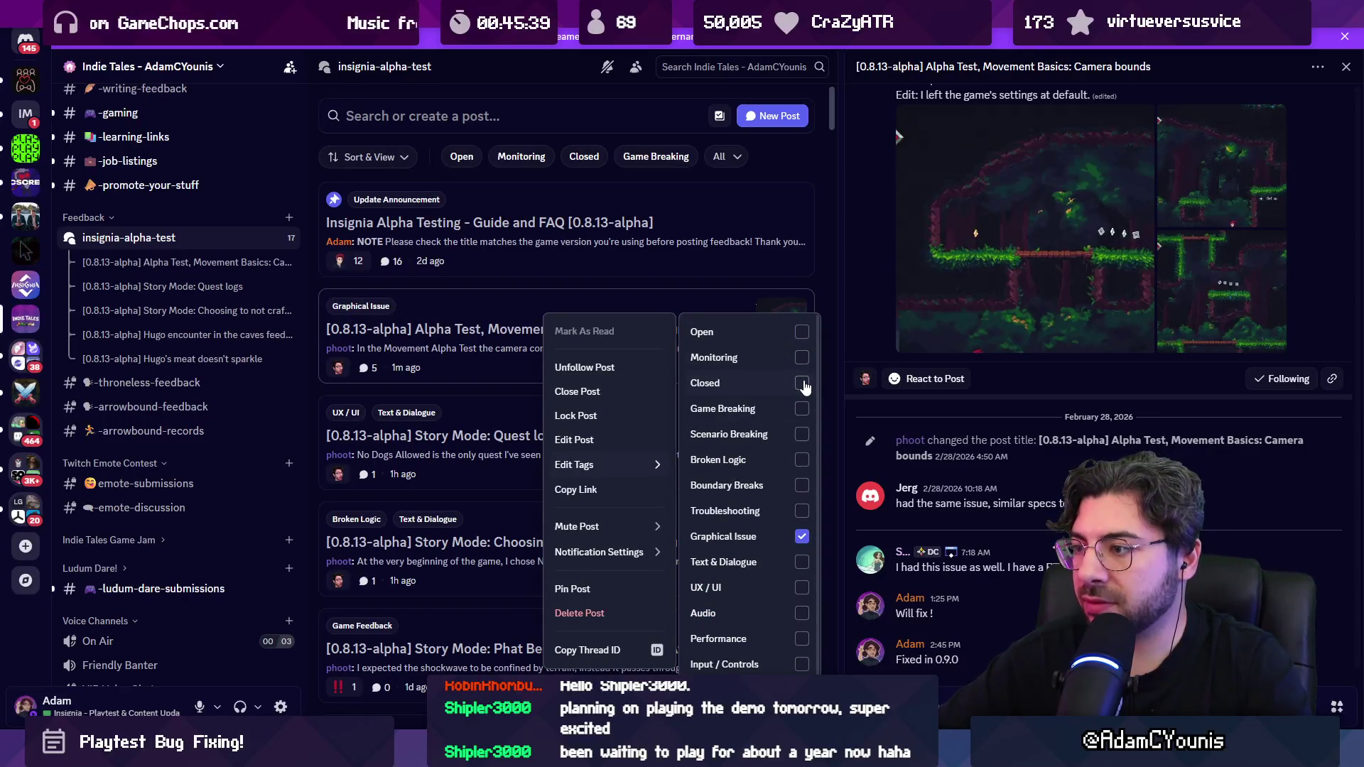
pyautogui.click(802, 384)
pyautogui.click(479, 371)
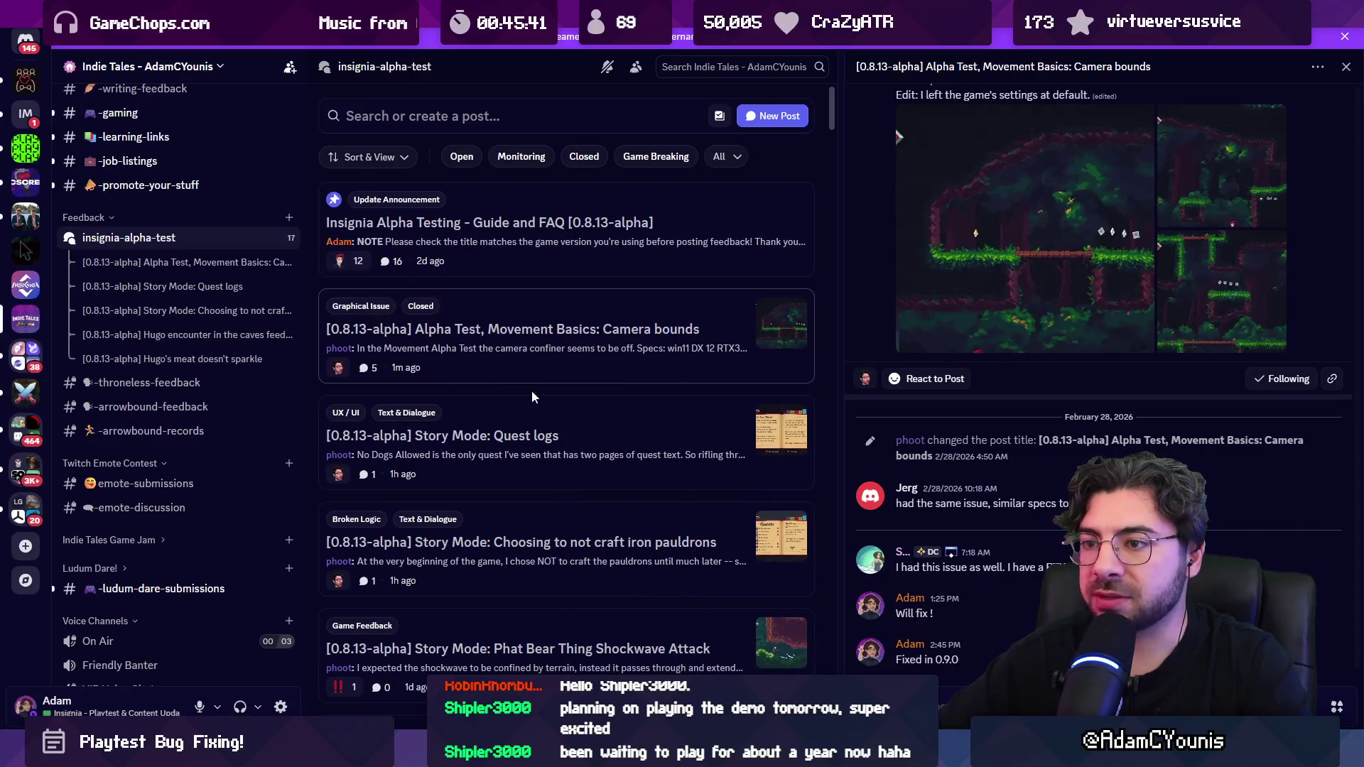
# Step: Open the Story Mode: Quest logs report, enlarge its screenshot, then return to Unity's scene graph
pyautogui.click(525, 434)
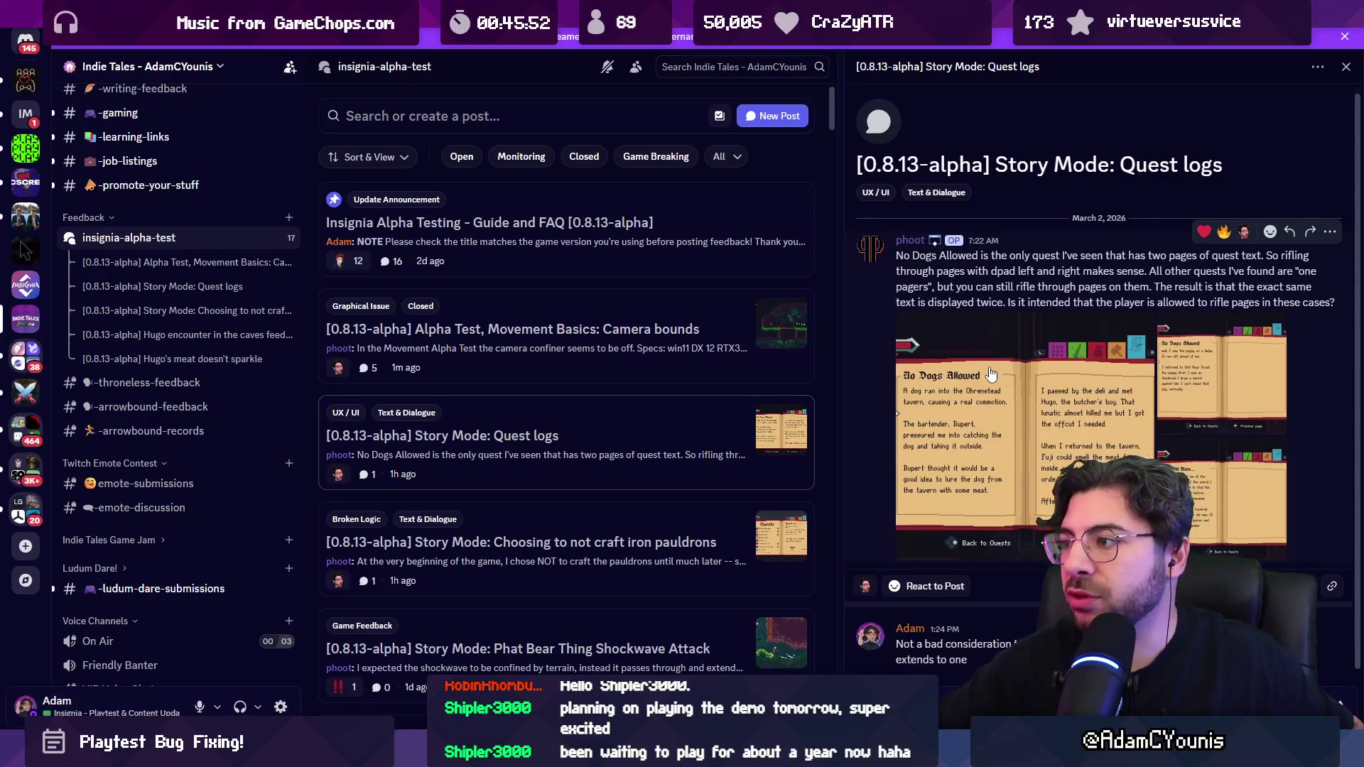
pyautogui.click(992, 374)
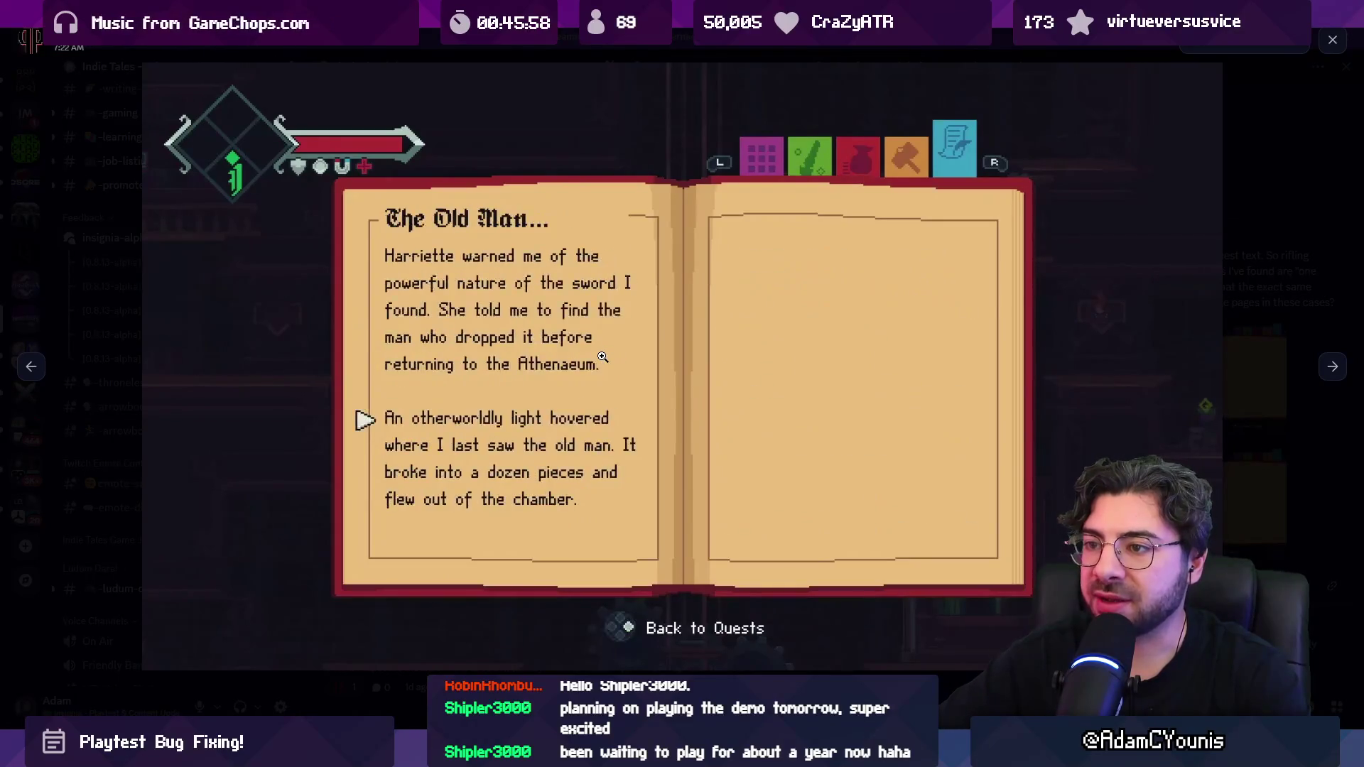
pyautogui.press('Escape')
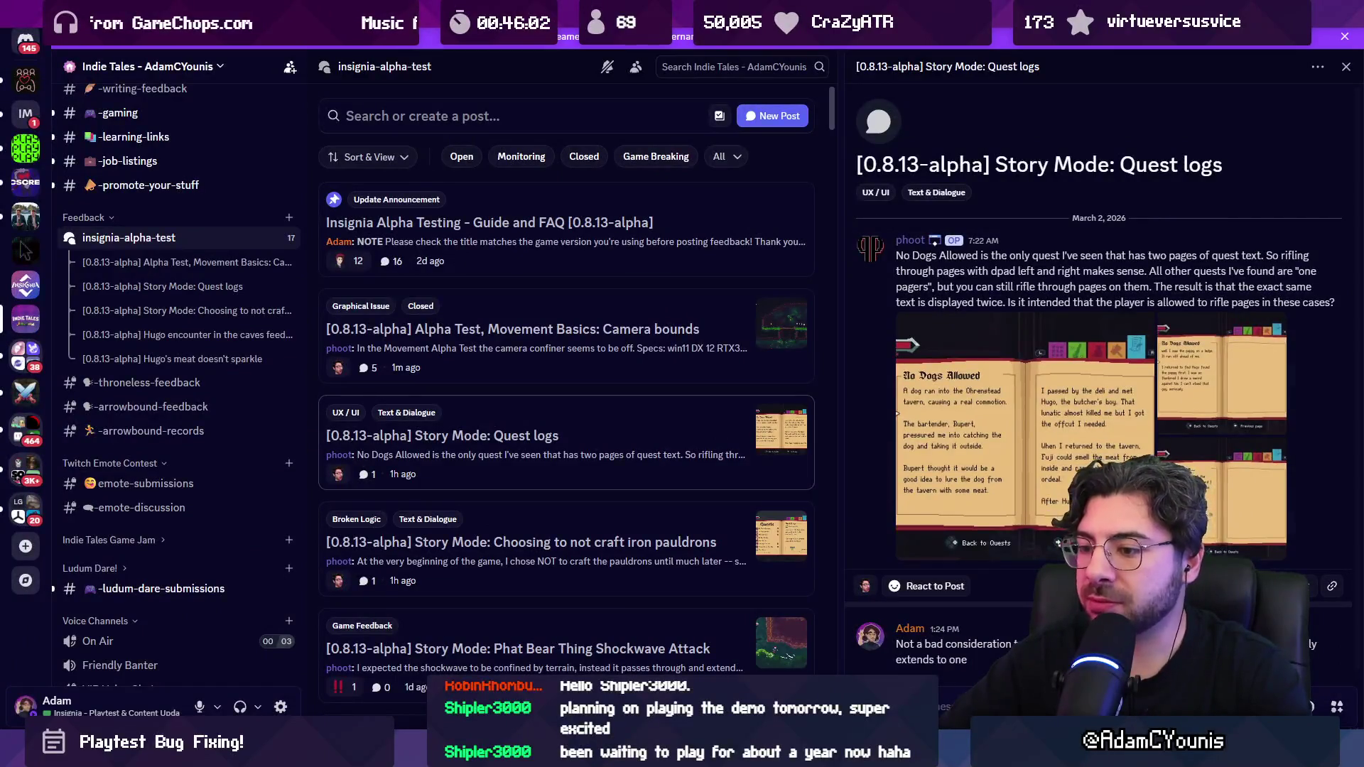
pyautogui.hotkey('alt', 'Tab')
pyautogui.click(384, 58)
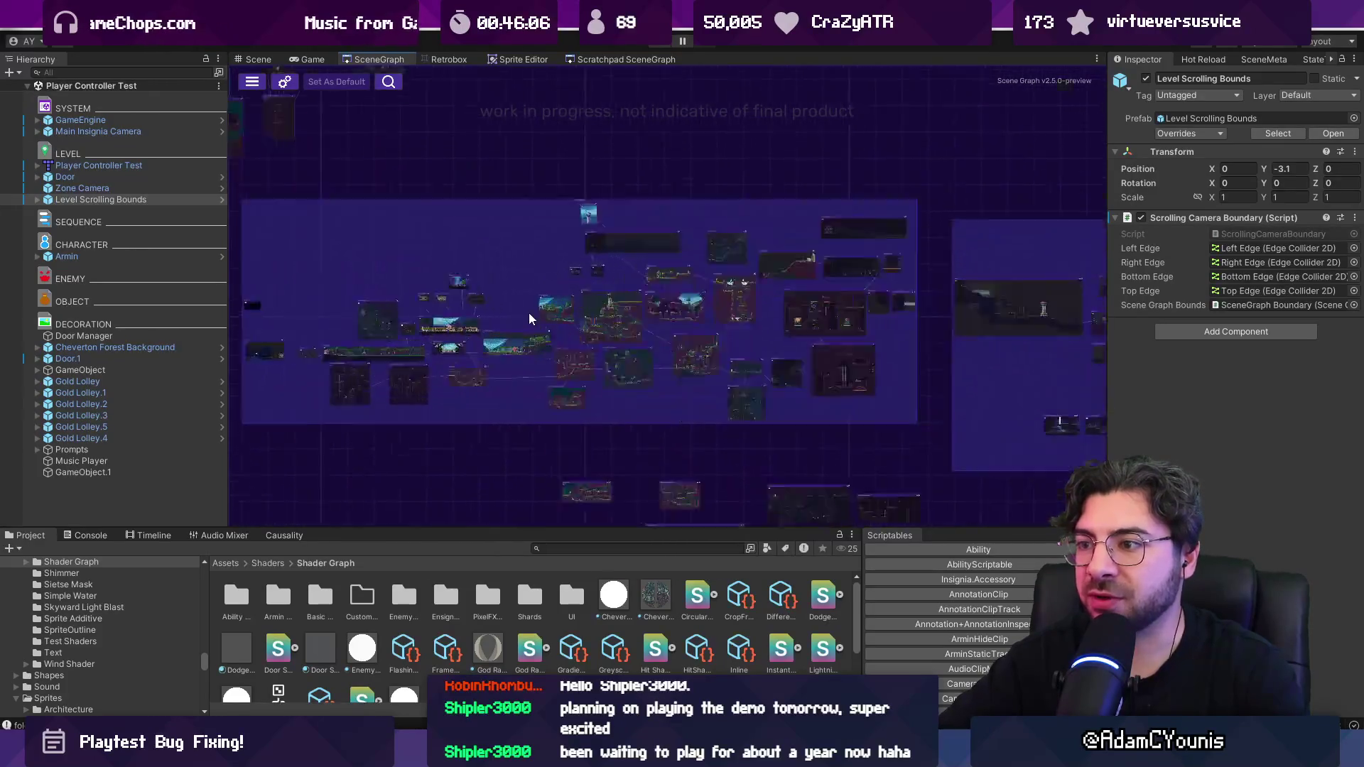
# Step: Load the Armins House scene, play it, and advance past the dialogue and quest banner to the world map
pyautogui.scroll(10, 529, 318)
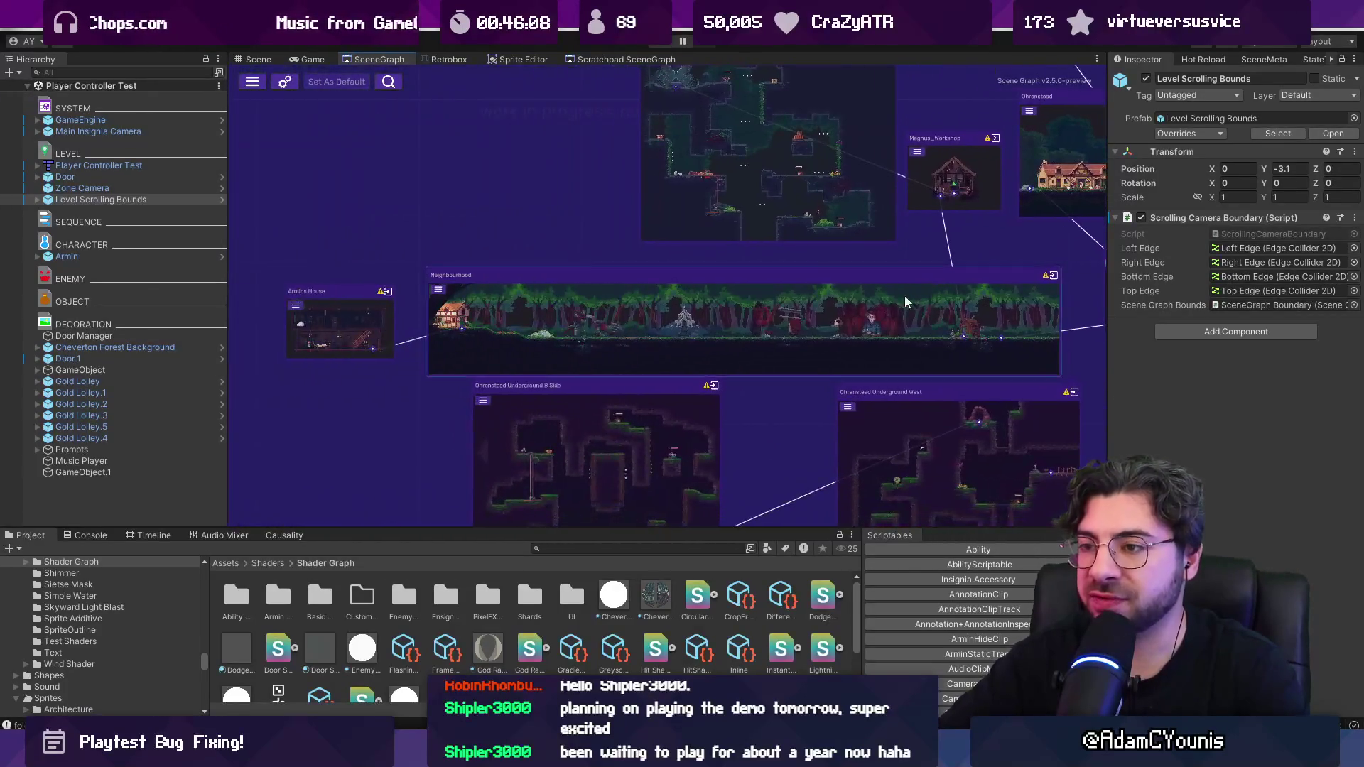
pyautogui.click(338, 331)
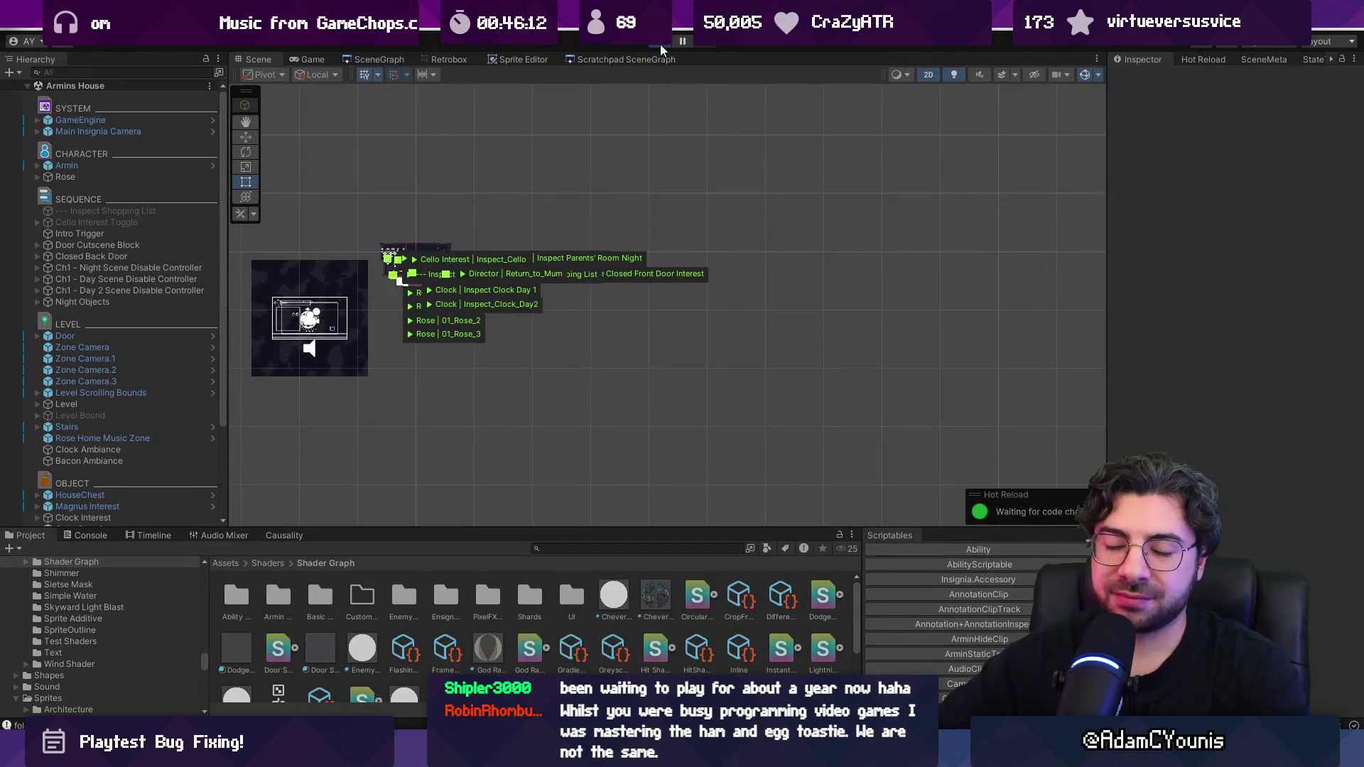
pyautogui.click(660, 44)
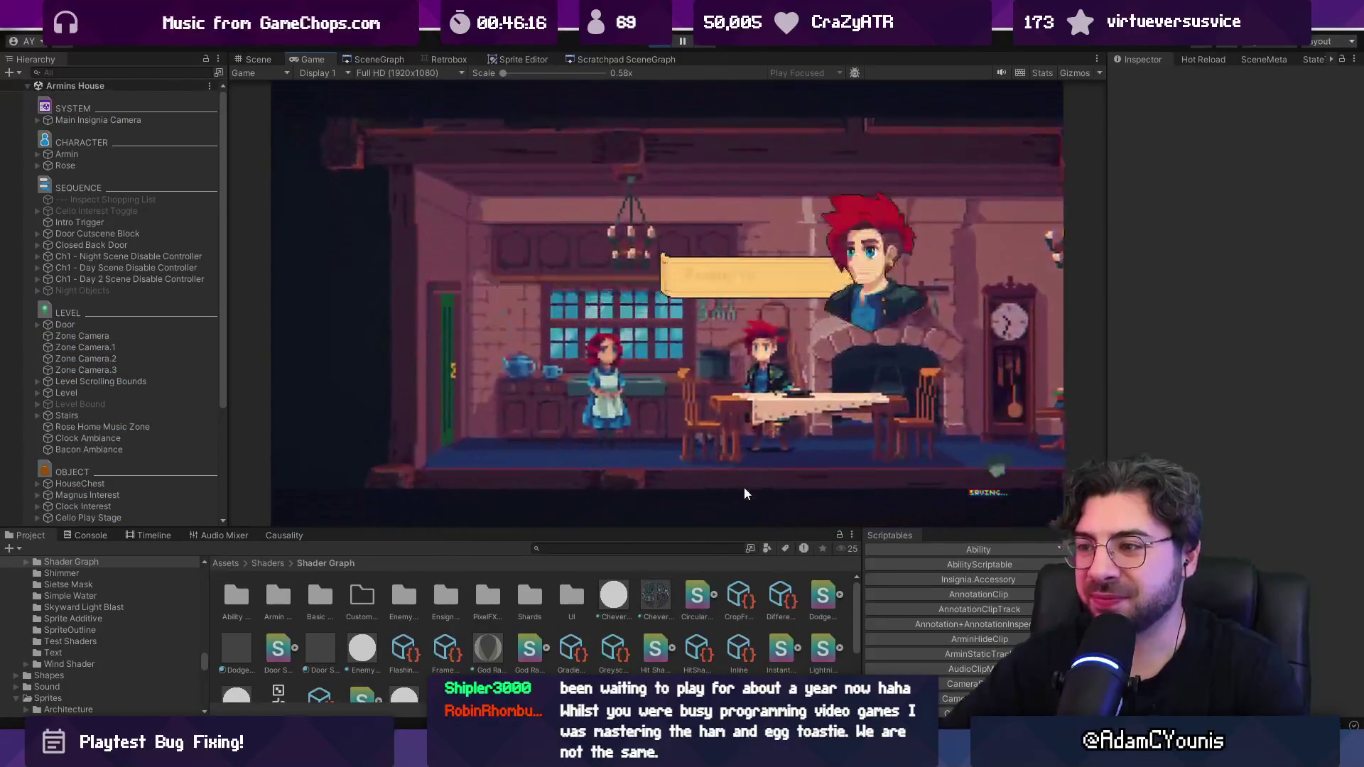
pyautogui.press('space')
pyautogui.press('space')
pyautogui.press('space')
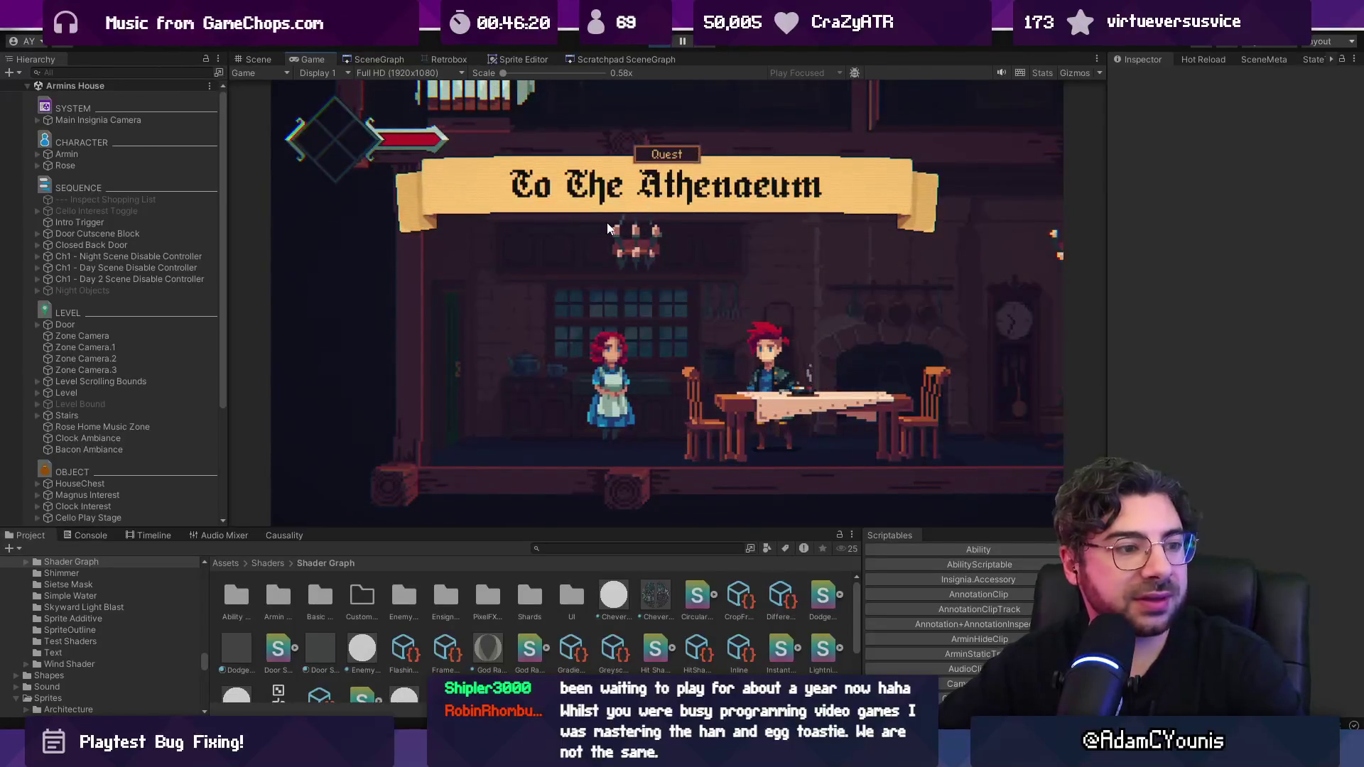
pyautogui.press('s')
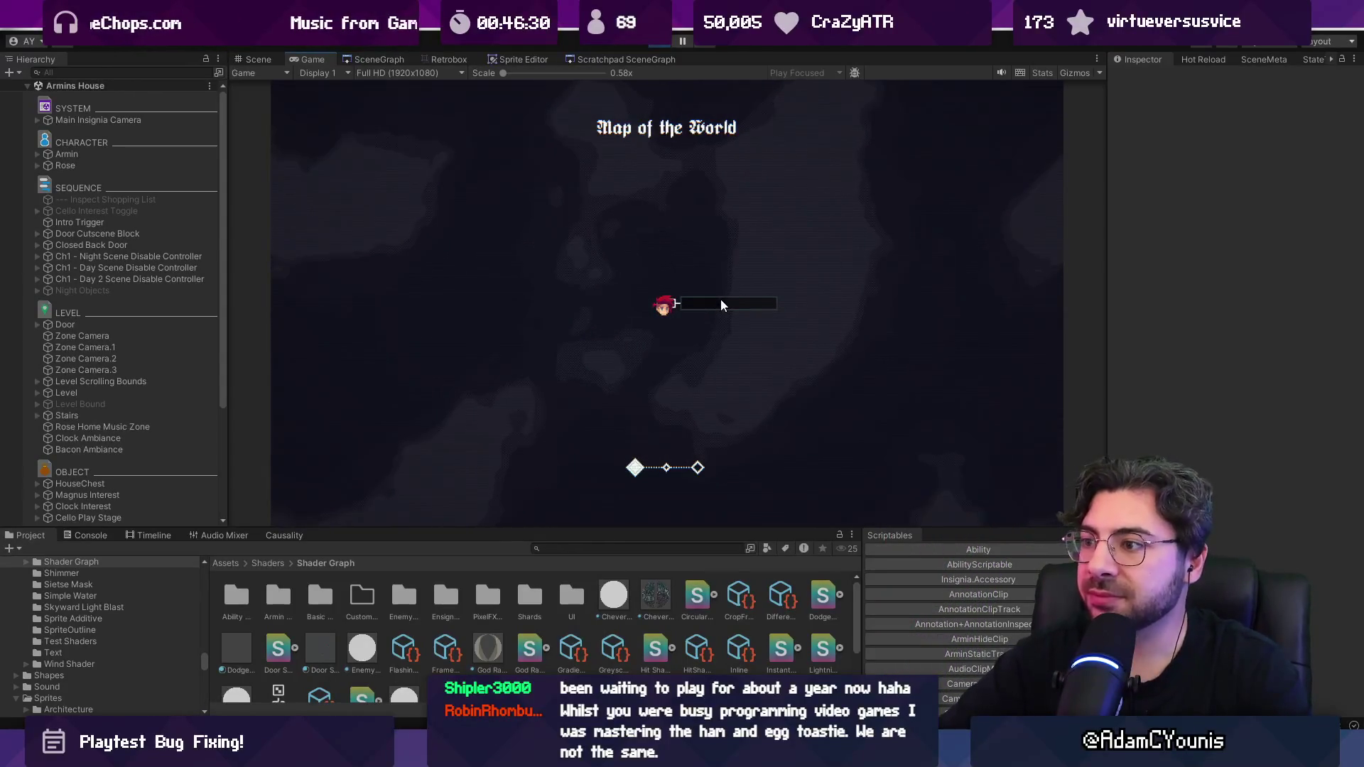
# Step: Show the To The Athenaeum quest on the journal's Quests page, toggling its Entries page four times with Z and C
pyautogui.press('Escape')
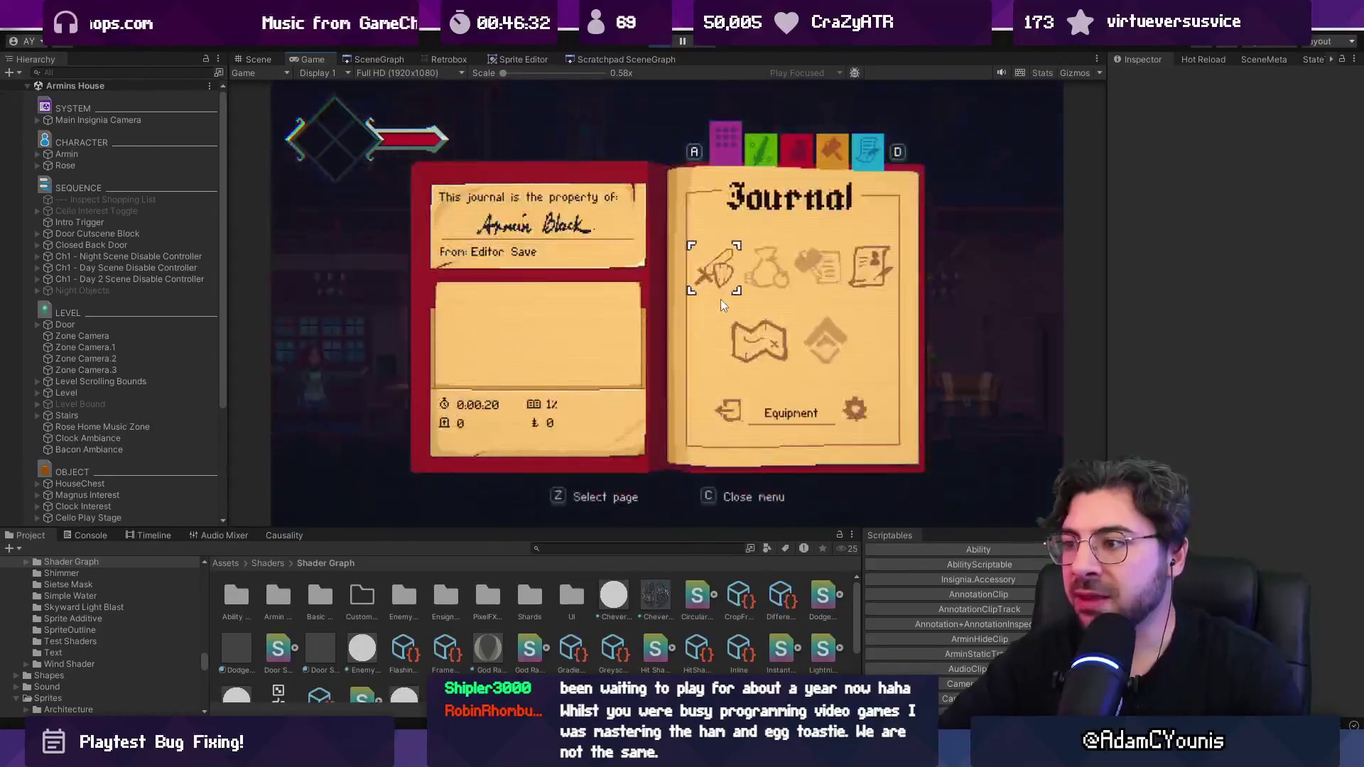
pyautogui.press('a')
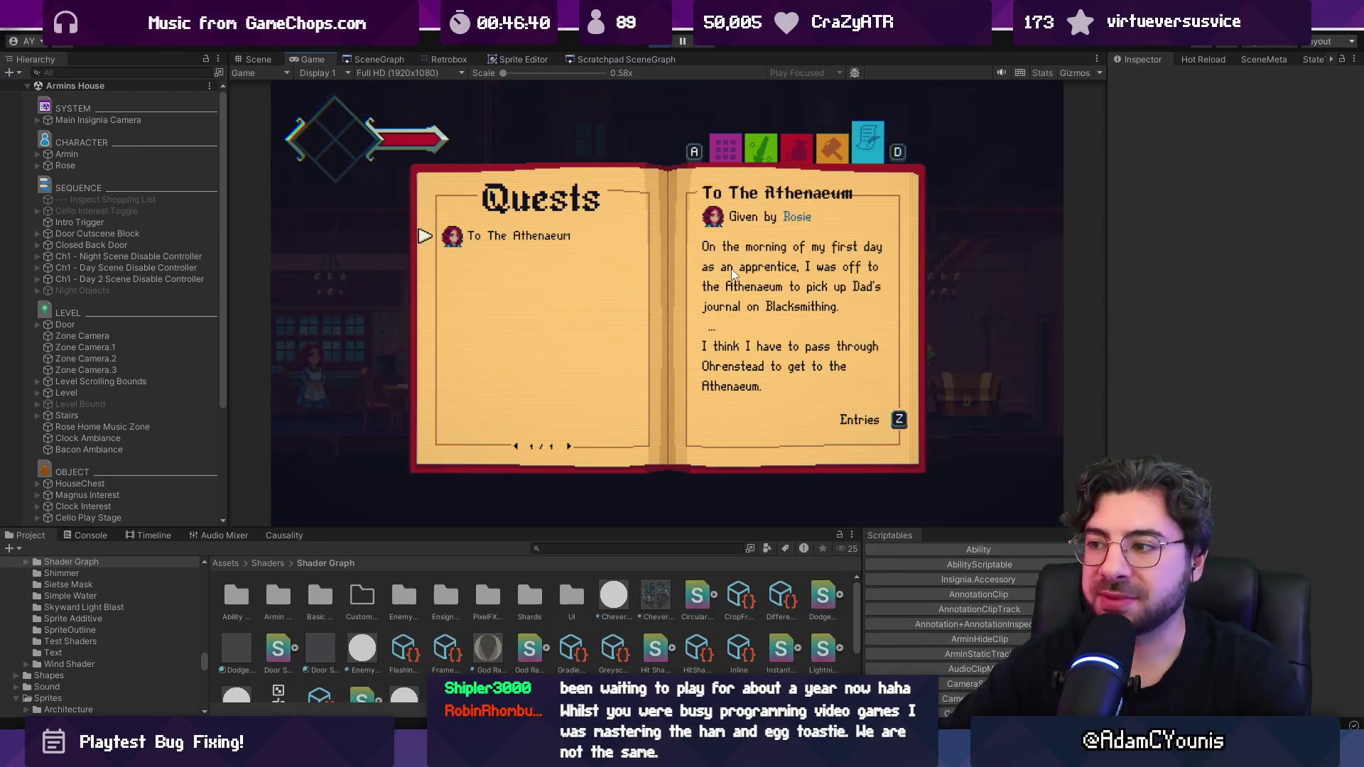
pyautogui.press('z')
pyautogui.press('c')
pyautogui.press('z')
pyautogui.press('c')
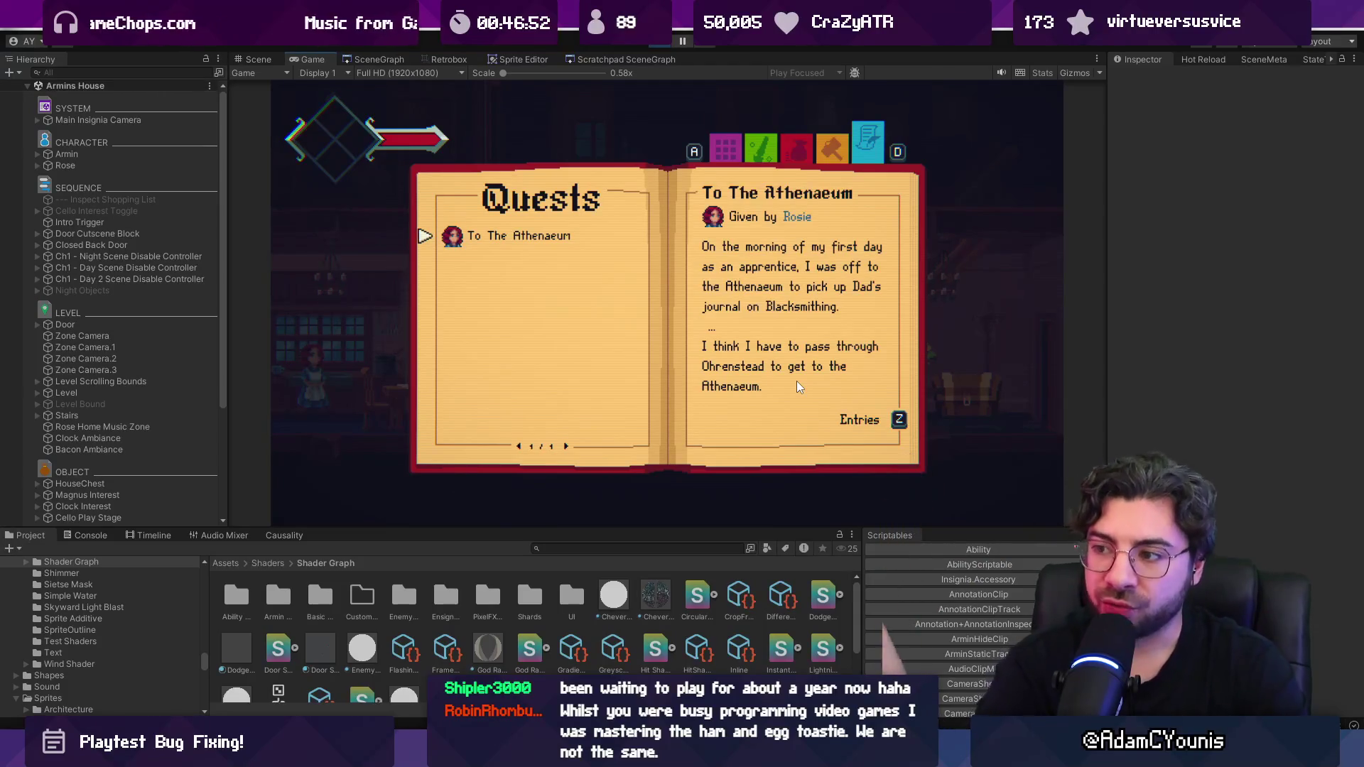
pyautogui.press('z')
pyautogui.press('c')
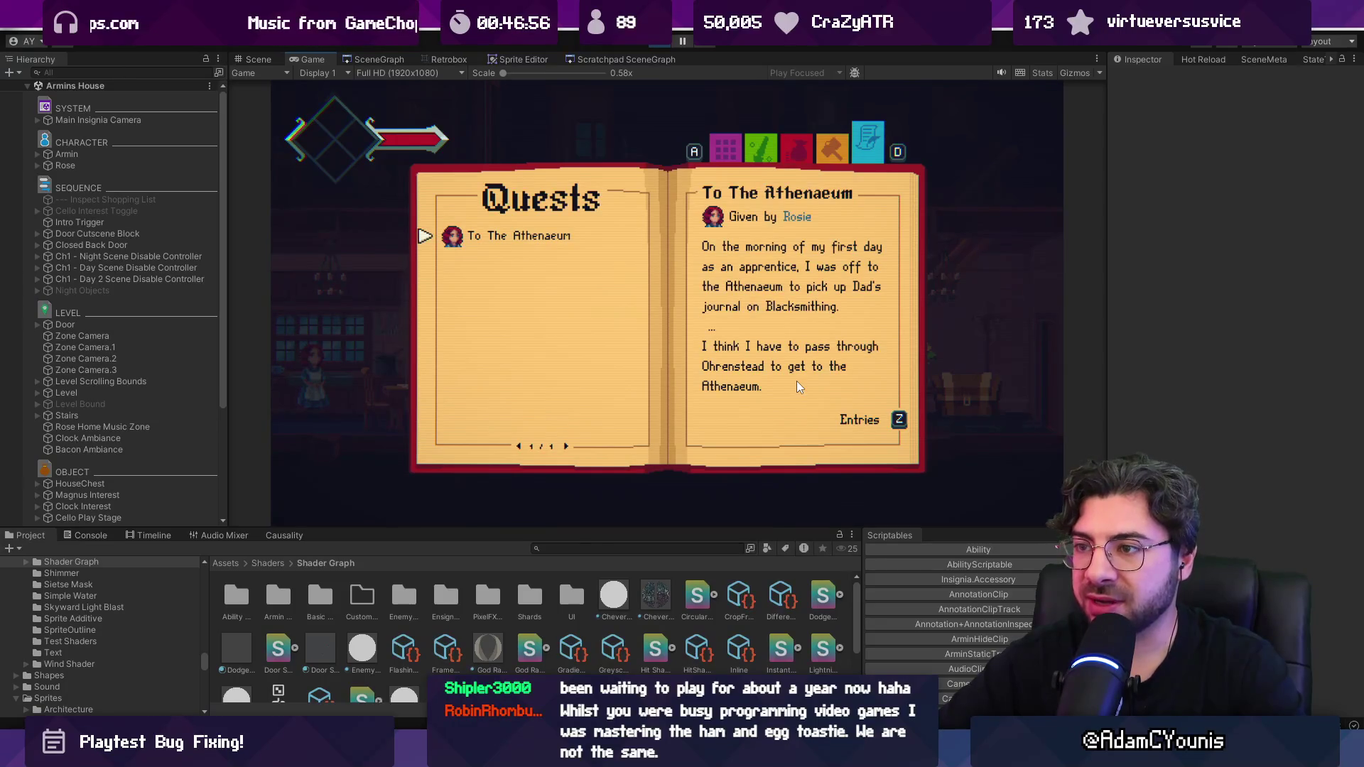
pyautogui.press('z')
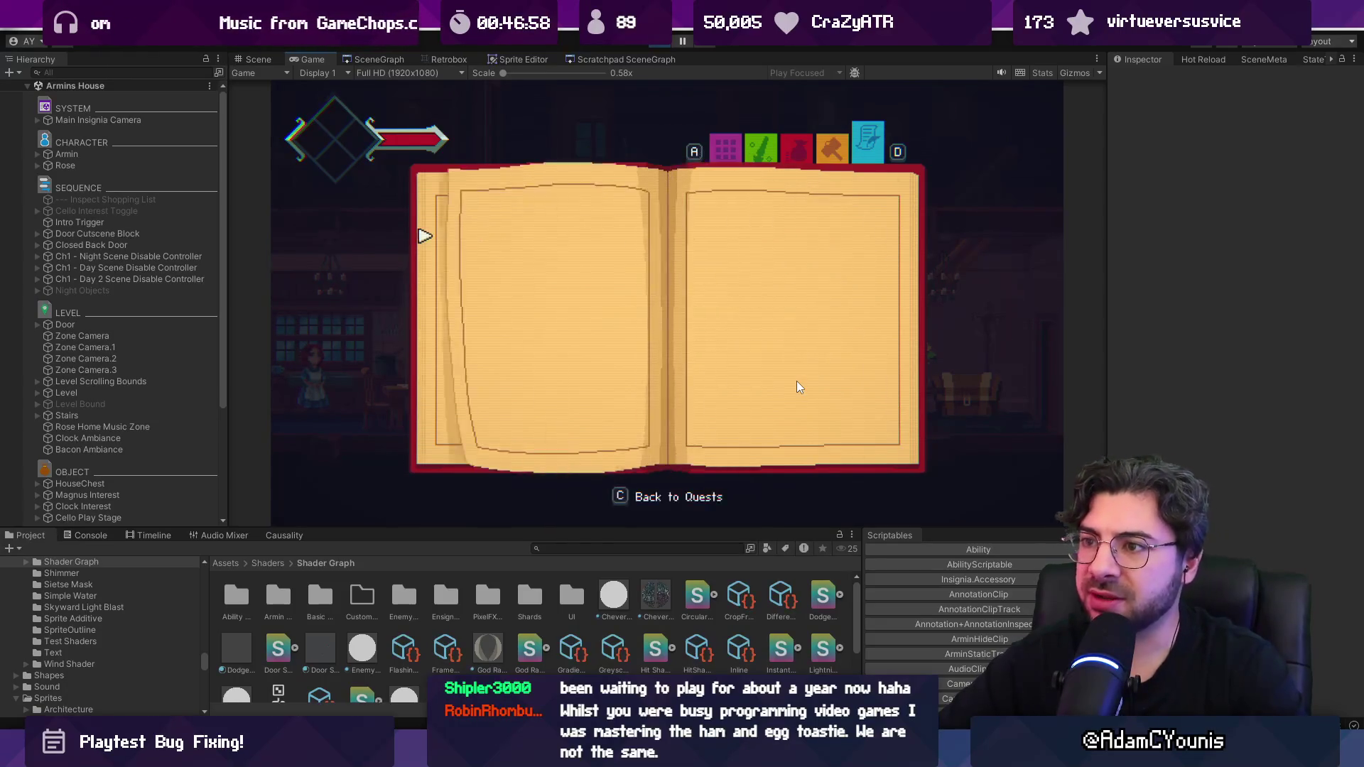
pyautogui.press('c')
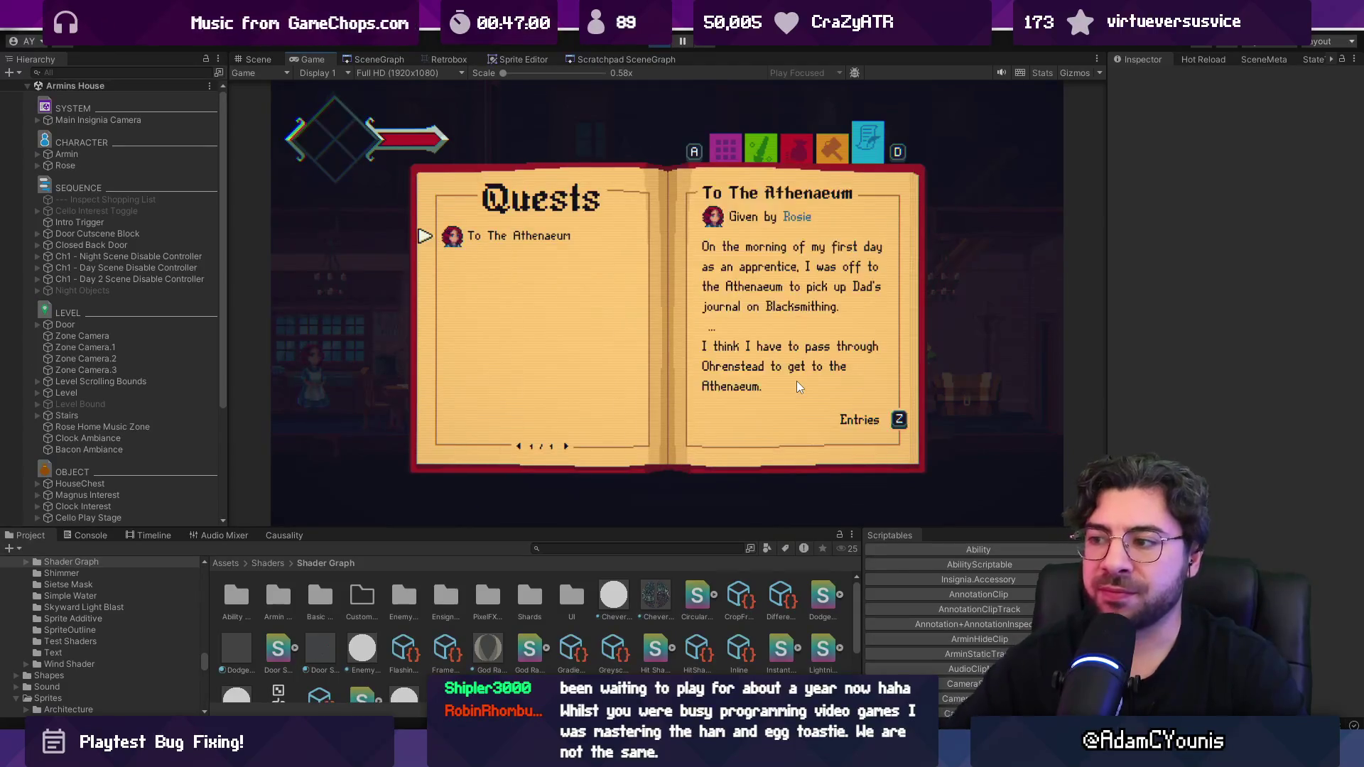
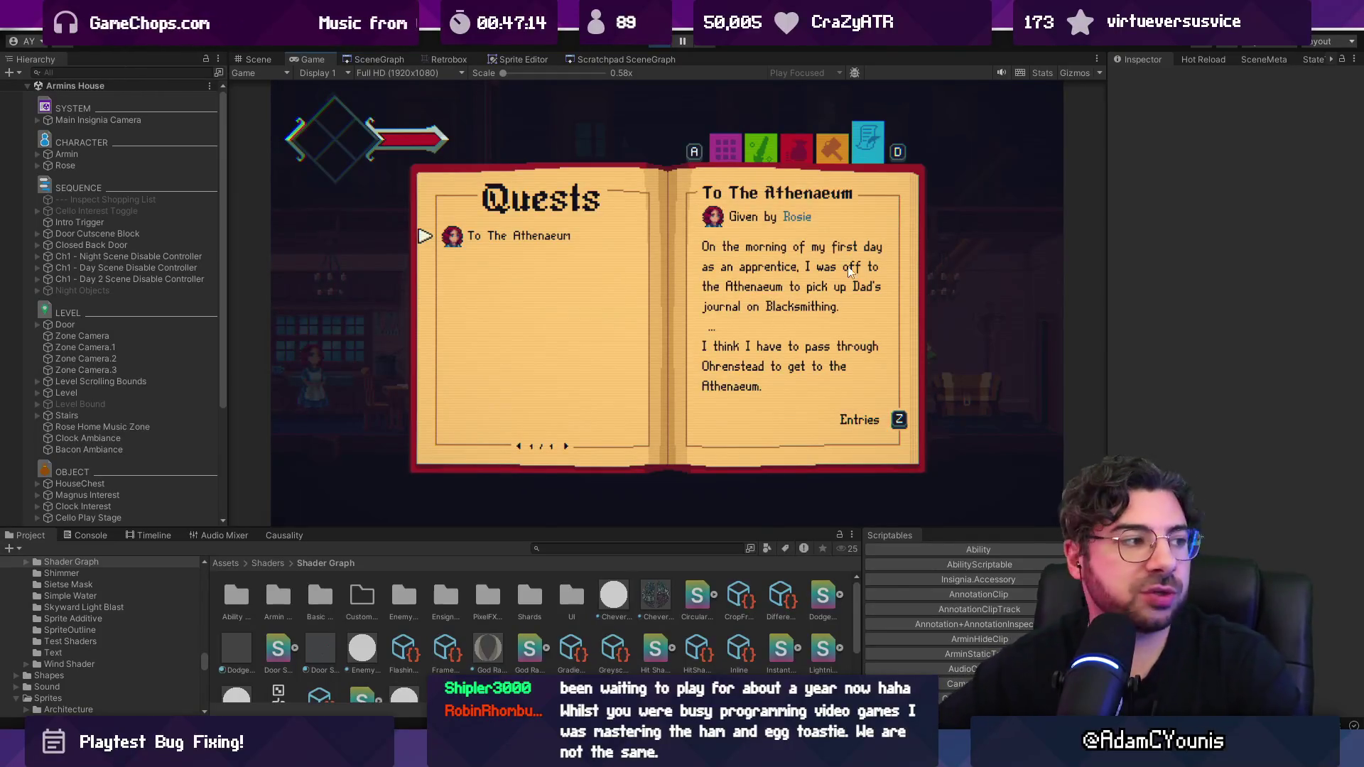
# Step: Open and close the To The Athenaeum entry page, glance at the code editor, then return to the game
pyautogui.click(892, 419)
pyautogui.press('z')
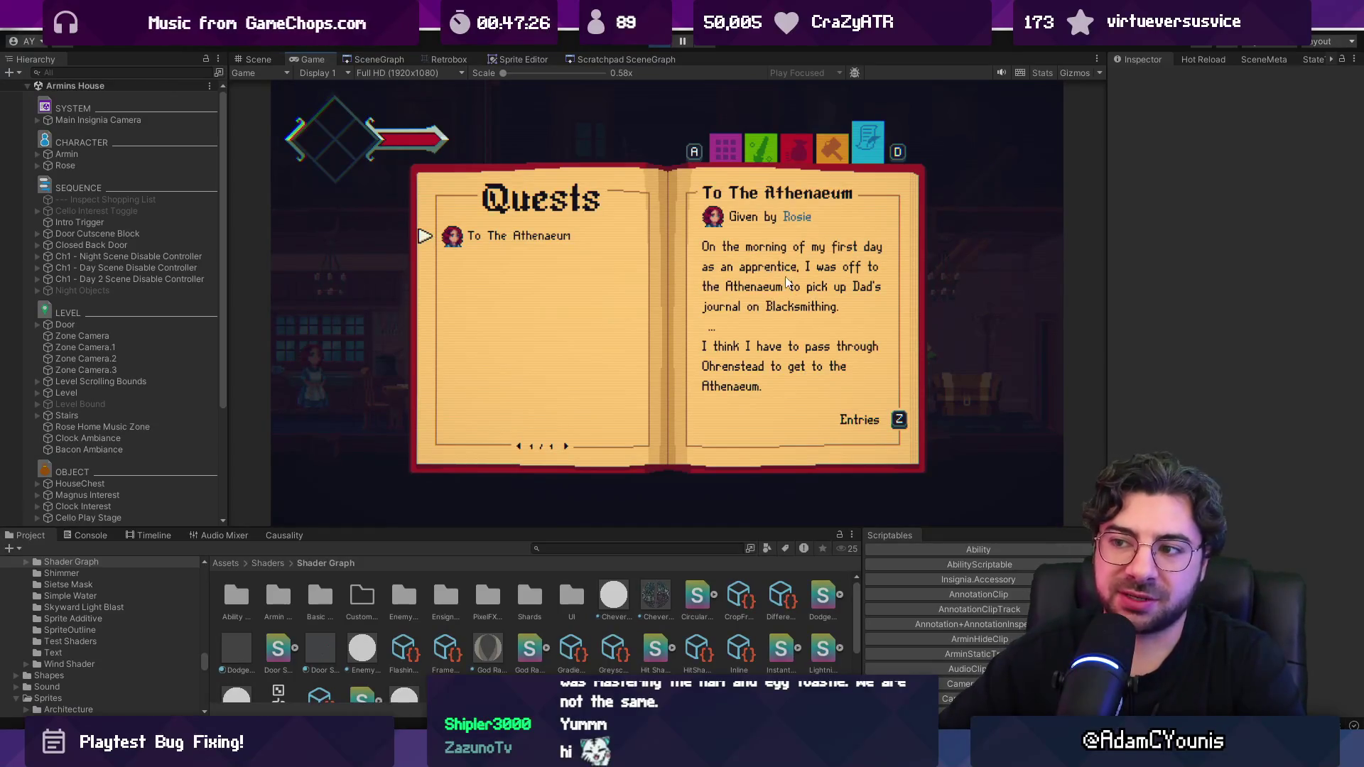
pyautogui.hotkey('alt', 'Tab')
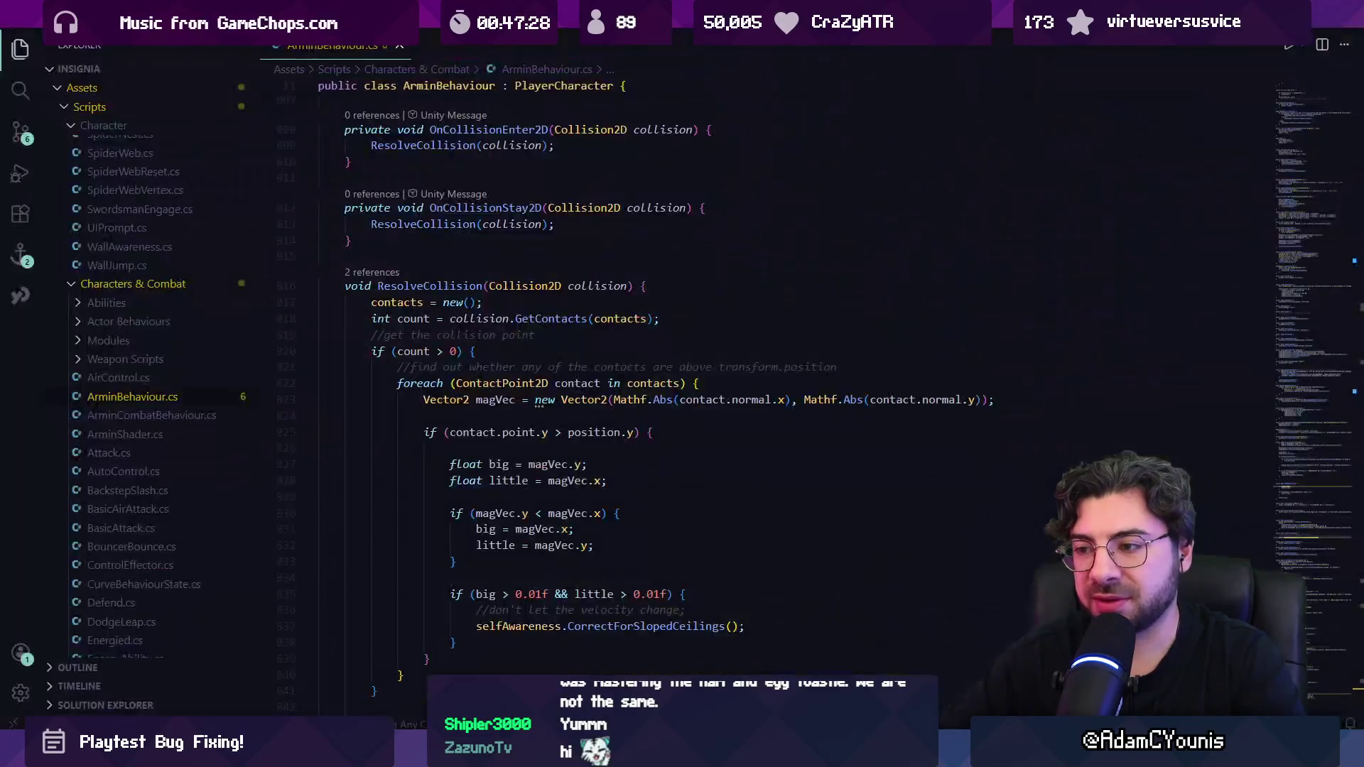
pyautogui.hotkey('alt', 'Tab')
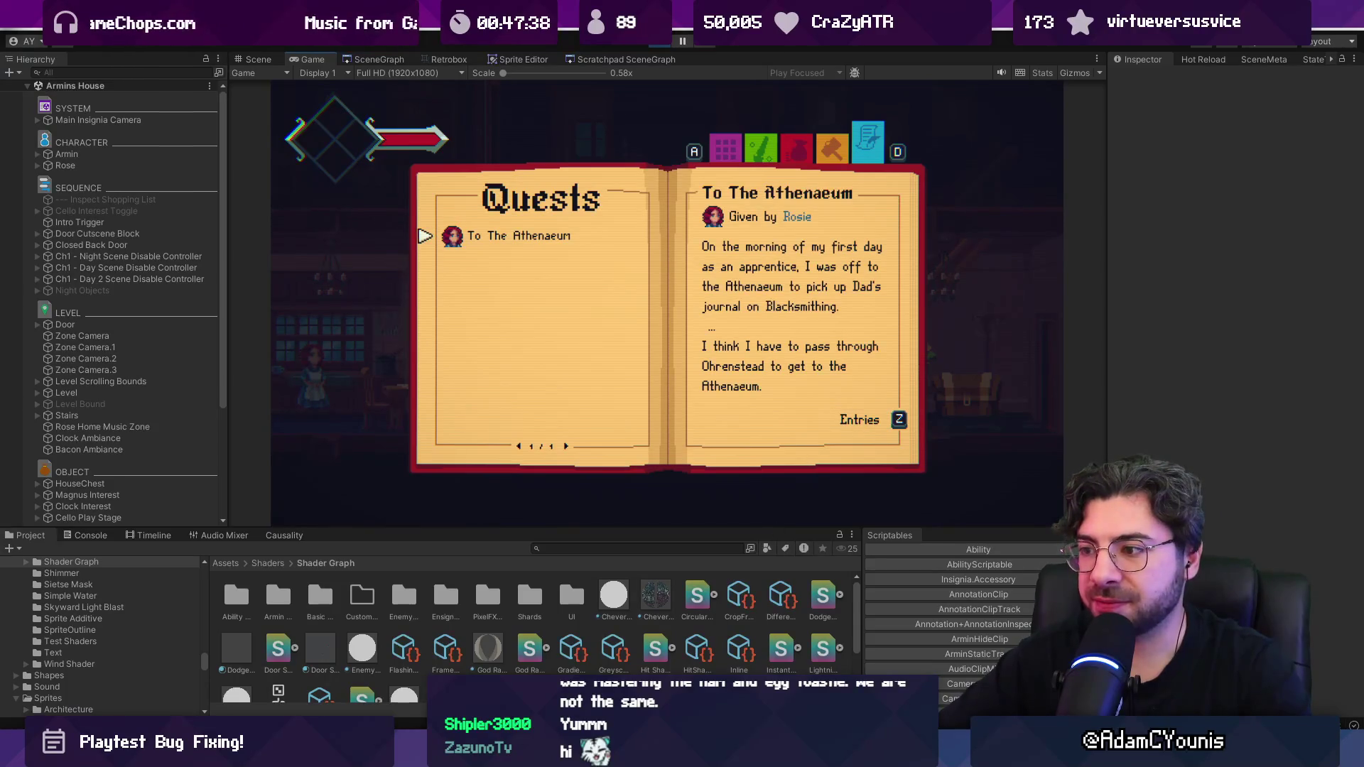
# Step: Stop the game, pan the SceneGraph view, and select SYSTEM's GameEngine object
pyautogui.click(664, 40)
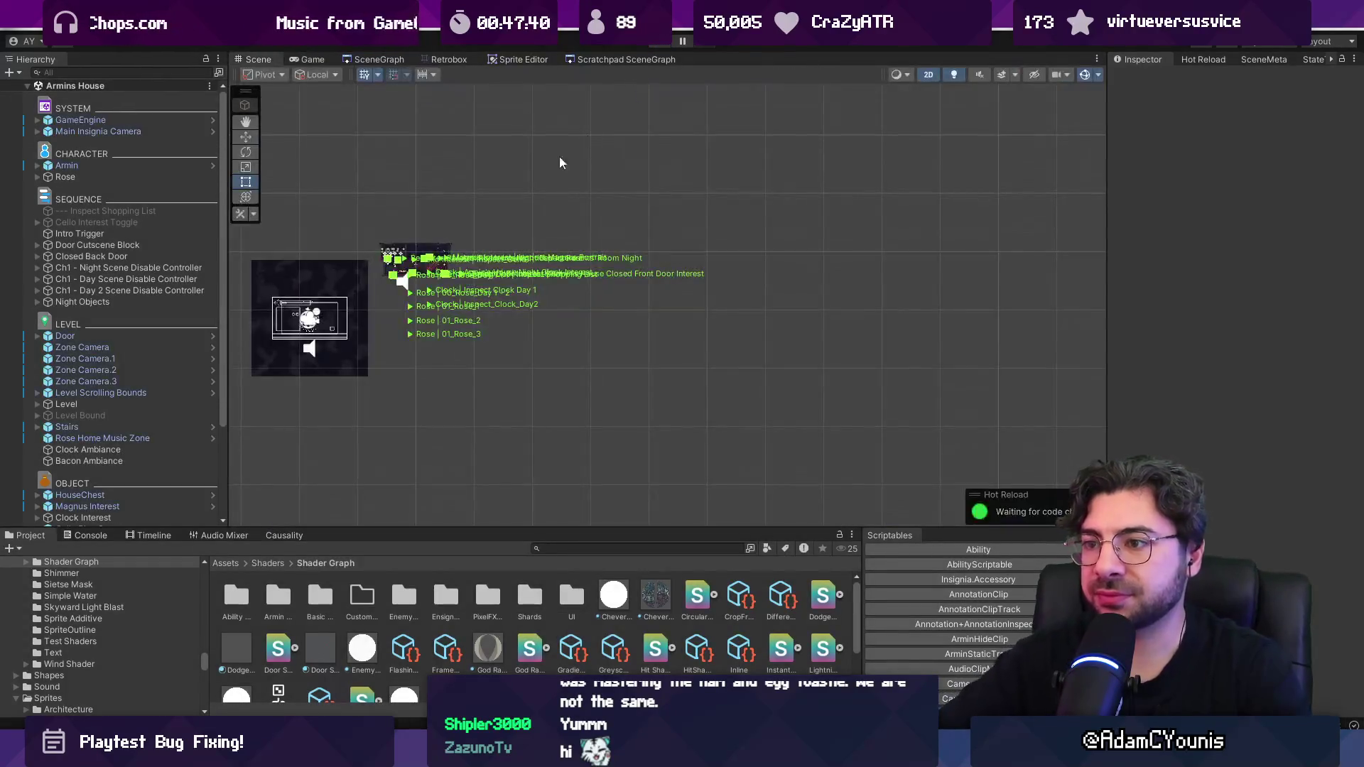
pyautogui.click(379, 58)
pyautogui.scroll(-3, 664, 288)
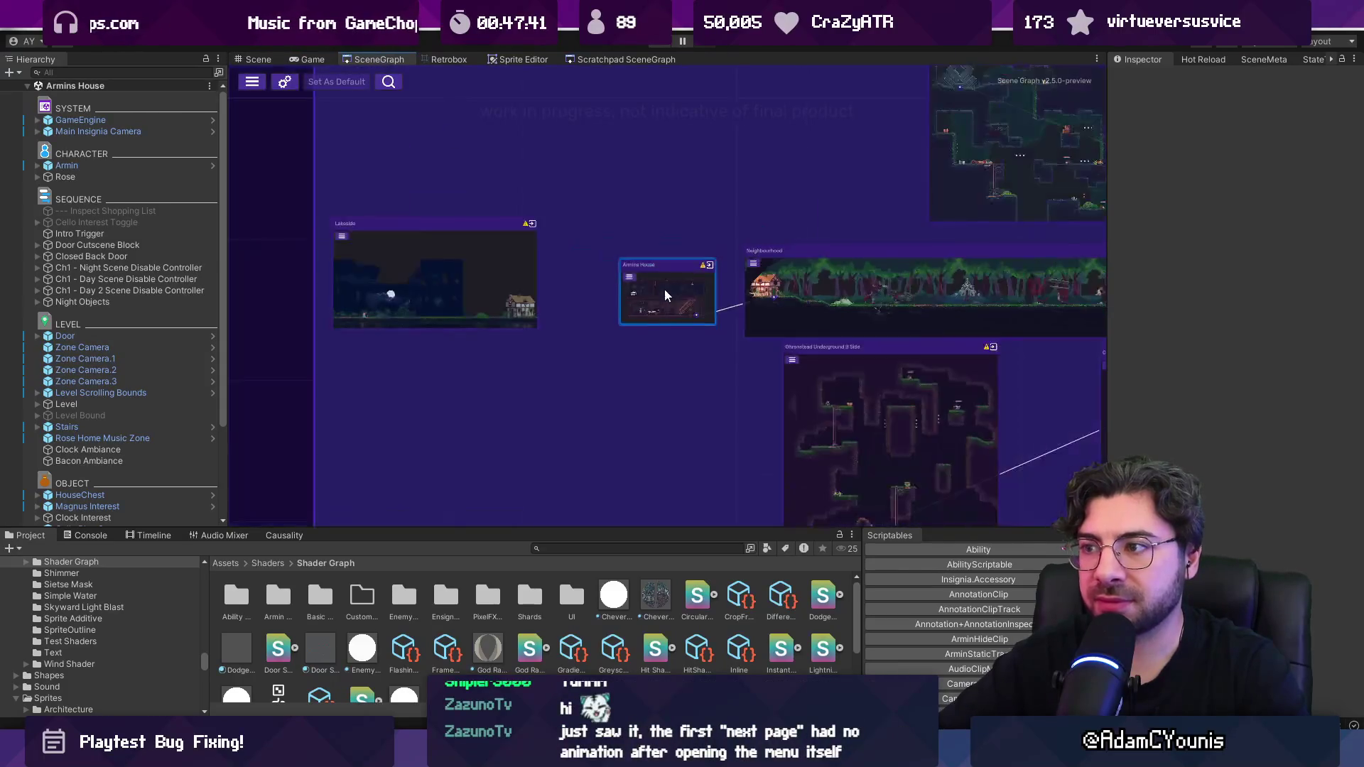
pyautogui.moveTo(808, 278); pyautogui.dragTo(475, 279)
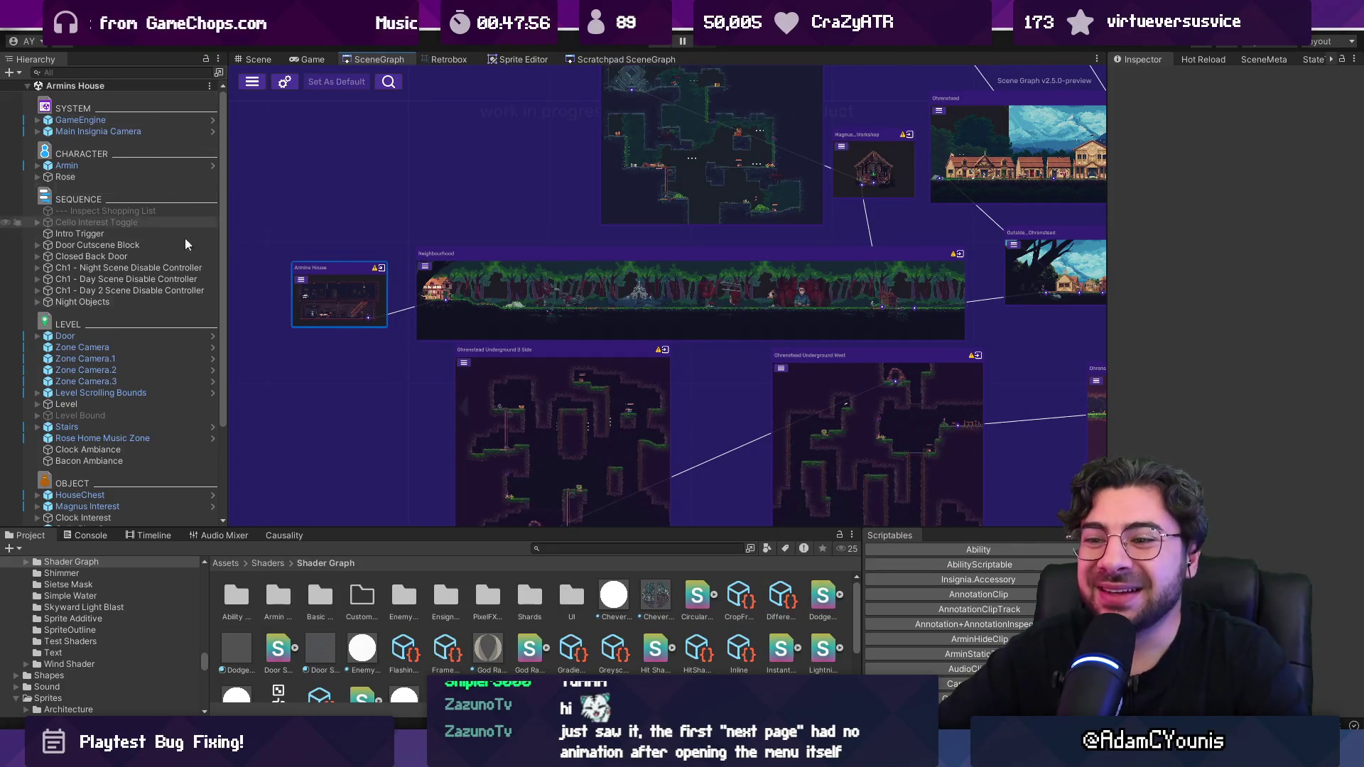
pyautogui.click(150, 108)
pyautogui.click(150, 119)
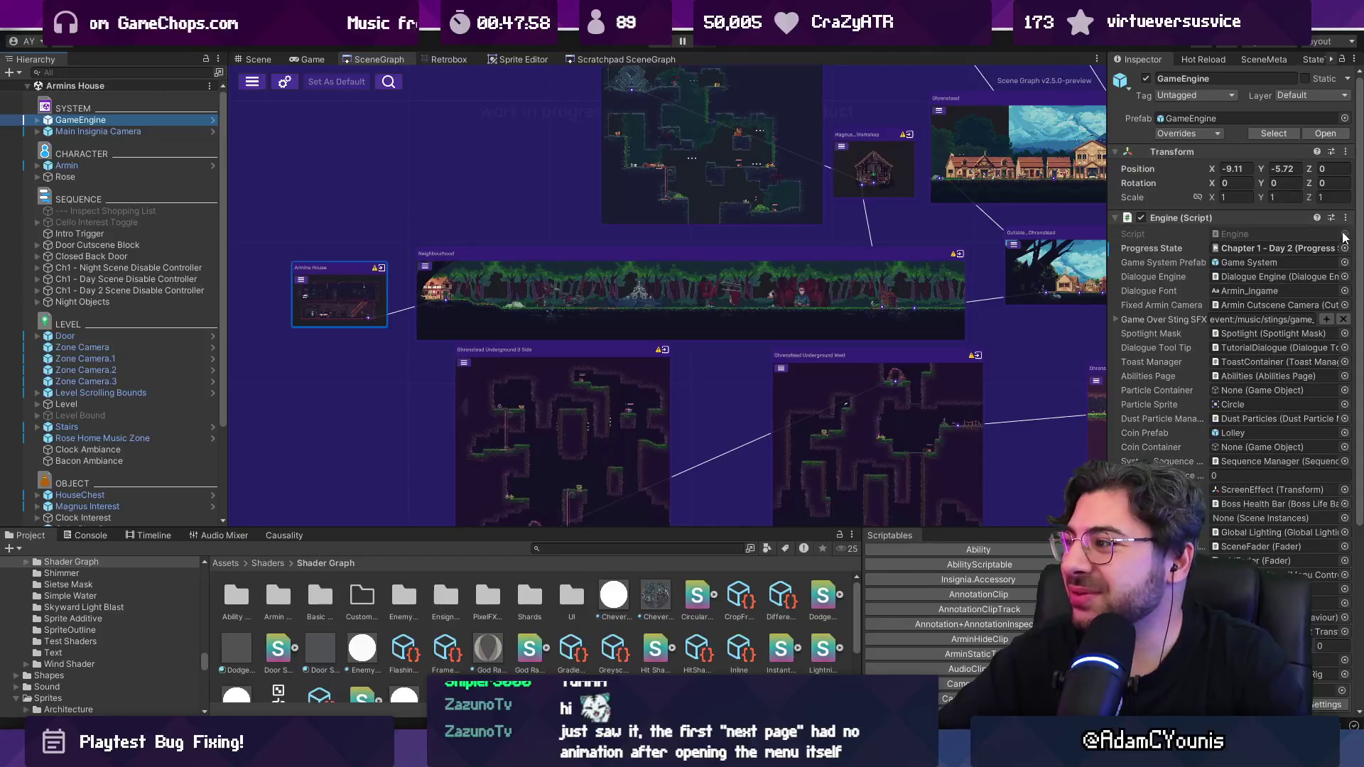
# Step: Set Progress State to Demo - Part 4 and playtest the journal's Quests page
pyautogui.click(1345, 277)
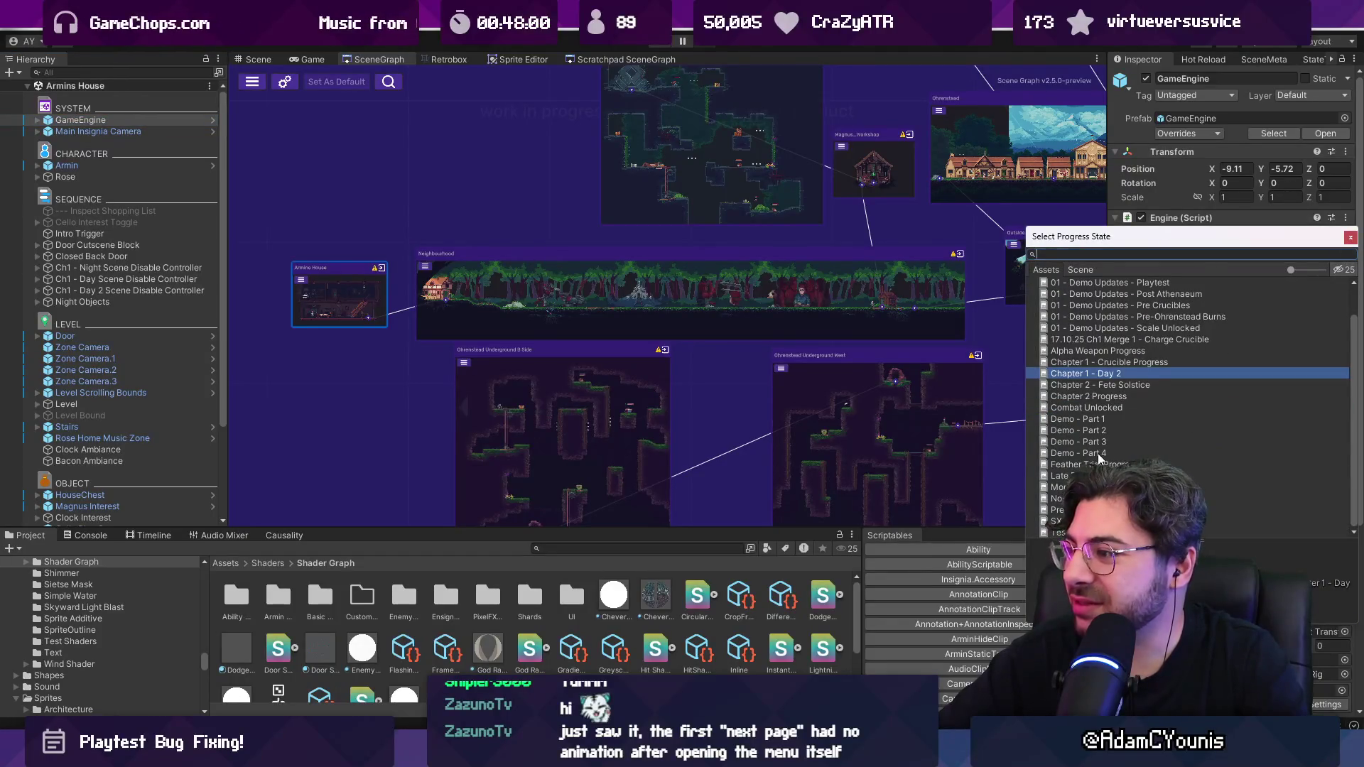
pyautogui.doubleClick(1097, 453)
pyautogui.click(669, 44)
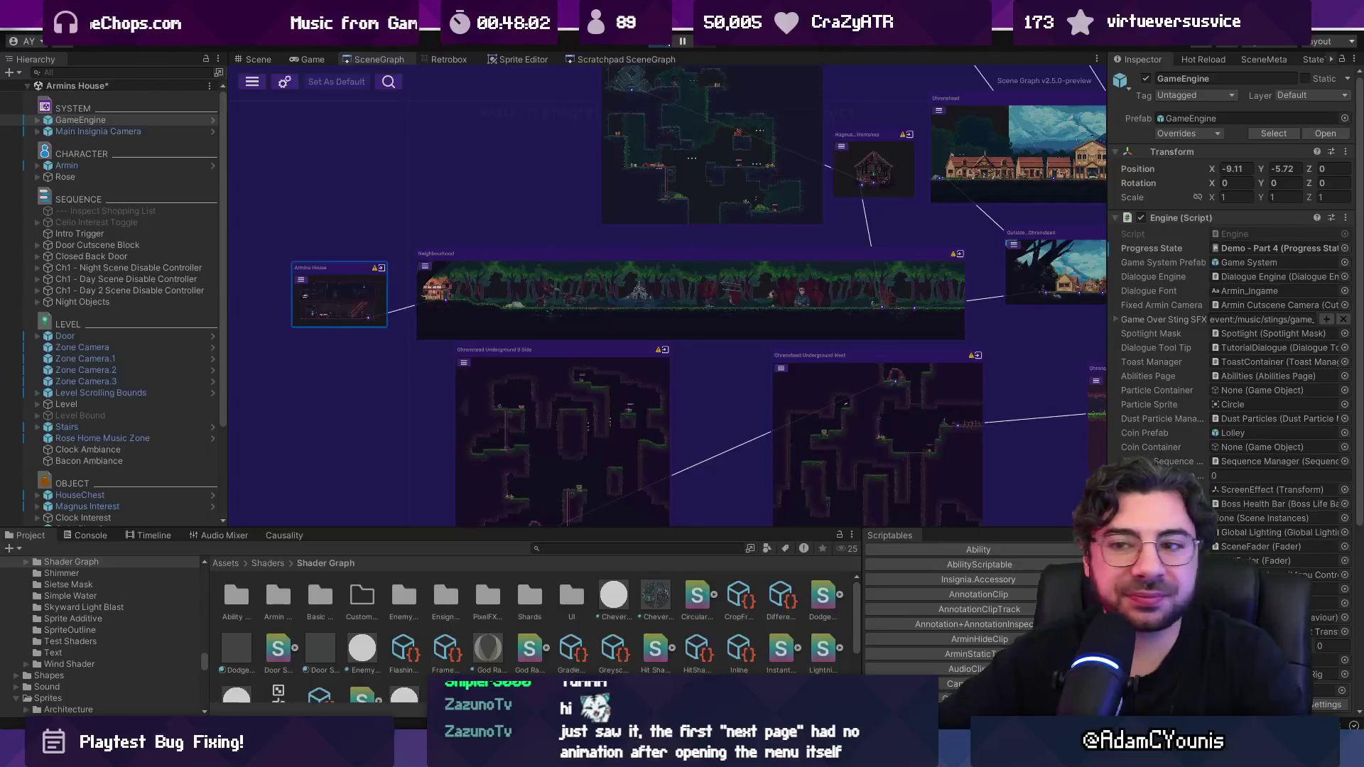
pyautogui.press('d')
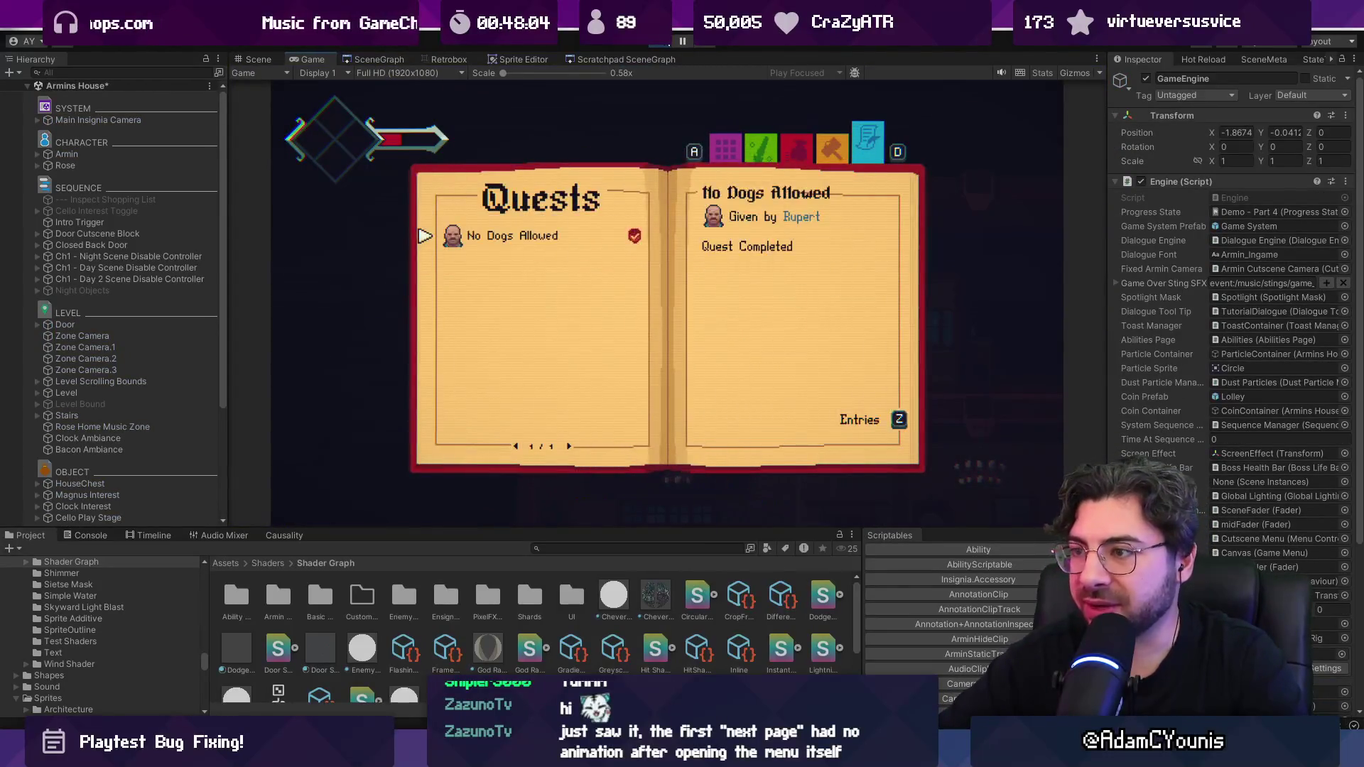
pyautogui.press('a')
pyautogui.press('c')
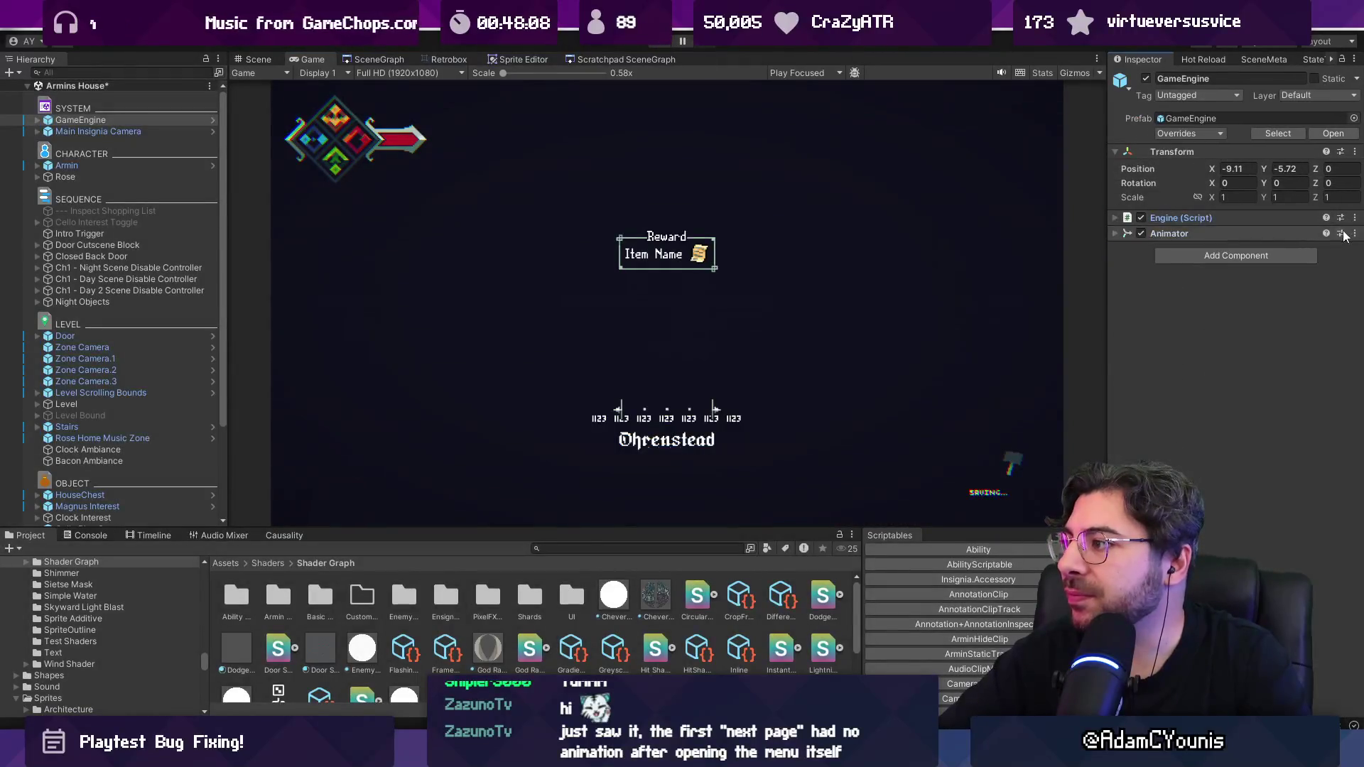
# Step: Switch Progress State to Test Progress and playtest the Quests page again
pyautogui.click(1344, 248)
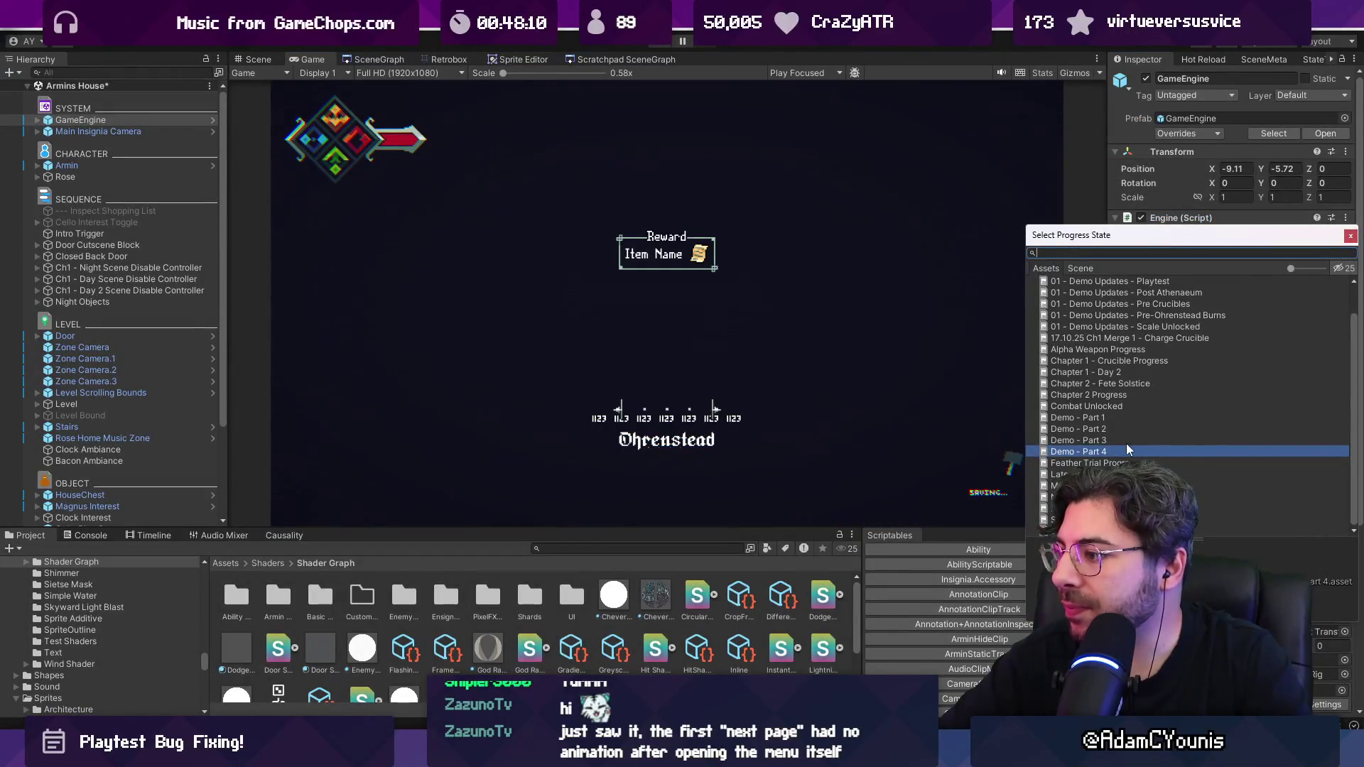
pyautogui.doubleClick(1136, 530)
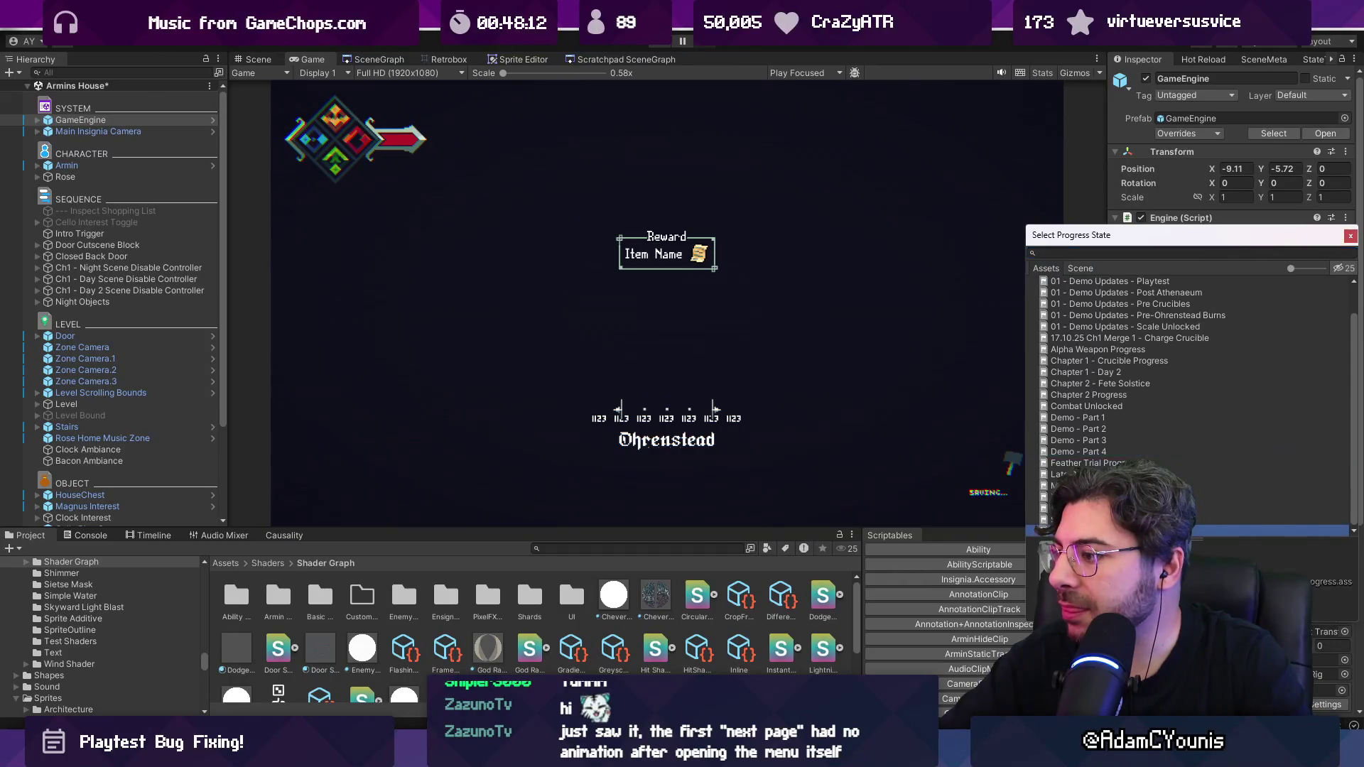
pyautogui.click(666, 44)
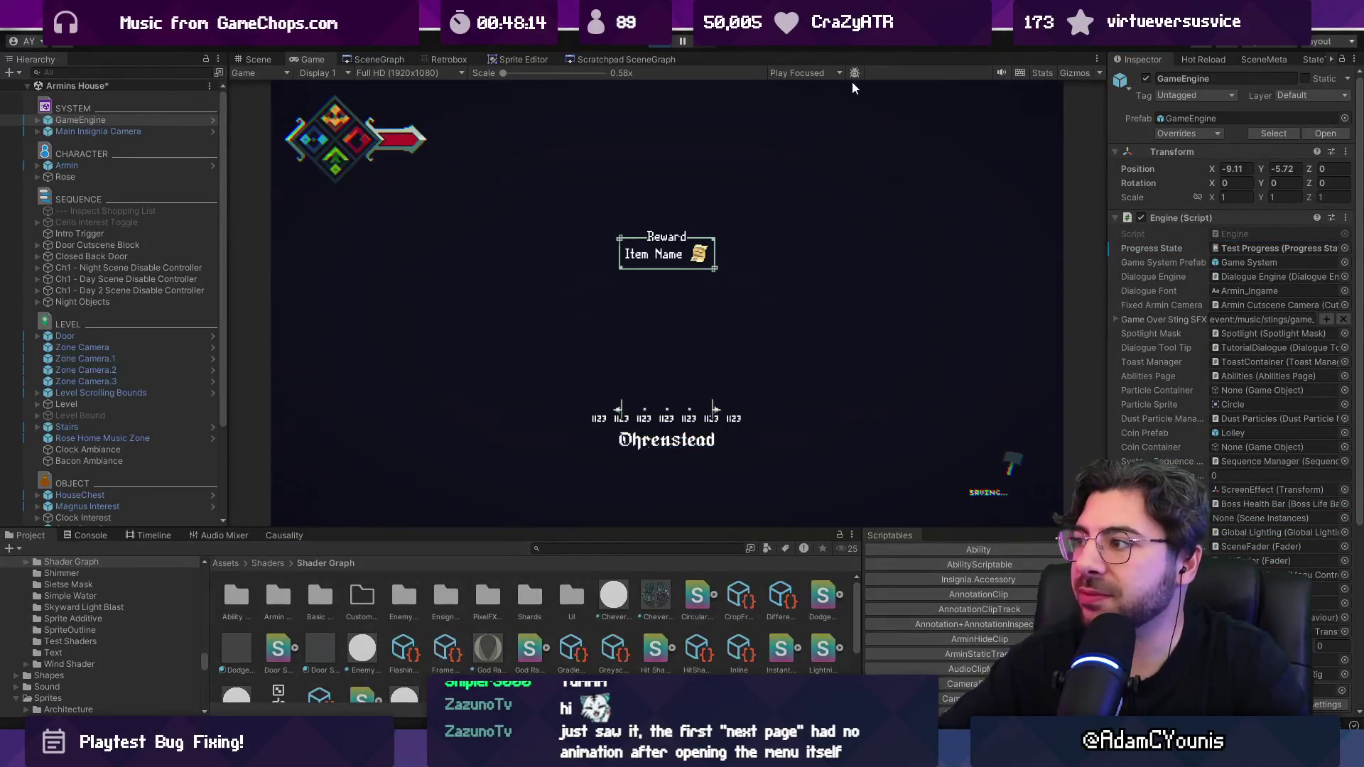
pyautogui.press('Up')
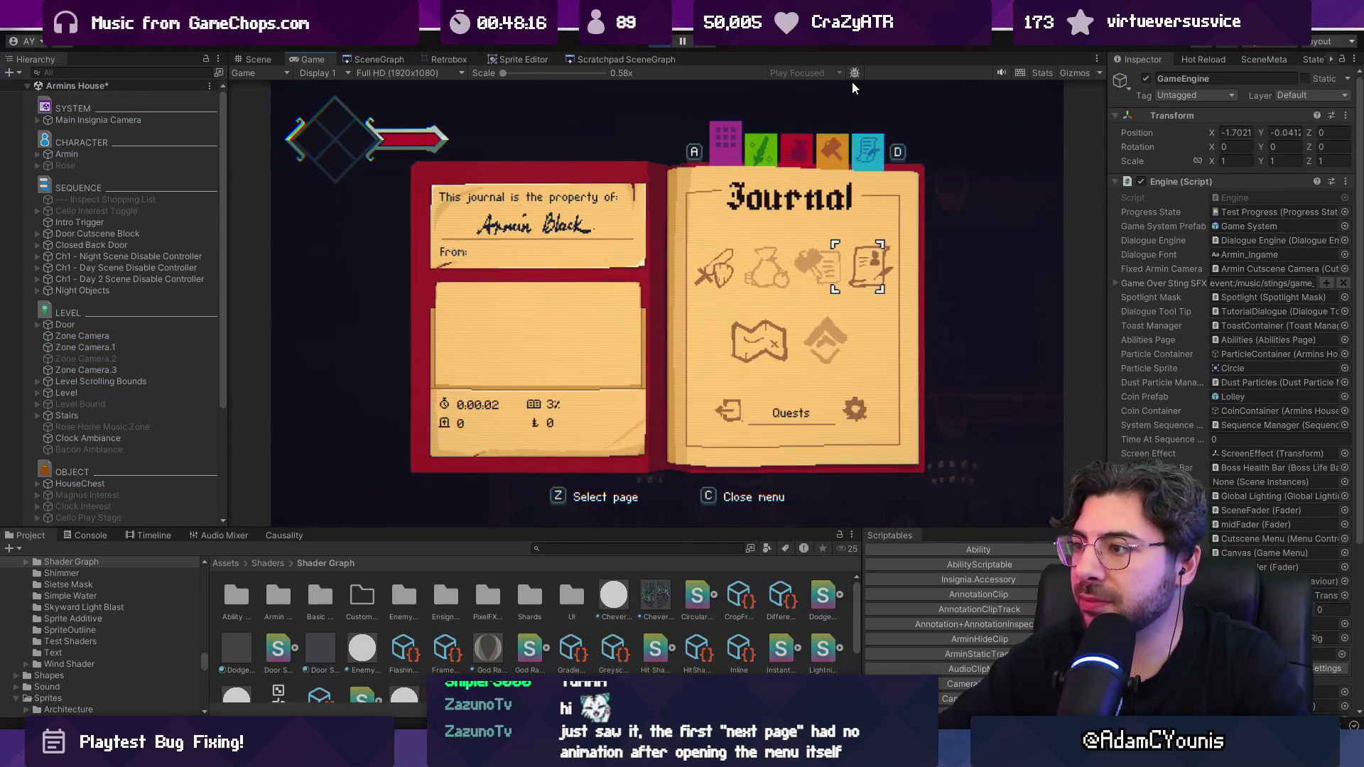
pyautogui.press('z')
pyautogui.press('x')
# Step: Stop play, inspect the Test Progress save's quest flags, then play from Late Demo Progress
pyautogui.click(668, 44)
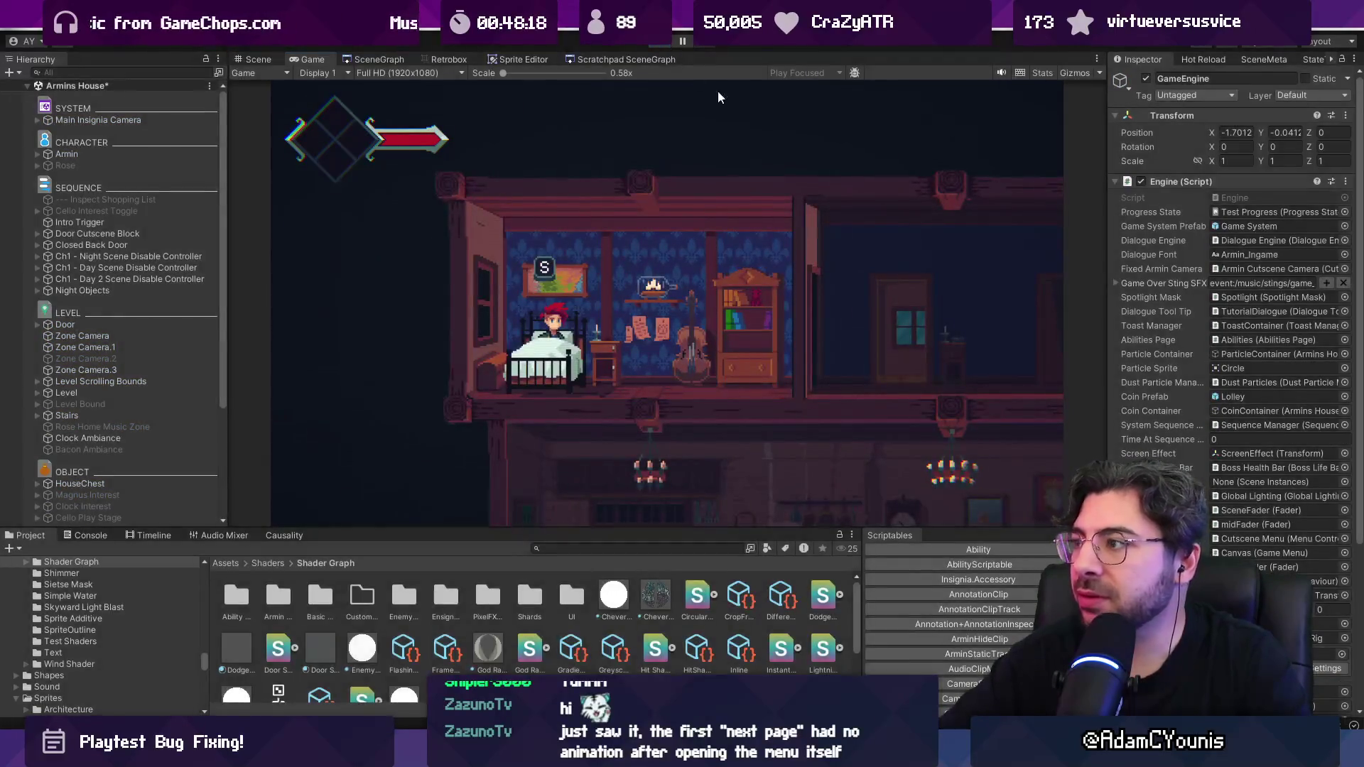
pyautogui.doubleClick(1253, 249)
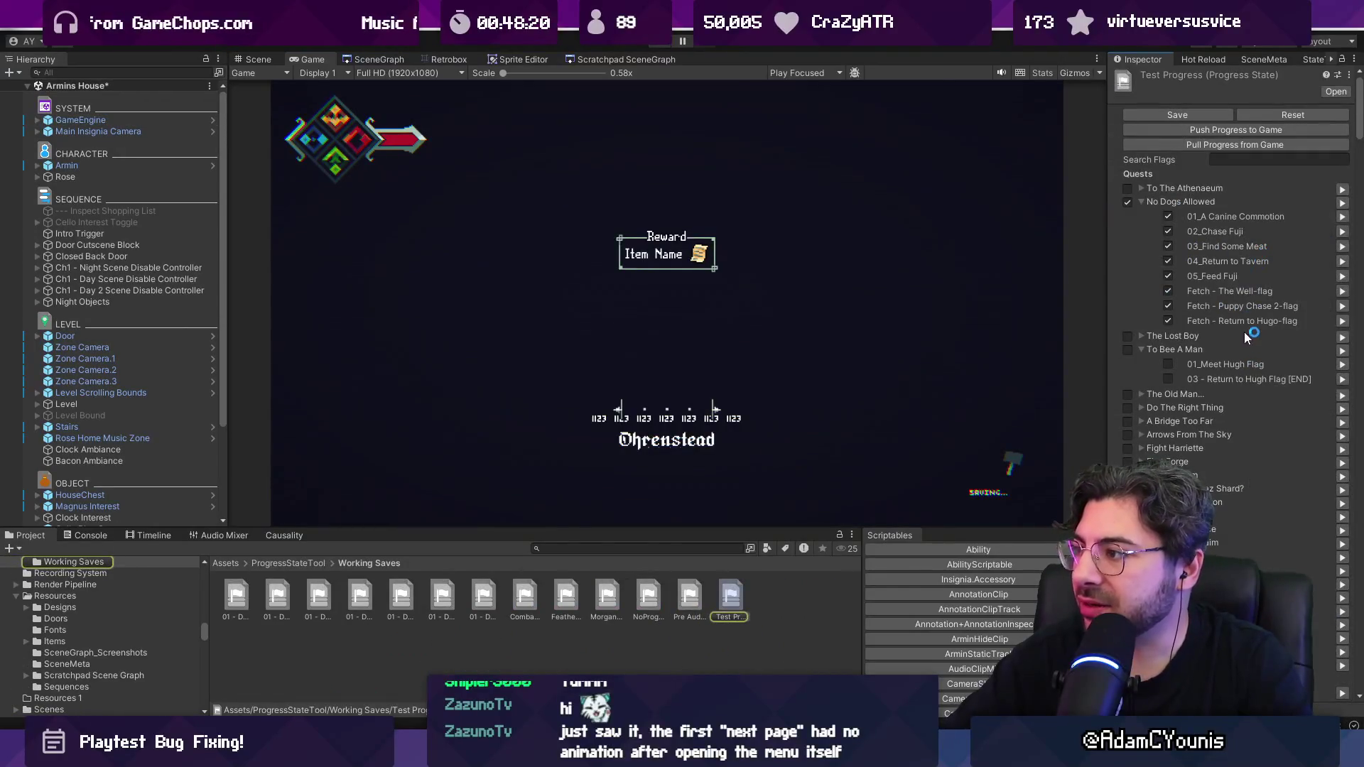
pyautogui.click(93, 120)
pyautogui.doubleClick(1275, 249)
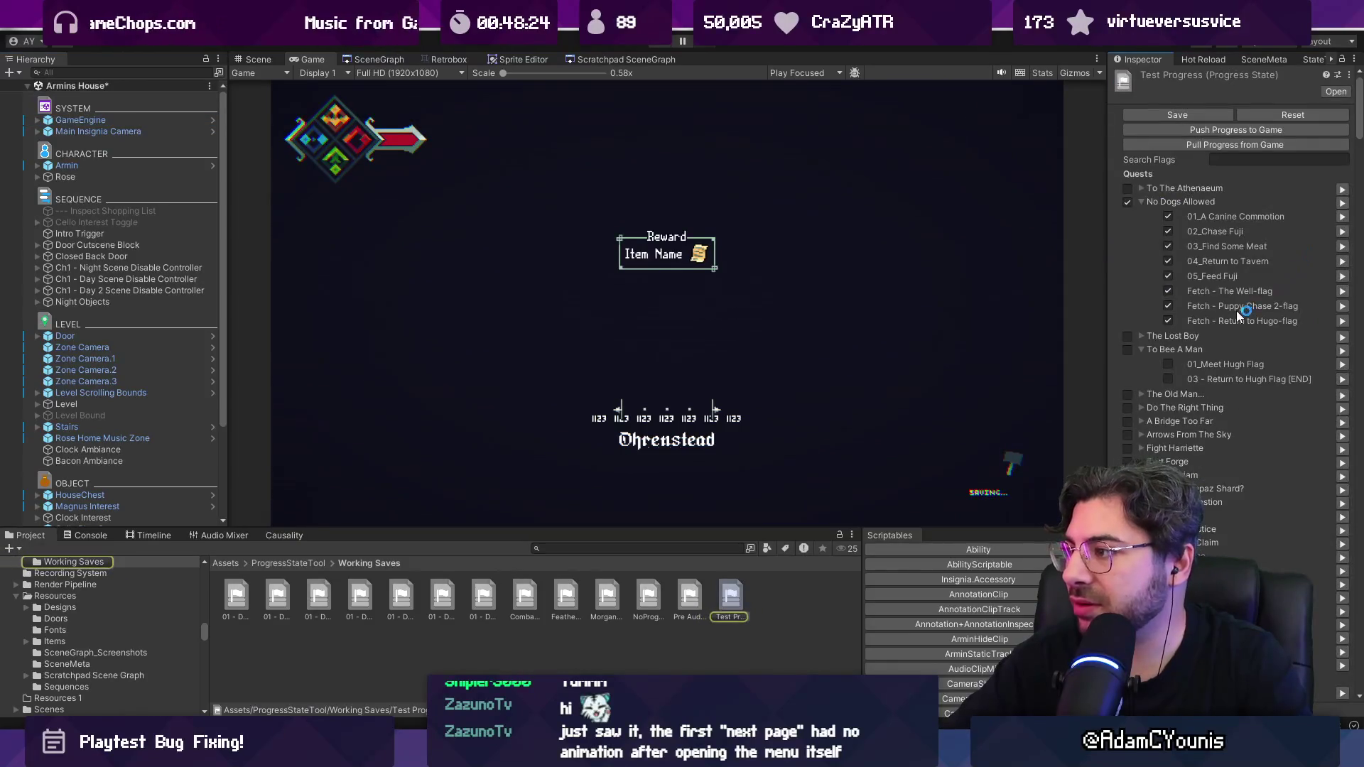
pyautogui.click(156, 121)
pyautogui.click(1345, 233)
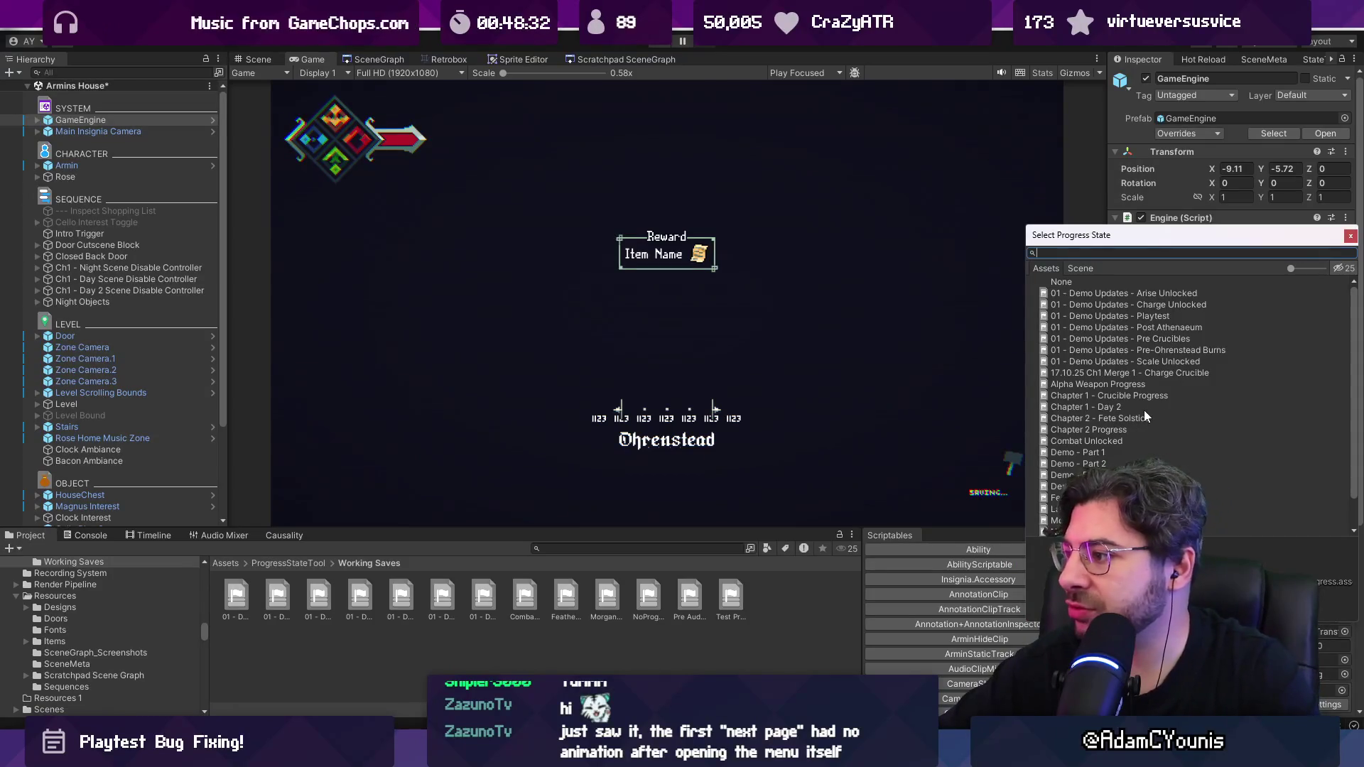
pyautogui.scroll(-1, 1143, 411)
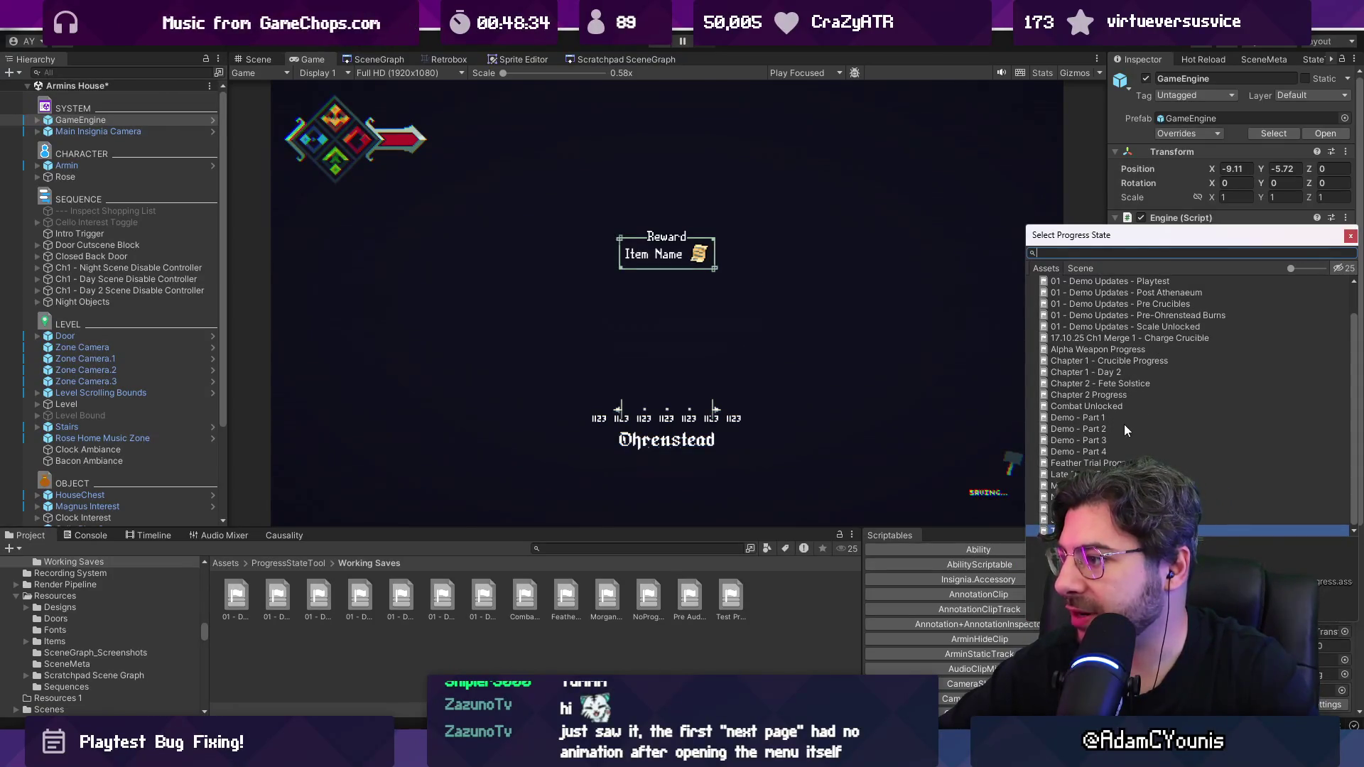
pyautogui.click(1087, 473)
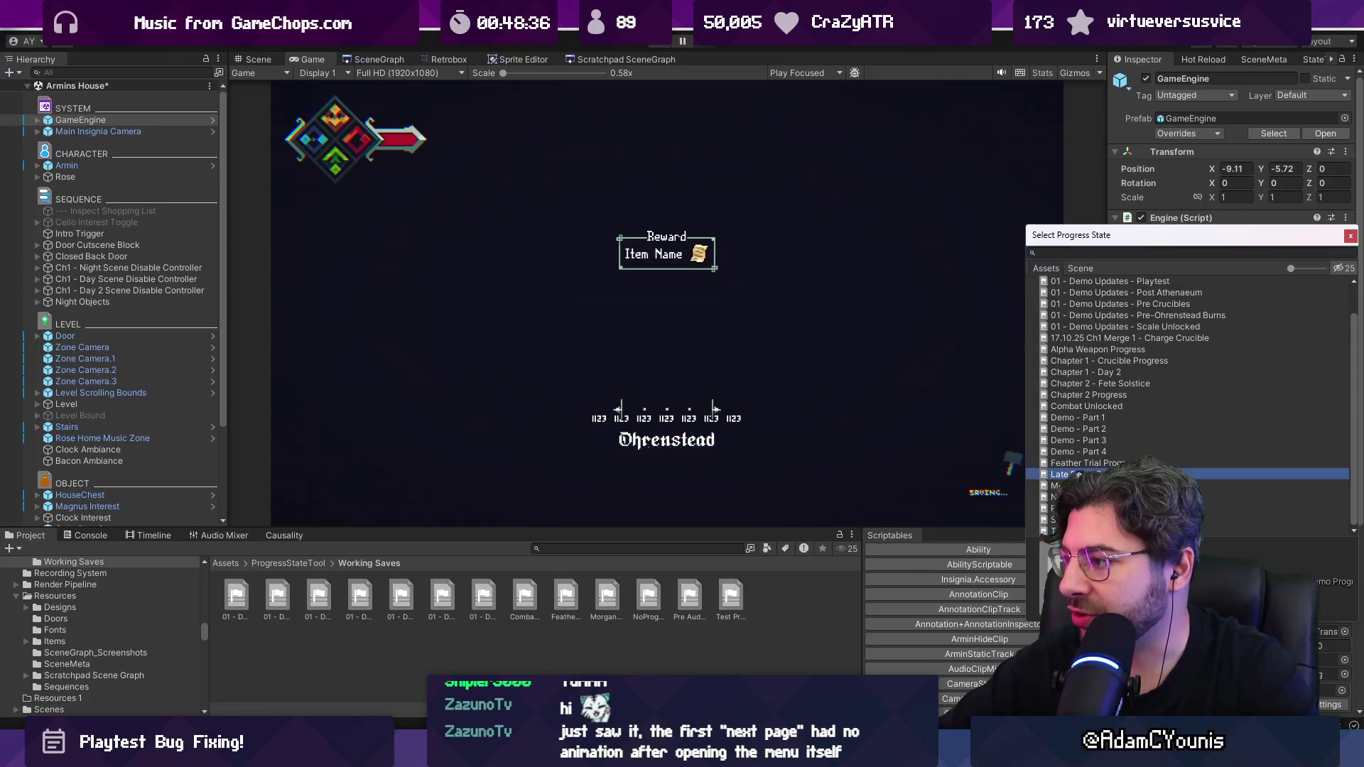
pyautogui.doubleClick(1087, 474)
pyautogui.click(666, 43)
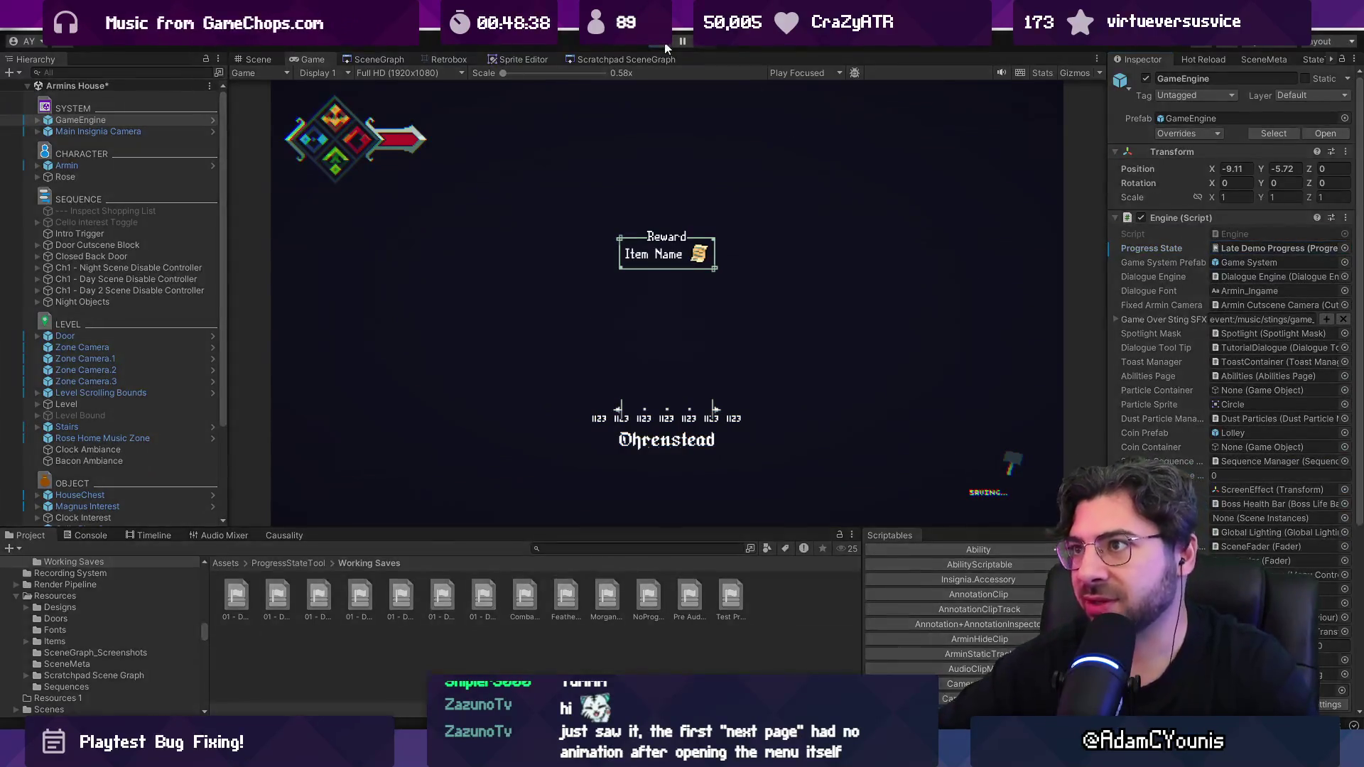
# Step: Open the journal's Quests page and repeatedly open and close the To The Athenaeum entry
pyautogui.press('Escape')
pyautogui.press('Right')
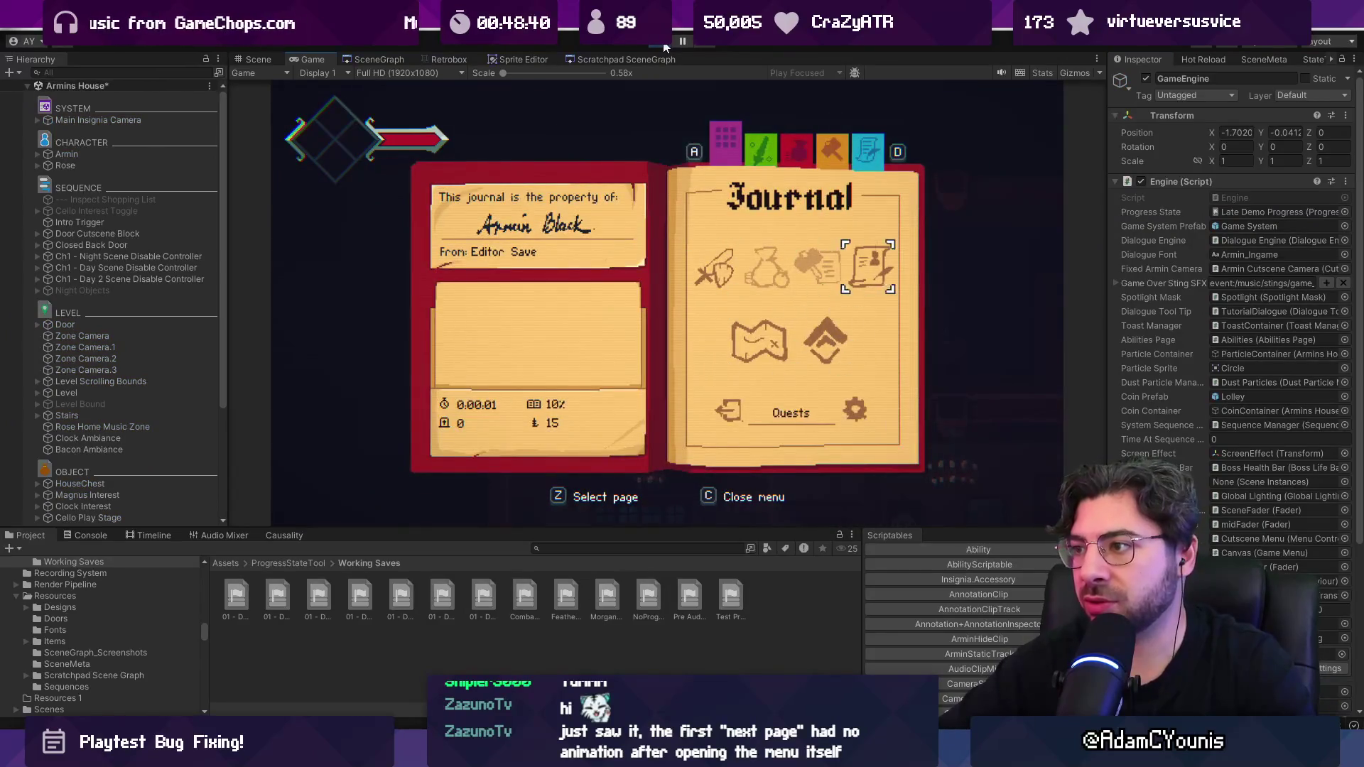
pyautogui.press('Return')
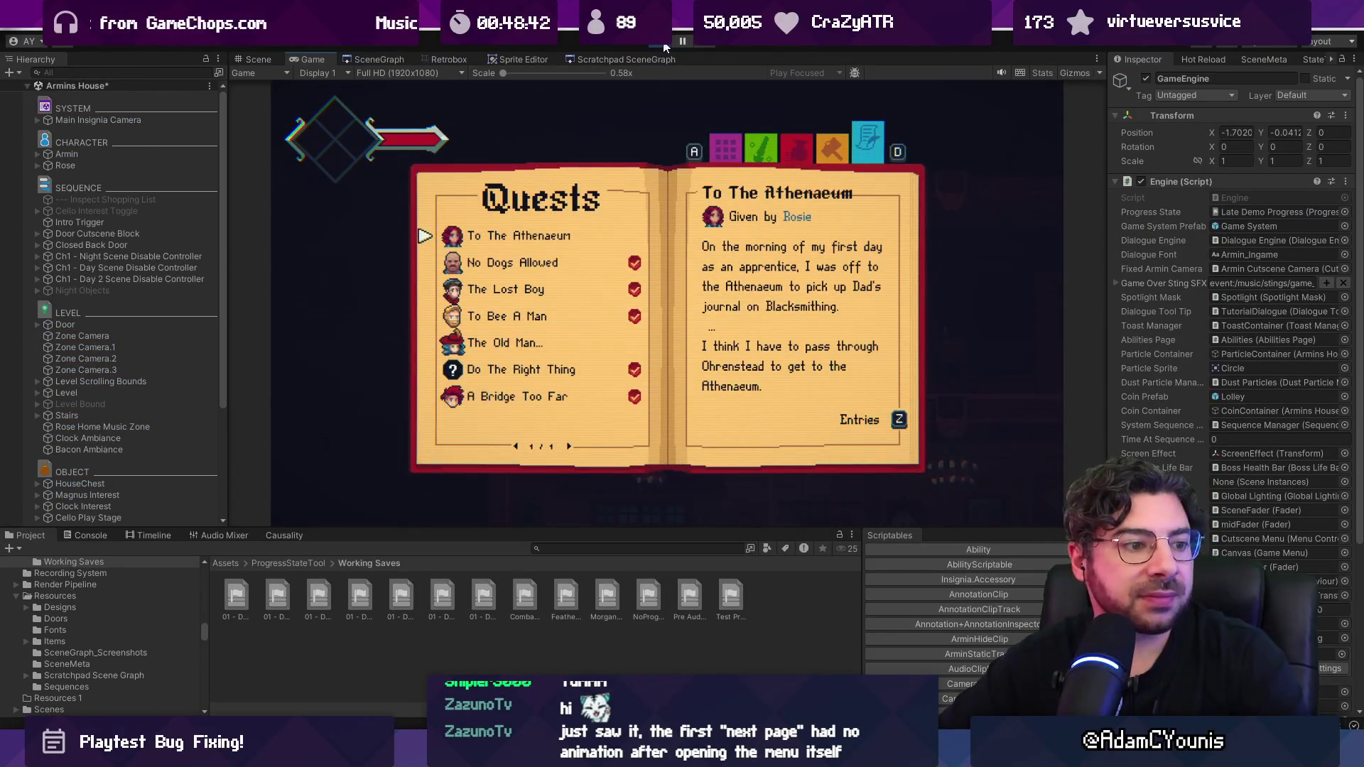
pyautogui.press('z')
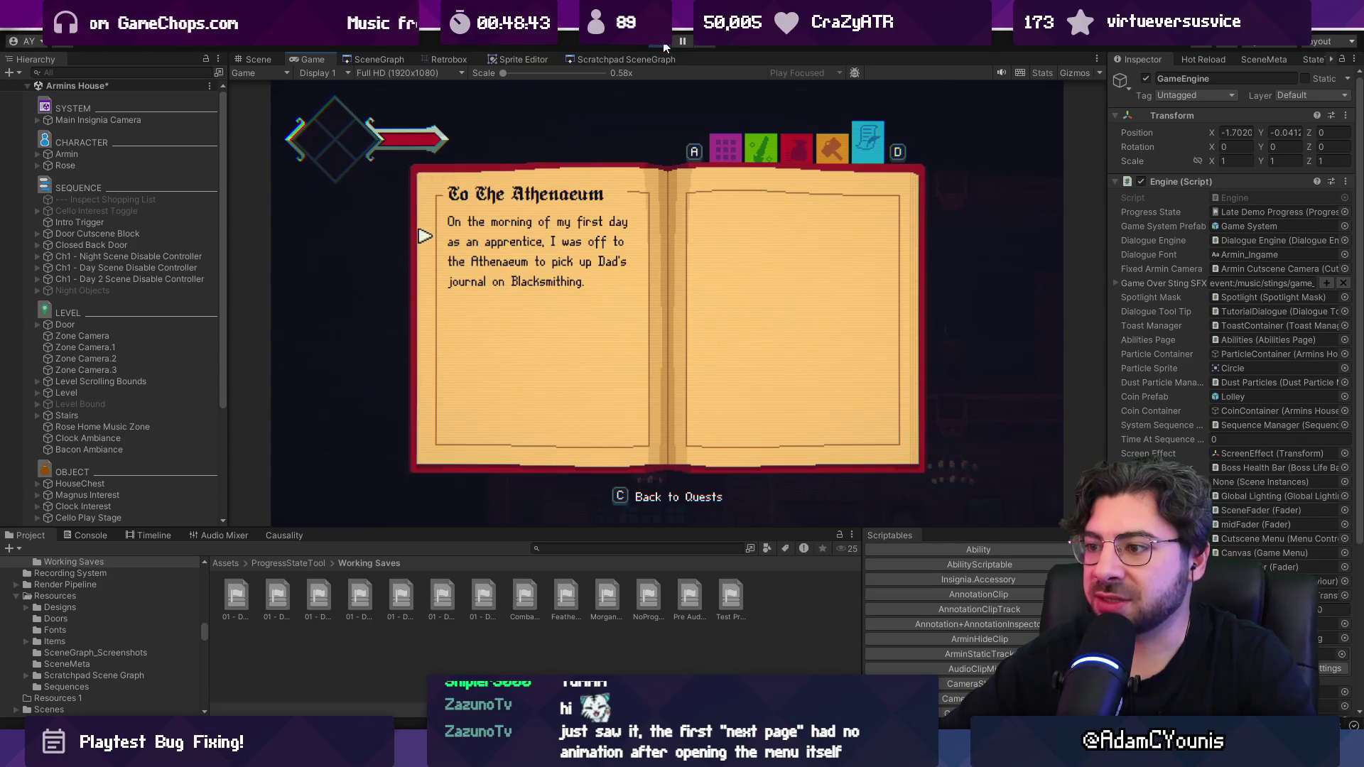
pyautogui.press('c')
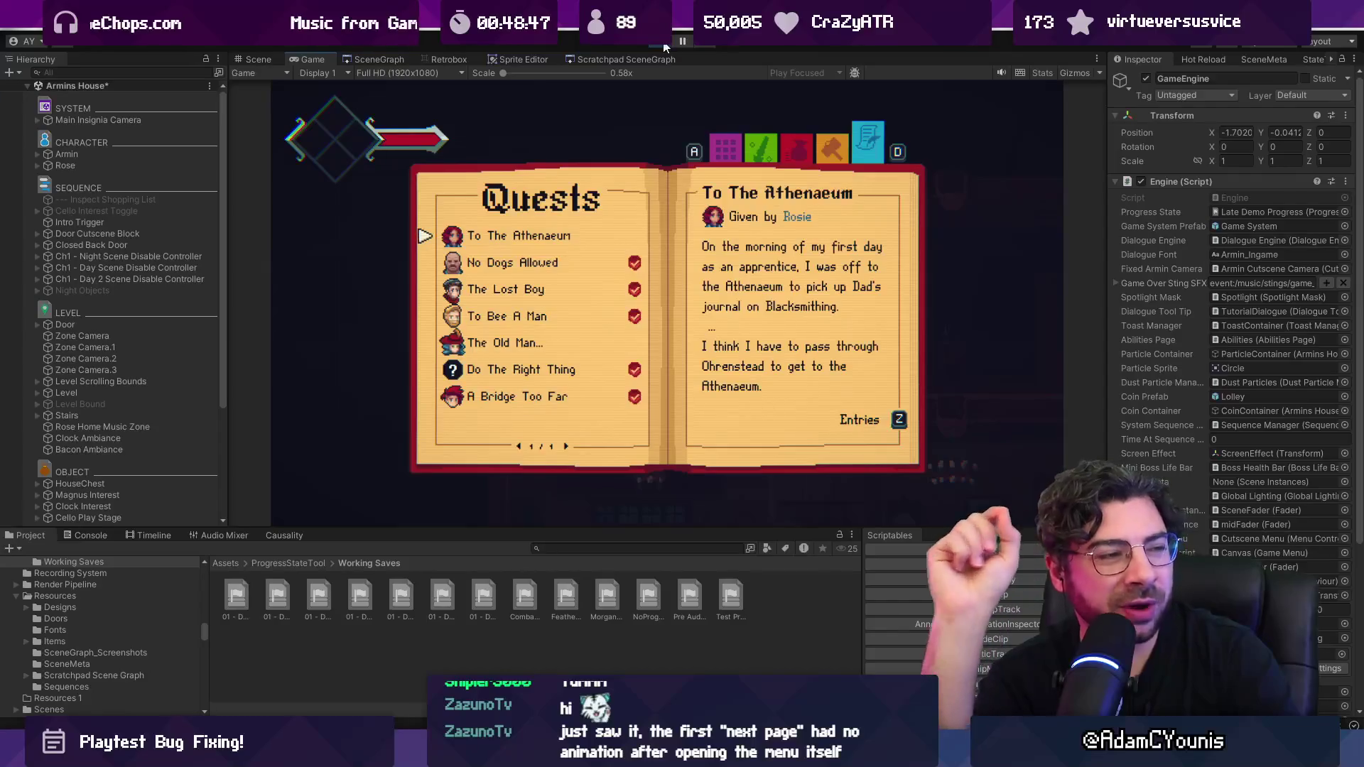
pyautogui.press('z')
pyautogui.press('c')
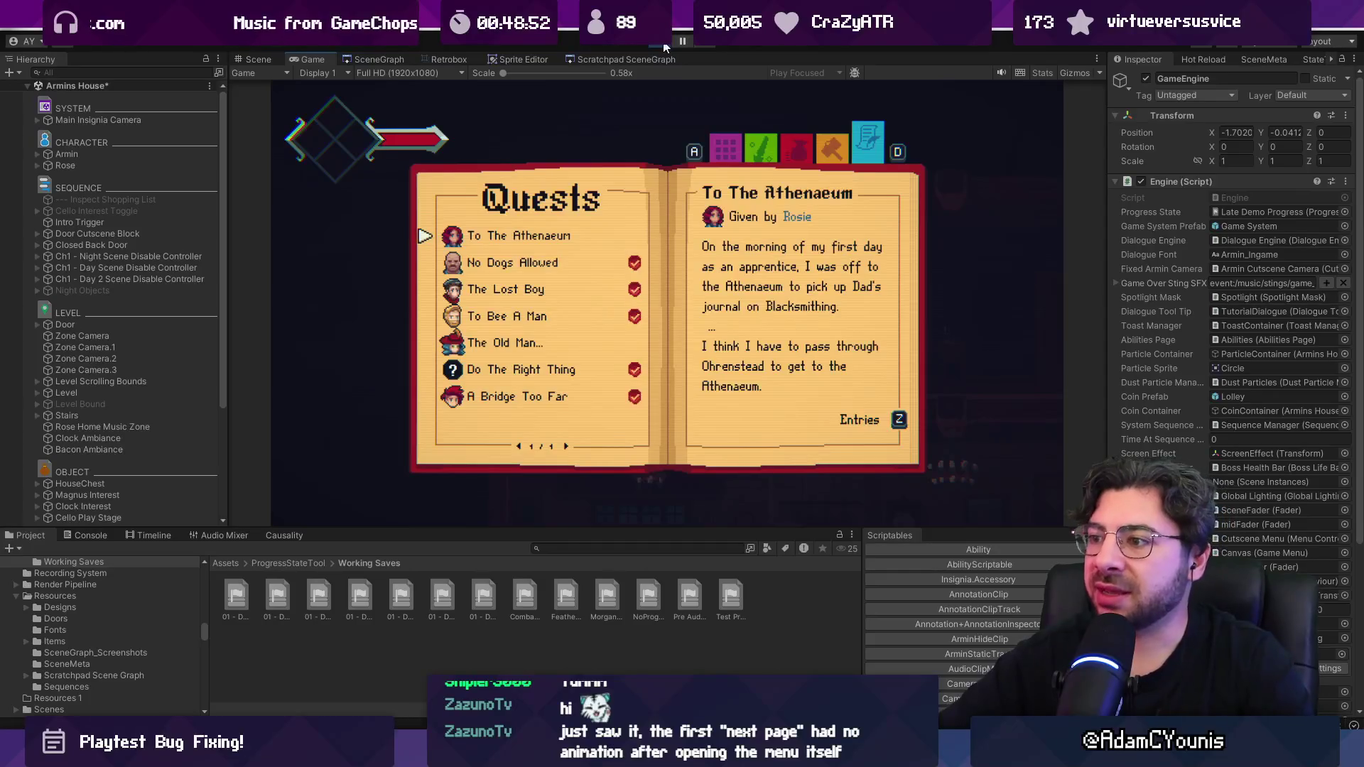
pyautogui.press('z')
pyautogui.press('c')
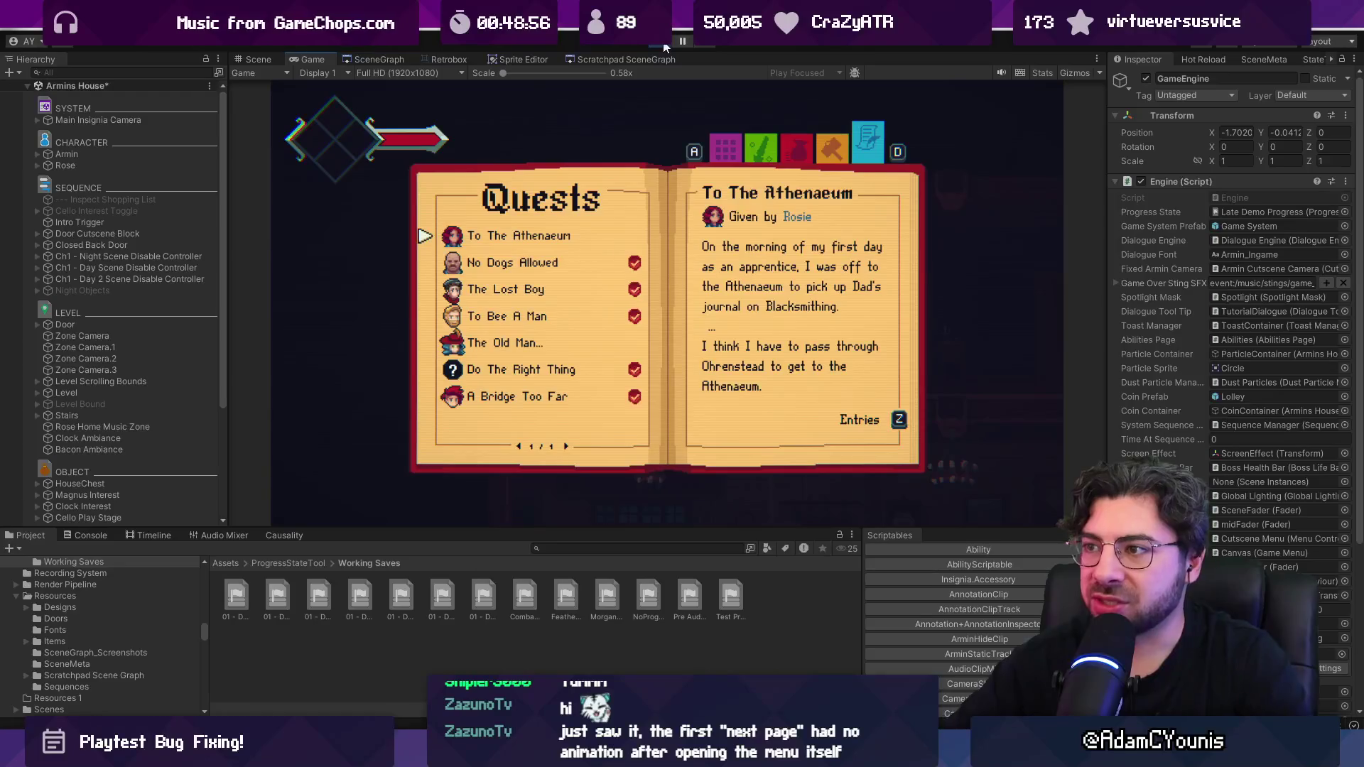
pyautogui.press('z')
pyautogui.press('c')
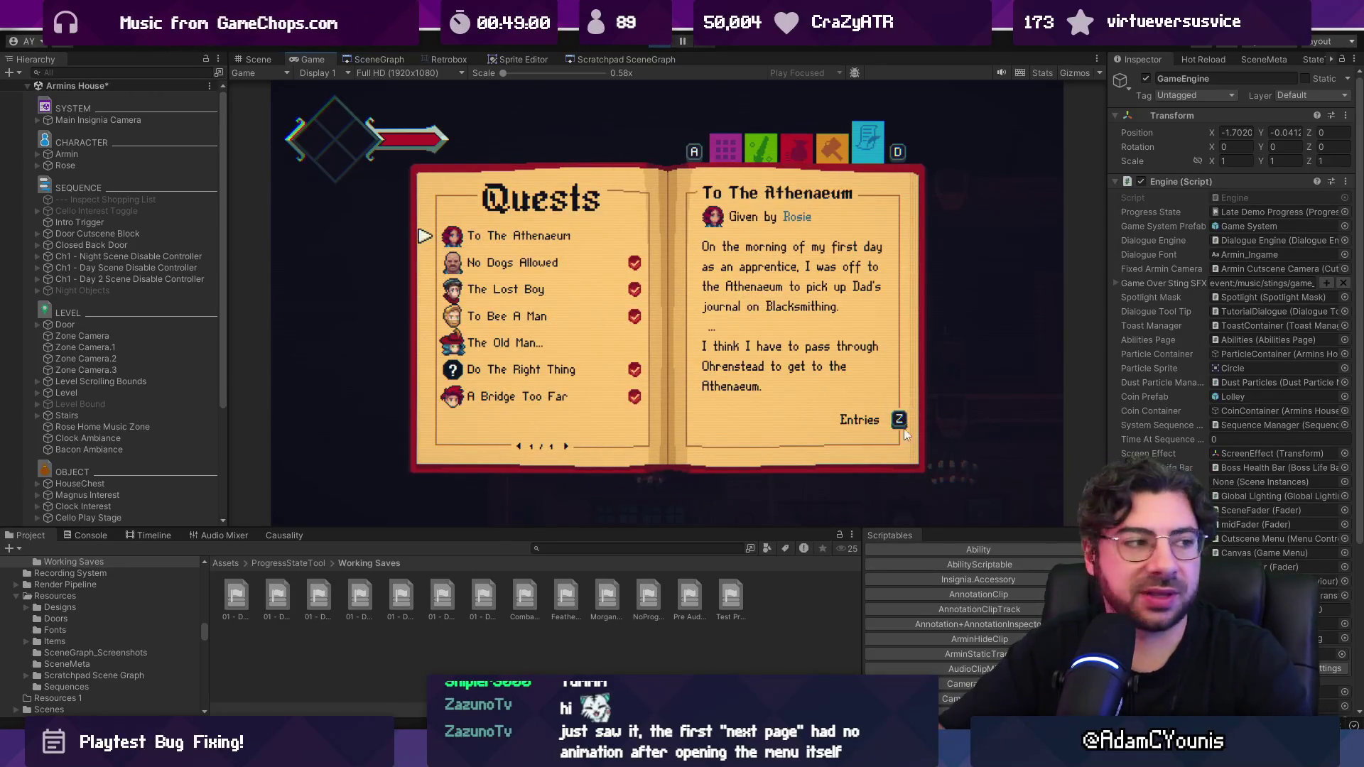
# Step: Select No Dogs Allowed and open and close its entry page twice
pyautogui.press('s')
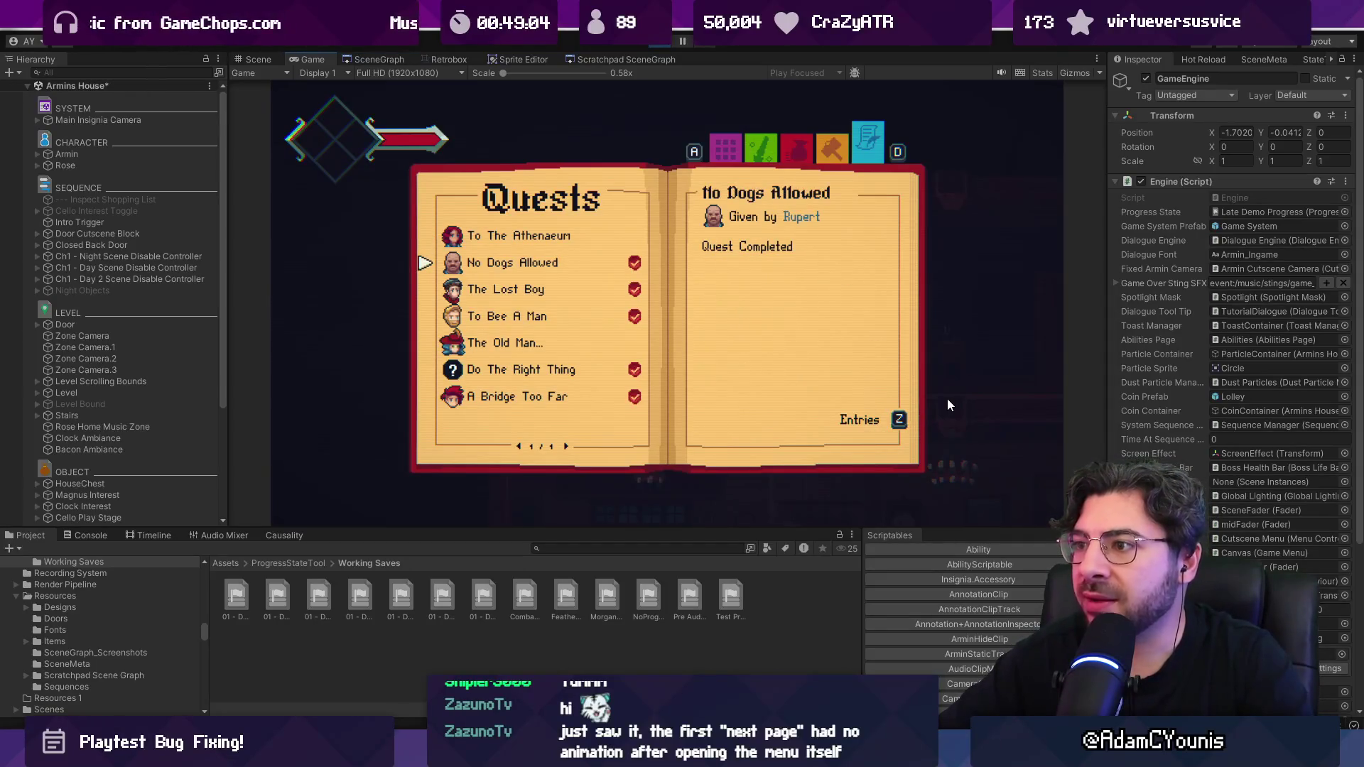
pyautogui.press('z')
pyautogui.press('c')
pyautogui.press('z')
pyautogui.press('c')
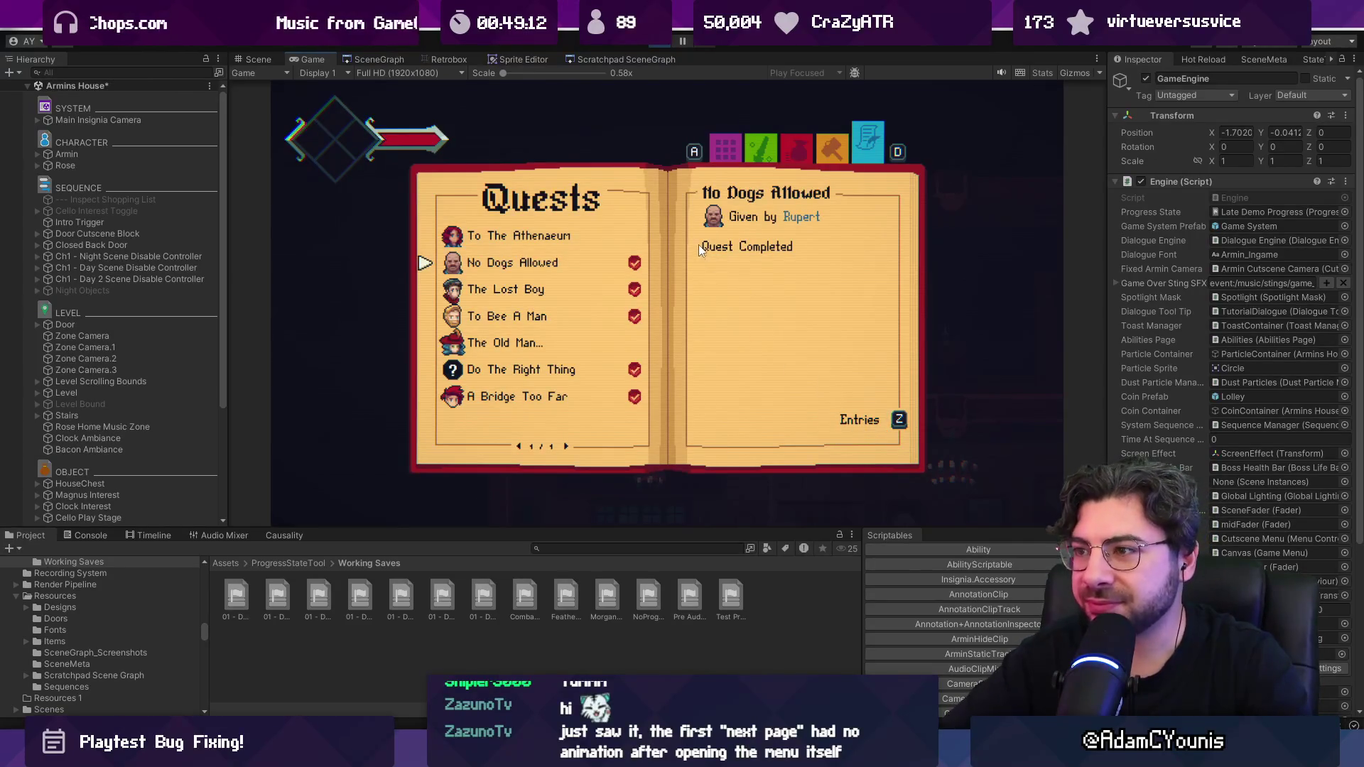
# Step: Browse A Bridge Too Far and Do The Right Thing entries, end on The Lost Boy, and stop
pyautogui.press('Down')
pyautogui.press('Up')
pyautogui.press('Up')
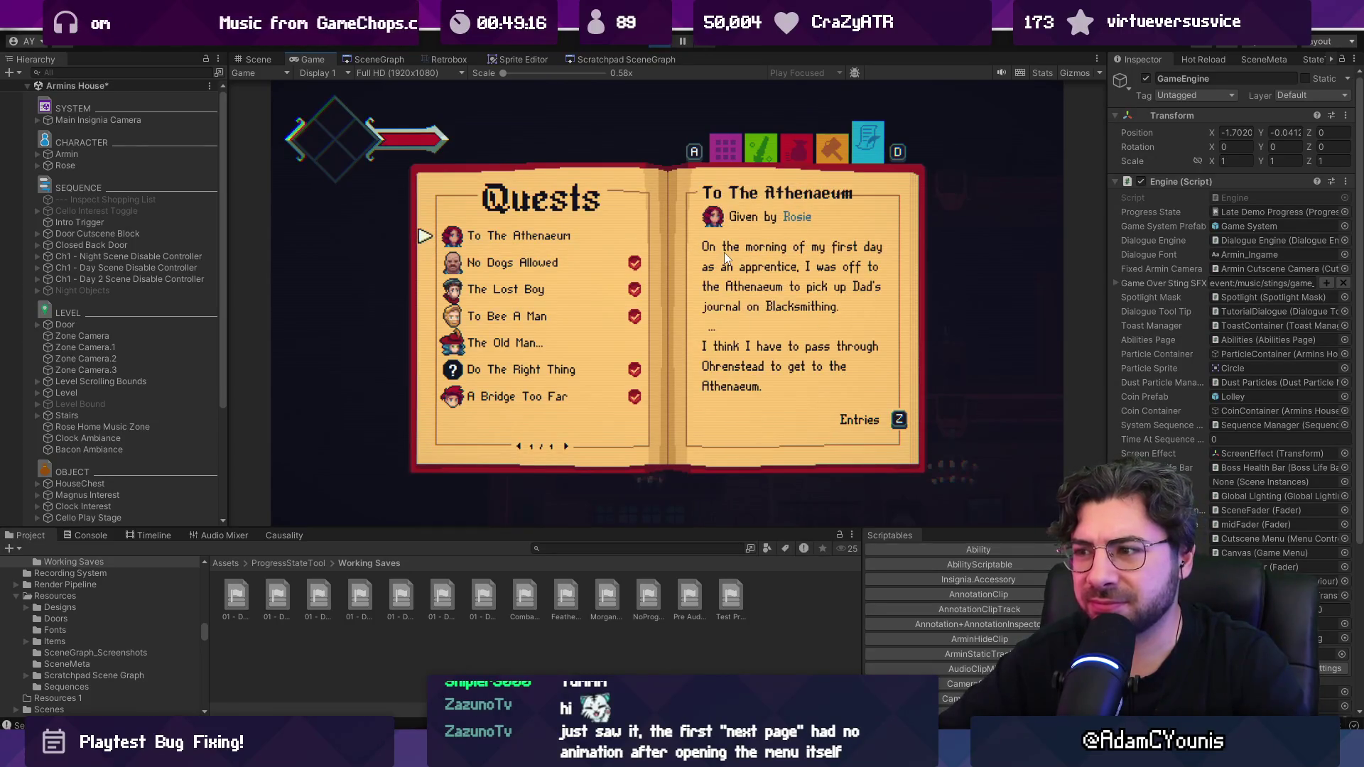
pyautogui.press('Down')
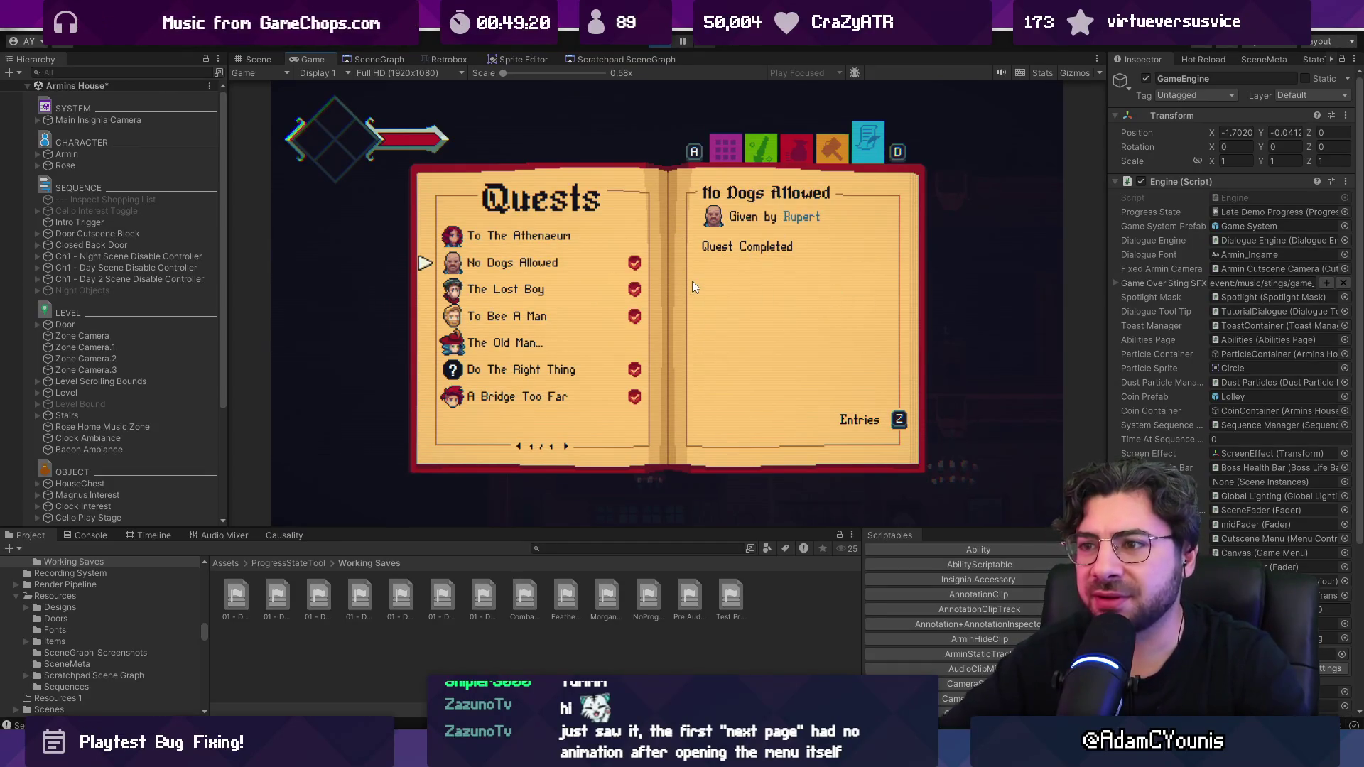
pyautogui.press('Down')
pyautogui.press('Down')
pyautogui.press('Down')
pyautogui.press('Up')
pyautogui.press('Up')
pyautogui.press('Up')
pyautogui.press('Down')
pyautogui.press('Down')
pyautogui.press('Down')
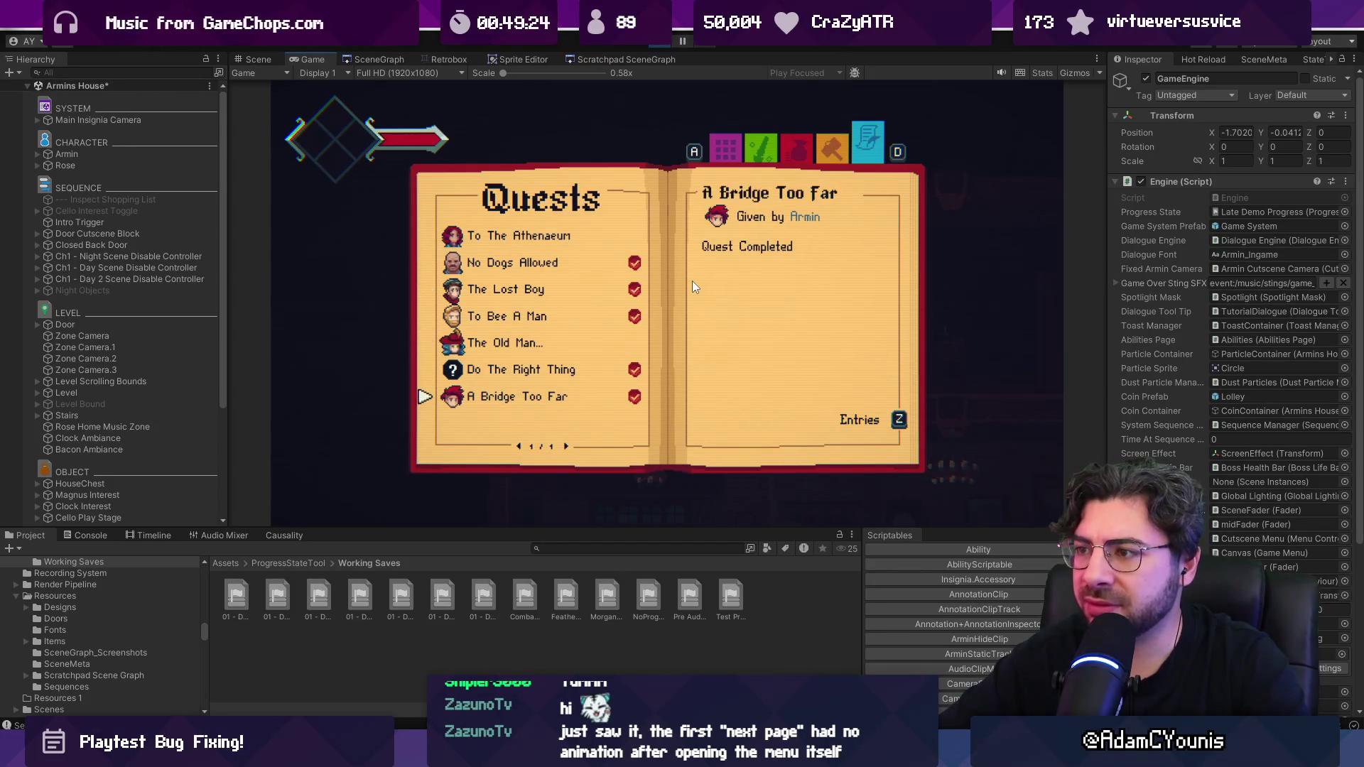
pyautogui.press('z')
pyautogui.press('x')
pyautogui.press('Up')
pyautogui.press('z')
pyautogui.press('x')
pyautogui.press('Up')
pyautogui.press('Up')
pyautogui.press('Up')
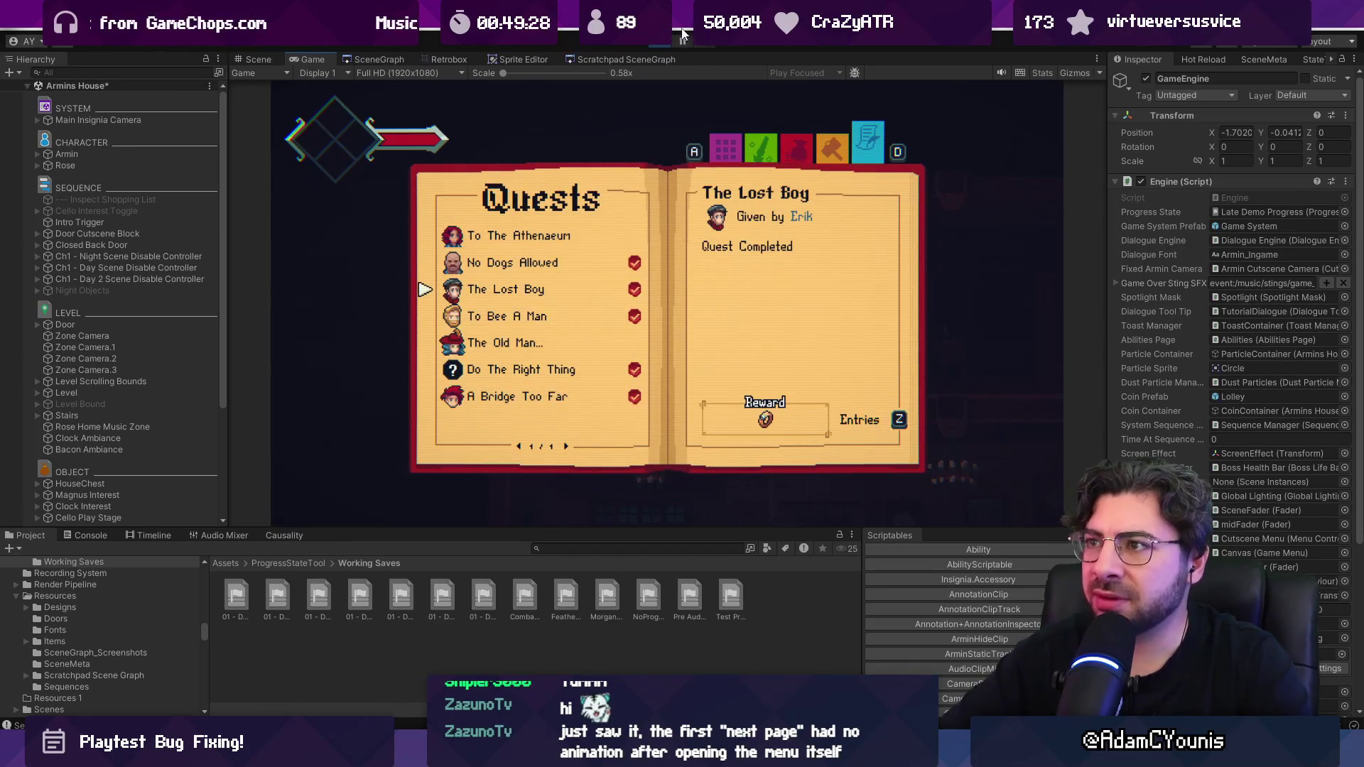
pyautogui.click(662, 44)
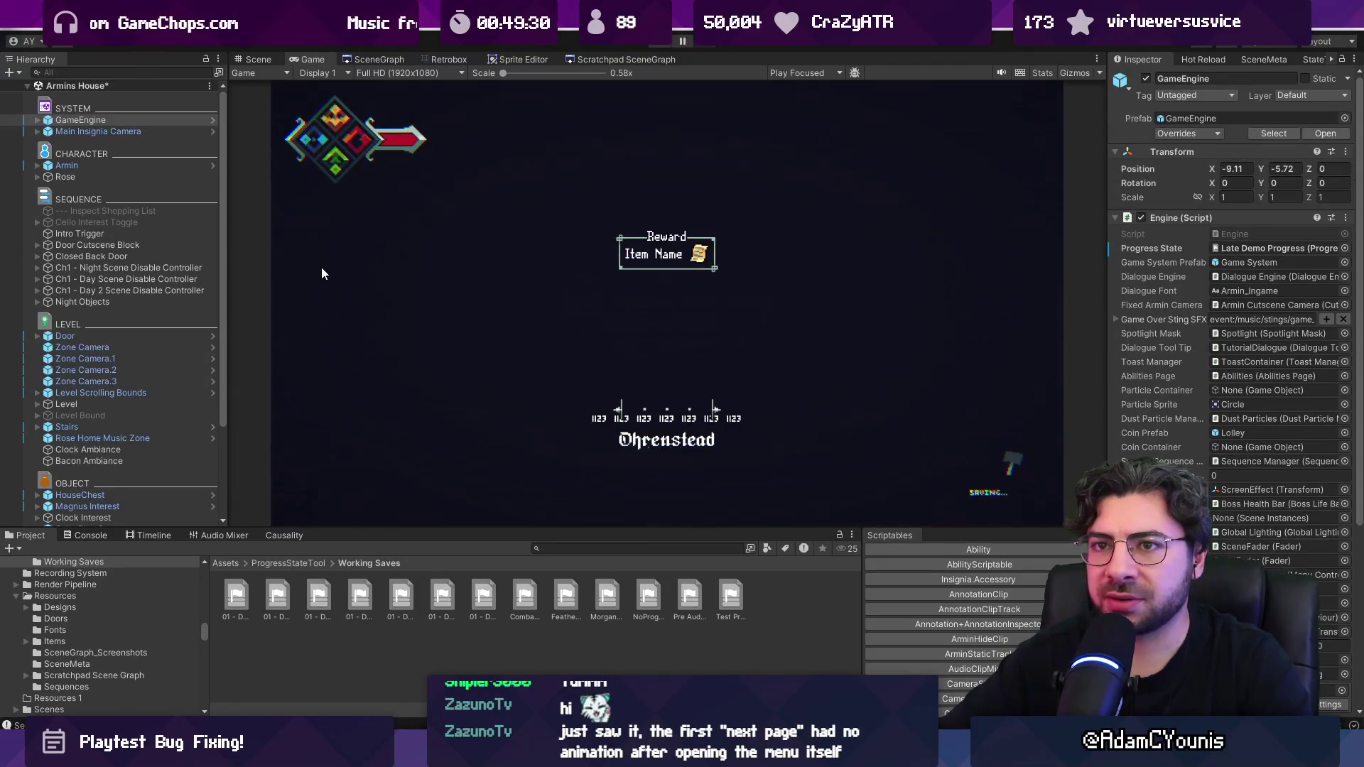
# Step: Open the prefab layout, select the Entries button prompt, and inspect the keyline's size settings
pyautogui.click(207, 123)
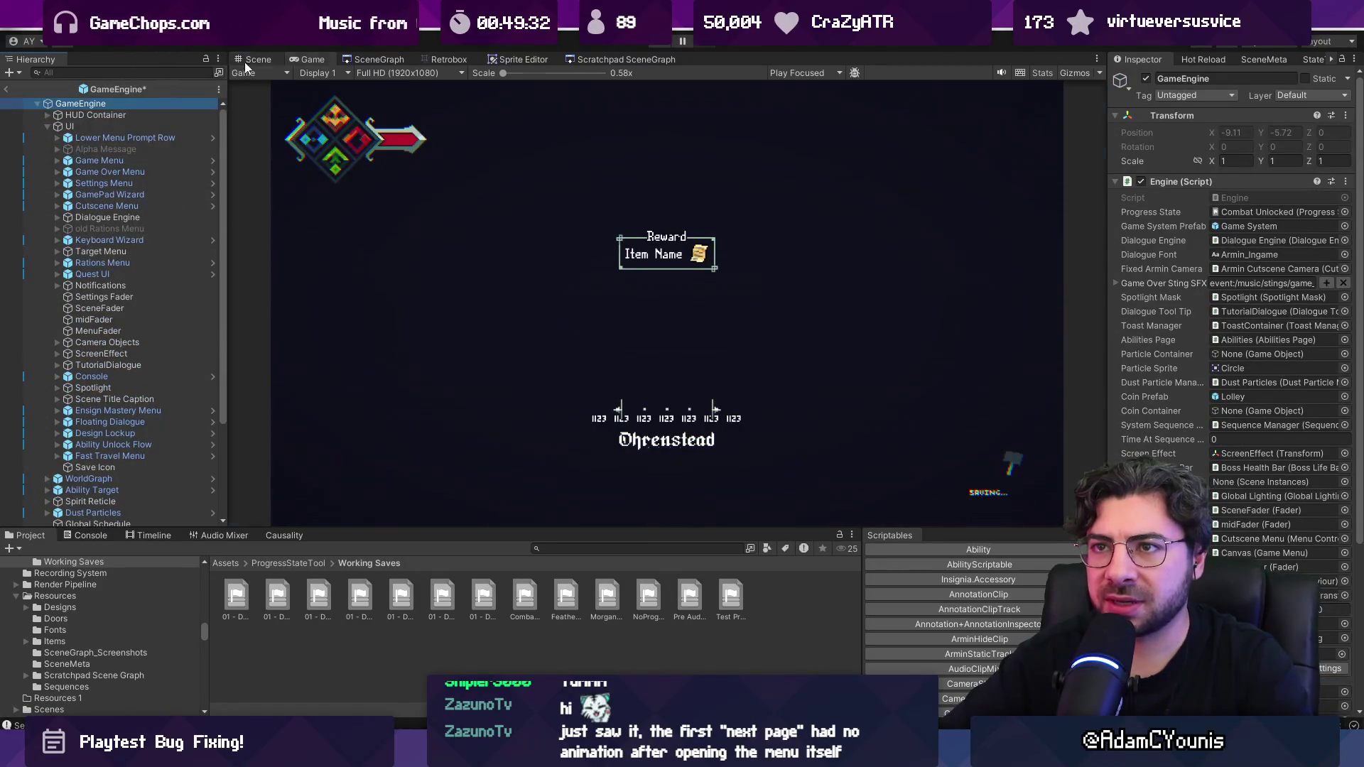
pyautogui.click(244, 62)
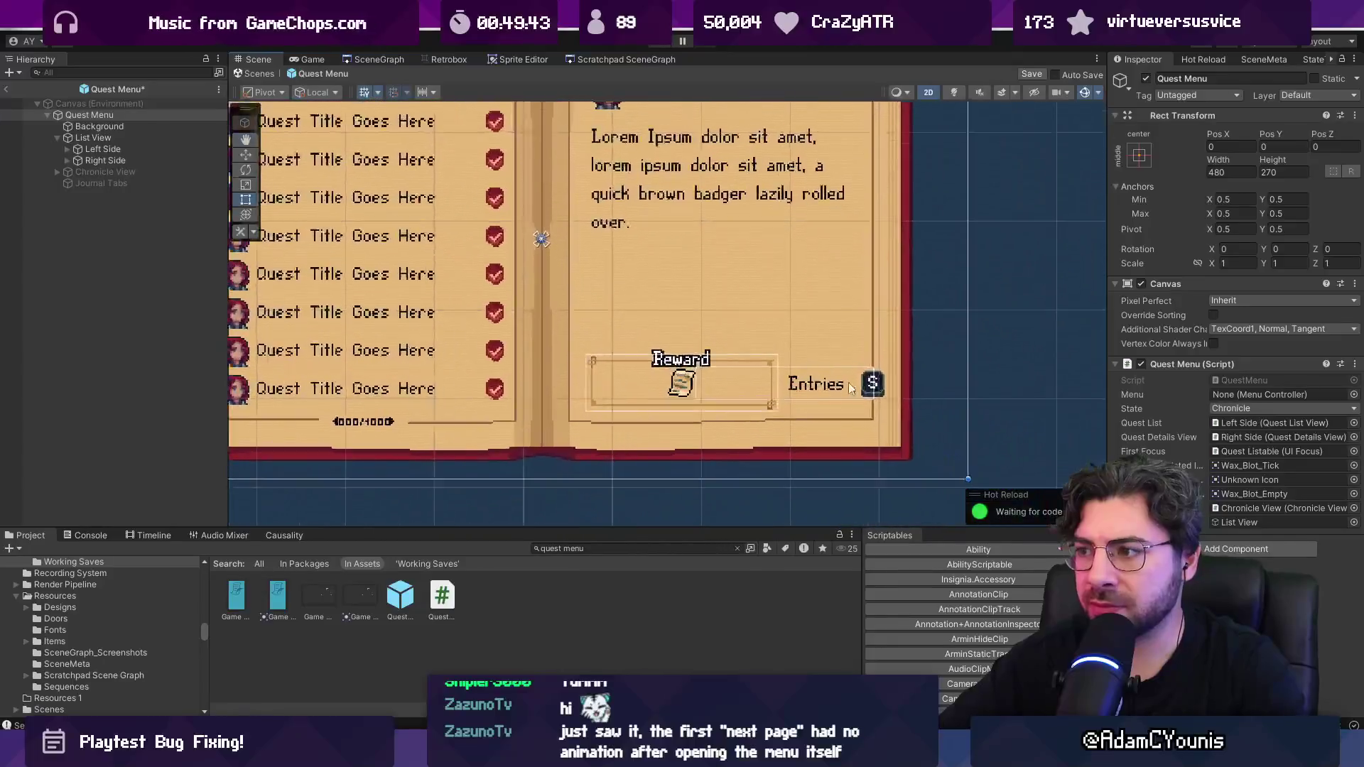
pyautogui.click(827, 382)
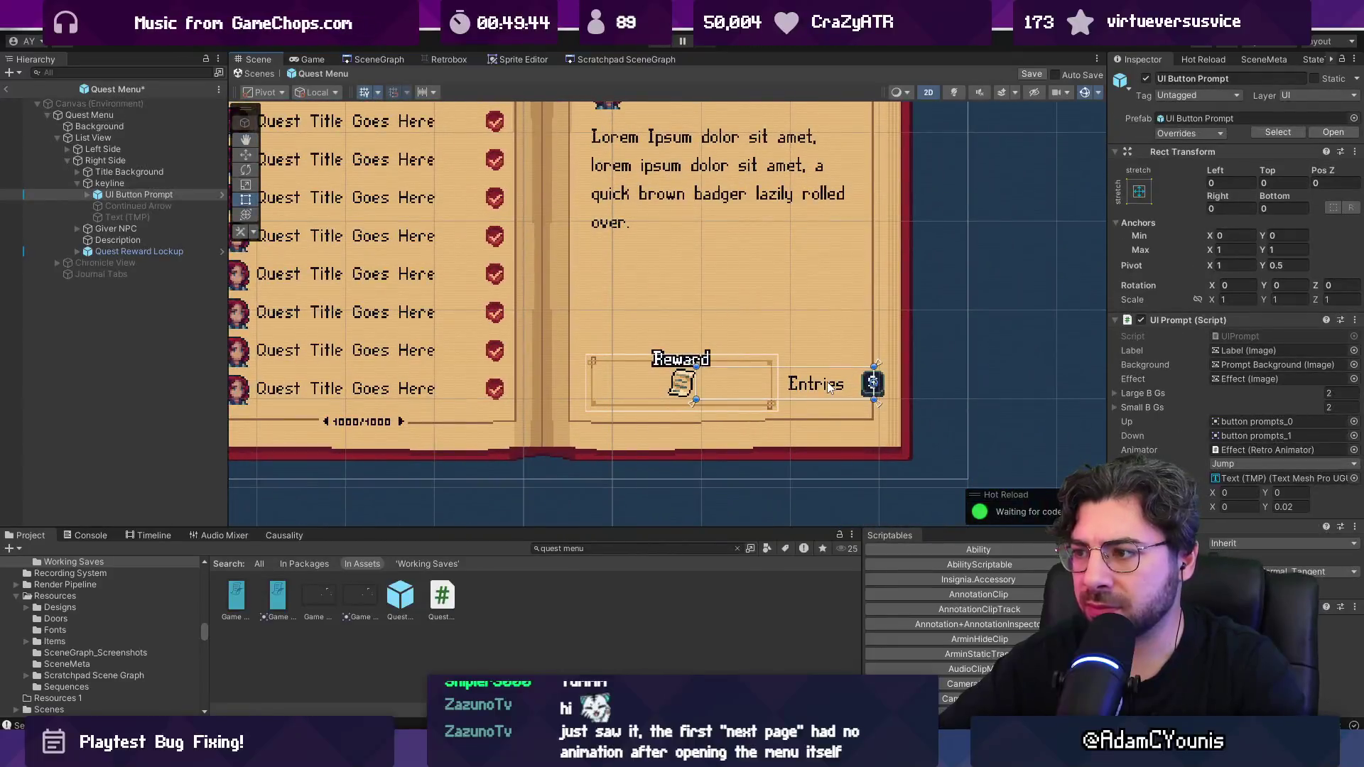
pyautogui.click(127, 183)
pyautogui.click(132, 192)
pyautogui.click(132, 182)
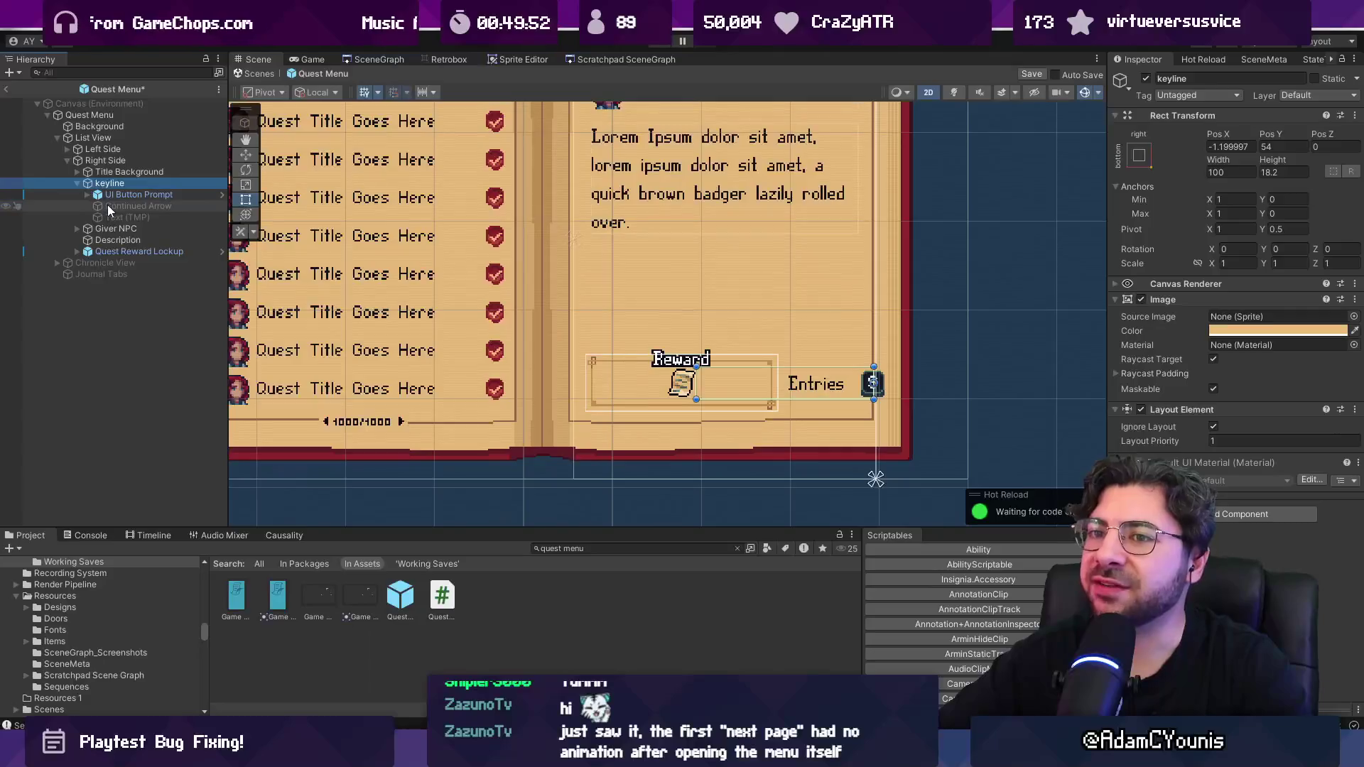
# Step: Check the Description and Giver NPC layouts, then expand UI Button Prompt to its Prompt Background
pyautogui.click(139, 242)
pyautogui.click(144, 227)
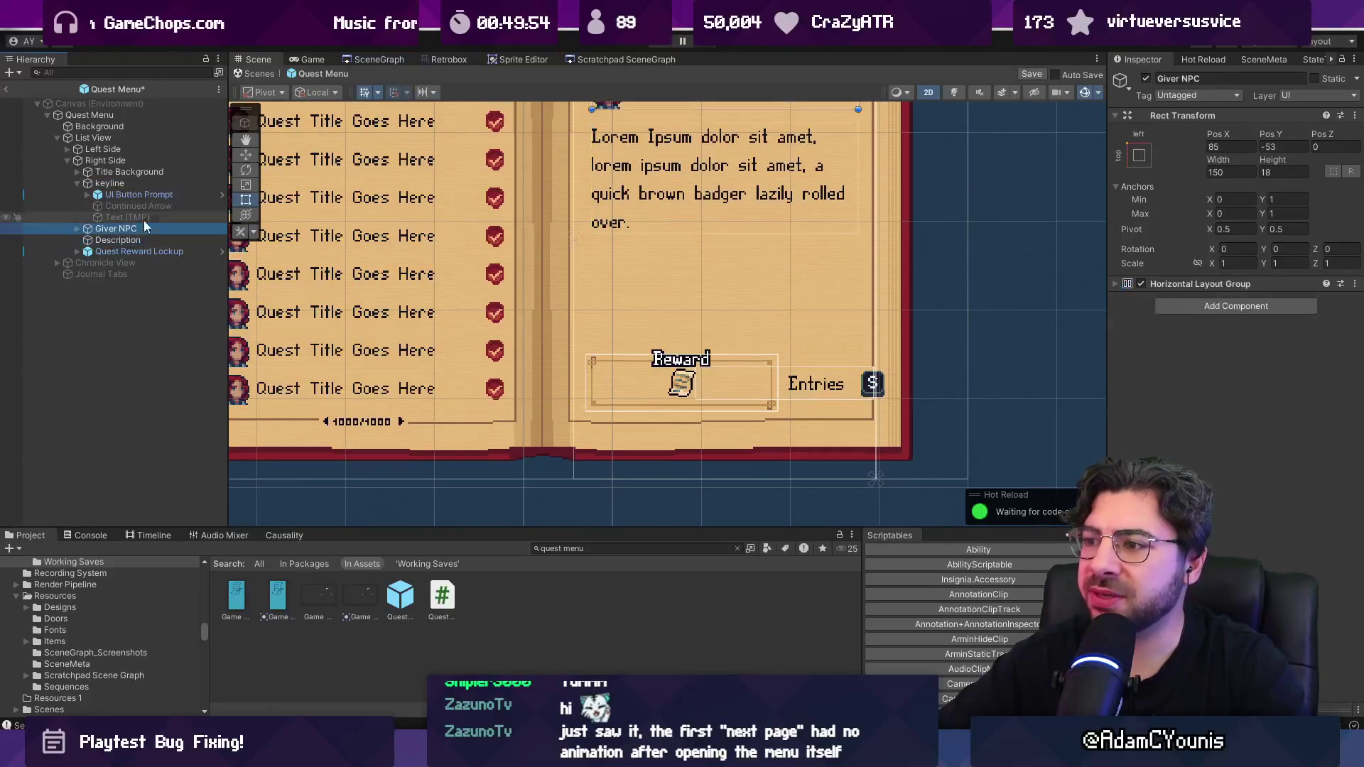
pyautogui.click(147, 194)
pyautogui.click(87, 194)
pyautogui.click(135, 206)
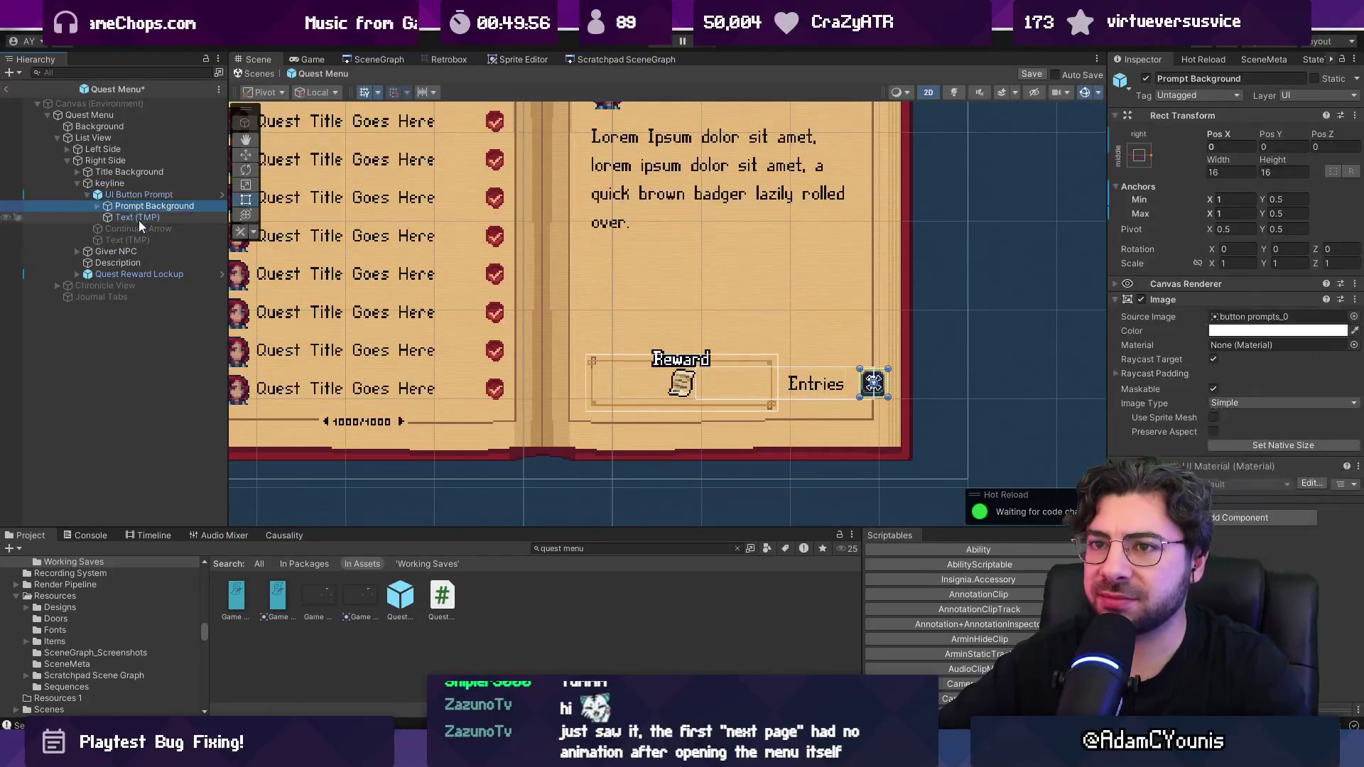
# Step: Select the prompt's Text (TMP) label object and centre the quest book in the view
pyautogui.click(137, 216)
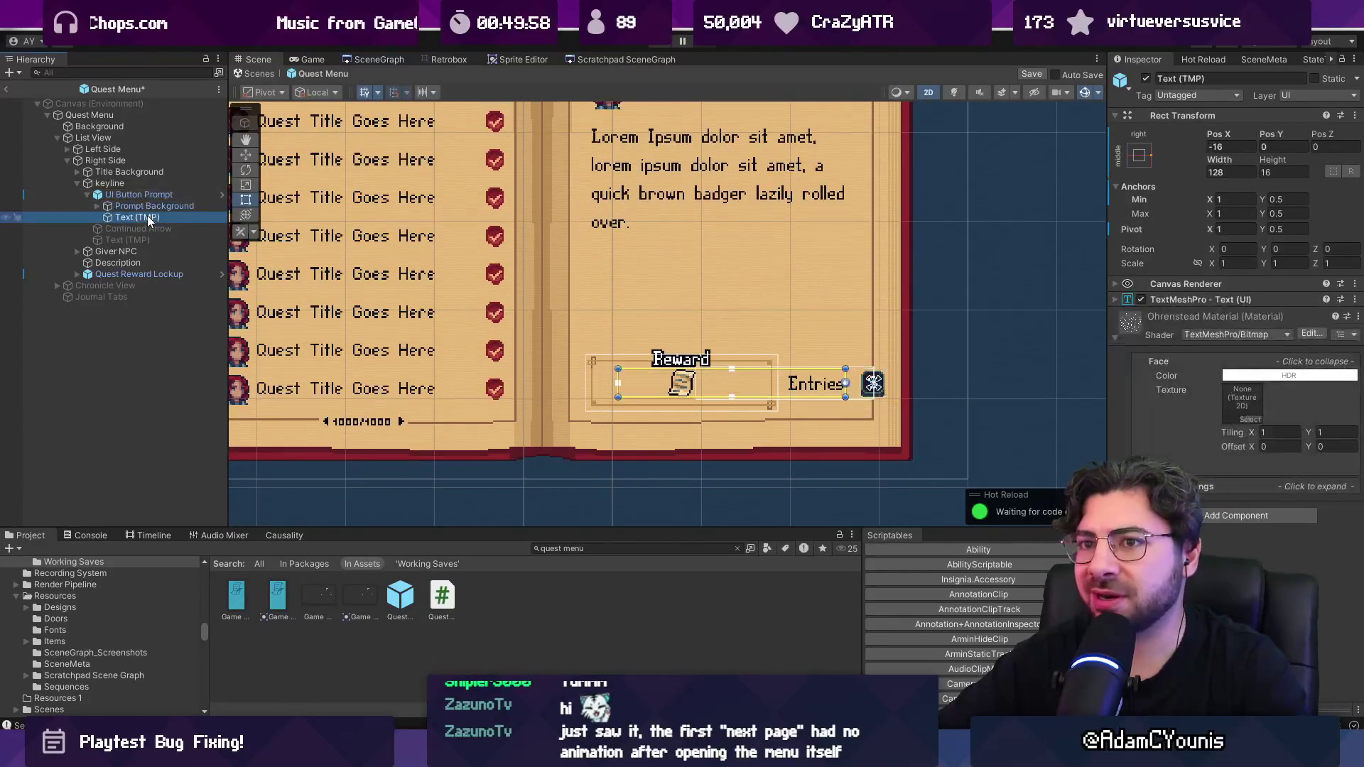
pyautogui.click(1221, 357)
pyautogui.write('Story')
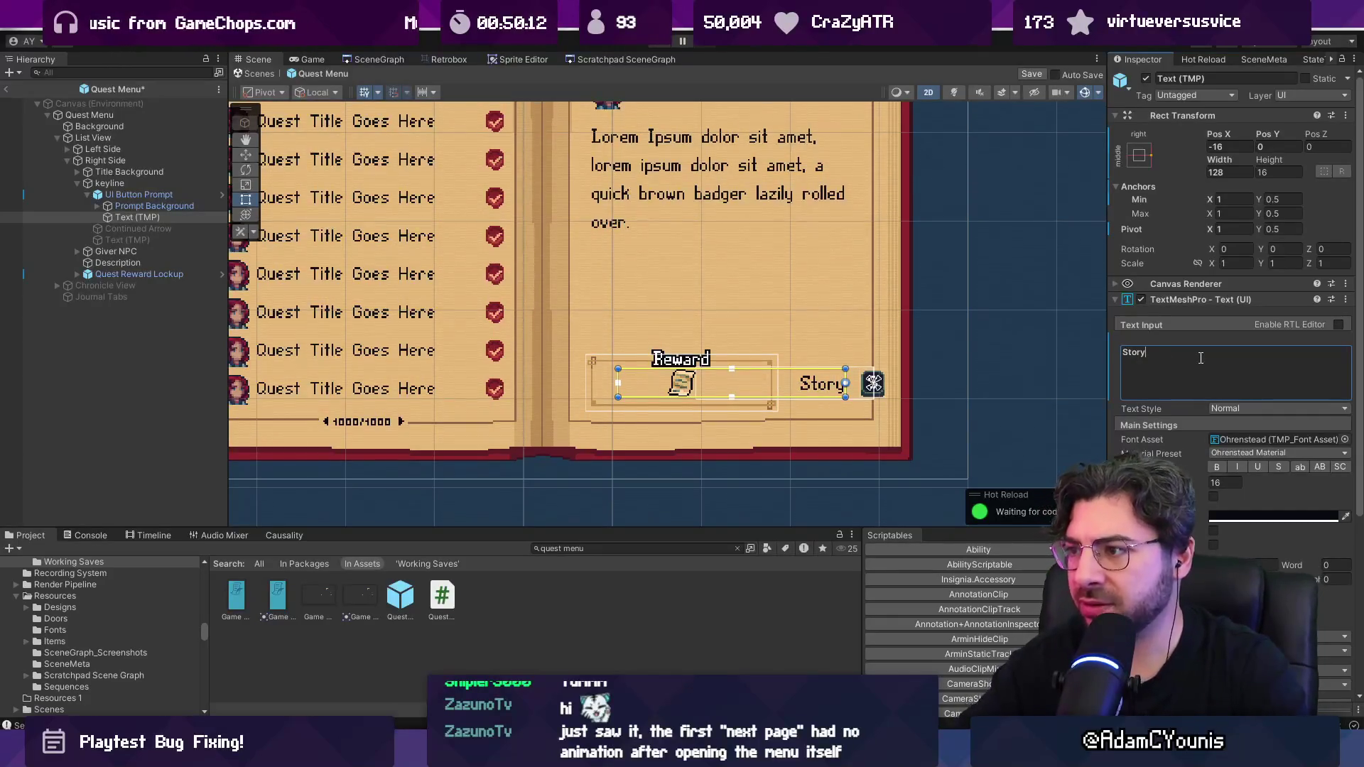
pyautogui.scroll(-5, 676, 288)
pyautogui.scroll(3, 676, 289)
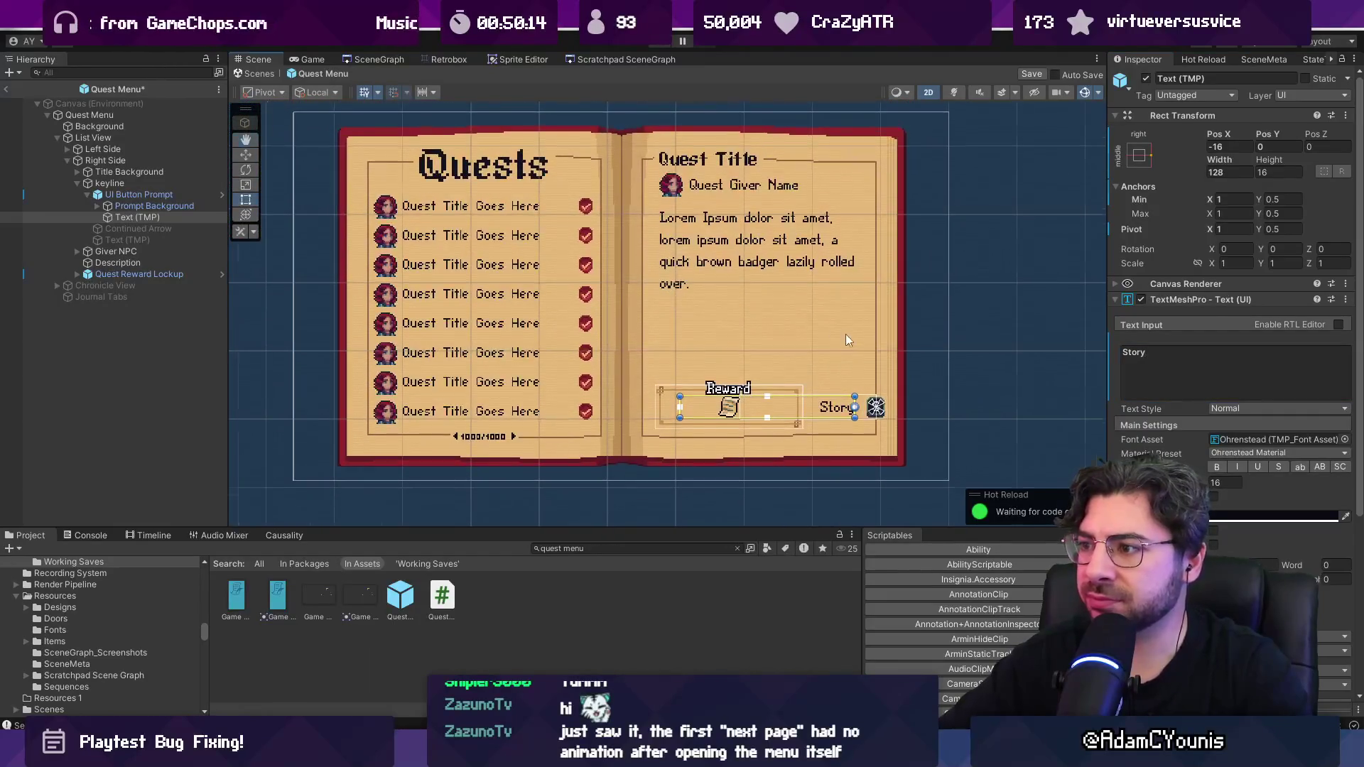
pyautogui.moveTo(553, 290); pyautogui.dragTo(589, 315)
pyautogui.scroll(-1, 592, 317)
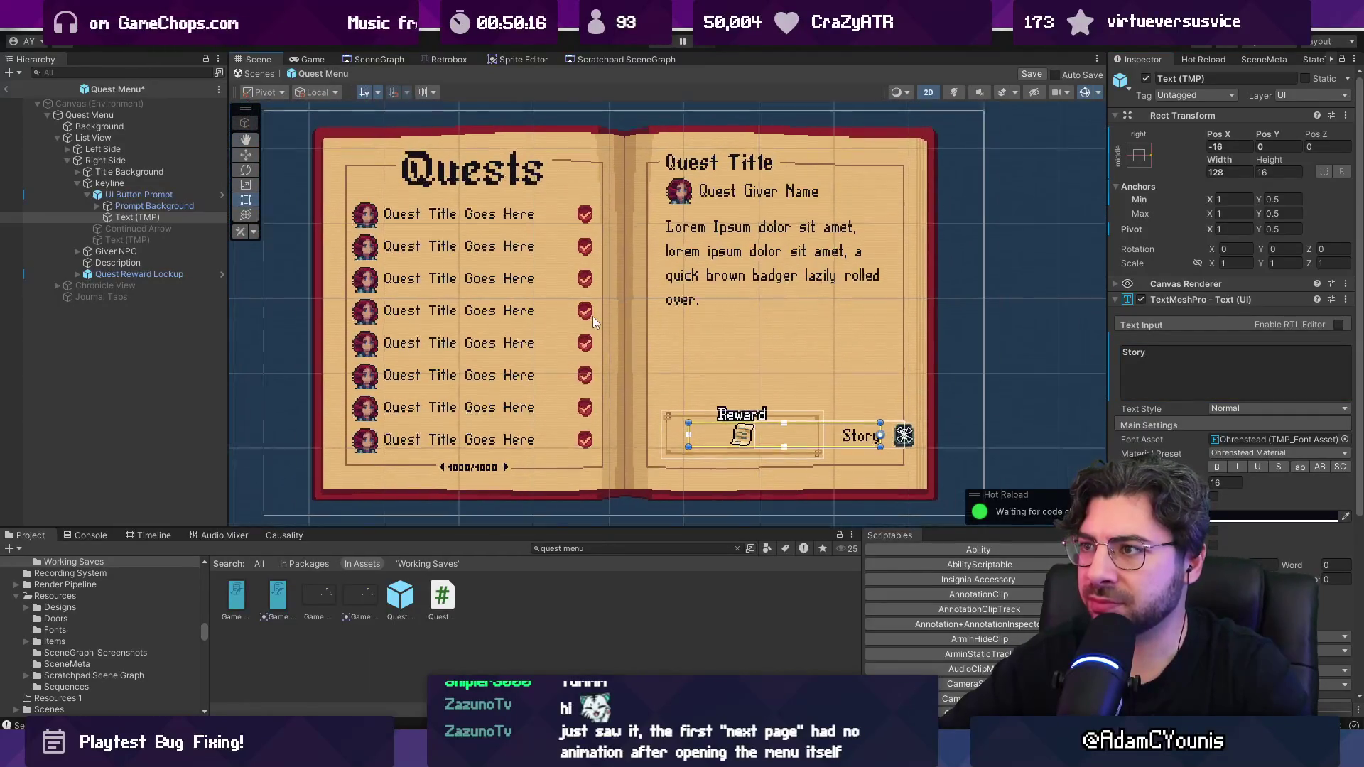
# Step: Rewrite the label's Text Input from 'Entries' to 'More story'
pyautogui.click(1131, 354)
pyautogui.press('BackSpace')
pyautogui.press('BackSpace')
pyautogui.press('BackSpace')
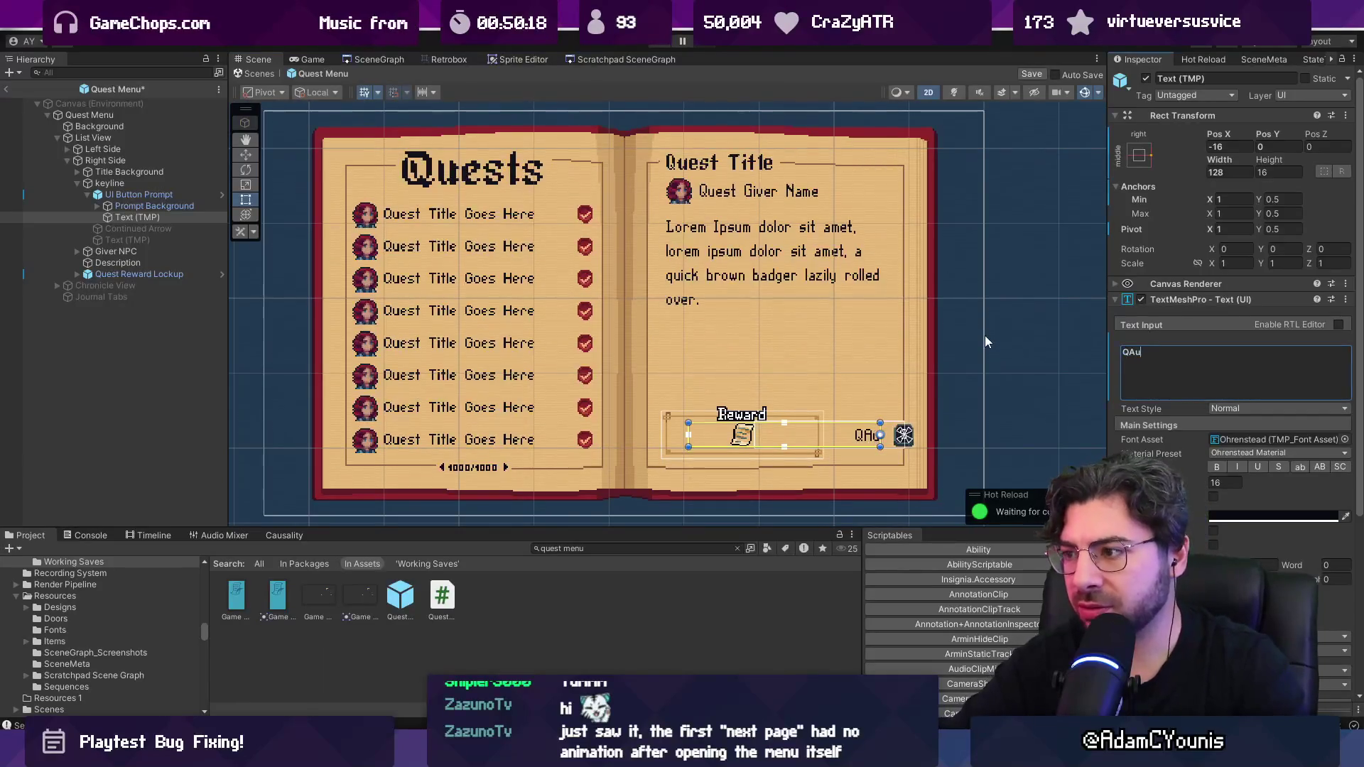
pyautogui.write('Story')
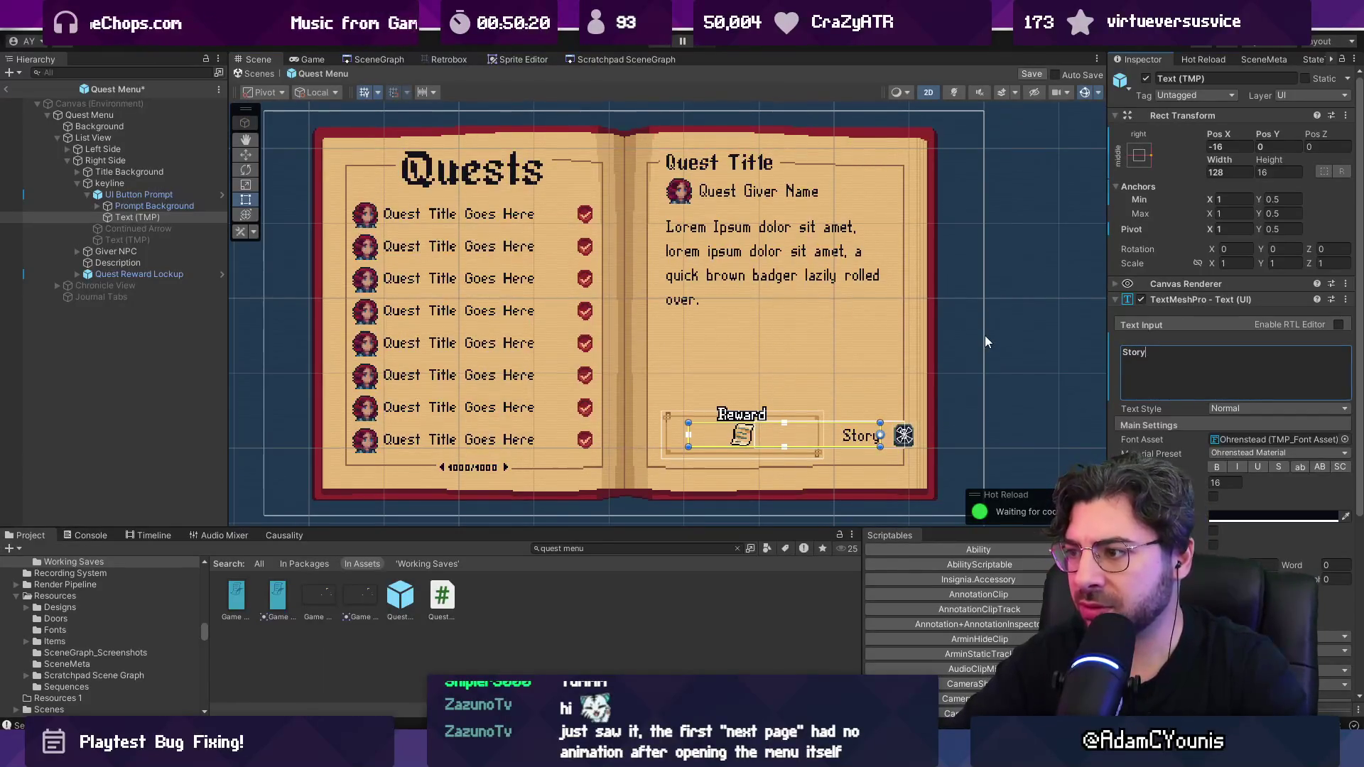
pyautogui.write(' Log')
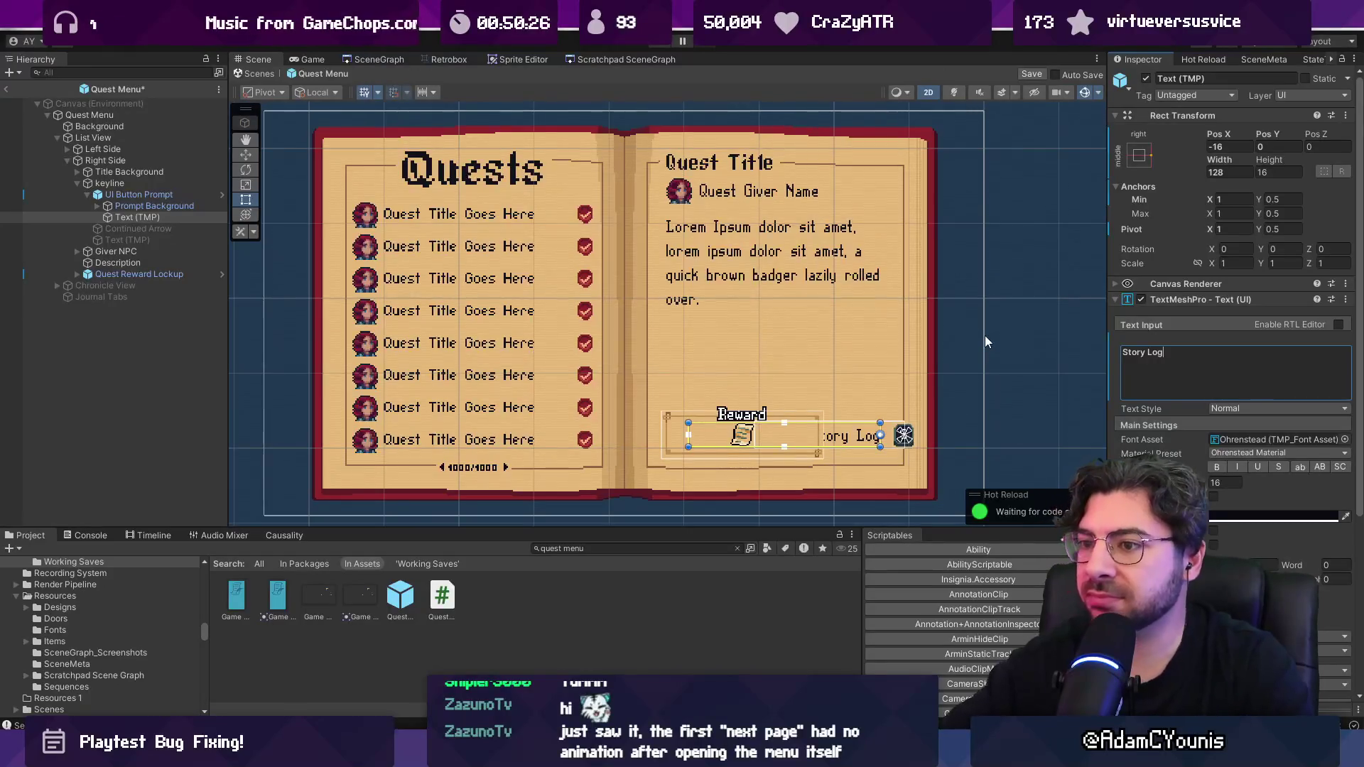
pyautogui.tripleClick(1180, 356)
pyautogui.write('ore')
pyautogui.press('BackSpace')
pyautogui.press('BackSpace')
pyautogui.press('BackSpace')
pyautogui.write('More Stor')
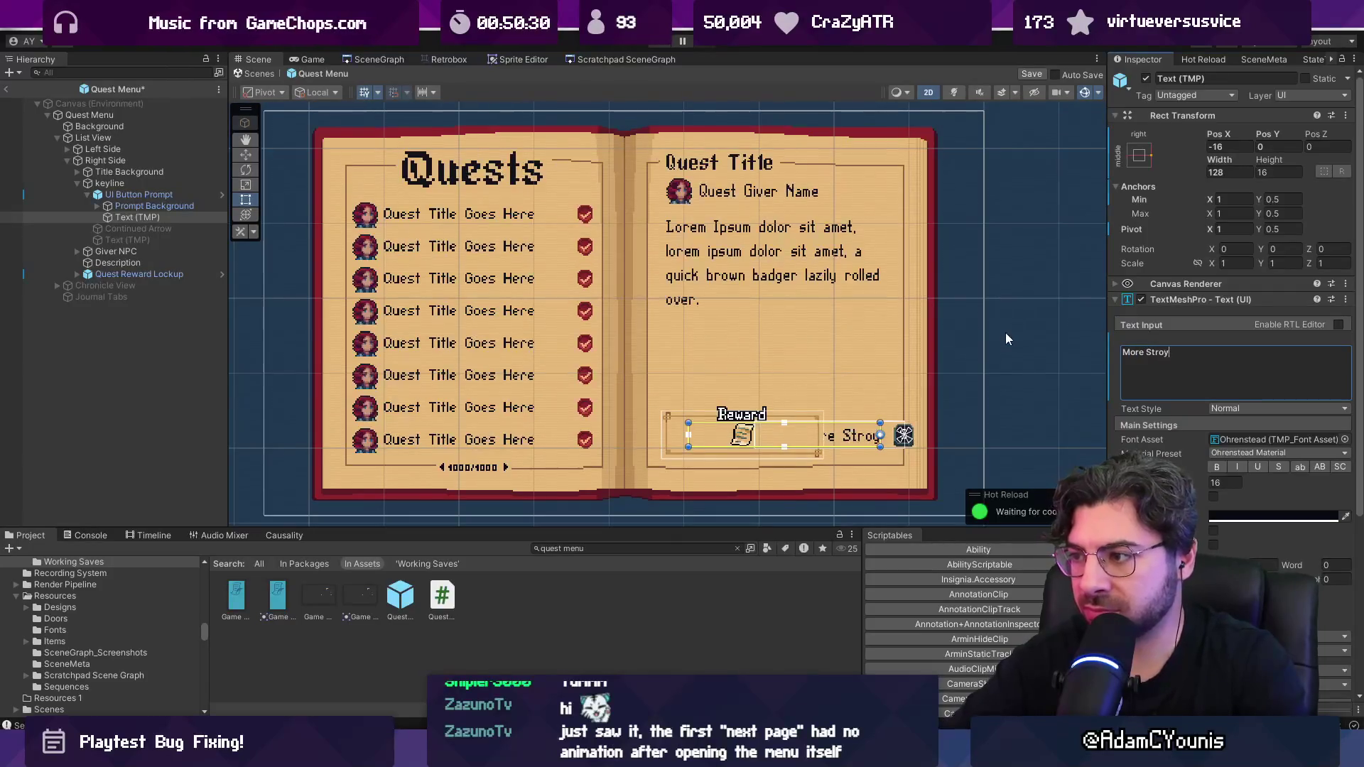
pyautogui.press('BackSpace')
pyautogui.press('BackSpace')
pyautogui.press('BackSpace')
pyautogui.write('tory')
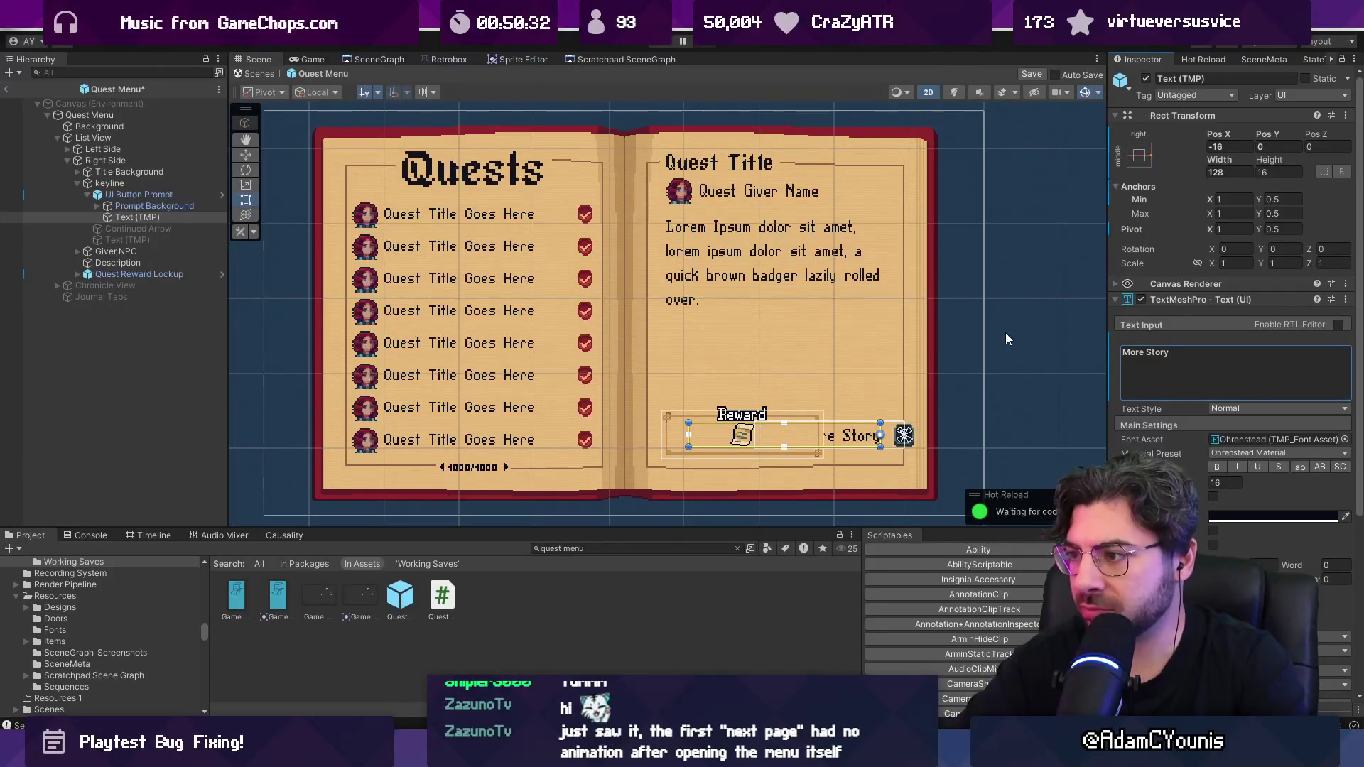
pyautogui.press('Left')
pyautogui.press('Left')
pyautogui.press('Left')
pyautogui.press('BackSpace')
pyautogui.write('s')
pyautogui.press('BackSpace')
pyautogui.write('S')
pyautogui.press('BackSpace')
# Step: Finish the lowercase 's' of 'More story' and select the Quest Reward Lockup
pyautogui.write('s')
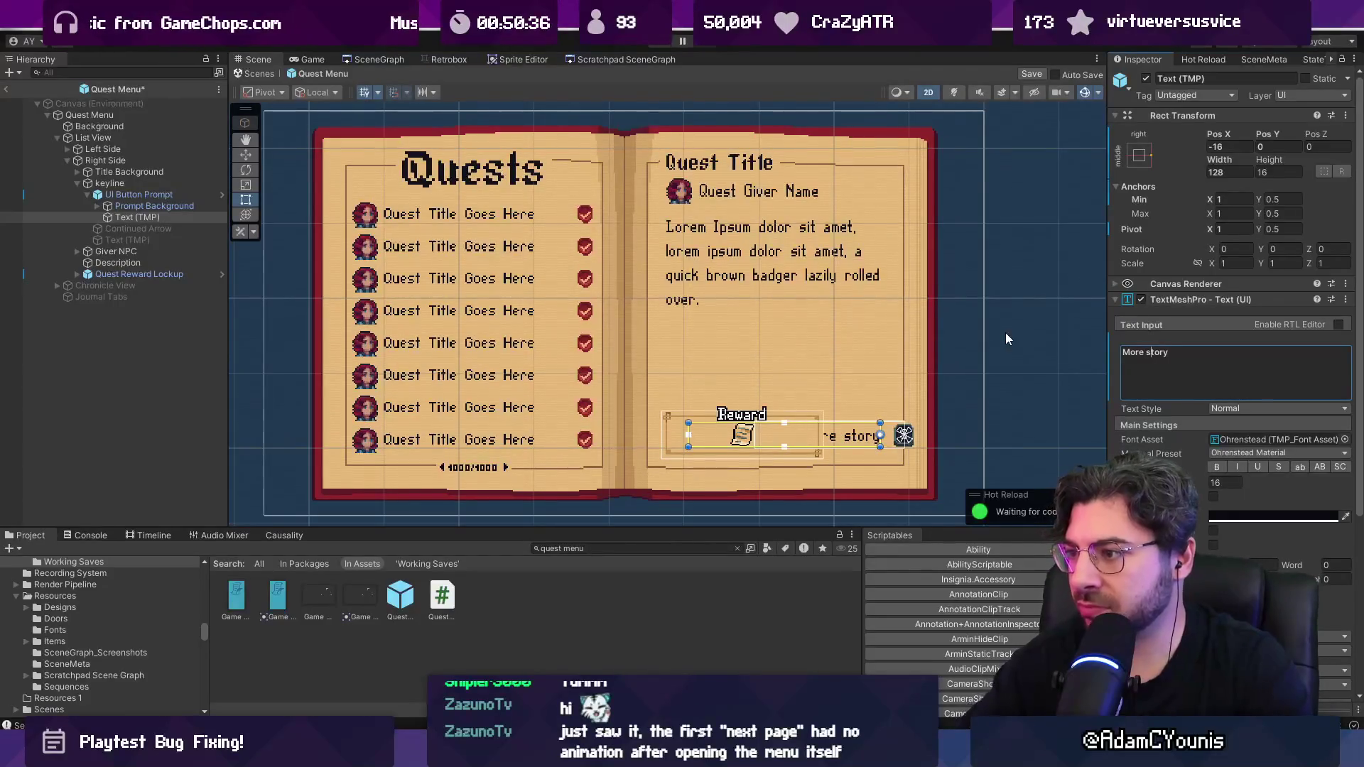
pyautogui.click(743, 414)
pyautogui.scroll(2, 743, 415)
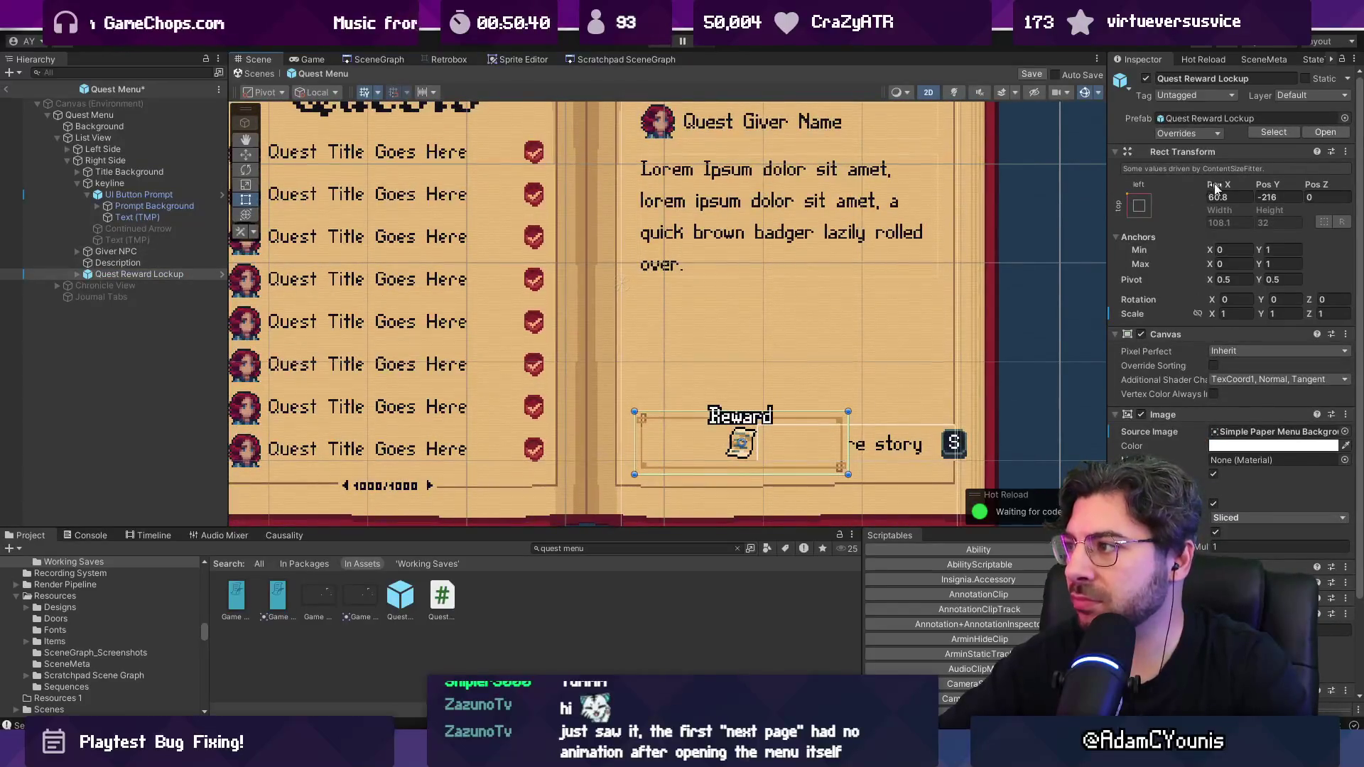
pyautogui.click(142, 263)
pyautogui.click(143, 273)
pyautogui.moveTo(845, 445)
pyautogui.mouseDown()
pyautogui.moveTo(886, 444)
pyautogui.moveTo(739, 426)
pyautogui.mouseUp()
# Step: Expand the lockup's Item Listable to inspect its Image, Title and Value, then reselect the lockup
pyautogui.click(77, 274)
pyautogui.click(146, 331)
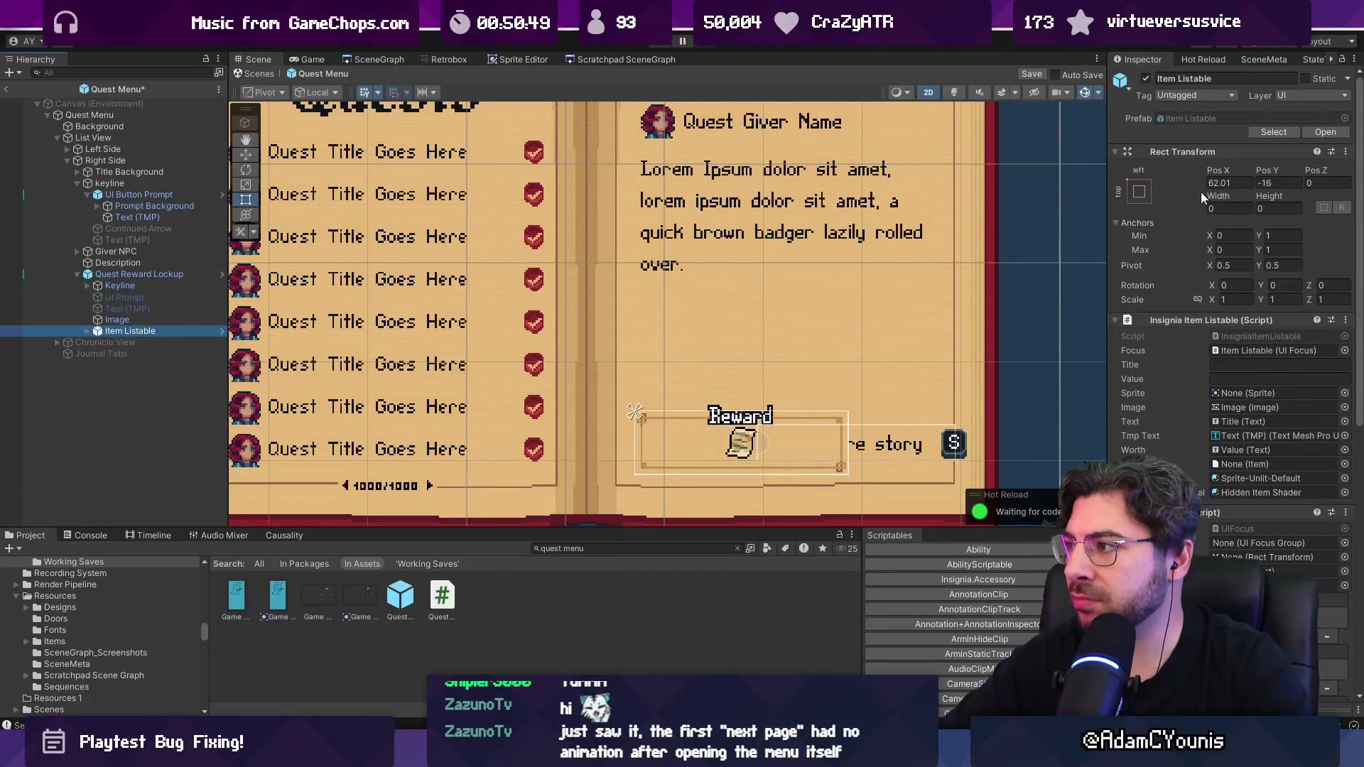
pyautogui.click(87, 331)
pyautogui.click(128, 343)
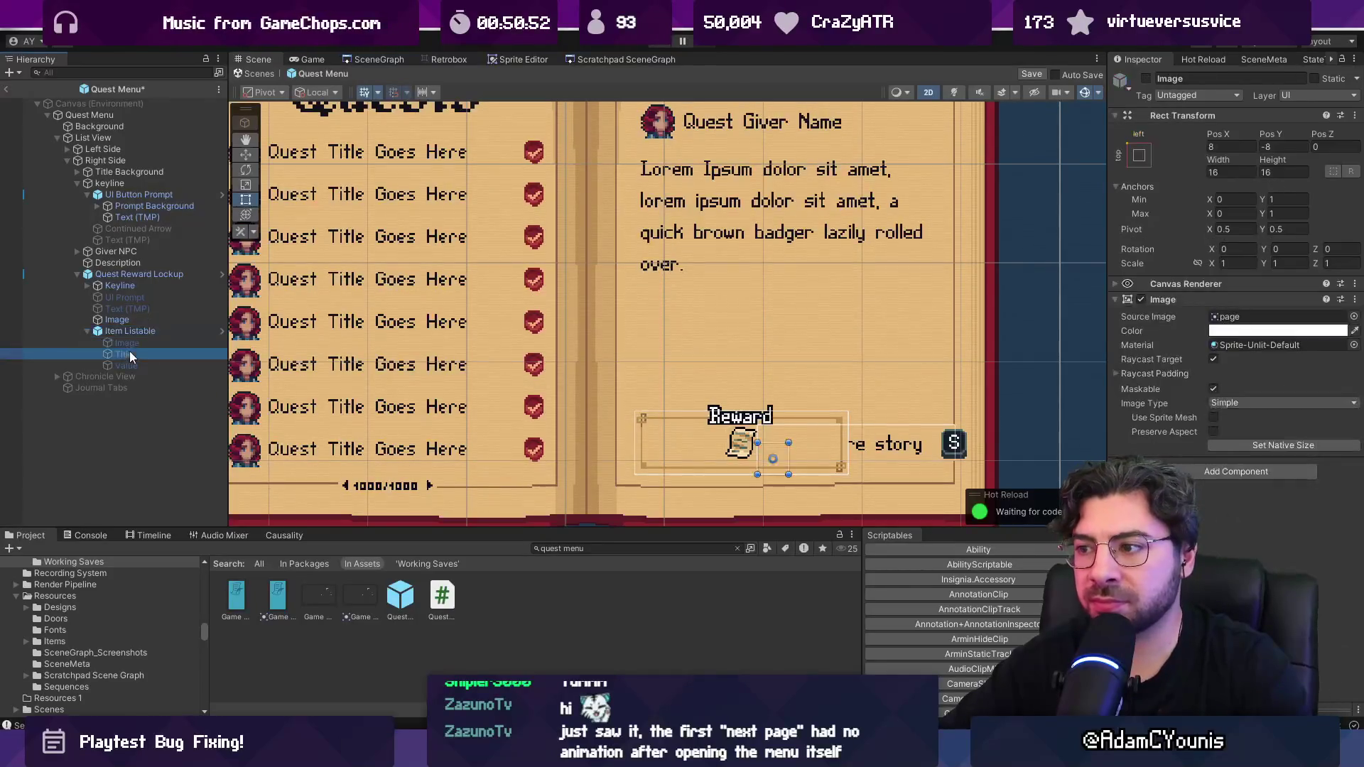
pyautogui.click(134, 354)
pyautogui.click(135, 342)
pyautogui.click(135, 329)
pyautogui.click(133, 319)
pyautogui.click(134, 285)
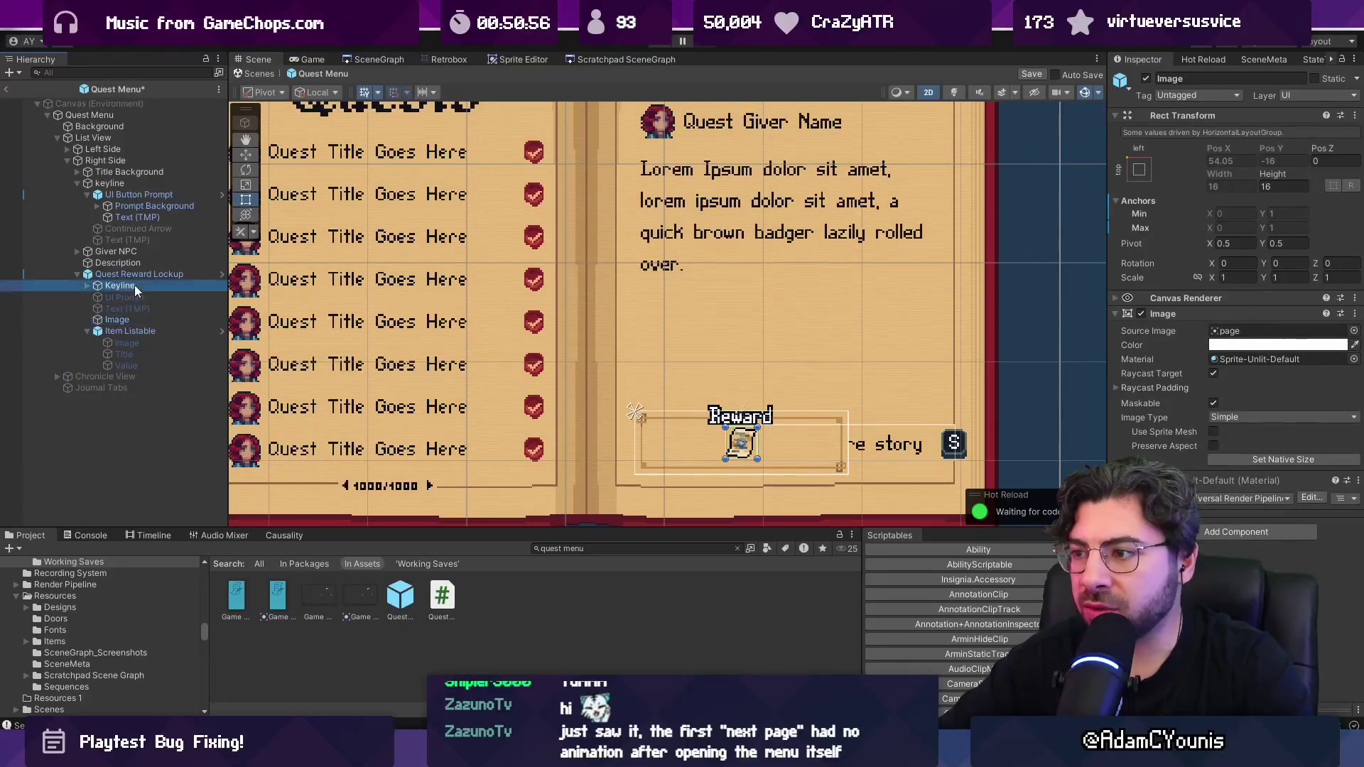
pyautogui.click(135, 274)
# Step: Review the lockup's Horizontal Layout Group padding (8, spacing 5), trialling left padding 3 and a resize
pyautogui.scroll(-4, 1191, 394)
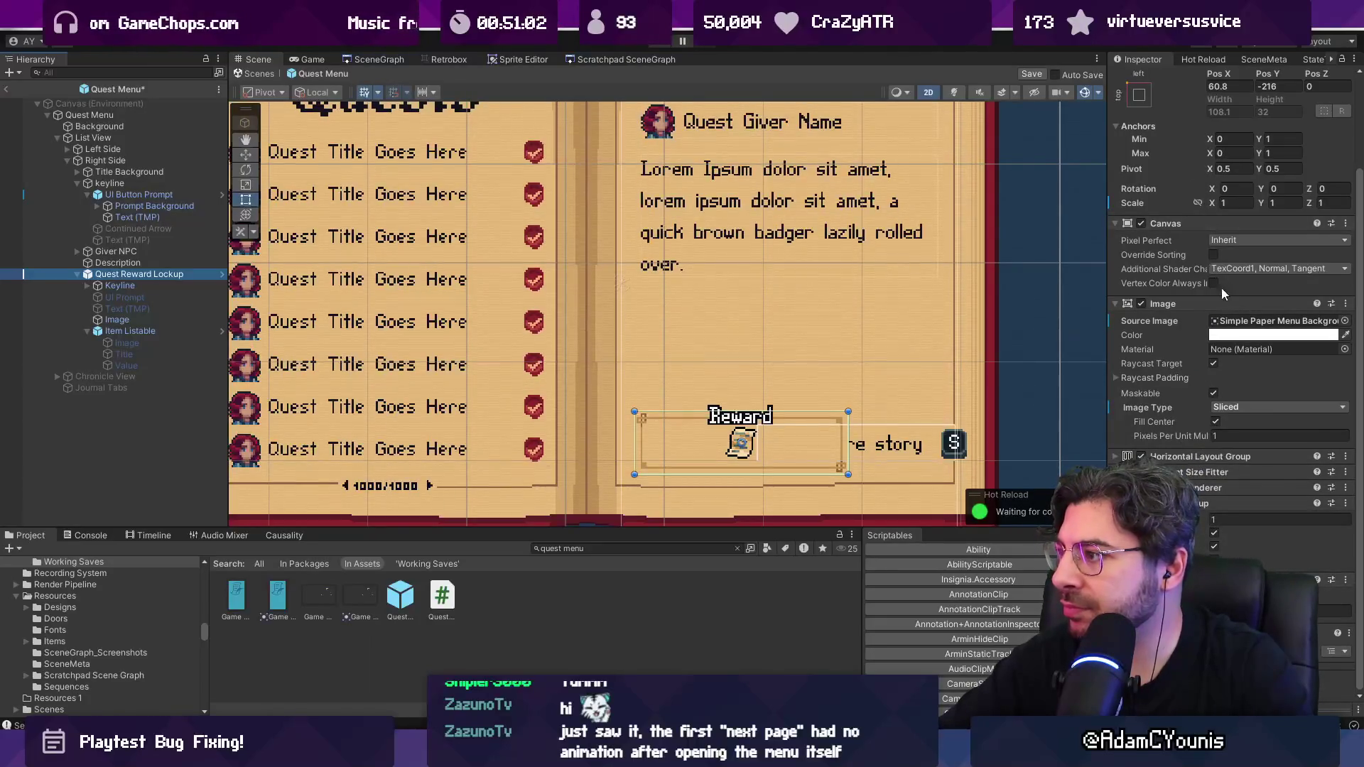
pyautogui.click(1186, 458)
pyautogui.scroll(-1, 1183, 472)
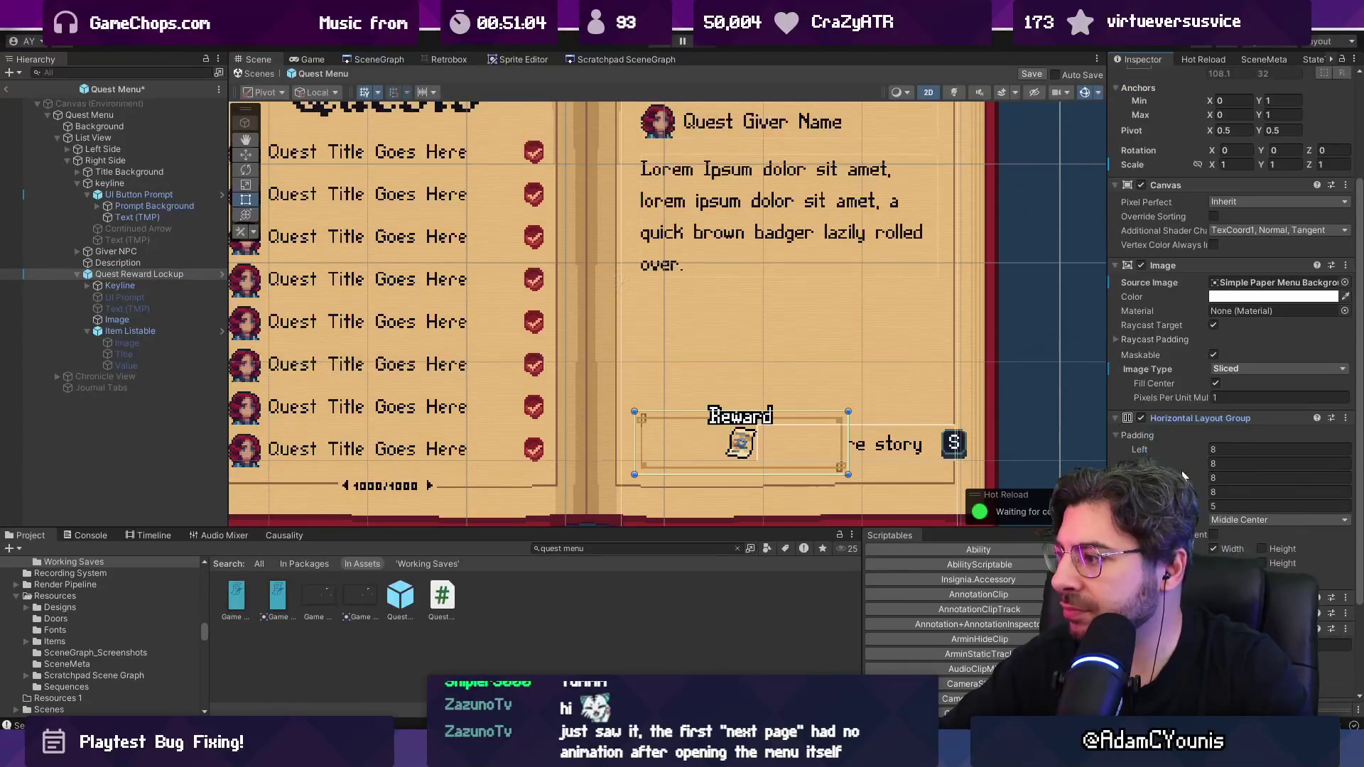
pyautogui.moveTo(1179, 456)
pyautogui.mouseDown()
pyautogui.moveTo(1150, 477)
pyautogui.moveTo(1165, 477)
pyautogui.moveTo(1137, 478)
pyautogui.moveTo(1155, 477)
pyautogui.moveTo(1133, 463)
pyautogui.mouseUp()
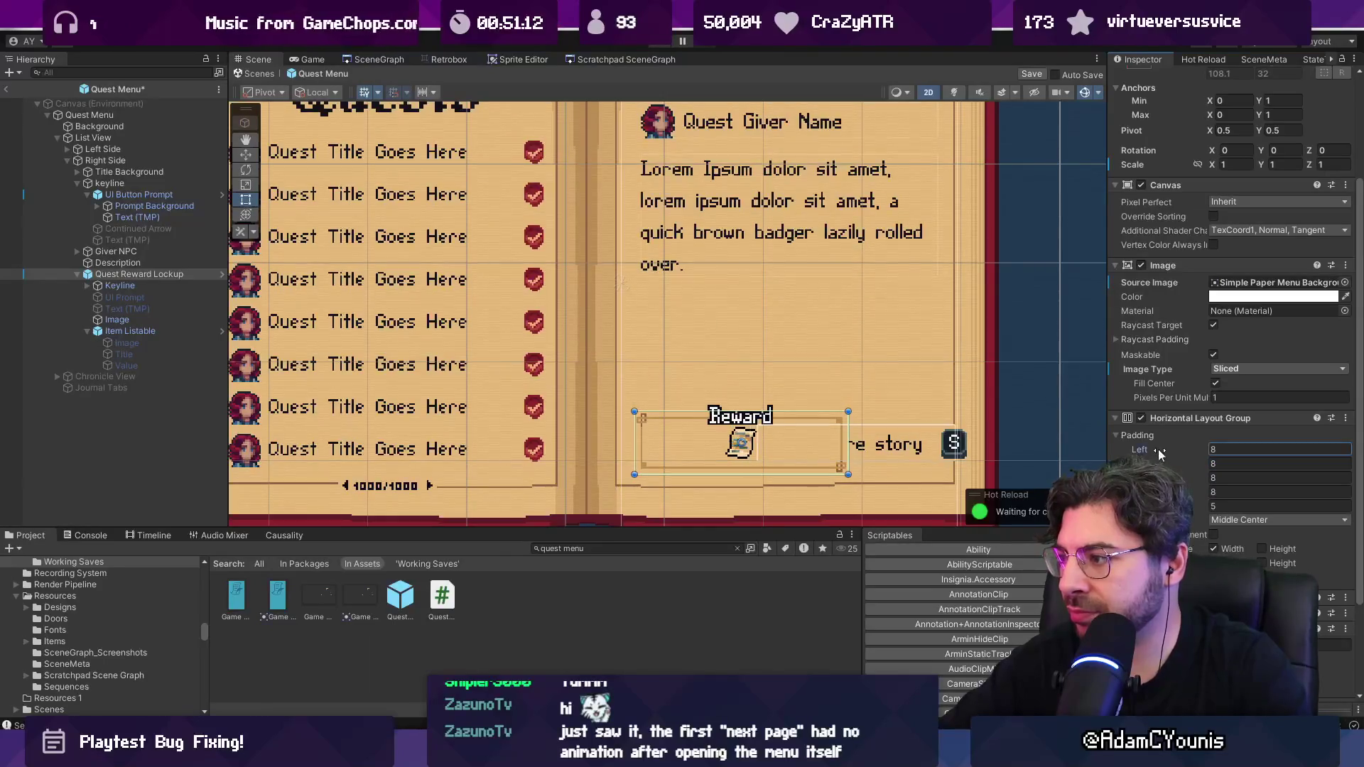
pyautogui.moveTo(848, 421)
pyautogui.mouseDown()
pyautogui.moveTo(797, 426)
pyautogui.moveTo(847, 435)
pyautogui.mouseUp()
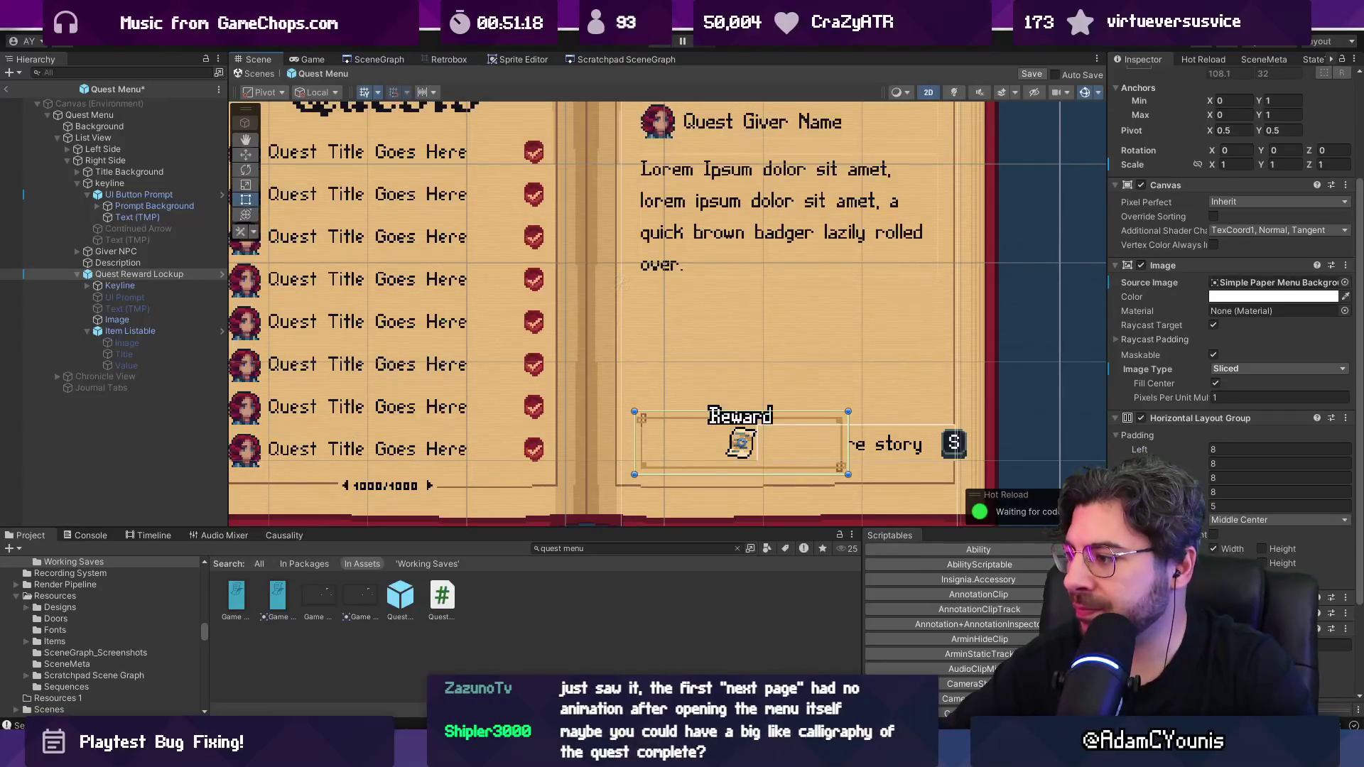
pyautogui.scroll(-4, 1232, 299)
pyautogui.click(148, 283)
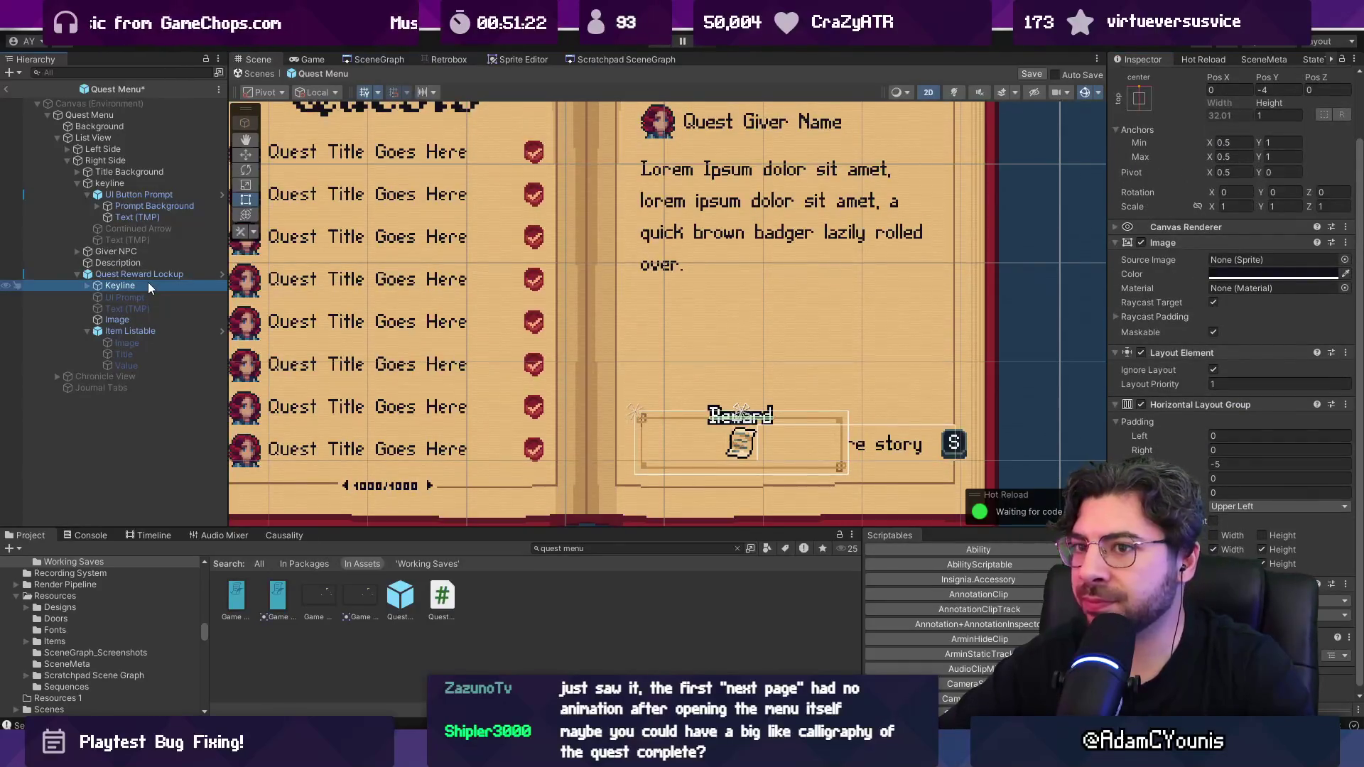
pyautogui.press('f')
pyautogui.press('e')
pyautogui.scroll(-3, 642, 364)
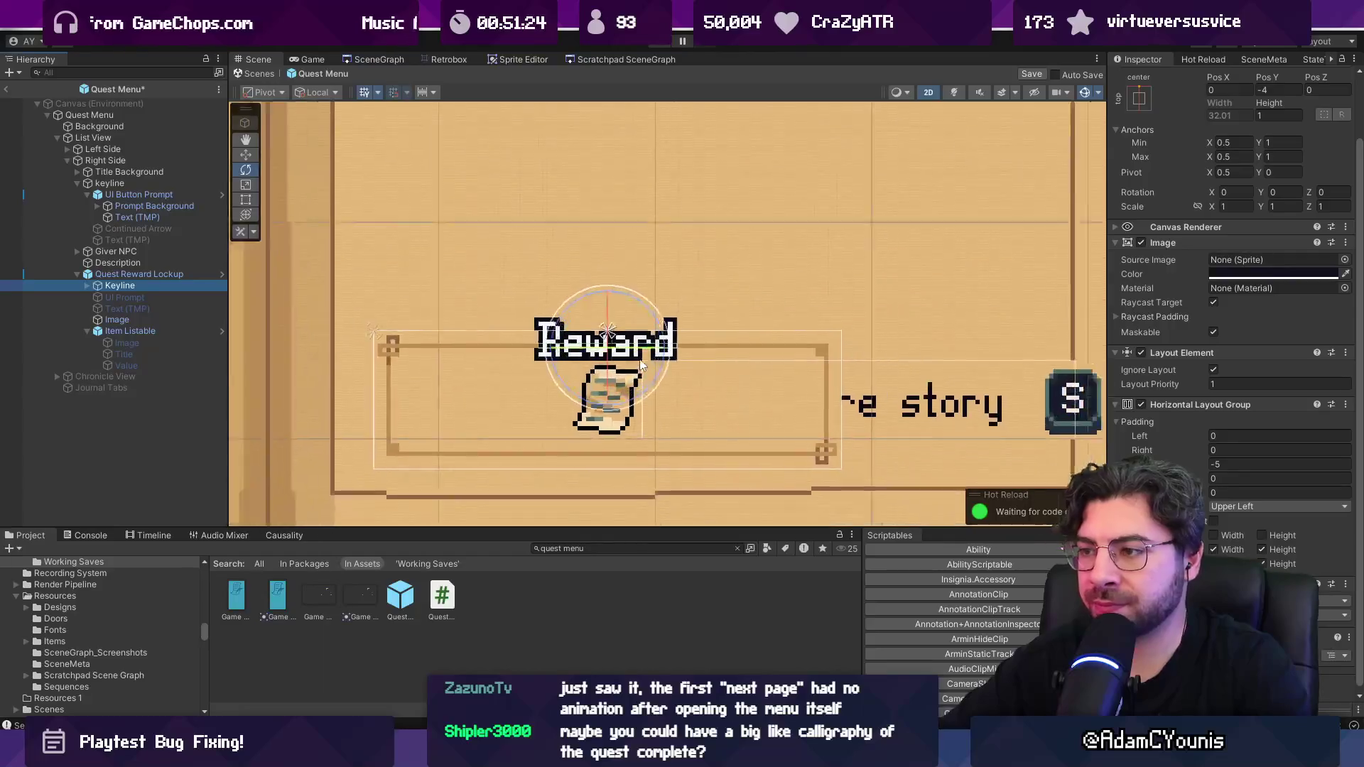
pyautogui.scroll(-2, 641, 365)
pyautogui.press('r')
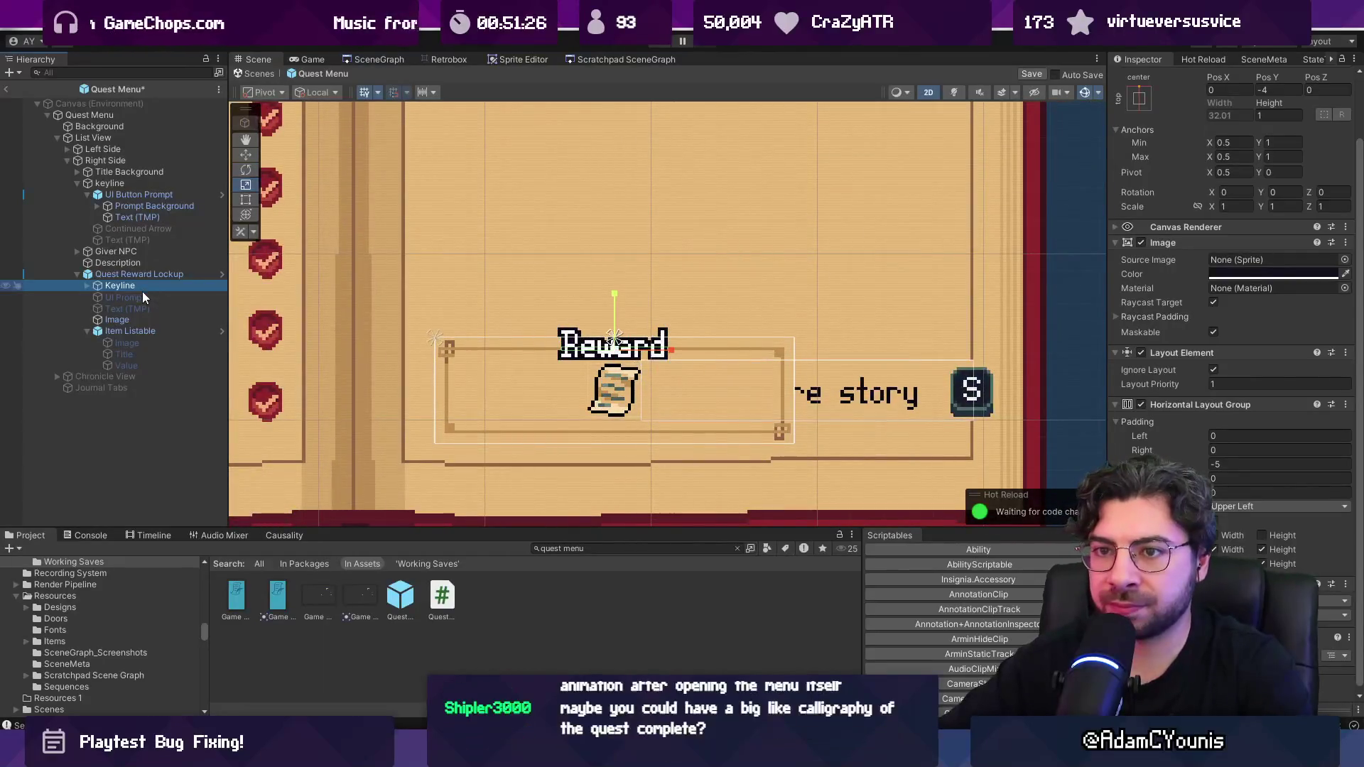
pyautogui.click(142, 297)
pyautogui.click(145, 308)
pyautogui.click(144, 320)
pyautogui.click(144, 329)
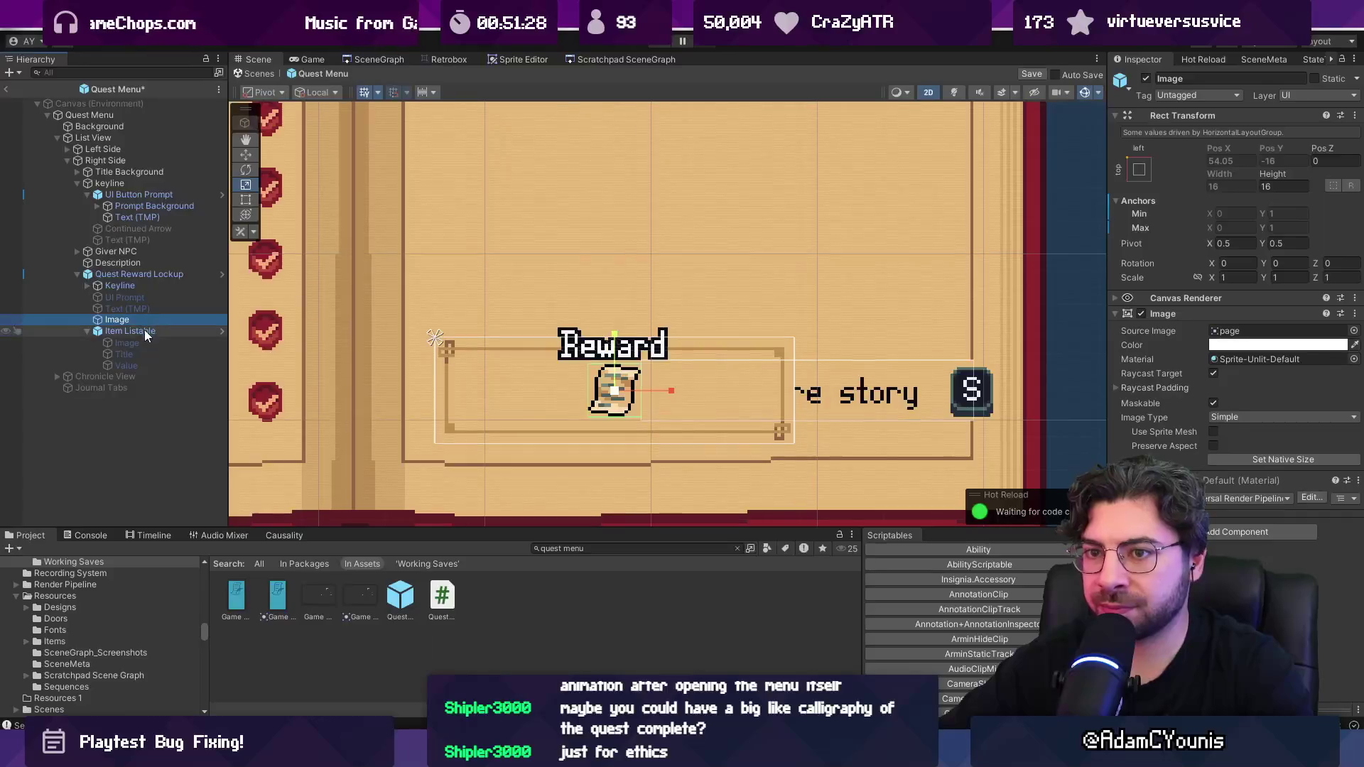
pyautogui.press('e')
pyautogui.press('r')
pyautogui.press('t')
pyautogui.press('f')
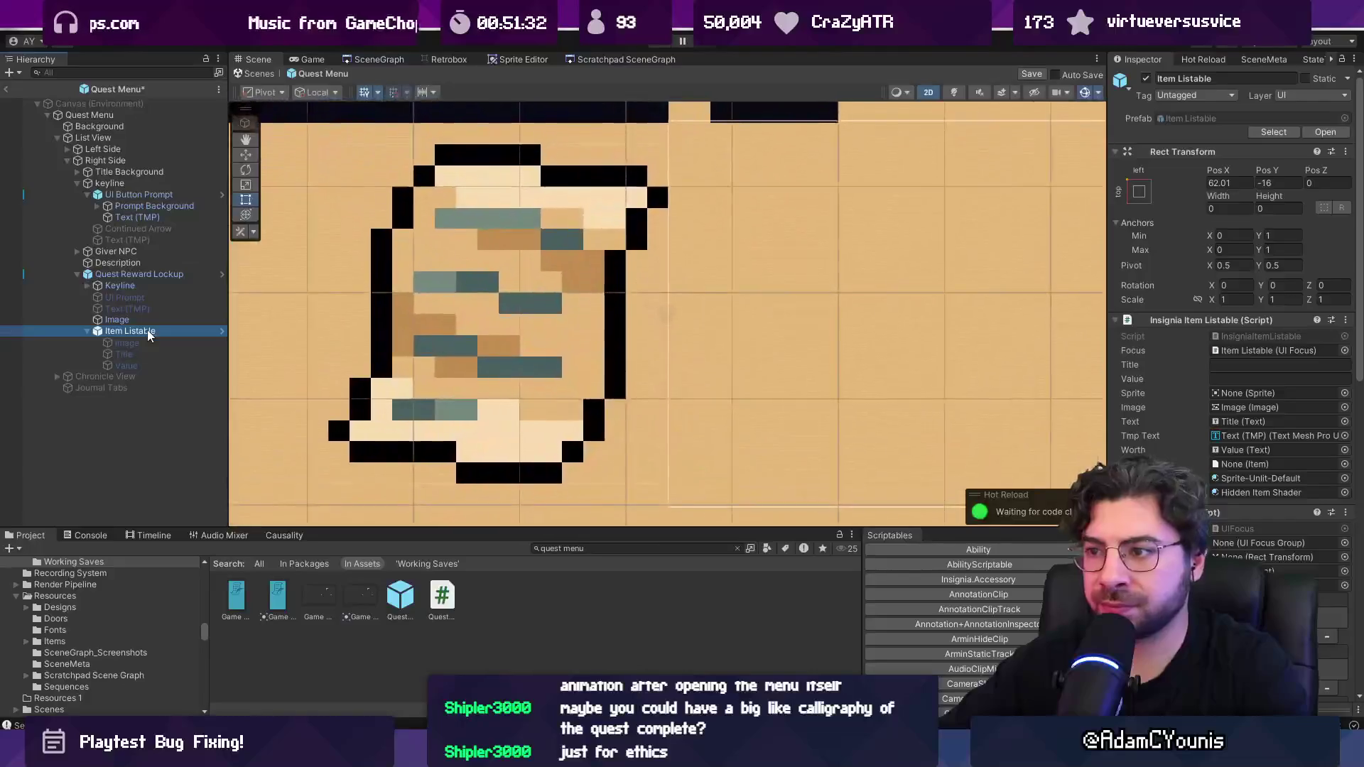
pyautogui.scroll(-5, 362, 337)
pyautogui.scroll(-3, 809, 352)
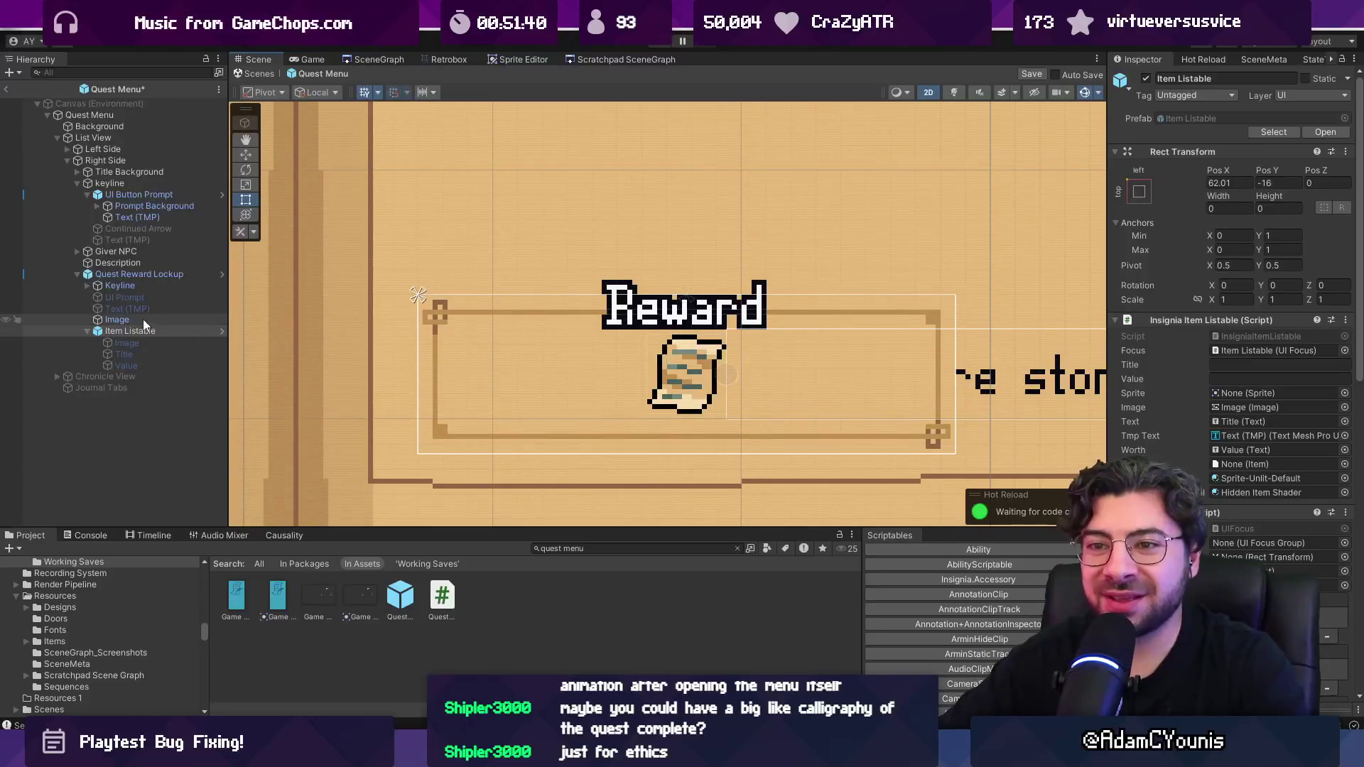
pyautogui.click(104, 310)
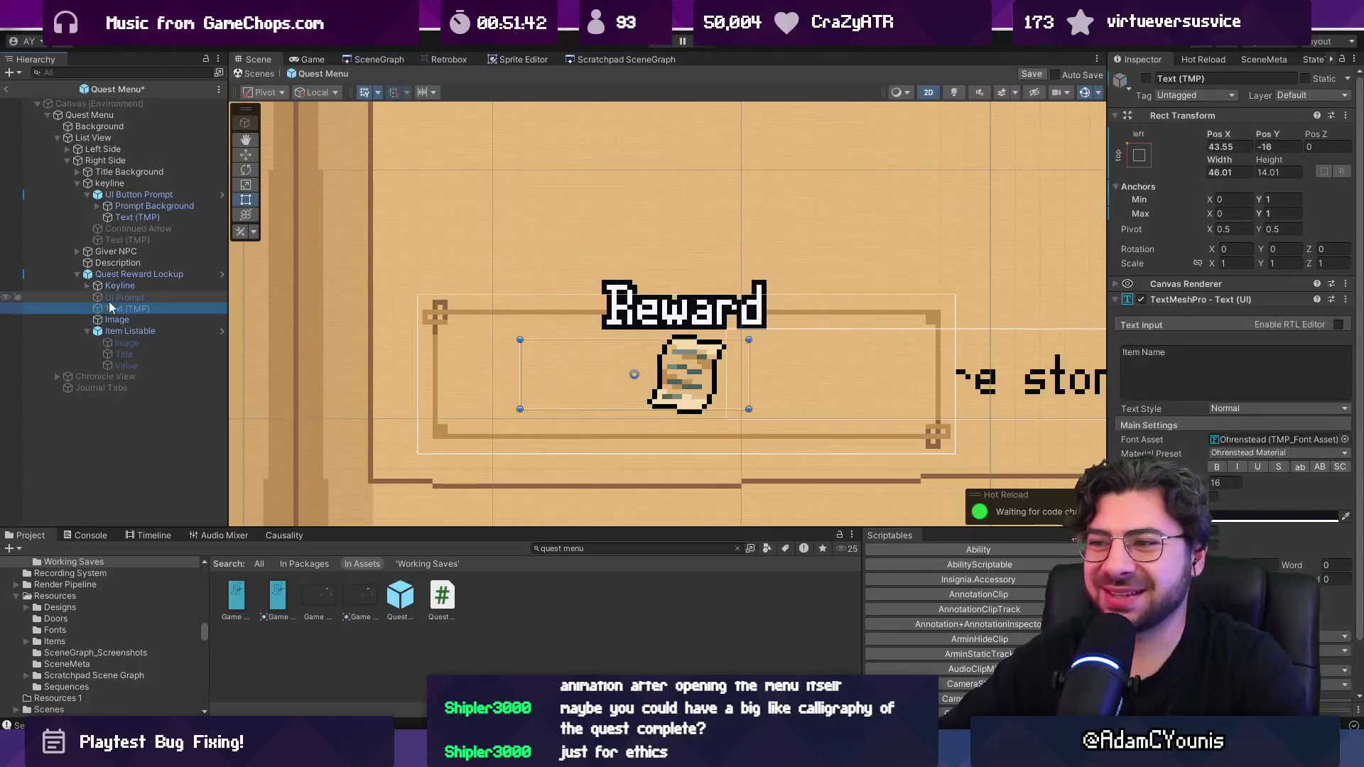
pyautogui.click(109, 297)
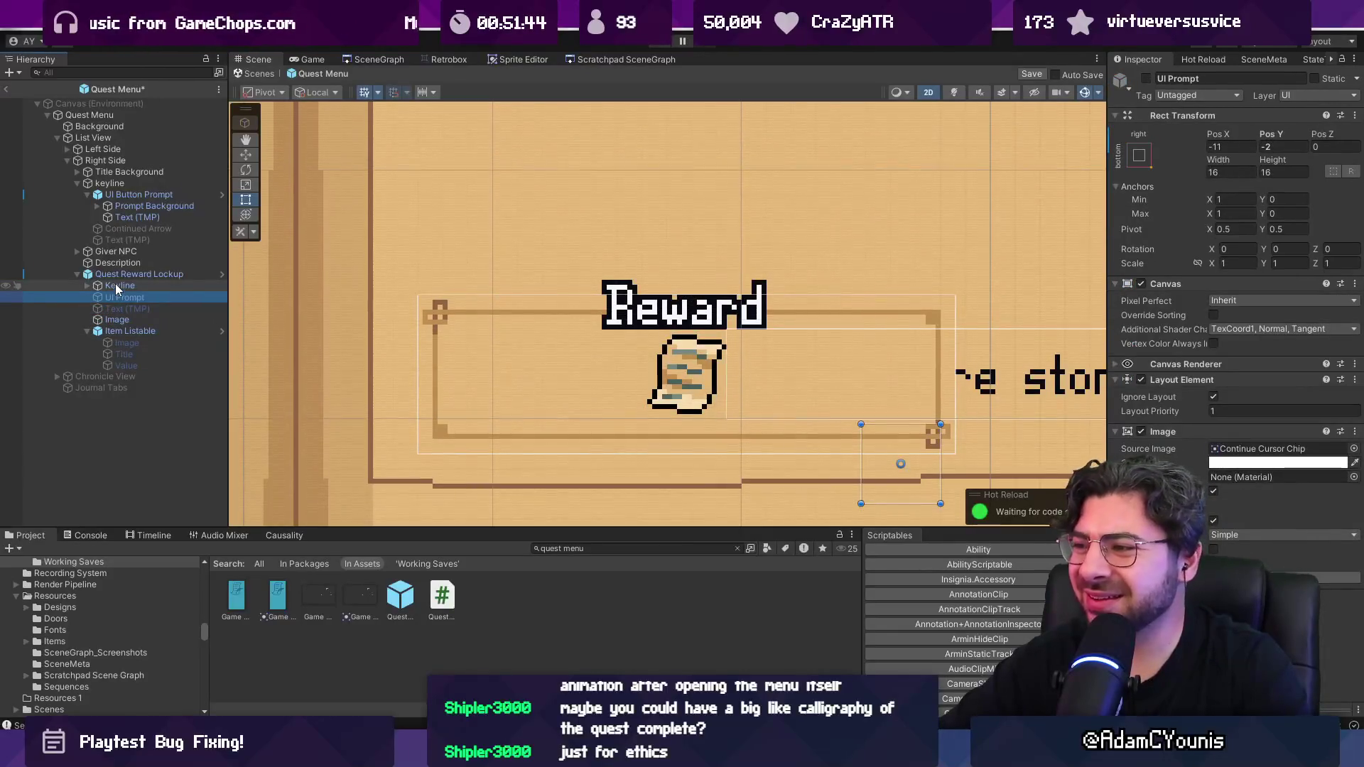
pyautogui.click(115, 283)
pyautogui.click(127, 275)
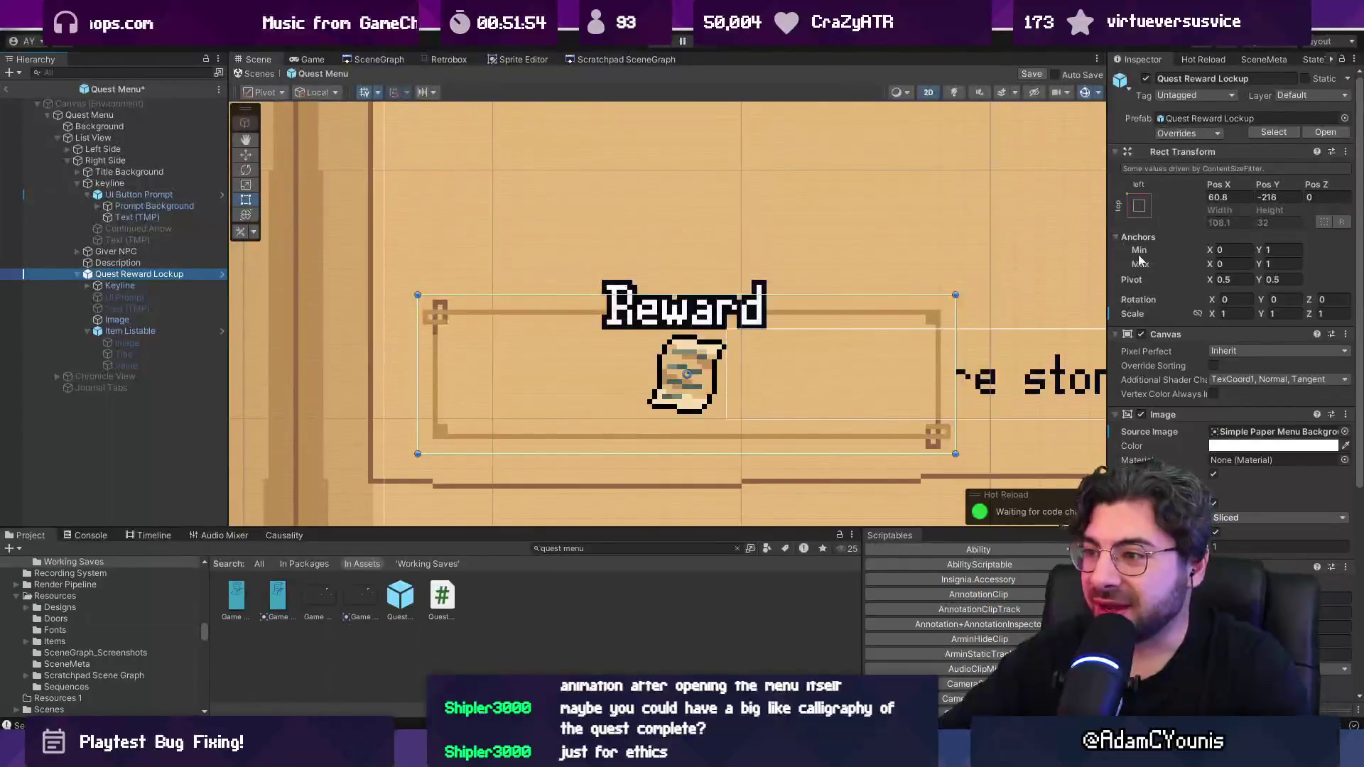
pyautogui.moveTo(950, 334); pyautogui.dragTo(943, 334)
pyautogui.hotkey('ctrl', 'z')
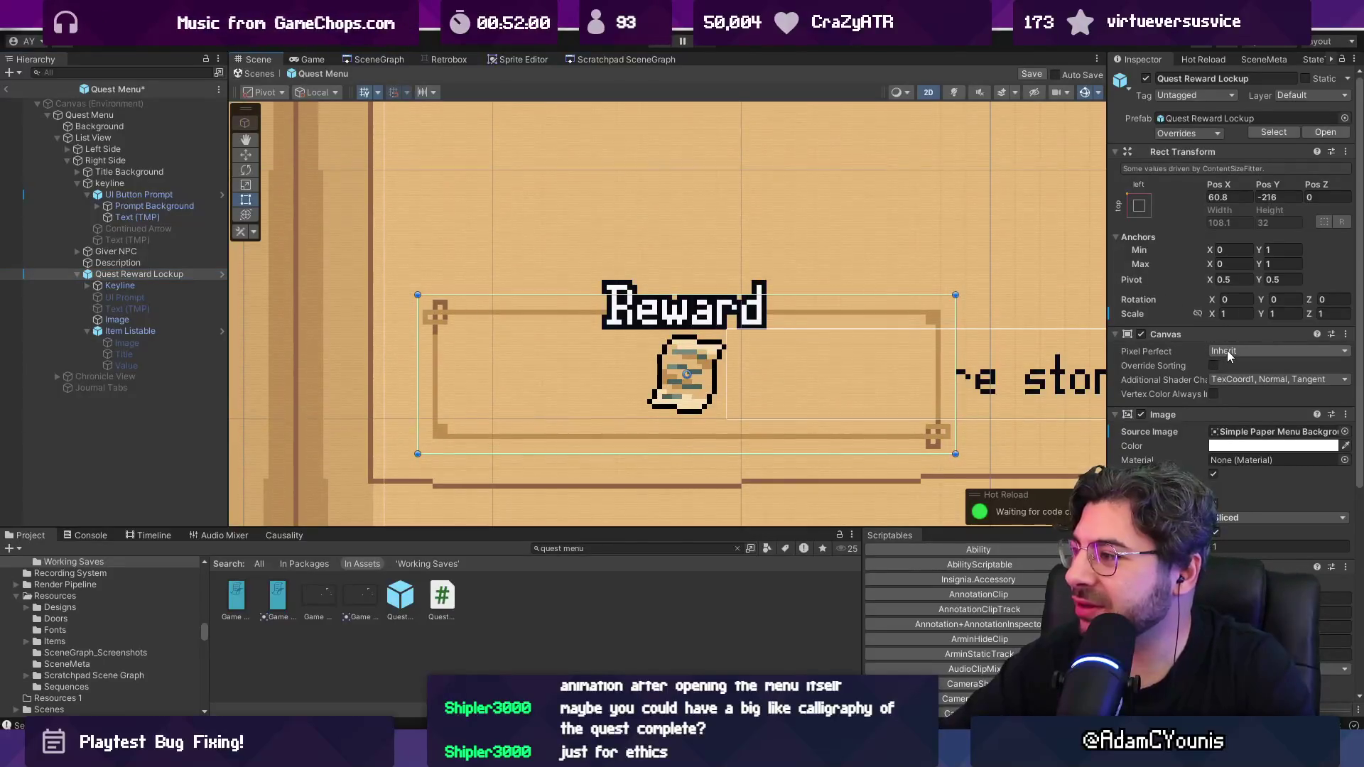
pyautogui.scroll(-1, 1198, 391)
pyautogui.scroll(-7, 1197, 387)
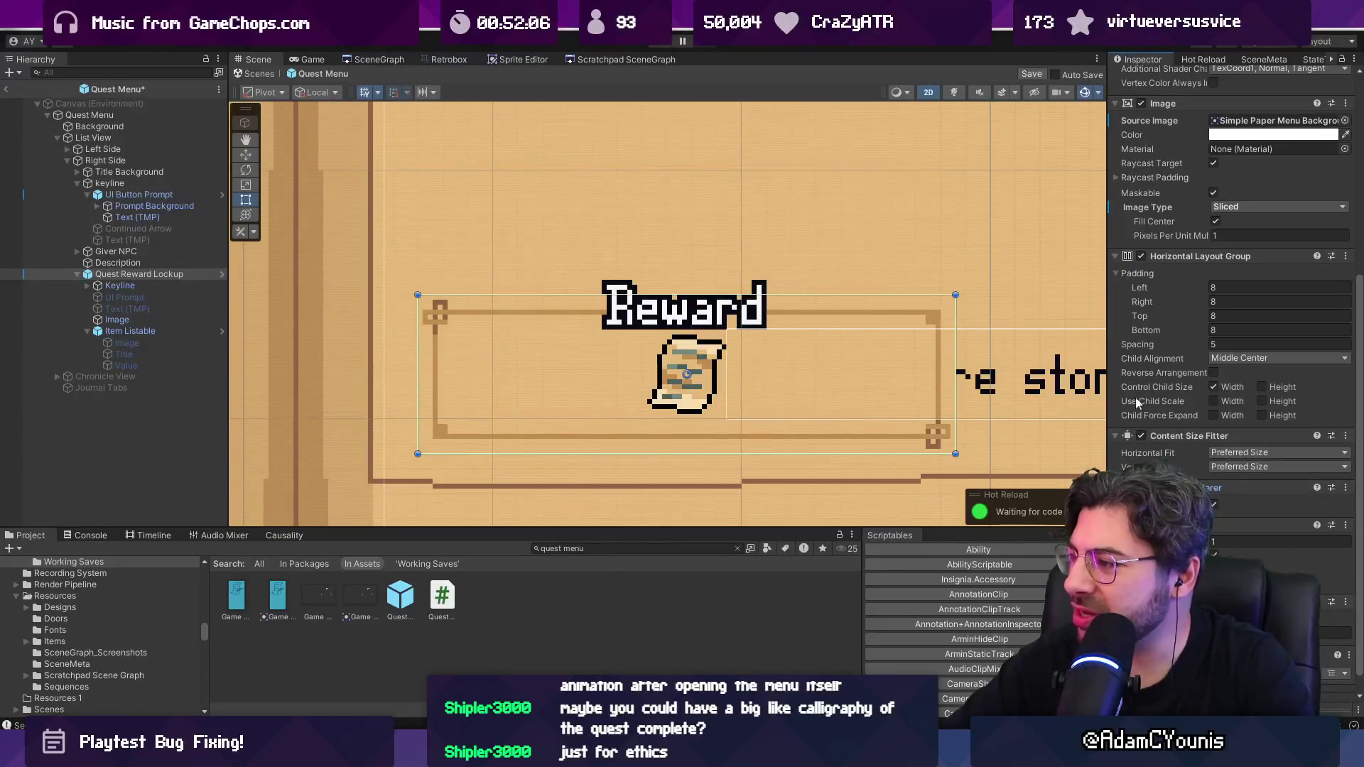
pyautogui.click(1251, 452)
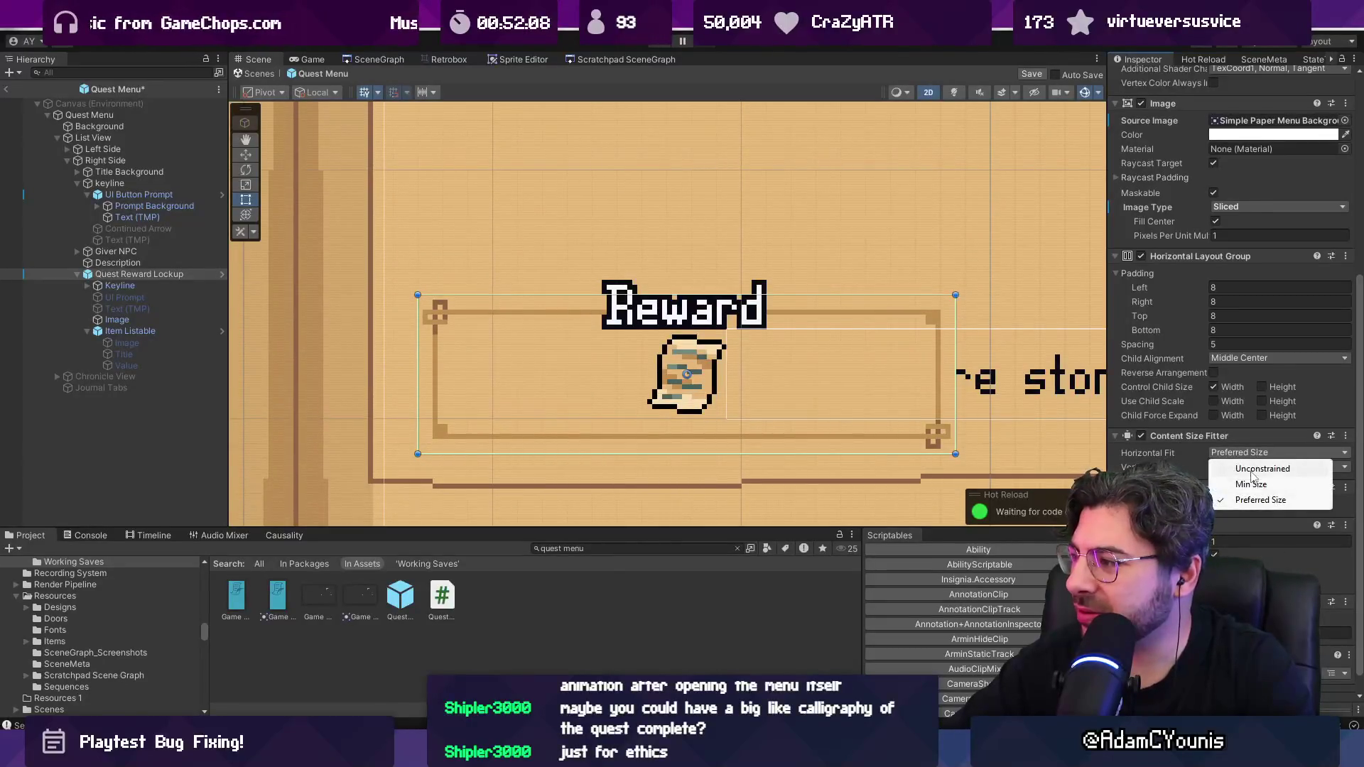
pyautogui.click(1244, 483)
pyautogui.click(1213, 453)
pyautogui.click(1217, 465)
pyautogui.scroll(5, 1202, 365)
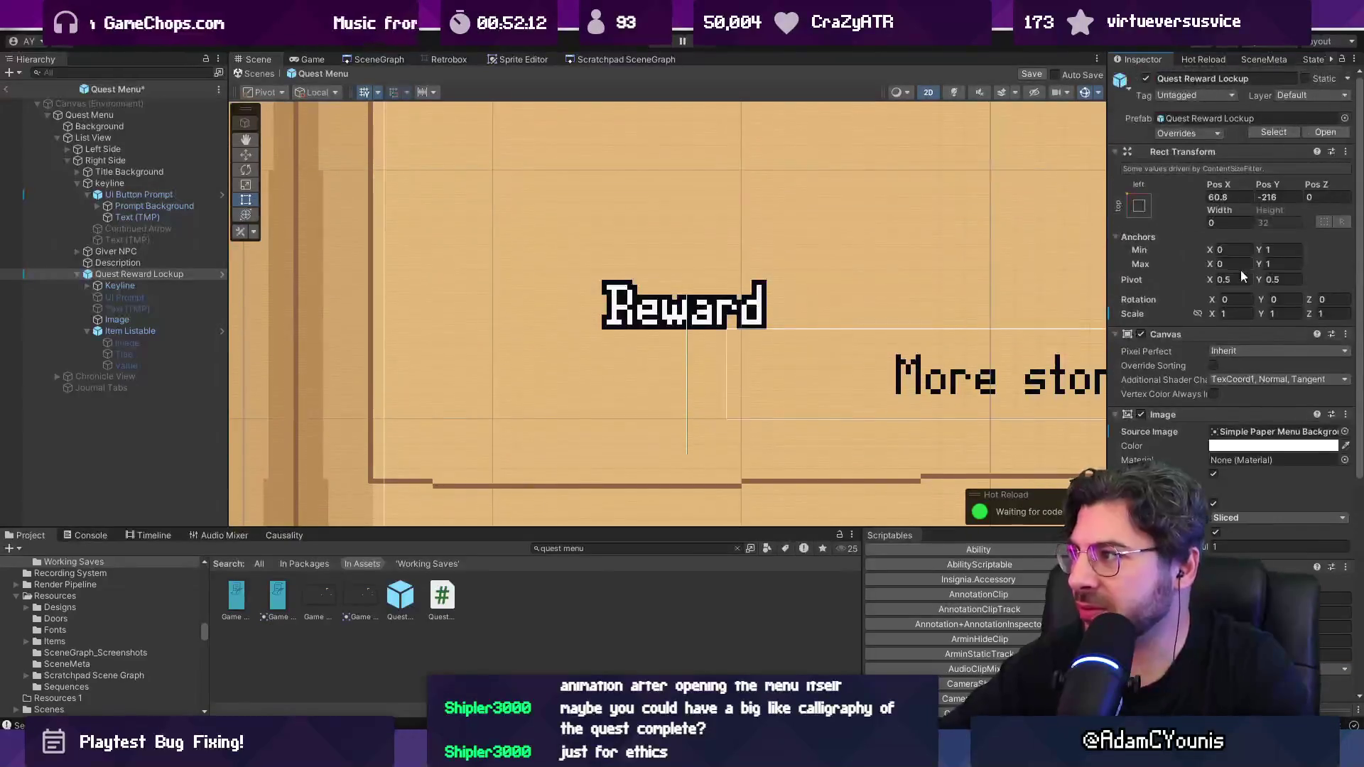
pyautogui.moveTo(1238, 208)
pyautogui.mouseDown()
pyautogui.moveTo(1312, 206)
pyautogui.moveTo(396, 236)
pyautogui.mouseUp()
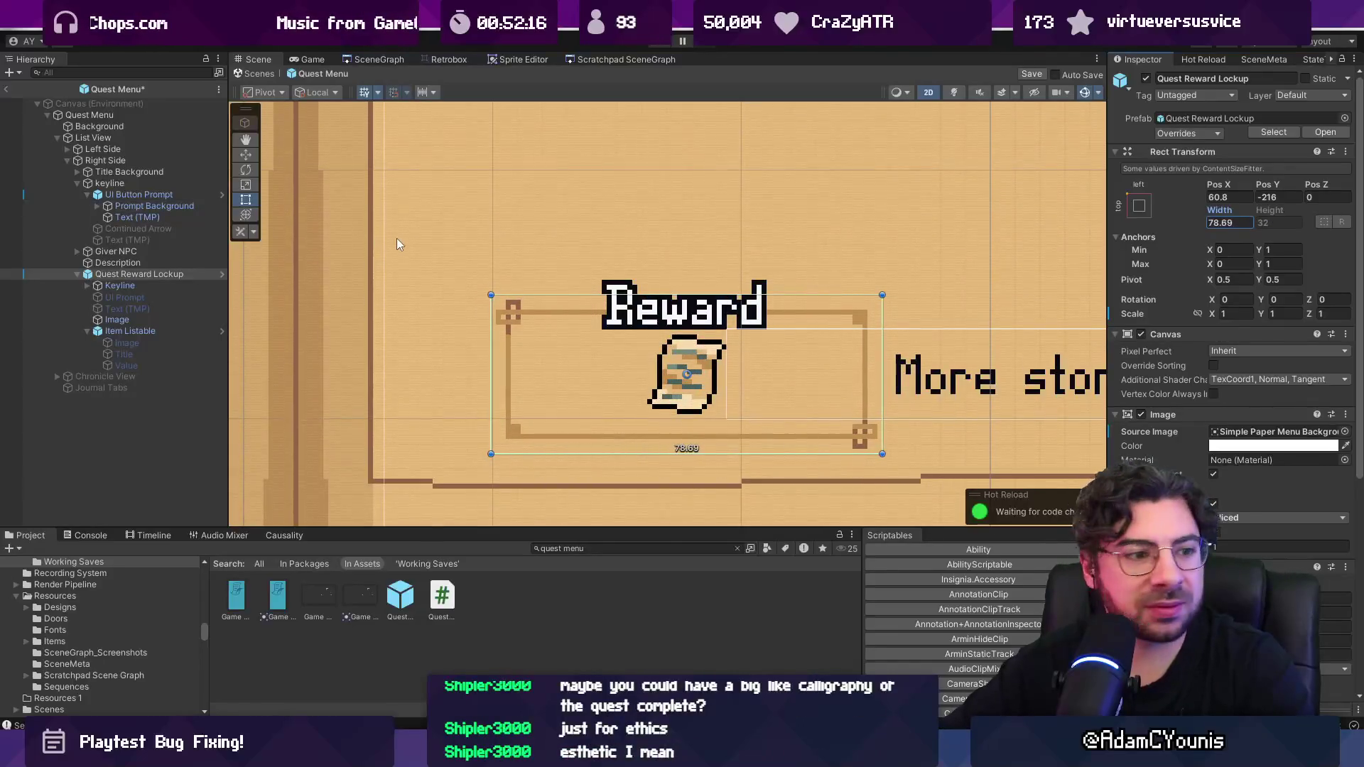
pyautogui.scroll(-5, 357, 348)
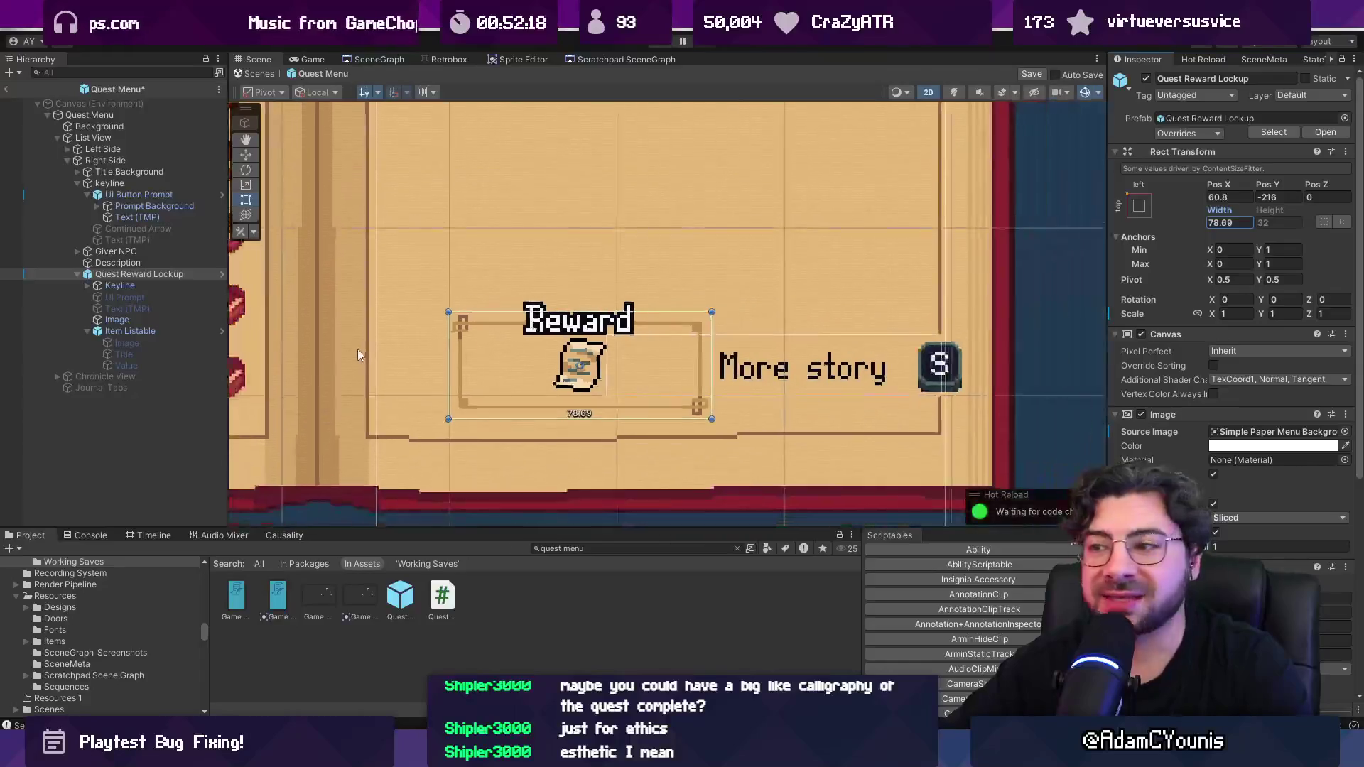
pyautogui.scroll(3, 462, 302)
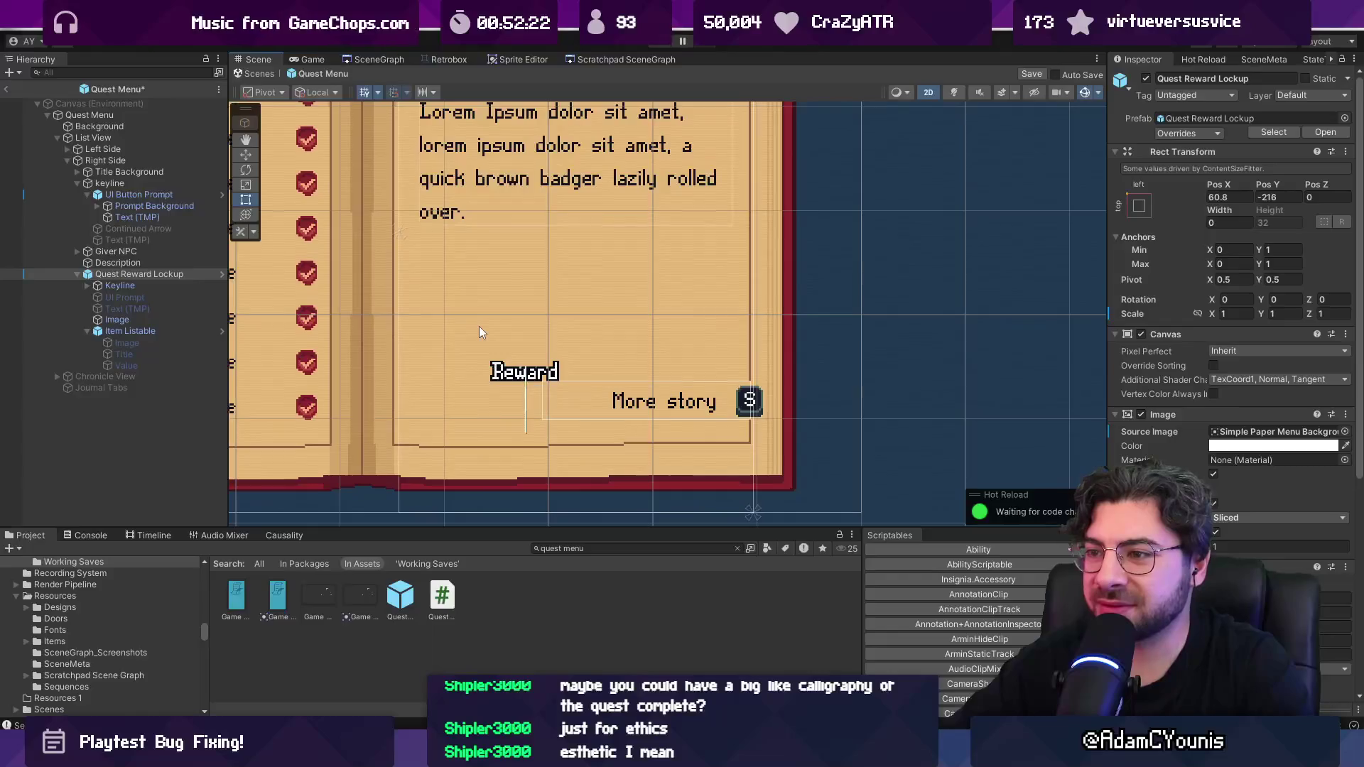
# Step: Leave prefab mode, start Play, and open the journal's Quests page
pyautogui.click(245, 70)
pyautogui.click(618, 398)
pyautogui.click(658, 44)
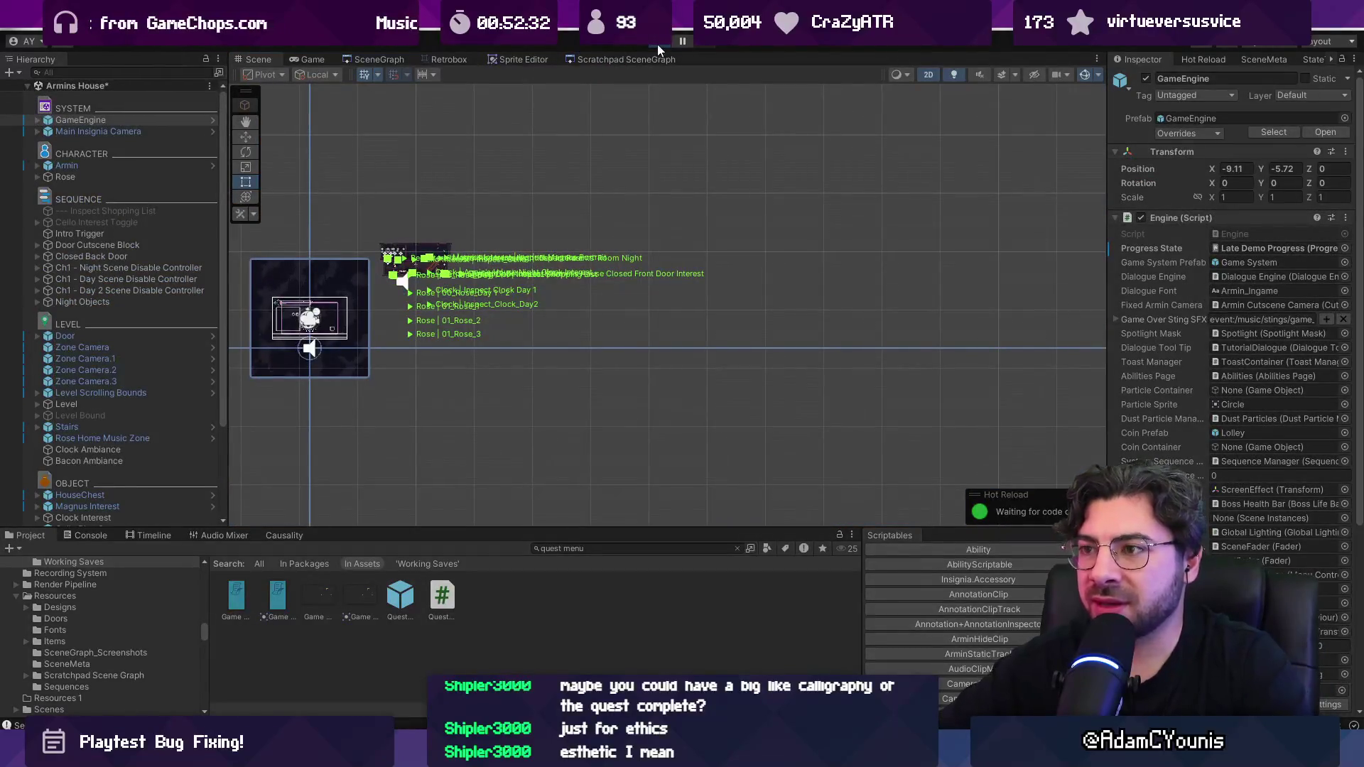
pyautogui.press('Down')
pyautogui.press('Right')
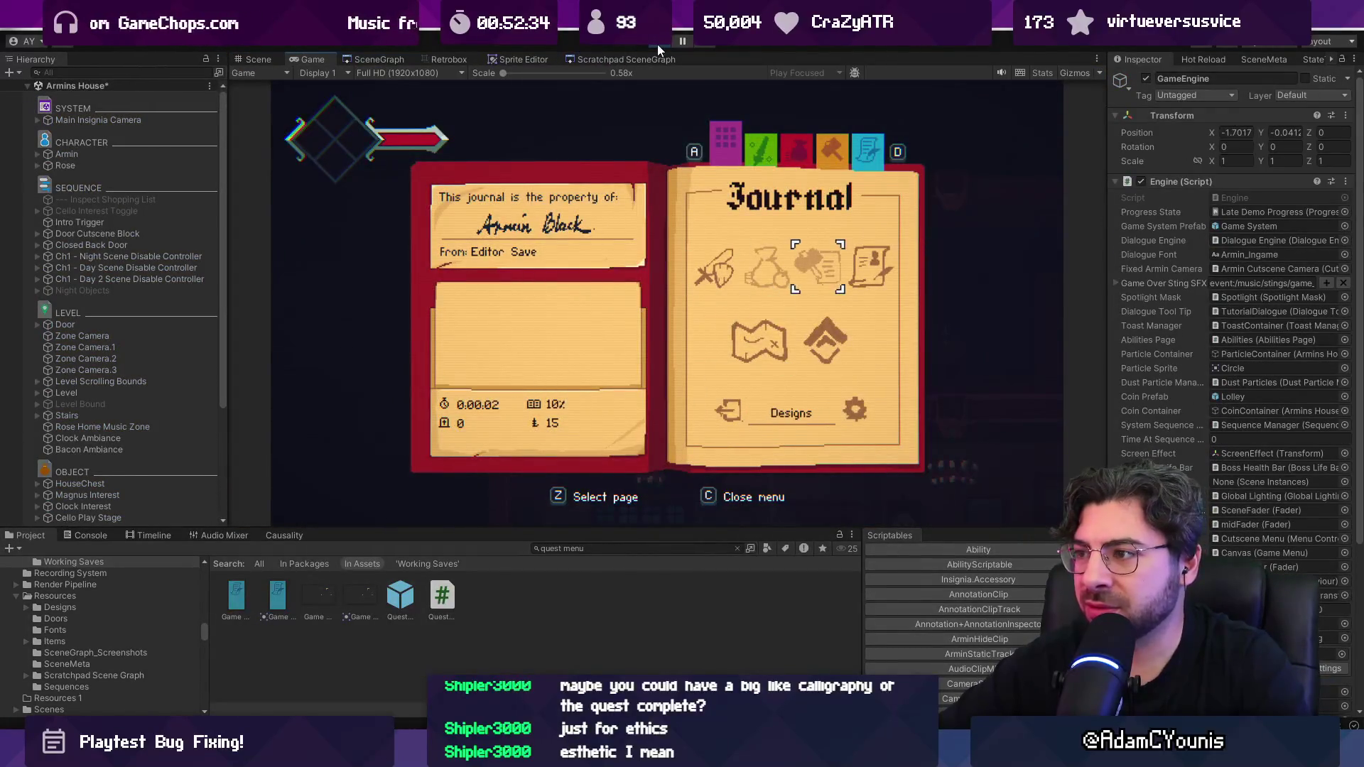
pyautogui.press('Up')
pyautogui.press('z')
# Step: Step through the quest entries around The Lost Boy, then stop the play-test
pyautogui.press('Down')
pyautogui.press('Down')
pyautogui.press('Down')
pyautogui.press('Up')
pyautogui.press('Up')
pyautogui.press('Up')
pyautogui.press('Down')
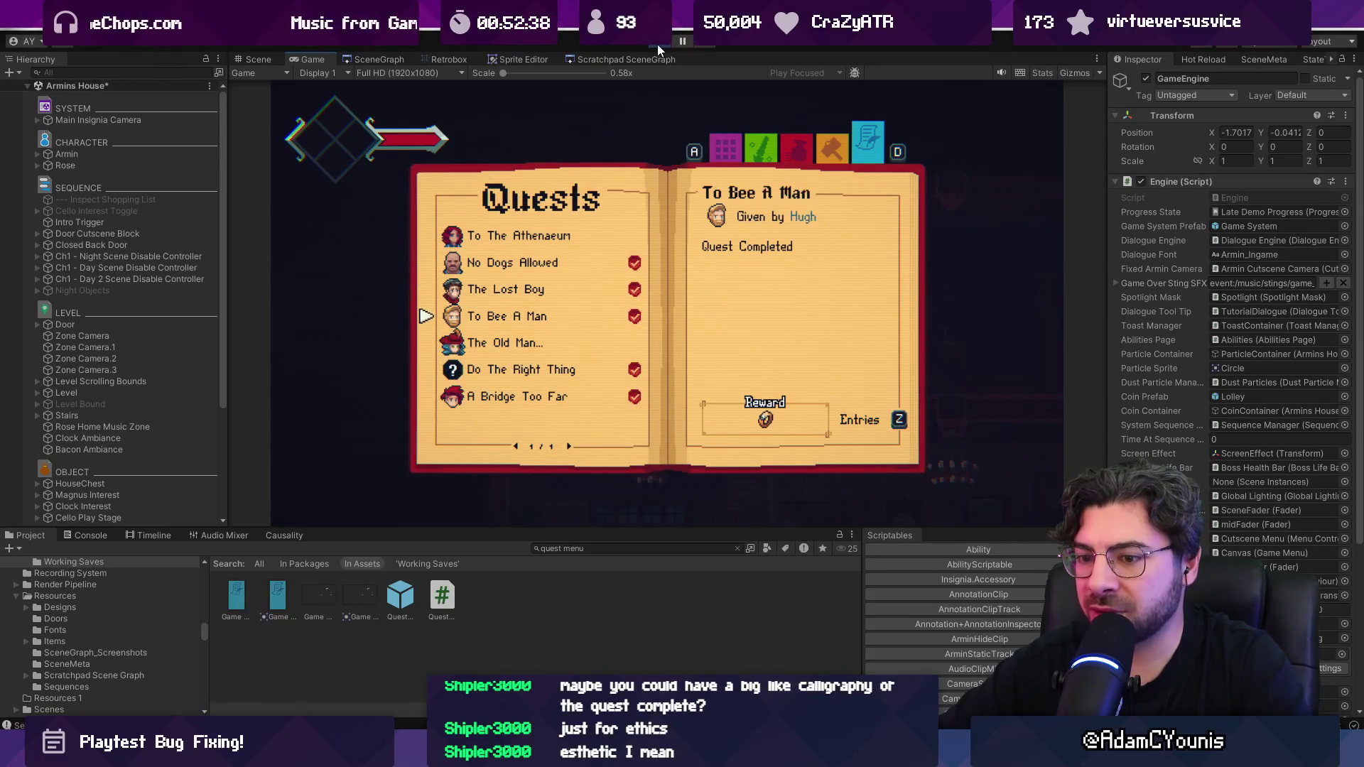
pyautogui.press('Up')
pyautogui.press('Up')
pyautogui.press('Up')
pyautogui.press('Down')
pyautogui.press('Down')
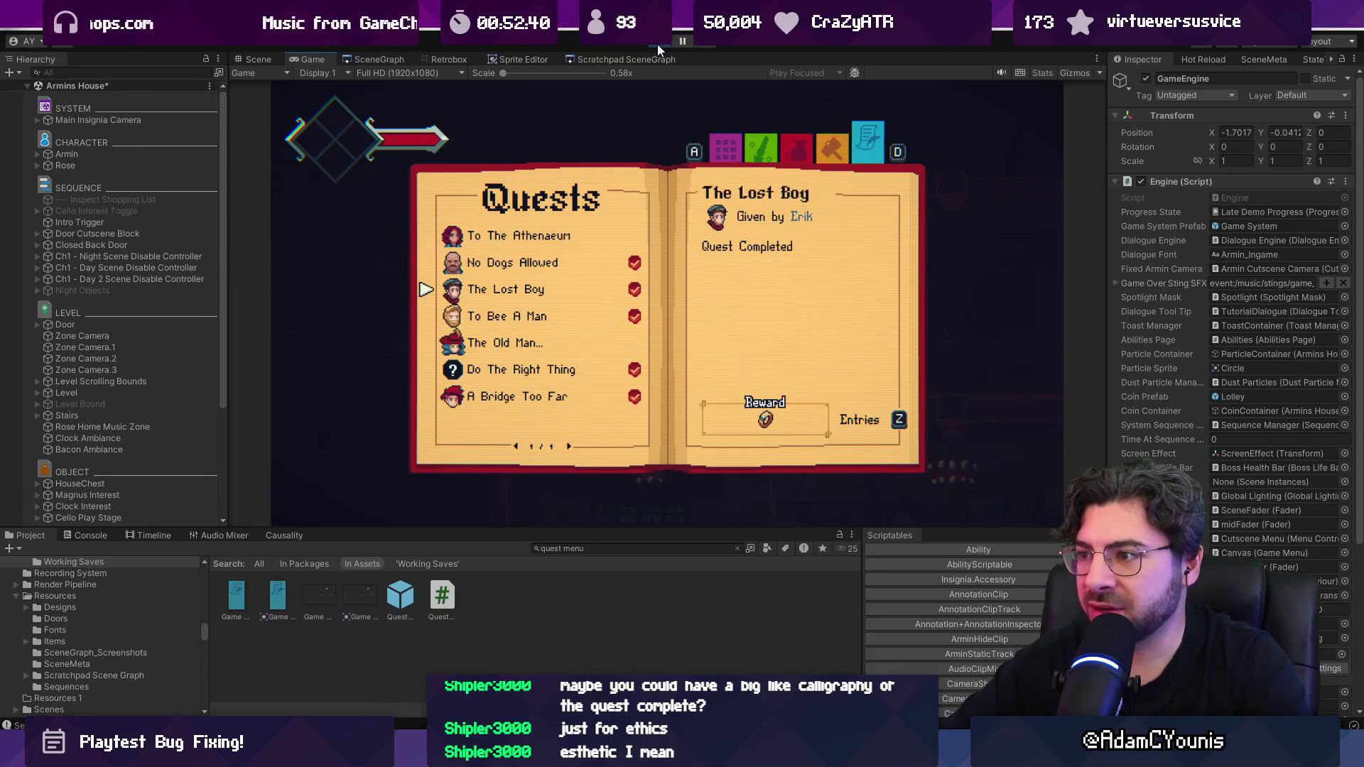
pyautogui.click(658, 43)
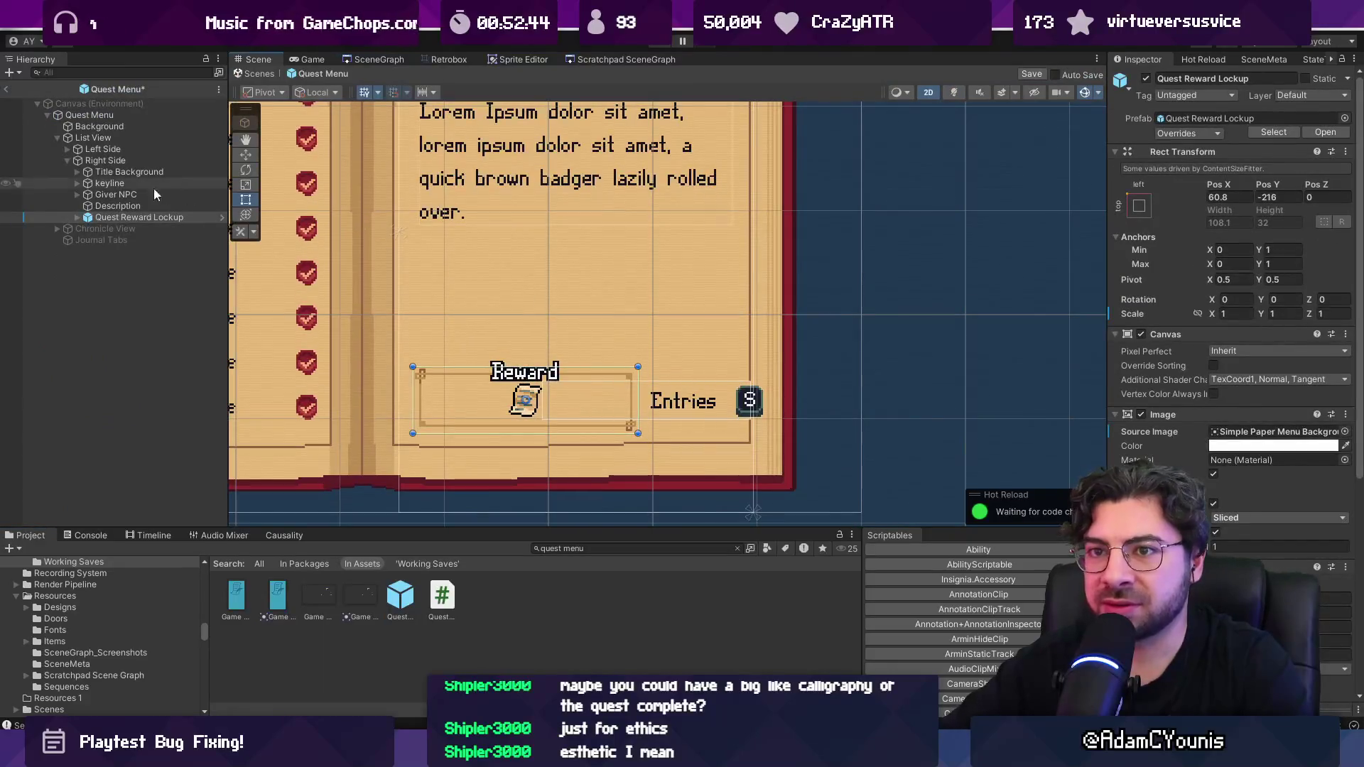
pyautogui.click(78, 217)
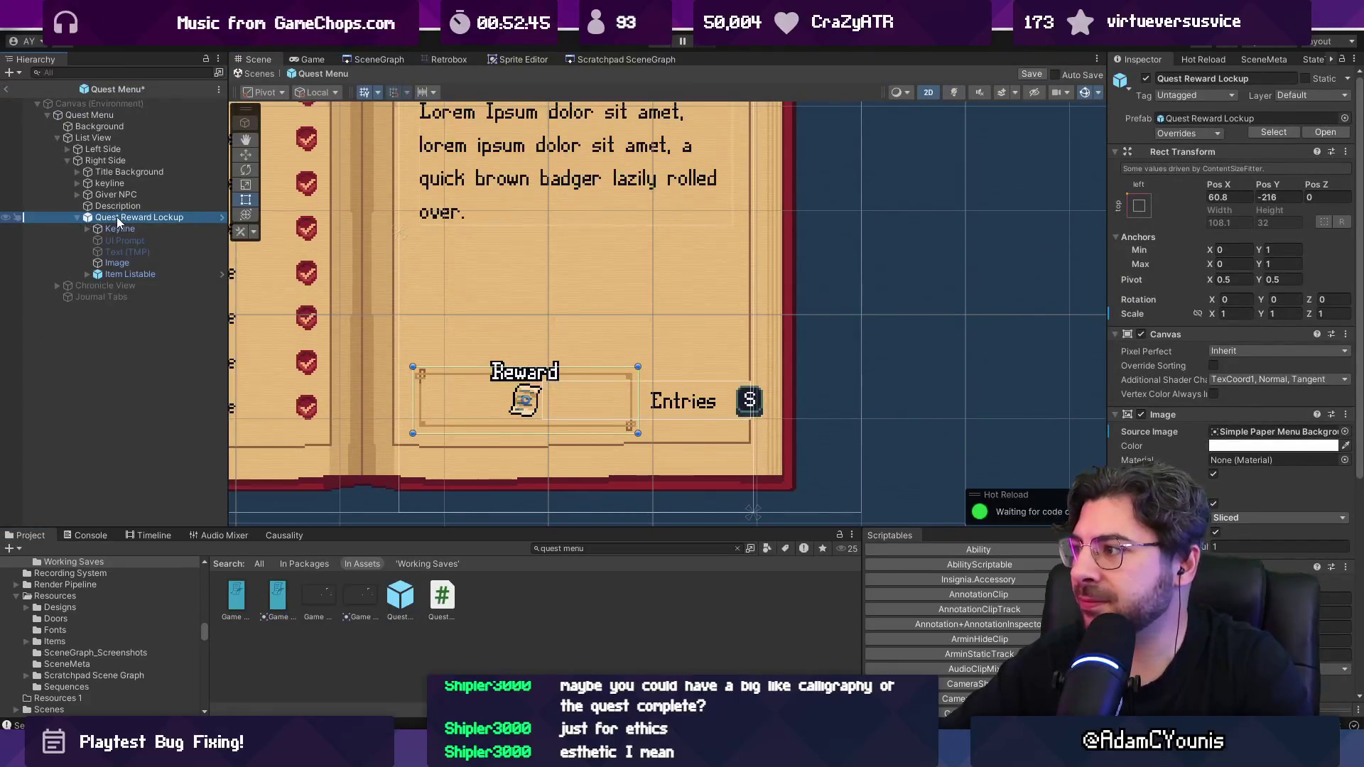
pyautogui.scroll(-5, 1216, 541)
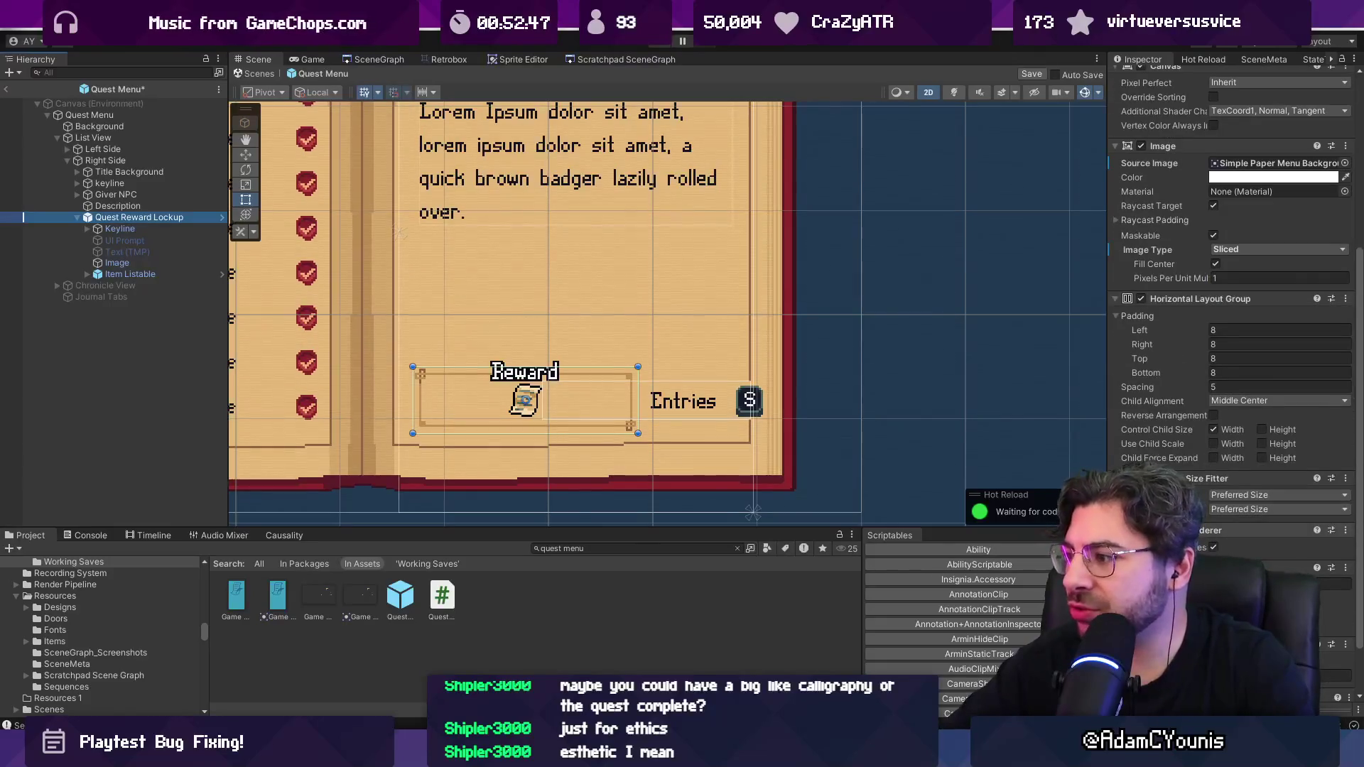
pyautogui.click(1219, 497)
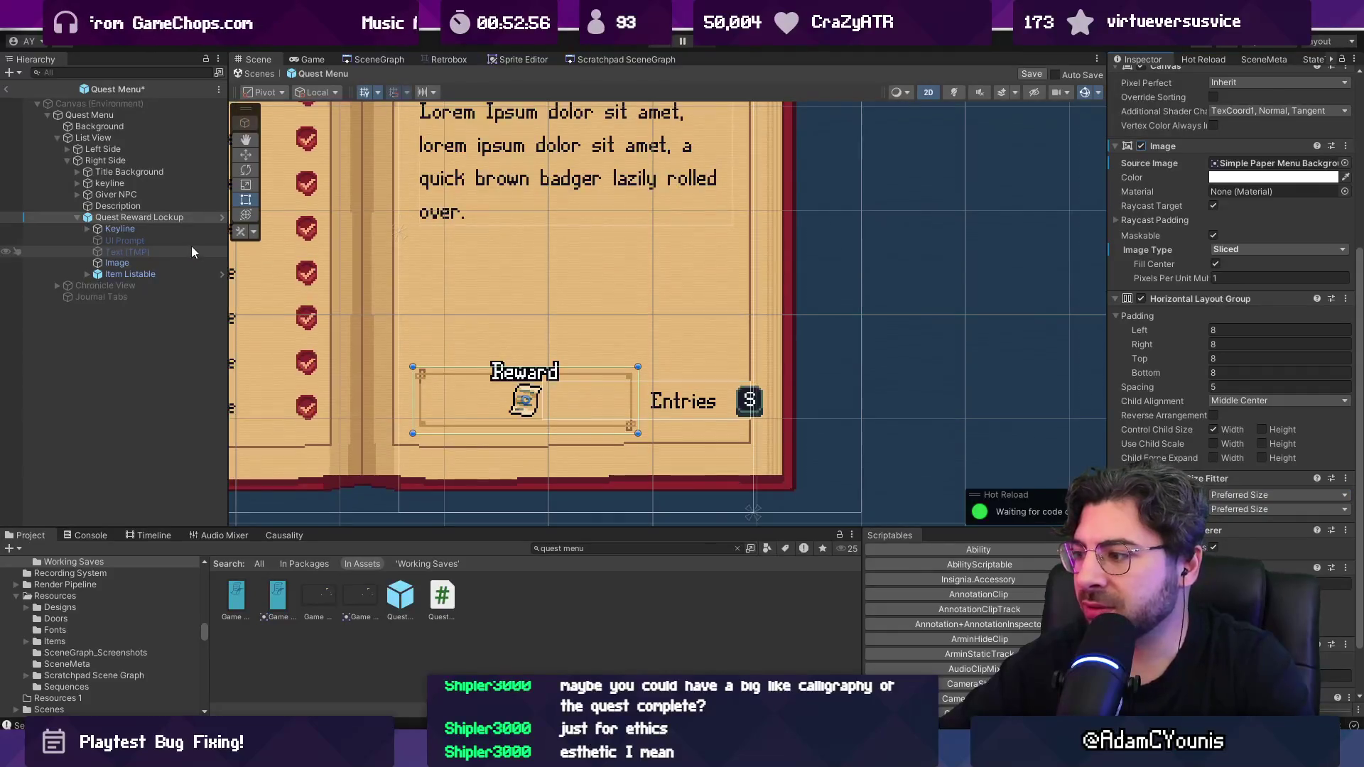
pyautogui.click(160, 228)
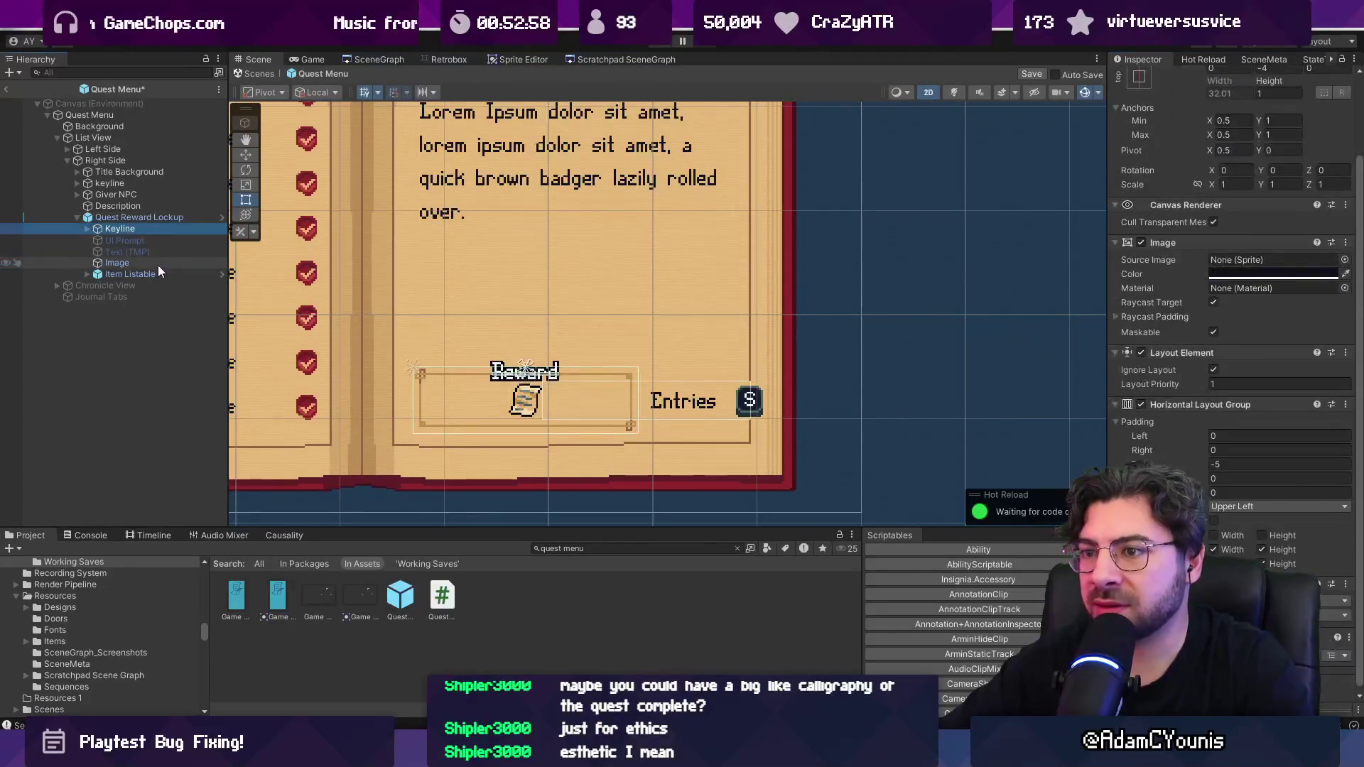
pyautogui.click(159, 263)
pyautogui.click(162, 277)
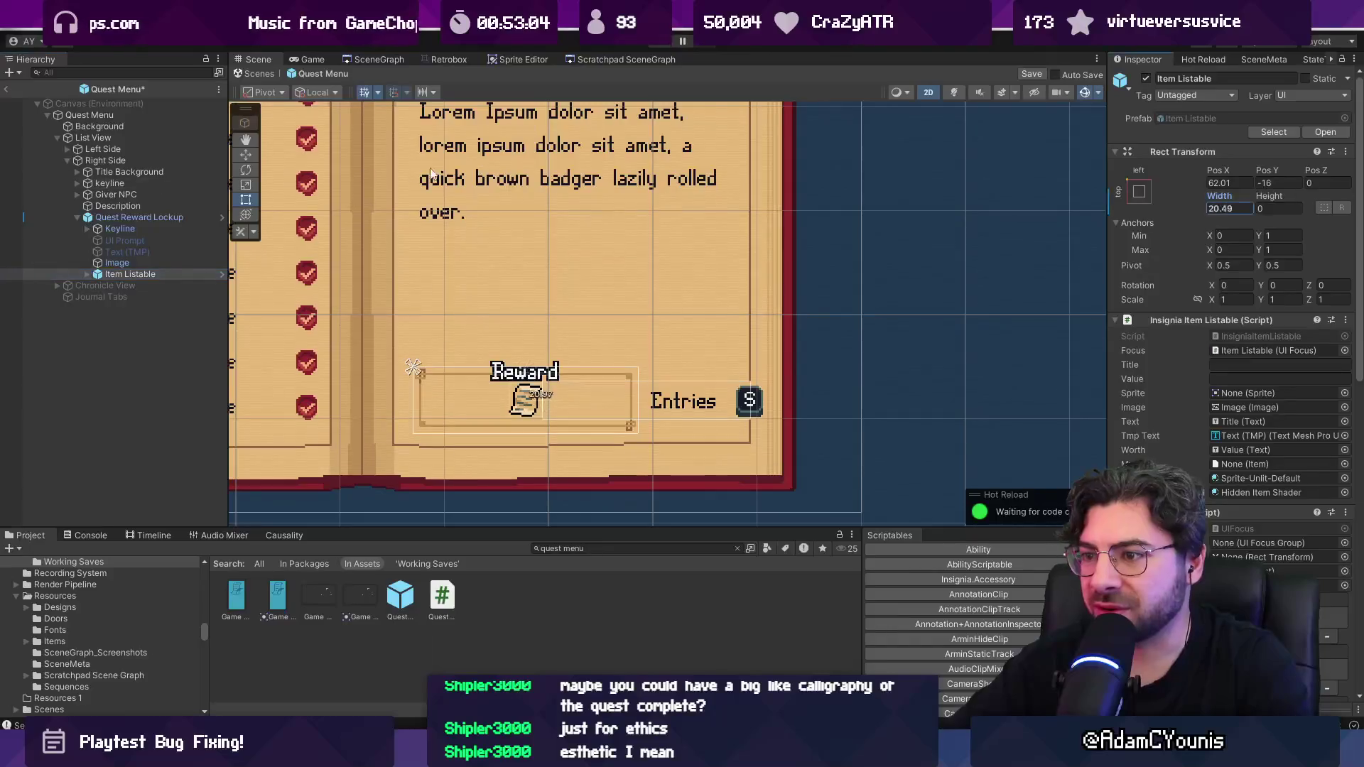
pyautogui.click(177, 262)
pyautogui.click(173, 274)
pyautogui.click(162, 261)
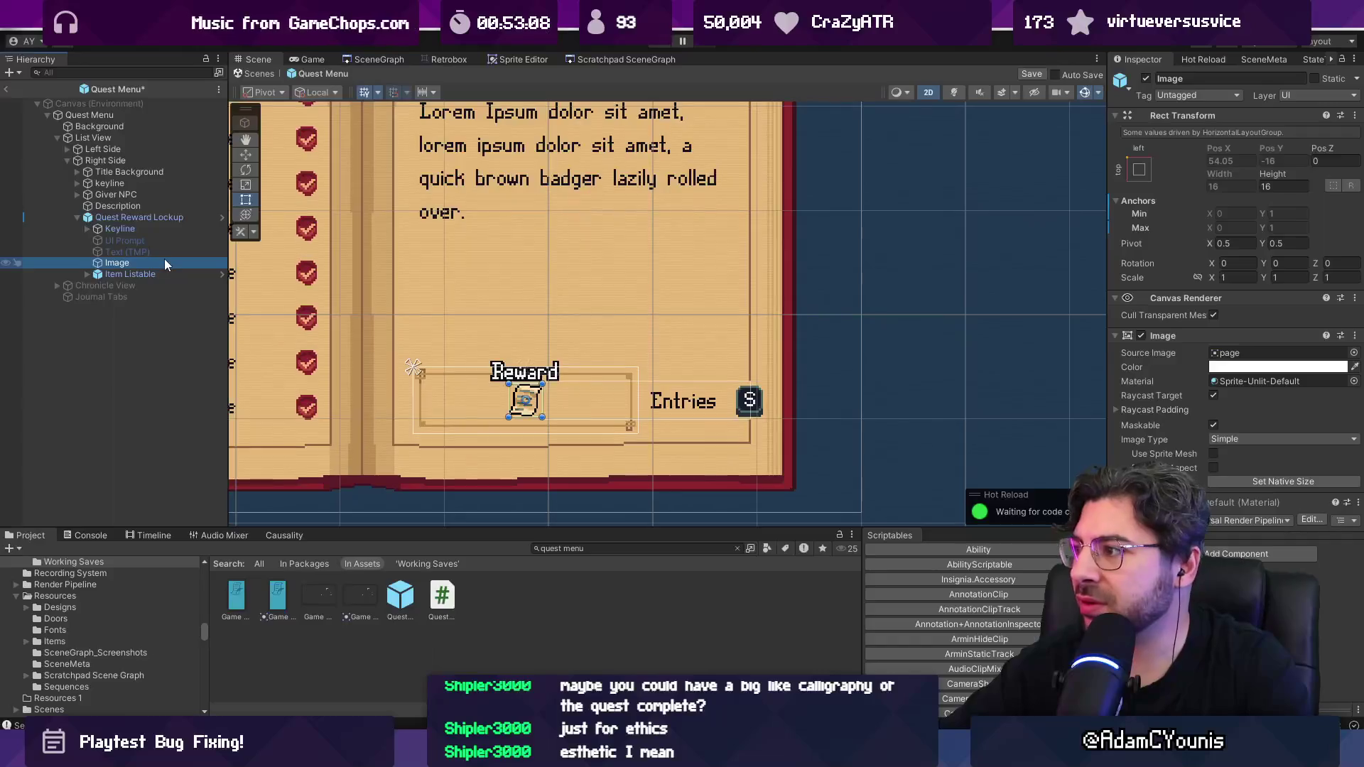
pyautogui.click(164, 273)
pyautogui.click(87, 274)
pyautogui.click(130, 295)
pyautogui.click(127, 308)
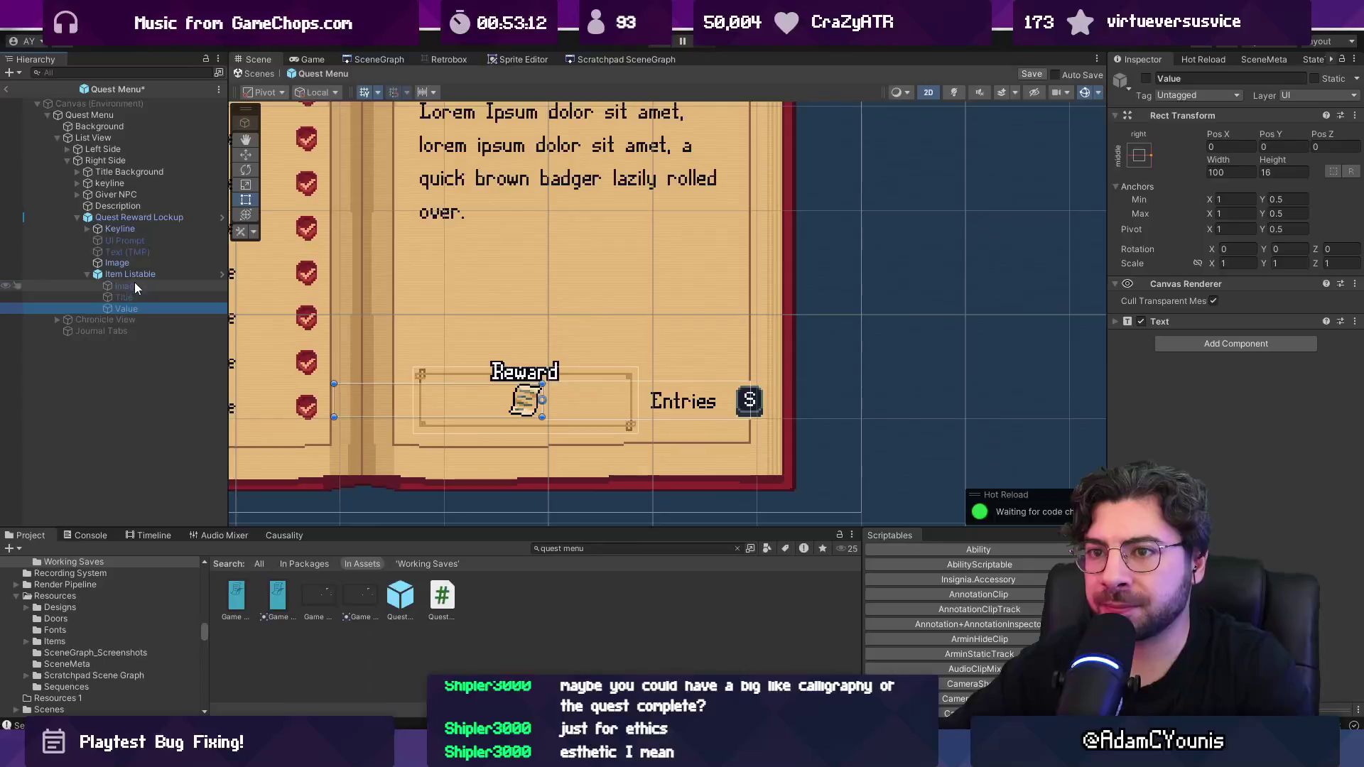
pyautogui.moveTo(334, 399); pyautogui.dragTo(481, 398)
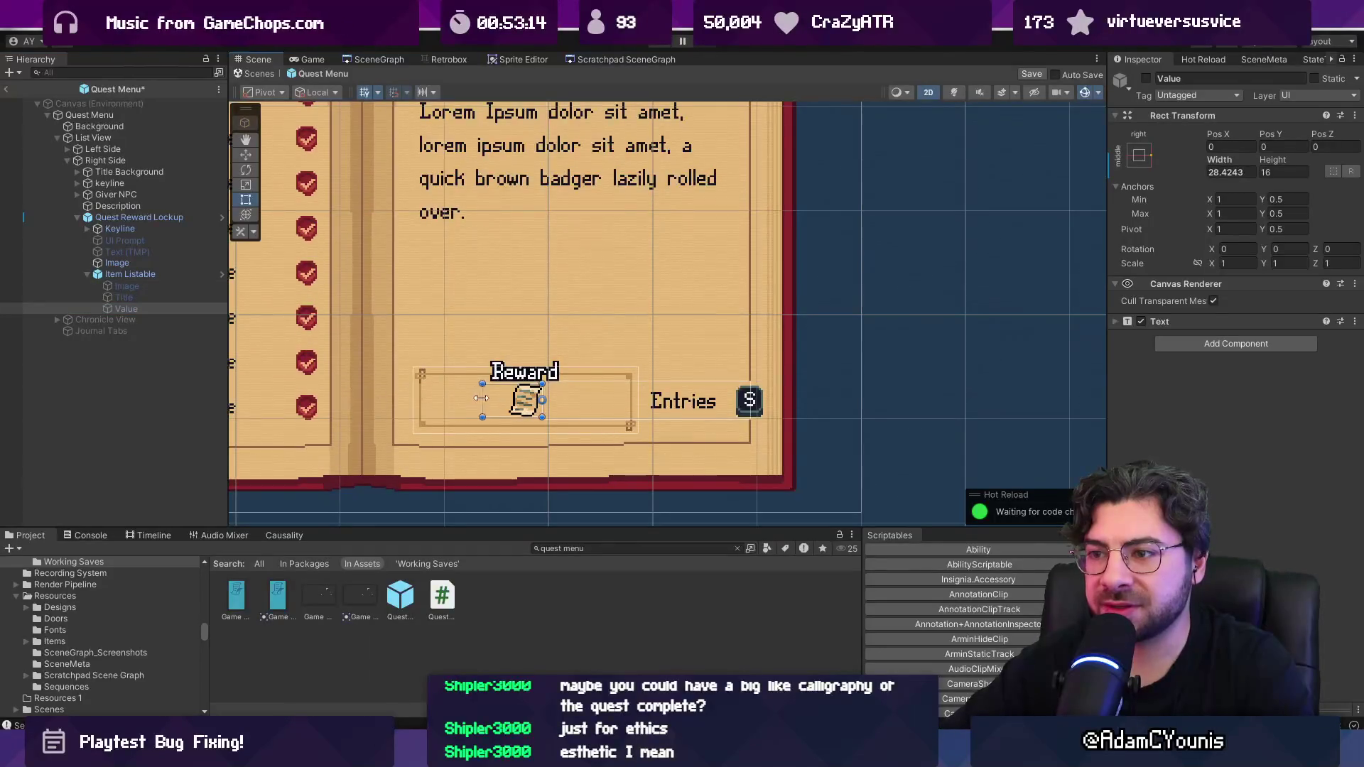
pyautogui.click(141, 260)
pyautogui.click(141, 251)
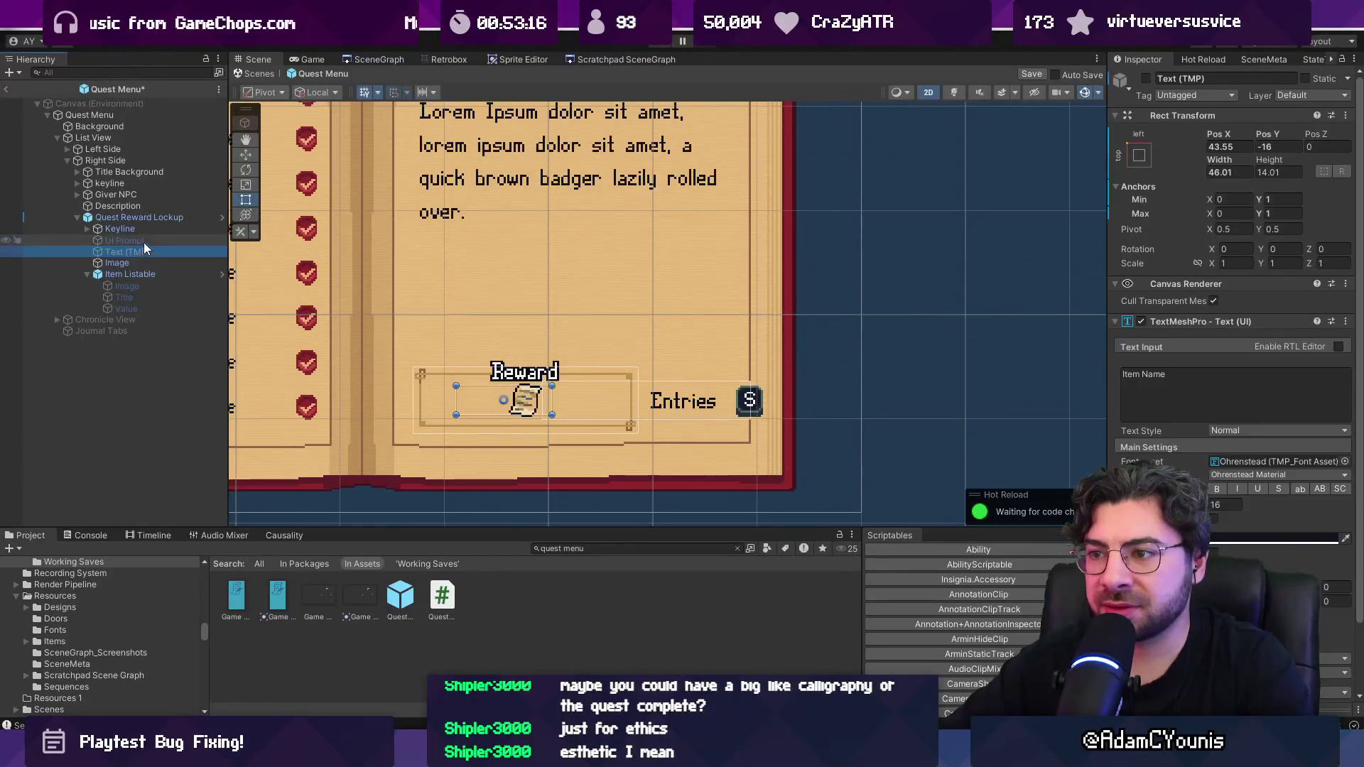
pyautogui.click(143, 240)
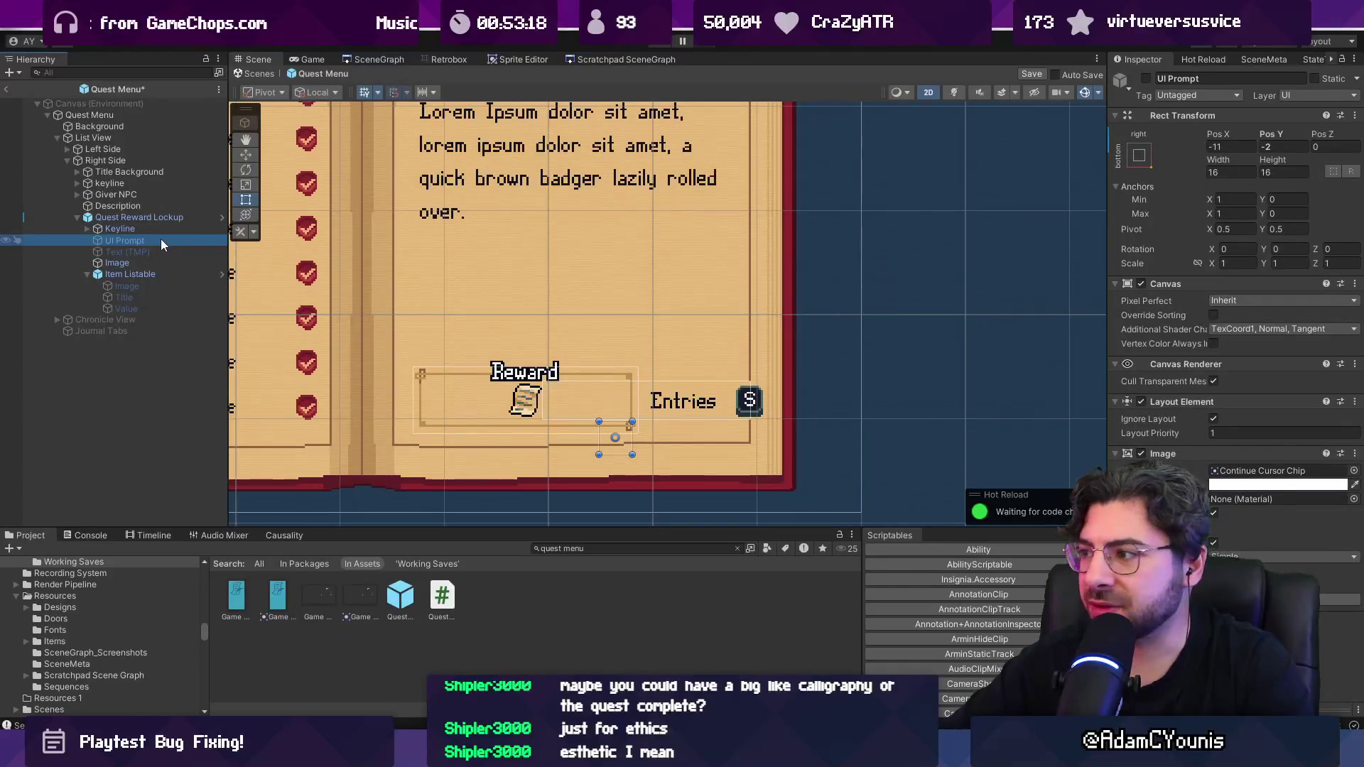
pyautogui.click(151, 229)
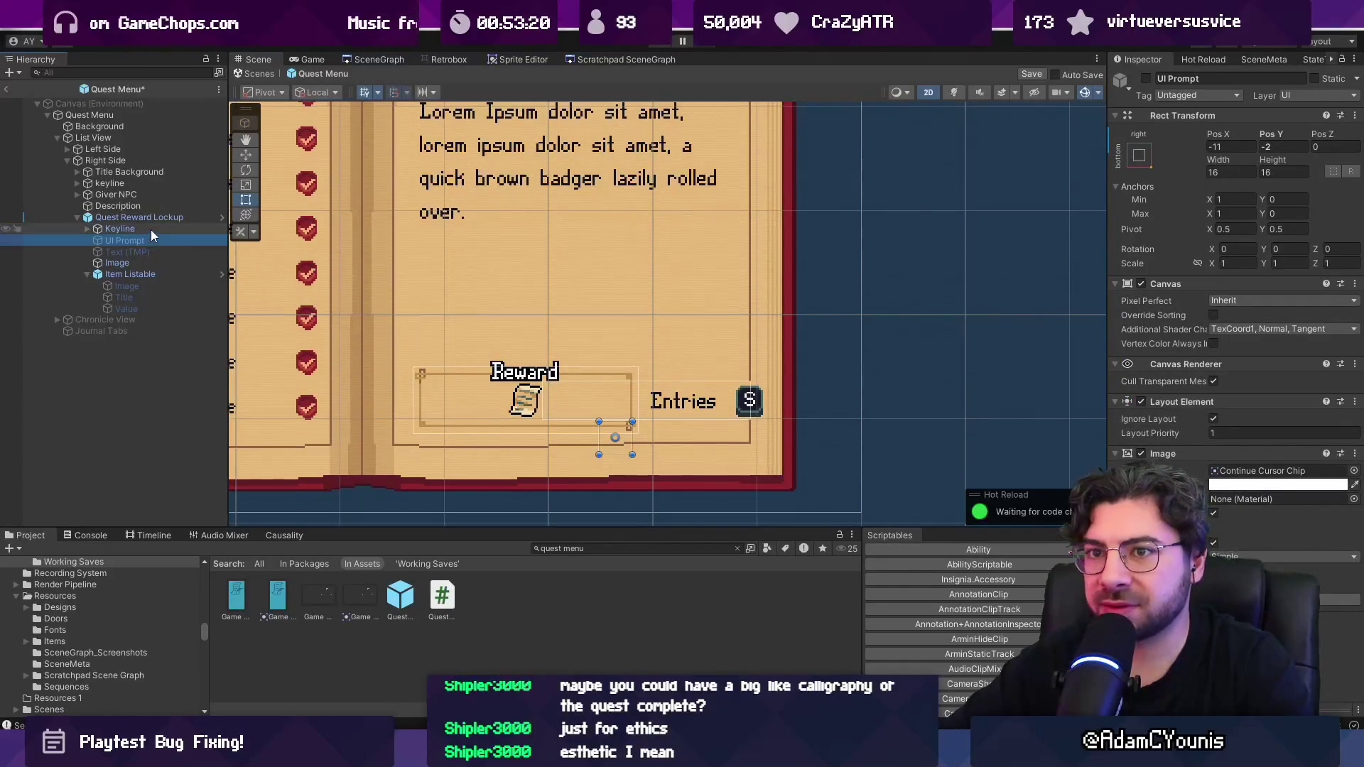
pyautogui.click(151, 238)
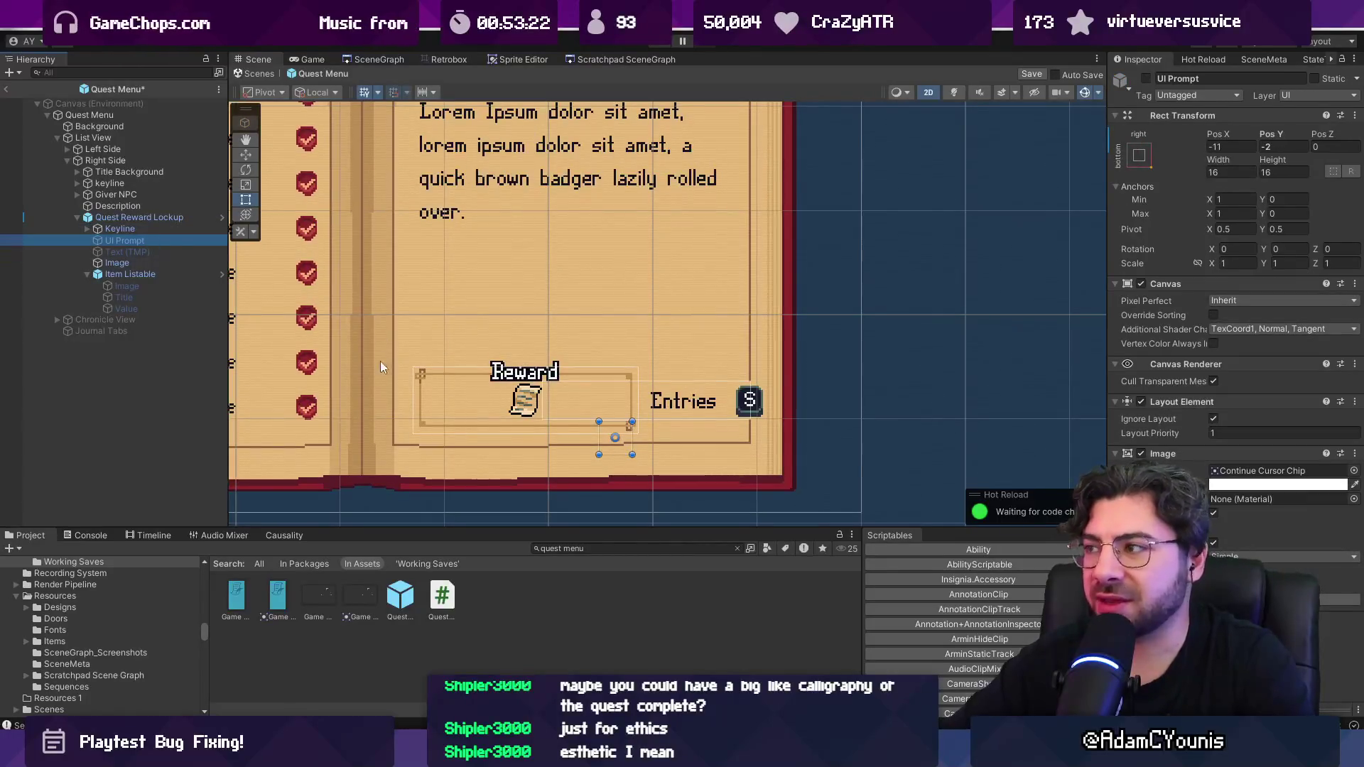
pyautogui.click(143, 226)
pyautogui.click(146, 219)
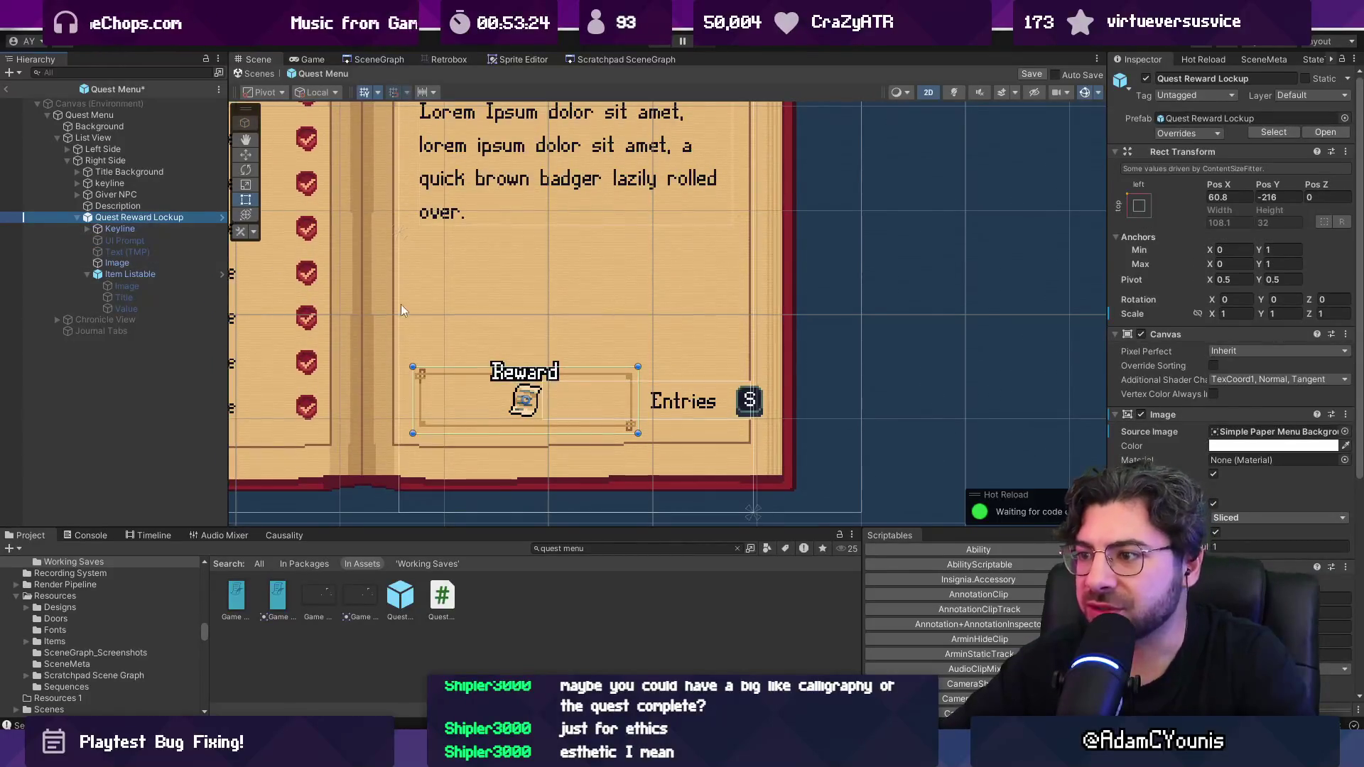
# Step: Set the Reward lockup's Content Size Fitter Horizontal Fit to Unconstrained
pyautogui.moveTo(589, 395); pyautogui.dragTo(510, 387)
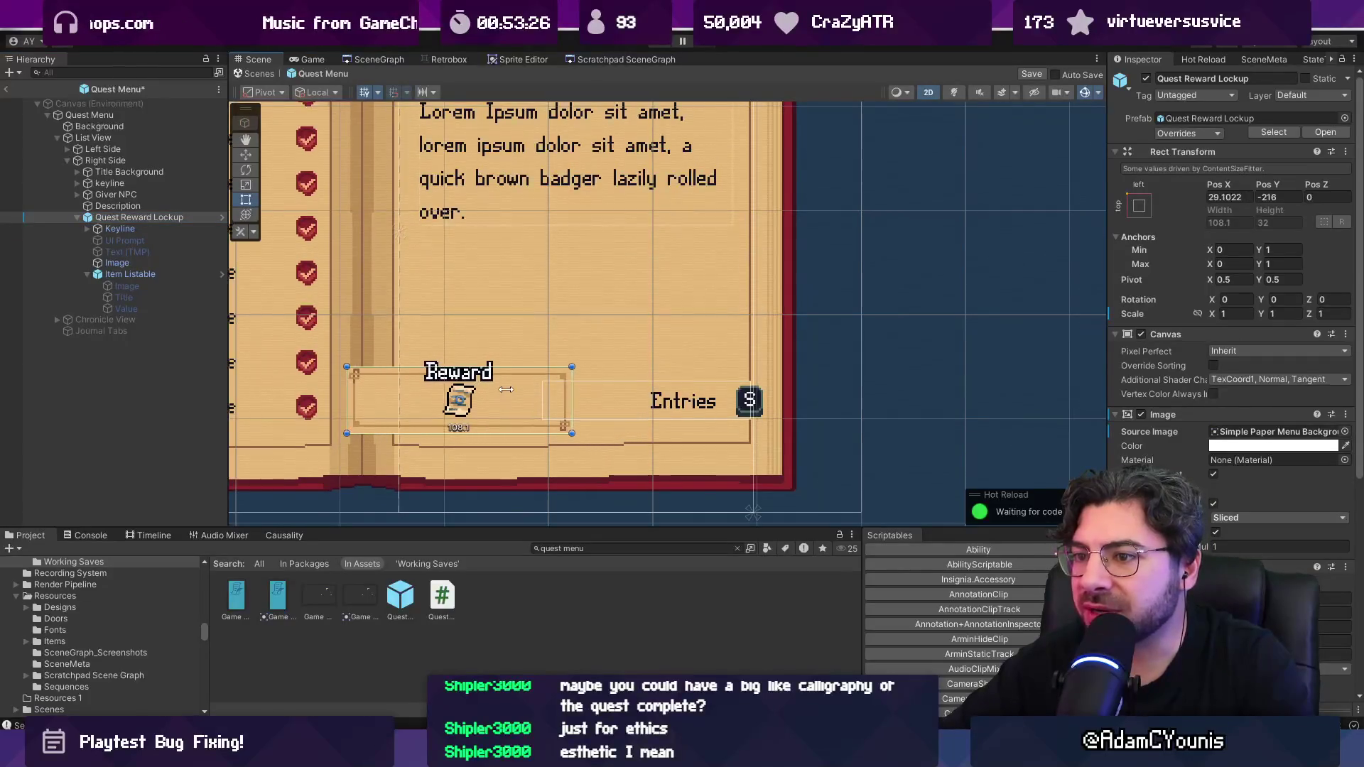
pyautogui.hotkey('ctrl', 'z')
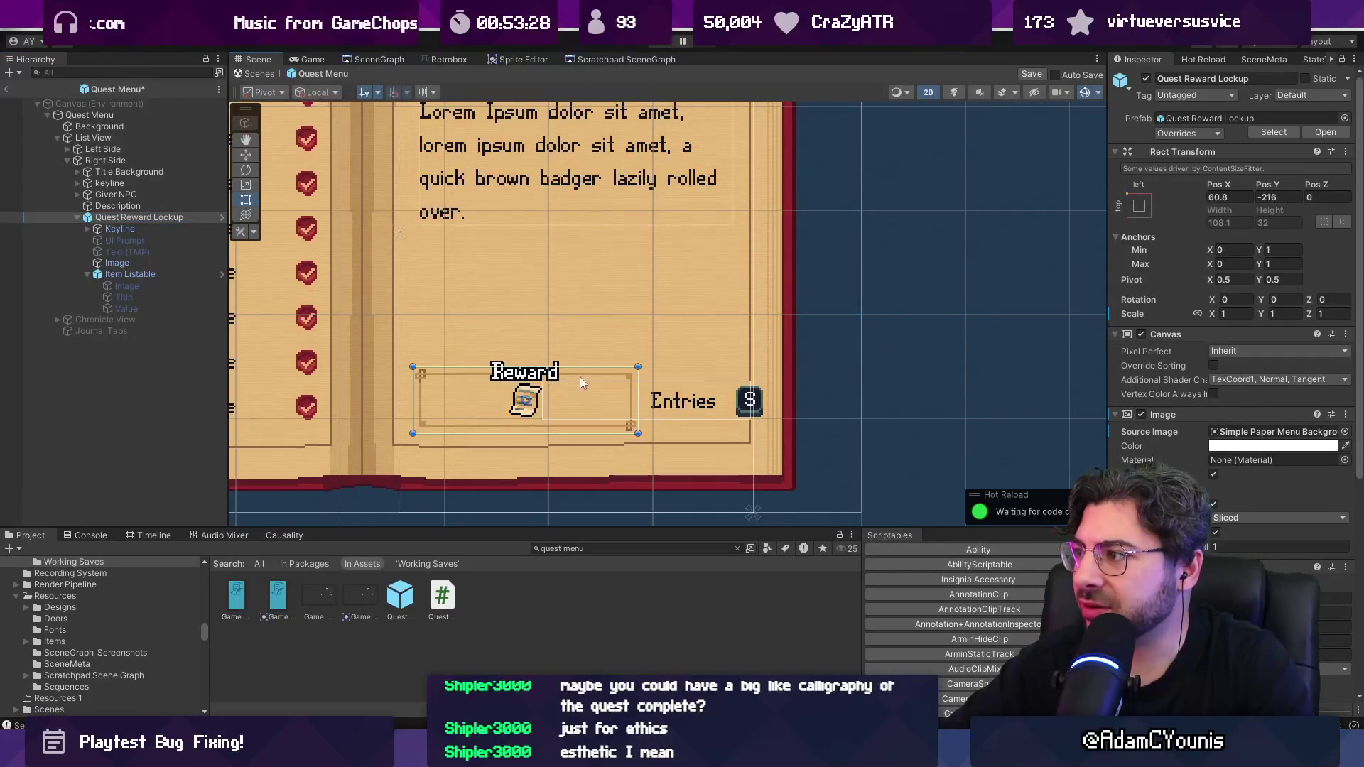
pyautogui.scroll(-4, 1161, 416)
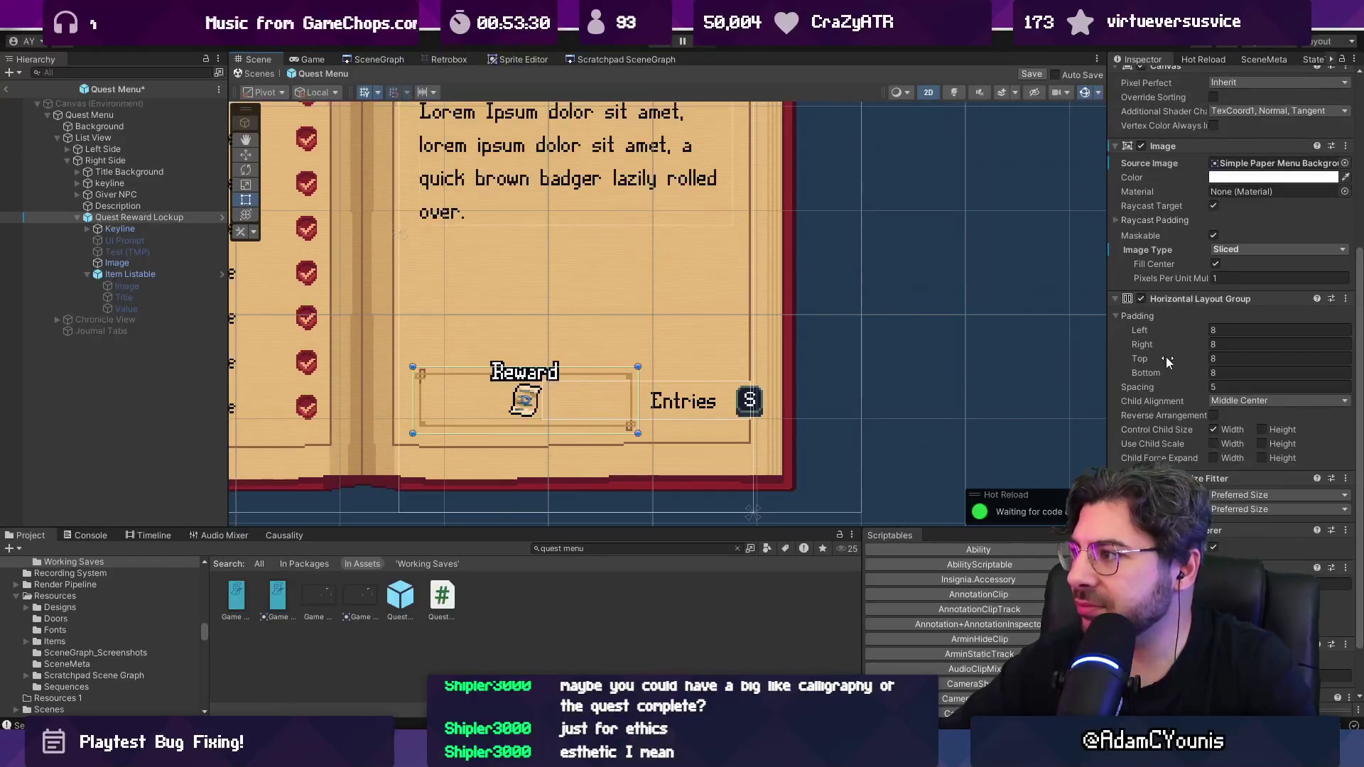
pyautogui.scroll(-1, 1174, 318)
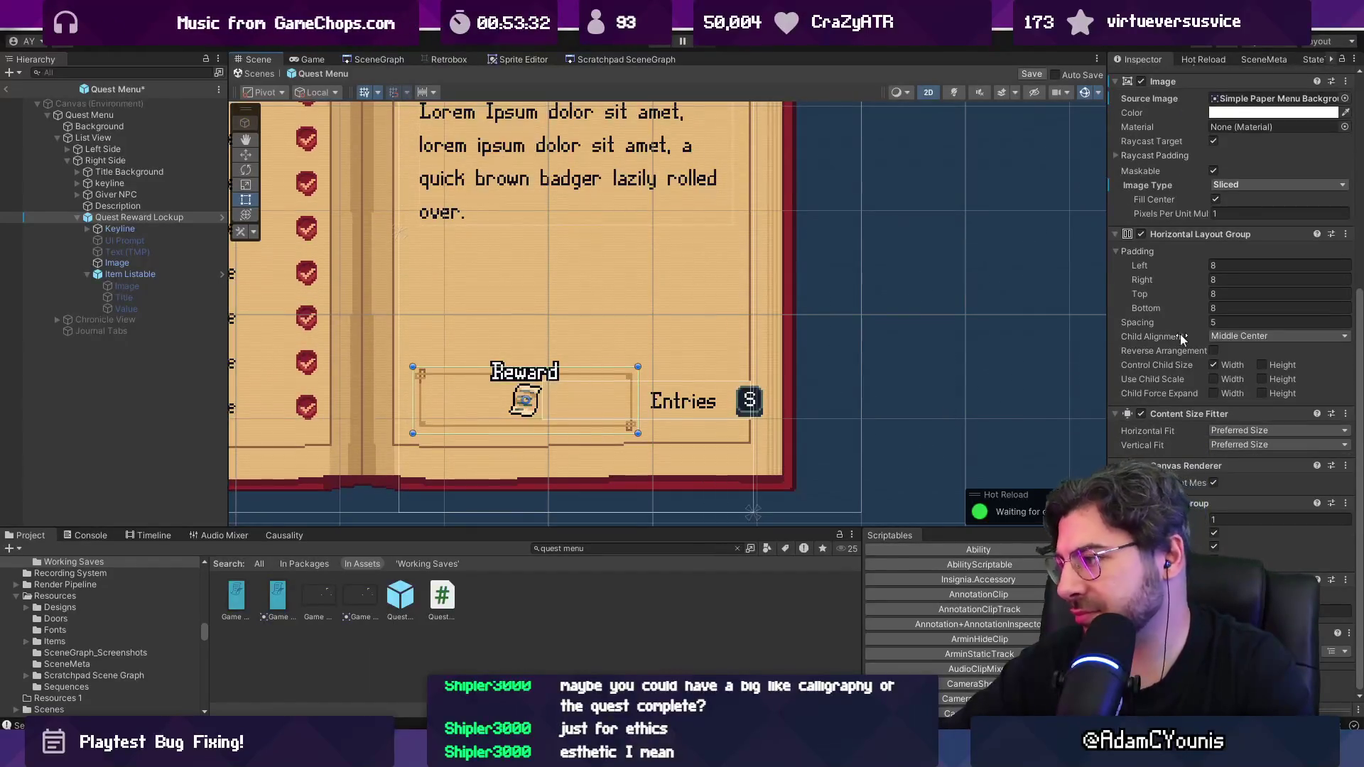
pyautogui.scroll(1, 1140, 419)
pyautogui.rightClick(1145, 427)
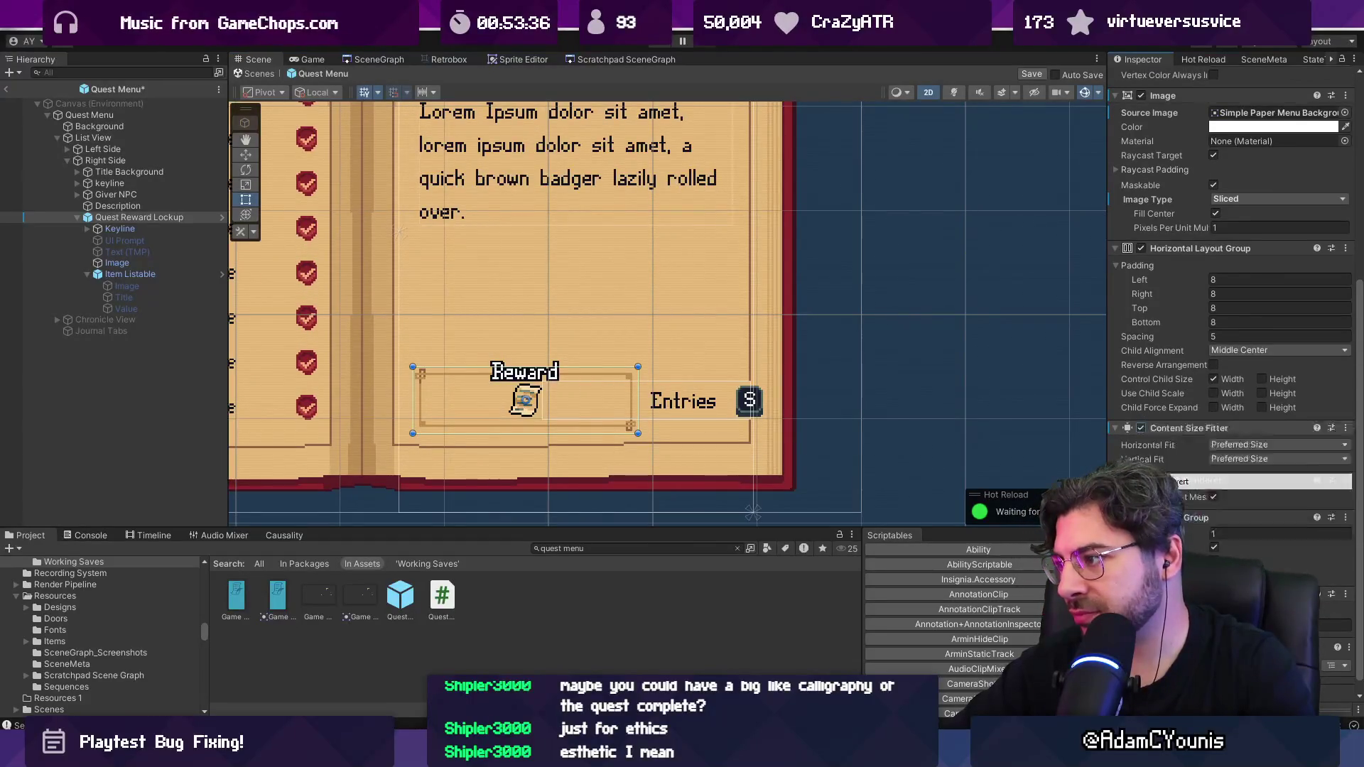
pyautogui.scroll(-1, 1179, 483)
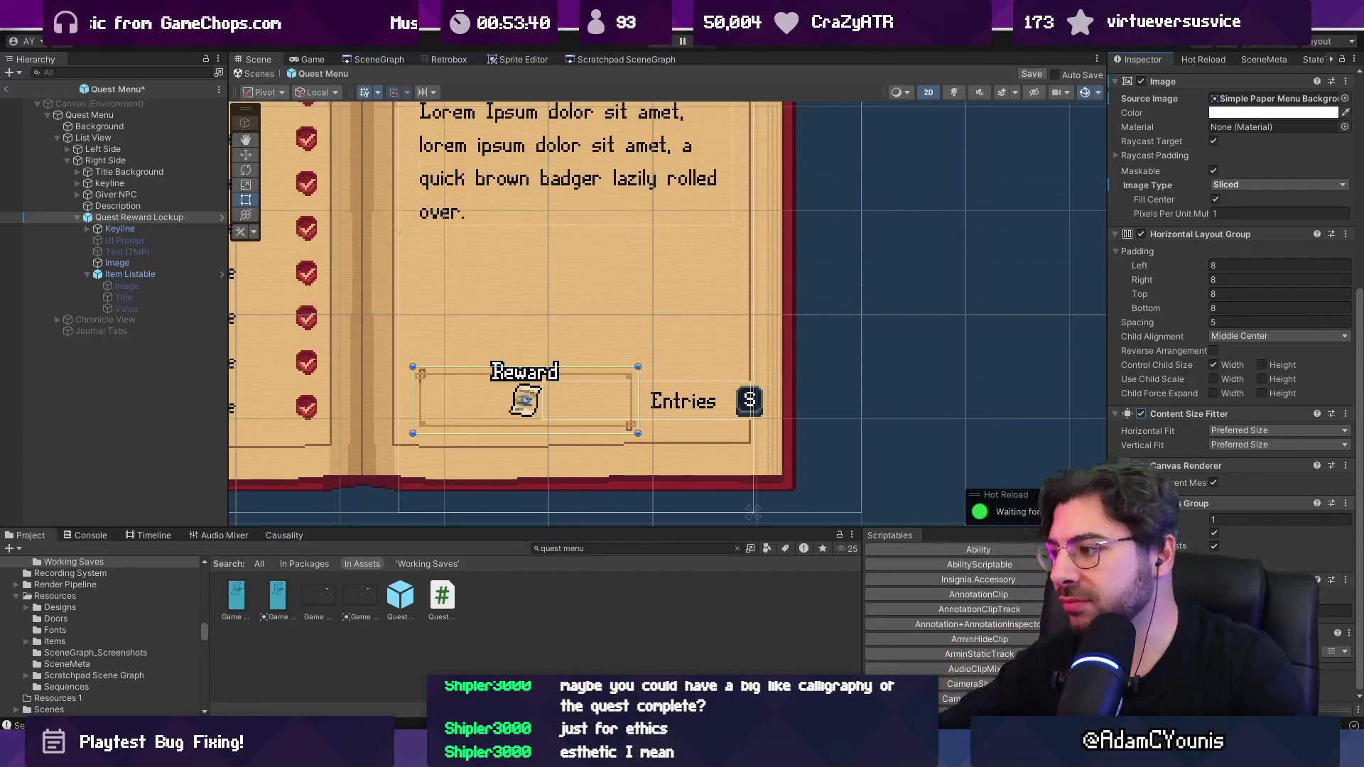
pyautogui.click(1244, 444)
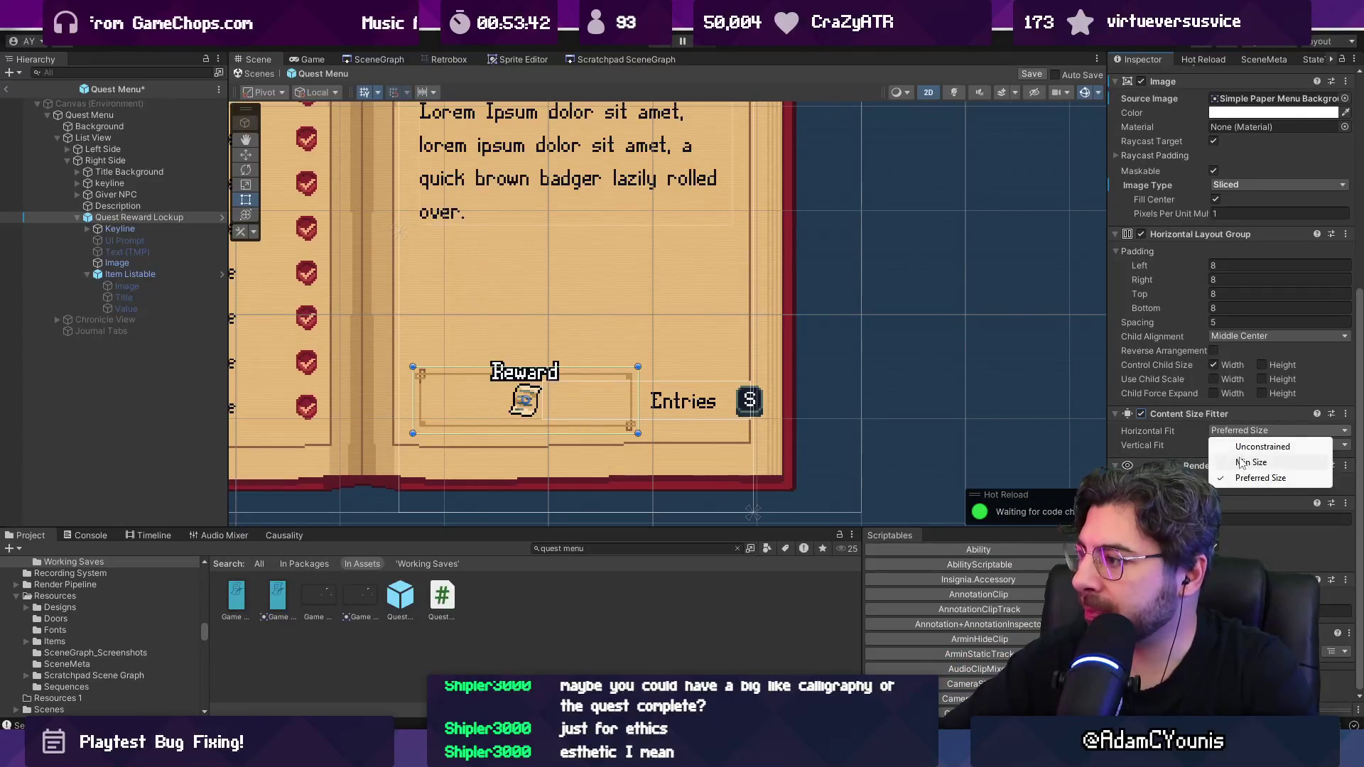
pyautogui.click(1257, 446)
# Step: Narrow the Reward lockup by setting its Rect Transform width to 80
pyautogui.moveTo(638, 399)
pyautogui.mouseDown()
pyautogui.moveTo(547, 399)
pyautogui.moveTo(596, 383)
pyautogui.mouseUp()
pyautogui.scroll(-2, 551, 399)
pyautogui.scroll(10, 1293, 224)
pyautogui.click(1230, 222)
pyautogui.write('80')
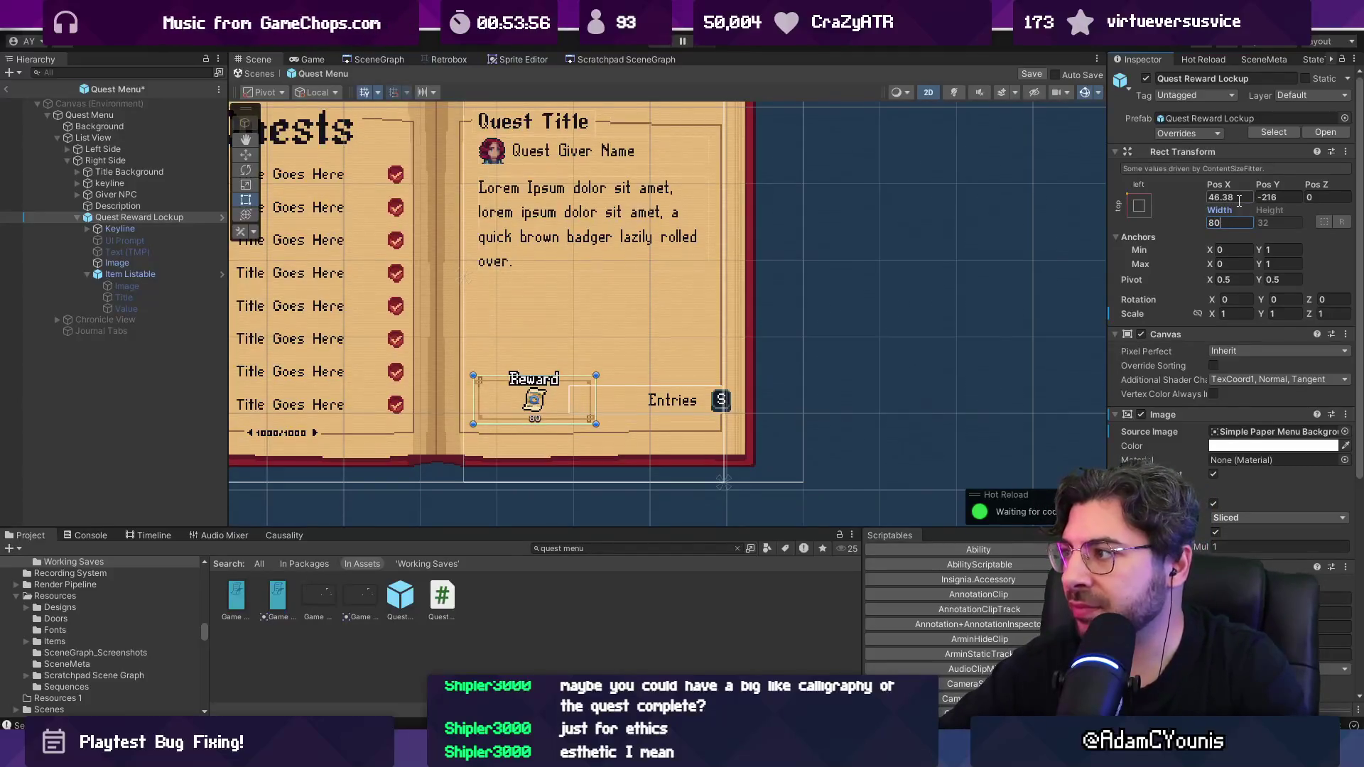
pyautogui.write('46')
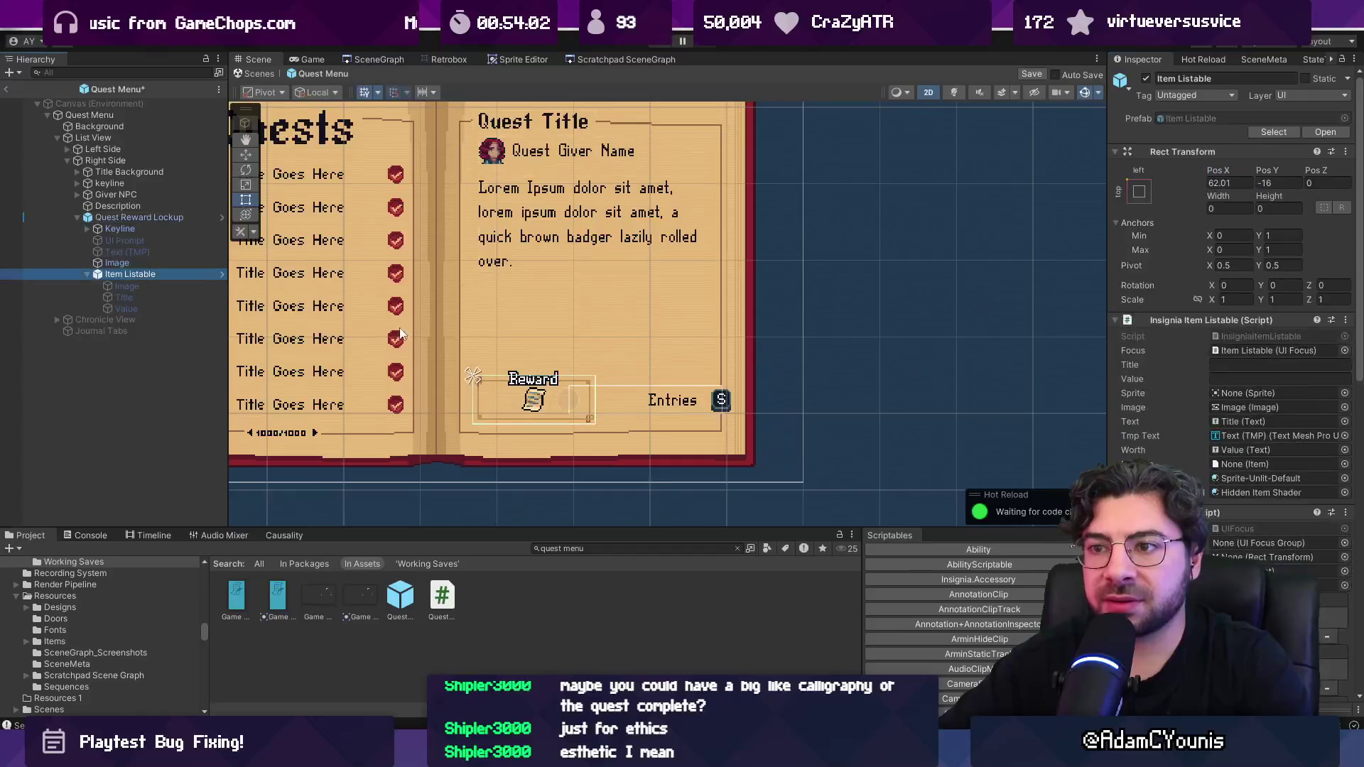
pyautogui.click(680, 403)
# Step: Experiment with the Entries label text, trying wordings like 'Read Story More'
pyautogui.click(1162, 378)
pyautogui.write('More Entries')
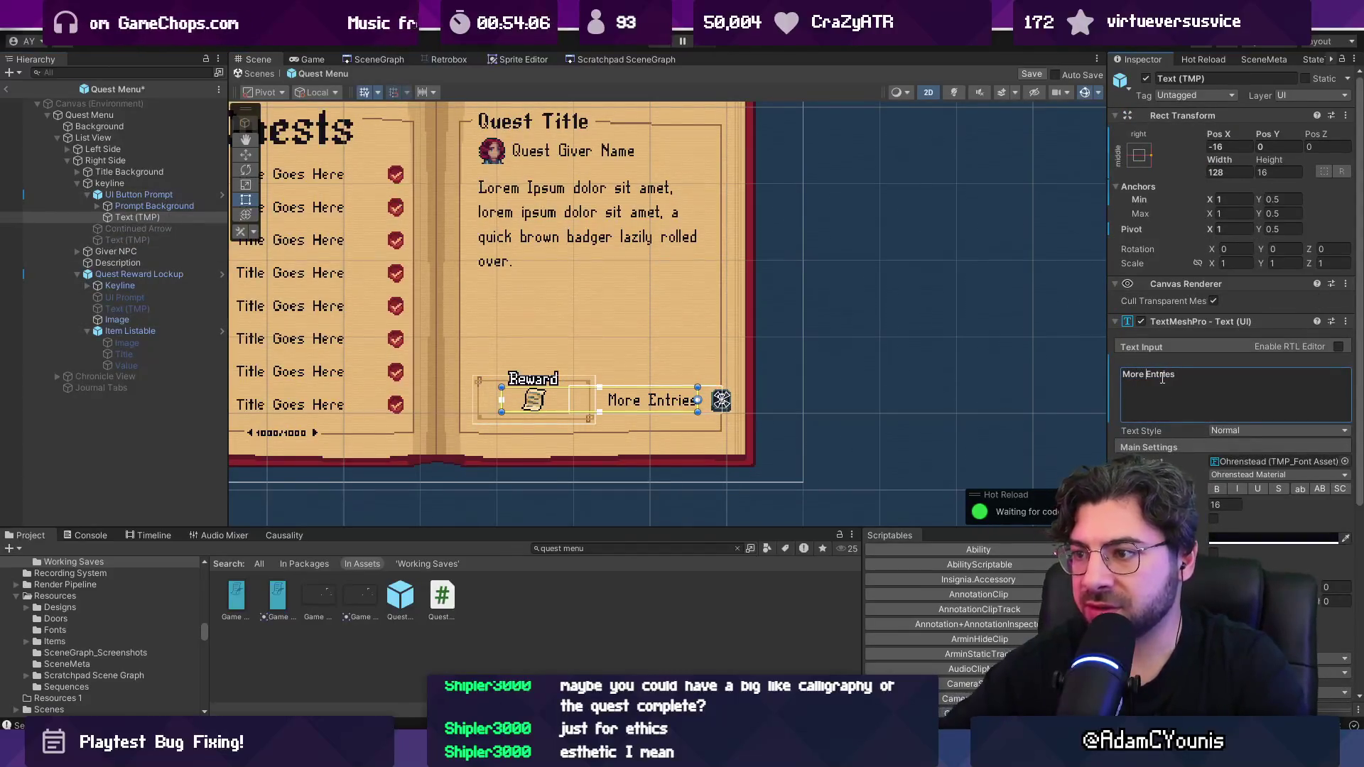
pyautogui.doubleClick(1162, 378)
pyautogui.write('Story')
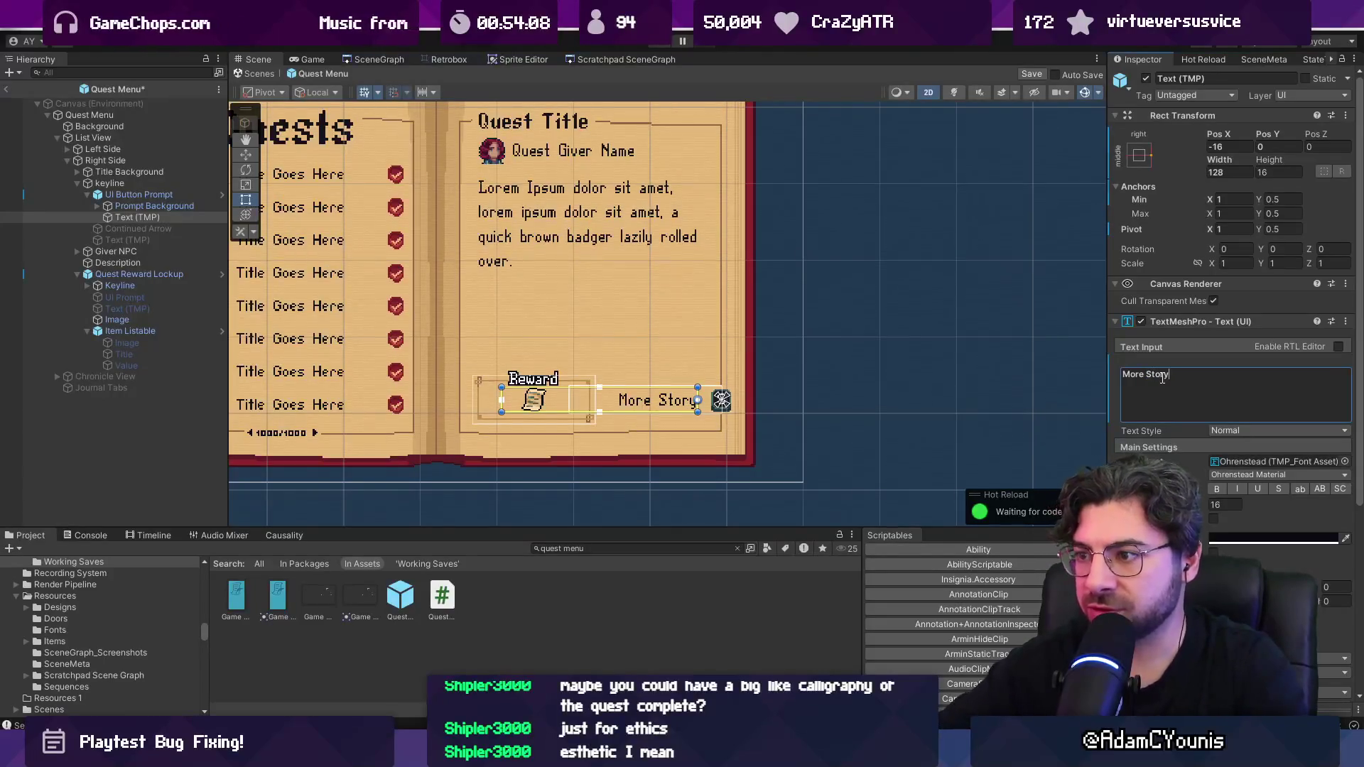
pyautogui.write('story')
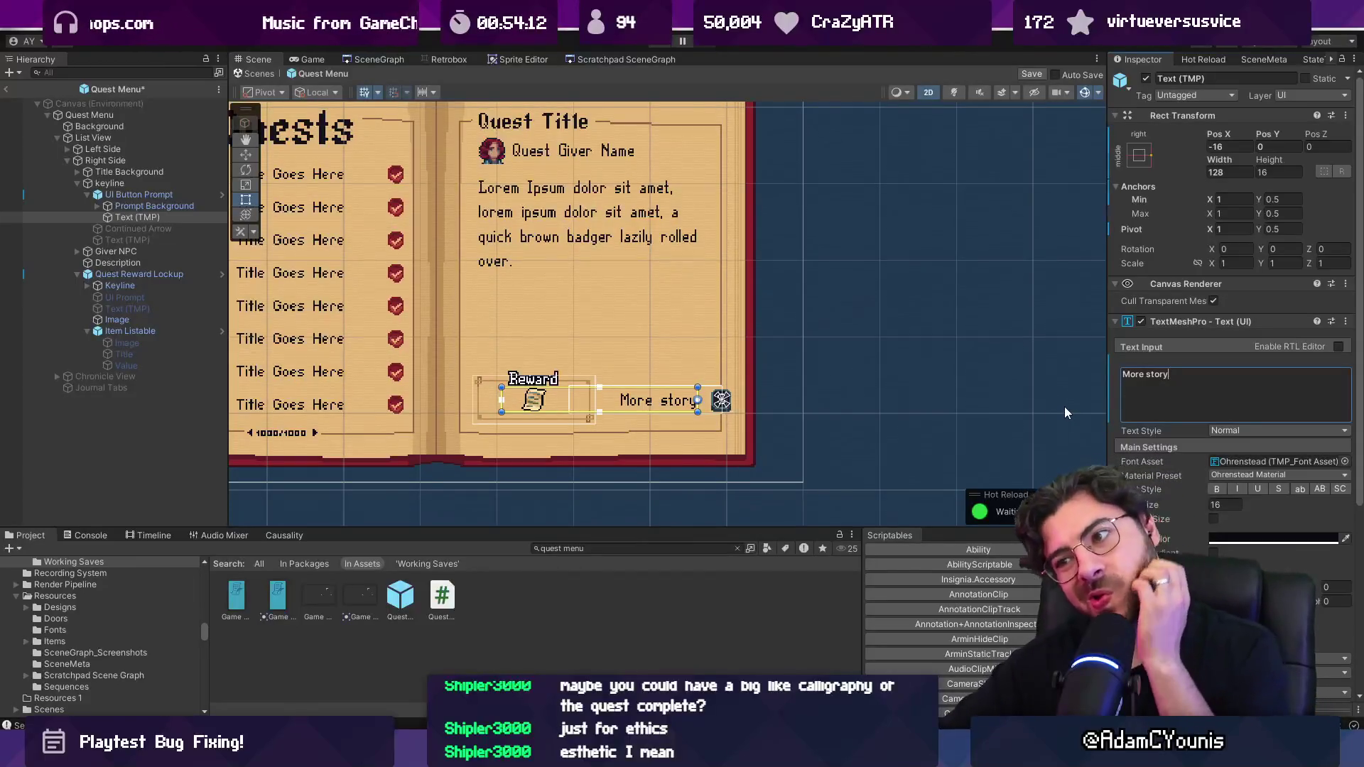
pyautogui.click(1122, 382)
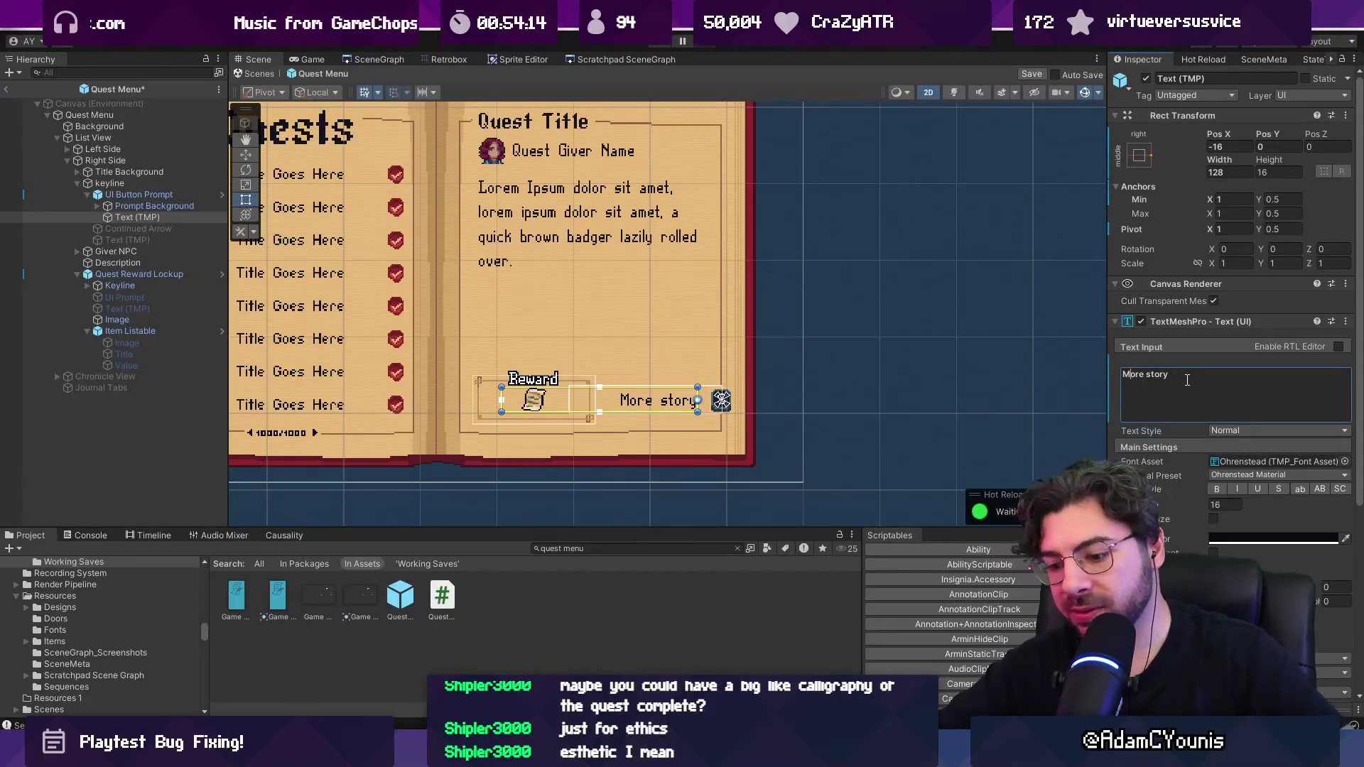
pyautogui.hotkey('ctrl', 'a')
pyautogui.write('Read Story')
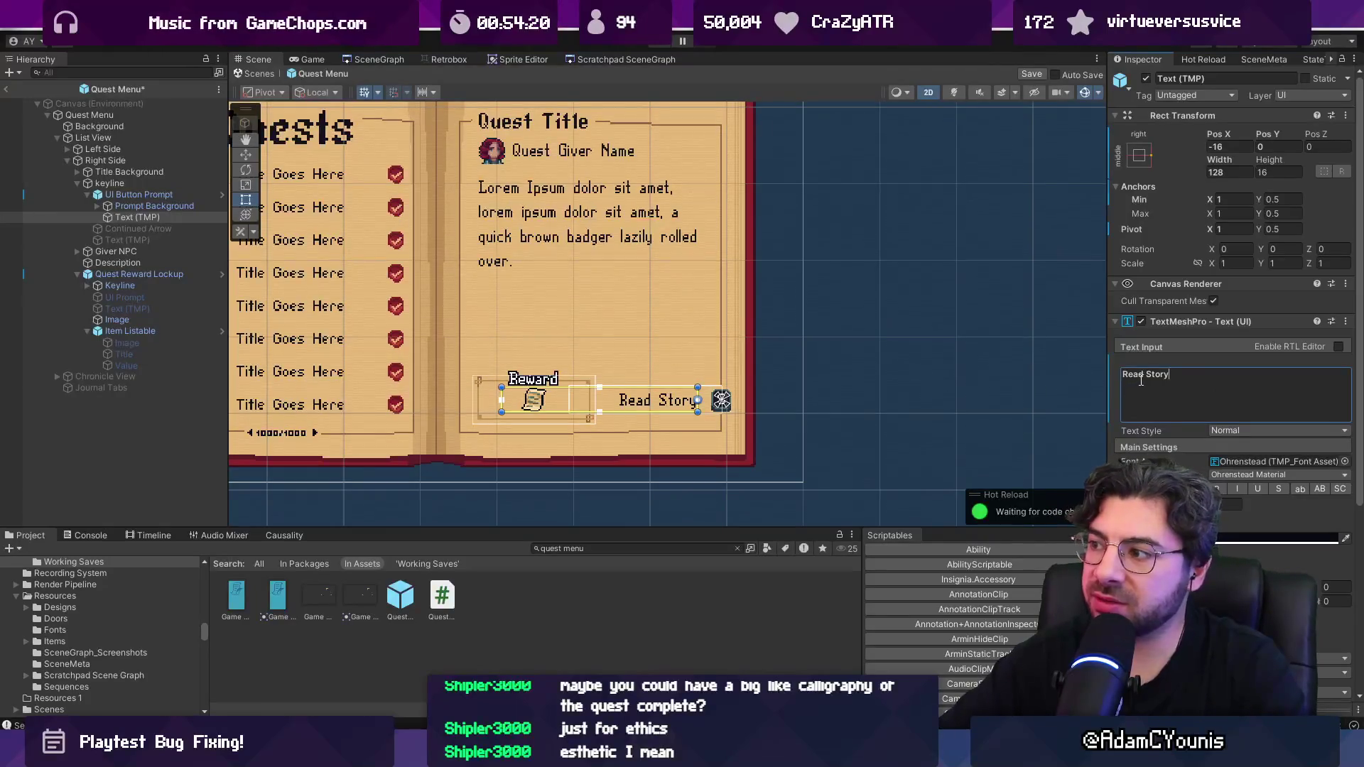
pyautogui.write('More')
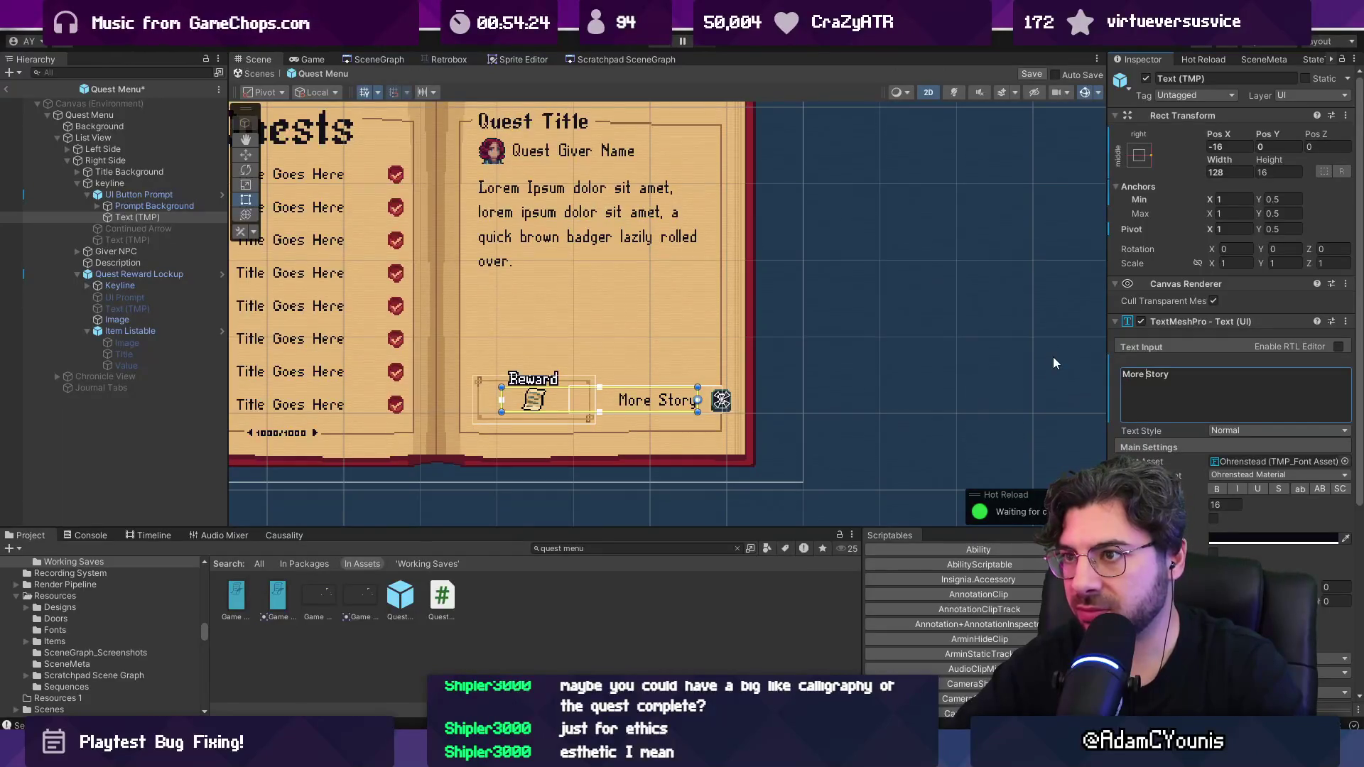
# Step: Rewrite the label through 'Review Quest' and 'More Story' until it reads 'More Entries'
pyautogui.hotkey('ctrl', 'a')
pyautogui.write('Re')
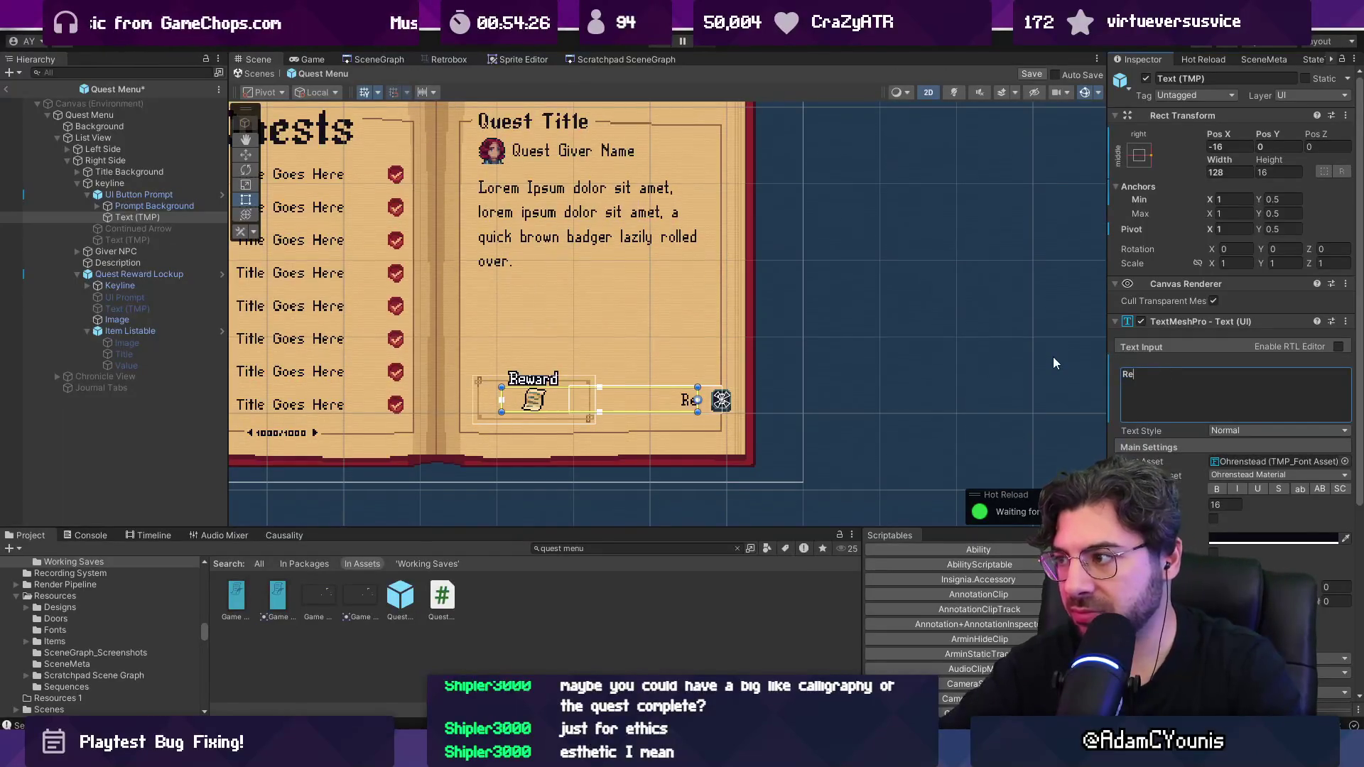
pyautogui.write('view Quest')
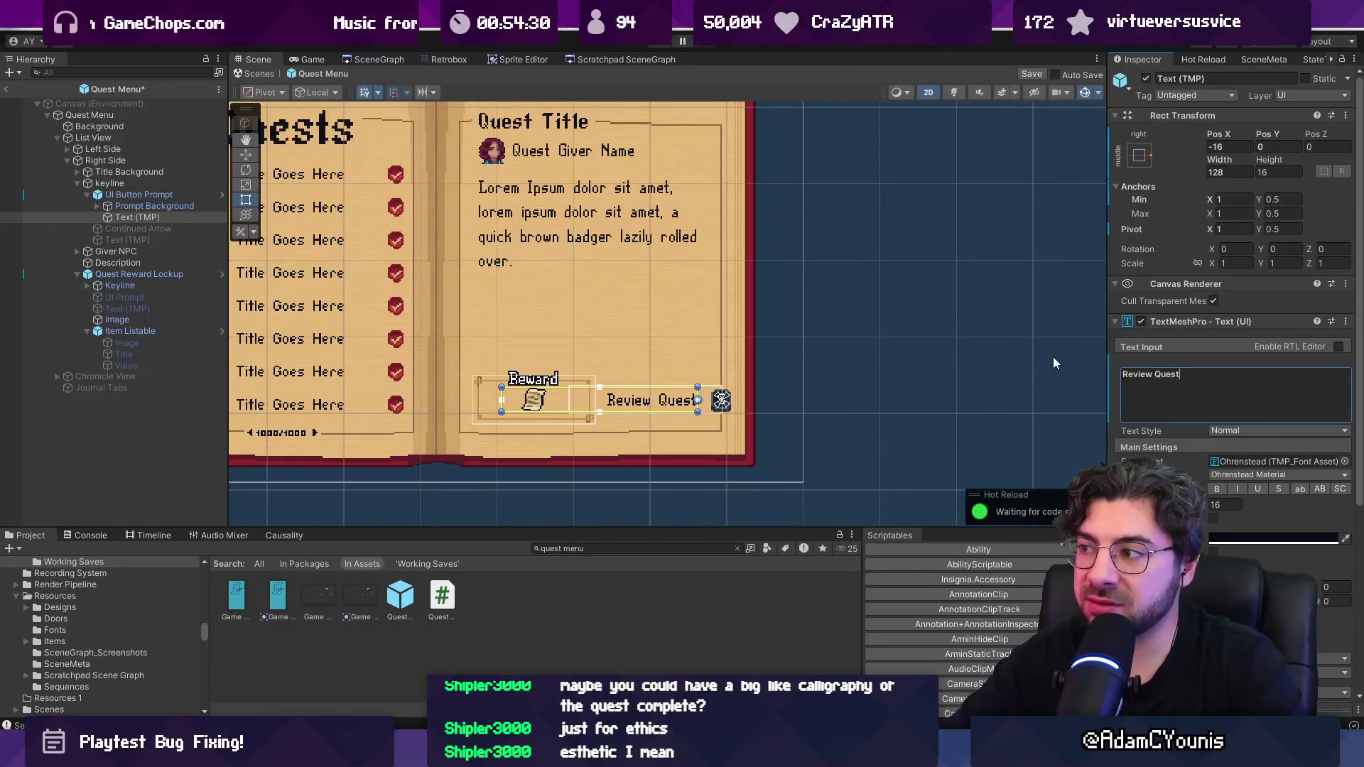
pyautogui.hotkey('ctrl', 'shift', 'Left')
pyautogui.write('Story')
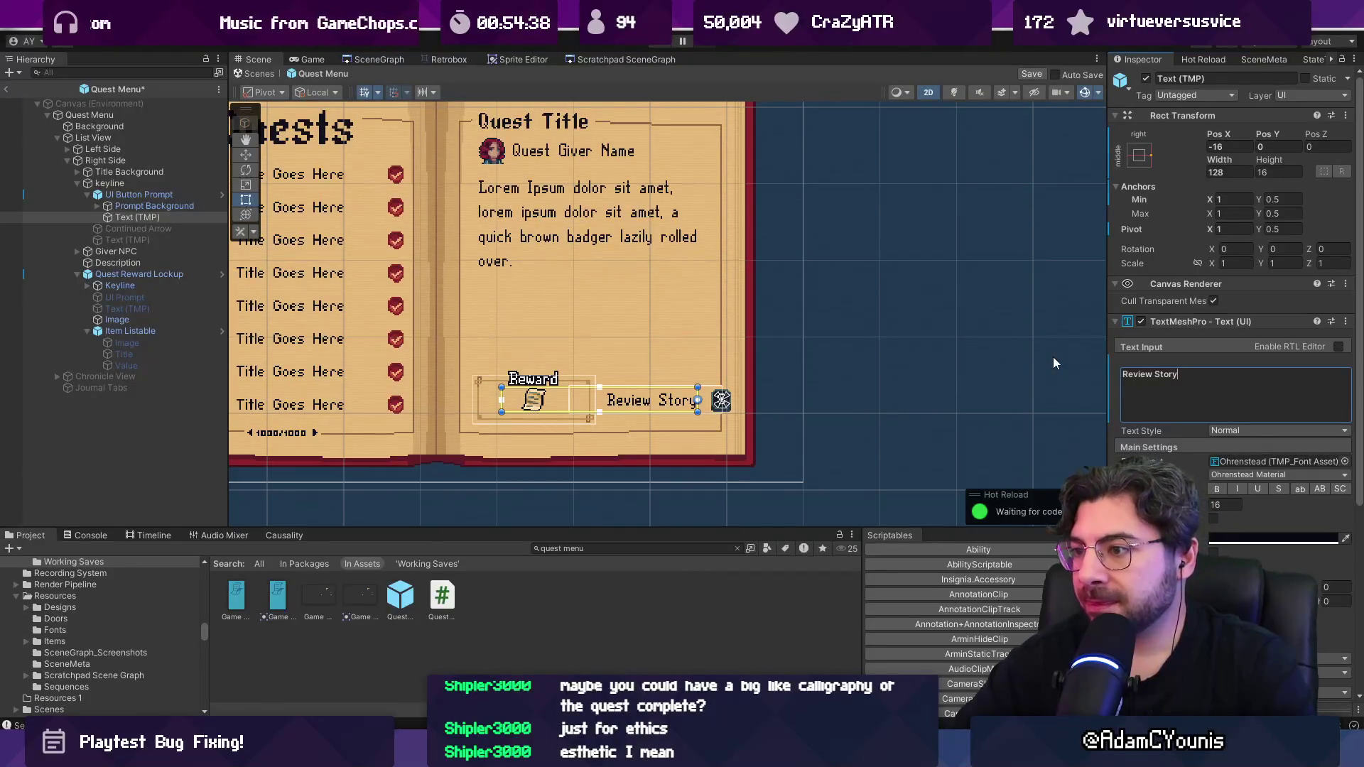
pyautogui.hotkey('ctrl', 'shift', 'Left')
pyautogui.hotkey('ctrl', 'shift', 'Left')
pyautogui.write('More Story')
pyautogui.hotkey('ctrl', 'shift', 'Left')
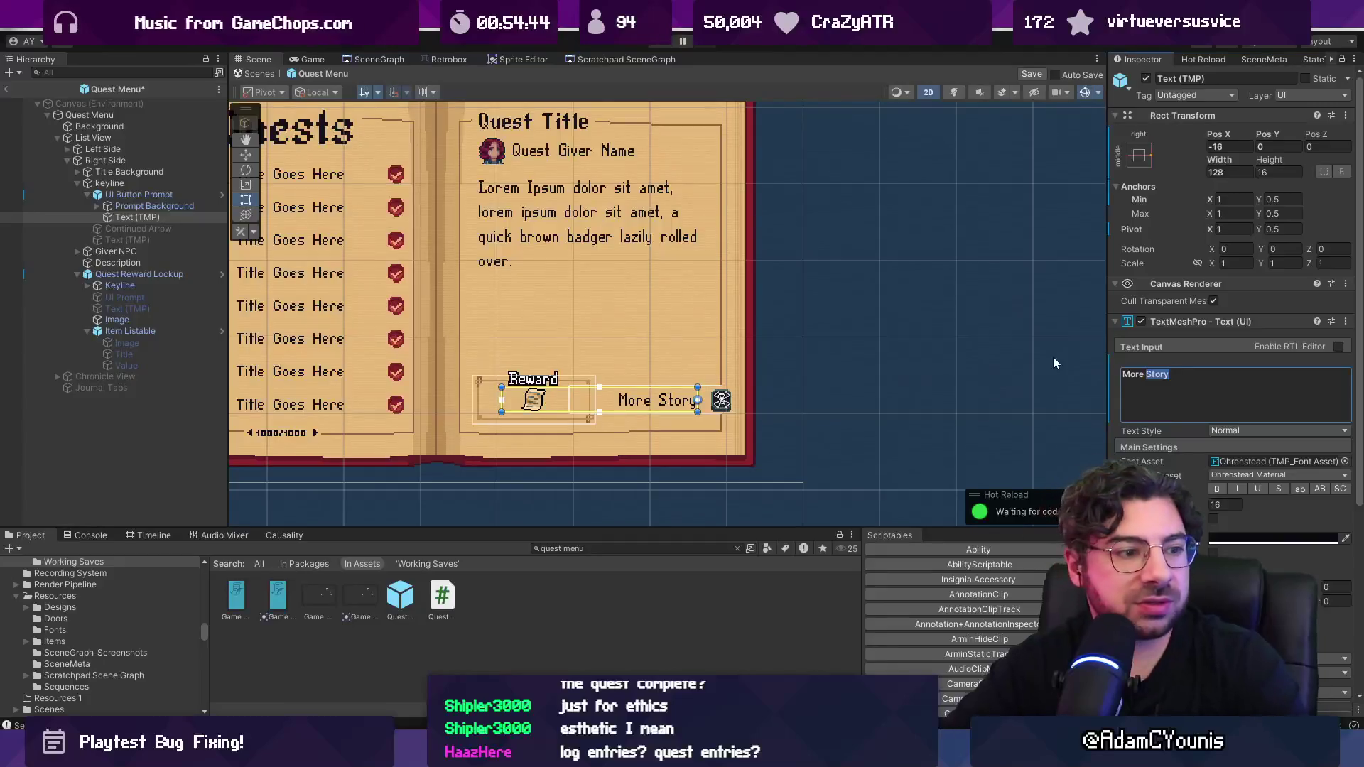
pyautogui.hotkey('ctrl', 'shift', 'Left')
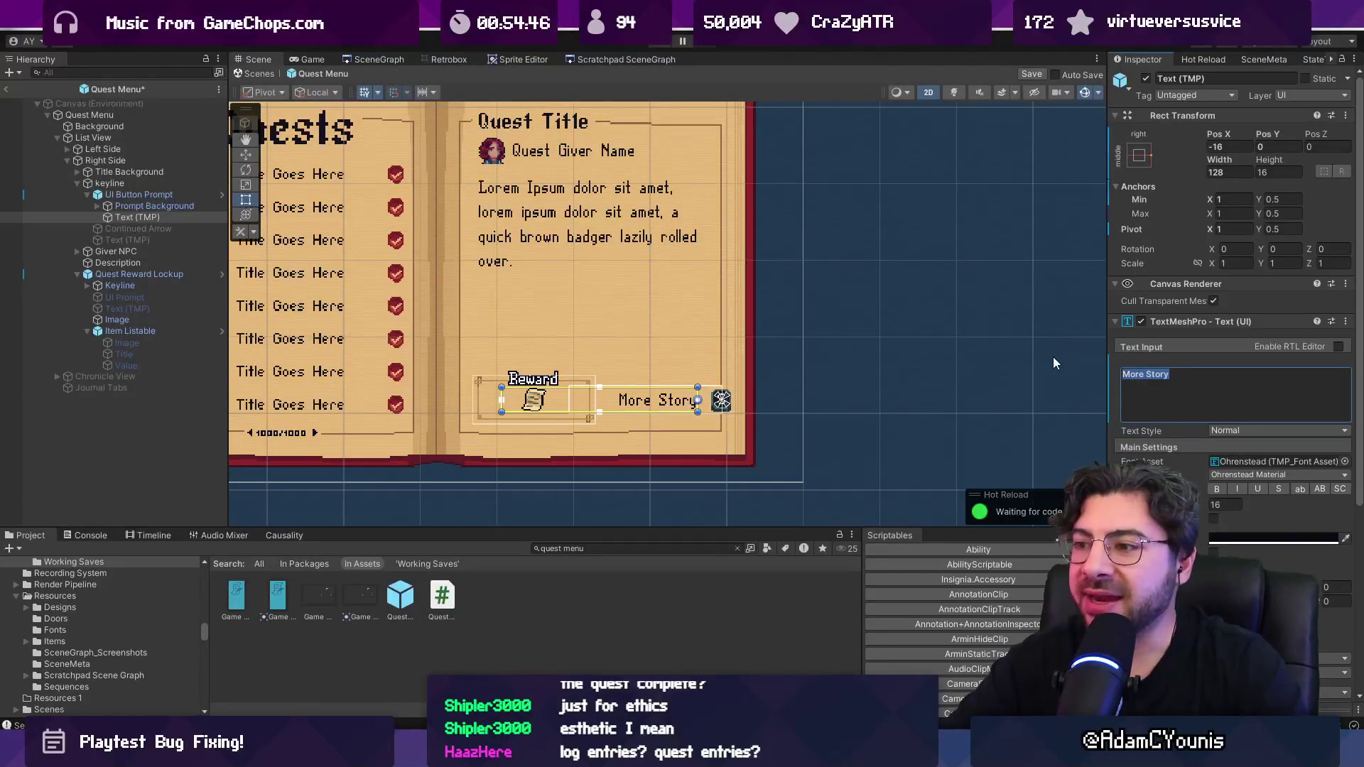
pyautogui.write('More E')
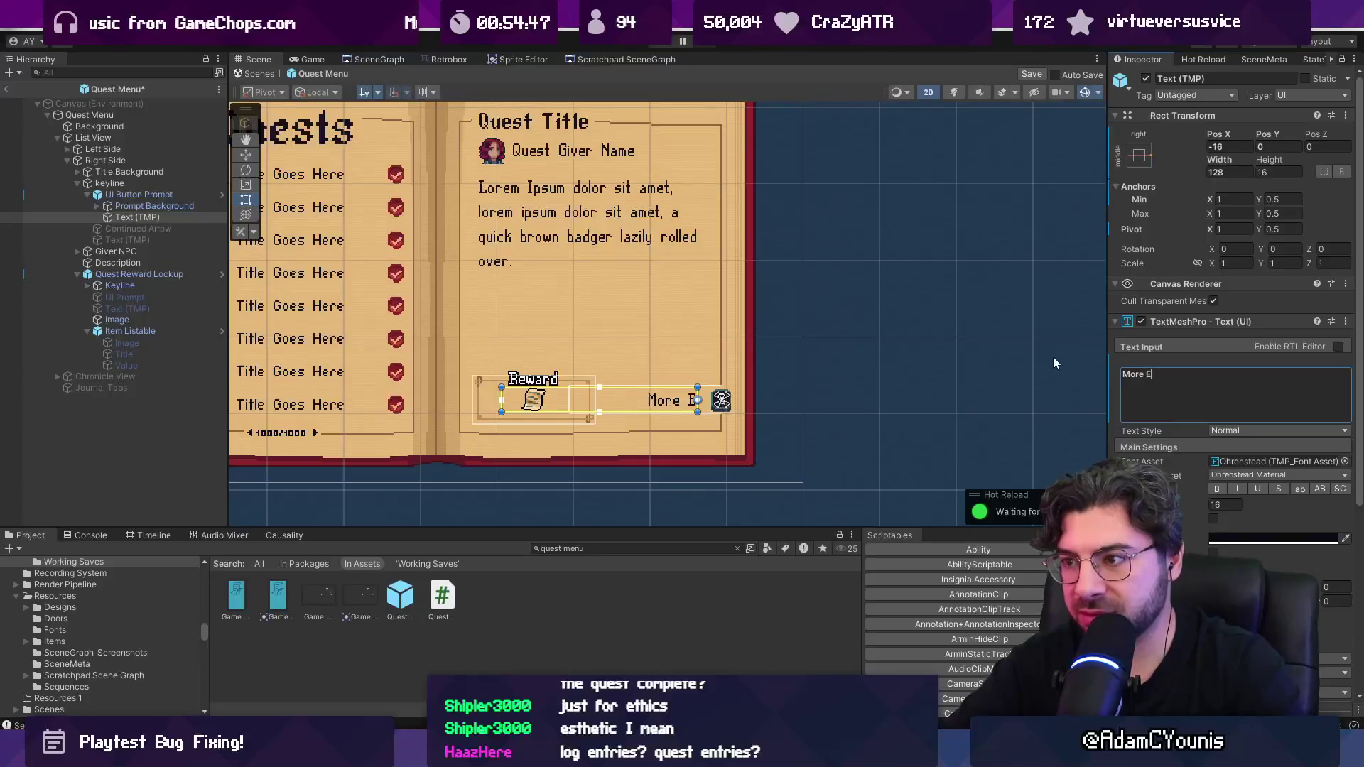
pyautogui.write('ntries')
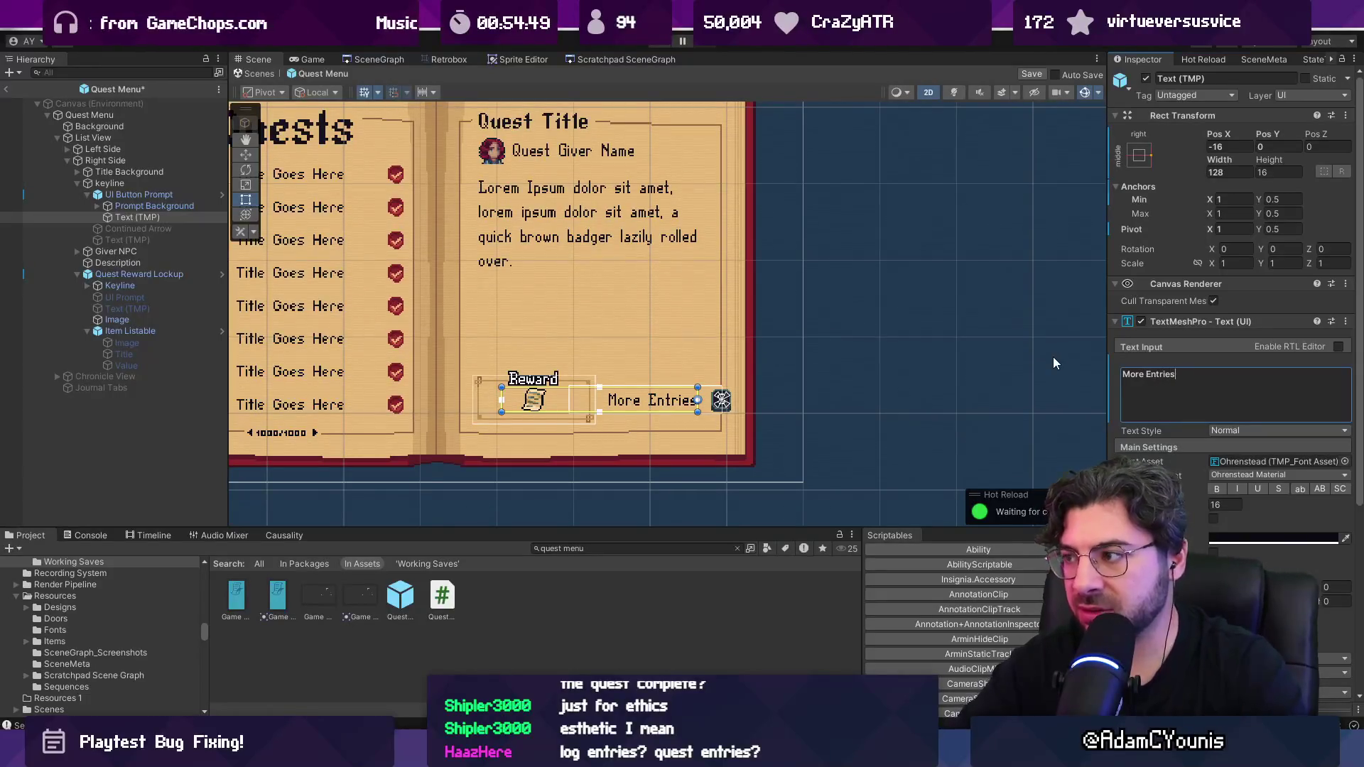
pyautogui.click(171, 403)
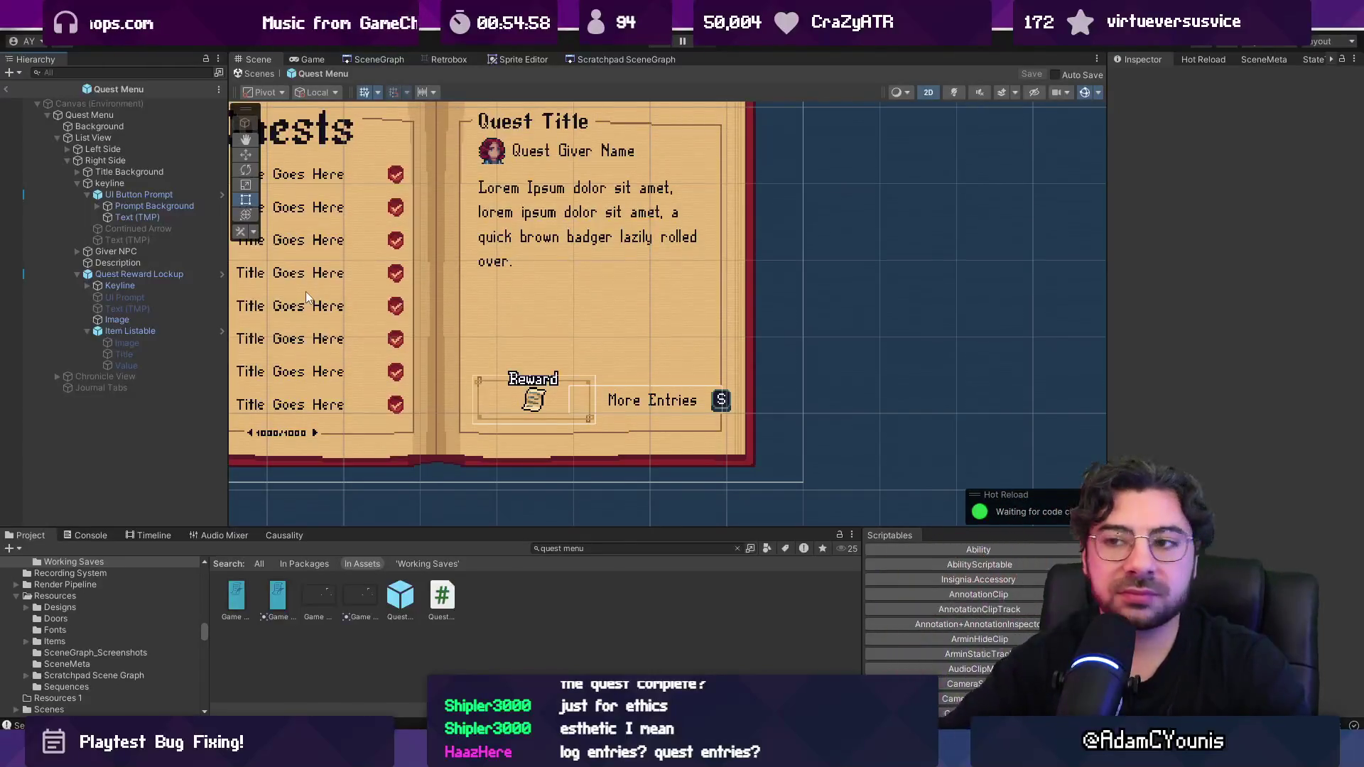
# Step: Collapse the Quest Reward Lockup and UI Button Prompt and select the keyline object
pyautogui.click(163, 201)
pyautogui.click(155, 274)
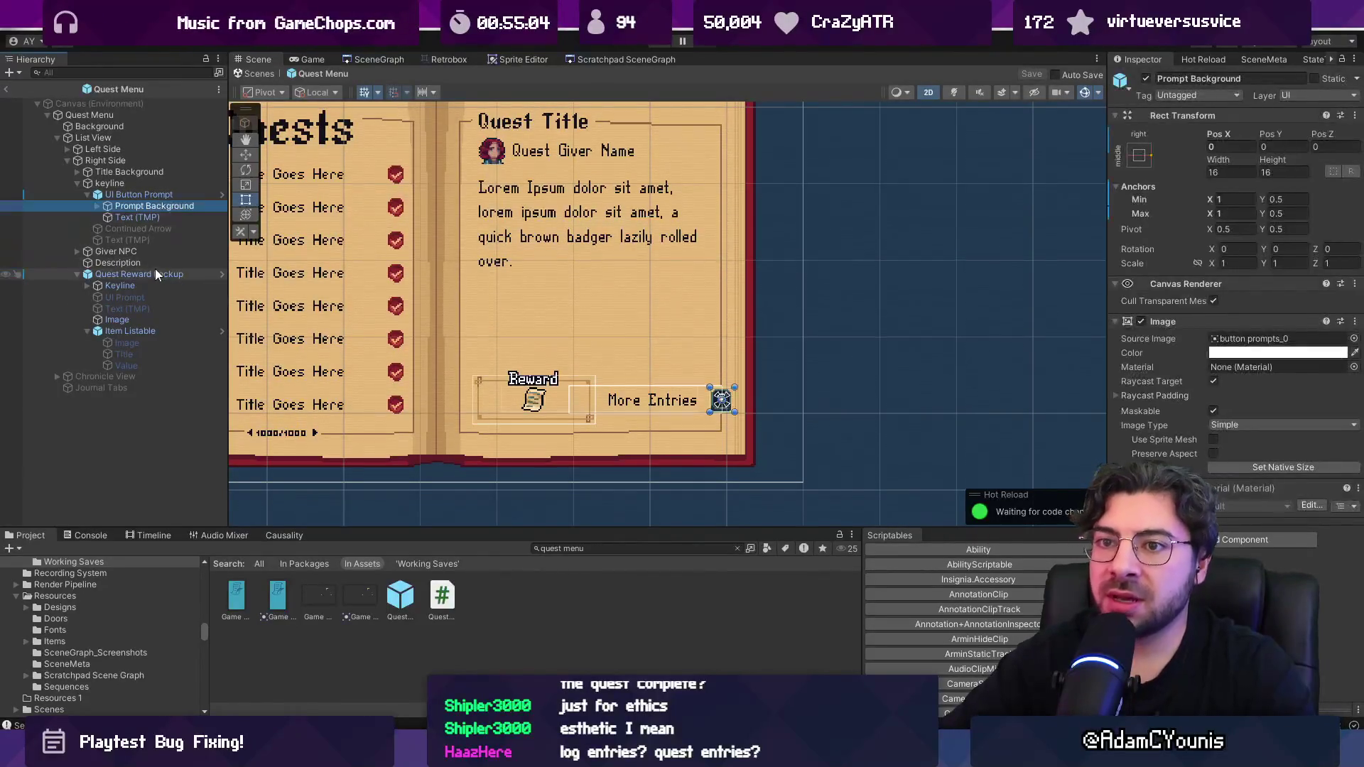
pyautogui.click(78, 274)
pyautogui.click(82, 262)
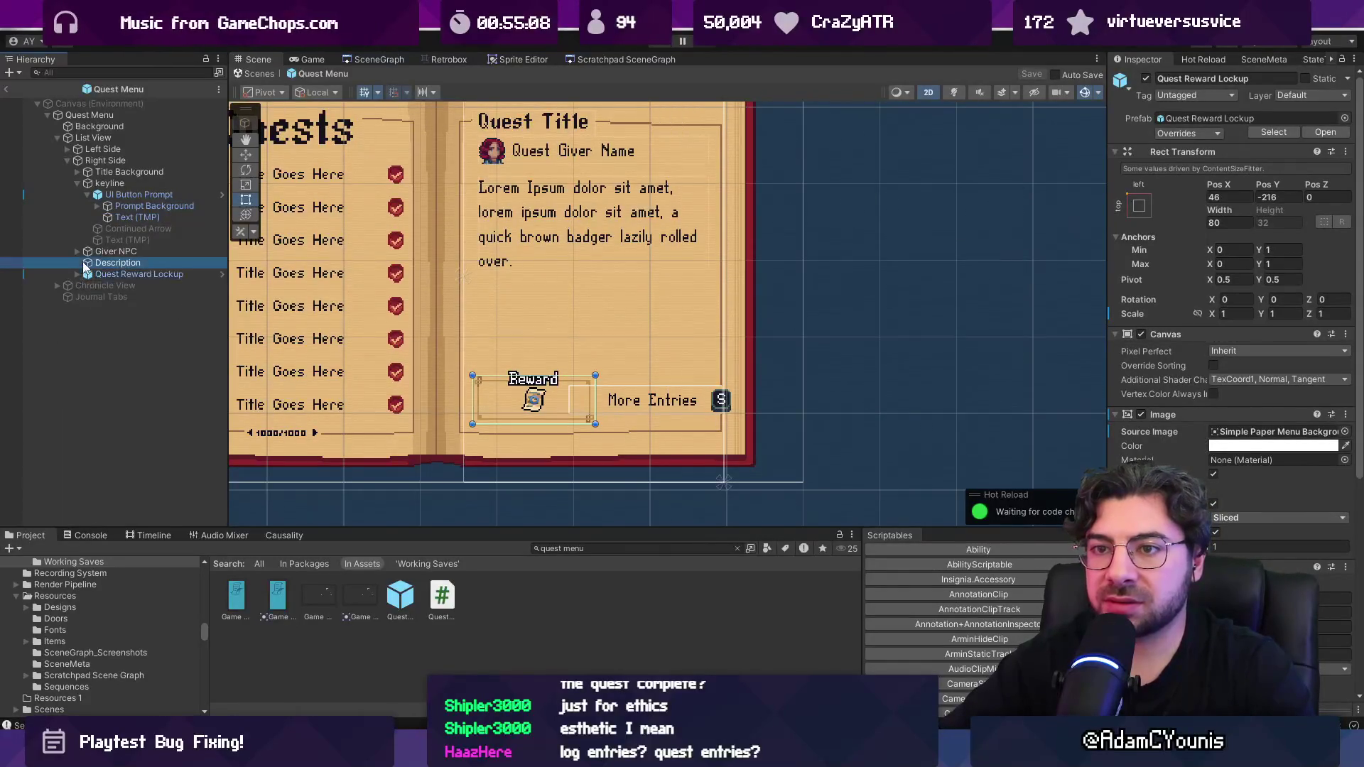
pyautogui.click(92, 251)
pyautogui.click(97, 206)
pyautogui.click(127, 194)
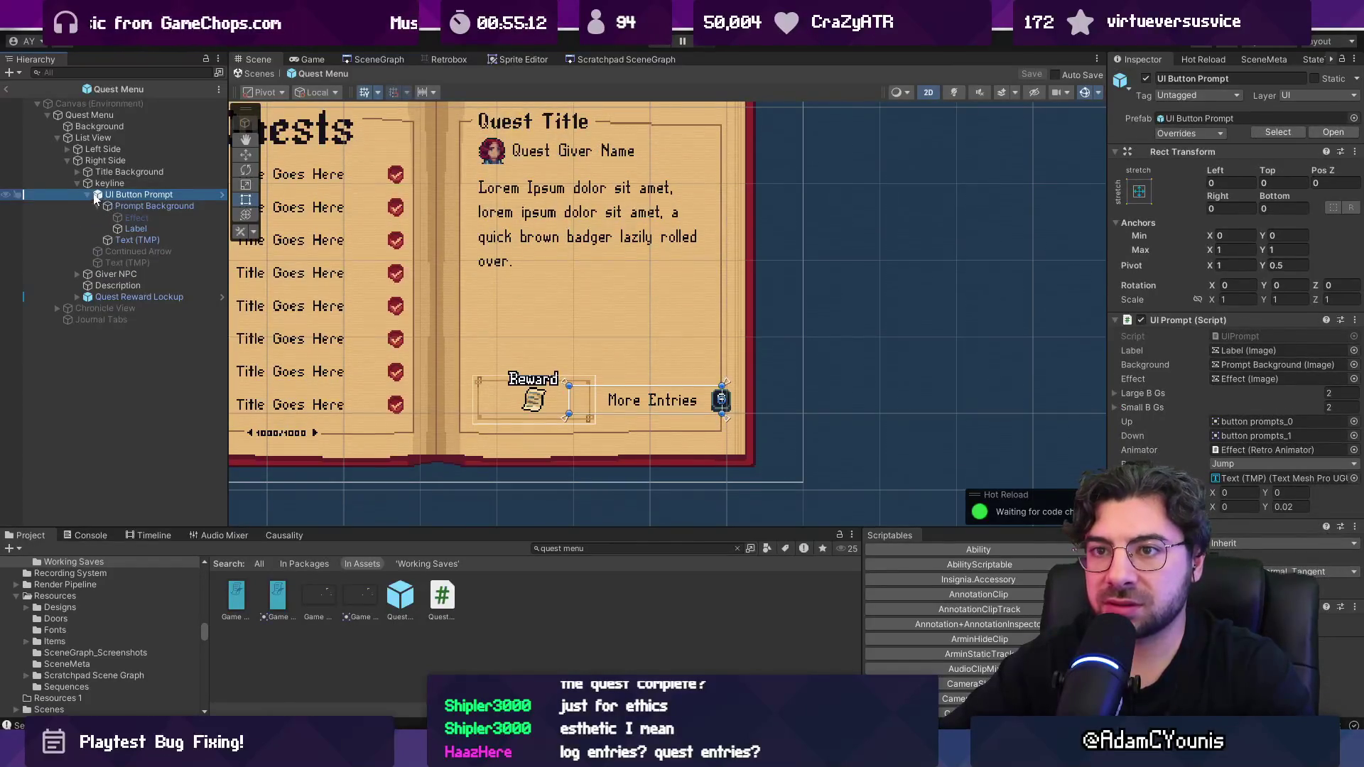
pyautogui.click(87, 194)
pyautogui.click(75, 183)
pyautogui.click(103, 182)
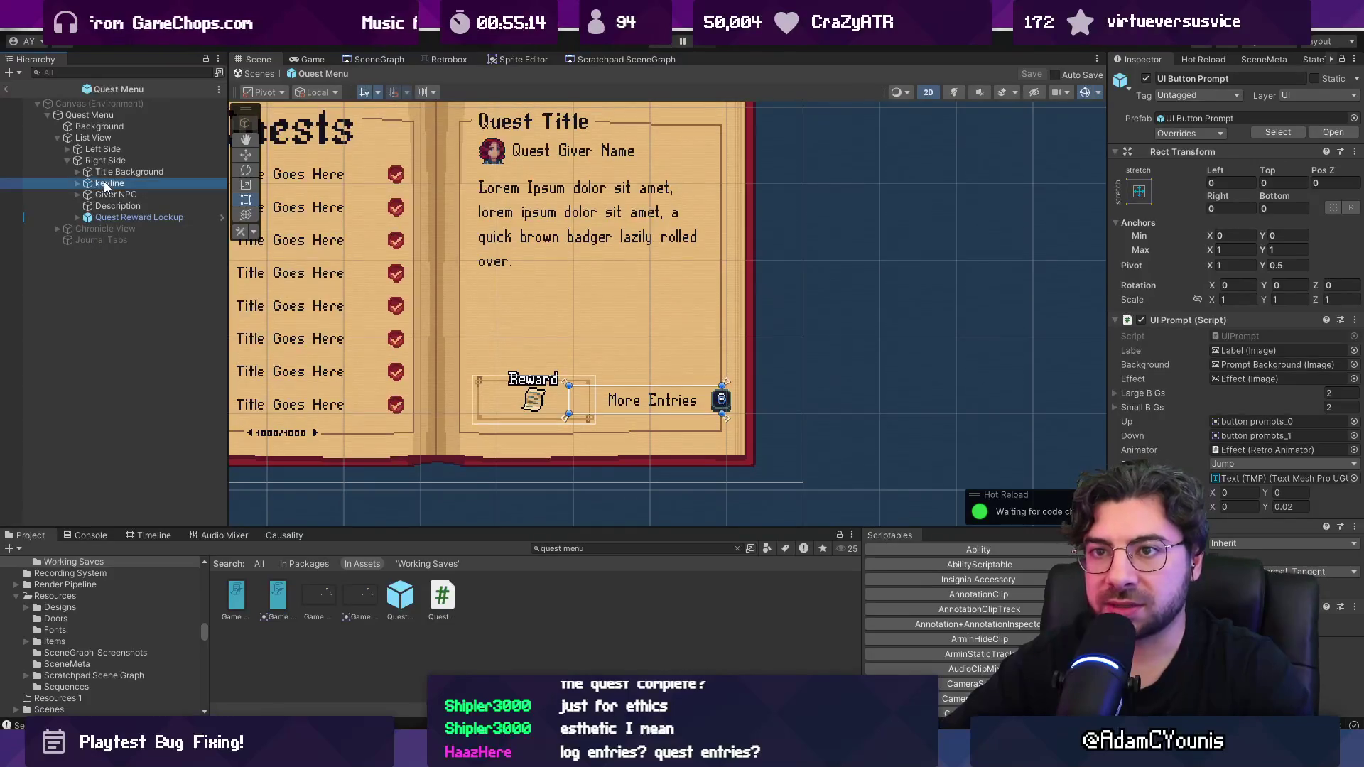
# Step: Rename the keyline object to 'More Entries Wrapper'
pyautogui.press('w')
pyautogui.moveTo(725, 398)
pyautogui.mouseDown()
pyautogui.moveTo(680, 300)
pyautogui.moveTo(663, 313)
pyautogui.mouseUp()
pyautogui.click(125, 182)
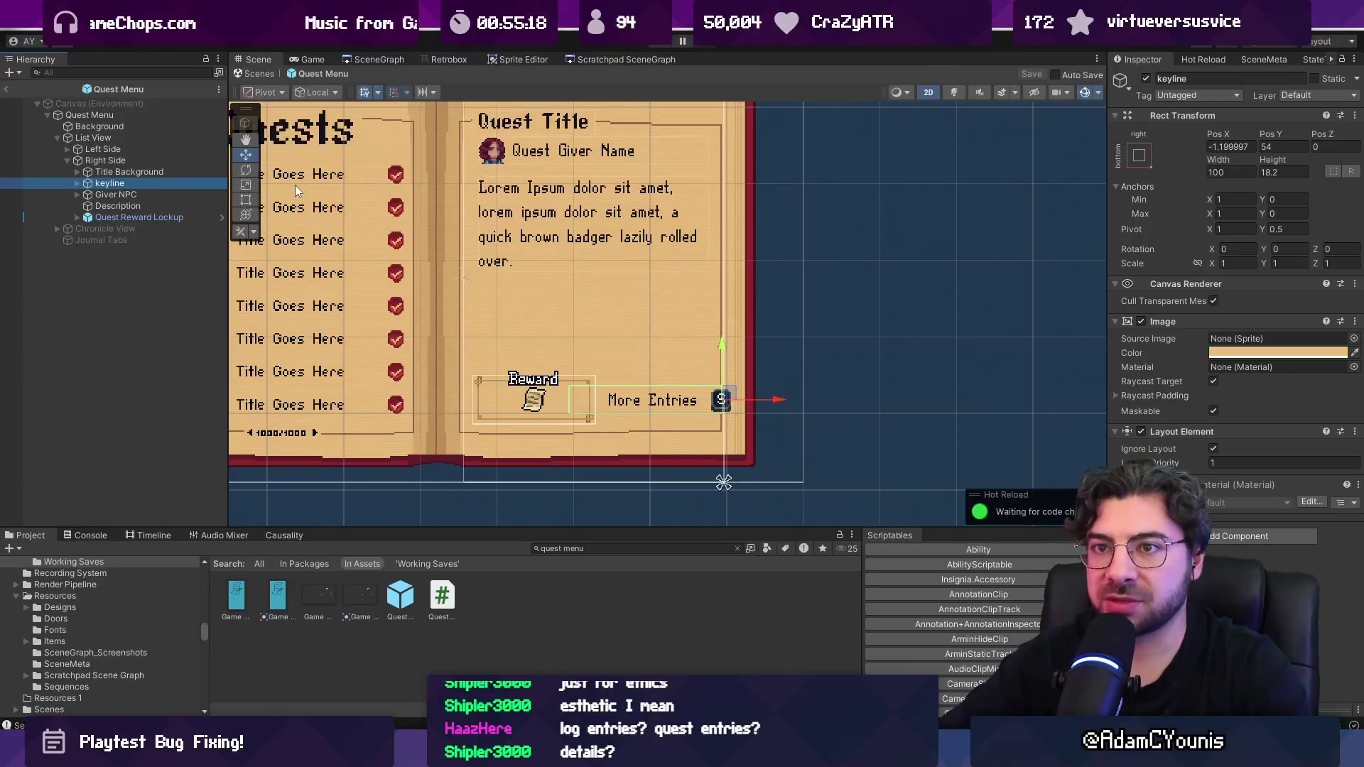
pyautogui.press('F2')
pyautogui.write('More Entries Wreapp')
pyautogui.press('BackSpace')
pyautogui.press('BackSpace')
pyautogui.press('BackSpace')
pyautogui.write('apper')
pyautogui.press('Return')
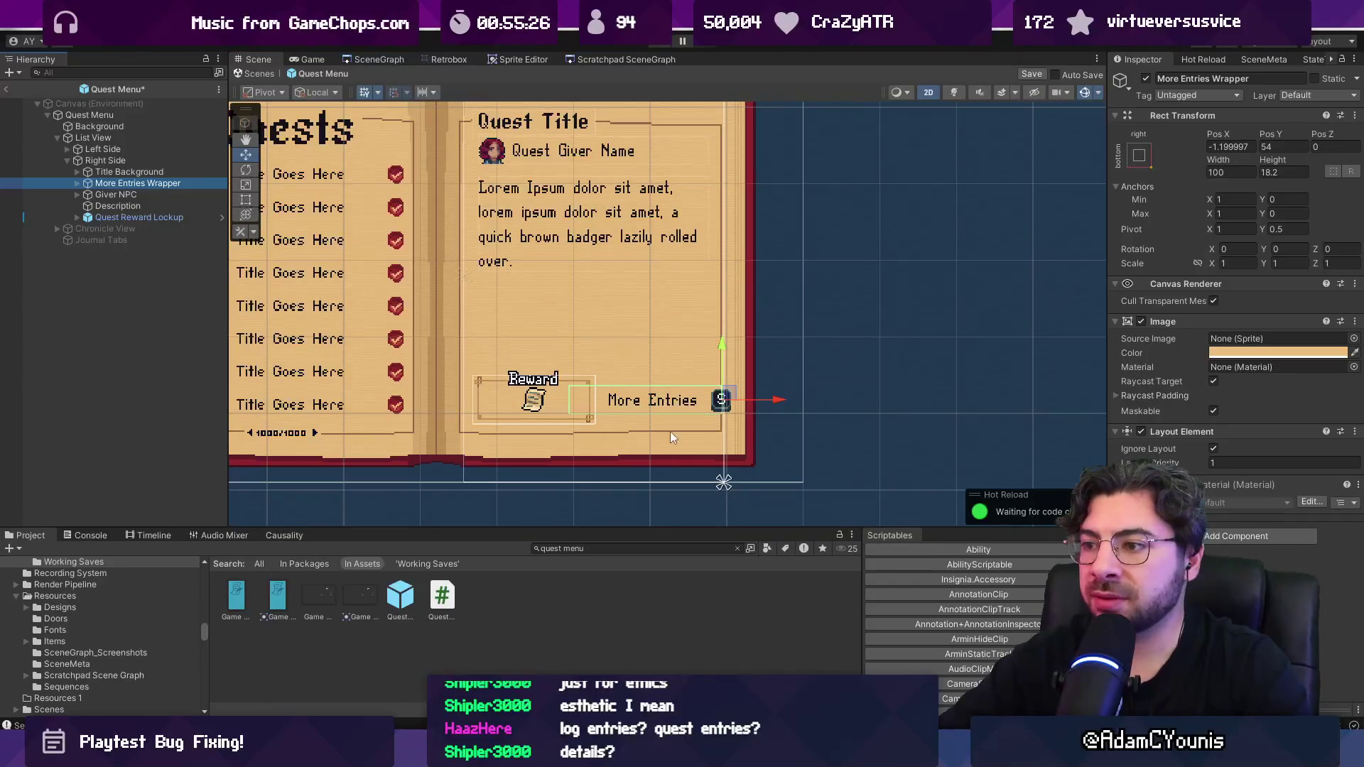
# Step: Reselect More Entries Wrapper and expand it to show its children
pyautogui.scroll(-2, 671, 432)
pyautogui.click(869, 384)
pyautogui.scroll(4, 781, 409)
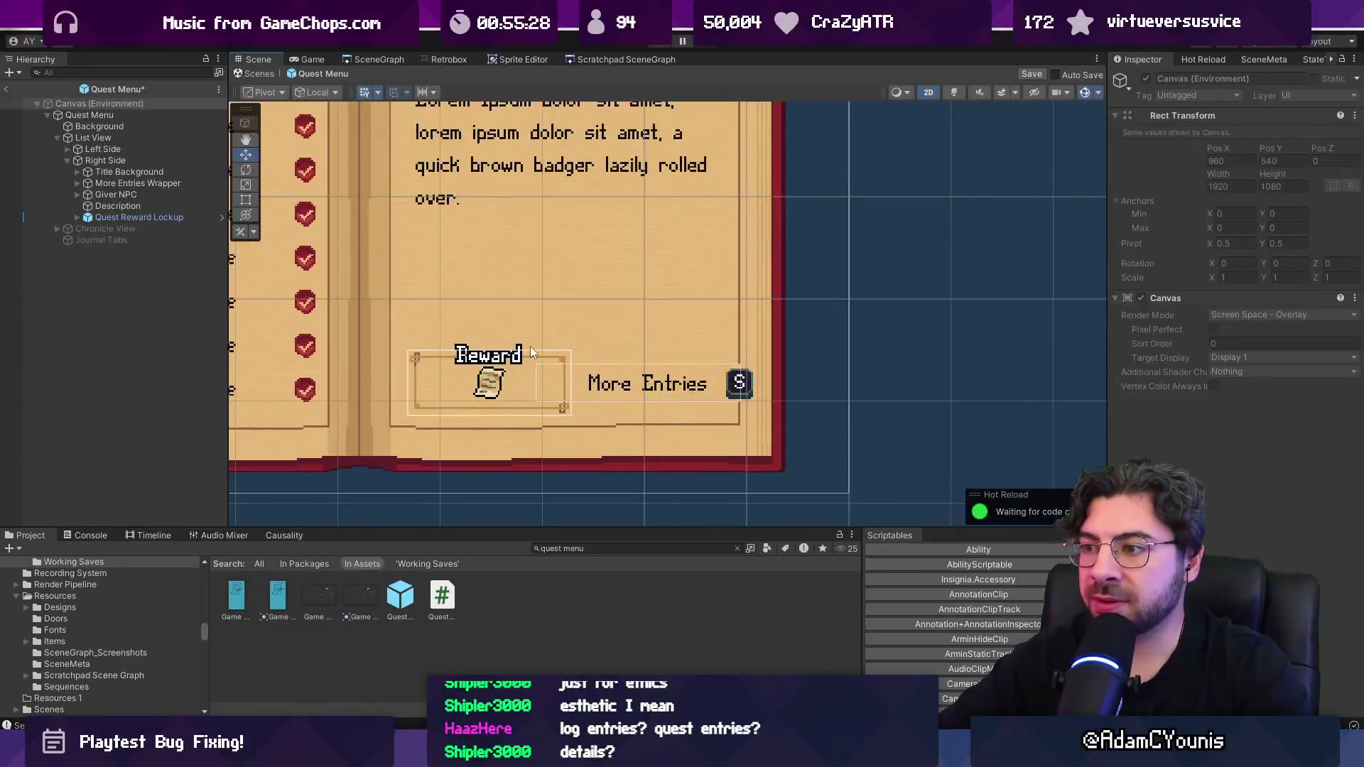
pyautogui.click(106, 184)
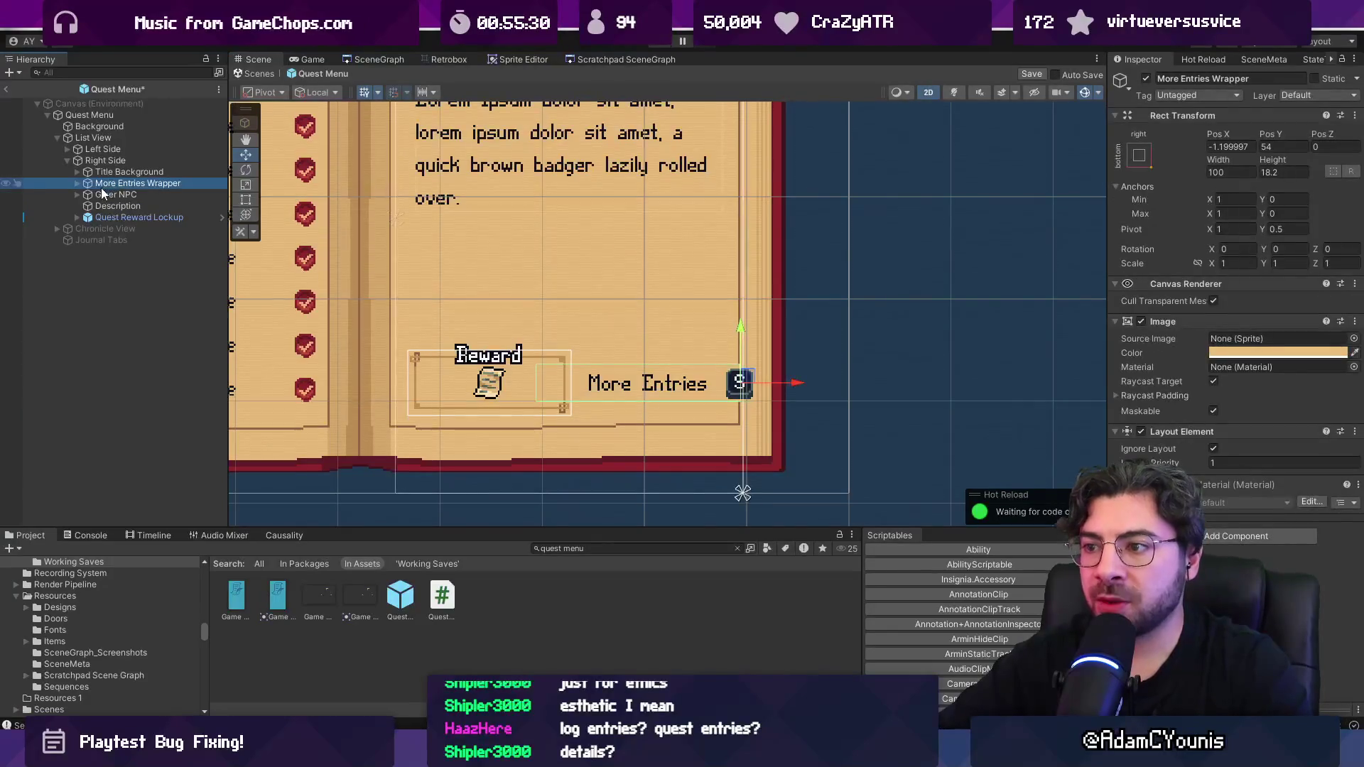
pyautogui.click(76, 184)
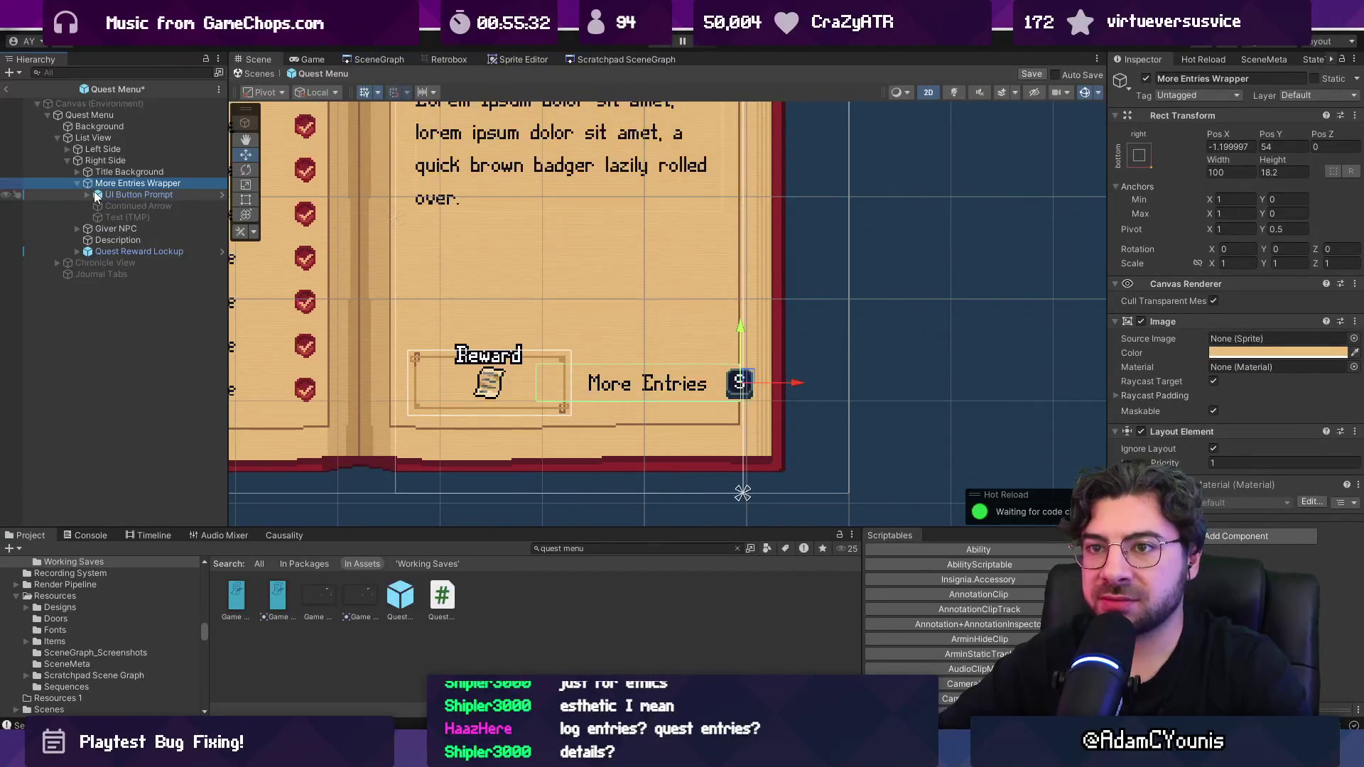
# Step: Start rewording the prompt's Text (TMP) label, trying 'Quest' and 'Journal Entries'
pyautogui.click(86, 194)
pyautogui.click(138, 240)
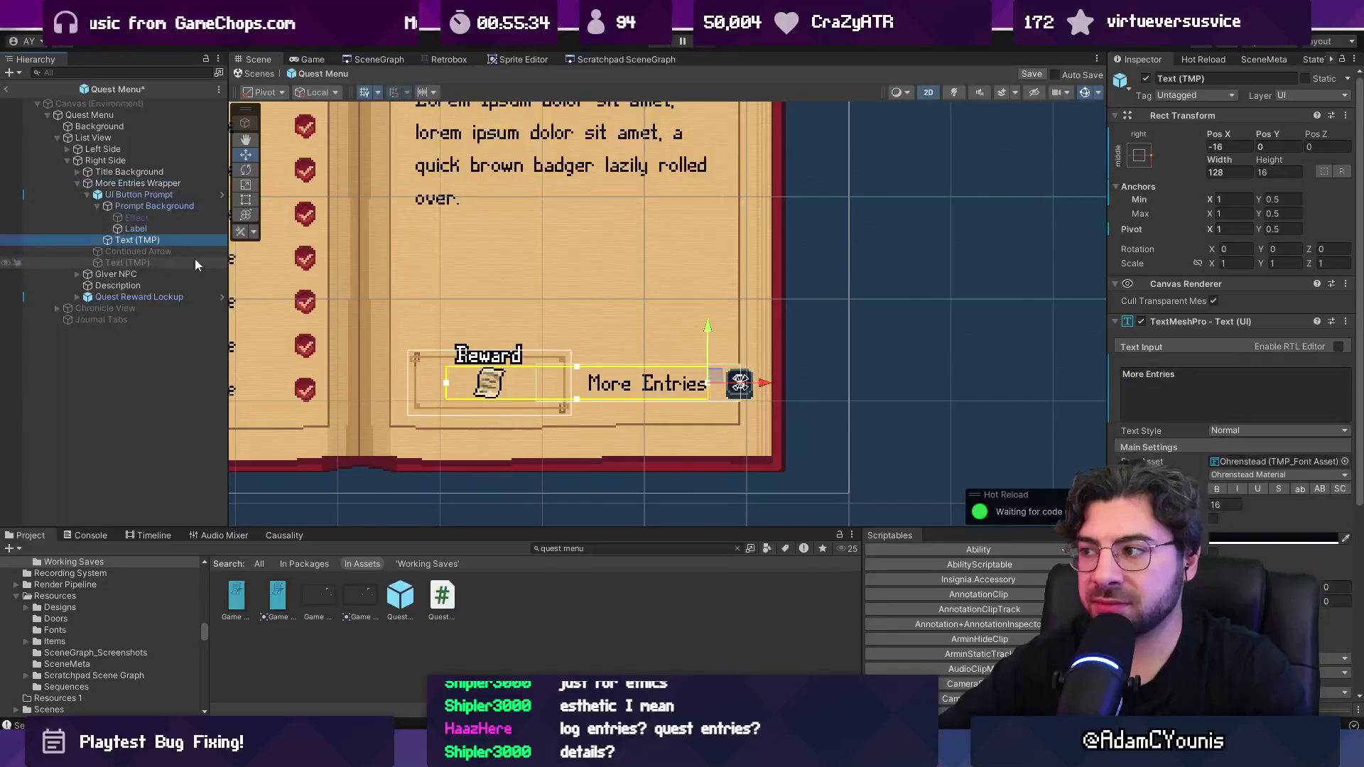
pyautogui.doubleClick(1133, 375)
pyautogui.write('Quest')
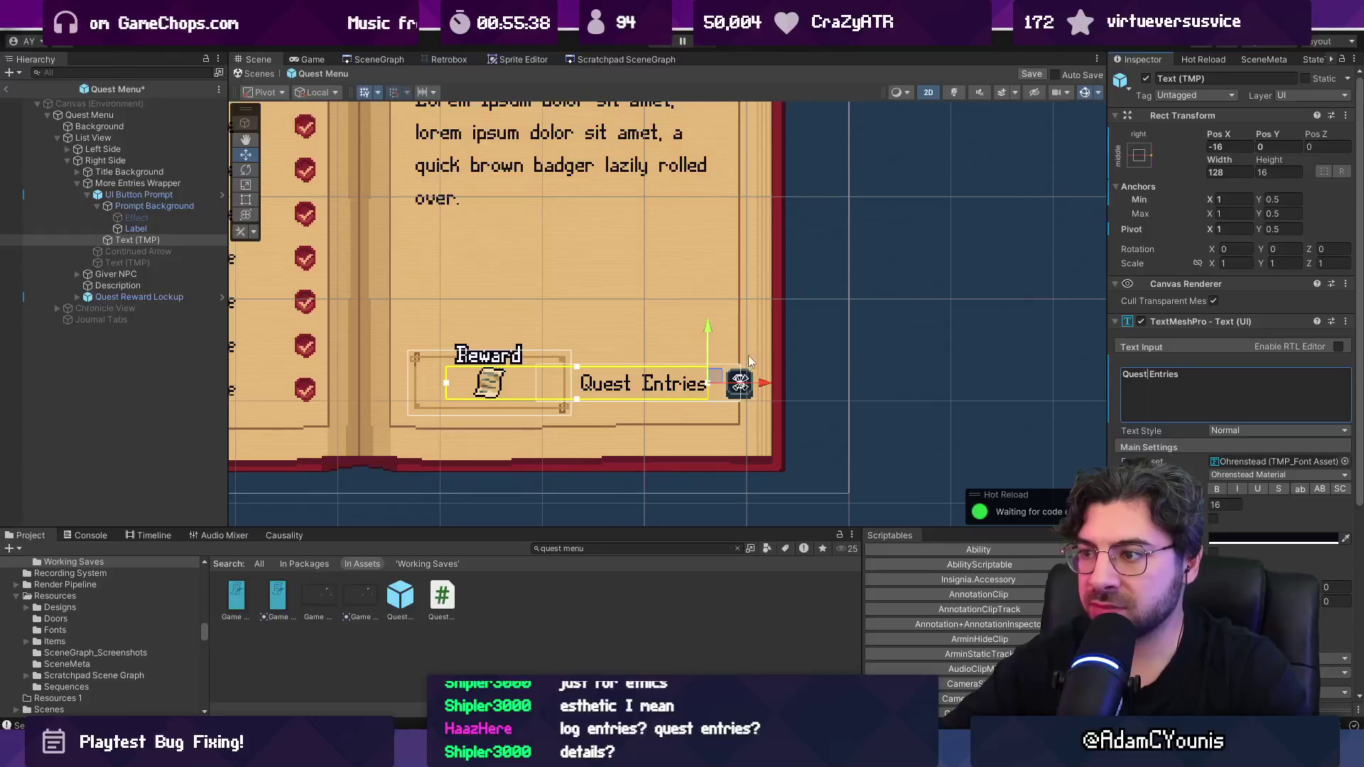
pyautogui.scroll(-5, 710, 355)
pyautogui.scroll(2, 568, 321)
pyautogui.doubleClick(1150, 375)
pyautogui.write('J')
pyautogui.press('BackSpace')
pyautogui.press('BackSpace')
pyautogui.press('BackSpace')
pyautogui.write('Journal Entries')
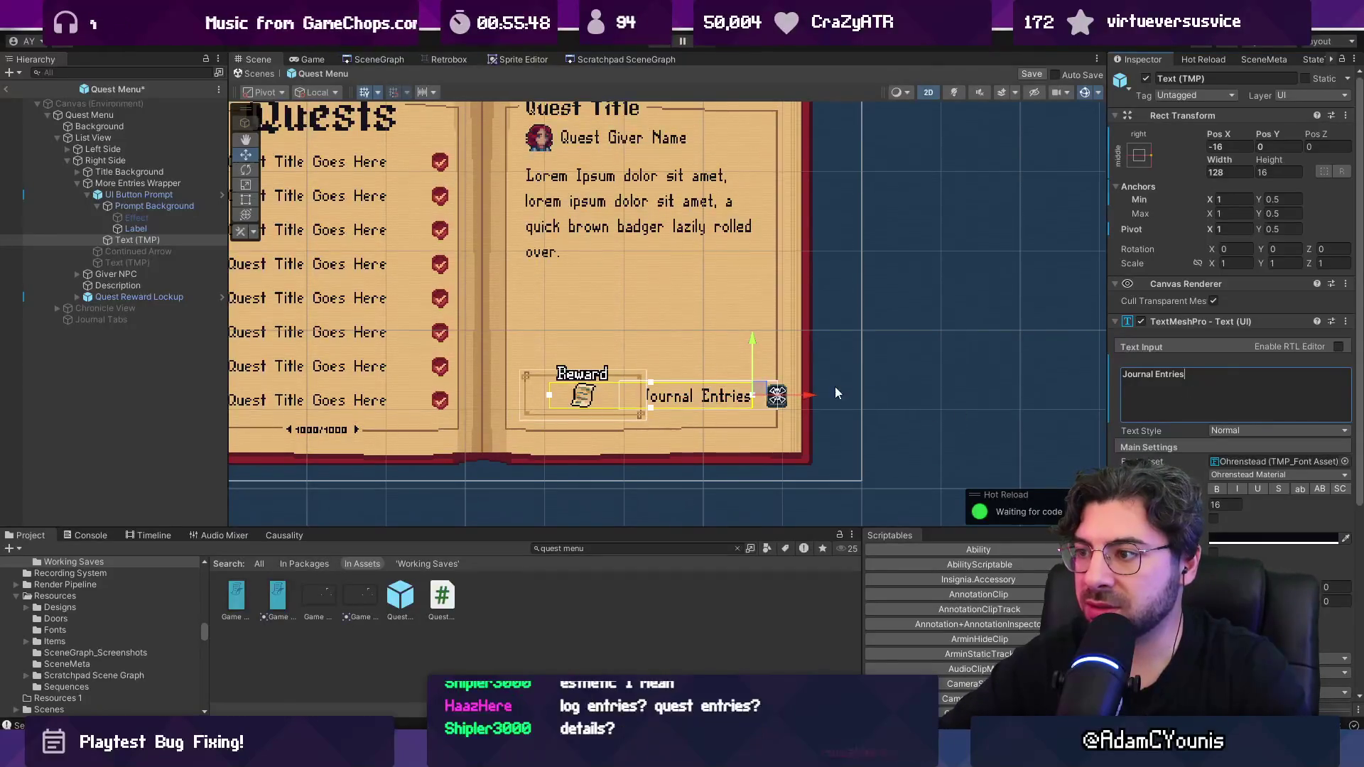
# Step: Change the prompt label to 'Quest Log', previewing it with scene gizmos hidden
pyautogui.scroll(5, 753, 405)
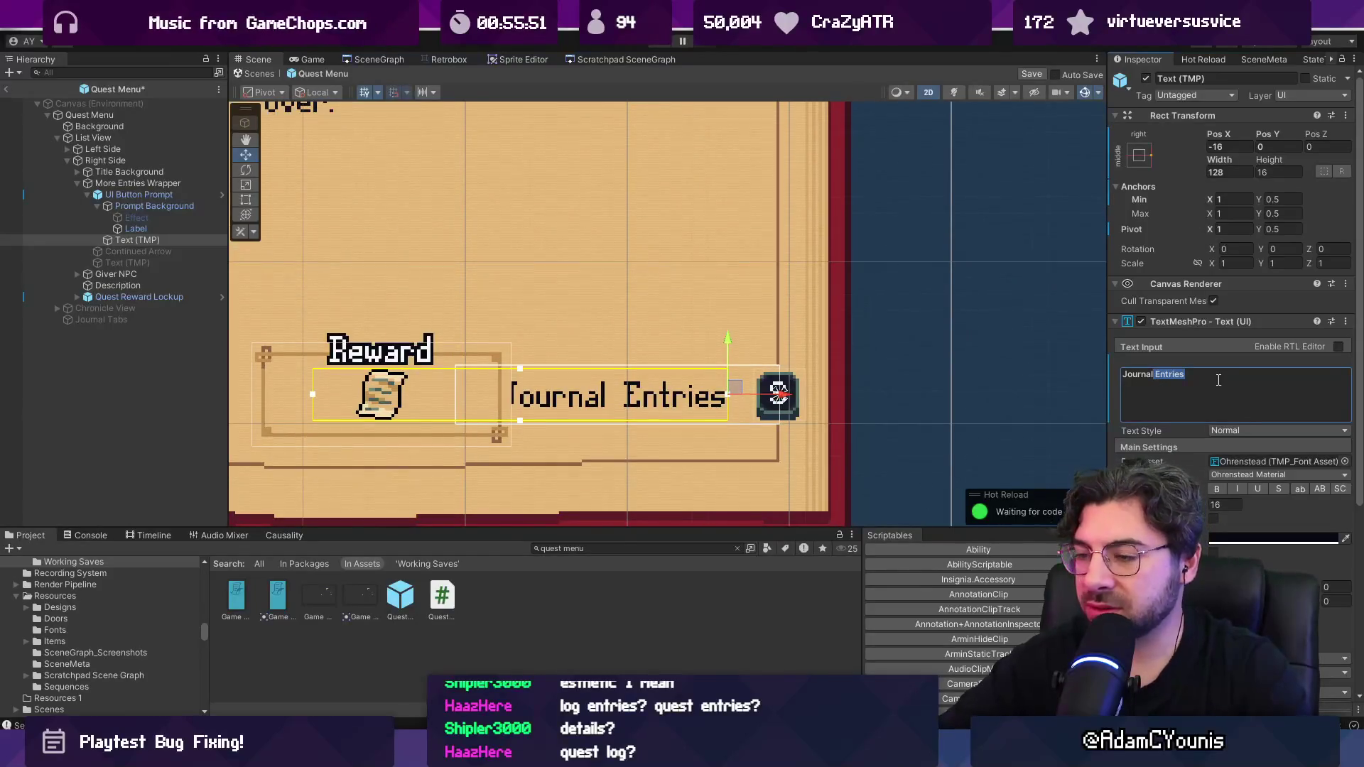
pyautogui.hotkey('ctrl', 'BackSpace')
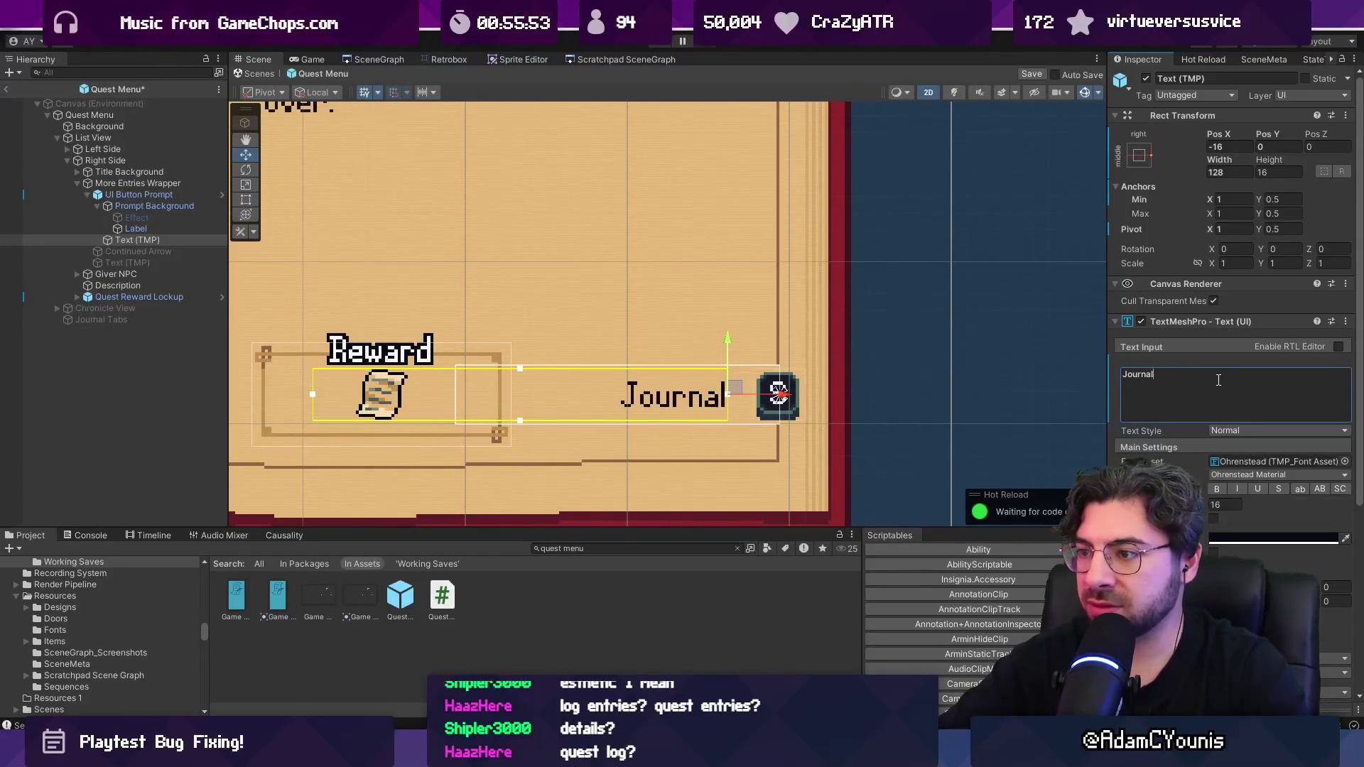
pyautogui.scroll(-4, 689, 369)
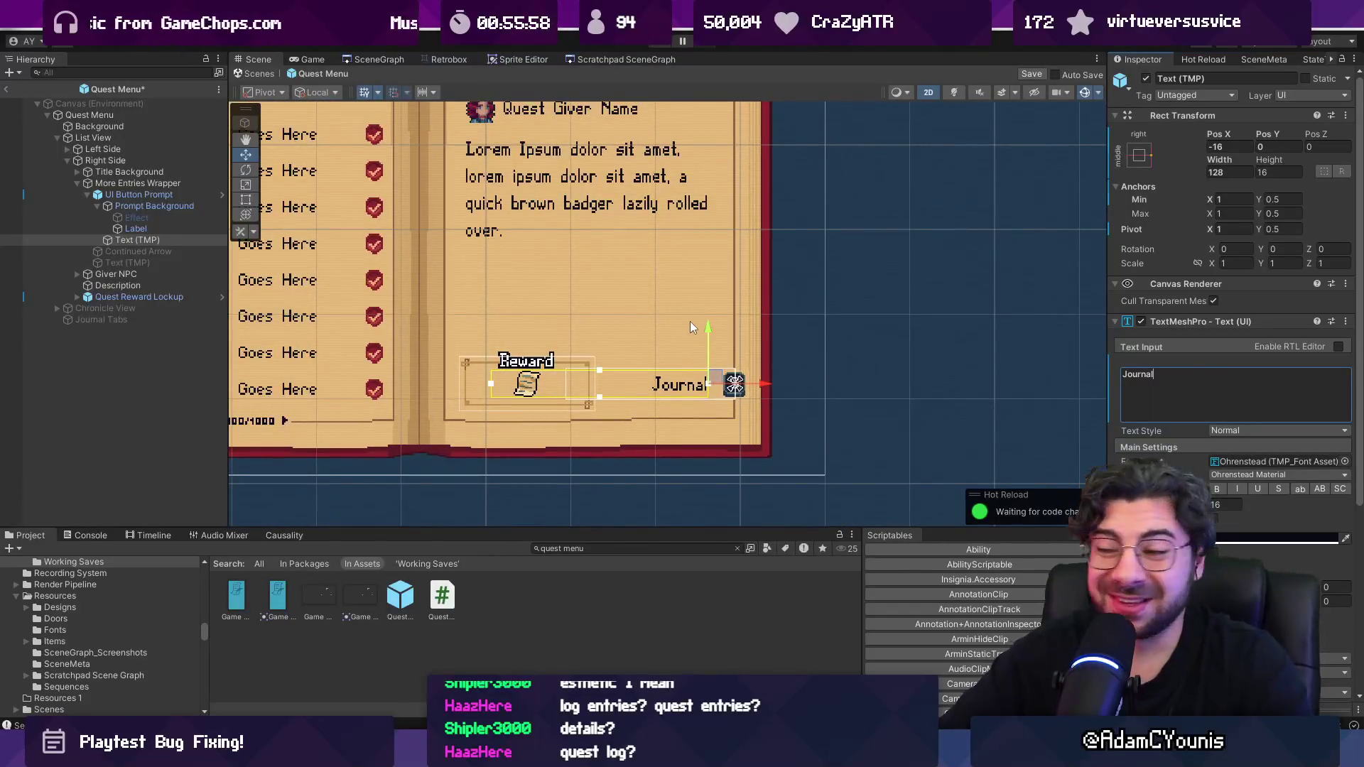
pyautogui.scroll(-2, 850, 330)
pyautogui.moveTo(850, 327); pyautogui.dragTo(895, 354)
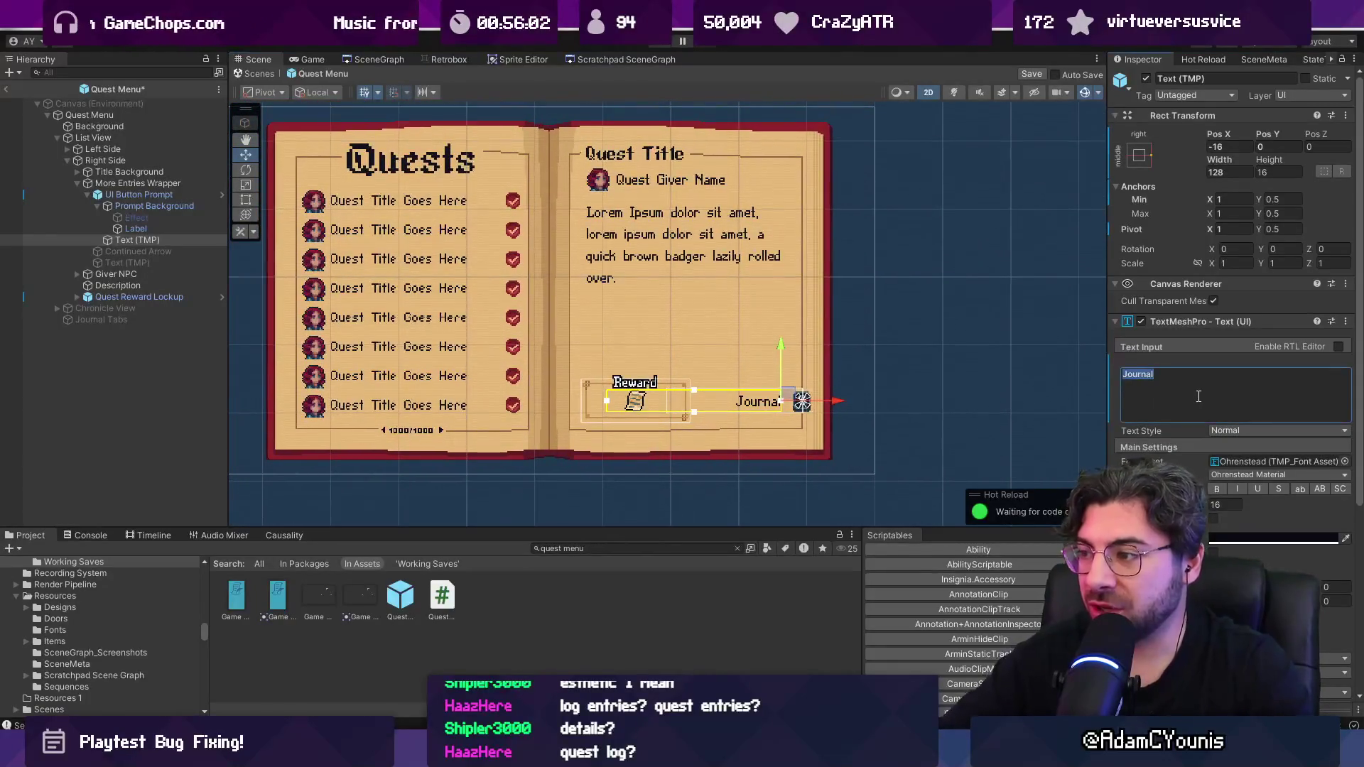
pyautogui.write('<Lo')
pyautogui.press('BackSpace')
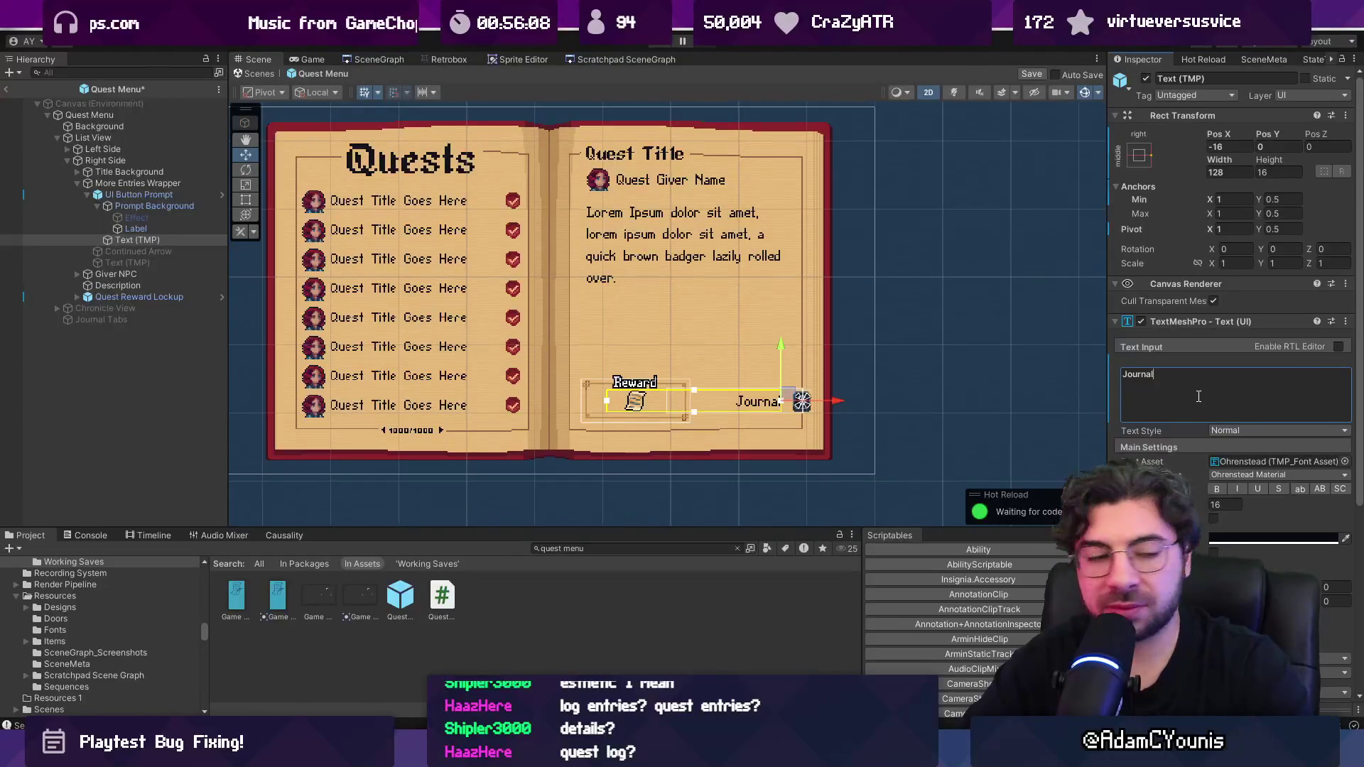
pyautogui.write('Story J')
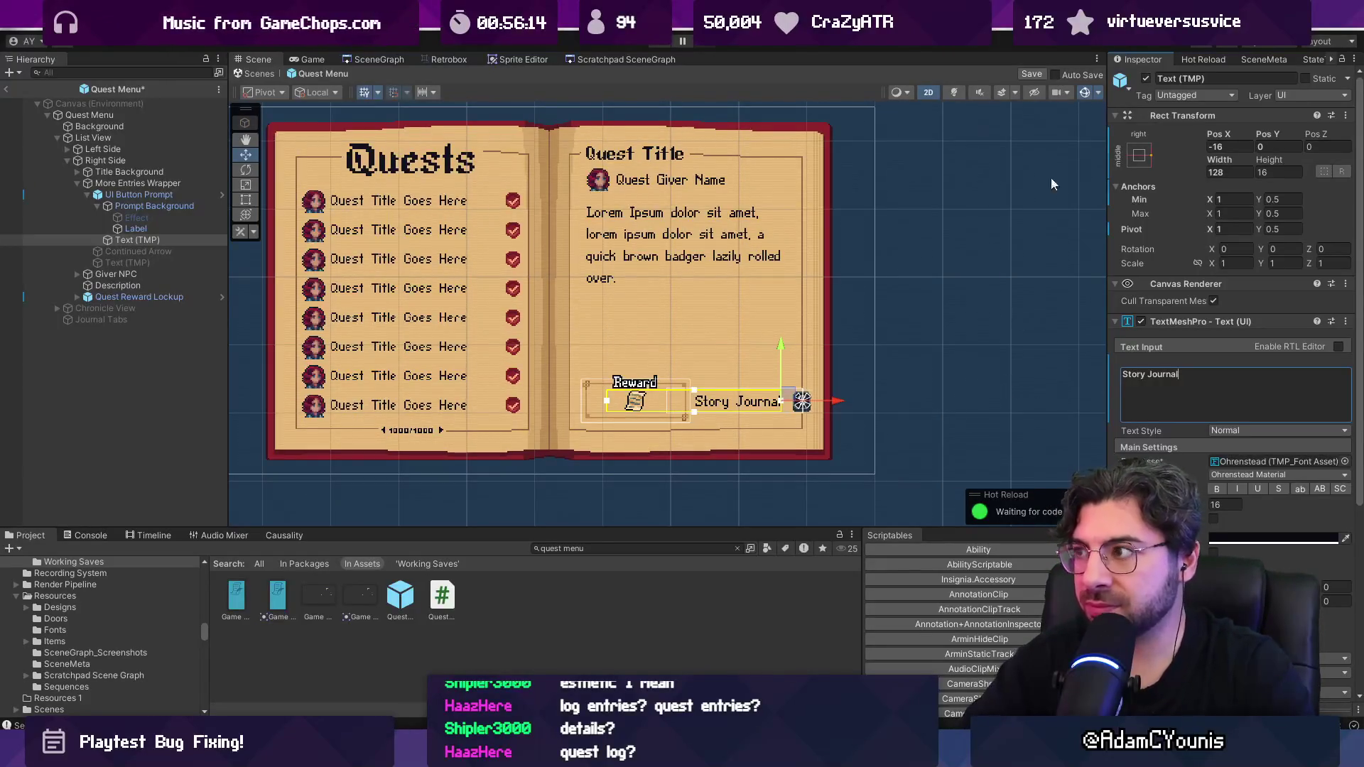
pyautogui.click(1084, 91)
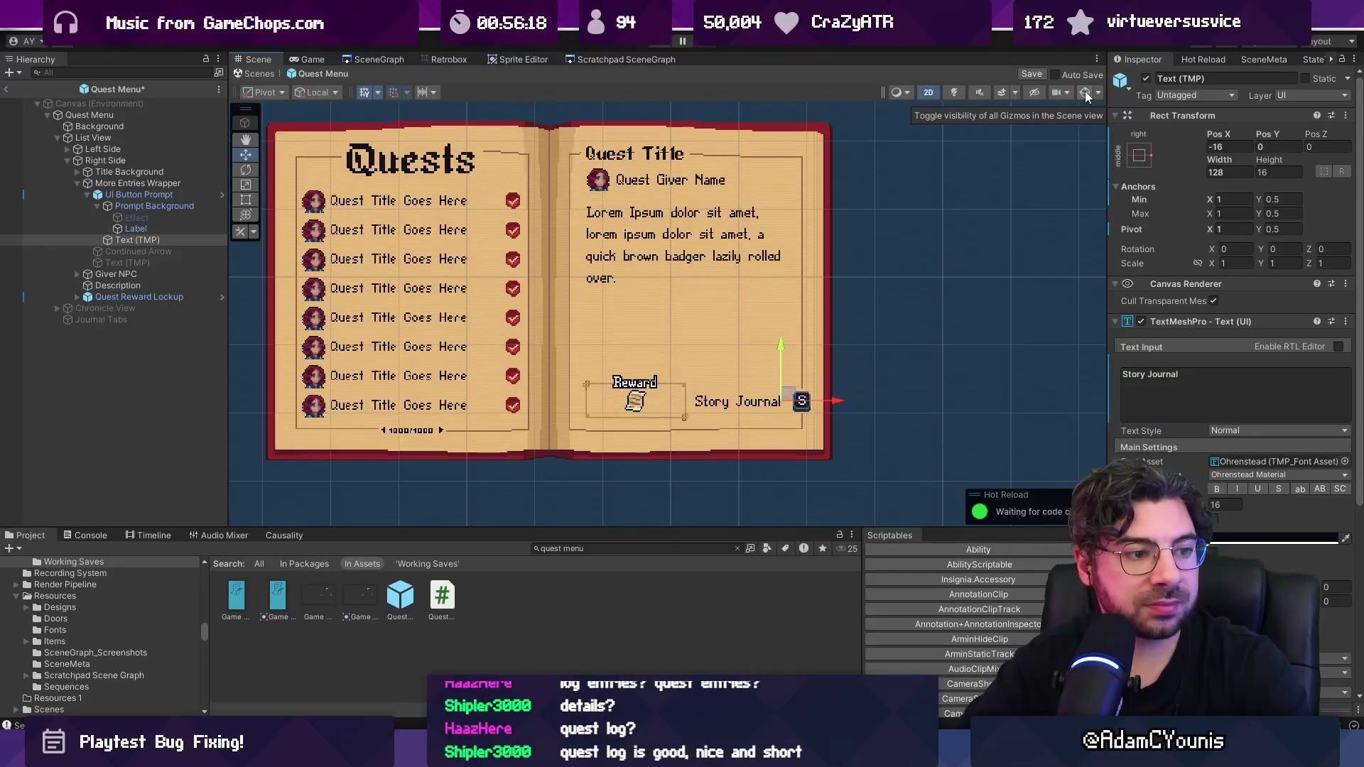
pyautogui.click(1085, 91)
pyautogui.click(1189, 375)
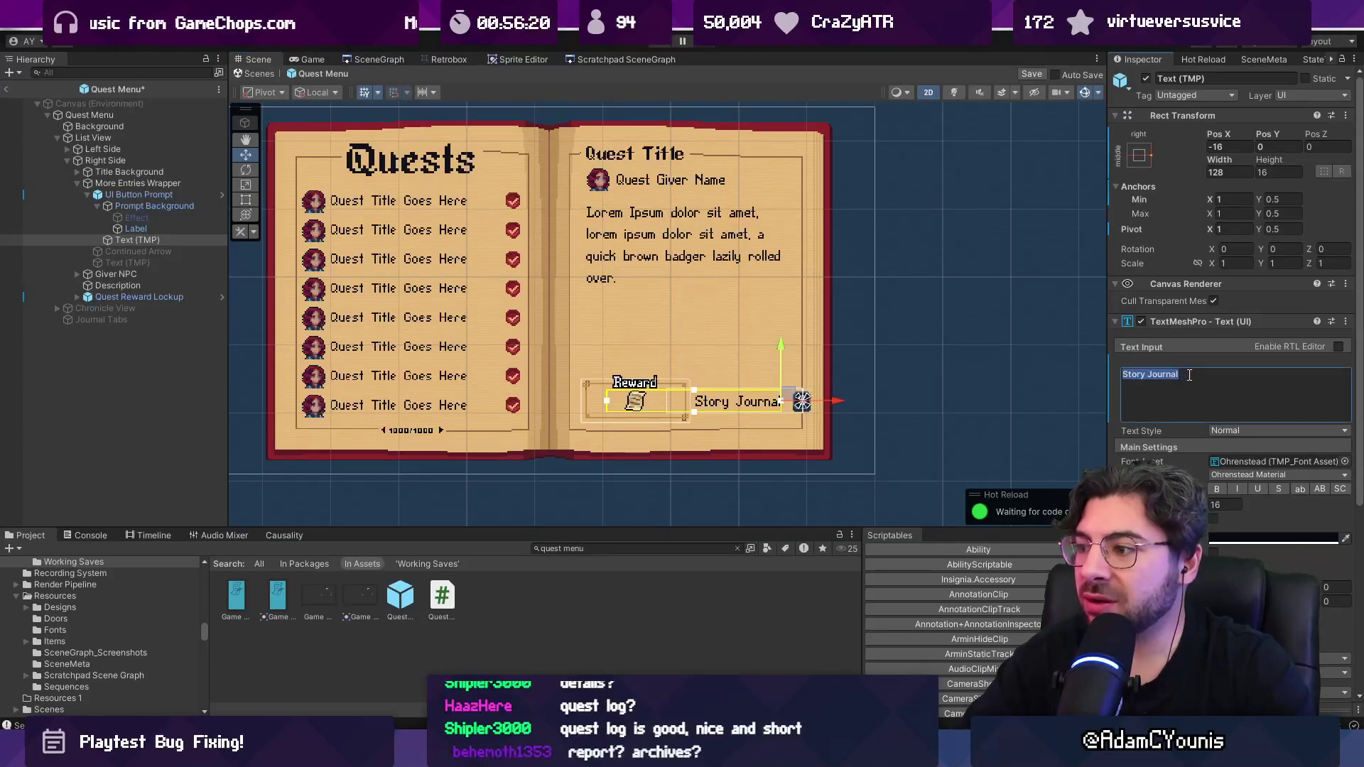
pyautogui.write('Quest Log')
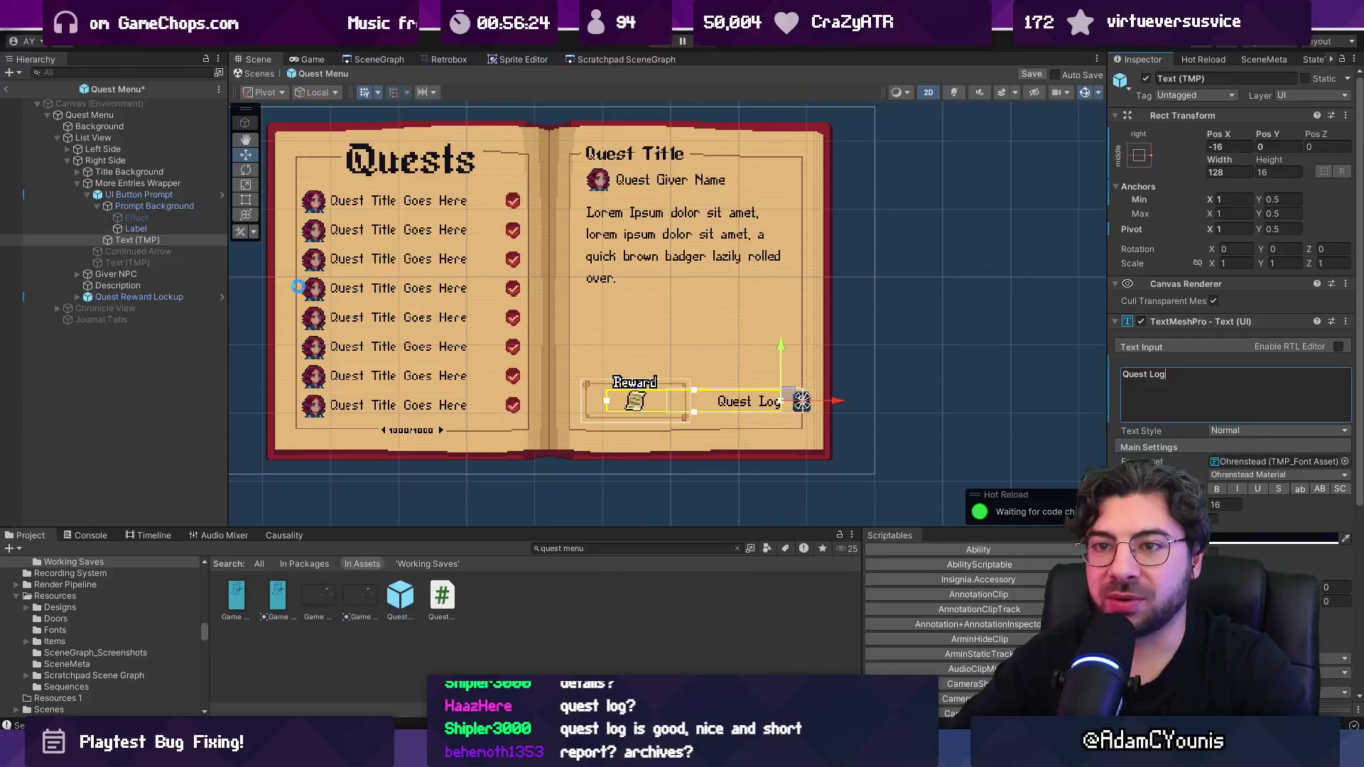
# Step: Select the Quest Menu object and open its QuestMenu script in the code editor
pyautogui.click(173, 197)
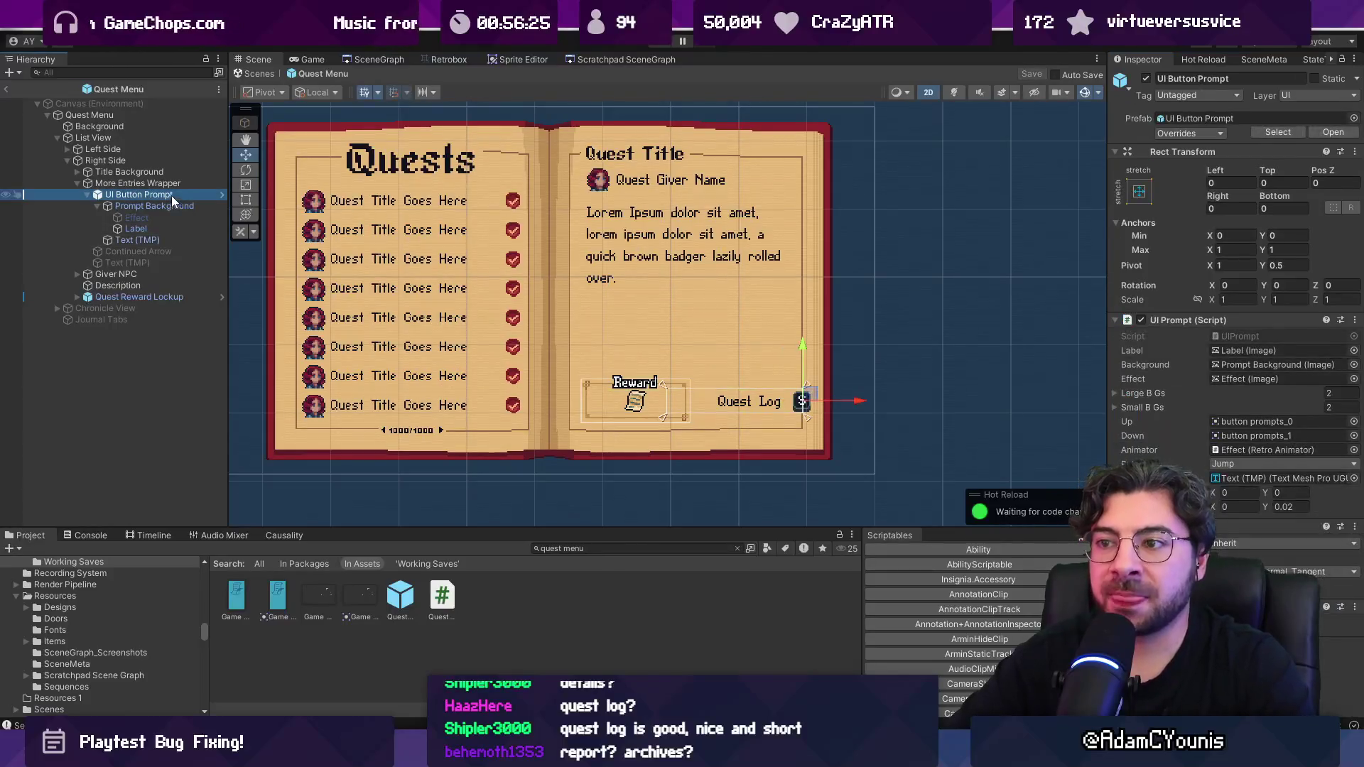
pyautogui.click(87, 194)
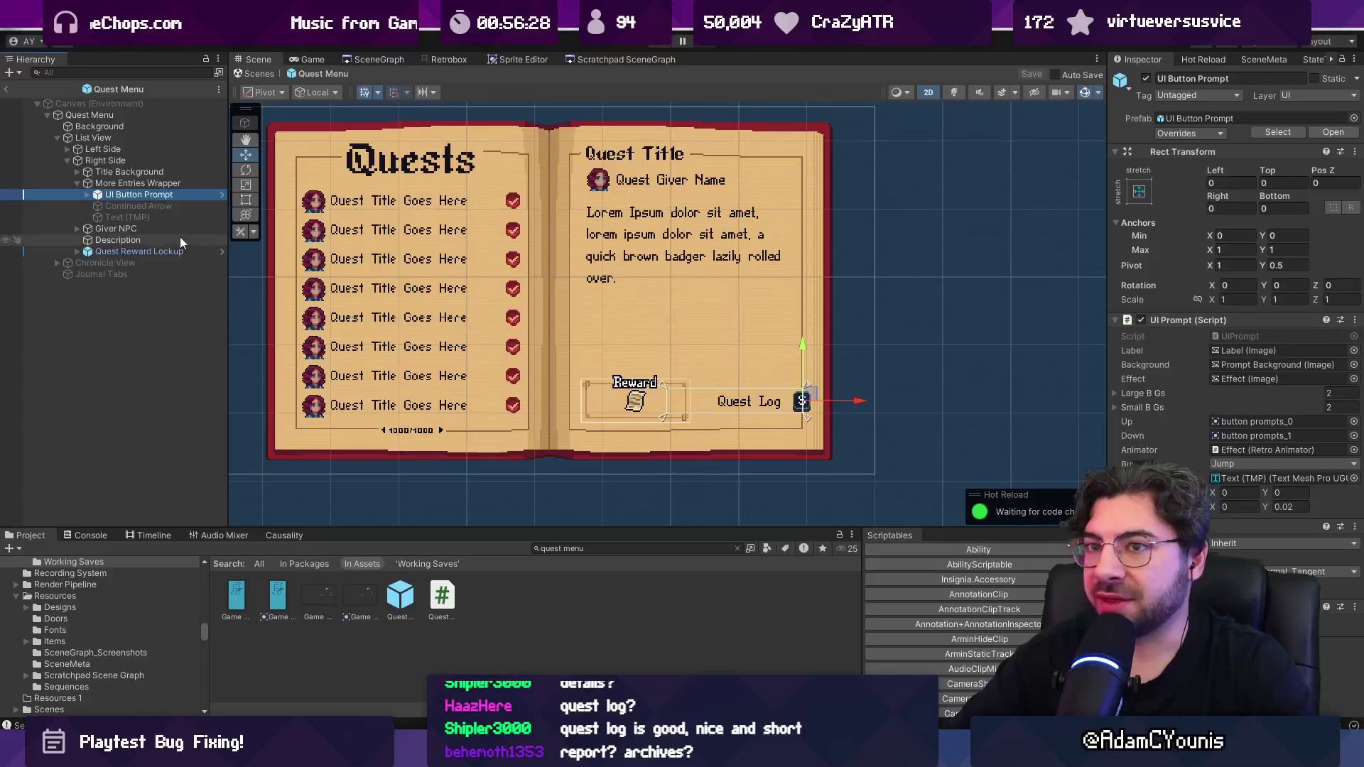
pyautogui.click(122, 115)
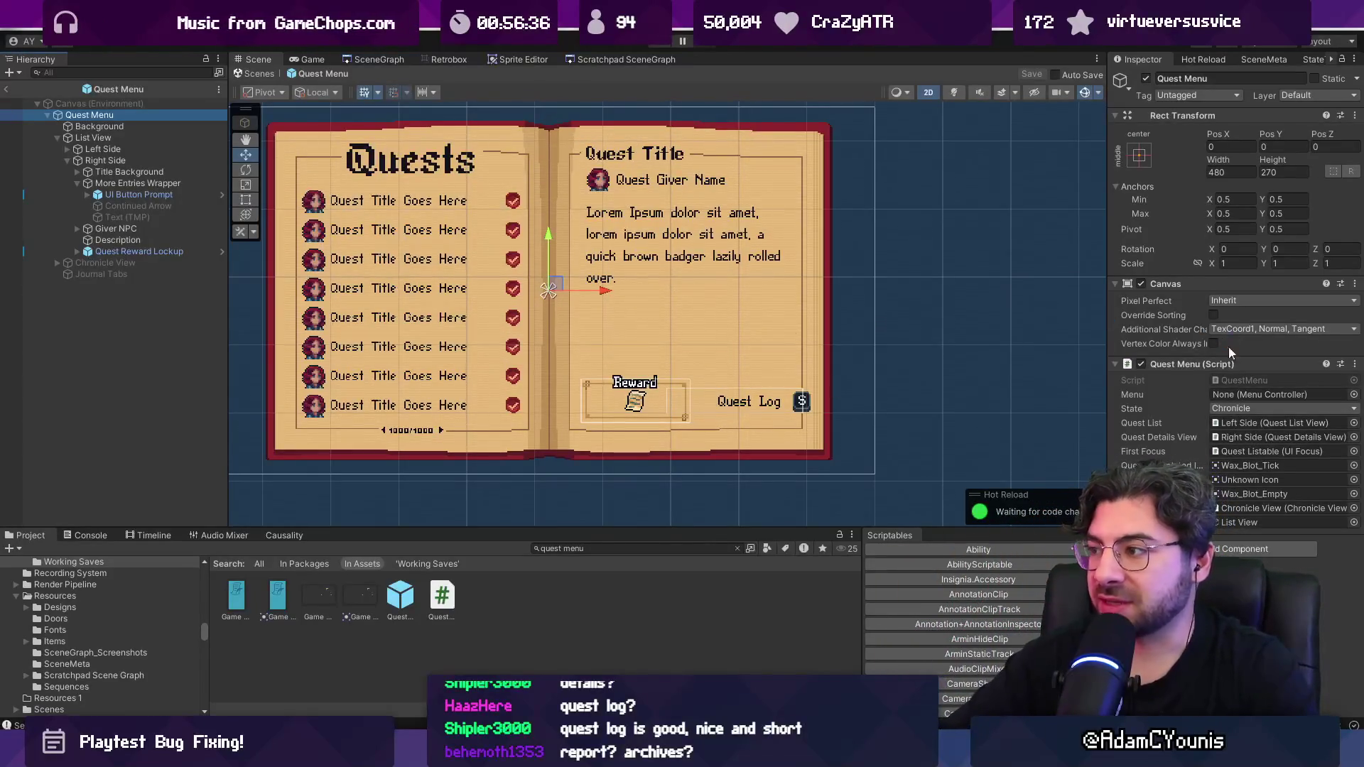
pyautogui.click(1233, 380)
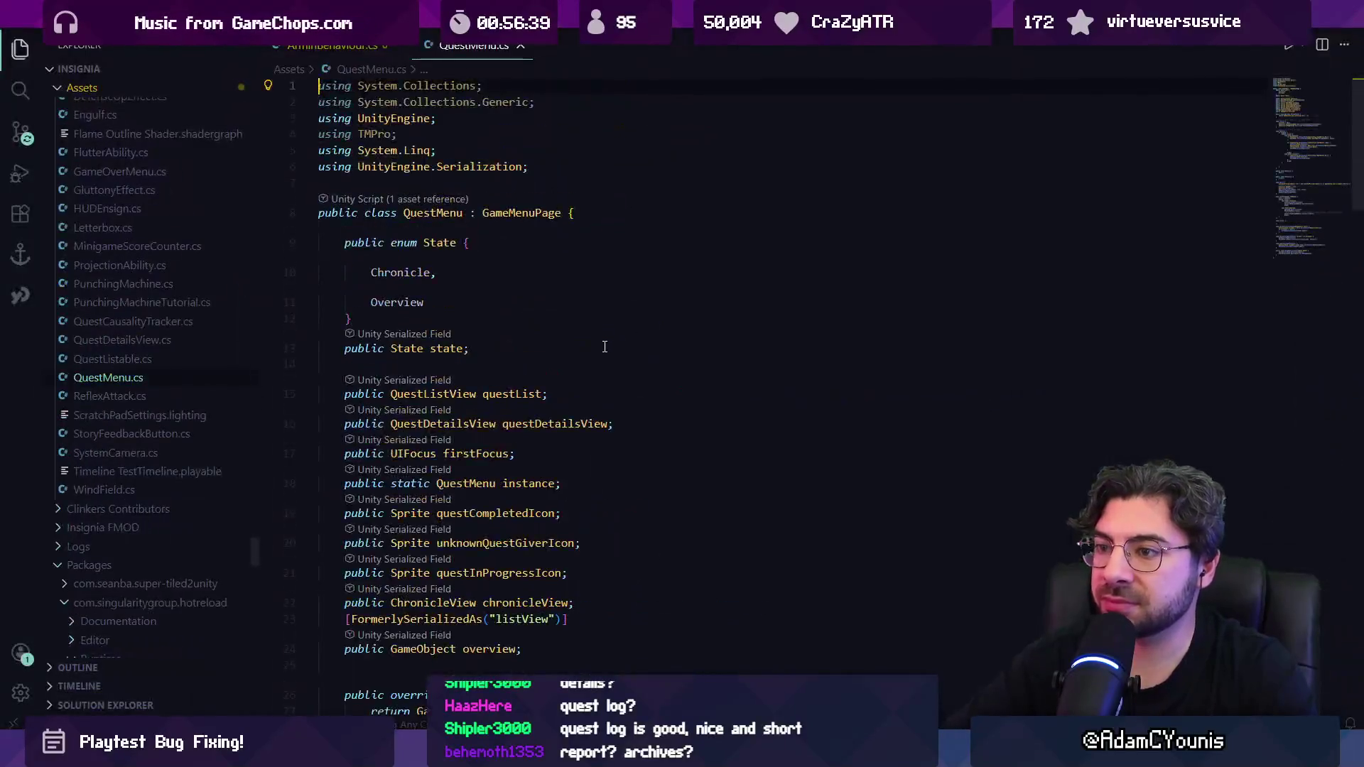
pyautogui.click(607, 348)
pyautogui.hotkey('ctrl', 'f')
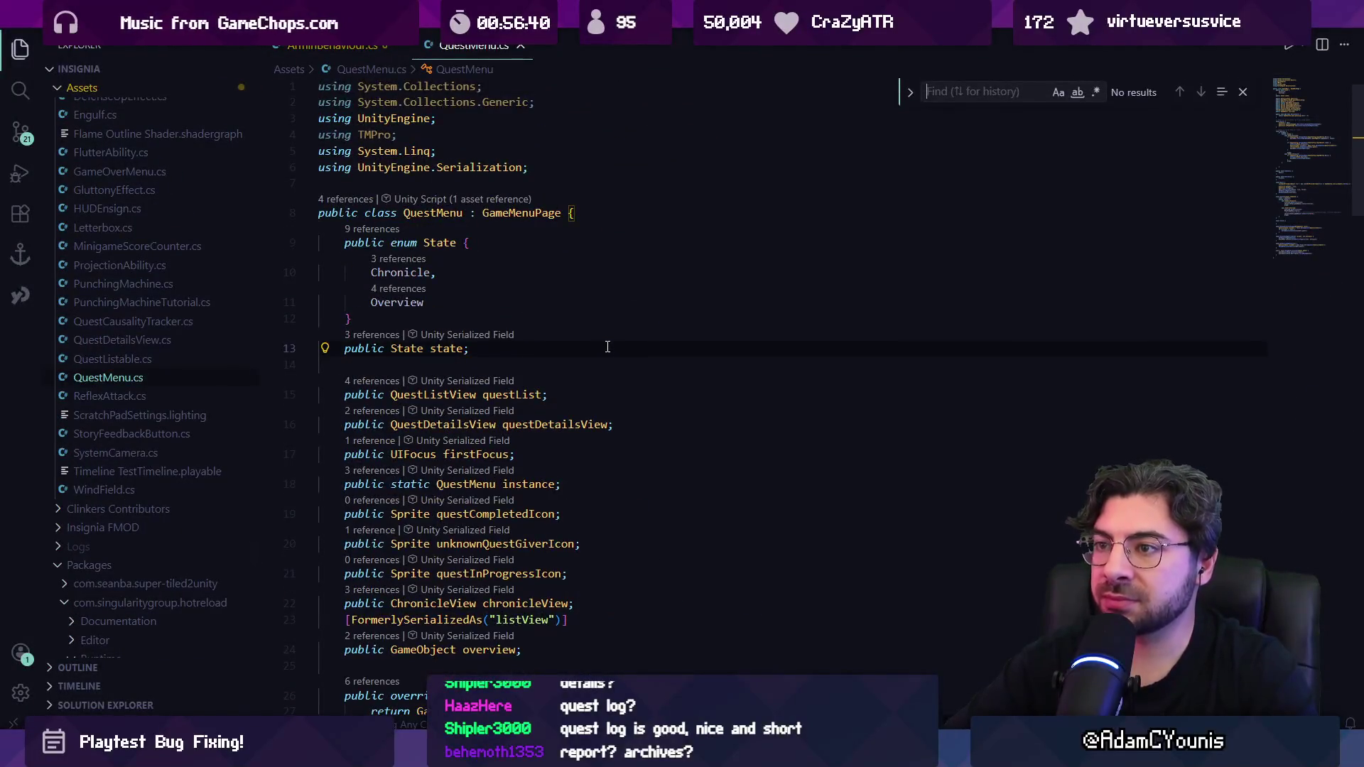
# Step: Declare 'public GameObject questLogCTA;' below the overview field and save QuestMenu.cs
pyautogui.scroll(-3, 607, 346)
pyautogui.scroll(-3, 585, 407)
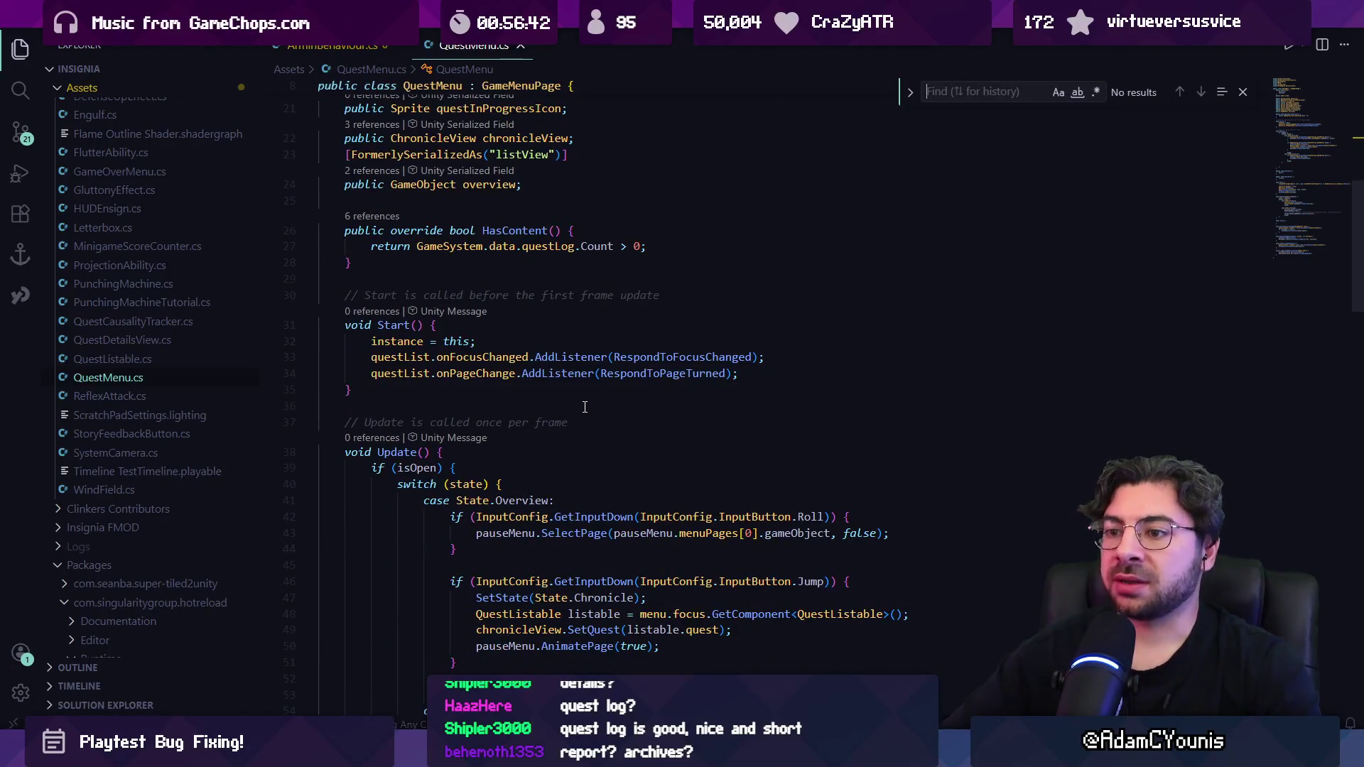
pyautogui.scroll(-3, 585, 406)
pyautogui.click(493, 309)
pyautogui.scroll(-3, 495, 320)
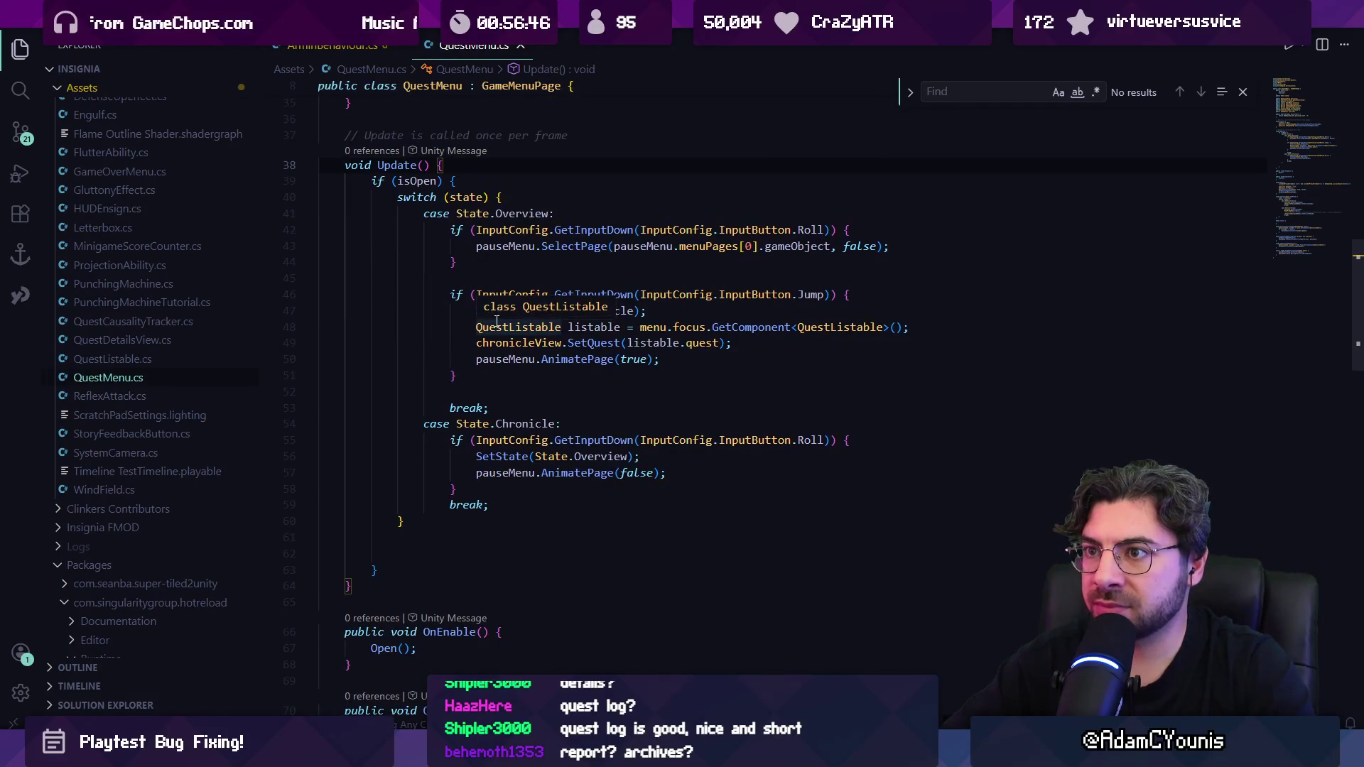
pyautogui.scroll(-6, 494, 322)
pyautogui.scroll(18, 514, 322)
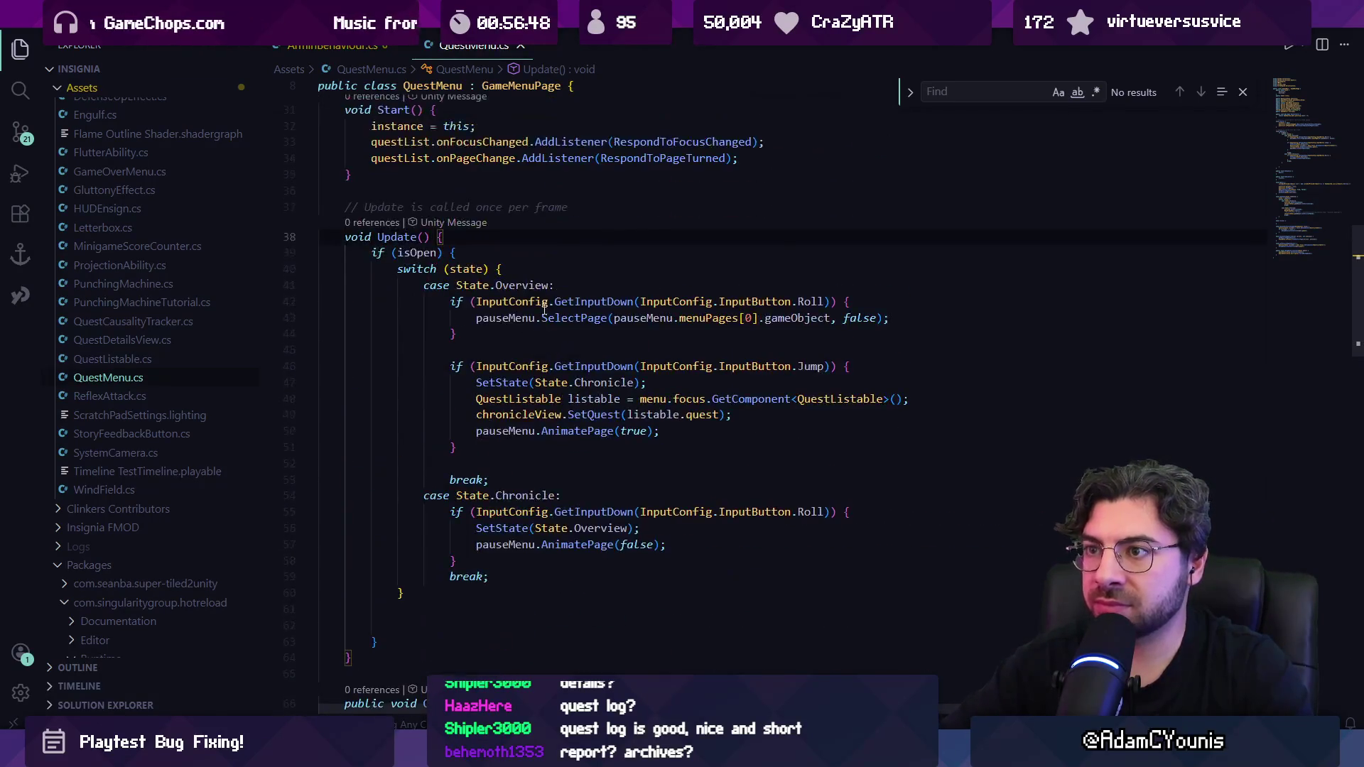
pyautogui.scroll(-5, 540, 405)
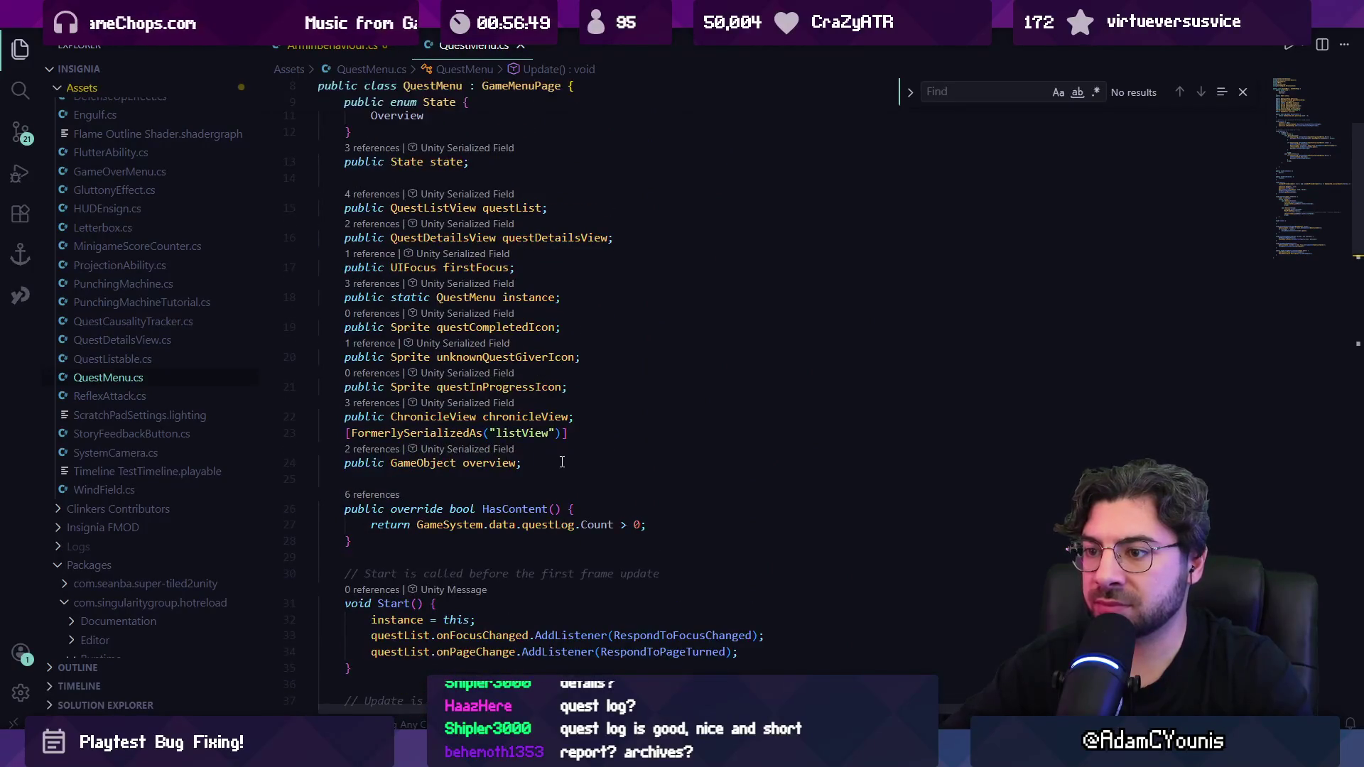
pyautogui.press('Return')
pyautogui.write('publo')
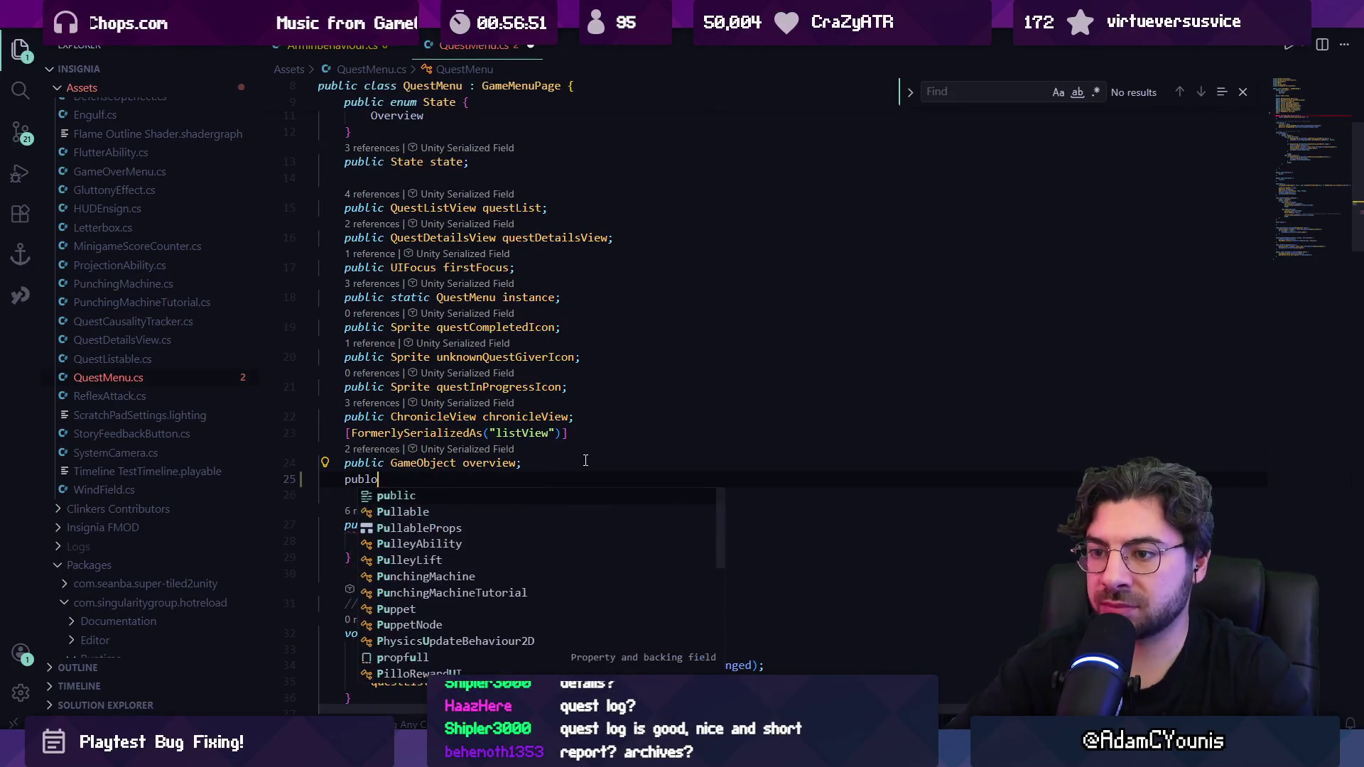
pyautogui.press('BackSpace')
pyautogui.write('ic GameObject')
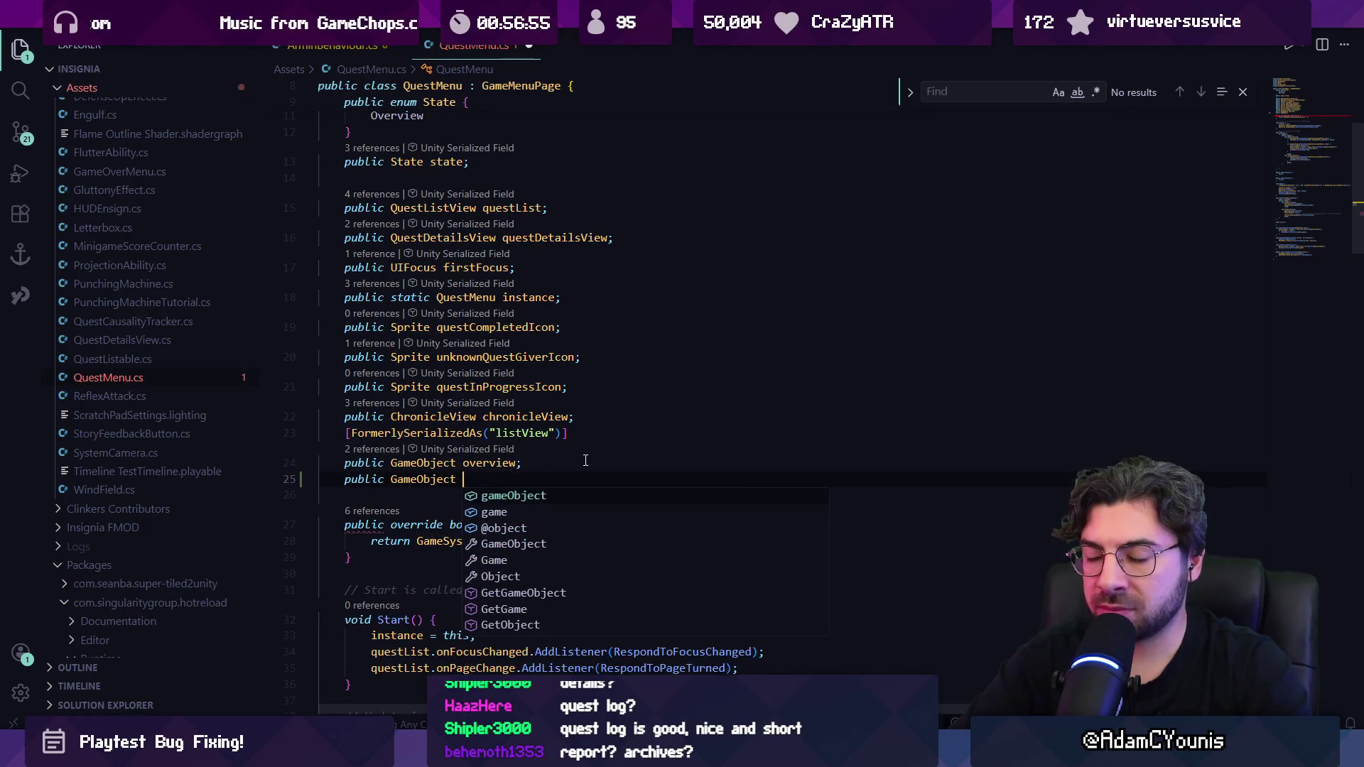
pyautogui.write(' questLg')
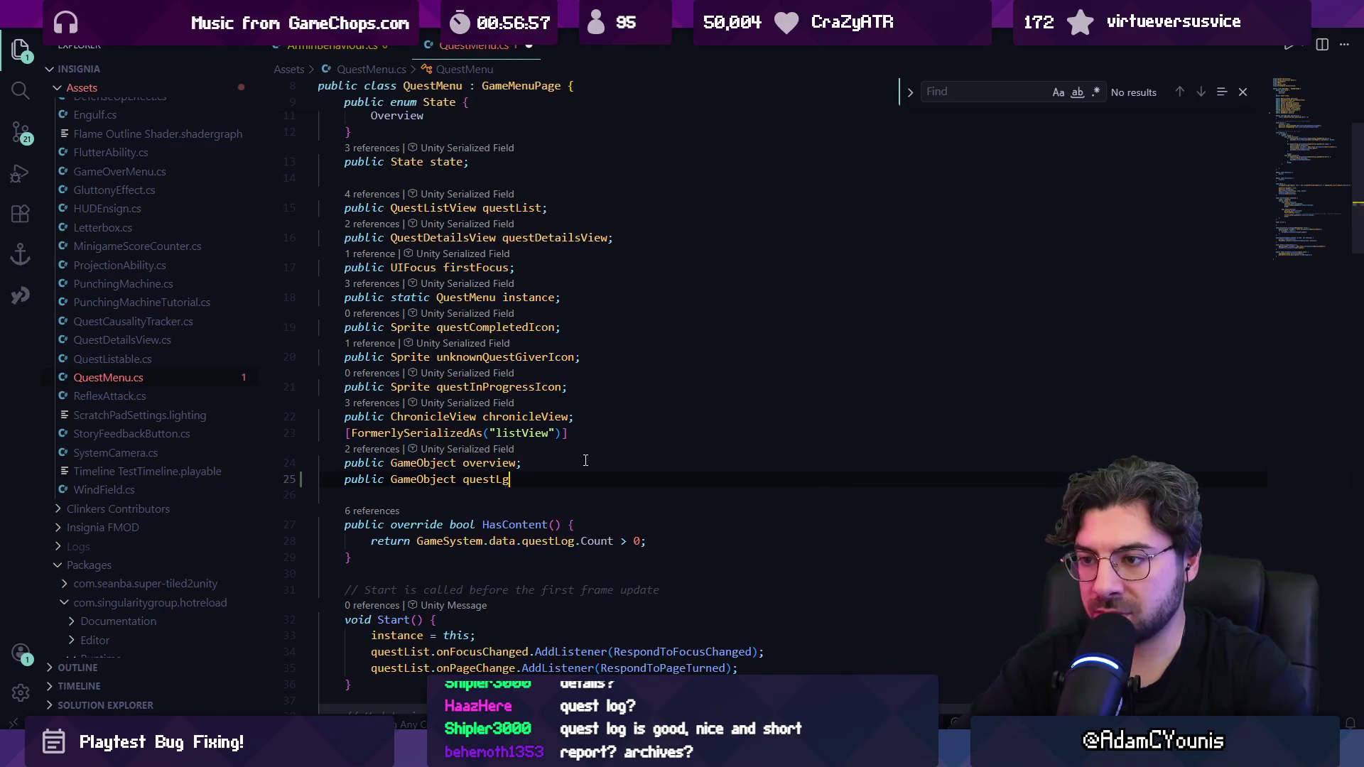
pyautogui.press('BackSpace')
pyautogui.write('ogCVT')
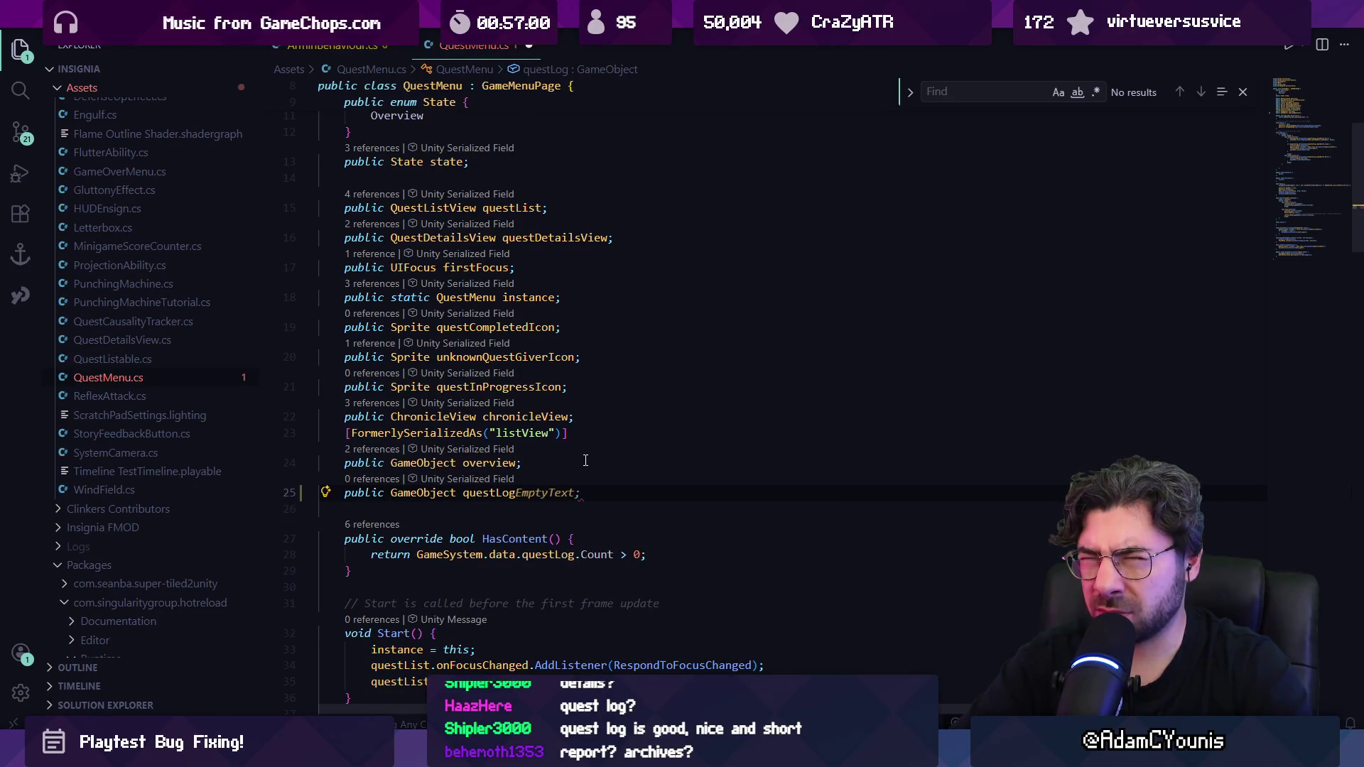
pyautogui.write('A')
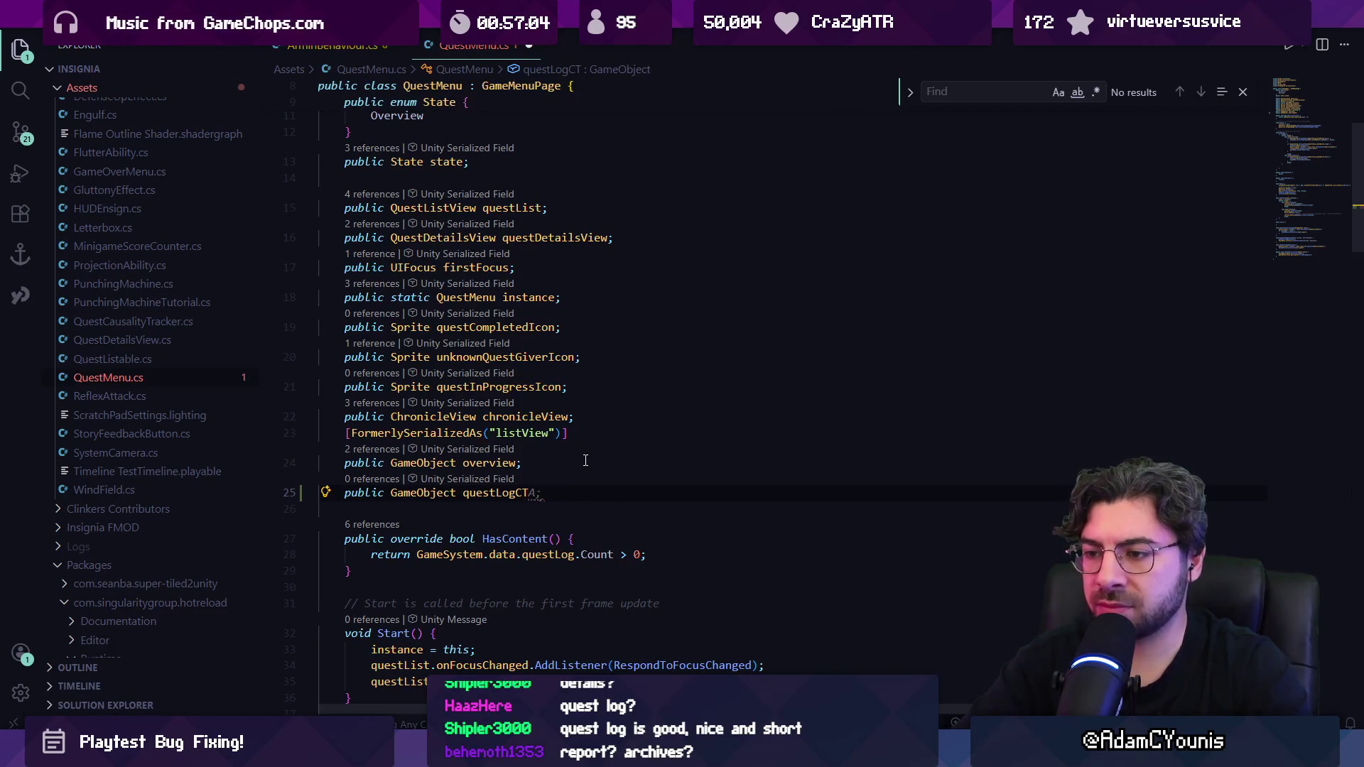
pyautogui.hotkey('ctrl', 's')
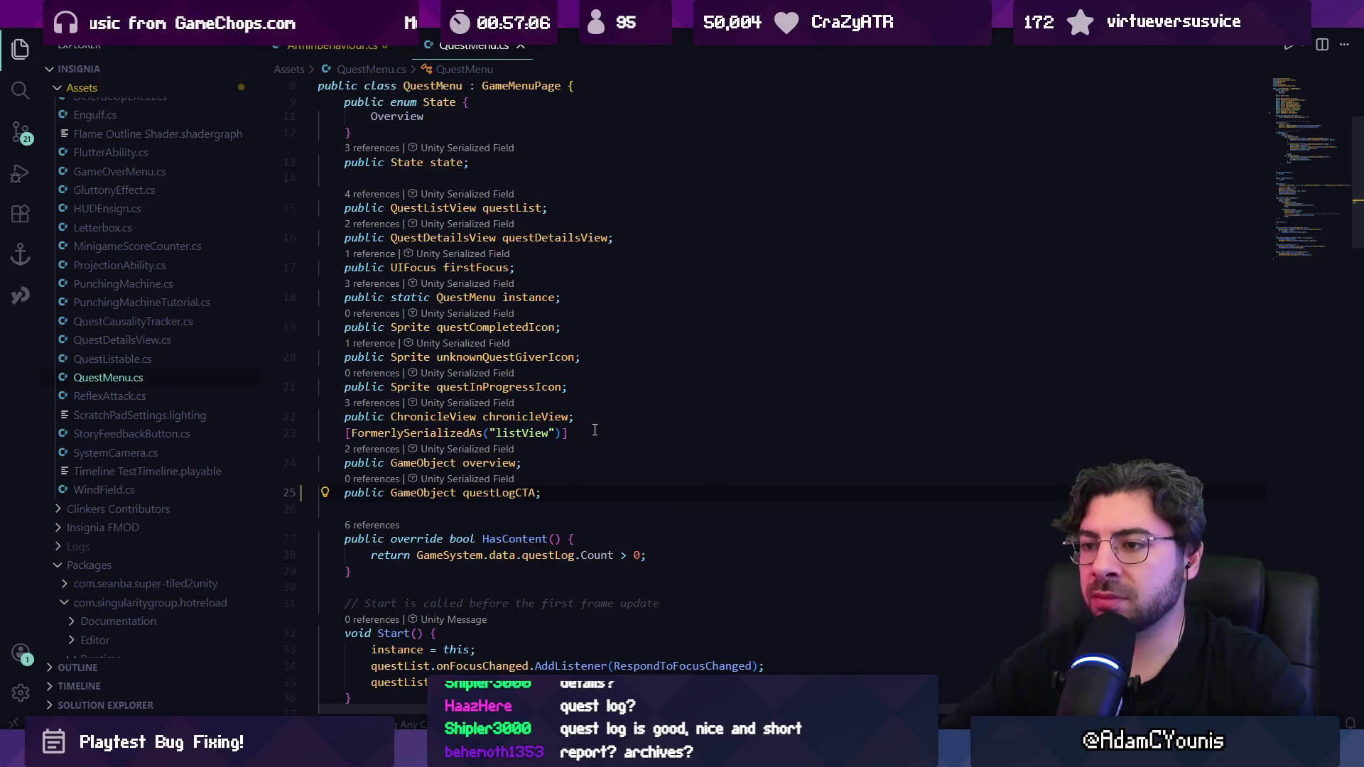
# Step: Jump from QuestMenu.cs to the QuestDetailsView class definition
pyautogui.scroll(-20, 595, 429)
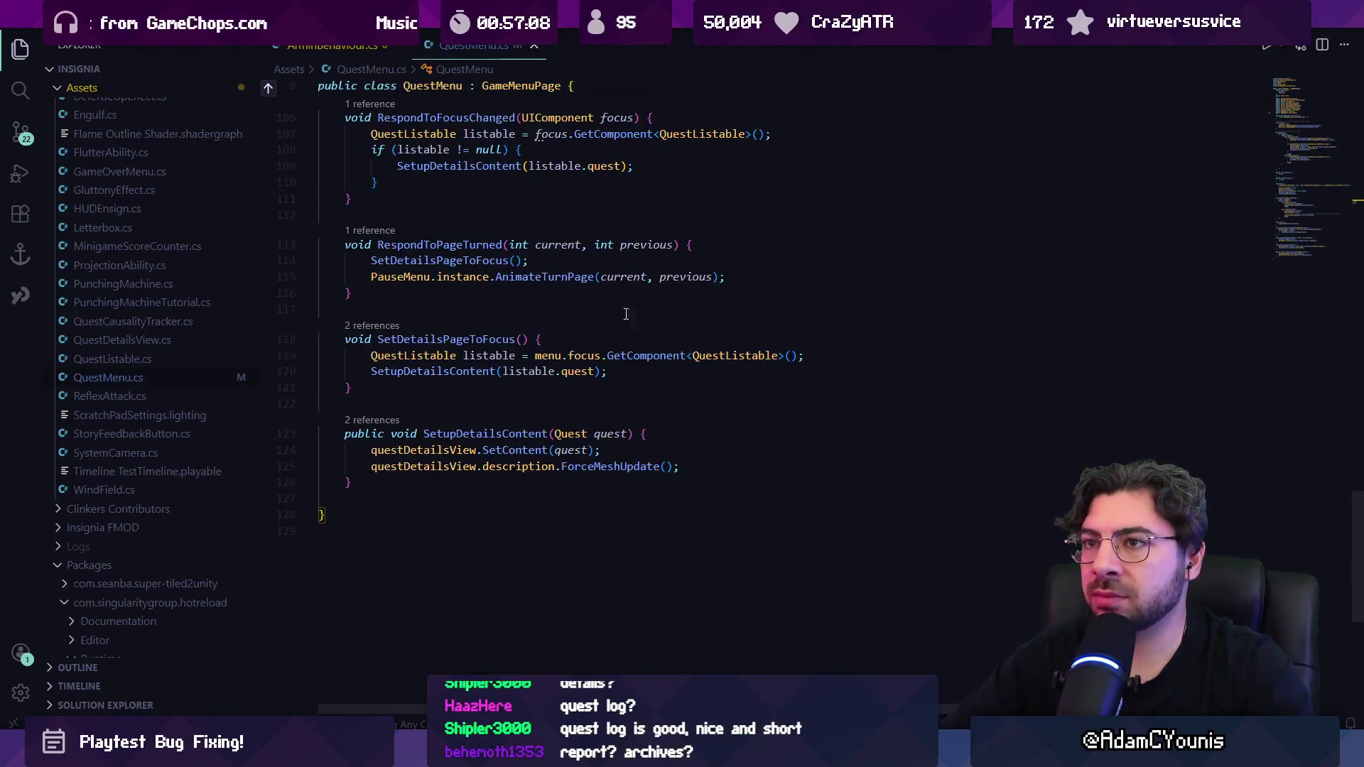
pyautogui.click(477, 484)
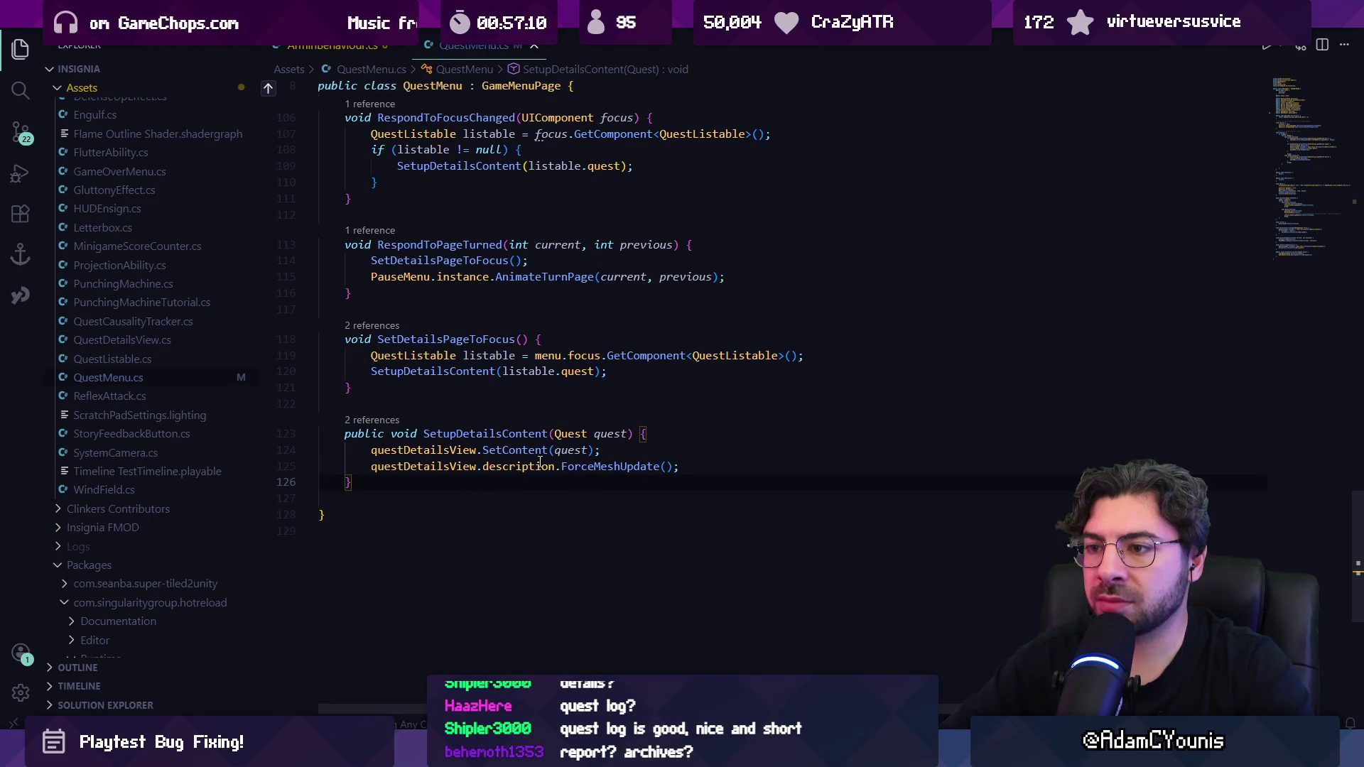
pyautogui.click(1316, 94)
pyautogui.click(511, 287)
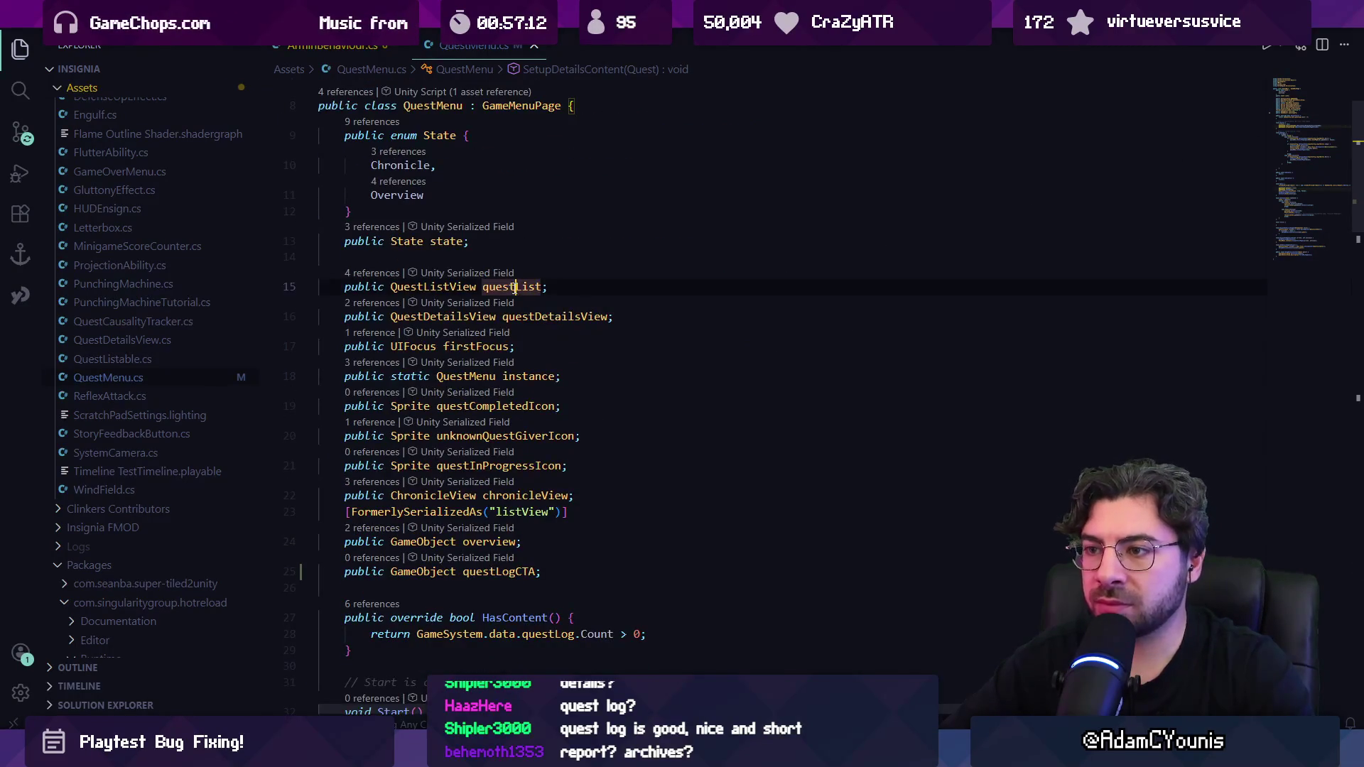
pyautogui.click(567, 319)
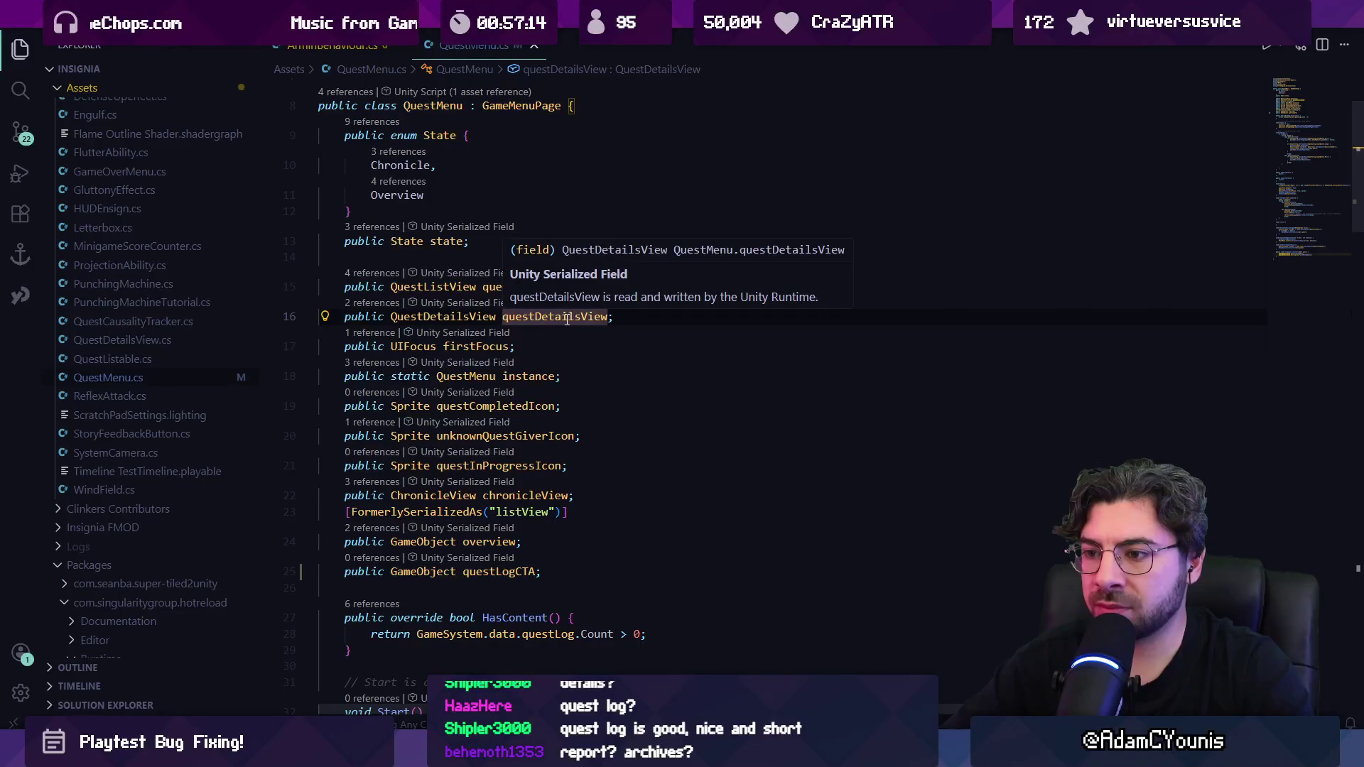
pyautogui.keyDown('ctrl'); pyautogui.click(453, 316); pyautogui.keyUp('ctrl')
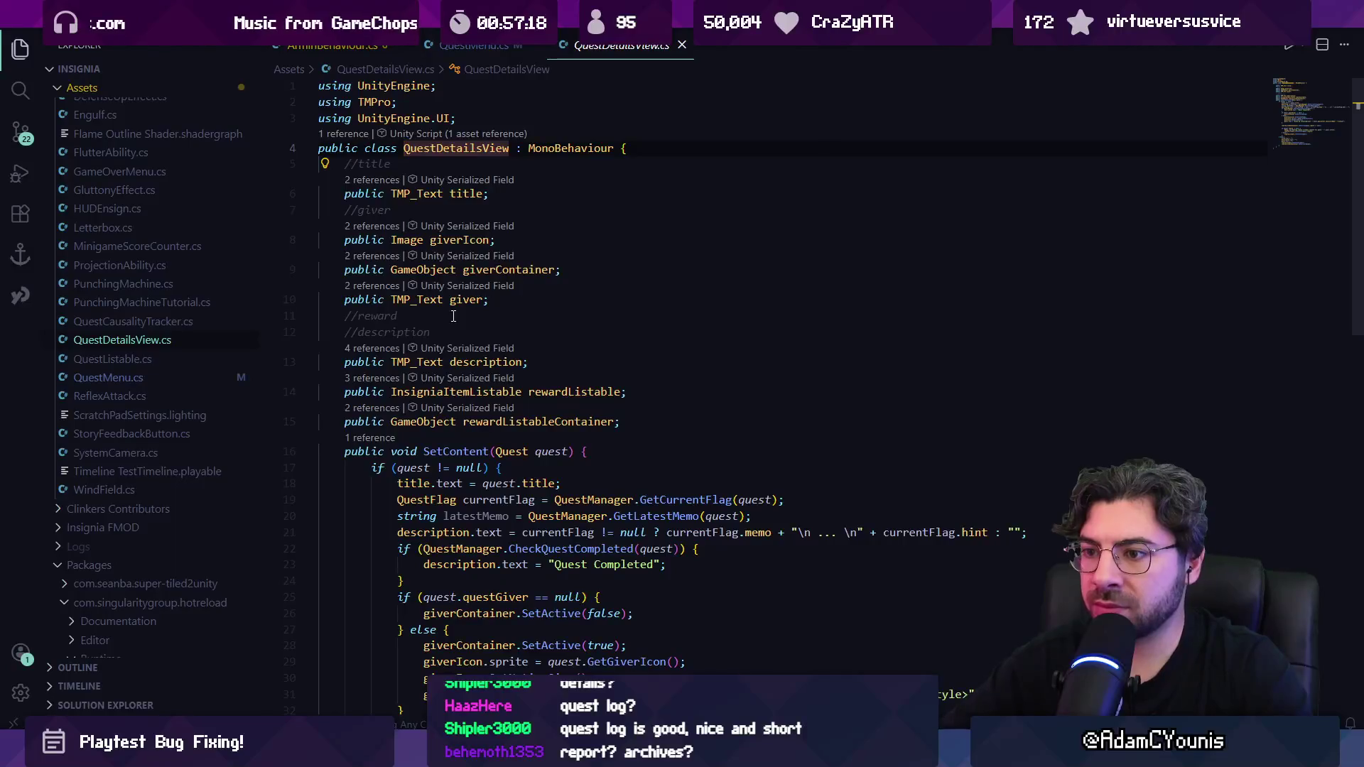
pyautogui.hotkey('alt', 'Left')
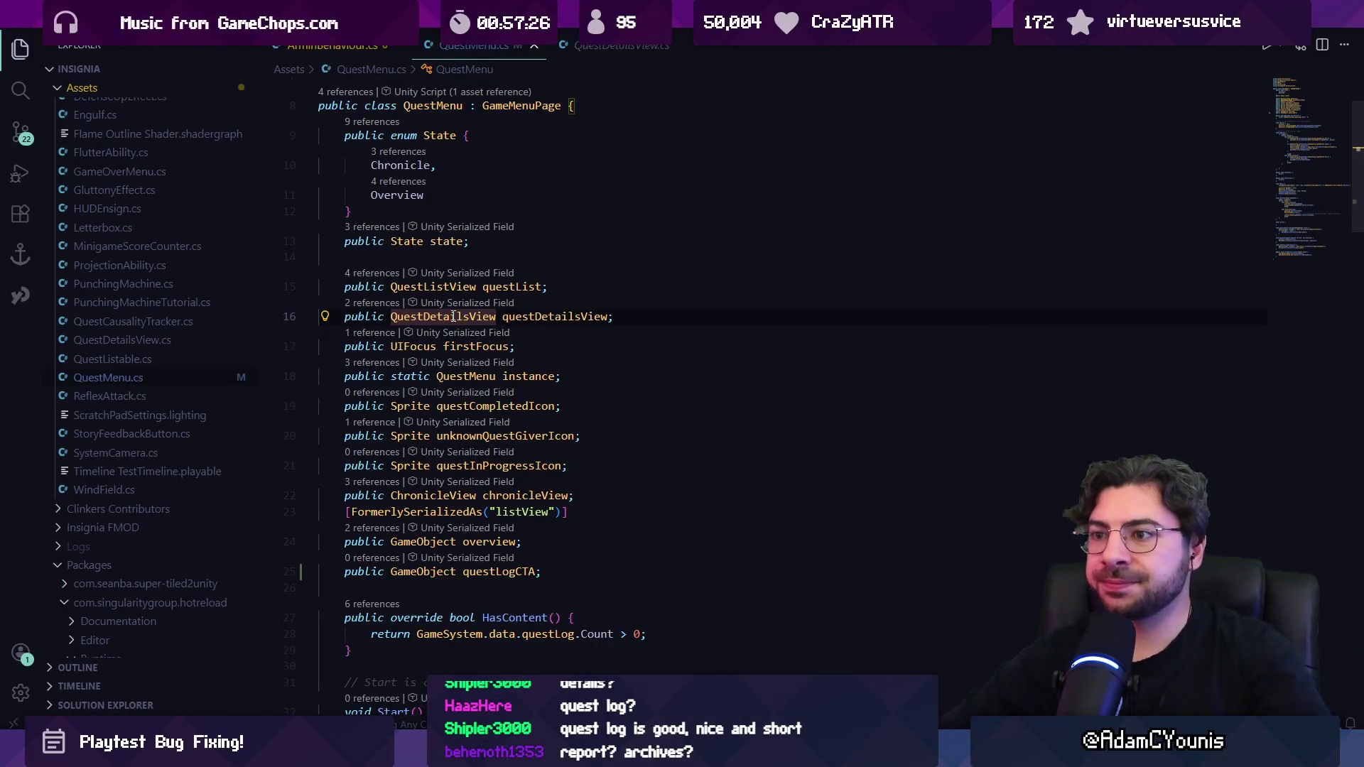
pyautogui.press('F12')
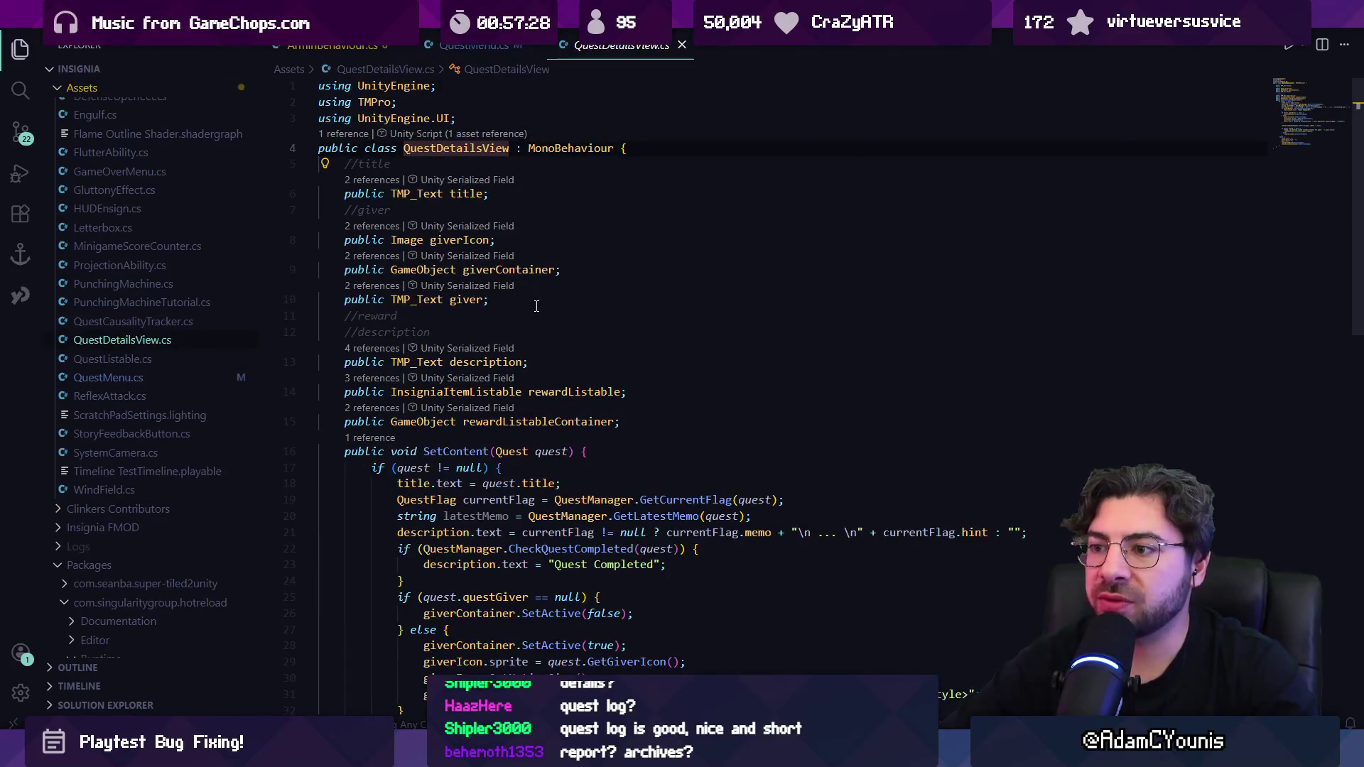
# Step: Review how the description field is used in QuestDetailsView
pyautogui.scroll(-1, 539, 319)
pyautogui.scroll(1, 546, 333)
pyautogui.click(490, 360)
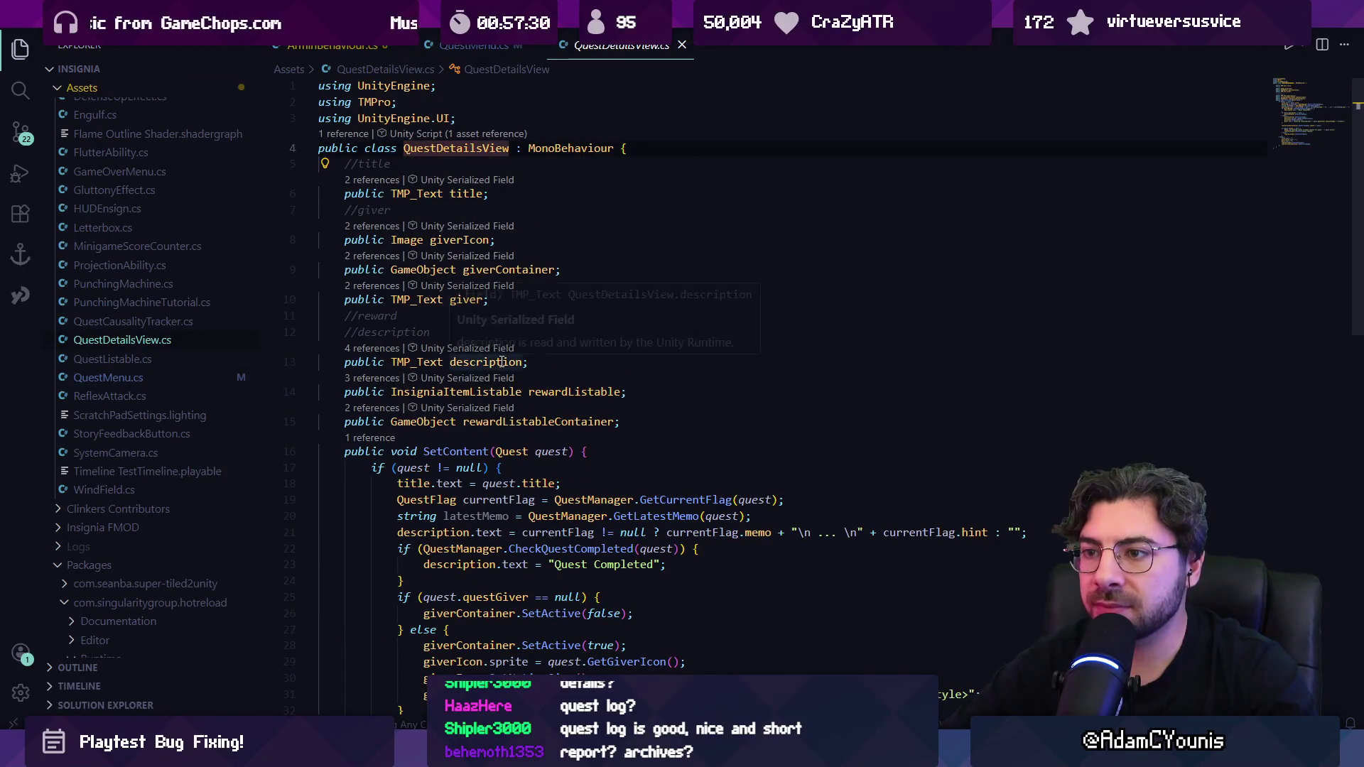
pyautogui.scroll(-5, 608, 340)
pyautogui.scroll(-4, 612, 348)
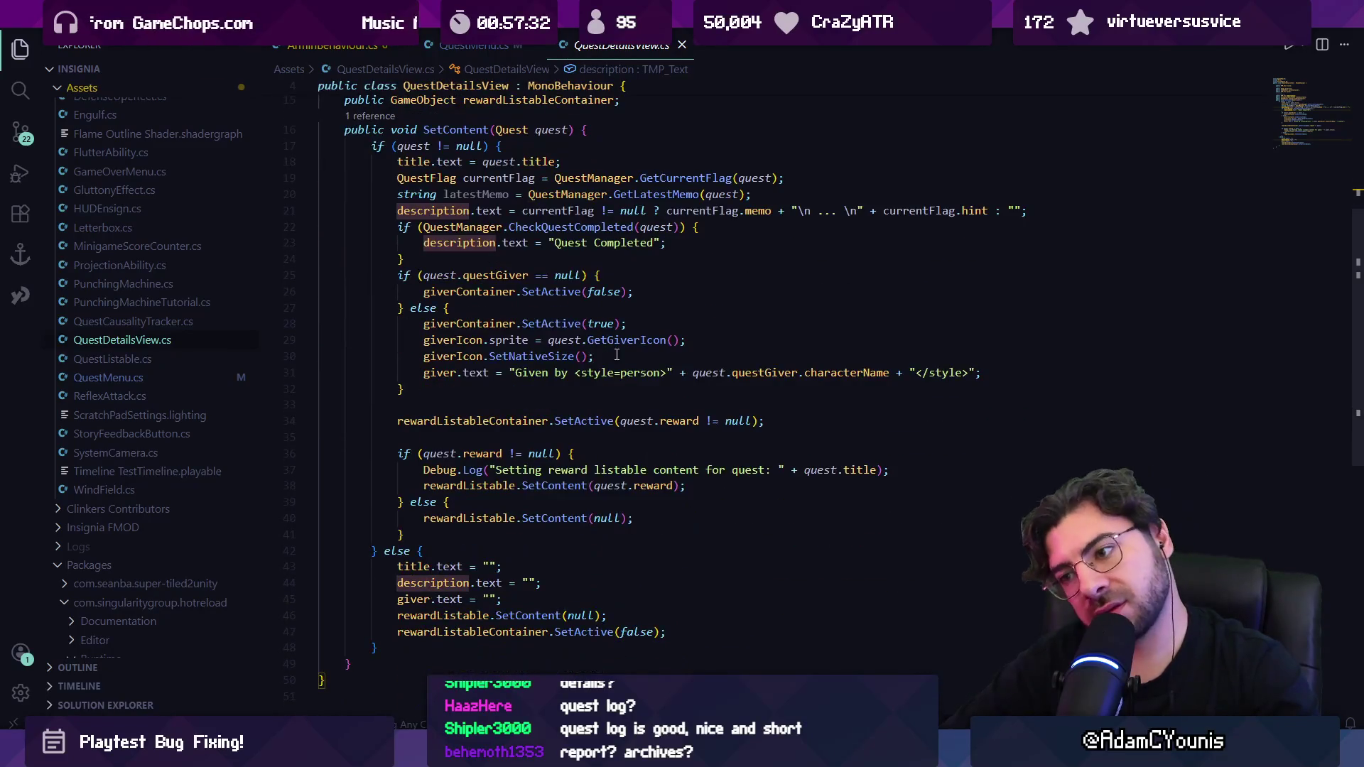
# Step: Check the More Entries Wrapper and Chronicle View objects in Unity, then return to QuestDetailsView.cs
pyautogui.hotkey('alt', 'Tab')
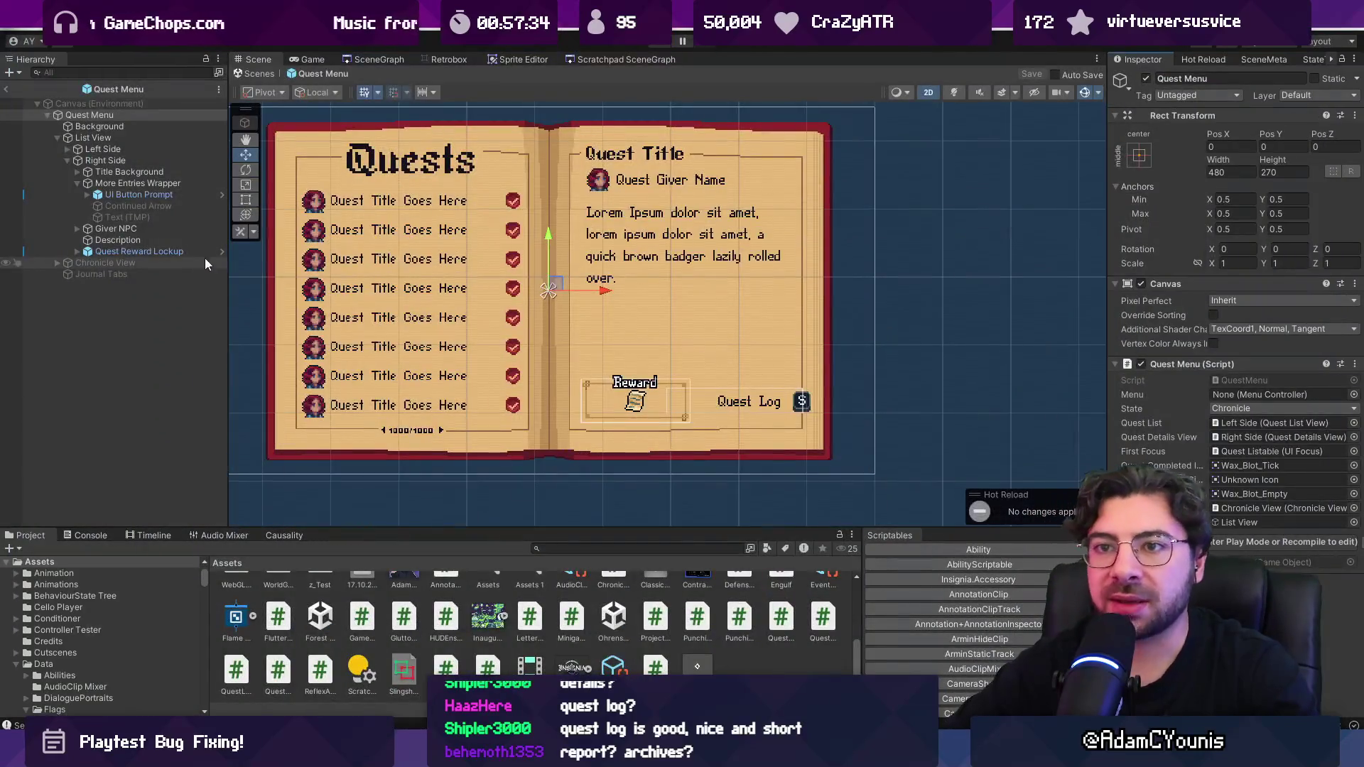
pyautogui.click(72, 182)
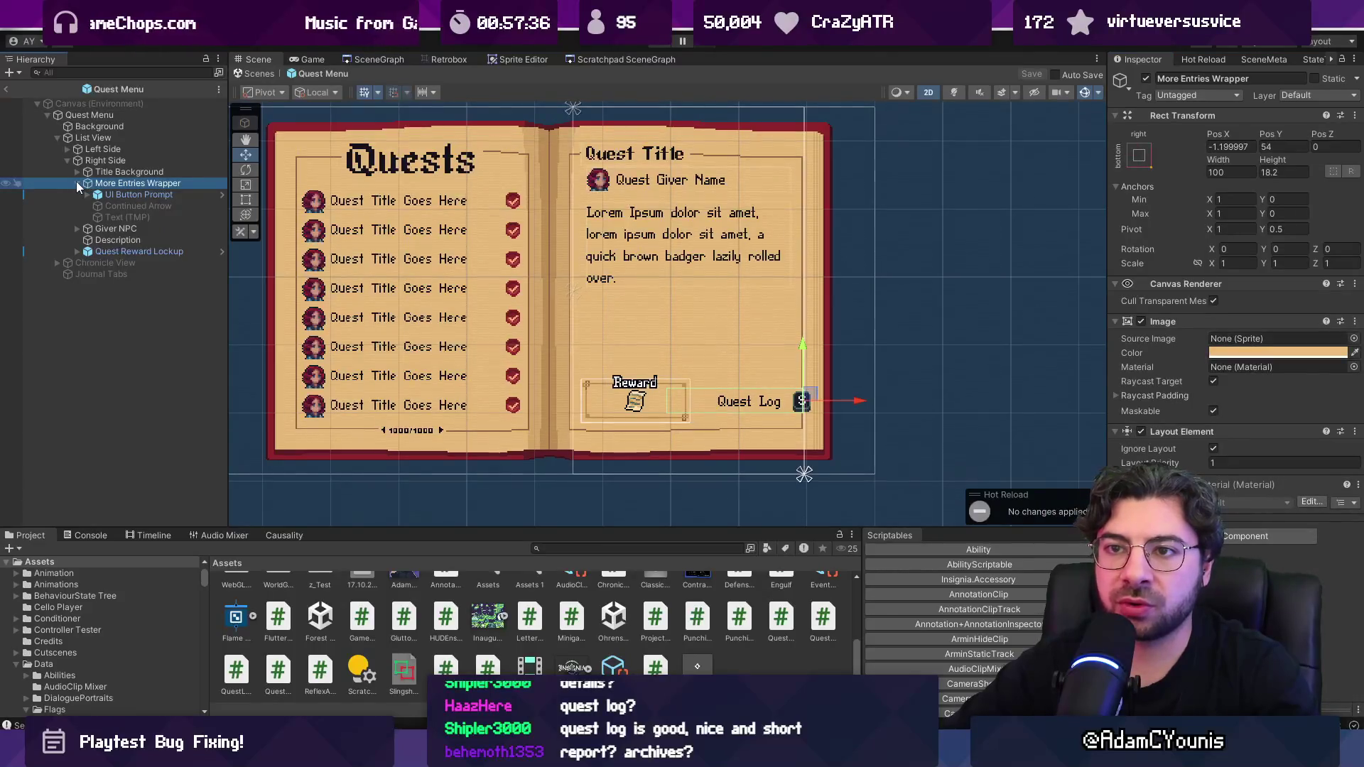
pyautogui.click(78, 183)
pyautogui.click(74, 230)
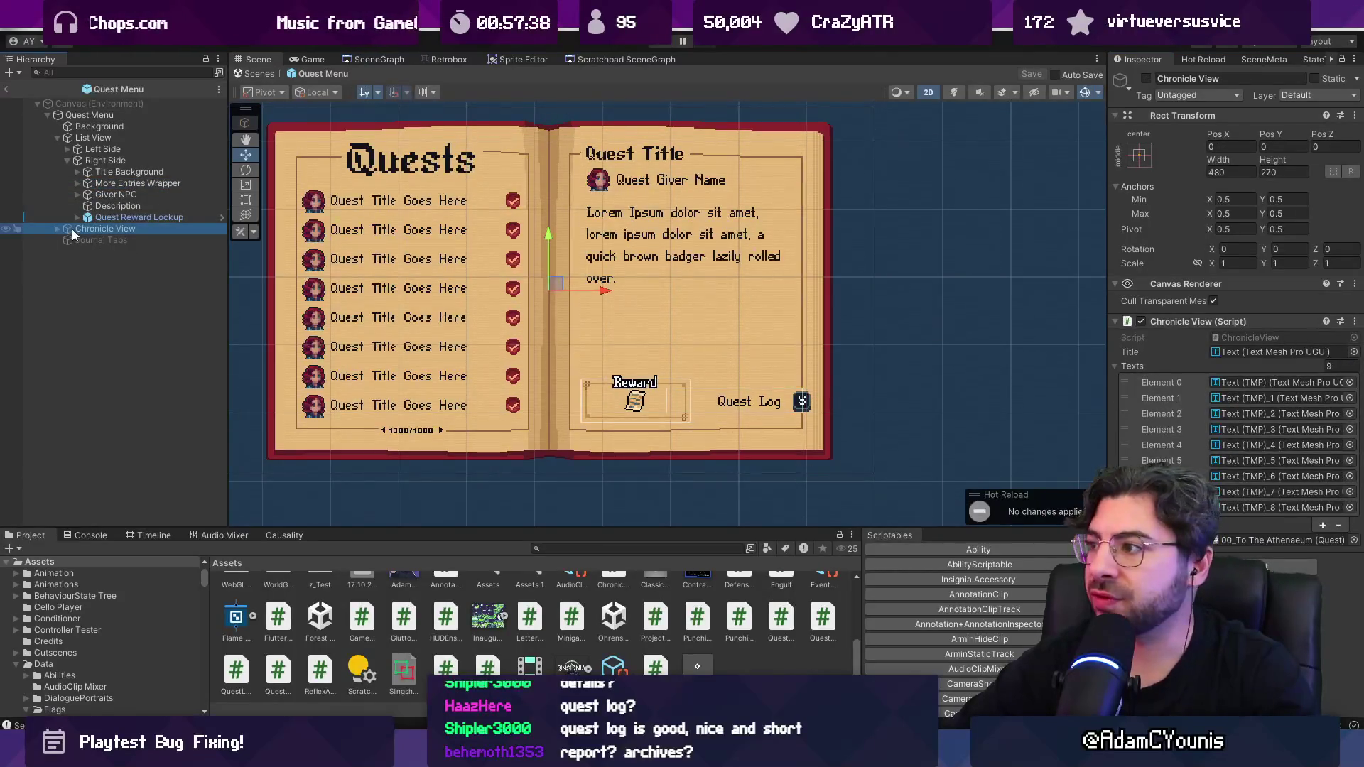
pyautogui.hotkey('alt', 'Tab')
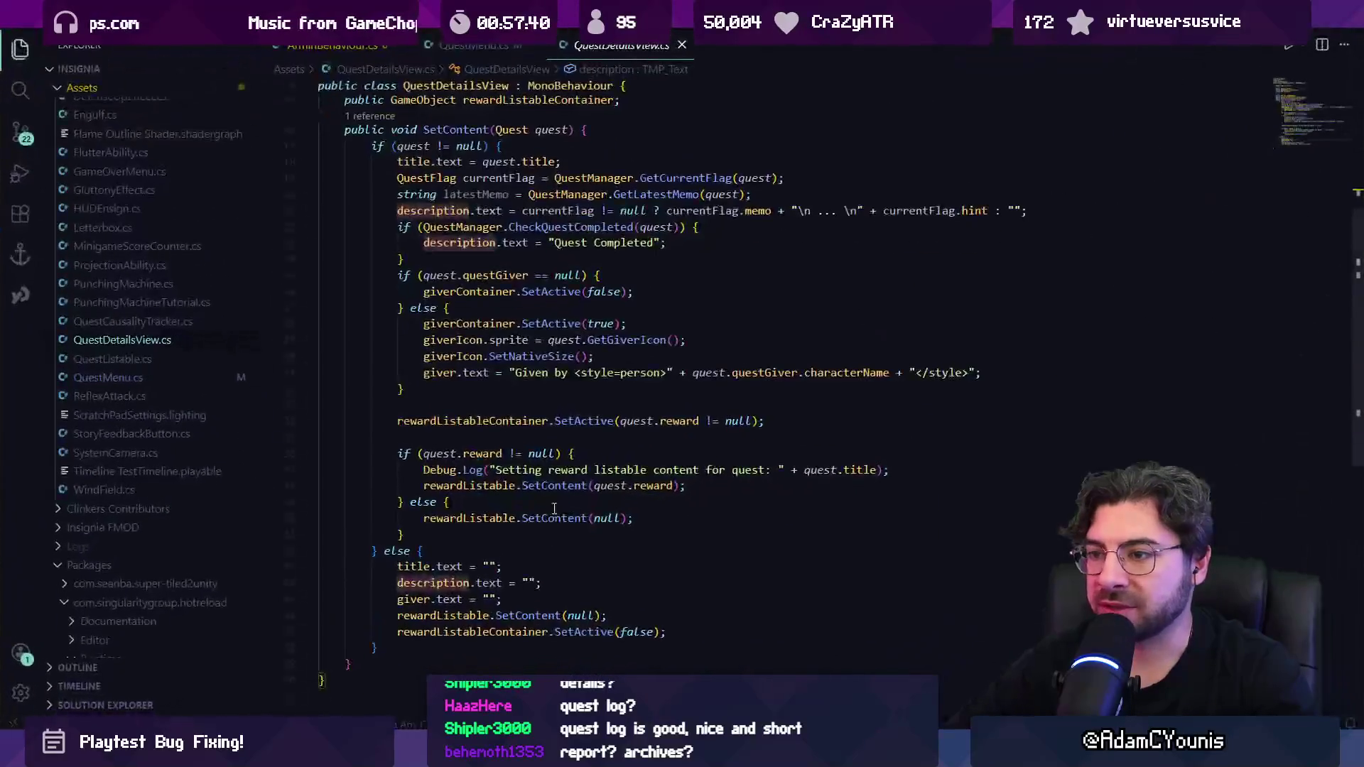
pyautogui.scroll(5, 554, 497)
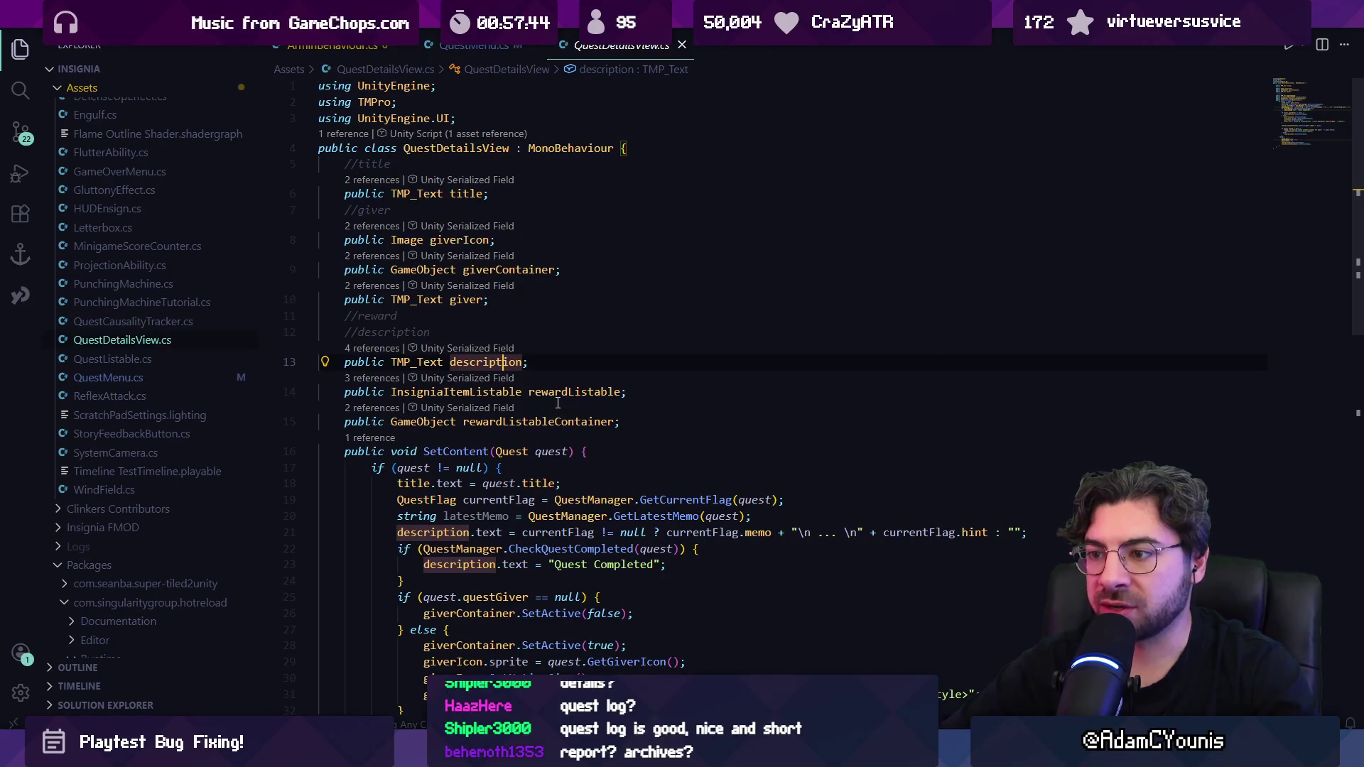
pyautogui.moveTo(557, 392)
pyautogui.click(515, 270)
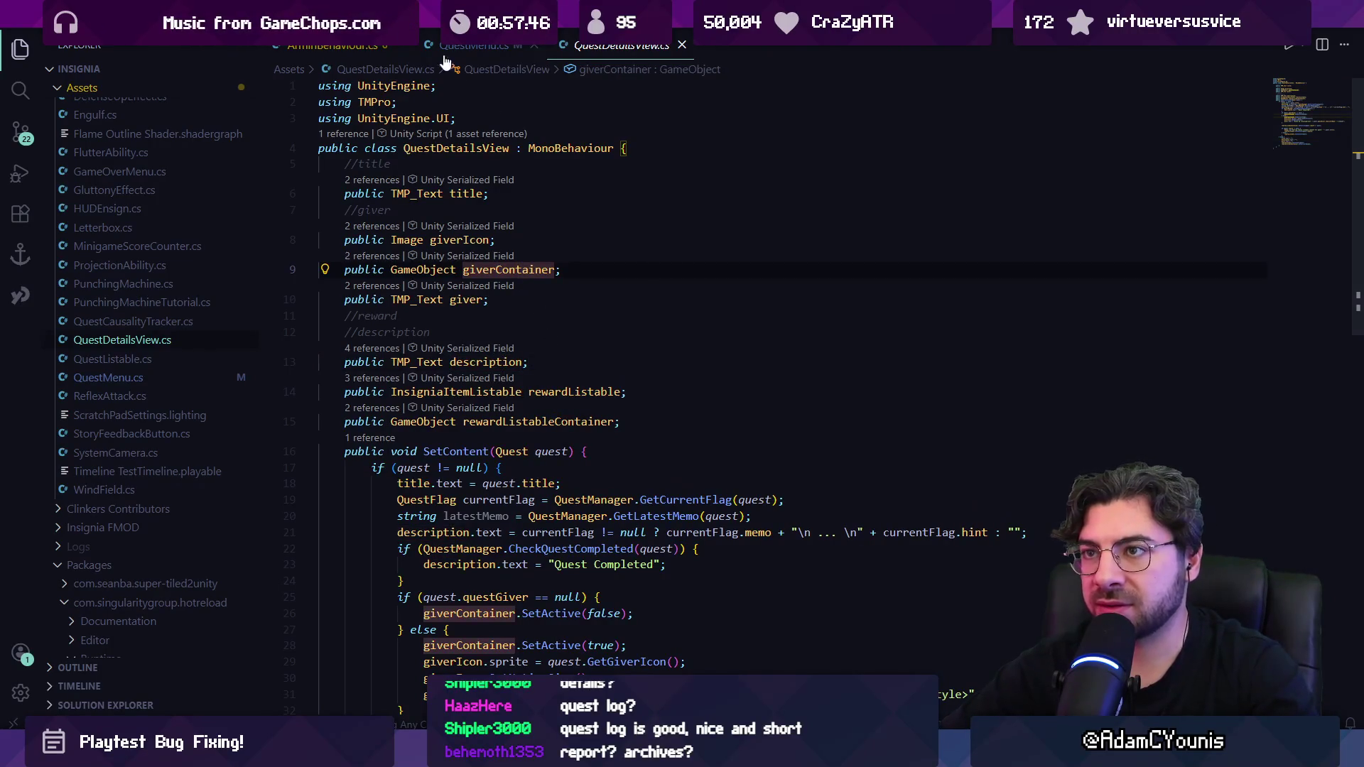
# Step: Rename the questLogCTA field to chronicleCTA in QuestMenu.cs
pyautogui.click(331, 45)
pyautogui.click(473, 45)
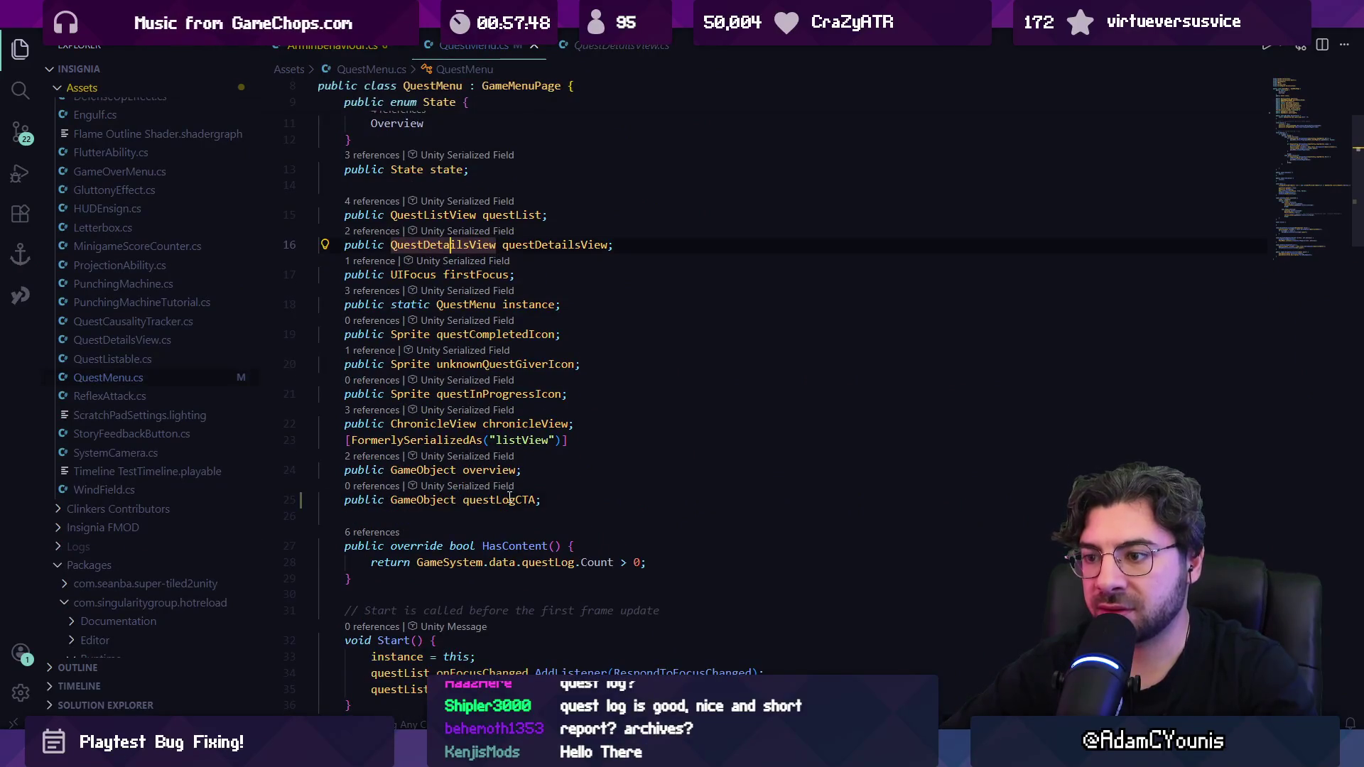
pyautogui.click(510, 500)
pyautogui.write('2')
pyautogui.press('F2')
pyautogui.write('chronicleCTA')
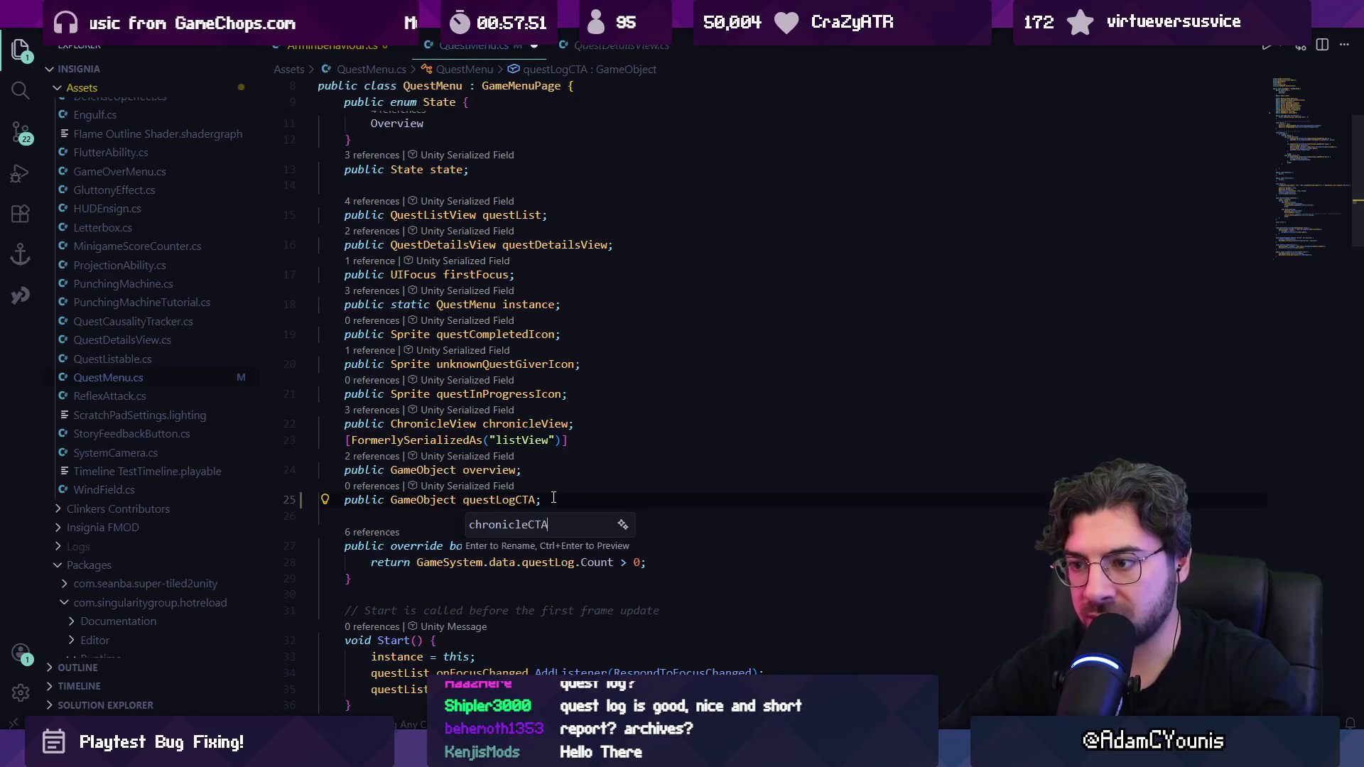
pyautogui.press('Return')
# Step: Delete the chronicleCTA field line from QuestMenu.cs
pyautogui.scroll(-5, 546, 486)
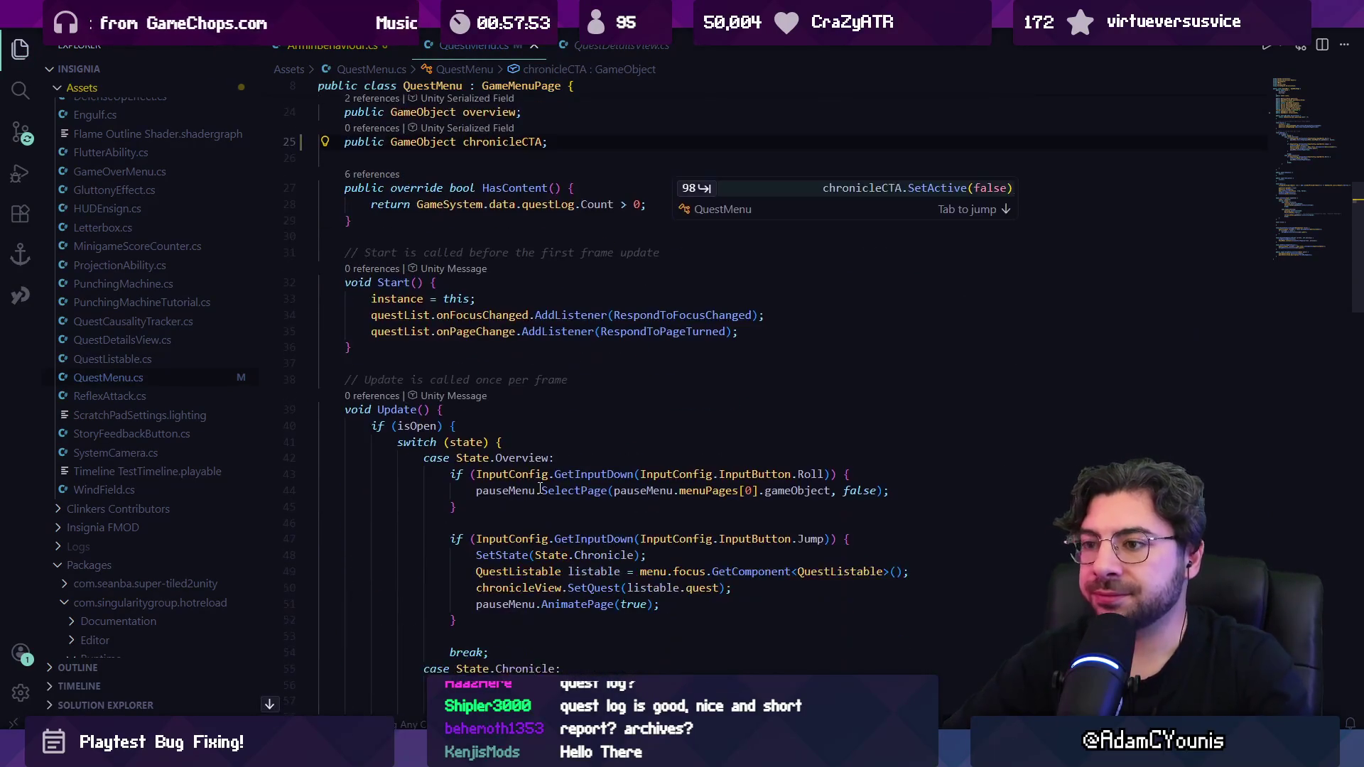
pyautogui.scroll(8, 541, 474)
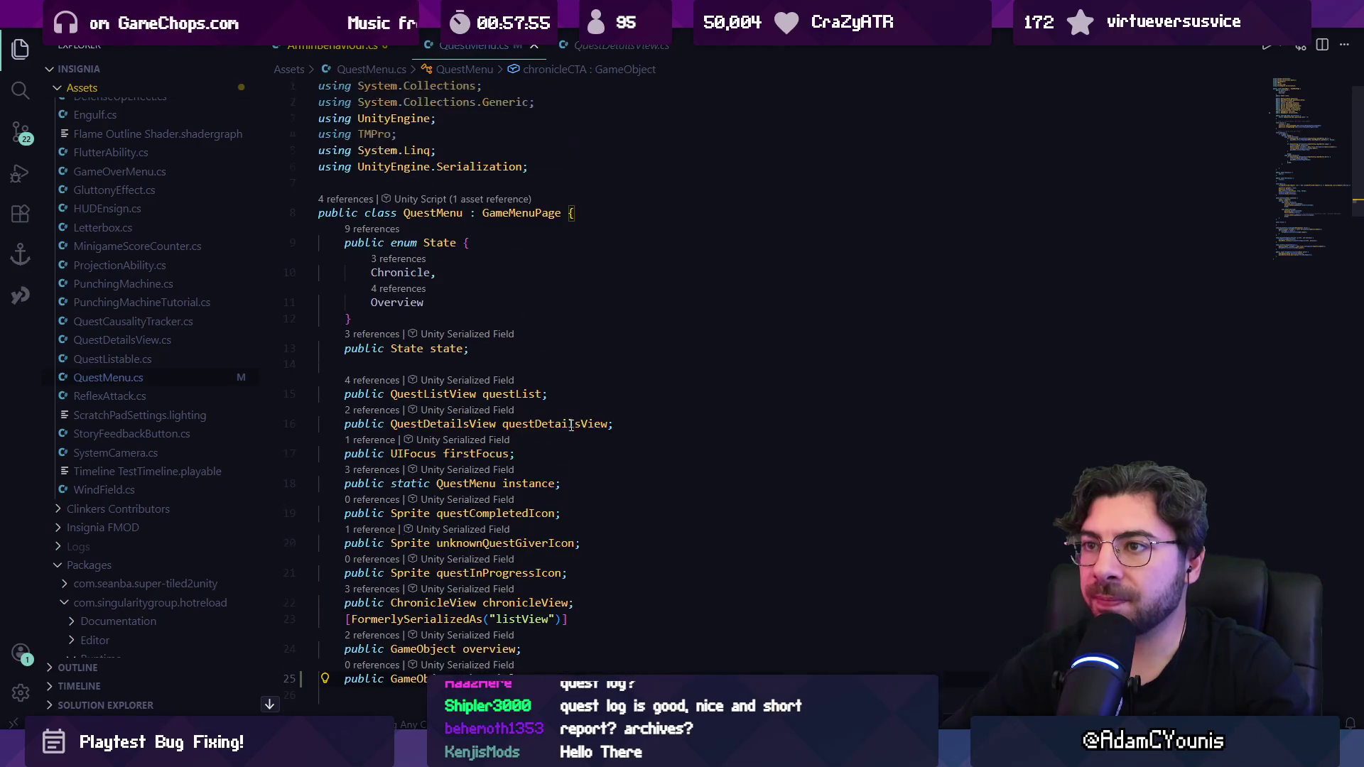
pyautogui.scroll(-5, 571, 434)
pyautogui.doubleClick(472, 356)
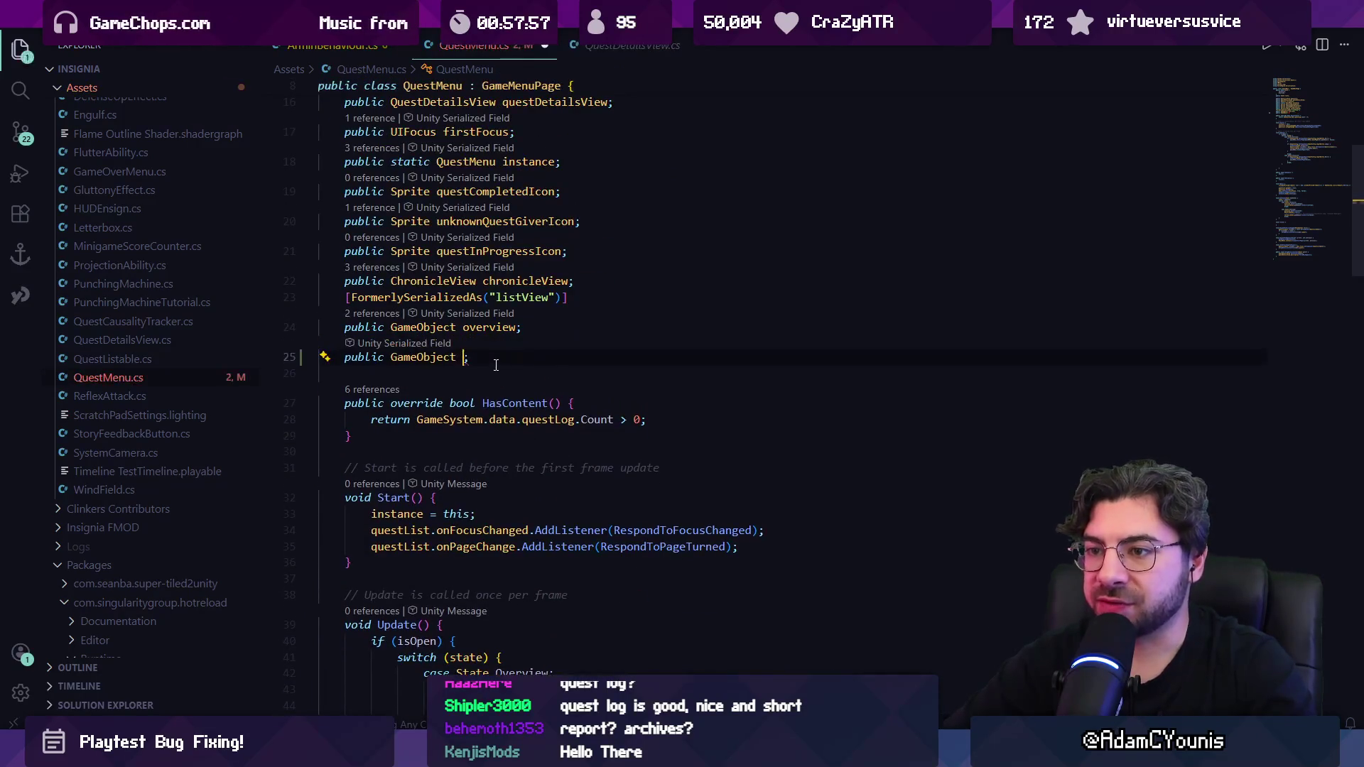
pyautogui.hotkey('ctrl', 'shift', 'k')
# Step: Reopen QuestDetailsView.cs by searching 'details' in Quick Open
pyautogui.hotkey('ctrl', 'p')
pyautogui.write('details')
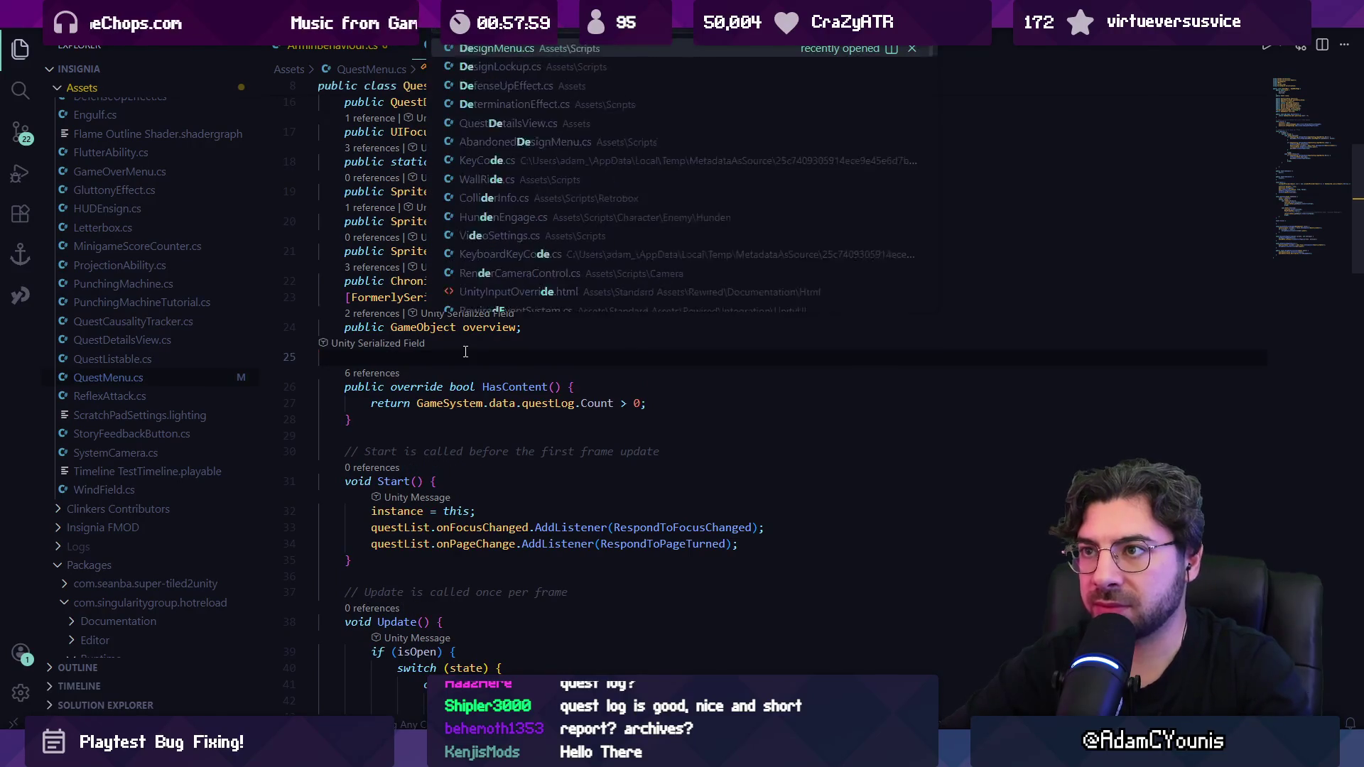
pyautogui.press('Return')
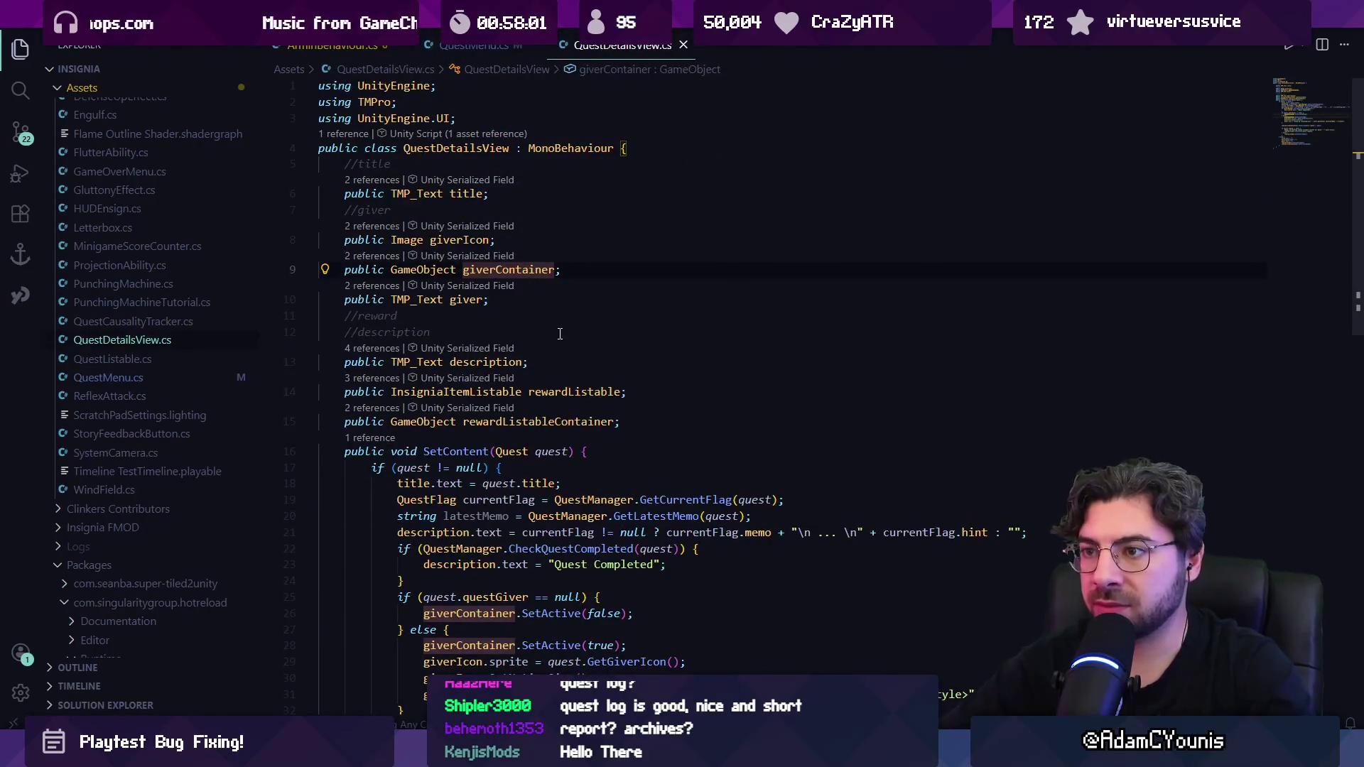
# Step: Paste the chronicleCTA field among QuestDetailsView's declarations, search for it, and save
pyautogui.click(560, 334)
pyautogui.press('Return')
pyautogui.hotkey('ctrl', 'v')
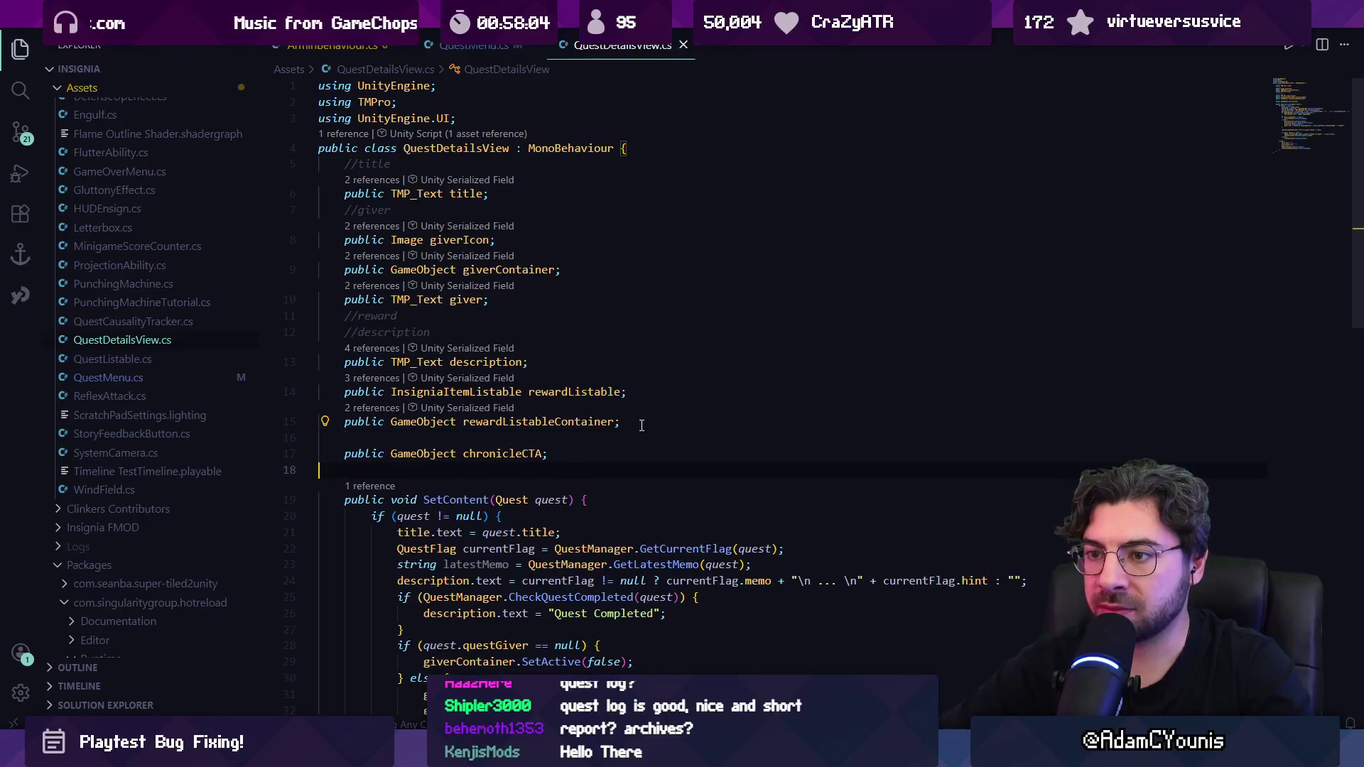
pyautogui.scroll(-2, 641, 425)
pyautogui.hotkey('ctrl', 'f')
pyautogui.write('croni')
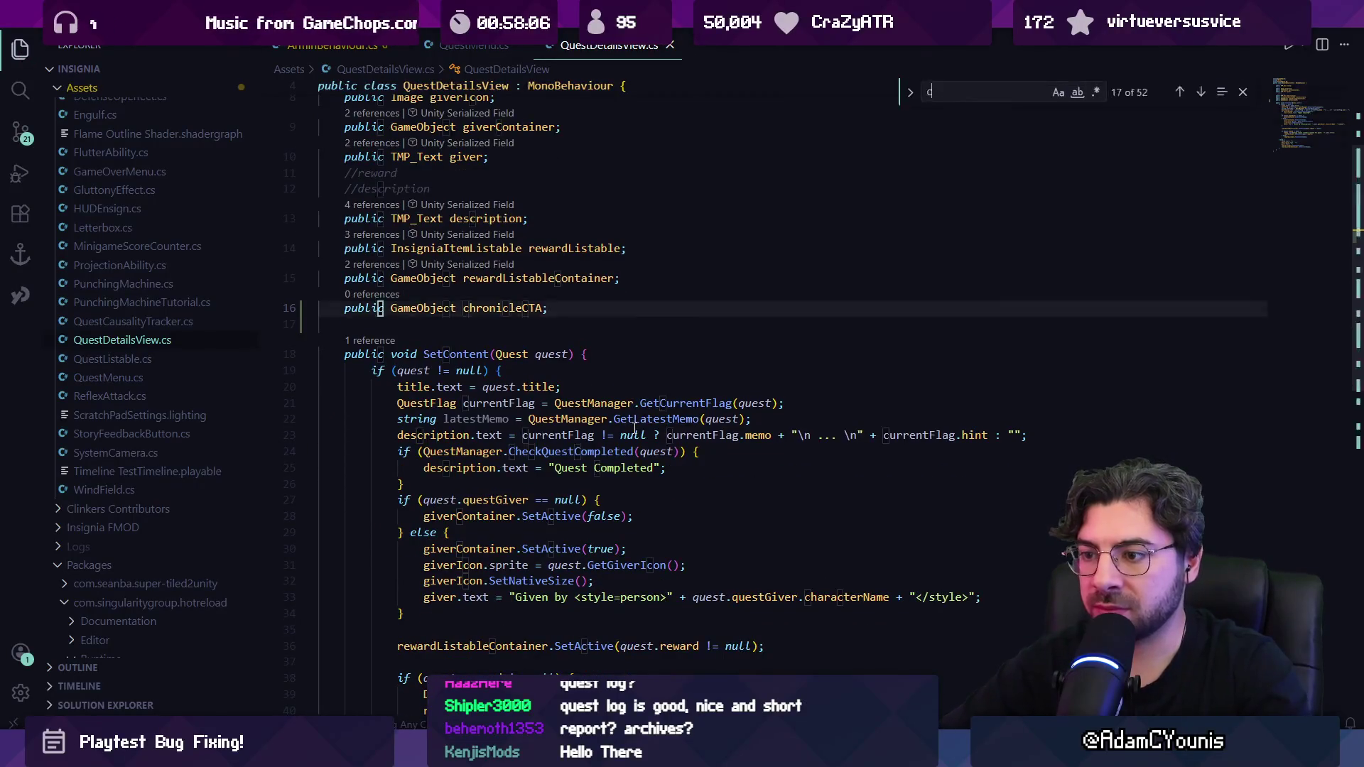
pyautogui.press('BackSpace')
pyautogui.press('BackSpace')
pyautogui.write('hronicle')
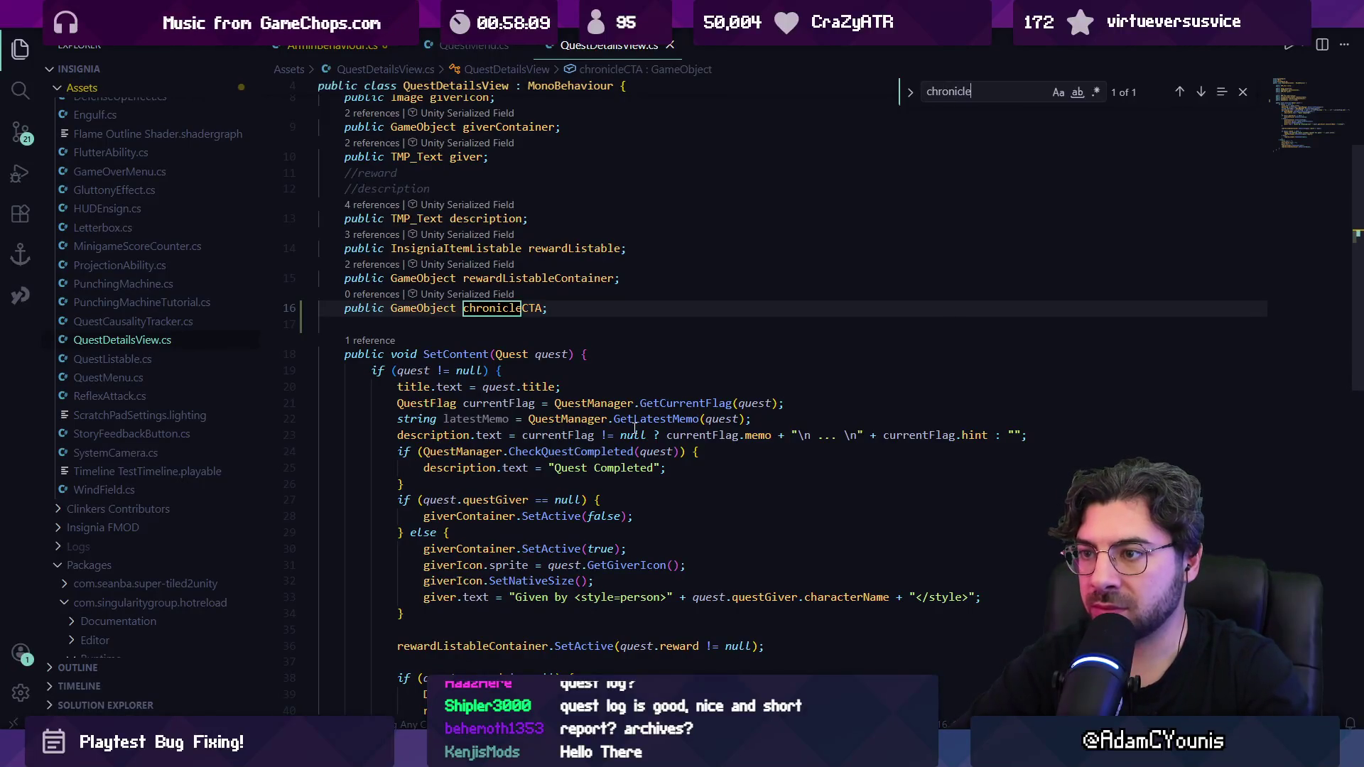
pyautogui.hotkey('ctrl', 's')
pyautogui.press('Escape')
# Step: Add a '//set the chronicle cta' comment below the reward block in SetContent
pyautogui.scroll(-5, 526, 455)
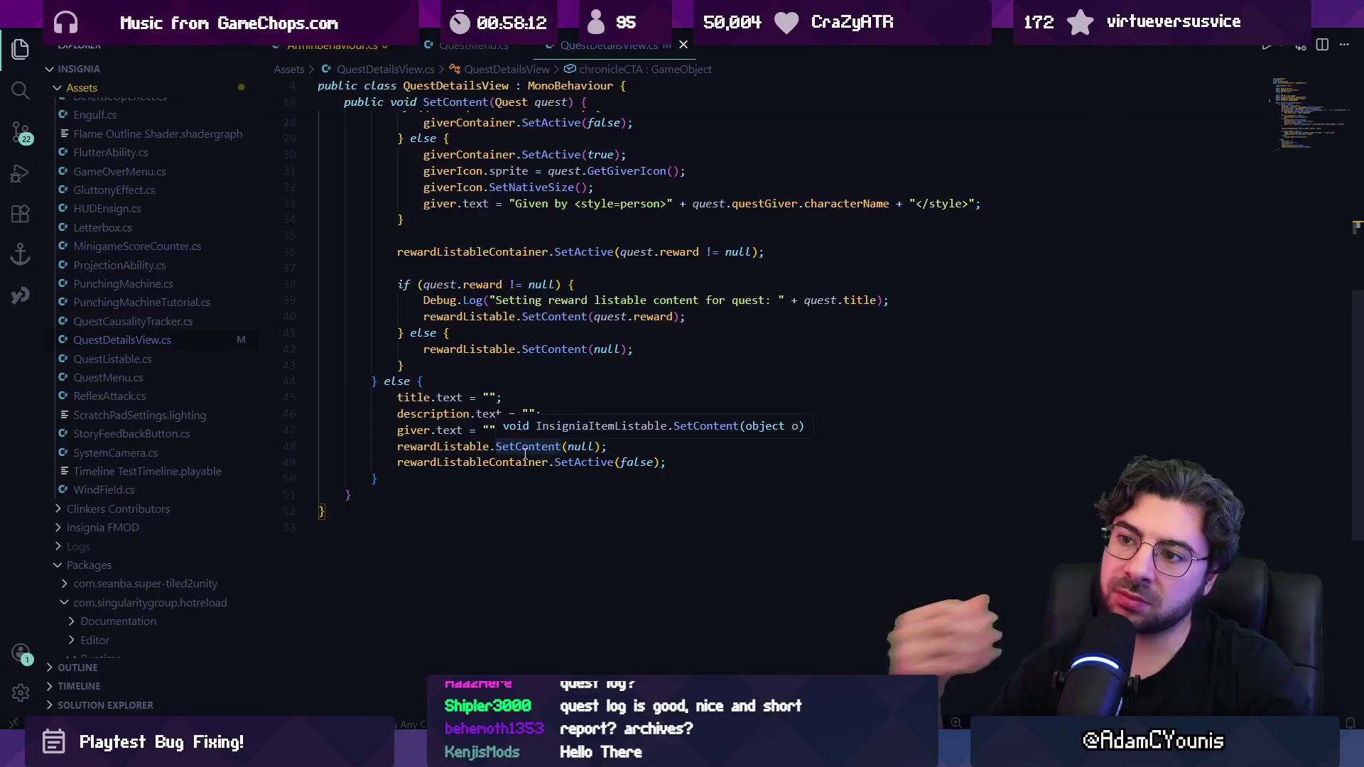
pyautogui.scroll(5, 526, 454)
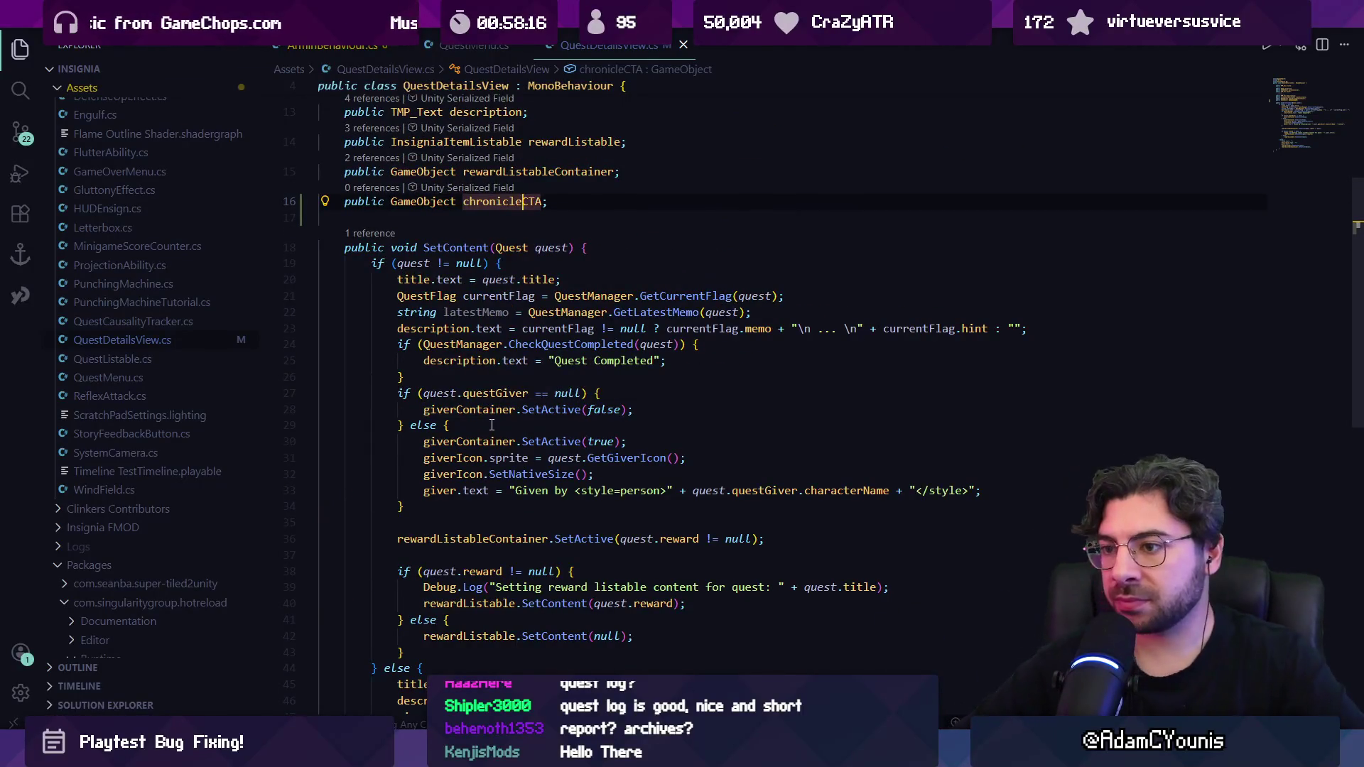
pyautogui.scroll(-1, 481, 366)
pyautogui.scroll(-1, 481, 366)
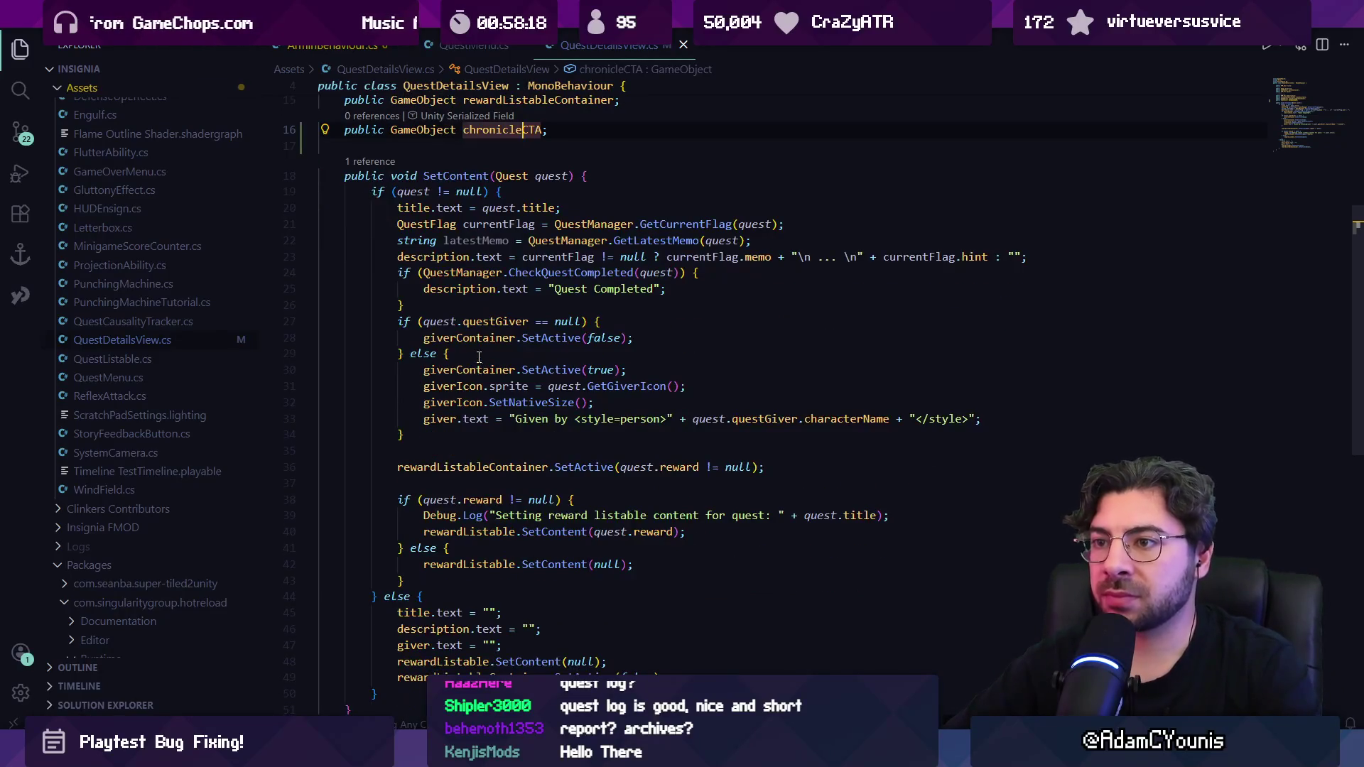
pyautogui.click(503, 581)
pyautogui.press('Return')
pyautogui.press('Return')
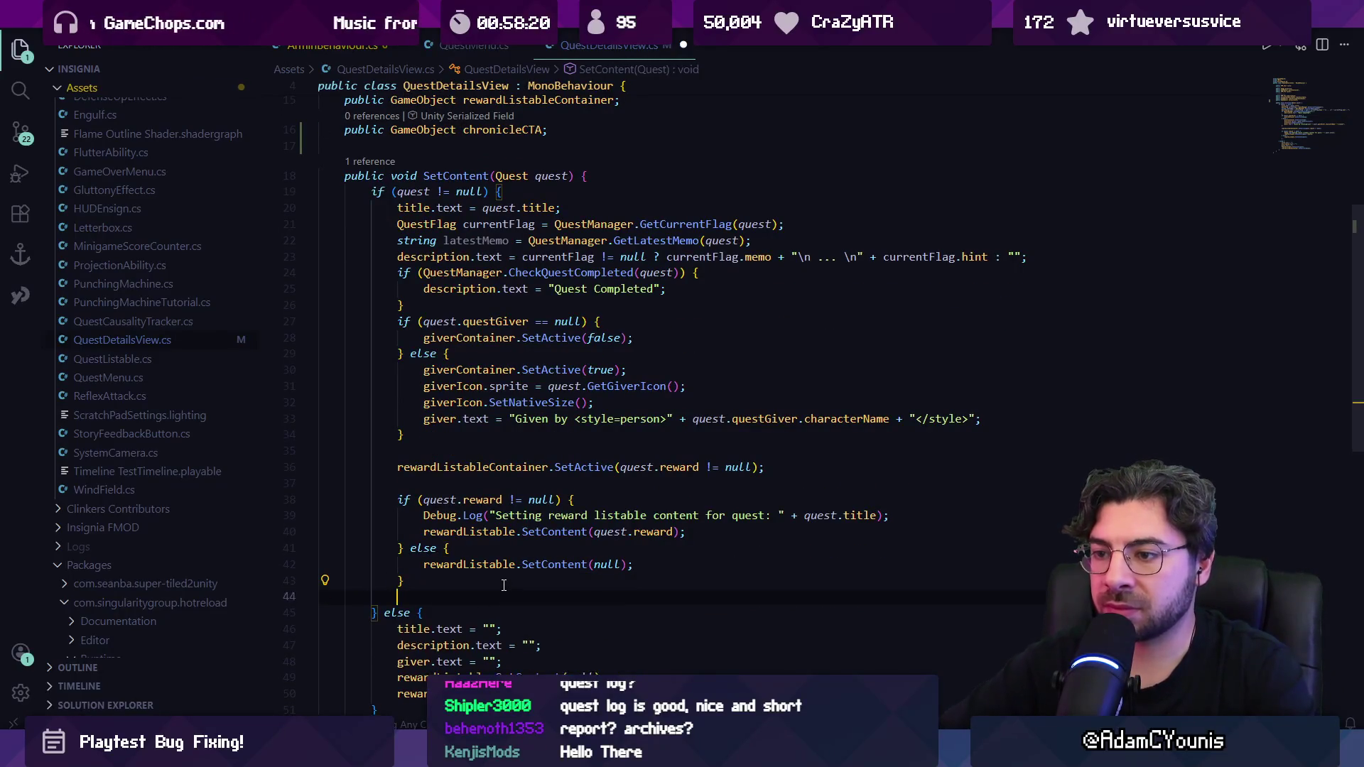
pyautogui.write('//set the chronicle cta')
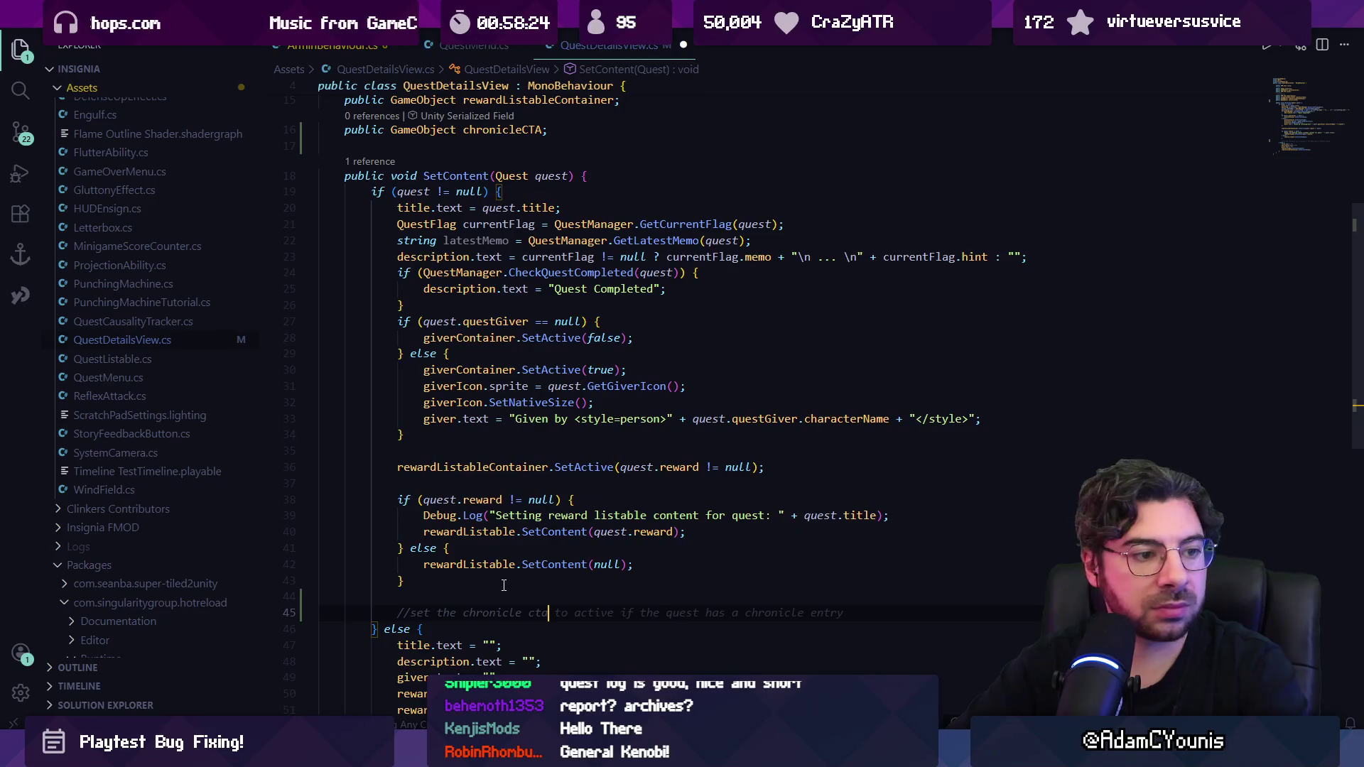
# Step: Write chronicleCTA.SetActive(quest.chronicleEntry != null); using IntelliSense completions
pyautogui.press('Return')
pyautogui.press('Tab')
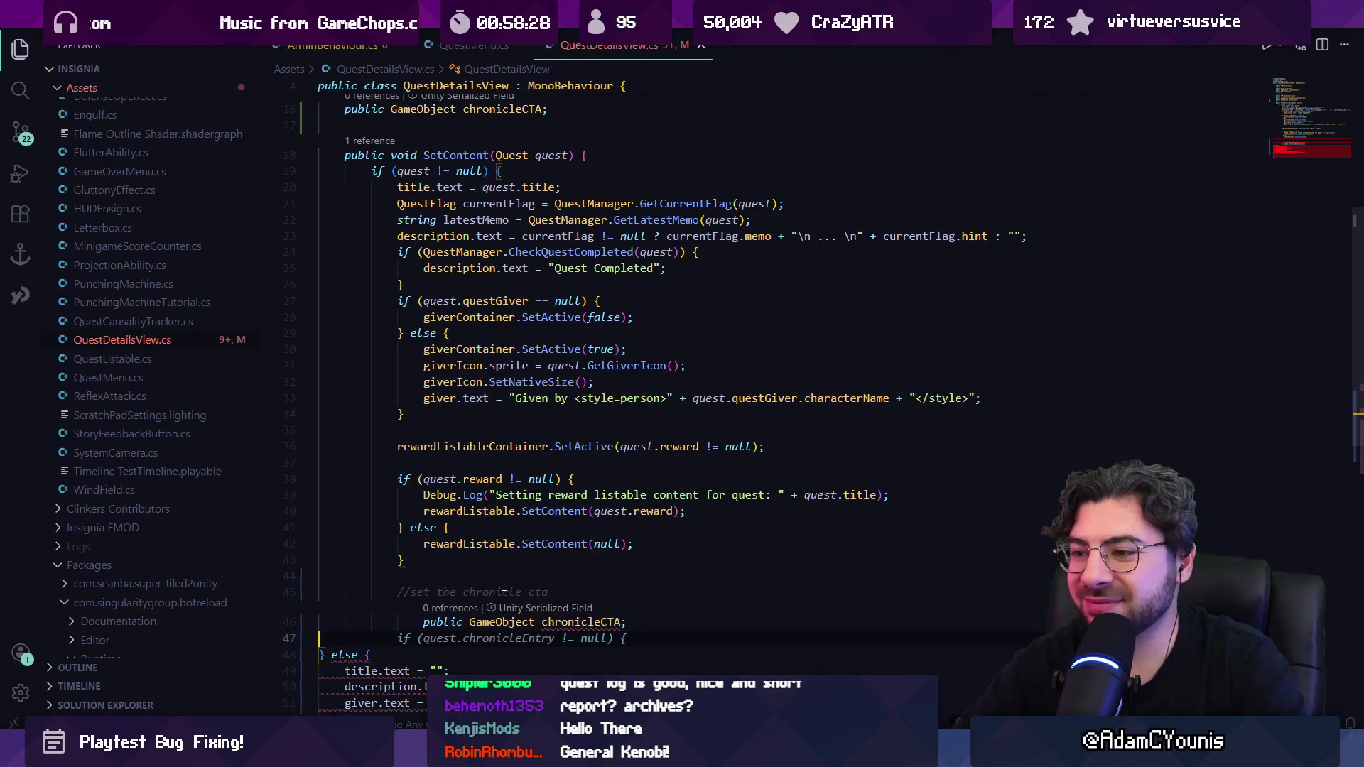
pyautogui.press('Escape')
pyautogui.write('chronicle')
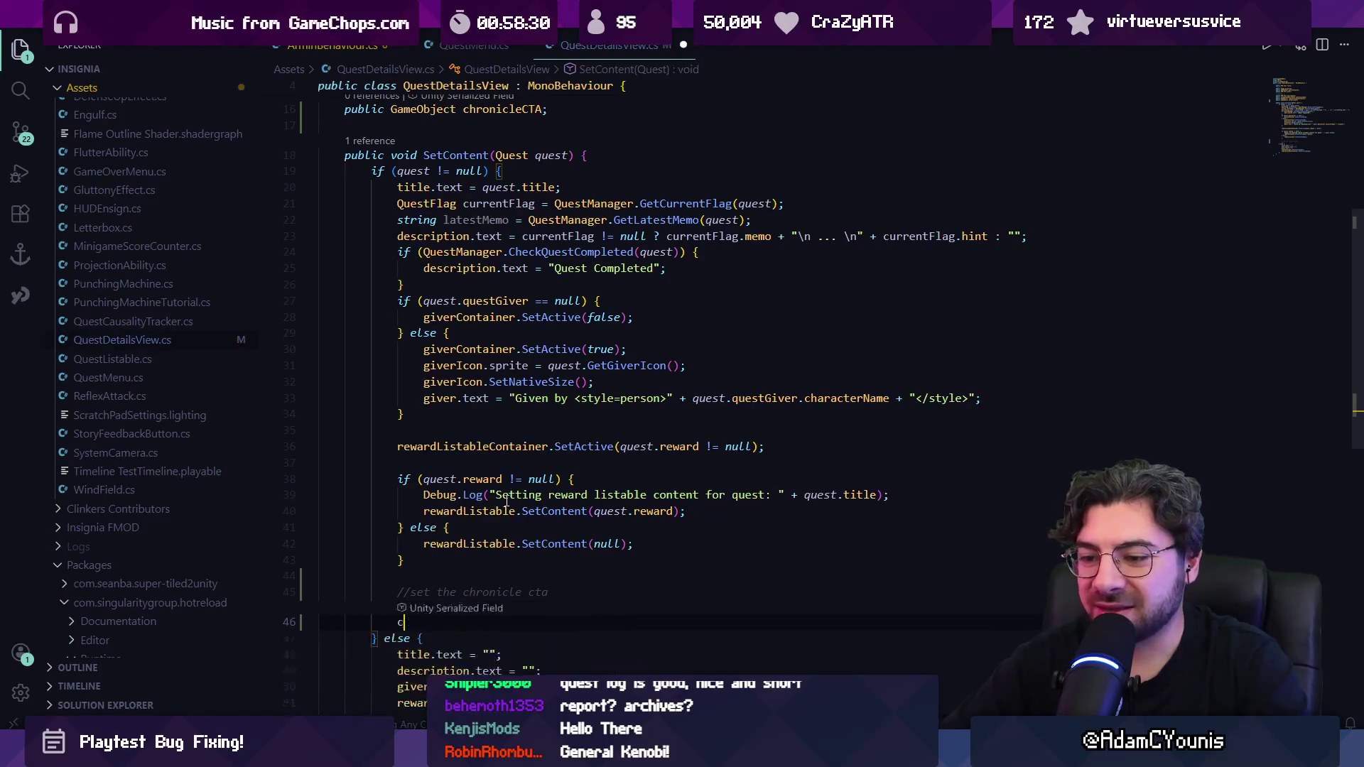
pyautogui.press('Tab')
pyautogui.write('.')
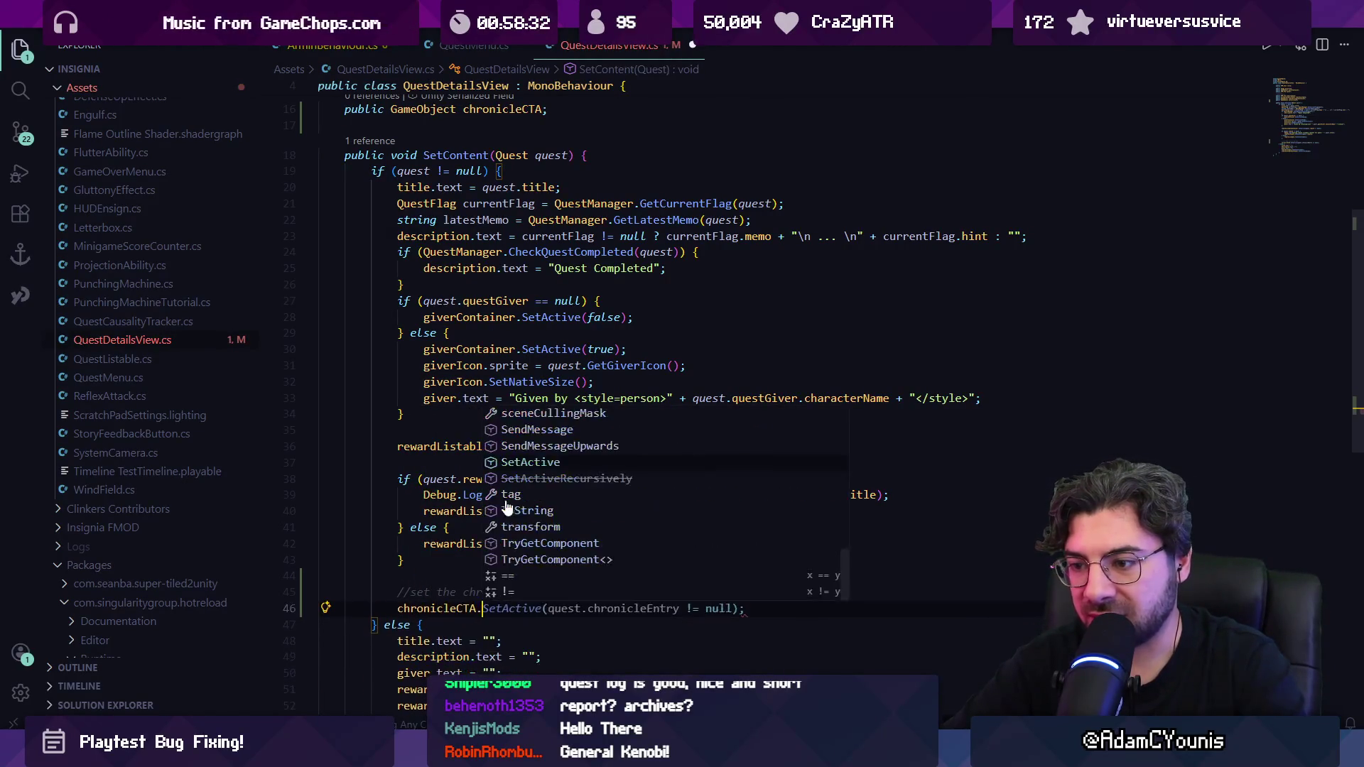
pyautogui.press('Tab')
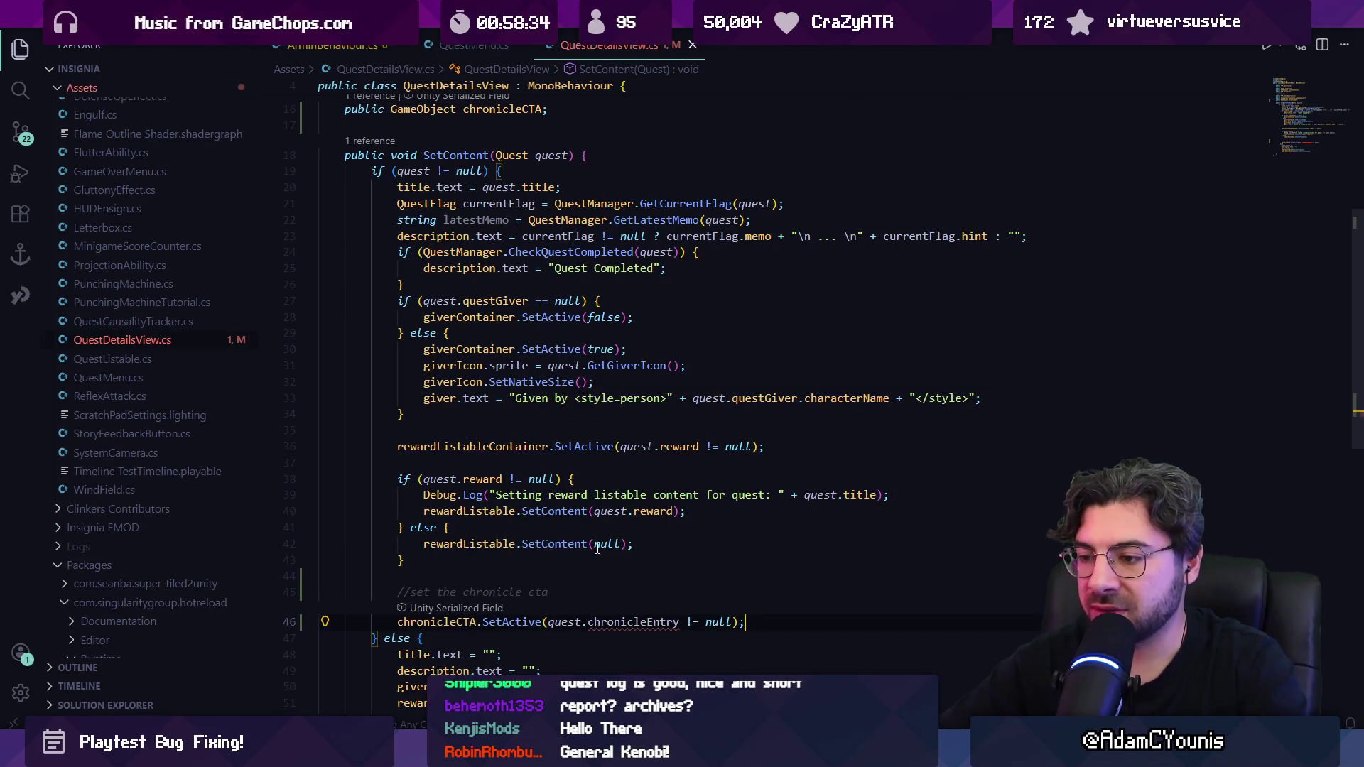
pyautogui.click(469, 46)
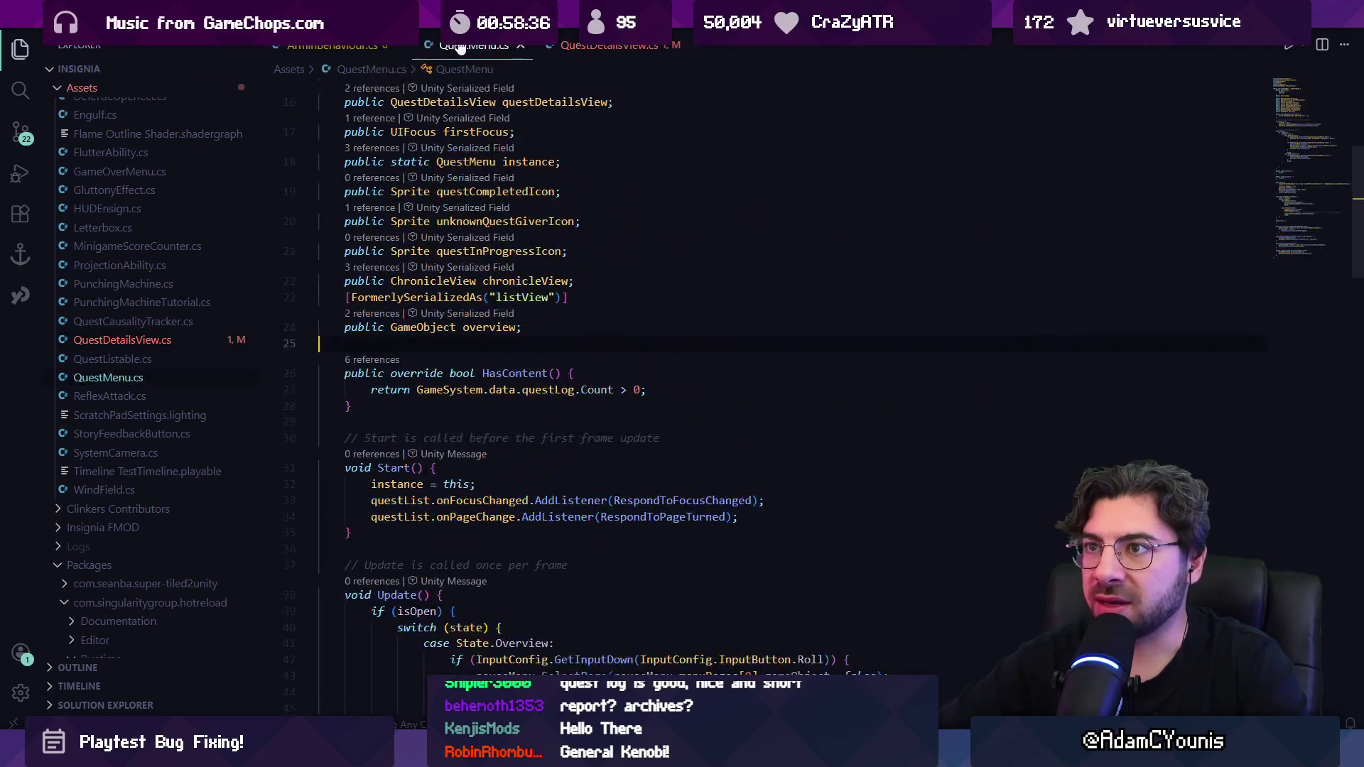
pyautogui.click(341, 46)
pyautogui.hotkey('ctrl', 'p')
pyautogui.write('chronicle')
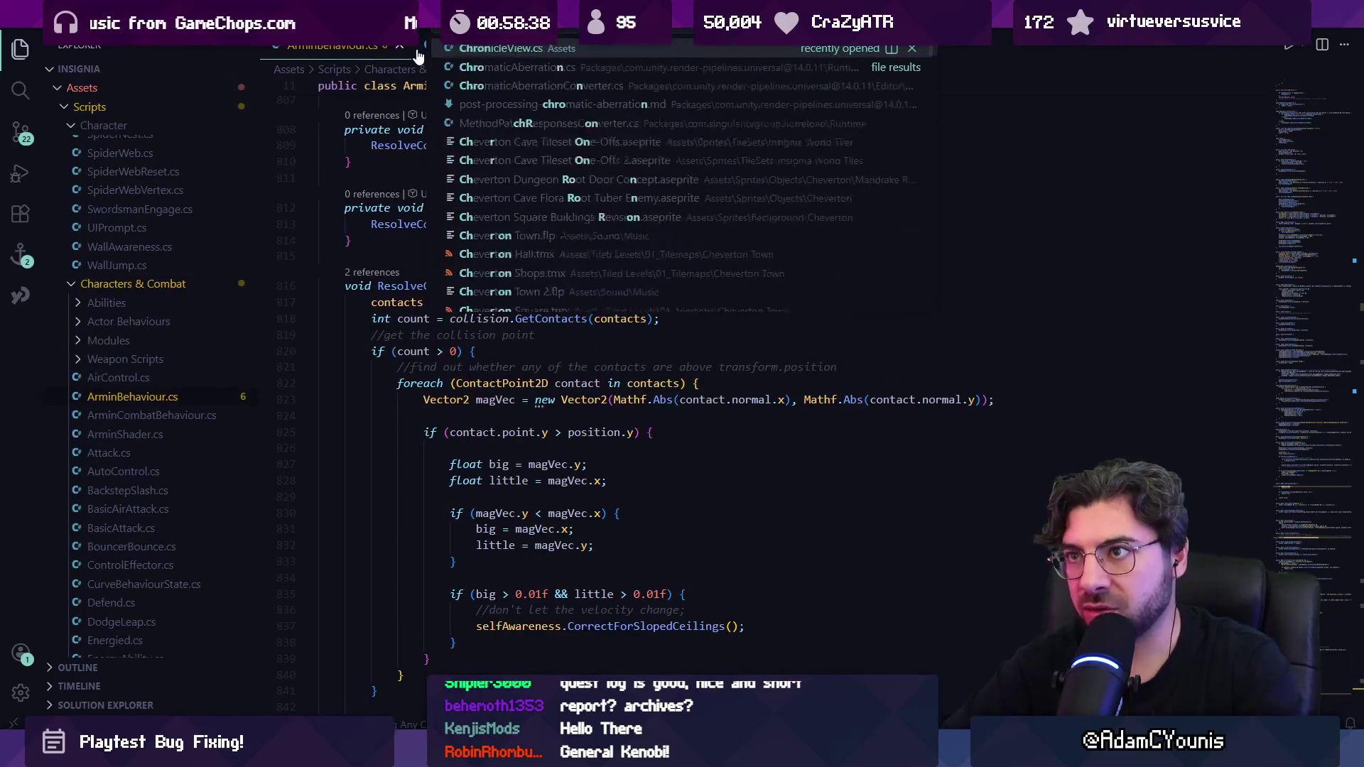
pyautogui.press('Return')
pyautogui.scroll(10, 716, 362)
pyautogui.scroll(3, 709, 359)
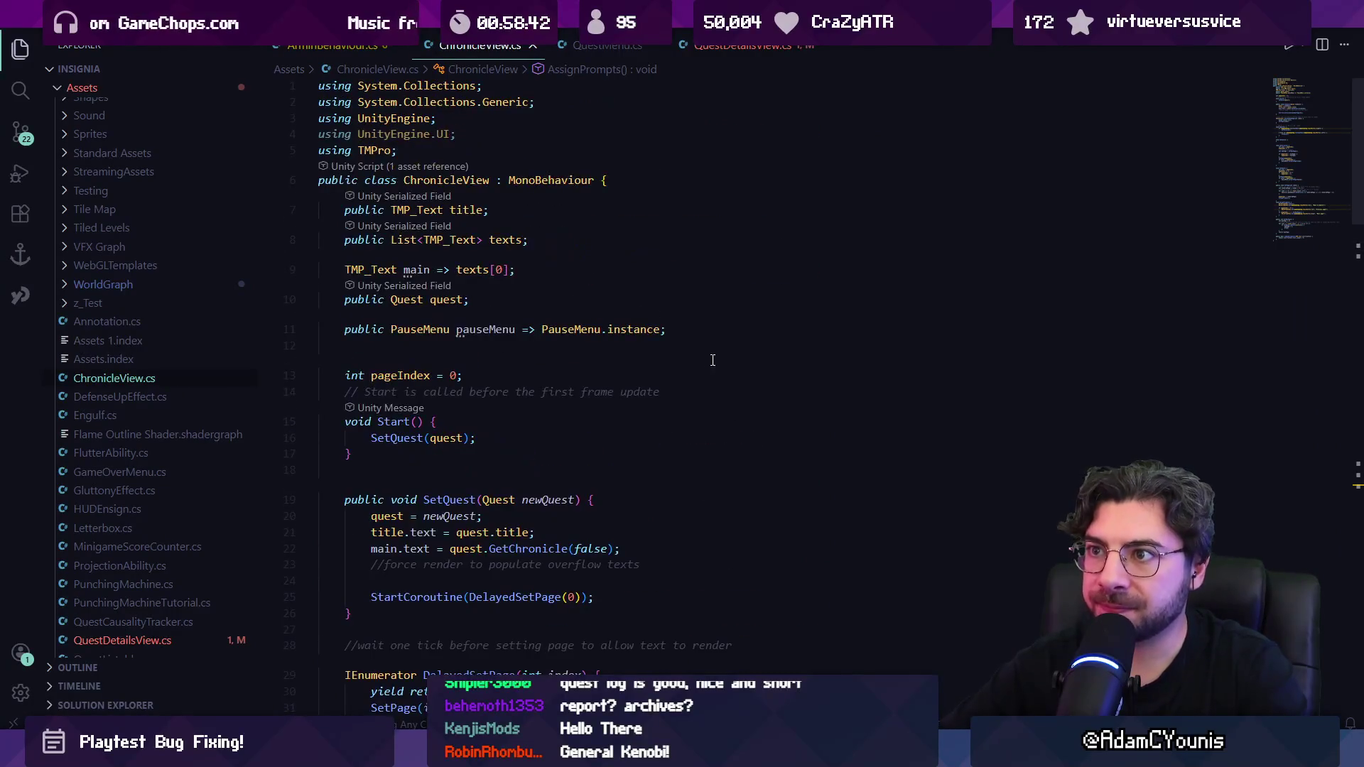
pyautogui.scroll(-2, 618, 329)
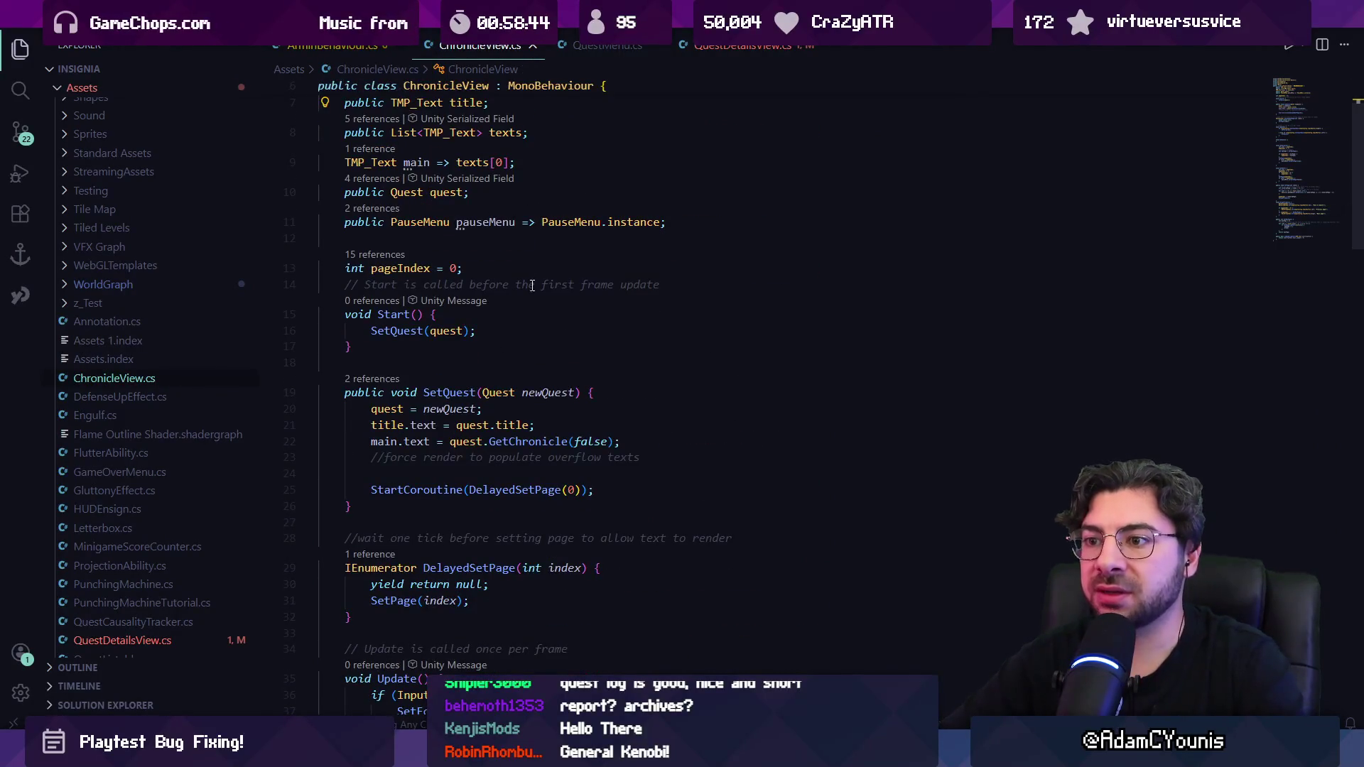
pyautogui.click(495, 393)
pyautogui.click(421, 490)
pyautogui.click(548, 490)
pyautogui.scroll(-3, 486, 433)
pyautogui.click(405, 422)
pyautogui.scroll(-5, 426, 422)
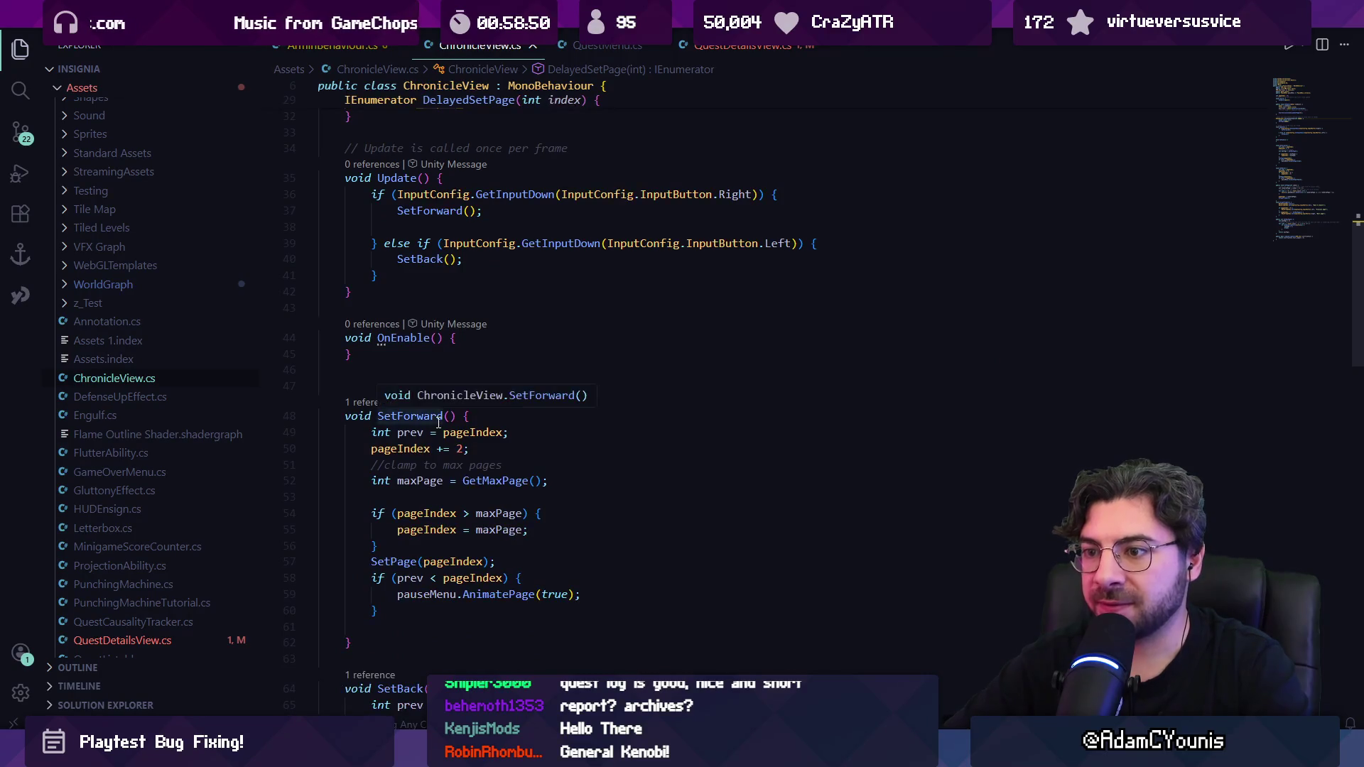
pyautogui.scroll(-6, 438, 422)
pyautogui.scroll(-5, 525, 430)
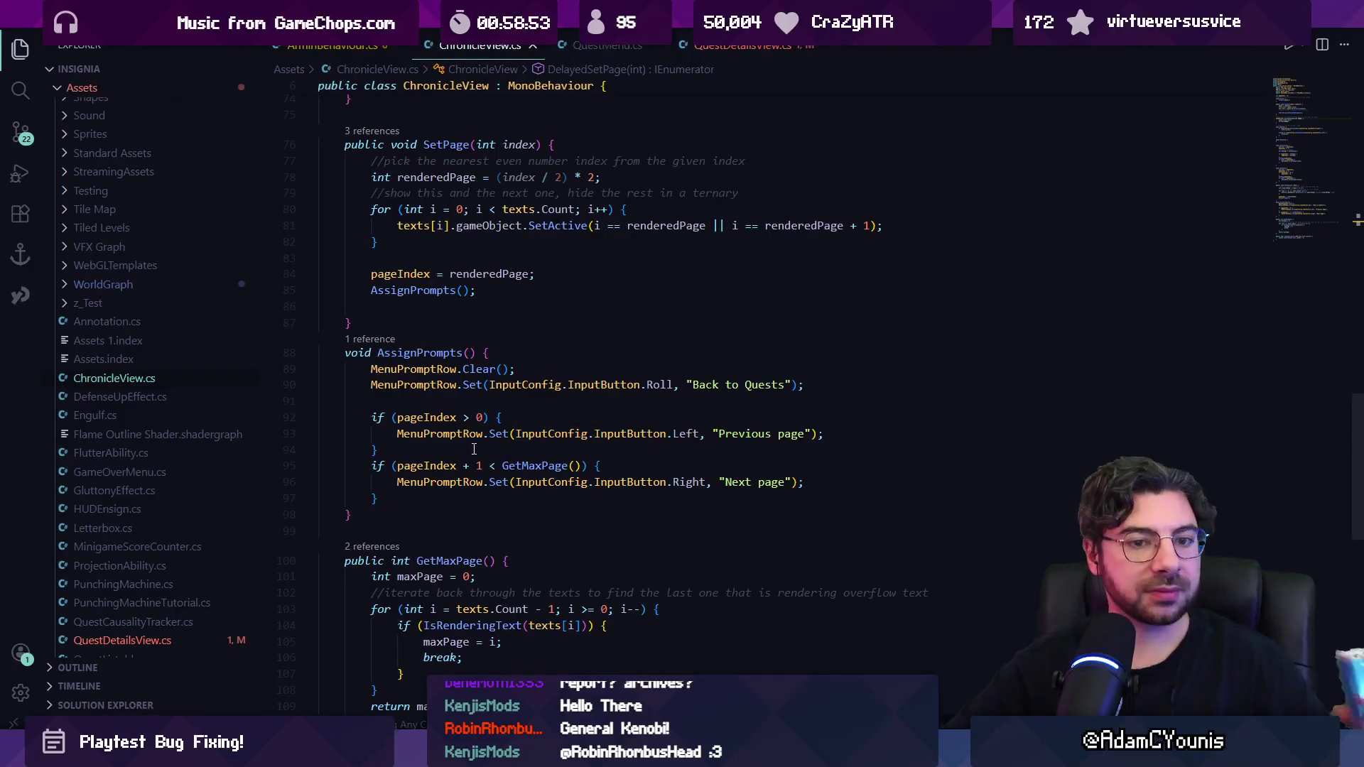
pyautogui.scroll(-1, 471, 436)
pyautogui.scroll(-3, 472, 436)
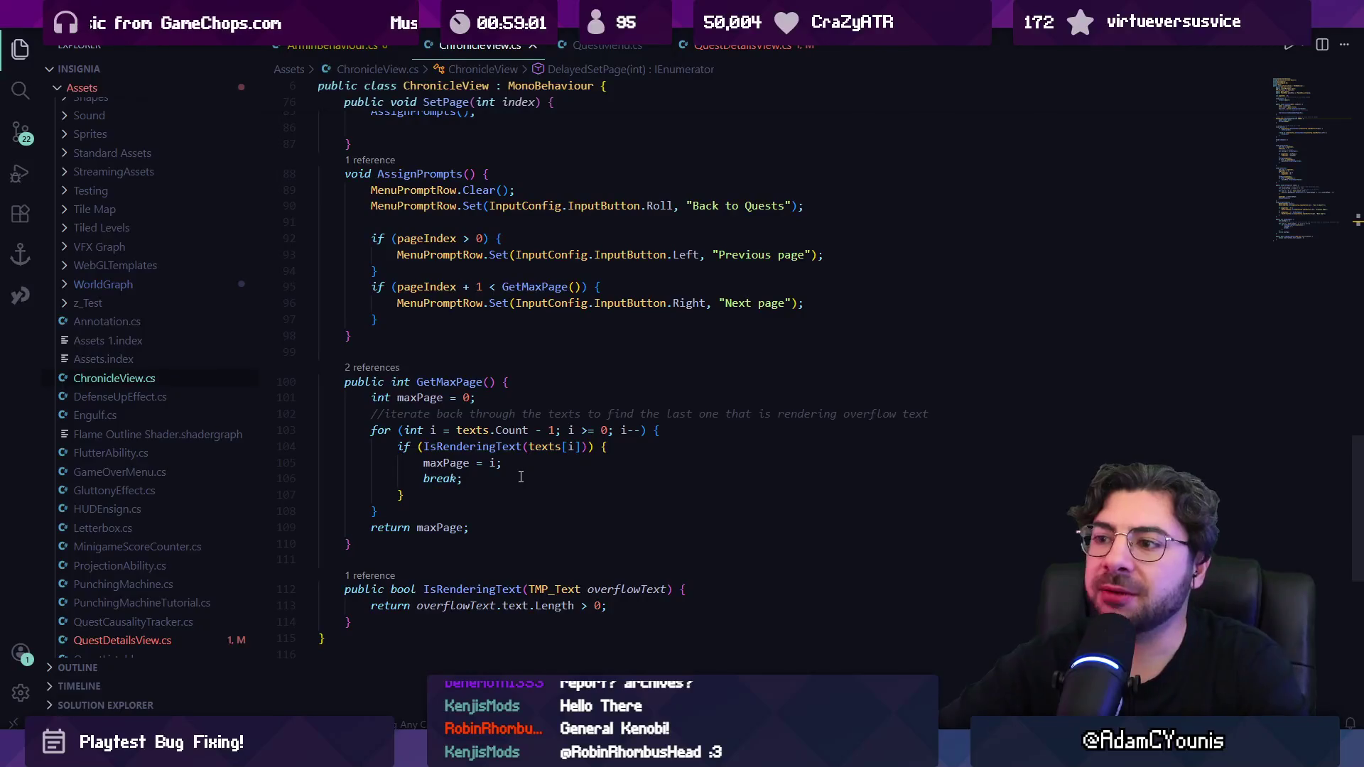
pyautogui.press('Right')
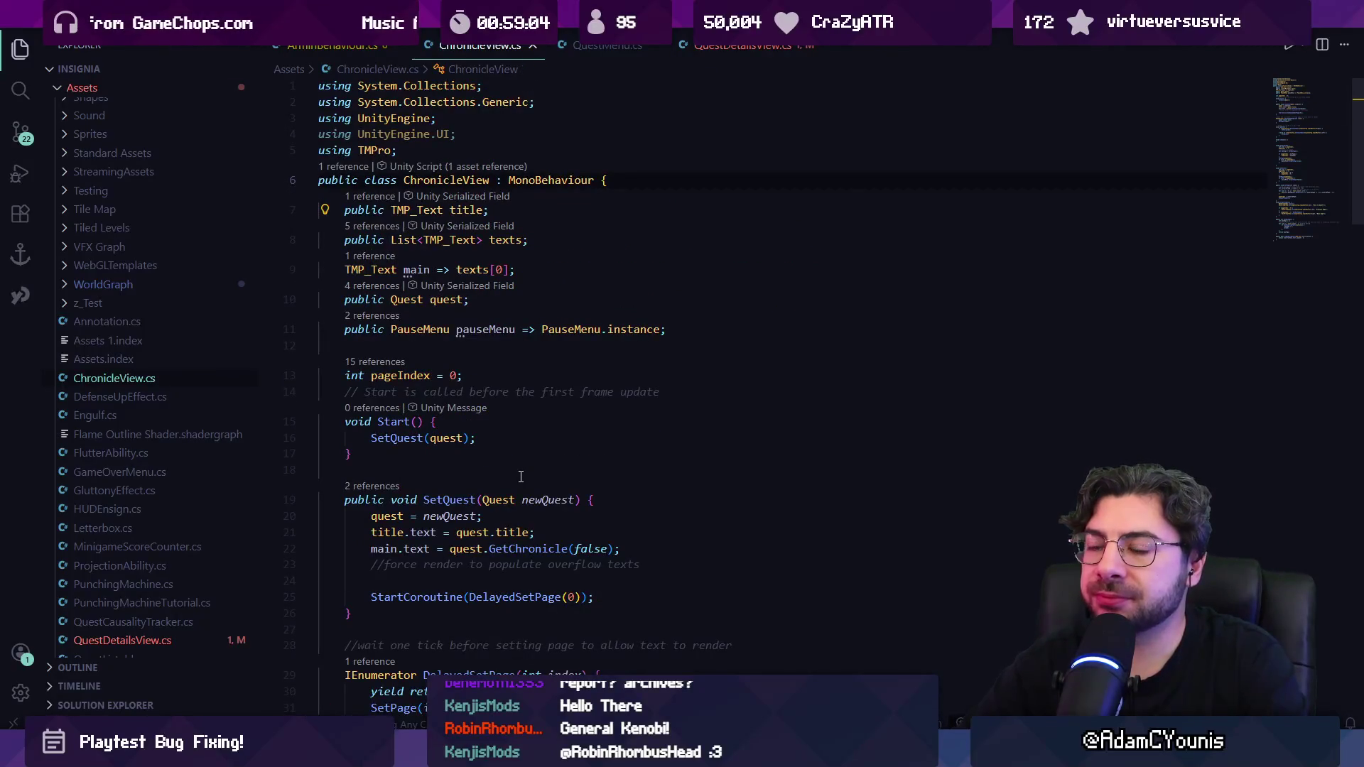
pyautogui.click(721, 55)
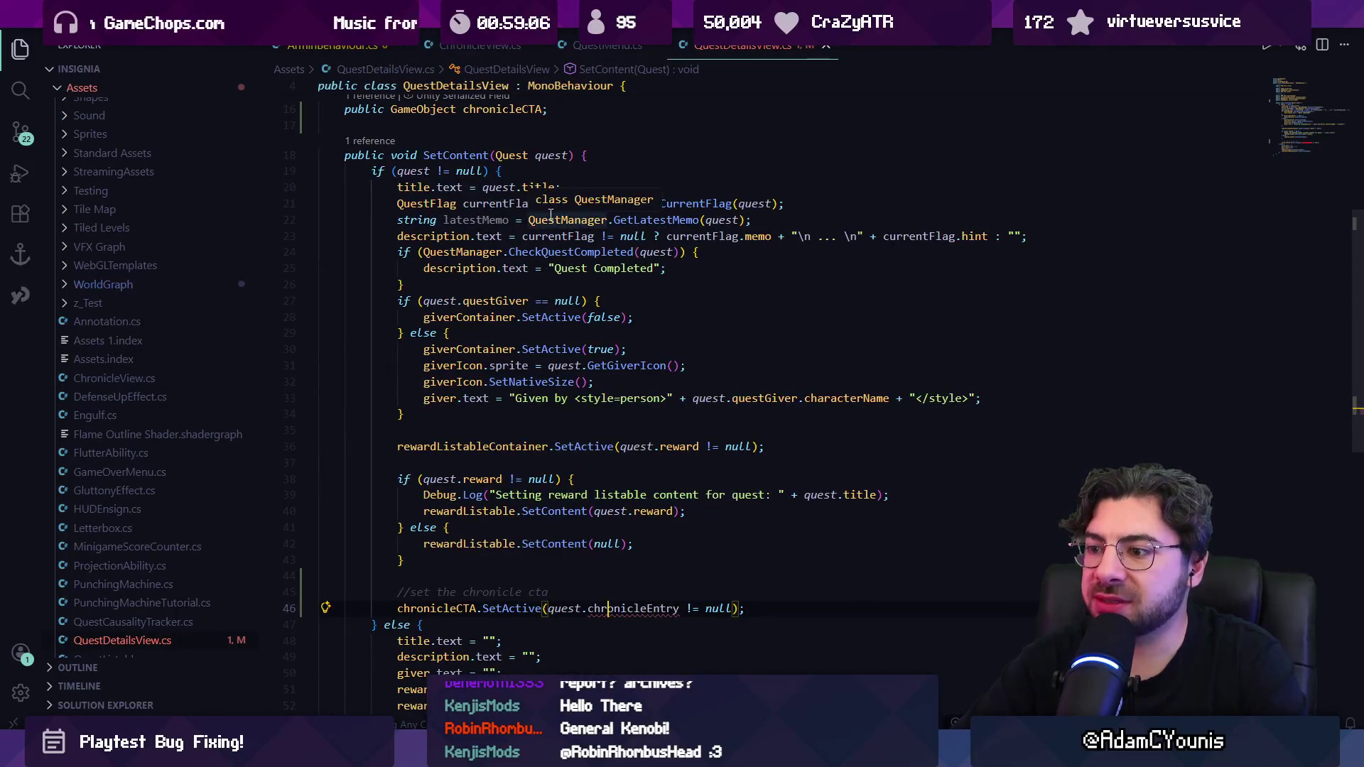
# Step: Add a 'bool overflow = description.isTextOverflowing;' line under the chronicle comment
pyautogui.scroll(5, 570, 215)
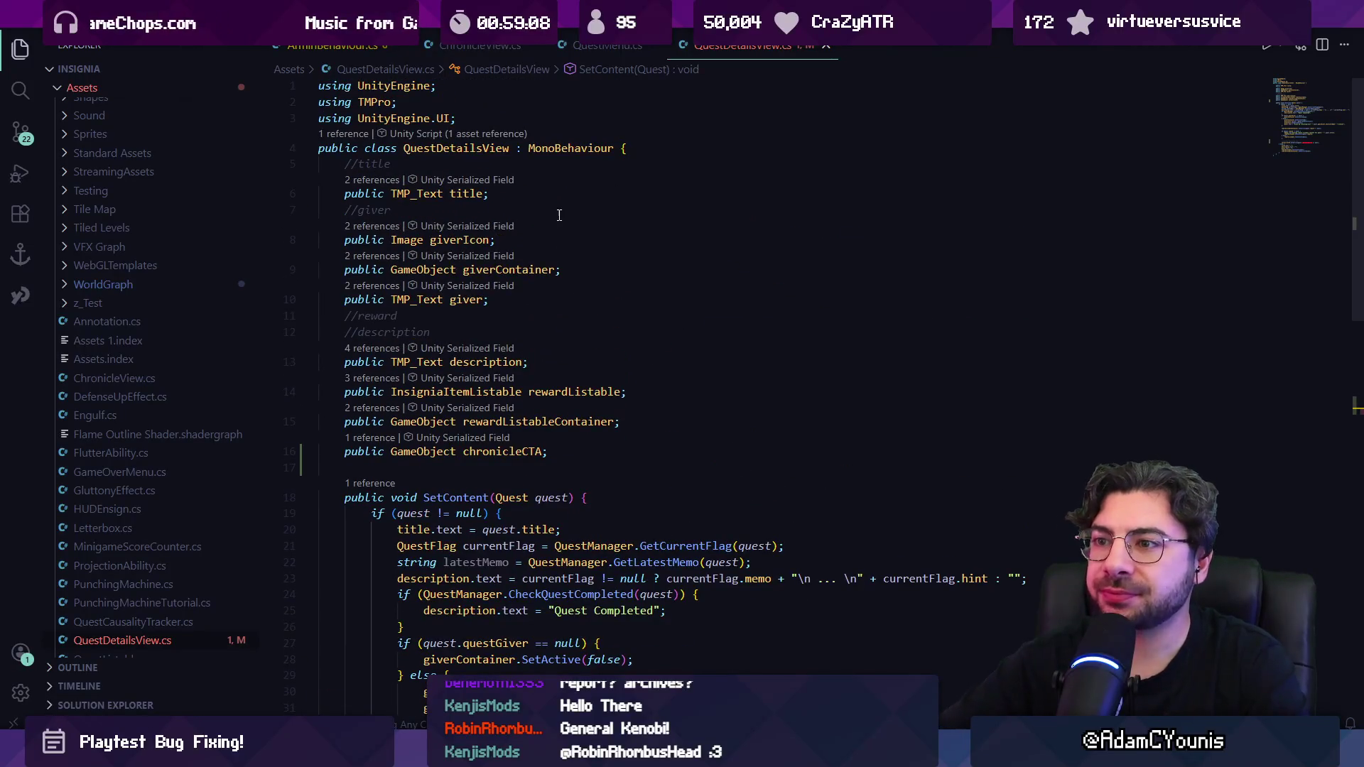
pyautogui.click(458, 196)
pyautogui.doubleClick(486, 363)
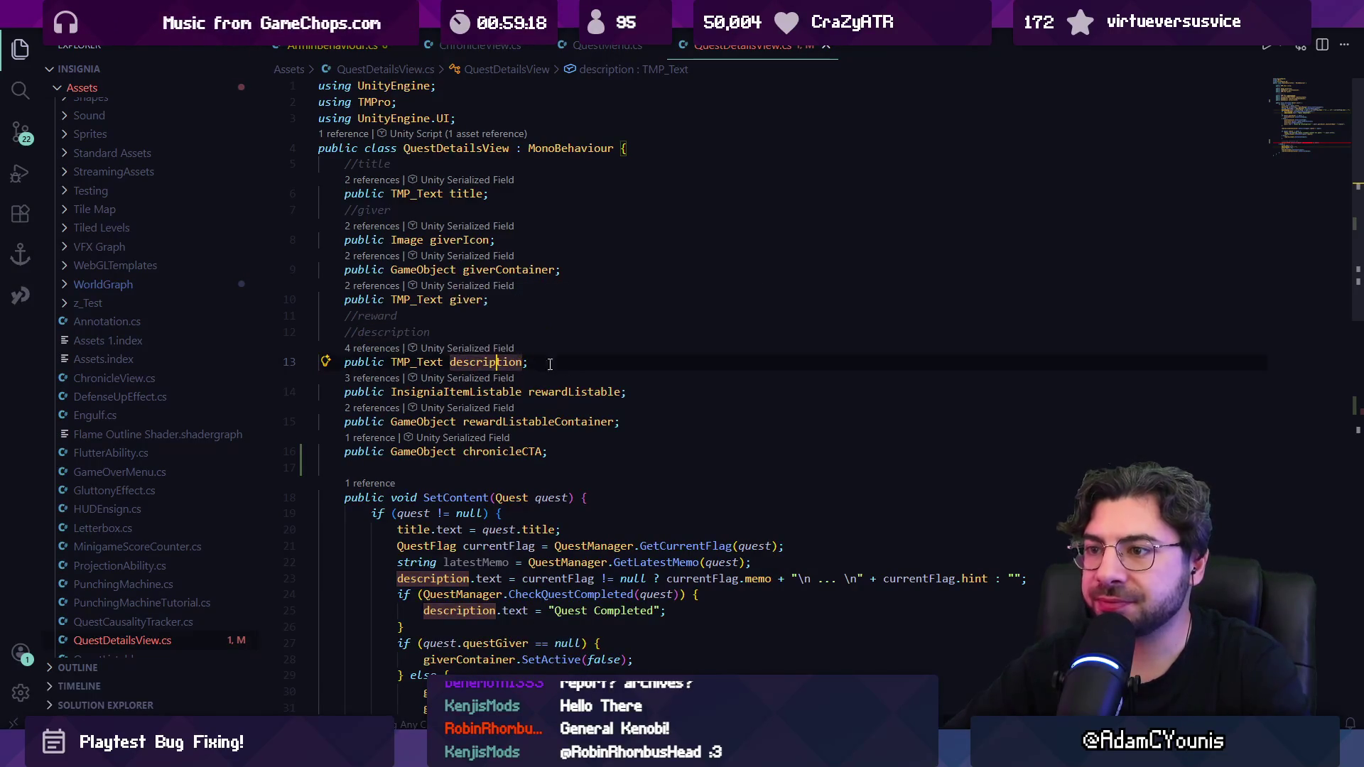
pyautogui.scroll(-5, 497, 363)
pyautogui.write('//set the chronicle cta if the text is overflowing')
pyautogui.scroll(-2, 573, 379)
pyautogui.click(632, 472)
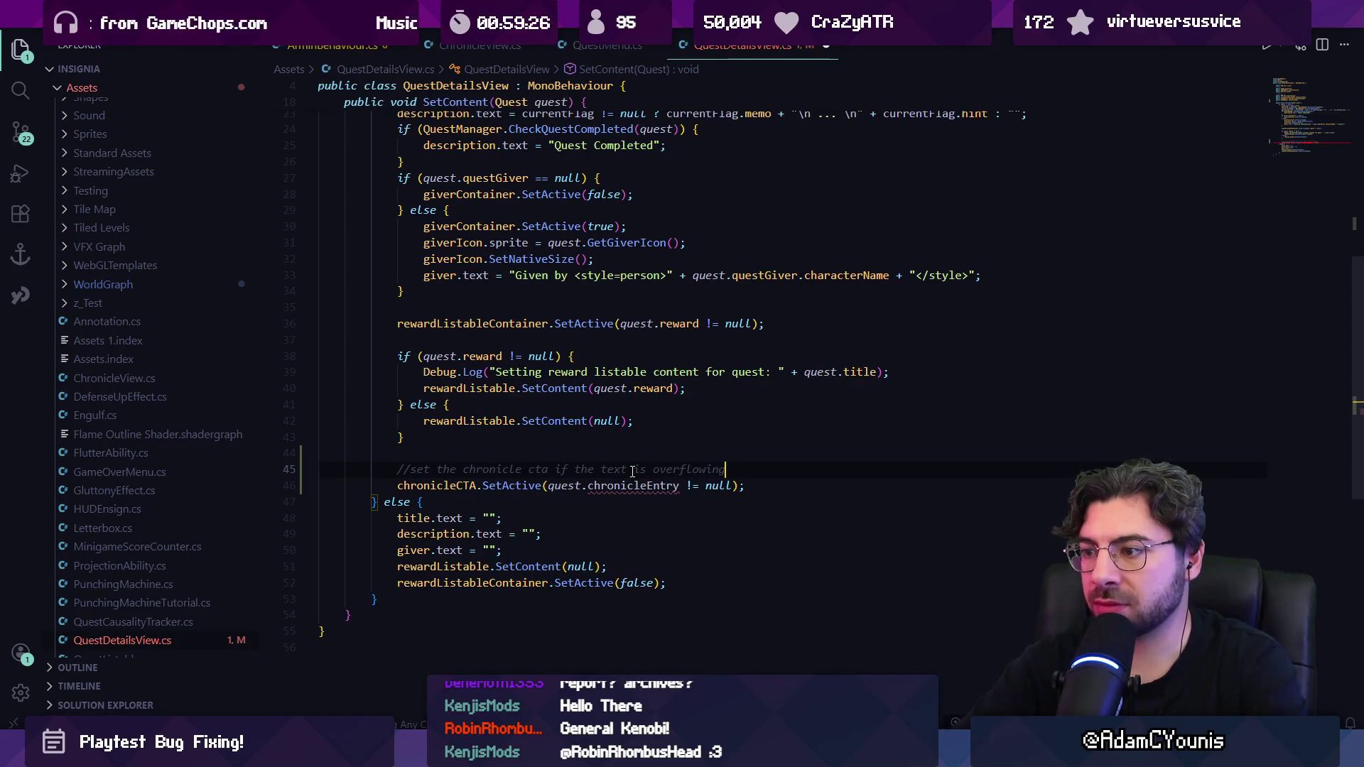
pyautogui.press('Return')
pyautogui.write('bool overflow = description.isTextOverflowing;')
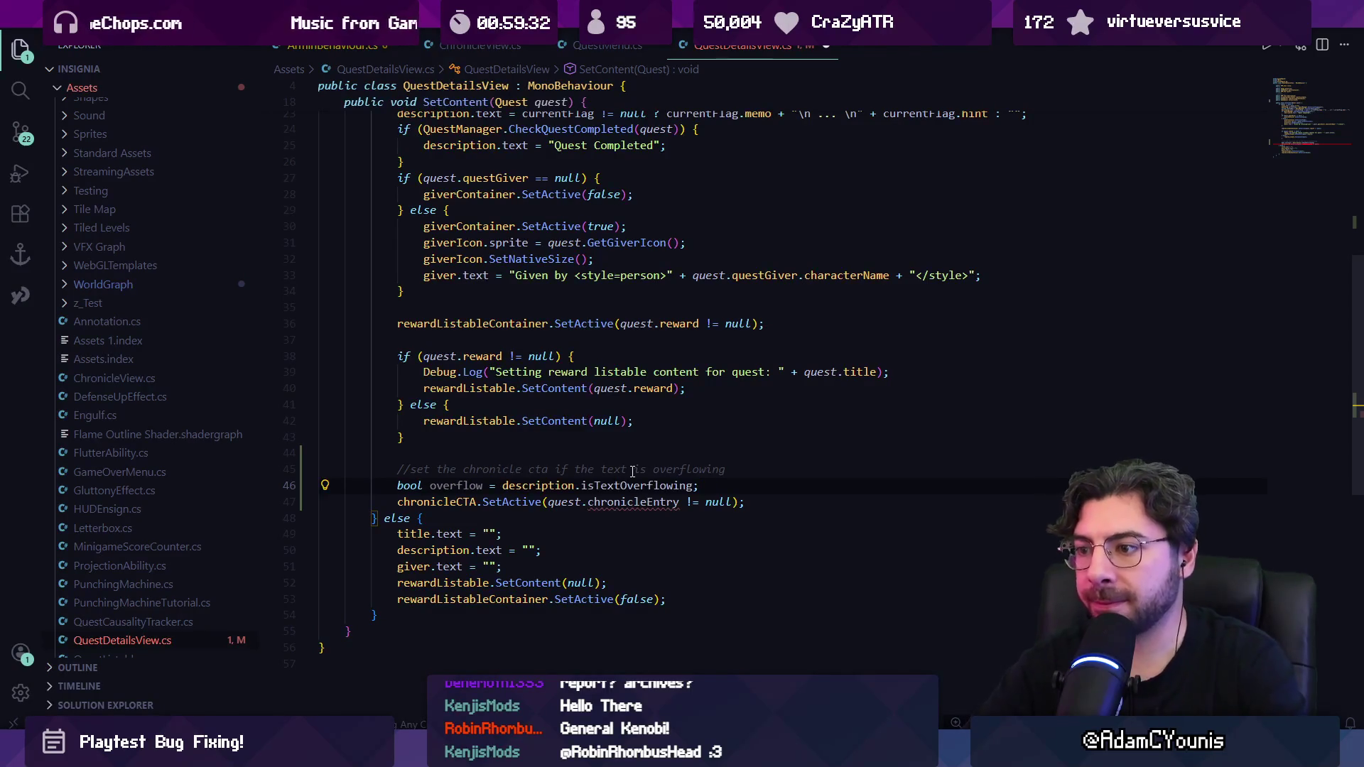
# Step: Replace the chronicleCTA SetActive argument with overflow and save QuestDetailsView.cs
pyautogui.press('Down')
pyautogui.press('Down')
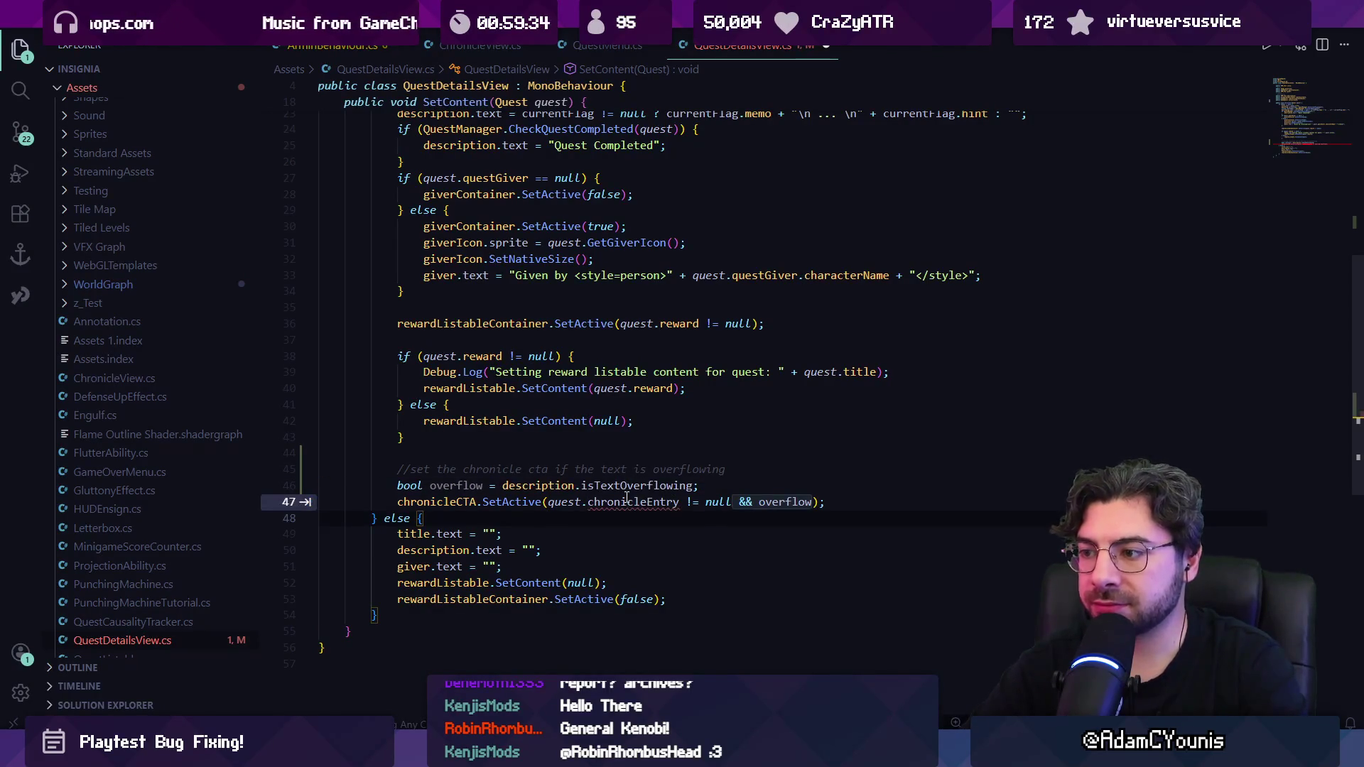
pyautogui.press('Left')
pyautogui.press('Up')
pyautogui.press('End')
pyautogui.press('Left')
pyautogui.hotkey('ctrl', 'shift', 'Left')
pyautogui.hotkey('ctrl', 'shift', 'Left')
pyautogui.hotkey('ctrl', 'shift', 'Left')
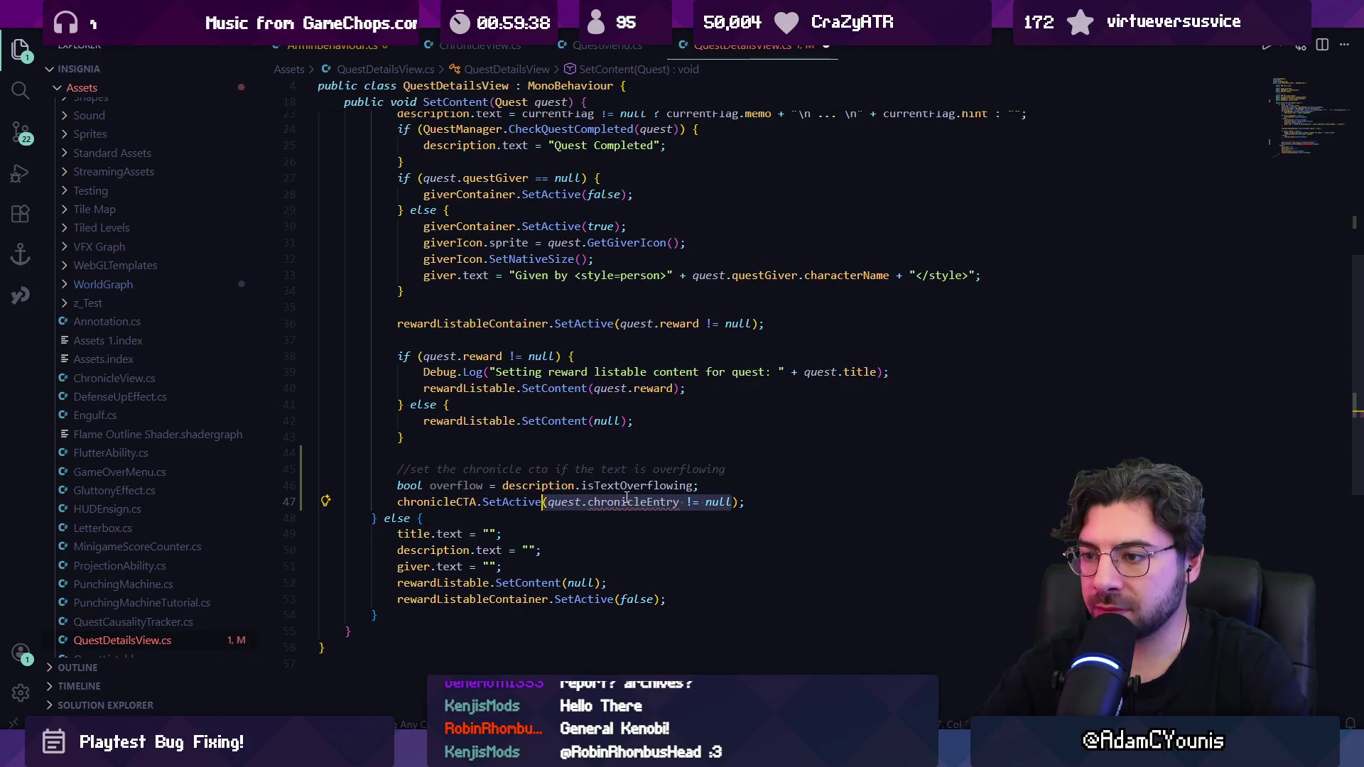
pyautogui.write('over')
pyautogui.press('Tab')
pyautogui.hotkey('ctrl', 's')
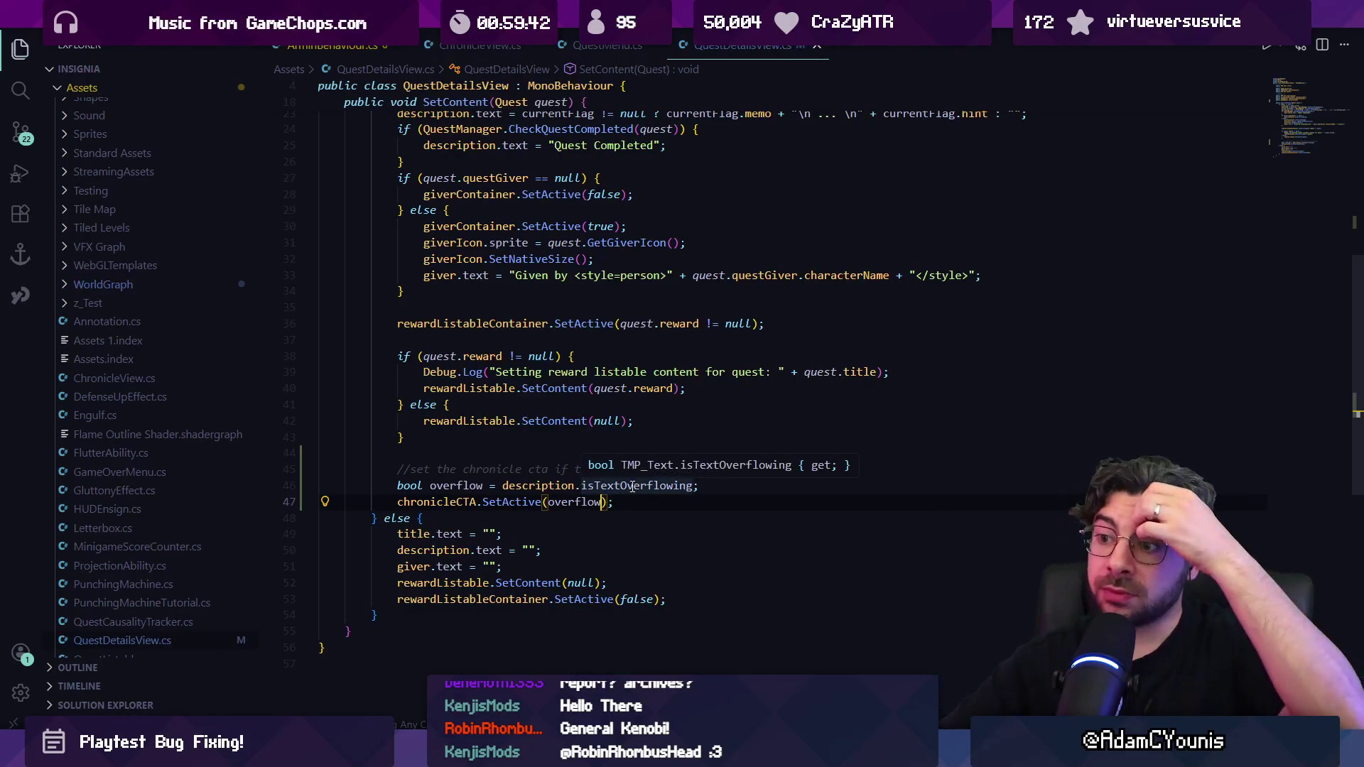
pyautogui.hotkey('alt', 'Tab')
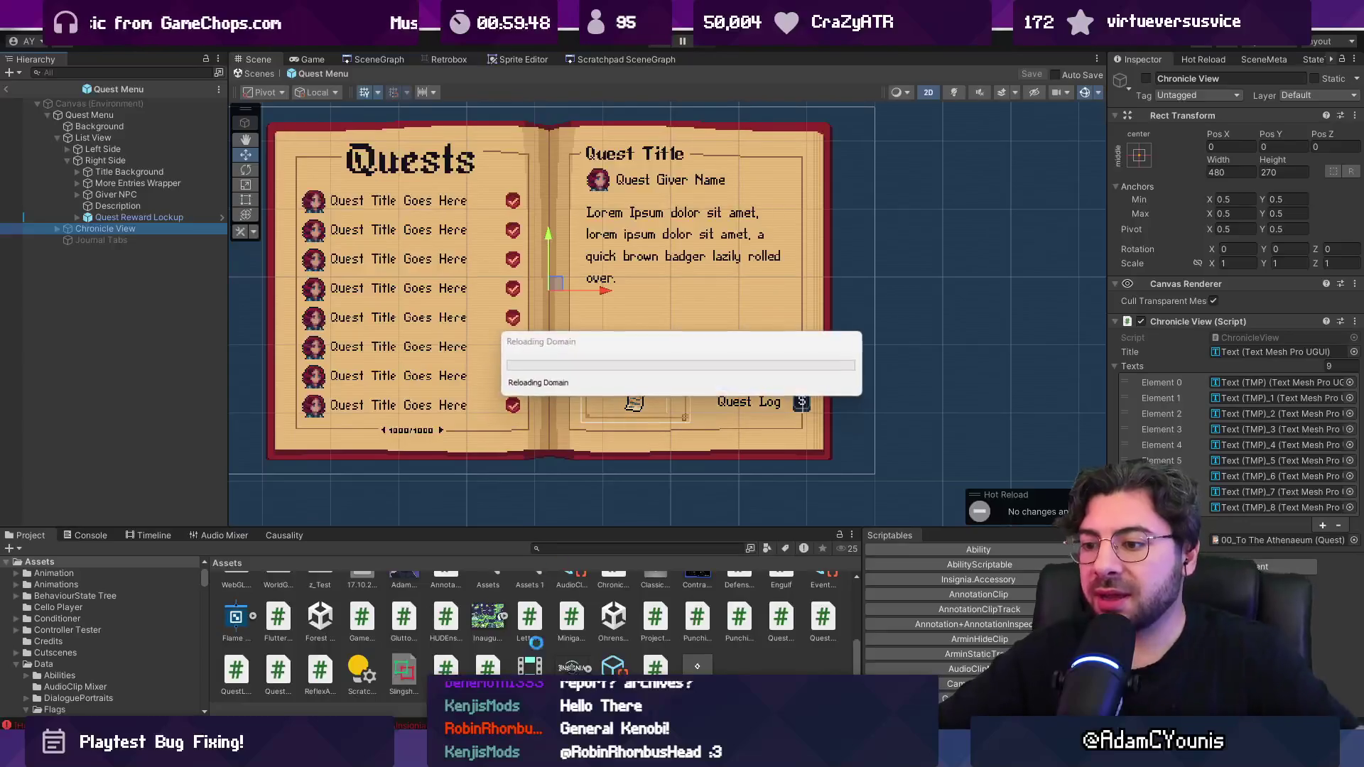
# Step: Search QuestMenu.cs for 'roll' to reach the Roll and Jump input checks in Update
pyautogui.hotkey('alt', 'Tab')
pyautogui.hotkey('ctrl', 'f')
pyautogui.write('input')
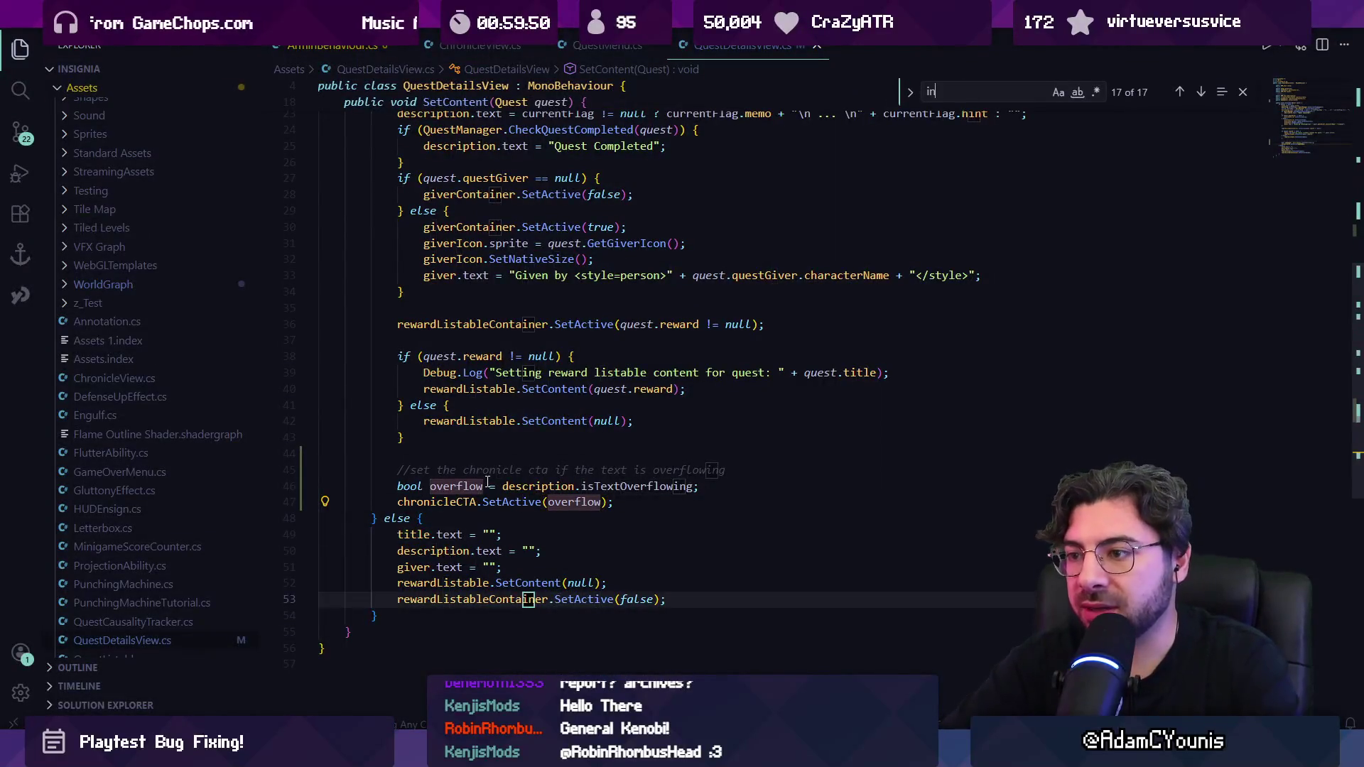
pyautogui.click(604, 46)
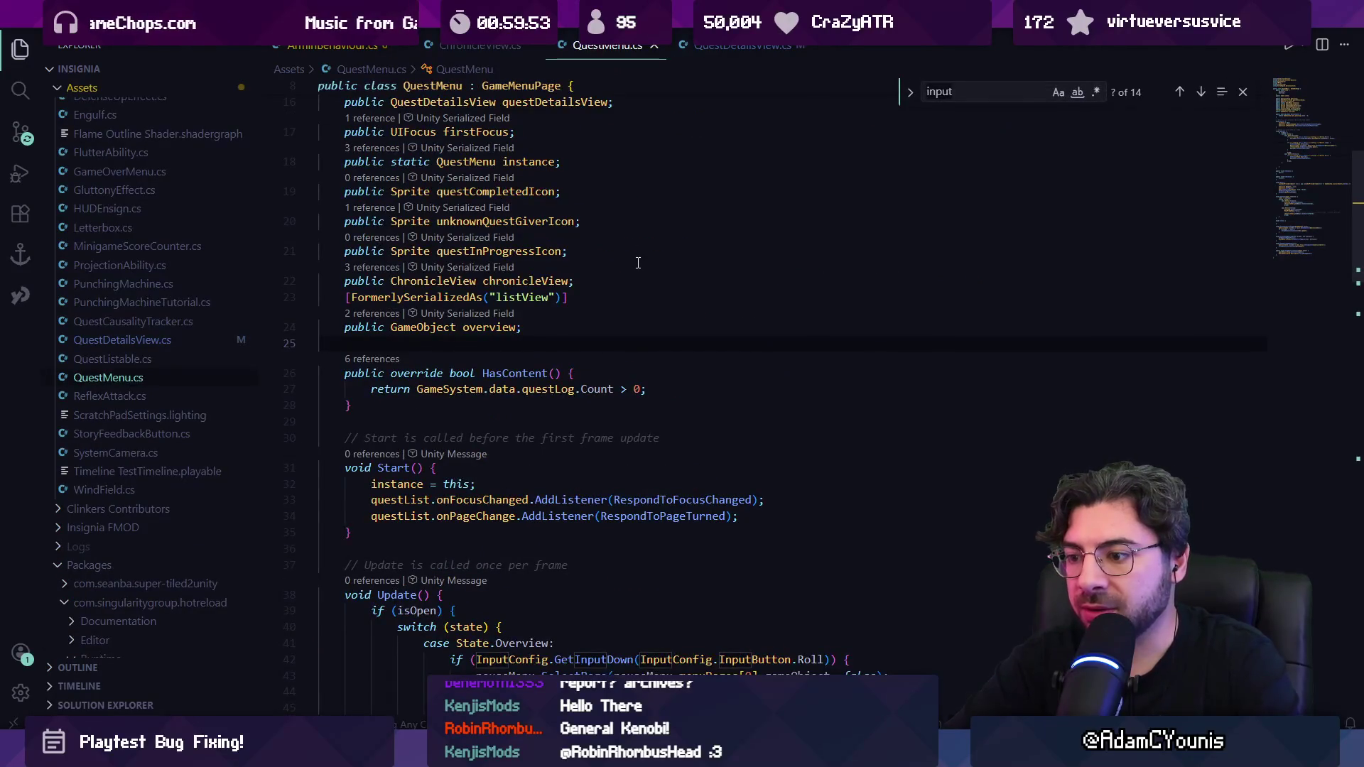
pyautogui.write('roll')
pyautogui.hotkey('alt', 'Tab')
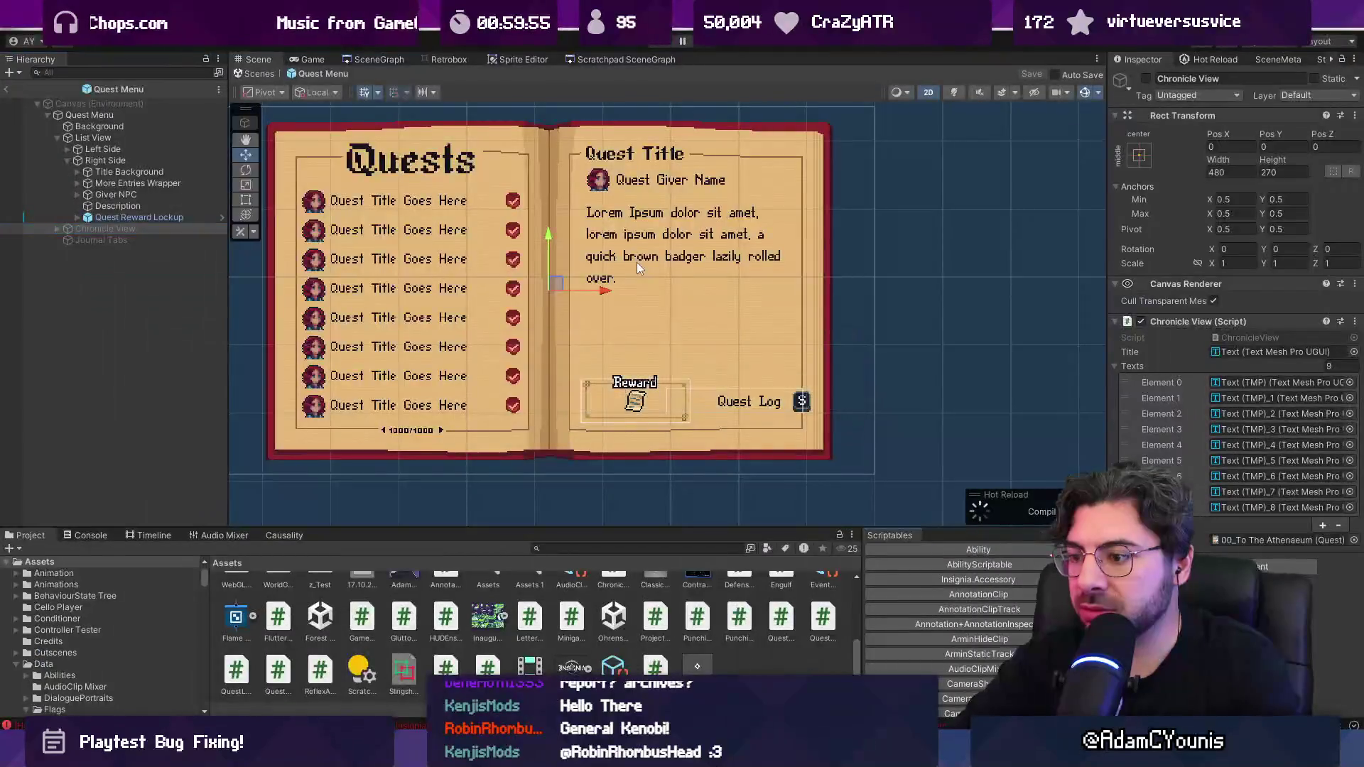
pyautogui.hotkey('alt', 'Tab')
pyautogui.click(686, 403)
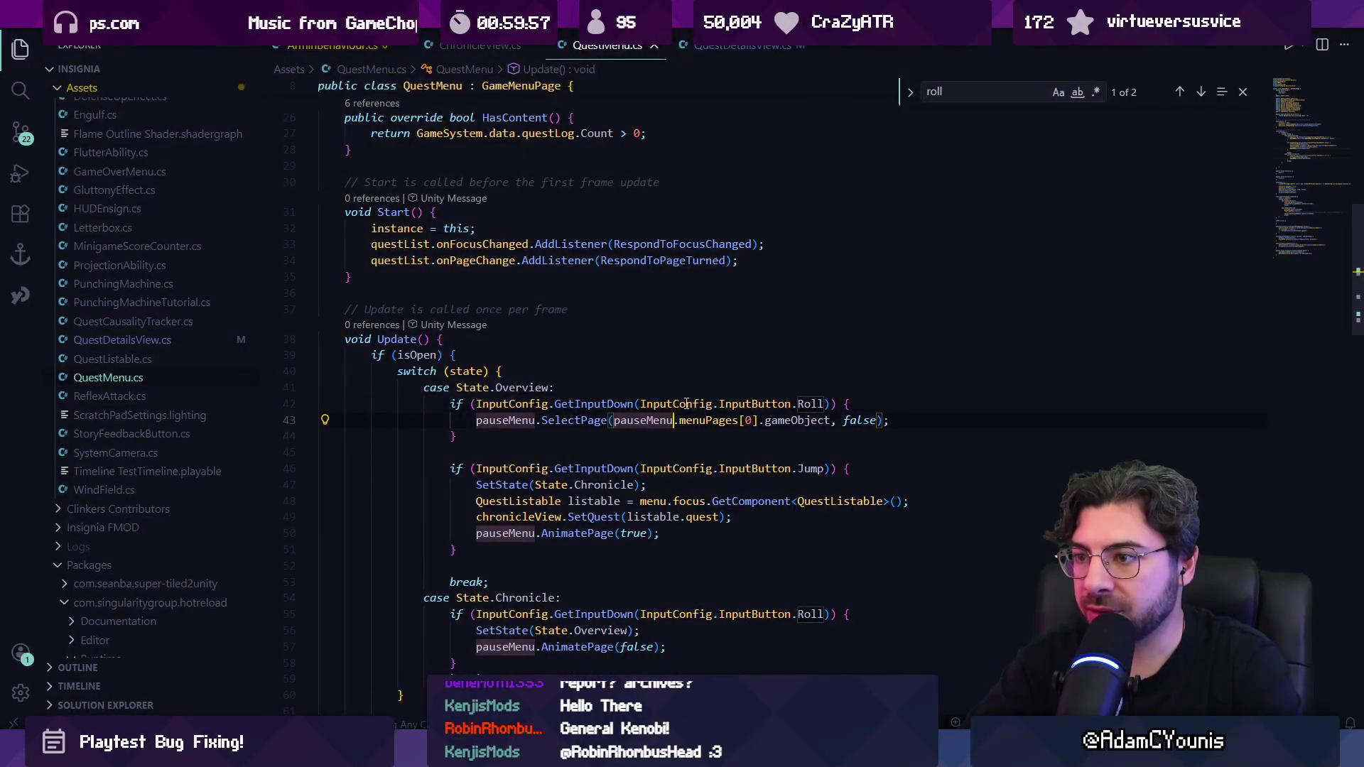
pyautogui.scroll(-1, 748, 403)
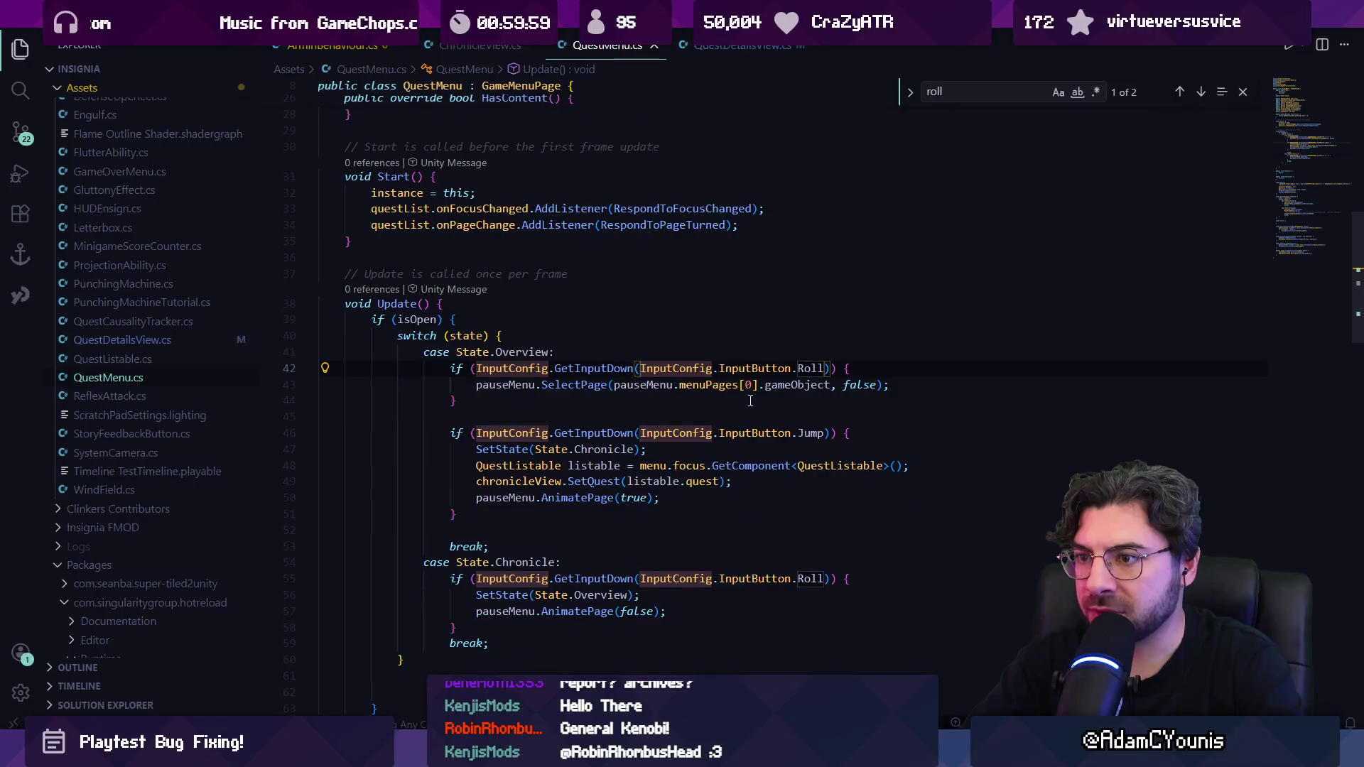
pyautogui.click(805, 368)
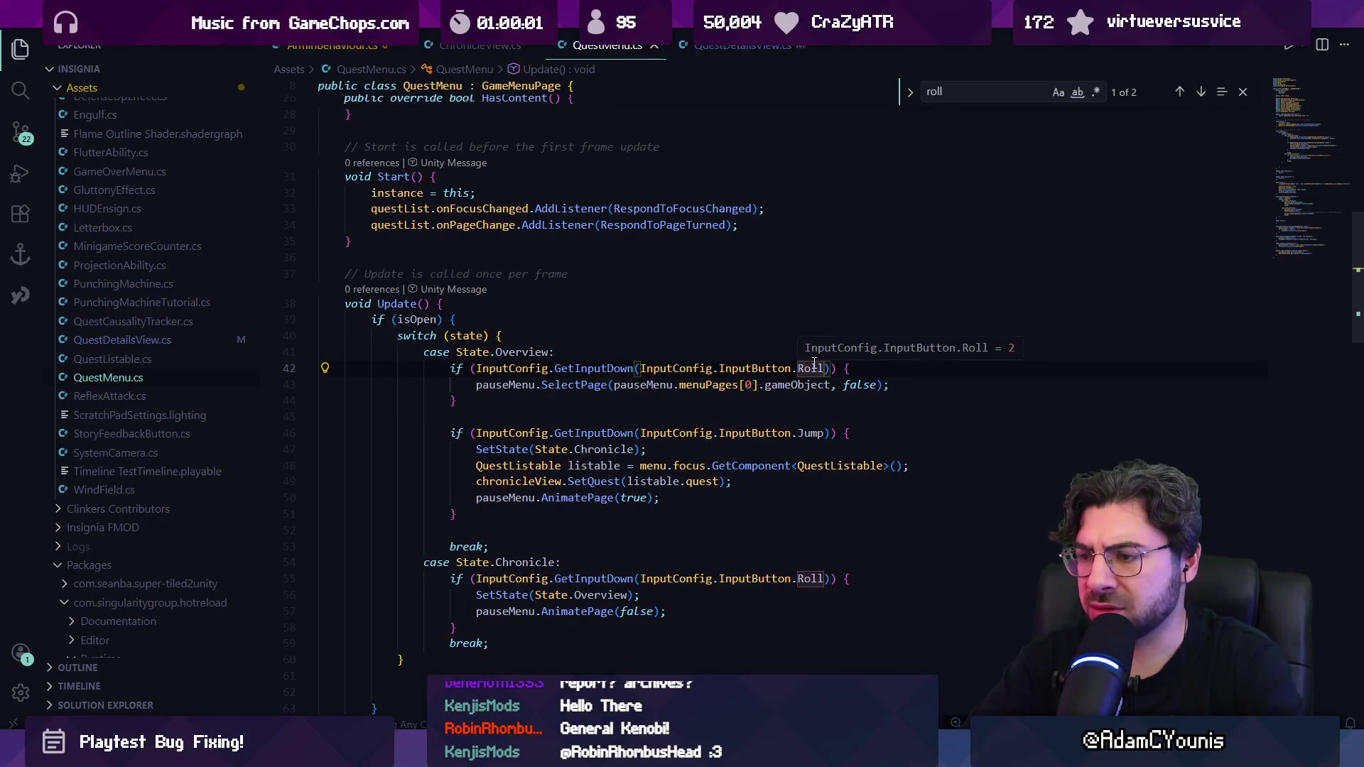
pyautogui.doubleClick(808, 368)
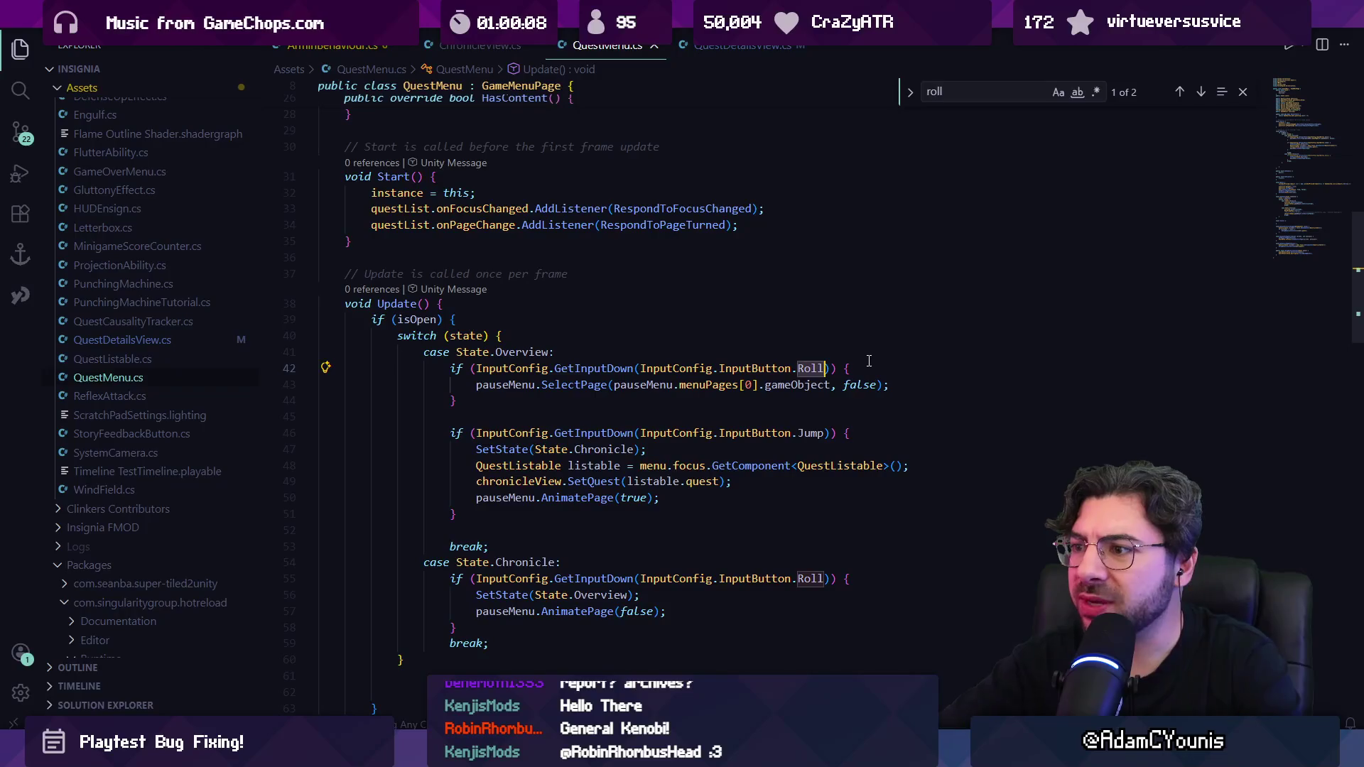
pyautogui.press('Escape')
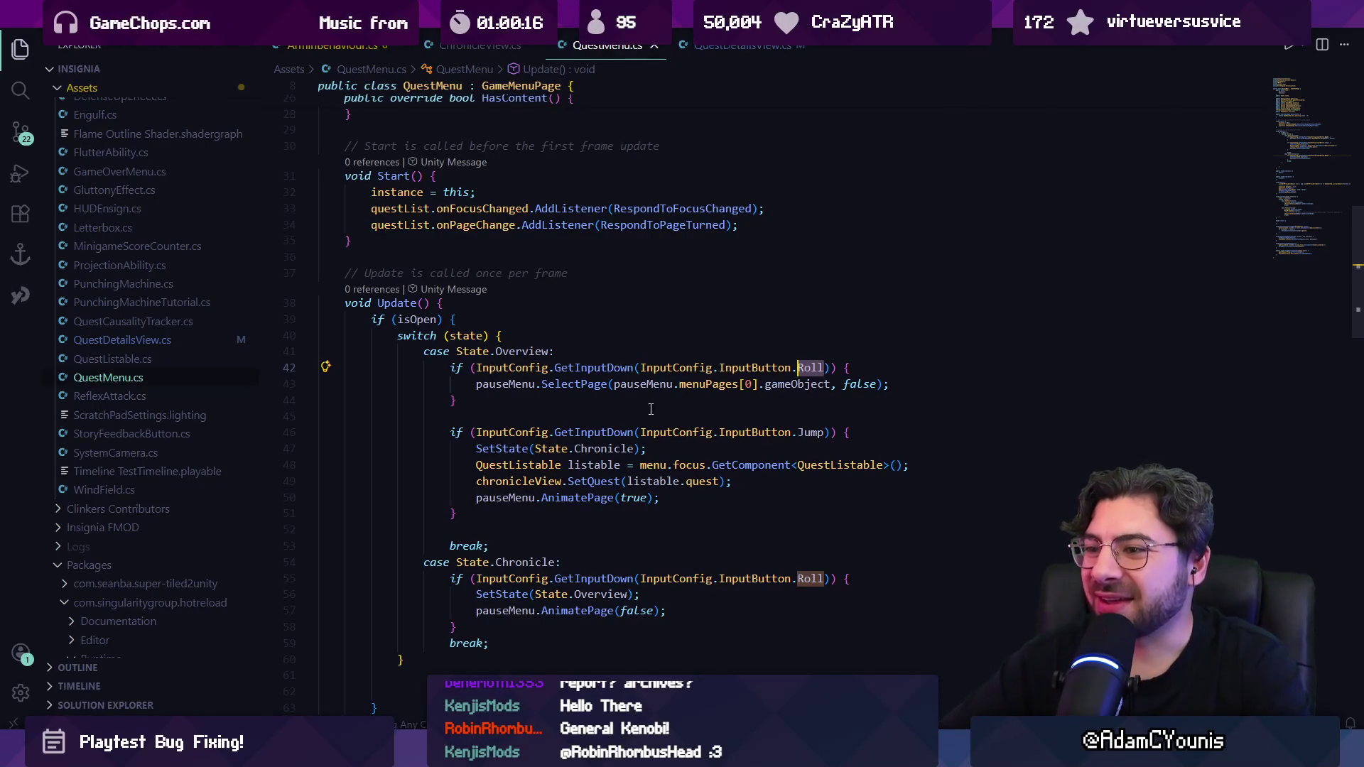
pyautogui.scroll(-4, 572, 397)
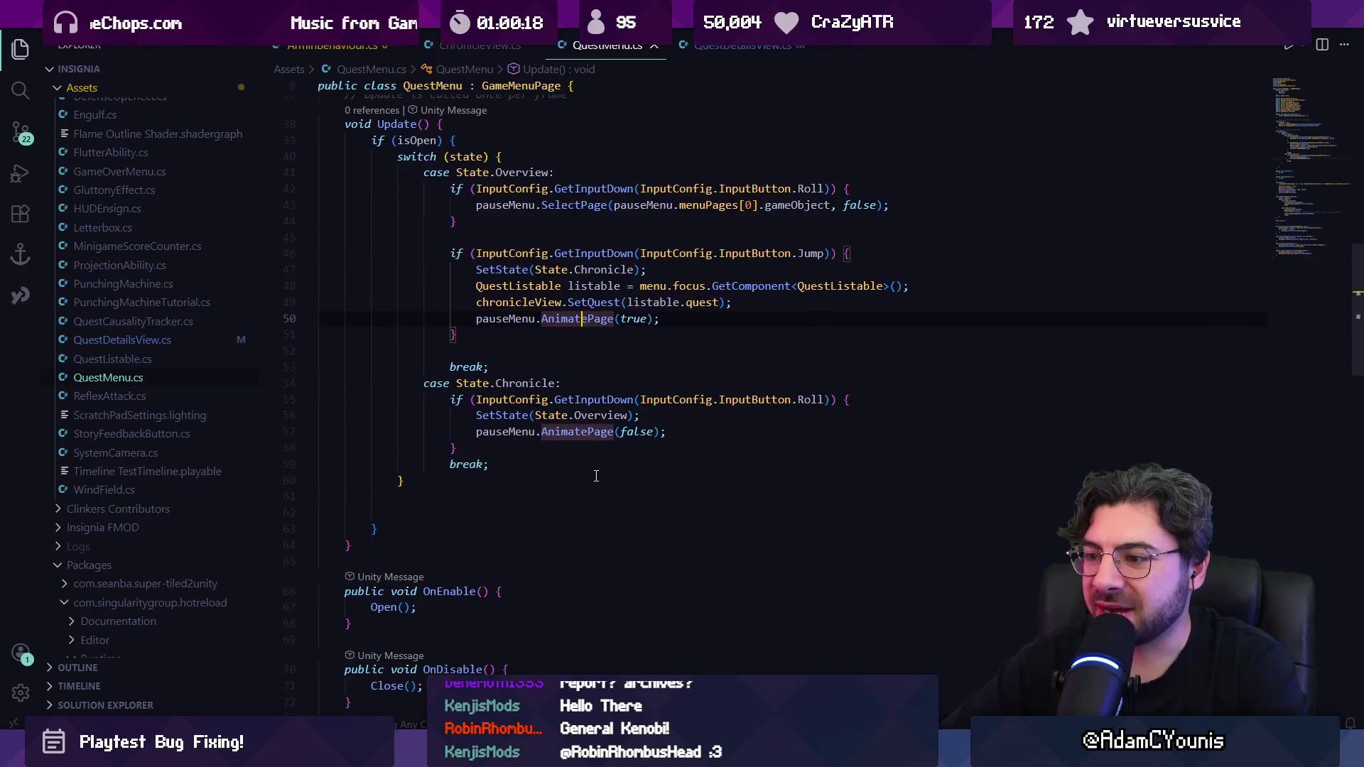
pyautogui.click(605, 432)
pyautogui.scroll(-5, 605, 433)
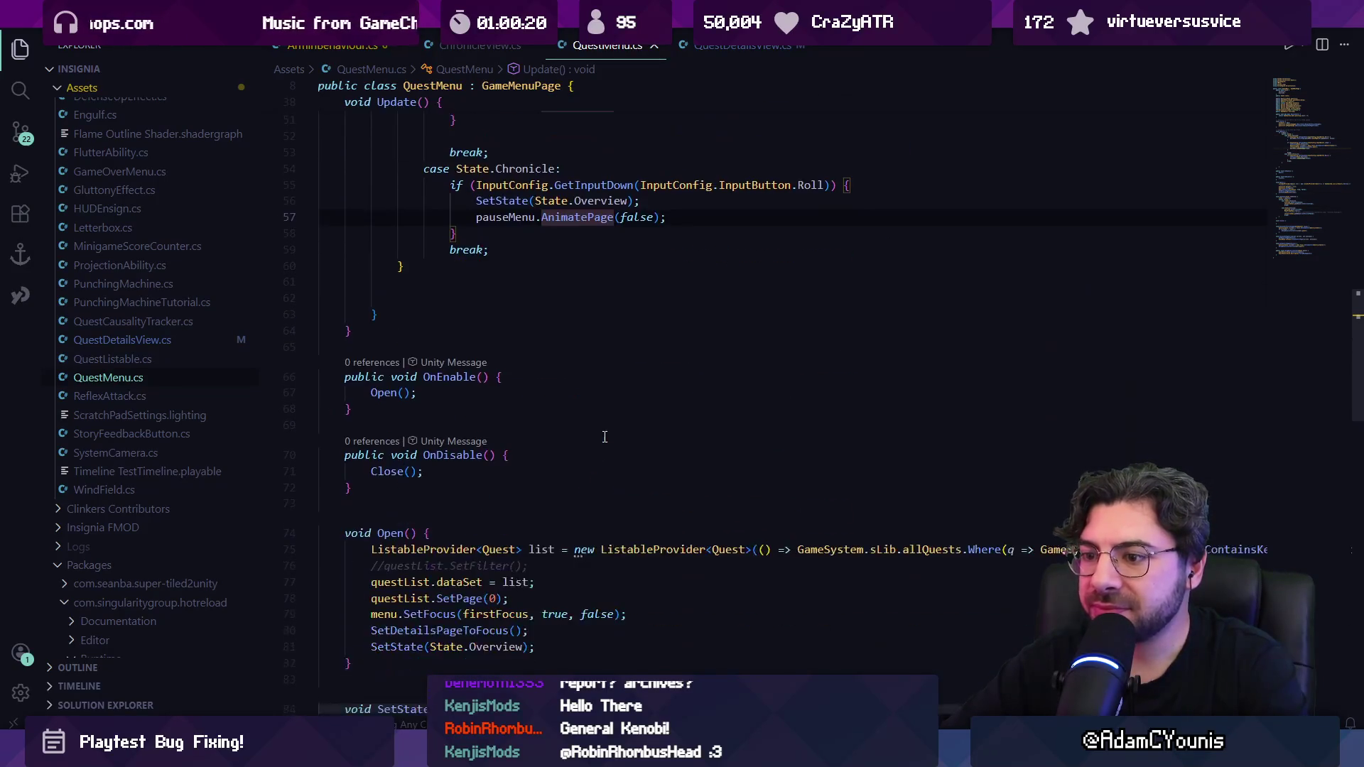
pyautogui.hotkey('ctrl', 'f')
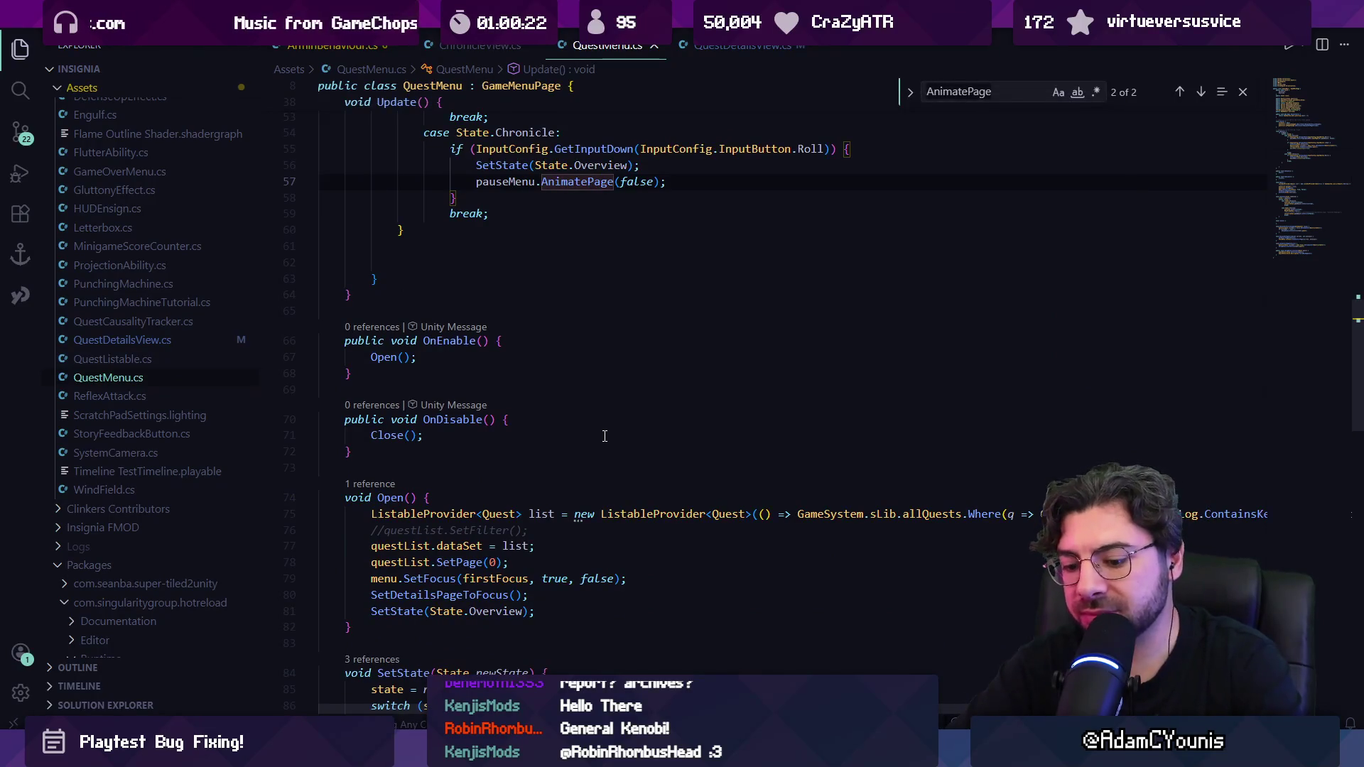
pyautogui.write('righ')
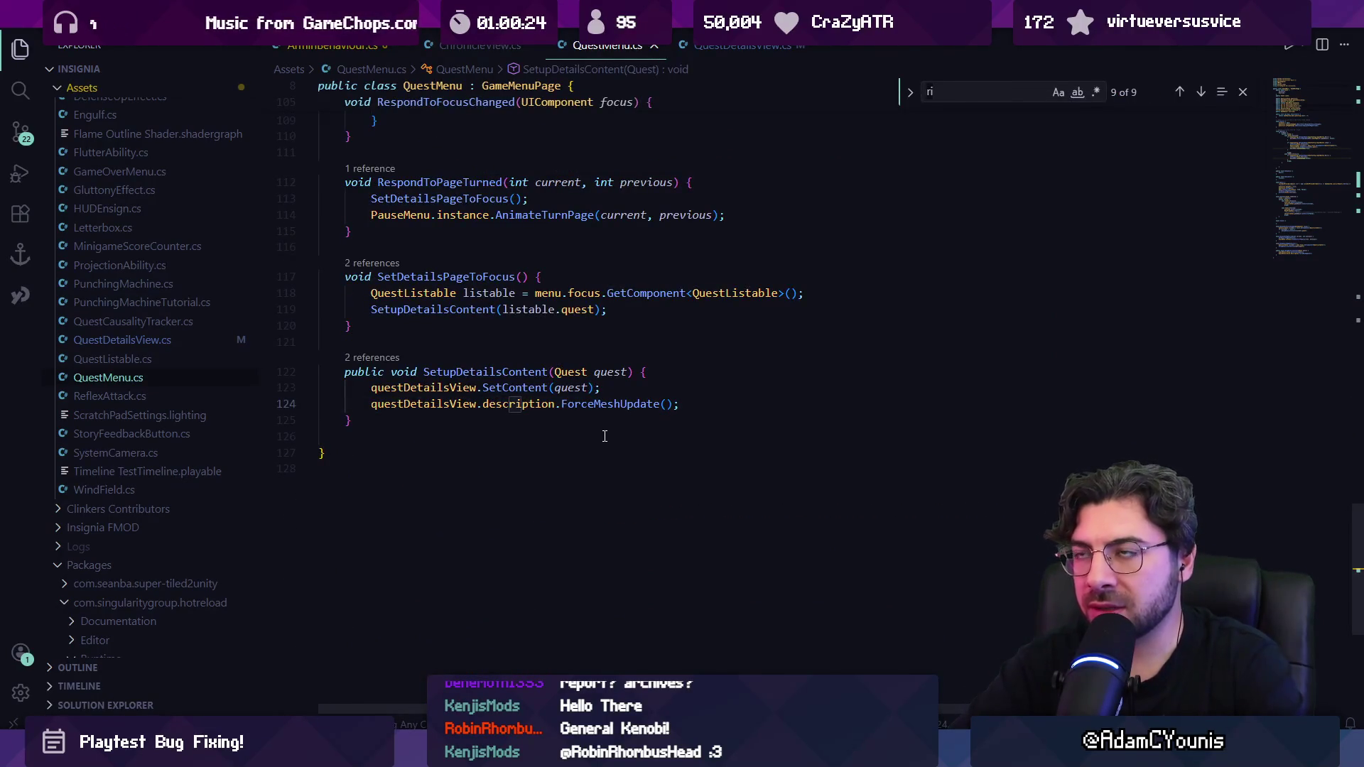
pyautogui.press('BackSpace')
pyautogui.press('BackSpace')
pyautogui.write('jku')
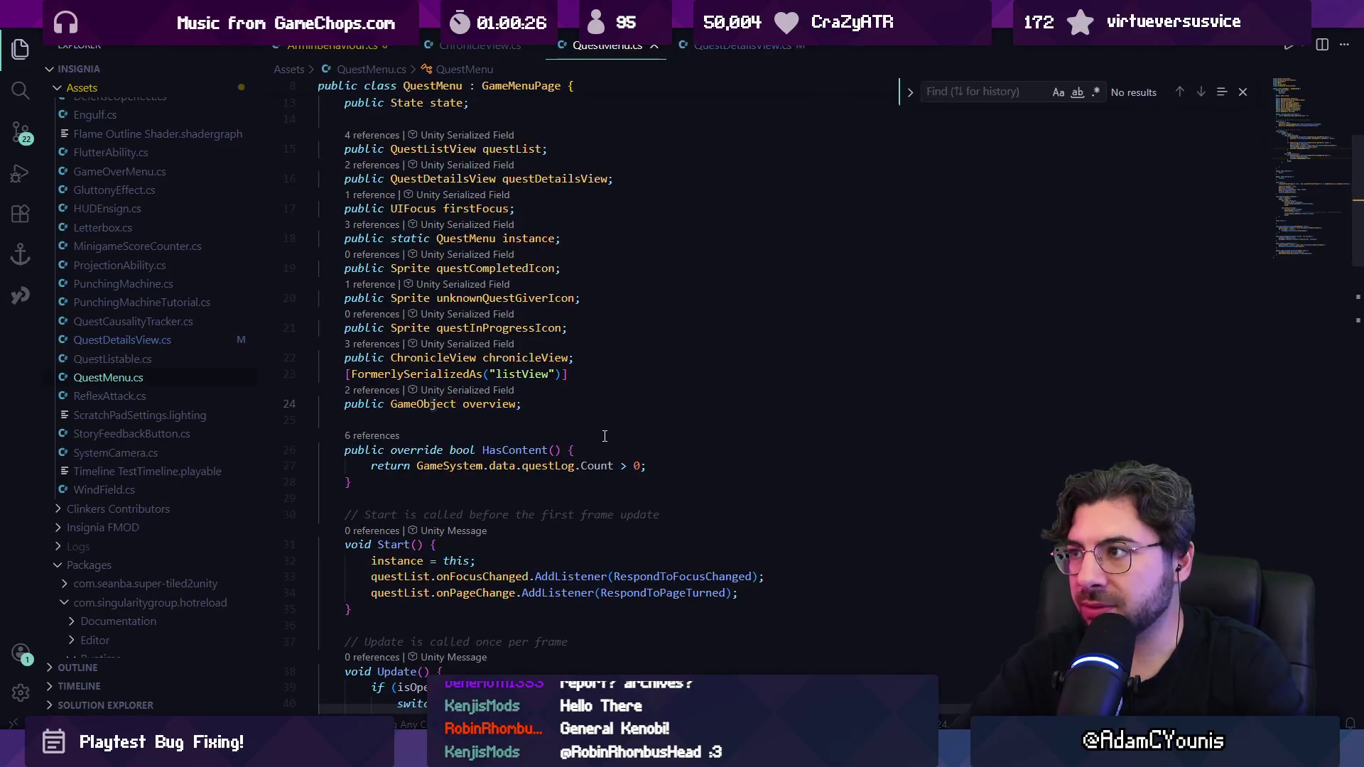
pyautogui.write('jump')
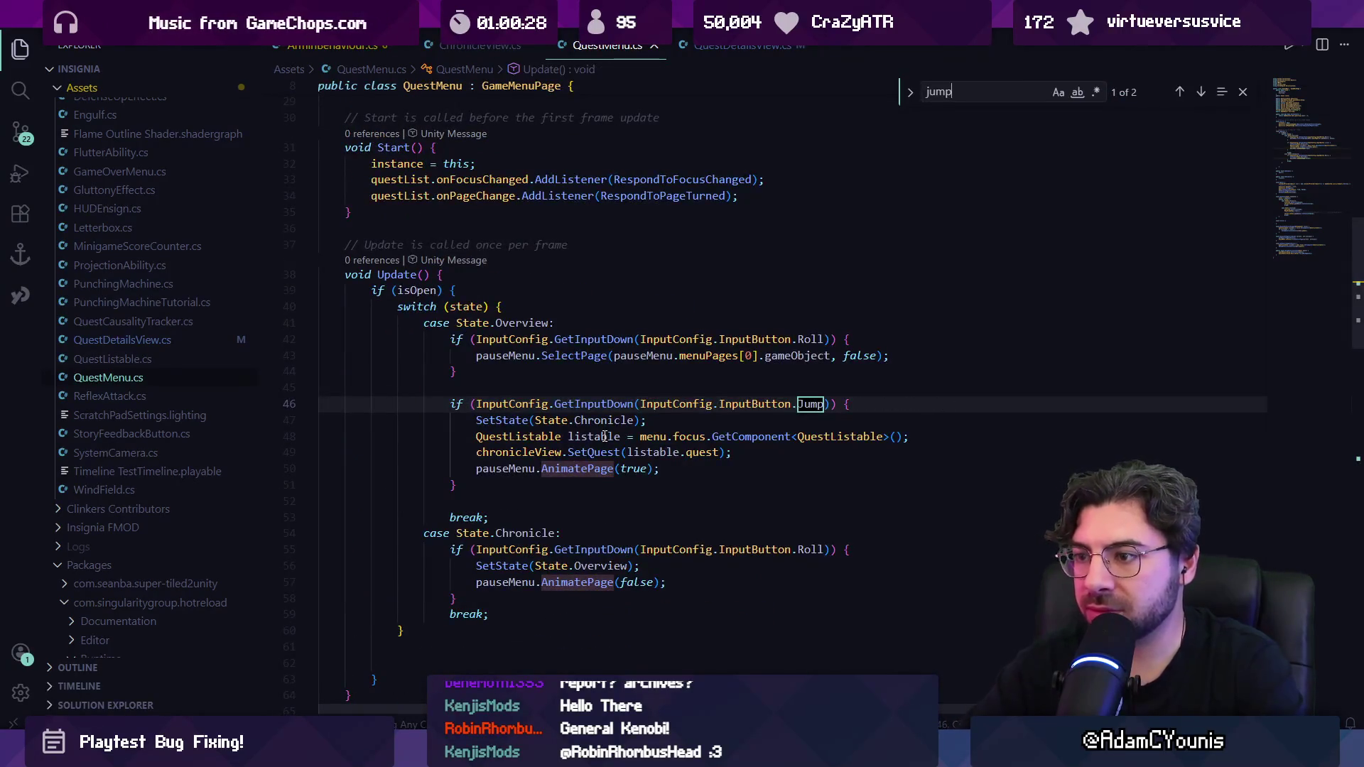
# Step: Change the Jump check's extra condition to '&& questDetailsView.chronicleCTA.activeSelf'
pyautogui.press('Escape')
pyautogui.click(652, 435)
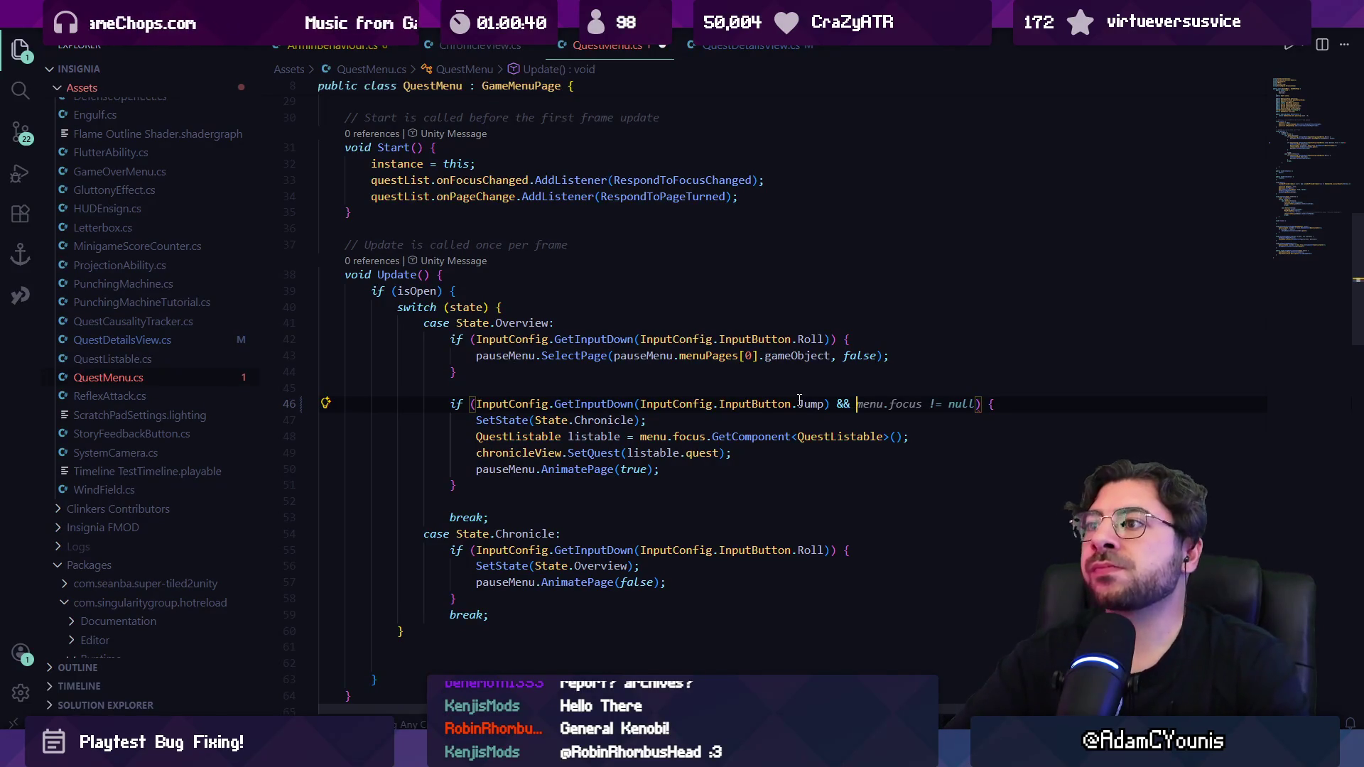
pyautogui.write('detailsview')
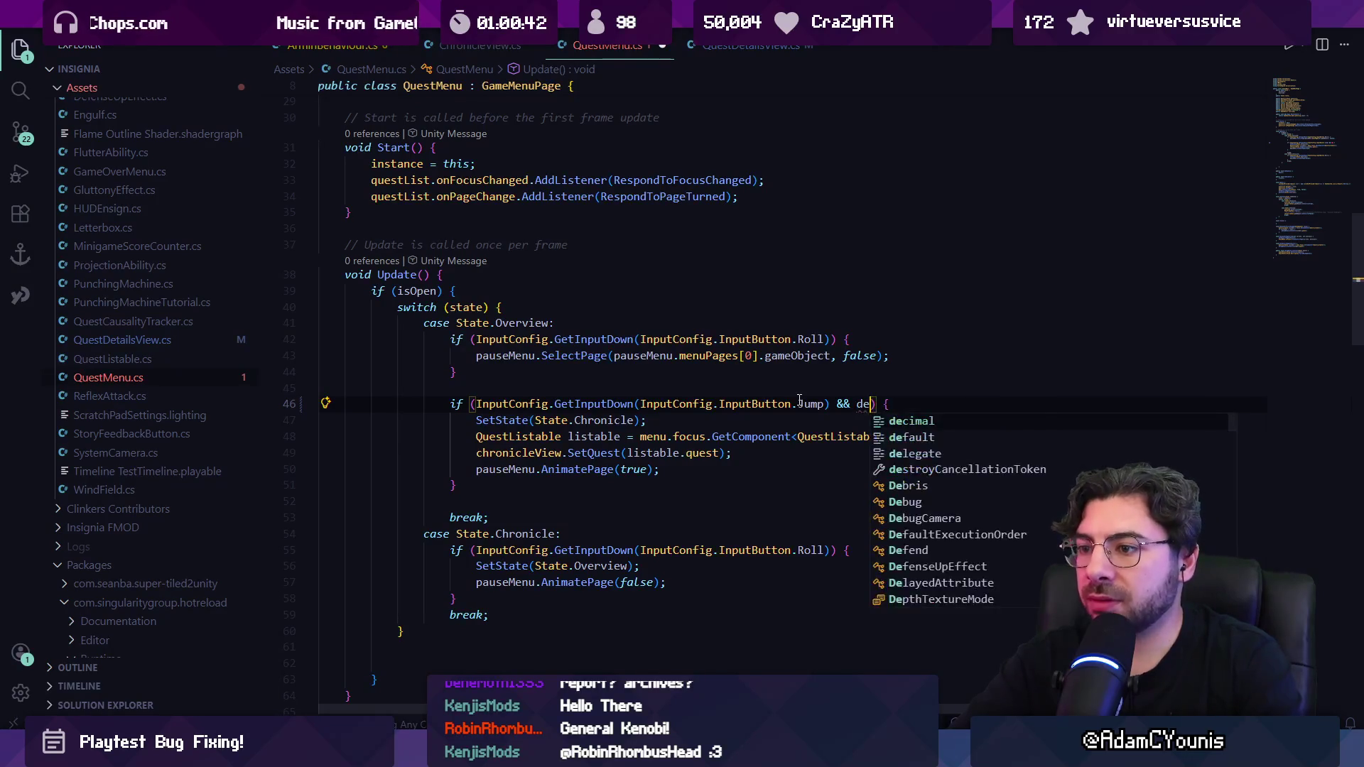
pyautogui.press('Tab')
pyautogui.write('.tex')
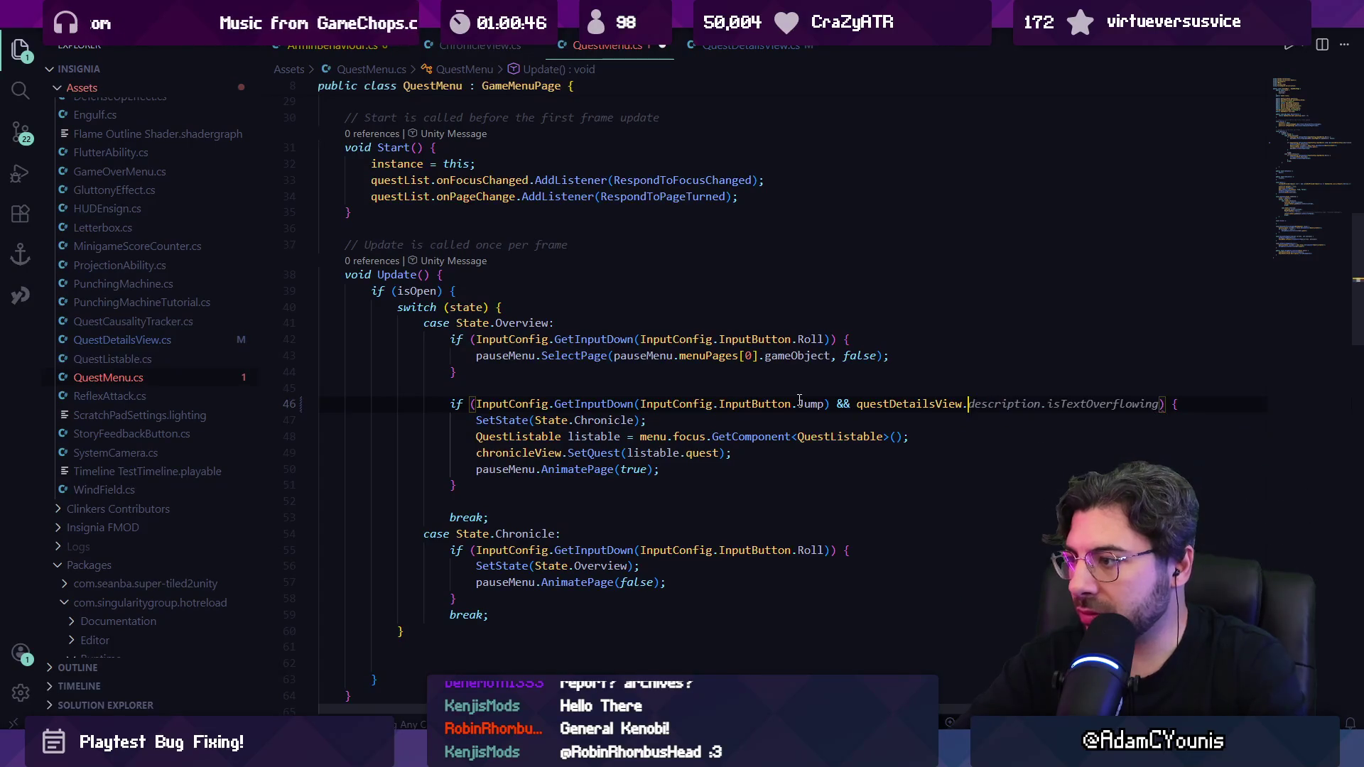
pyautogui.press('BackSpace')
pyautogui.press('BackSpace')
pyautogui.press('BackSpace')
pyautogui.write('description.isTextOverflowing')
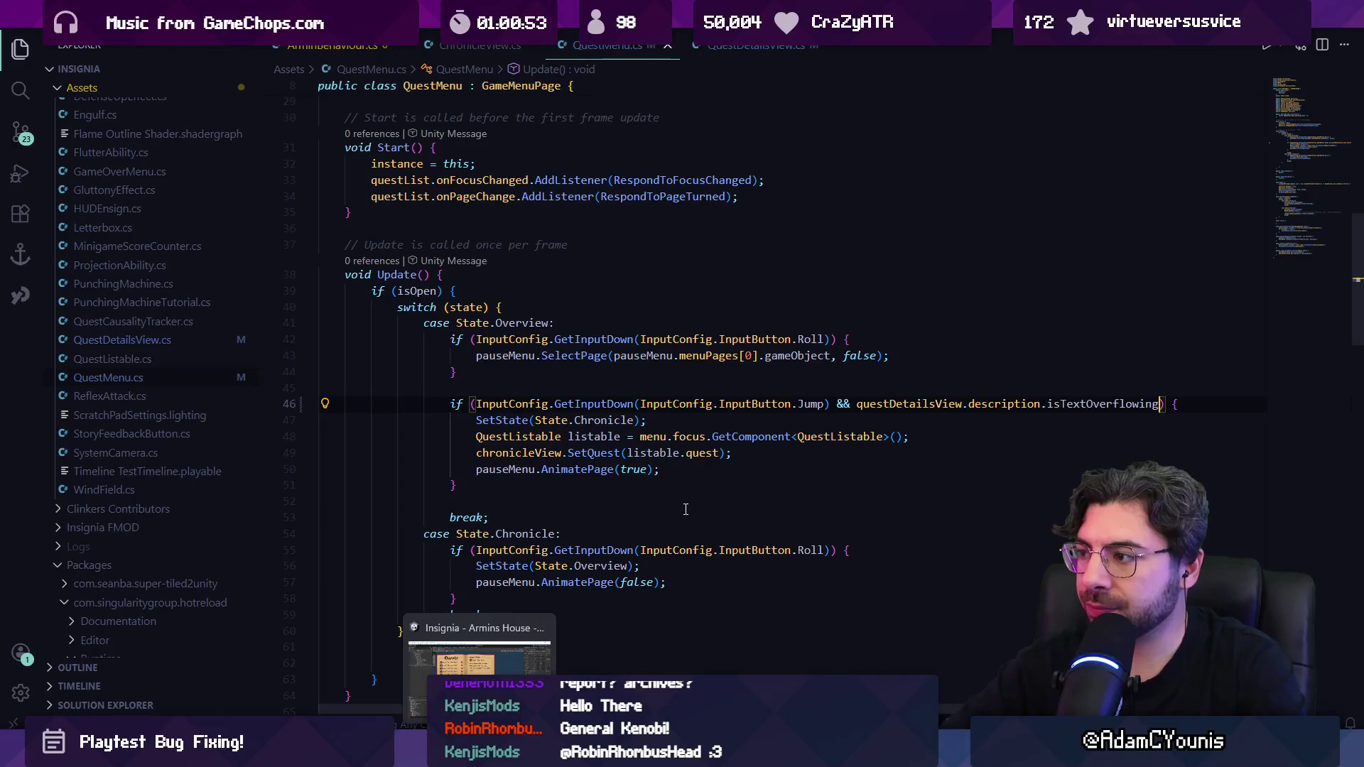
pyautogui.hotkey('ctrl', 'shift', 'Left')
pyautogui.hotkey('ctrl', 'shift', 'Left')
pyautogui.hotkey('ctrl', 'shift', 'Left')
pyautogui.write('chronicleCTA.activeSelf')
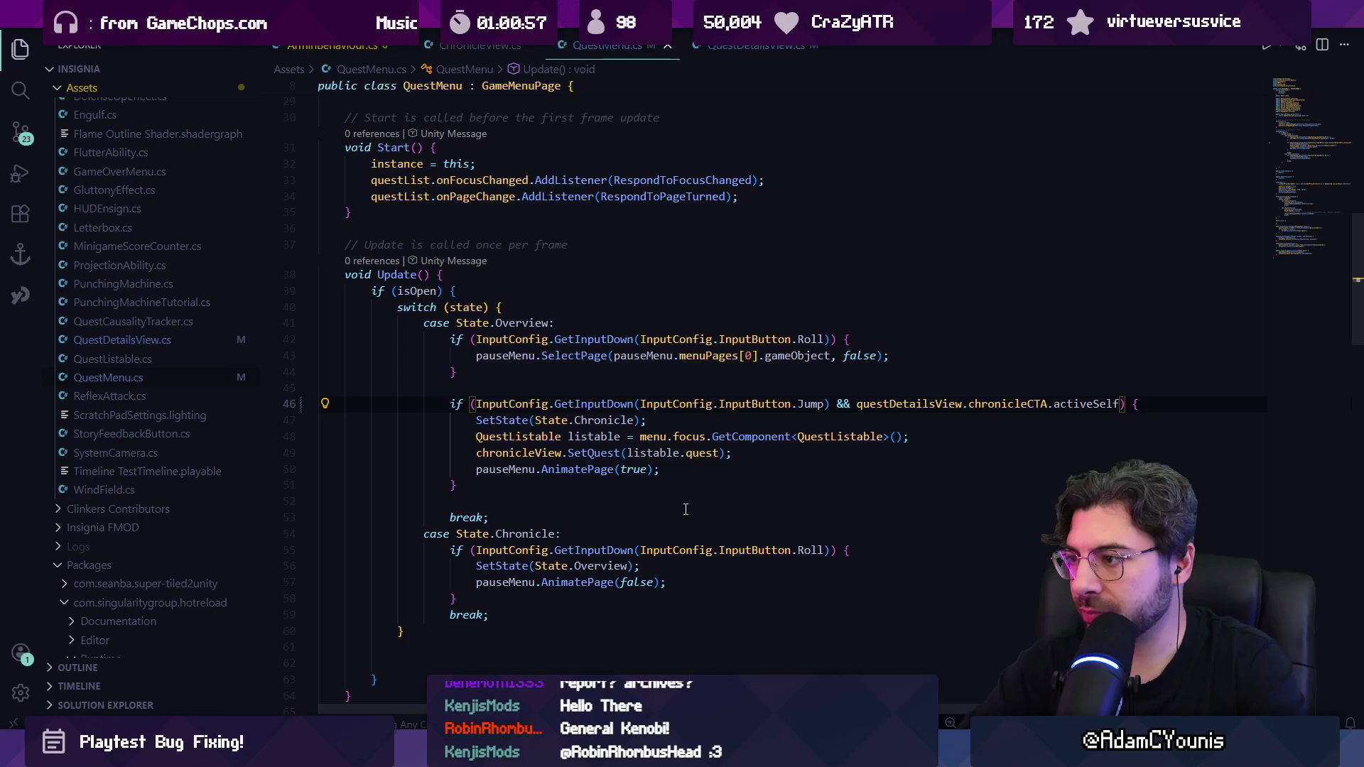
pyautogui.hotkey('alt', 'Tab')
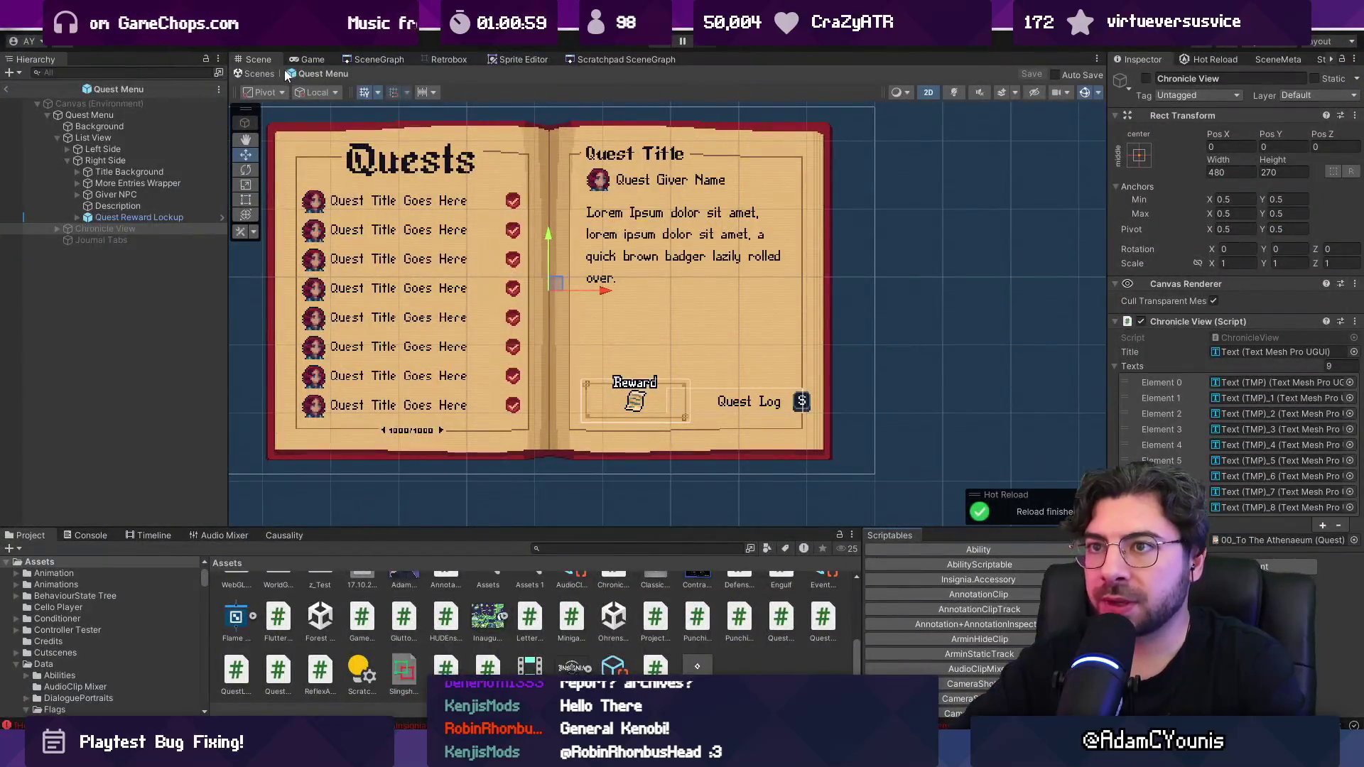
pyautogui.click(260, 74)
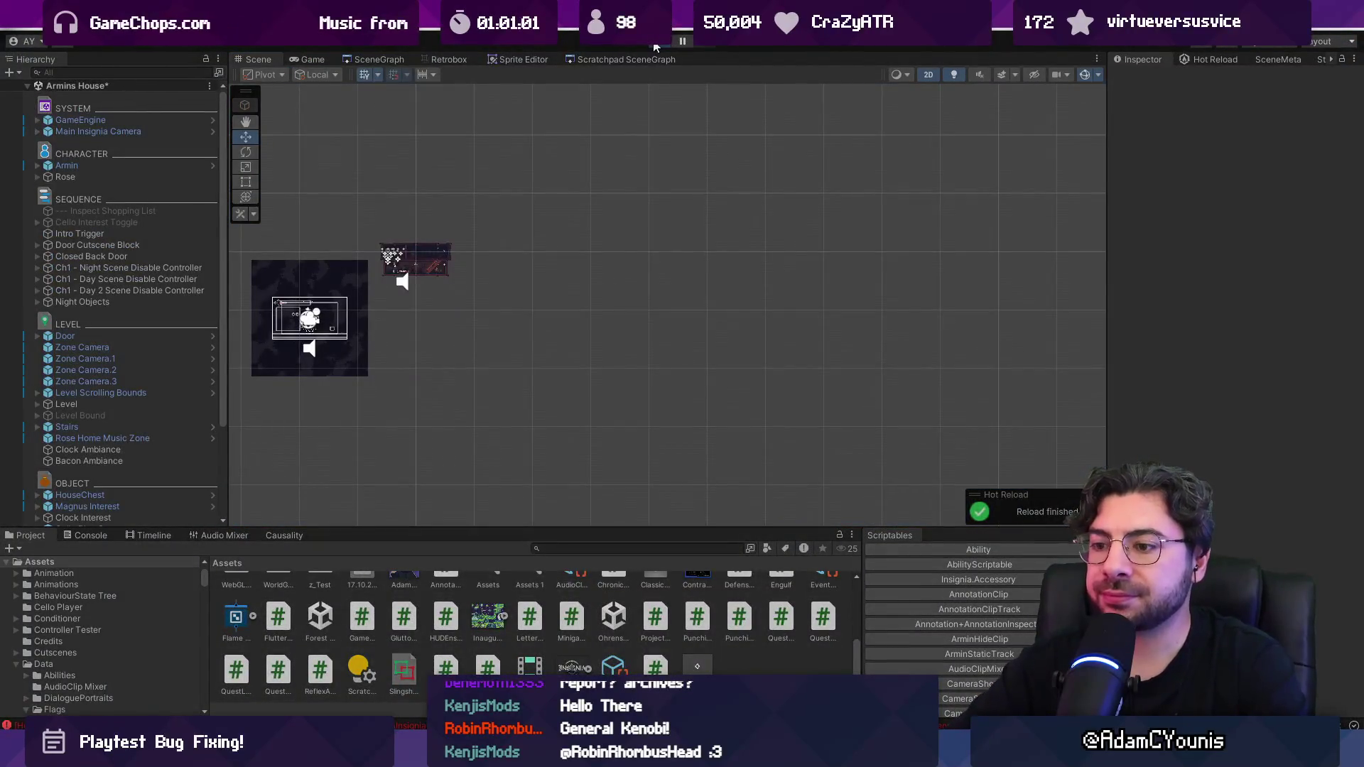
pyautogui.click(654, 46)
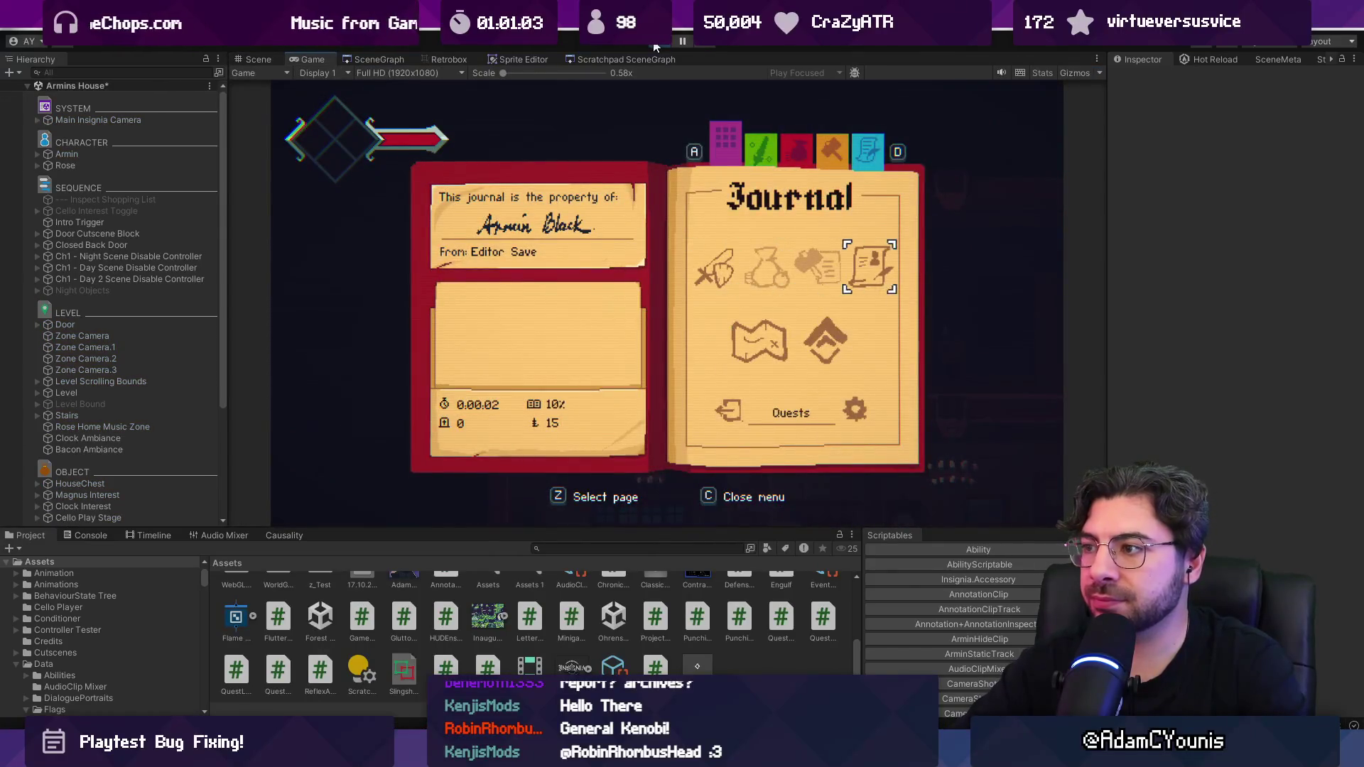
pyautogui.press('z')
pyautogui.press('s')
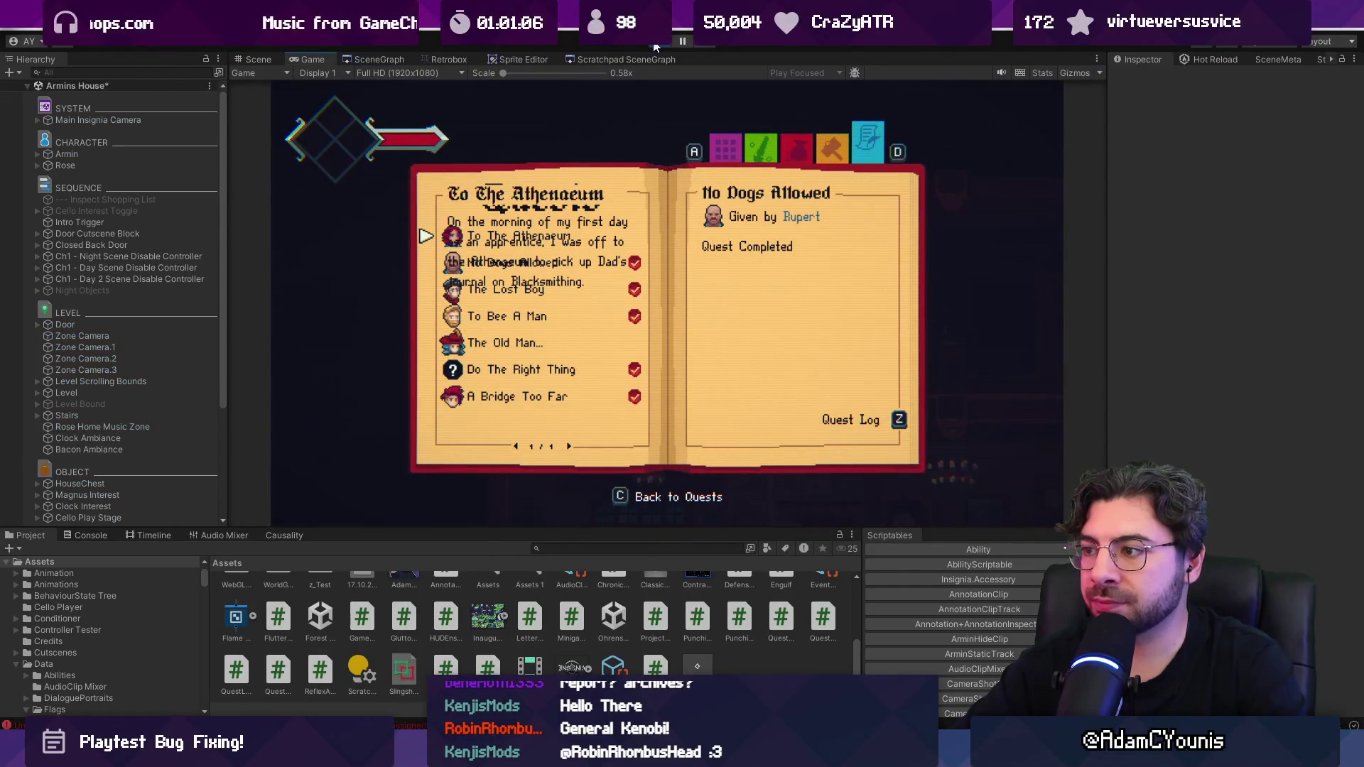
pyautogui.click(654, 46)
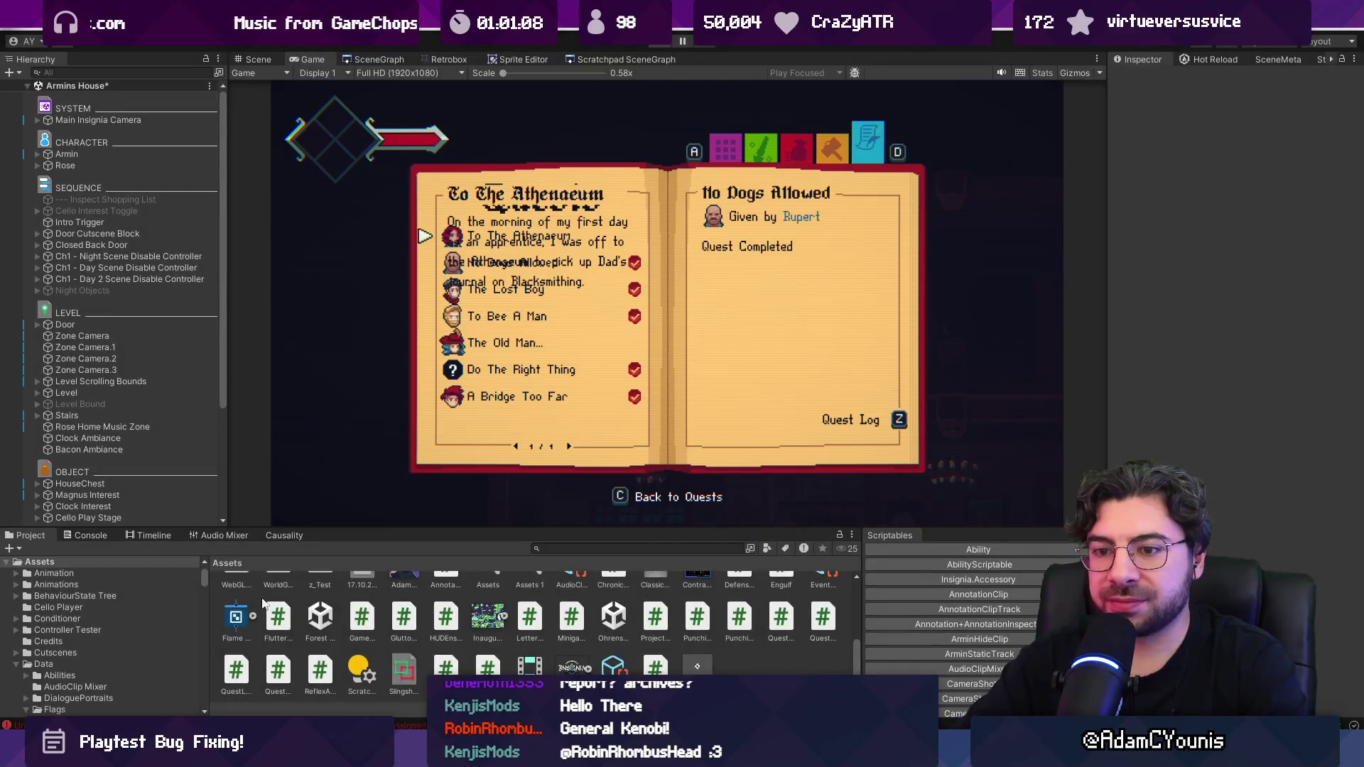
pyautogui.click(86, 535)
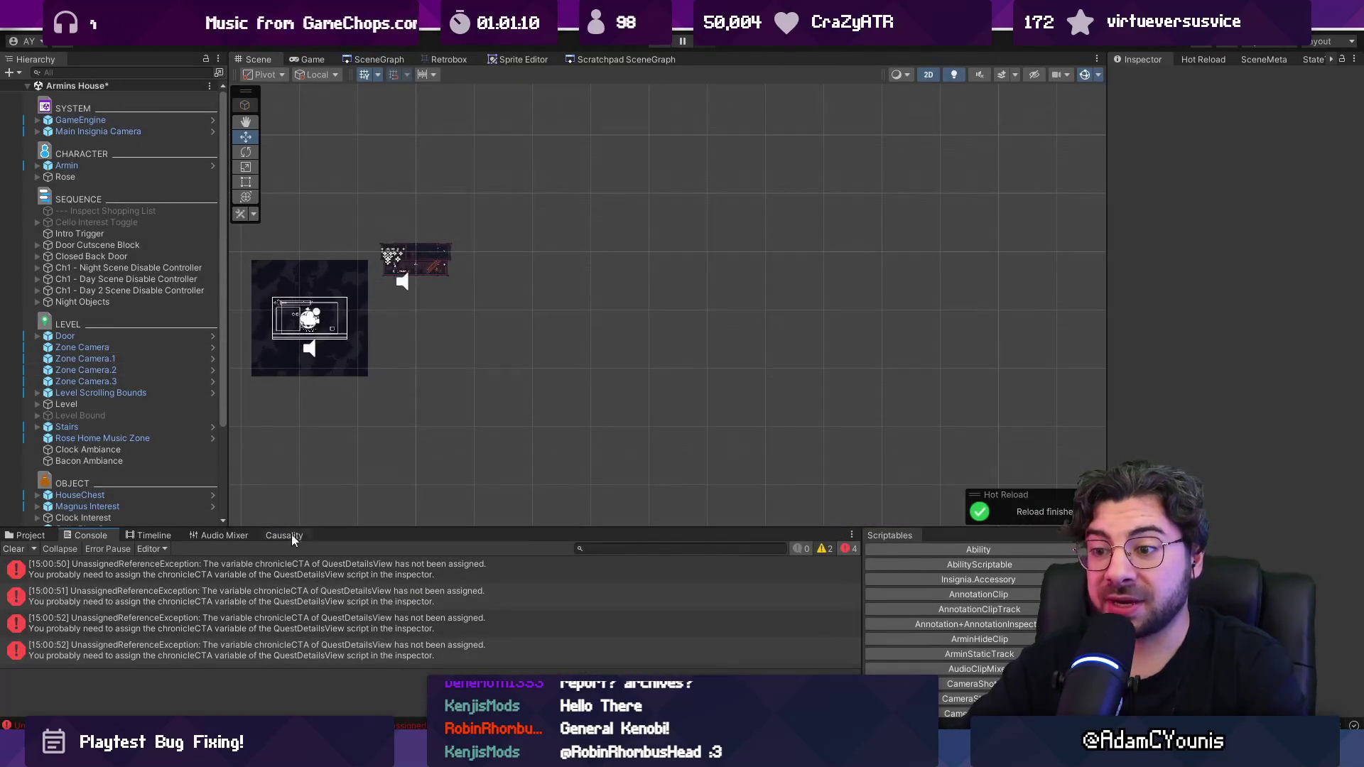
pyautogui.click(44, 536)
pyautogui.click(575, 548)
pyautogui.write('ques')
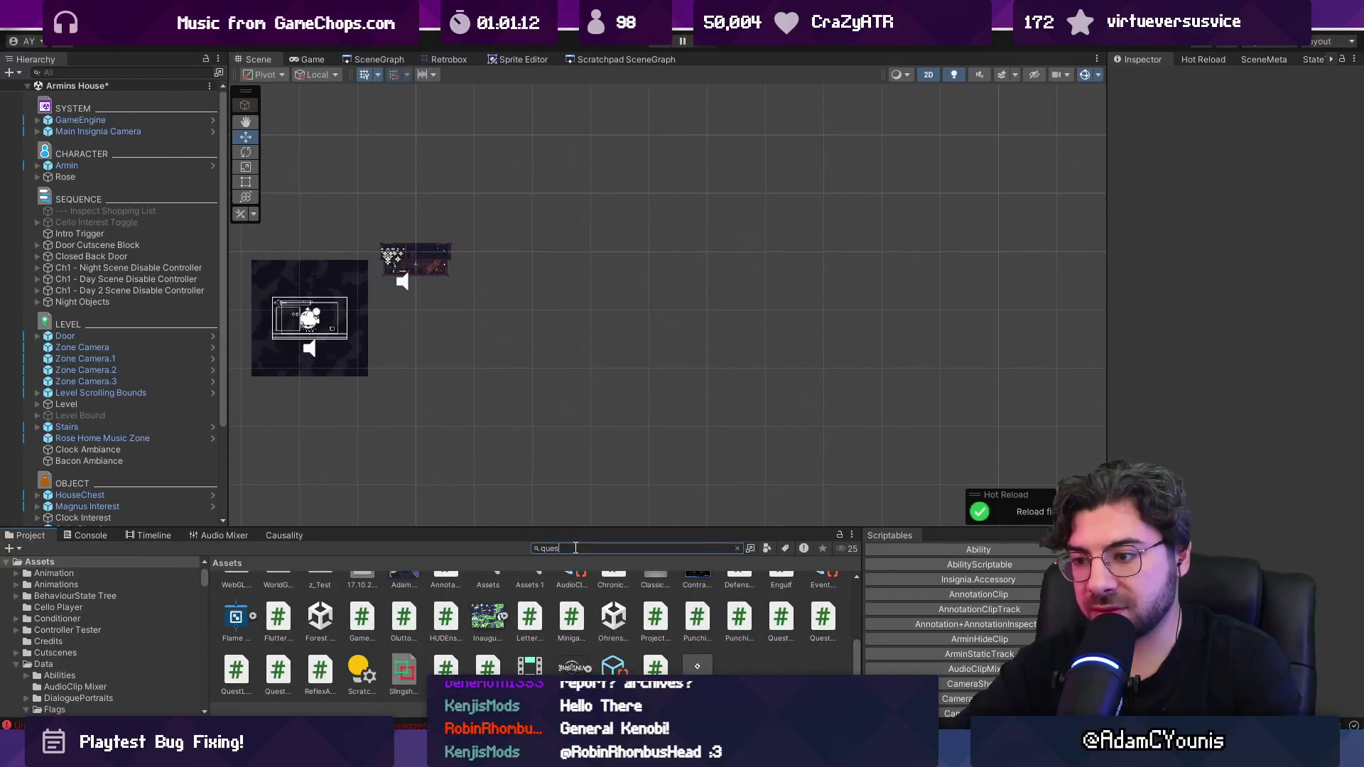
pyautogui.press('BackSpace')
pyautogui.press('BackSpace')
pyautogui.press('BackSpace')
pyautogui.write('menu')
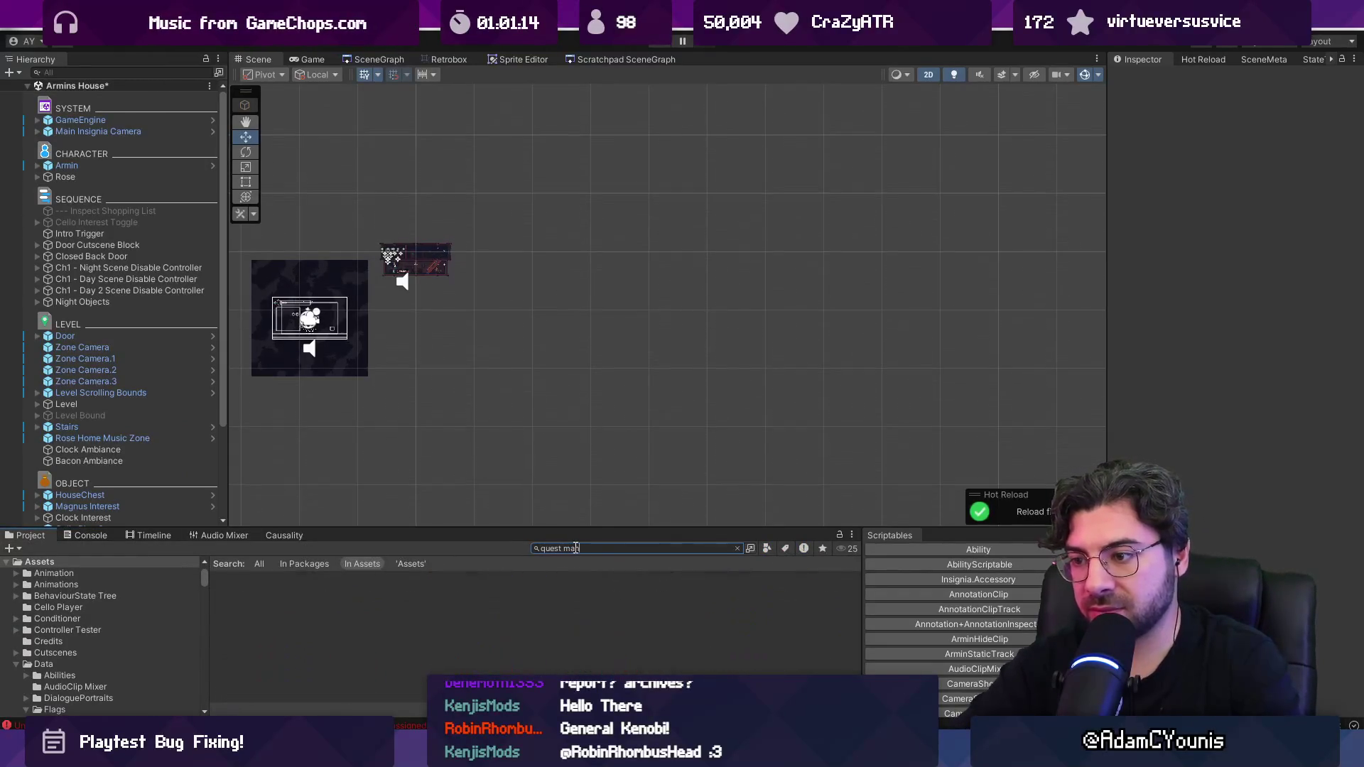
pyautogui.doubleClick(400, 596)
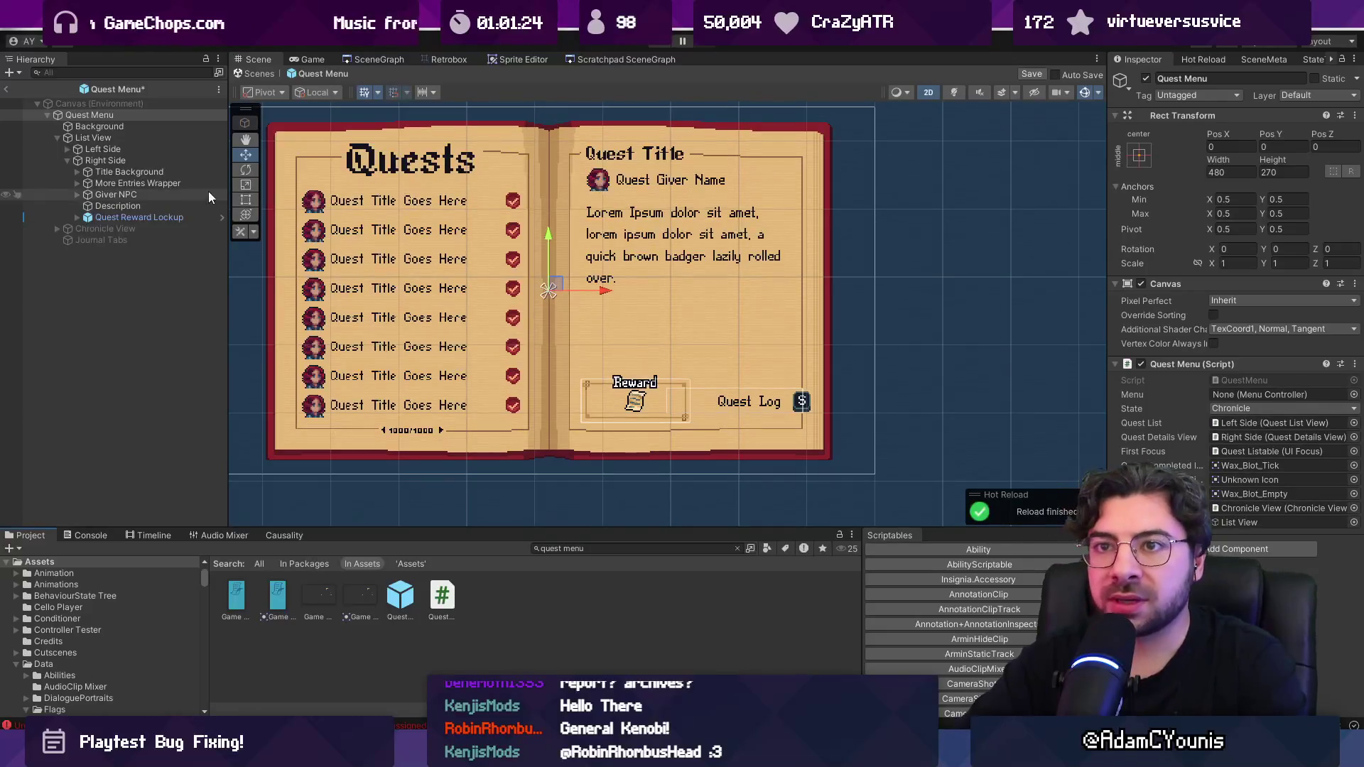
# Step: Assign More Entries Wrapper to Right Side's Chronicle CTA slot, save the Quest Menu prefab, and exit prefab mode
pyautogui.click(117, 160)
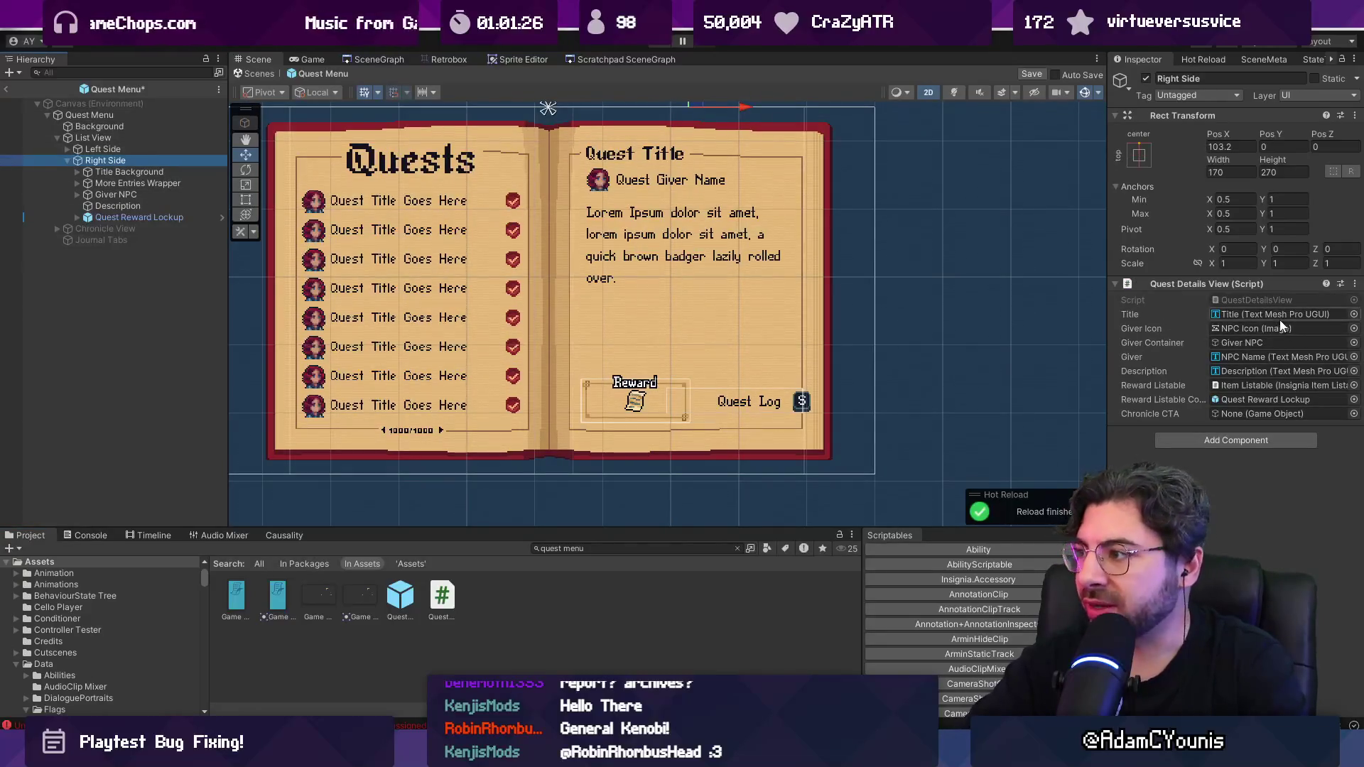
pyautogui.click(1354, 413)
pyautogui.write('c')
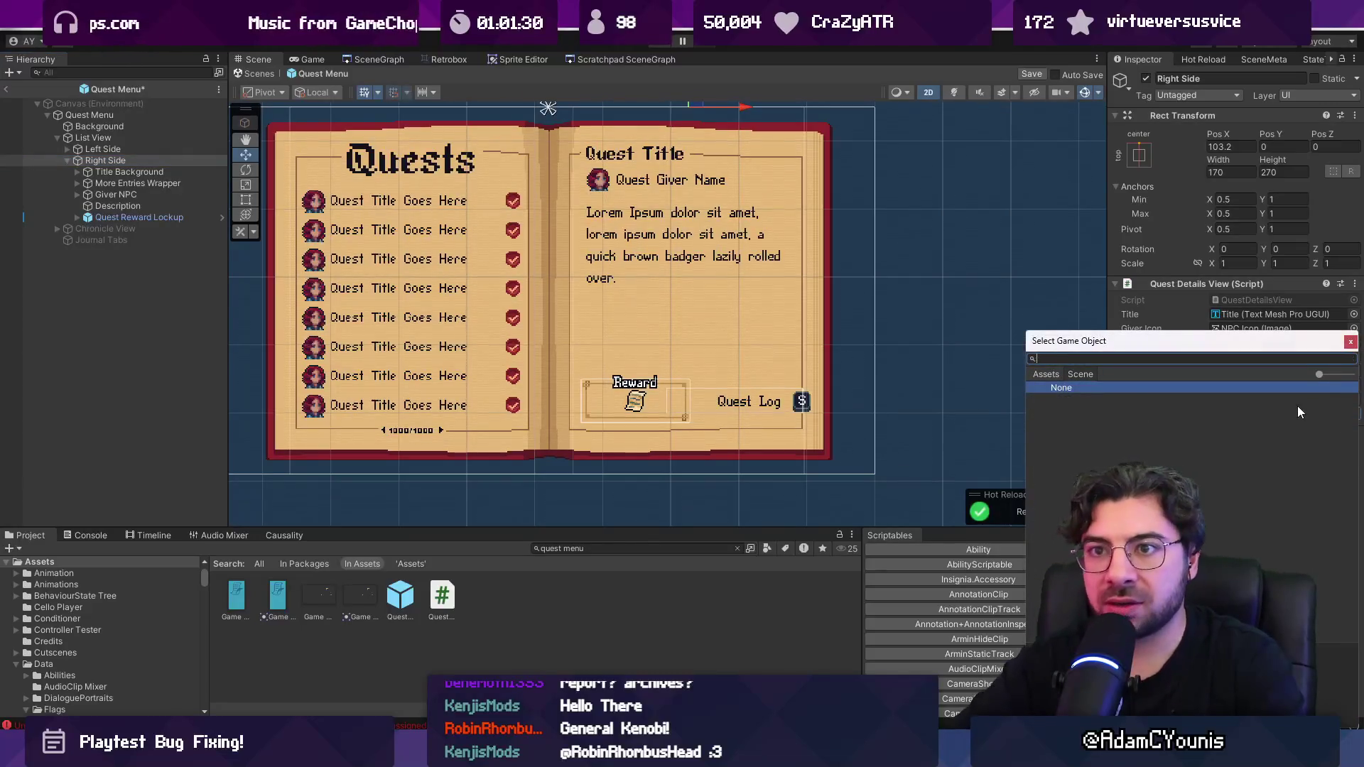
pyautogui.press('BackSpace')
pyautogui.write('more entries')
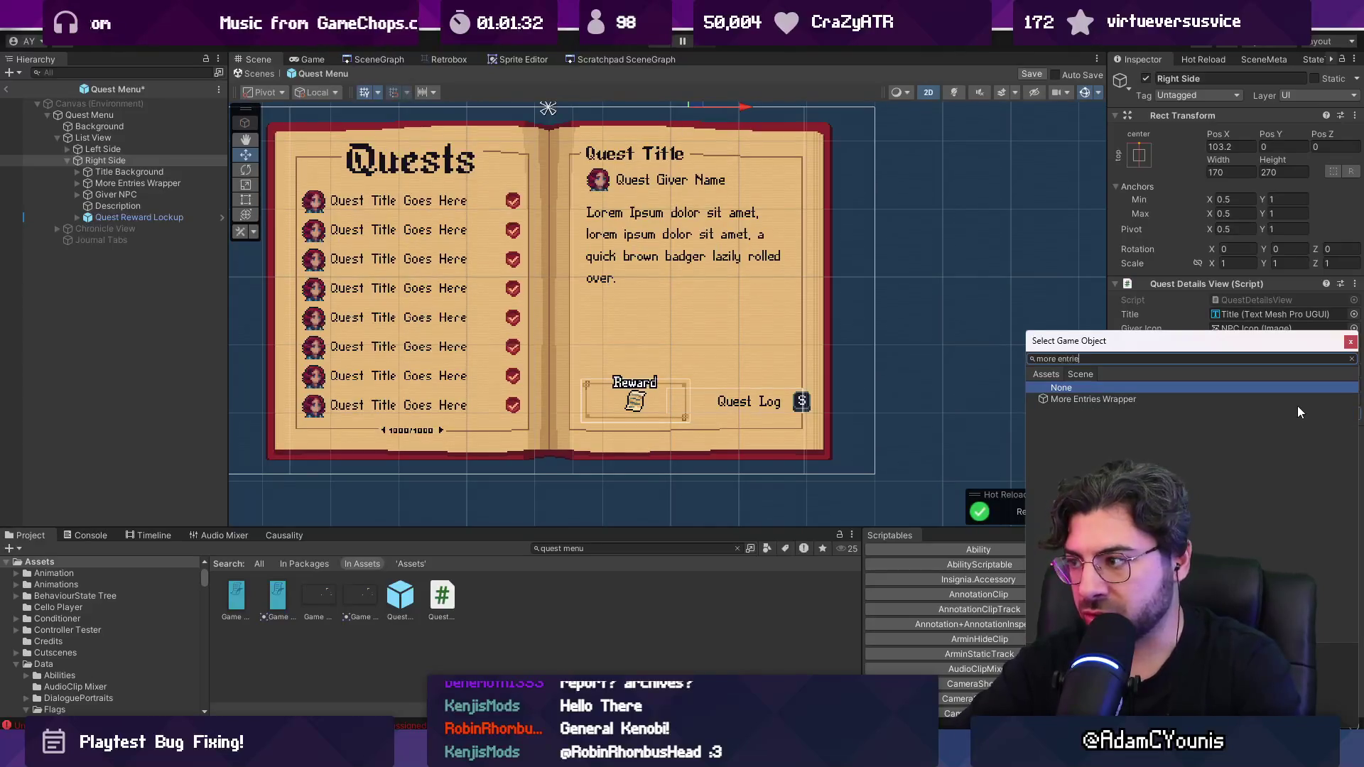
pyautogui.press('Down')
pyautogui.press('Return')
pyautogui.hotkey('ctrl', 's')
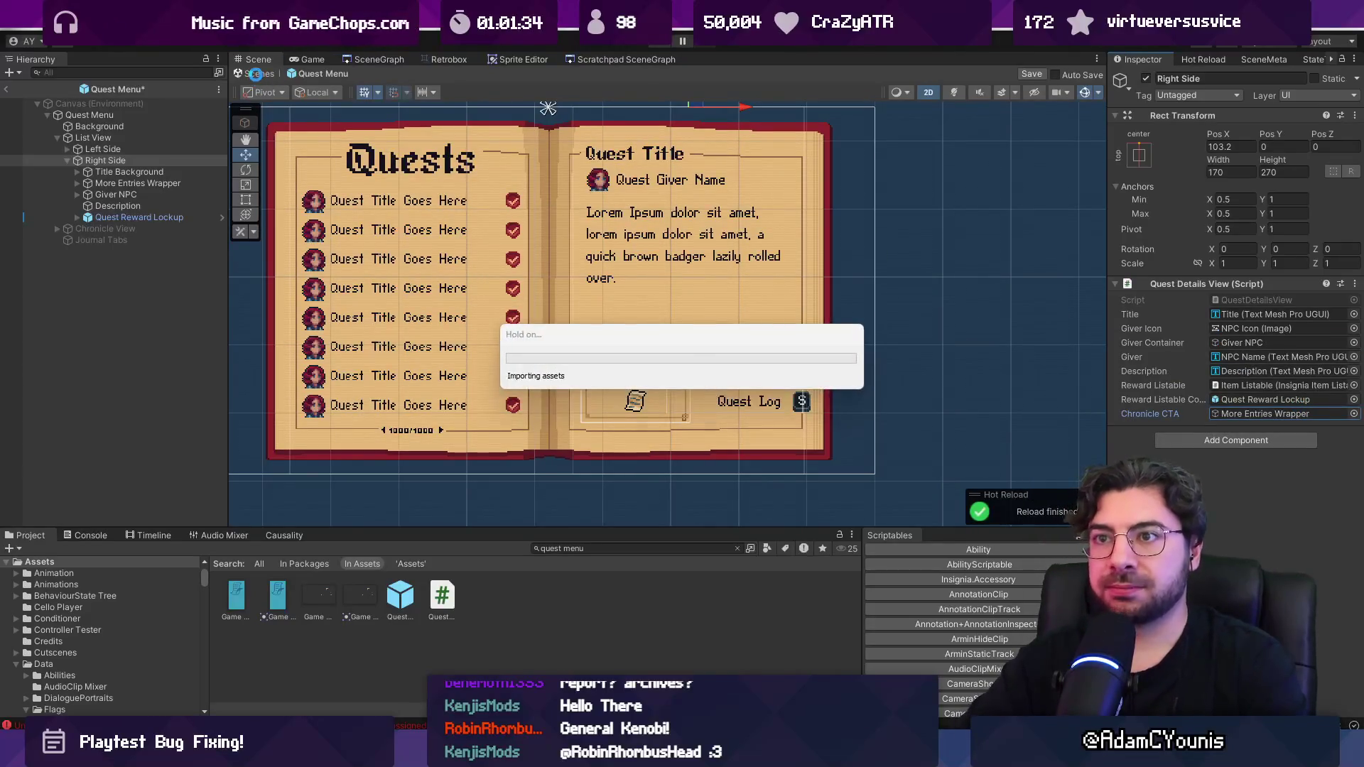
pyautogui.click(256, 75)
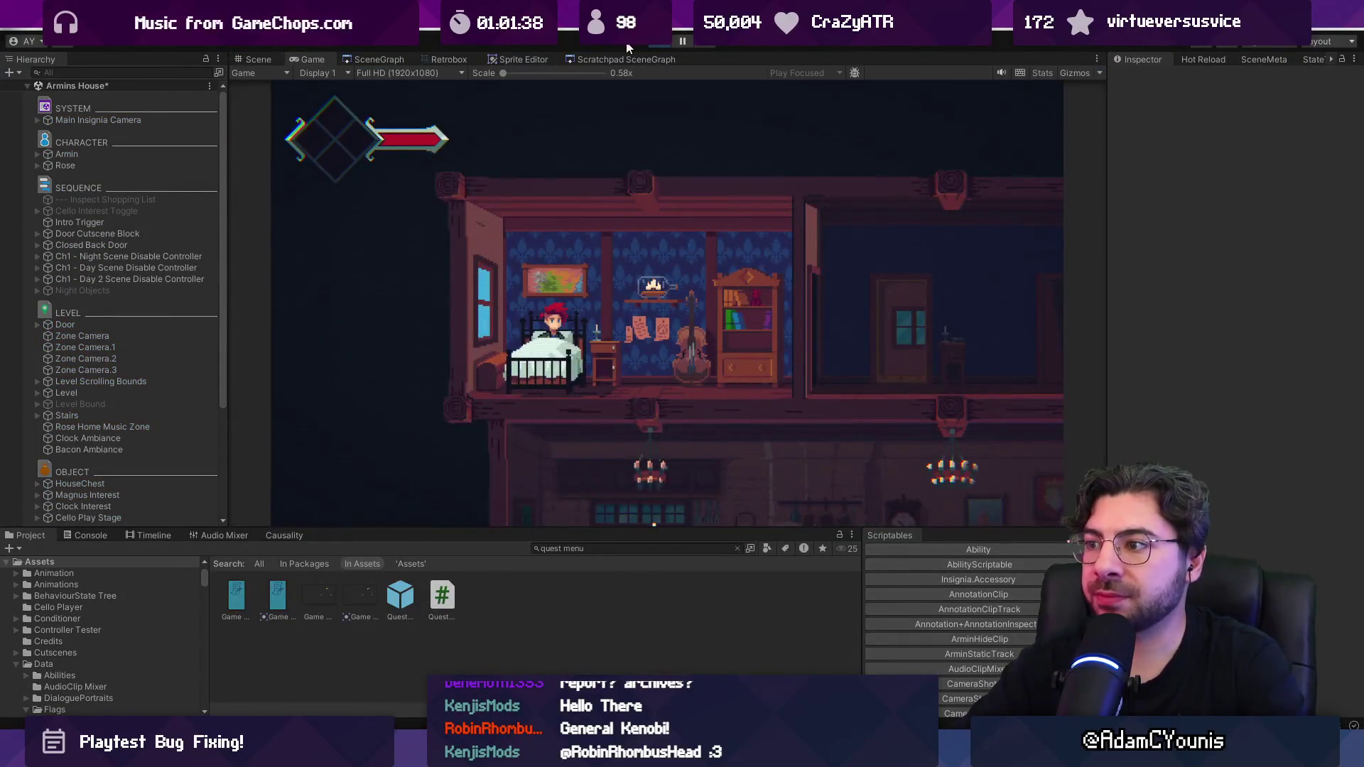
# Step: Open the journal's Quests page and browse the list with arrow keys, trying No Dogs Allowed's story view
pyautogui.press('Tab')
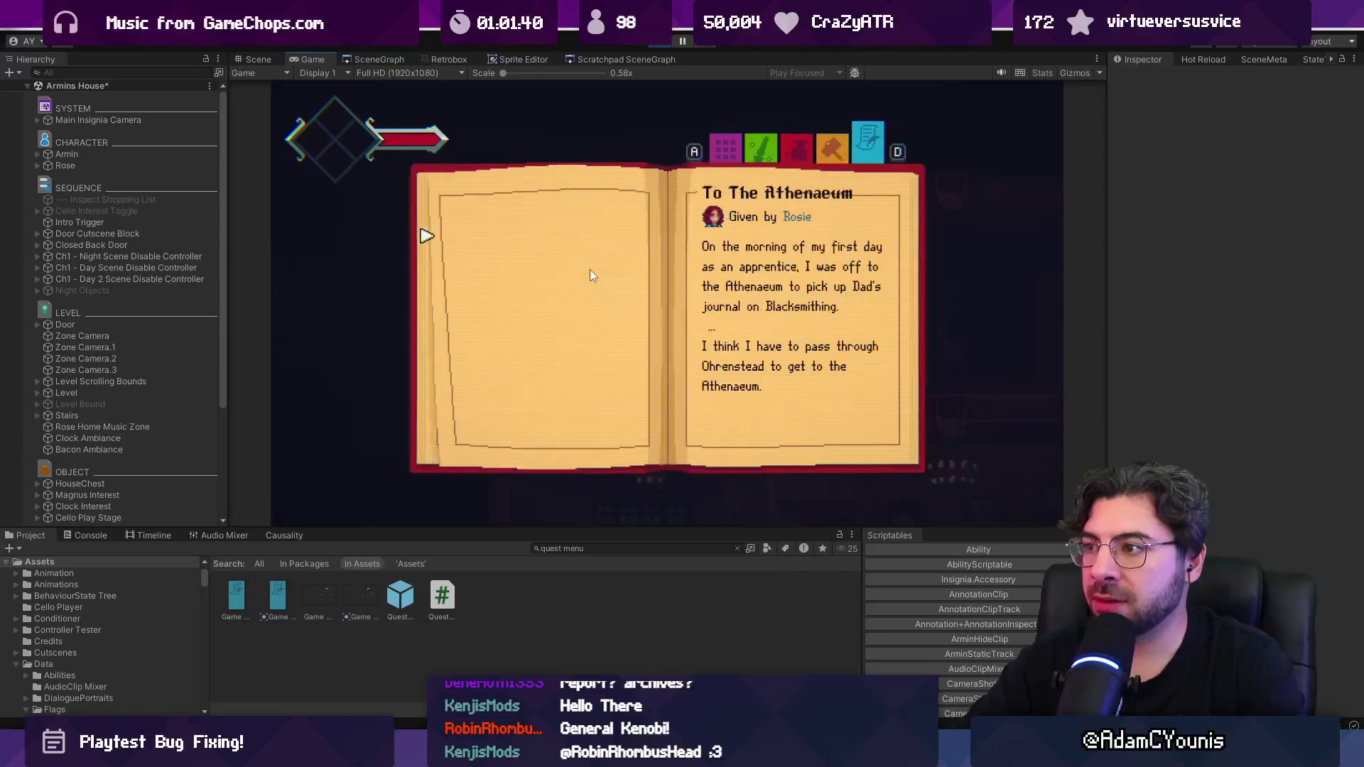
pyautogui.press('Return')
pyautogui.press('Down')
pyautogui.press('Down')
pyautogui.press('Down')
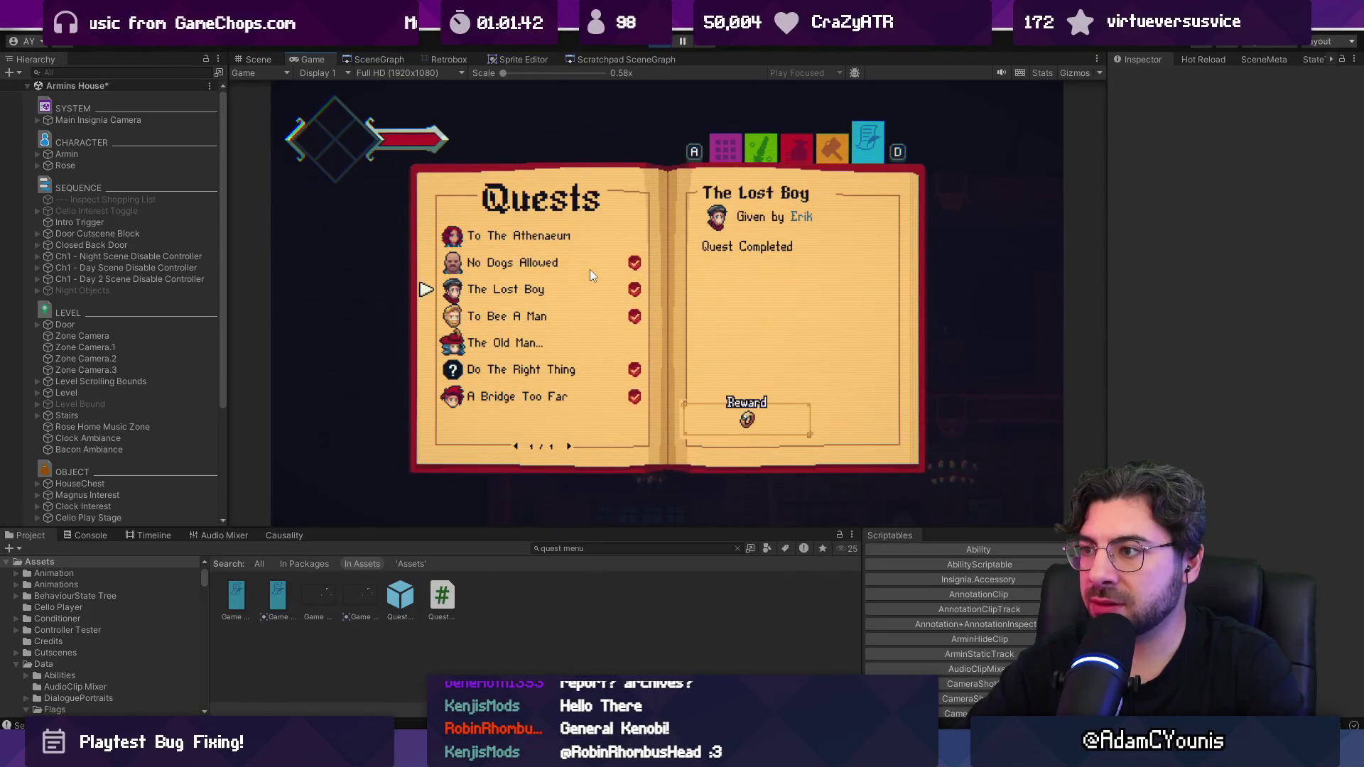
pyautogui.press('Down')
pyautogui.press('Down')
pyautogui.press('Down')
pyautogui.press('Up')
pyautogui.press('Up')
pyautogui.press('Up')
pyautogui.press('Up')
pyautogui.press('Up')
pyautogui.press('Up')
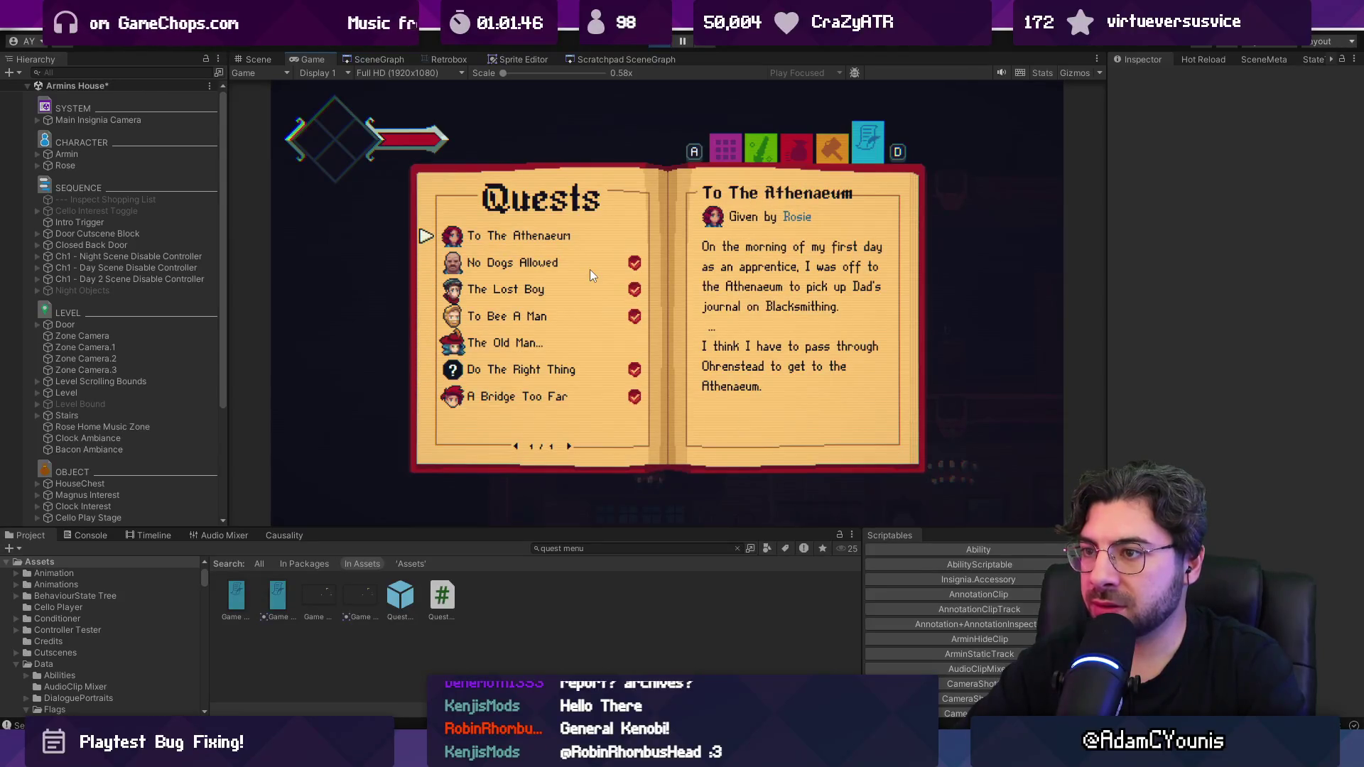
pyautogui.press('Down')
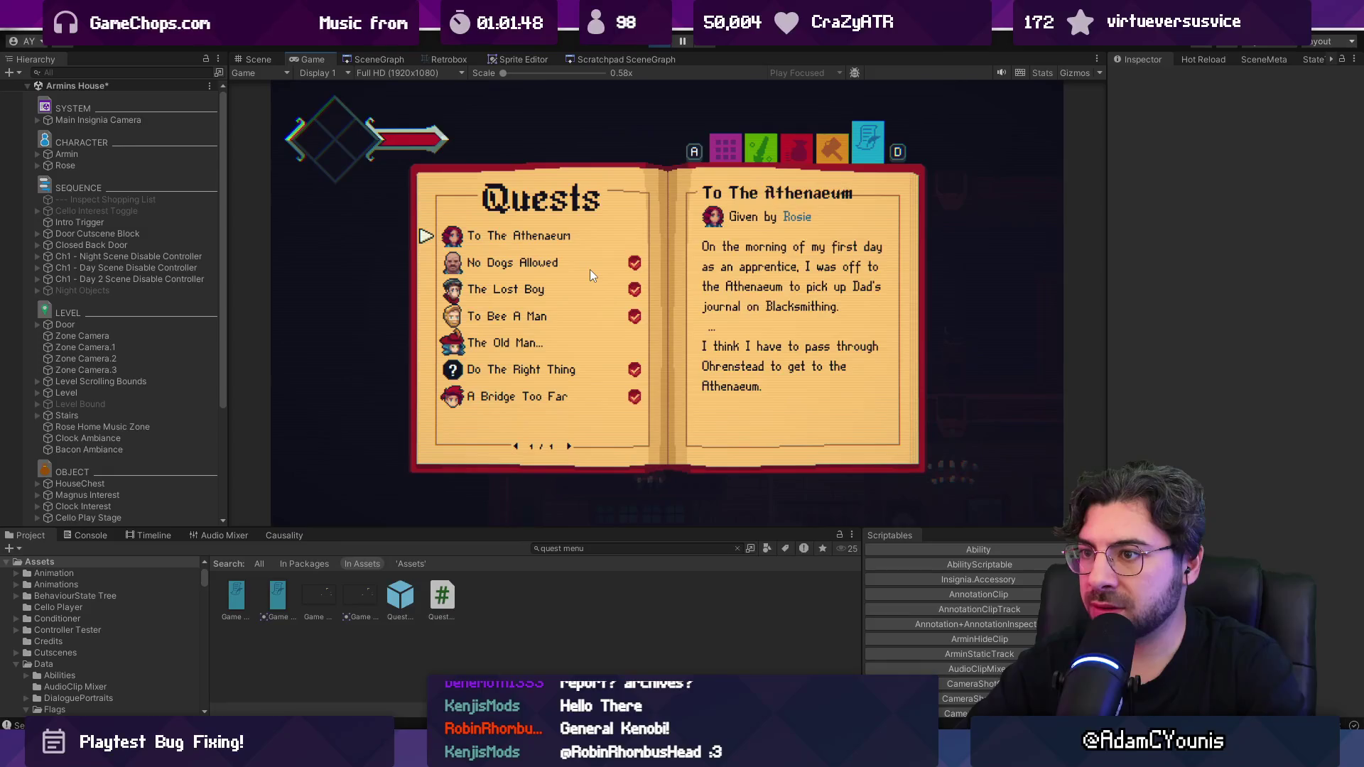
pyautogui.press('Return')
pyautogui.press('Escape')
pyautogui.press('Up')
pyautogui.press('Down')
pyautogui.press('Down')
pyautogui.press('Down')
pyautogui.press('Down')
pyautogui.press('Down')
pyautogui.press('Up')
pyautogui.press('Up')
pyautogui.press('Up')
pyautogui.press('Up')
pyautogui.press('Up')
pyautogui.press('Down')
pyautogui.press('Up')
pyautogui.press('Down')
pyautogui.press('Down')
pyautogui.press('Up')
pyautogui.press('Up')
pyautogui.press('Down')
pyautogui.press('Down')
pyautogui.press('Up')
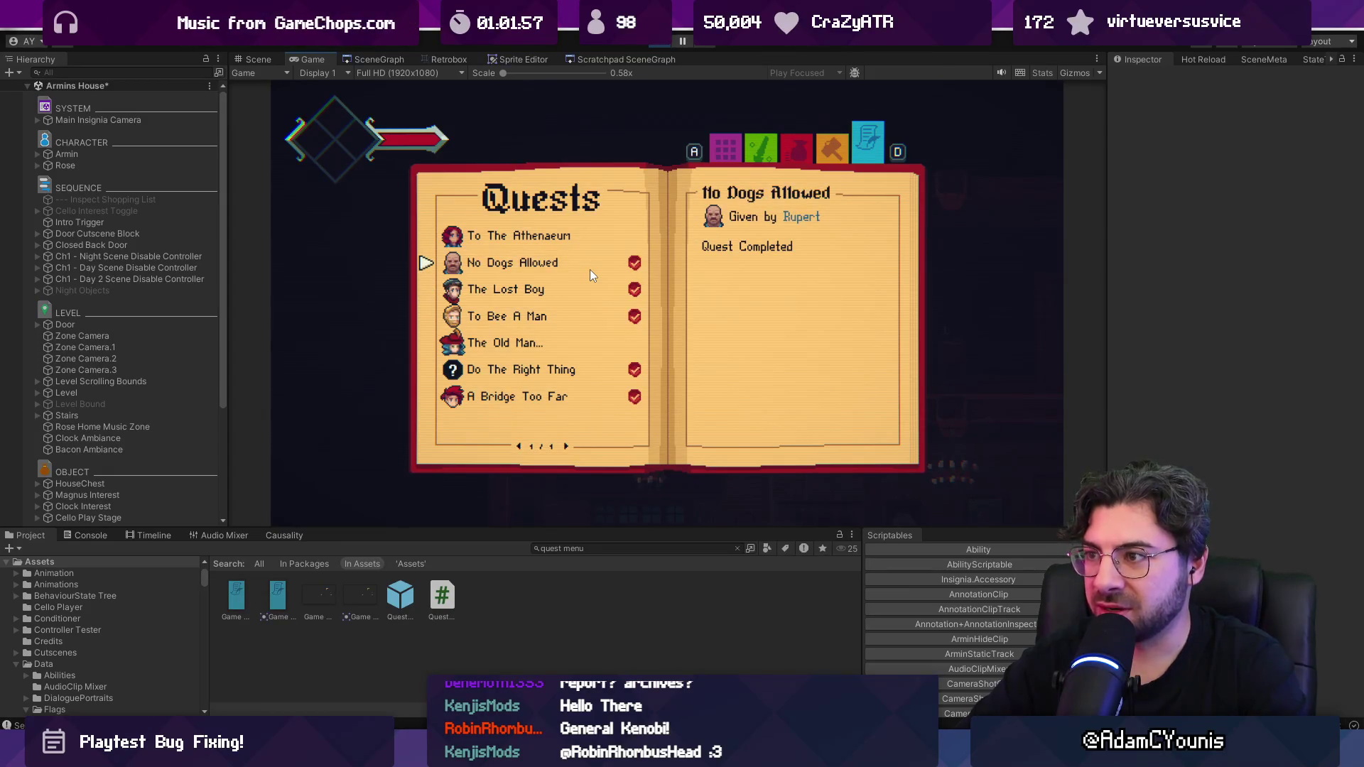
pyautogui.press('Up')
pyautogui.press('Down')
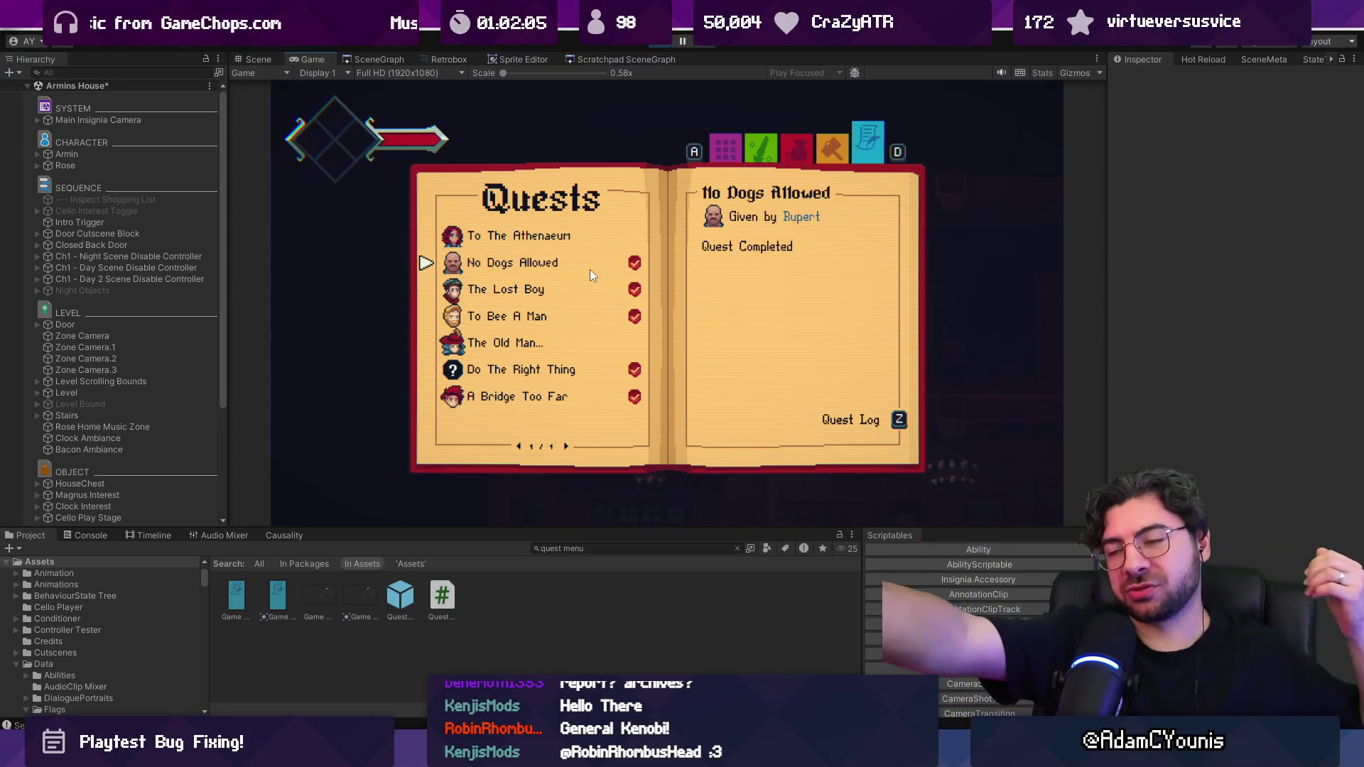
# Step: Browse quests with W/S, open and close No Dogs Allowed's story pages, then stop play mode
pyautogui.press('w')
pyautogui.press('s')
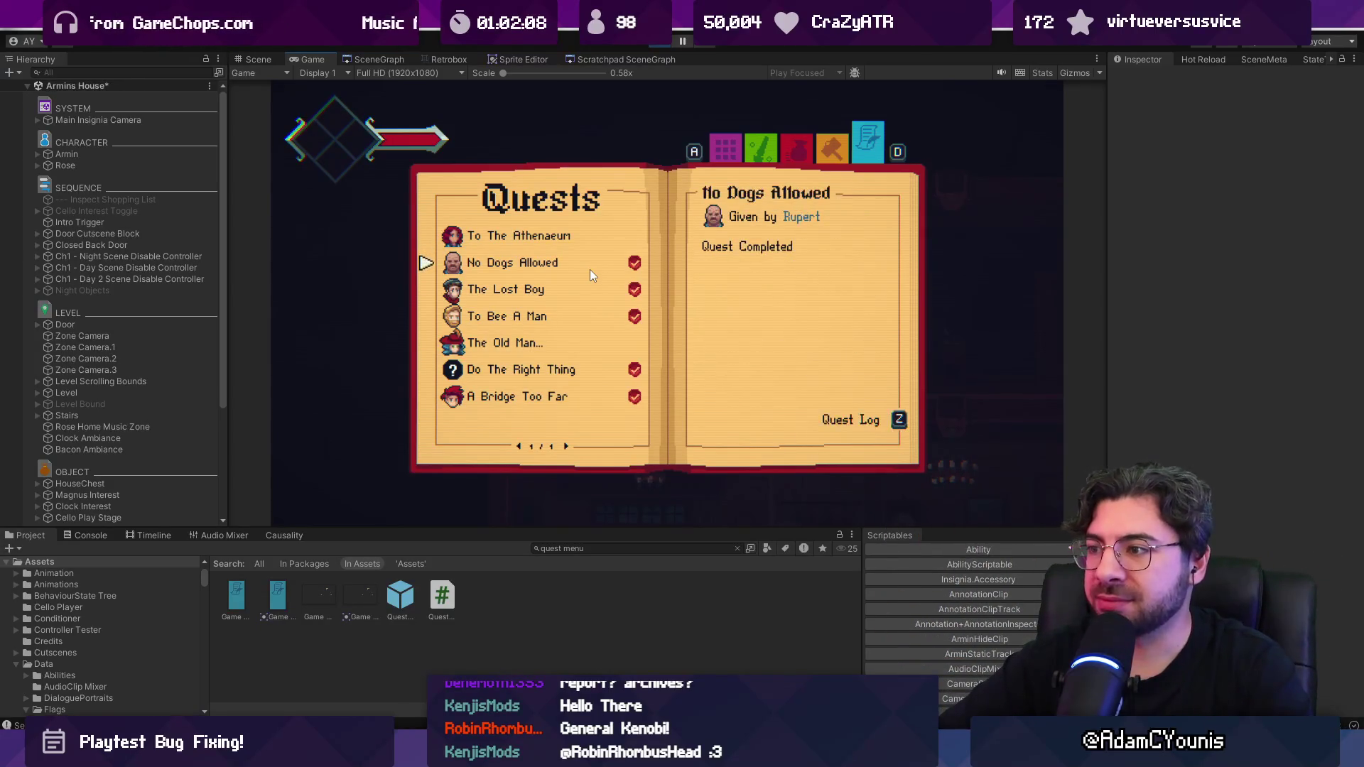
pyautogui.press('s')
pyautogui.press('w')
pyautogui.press('w')
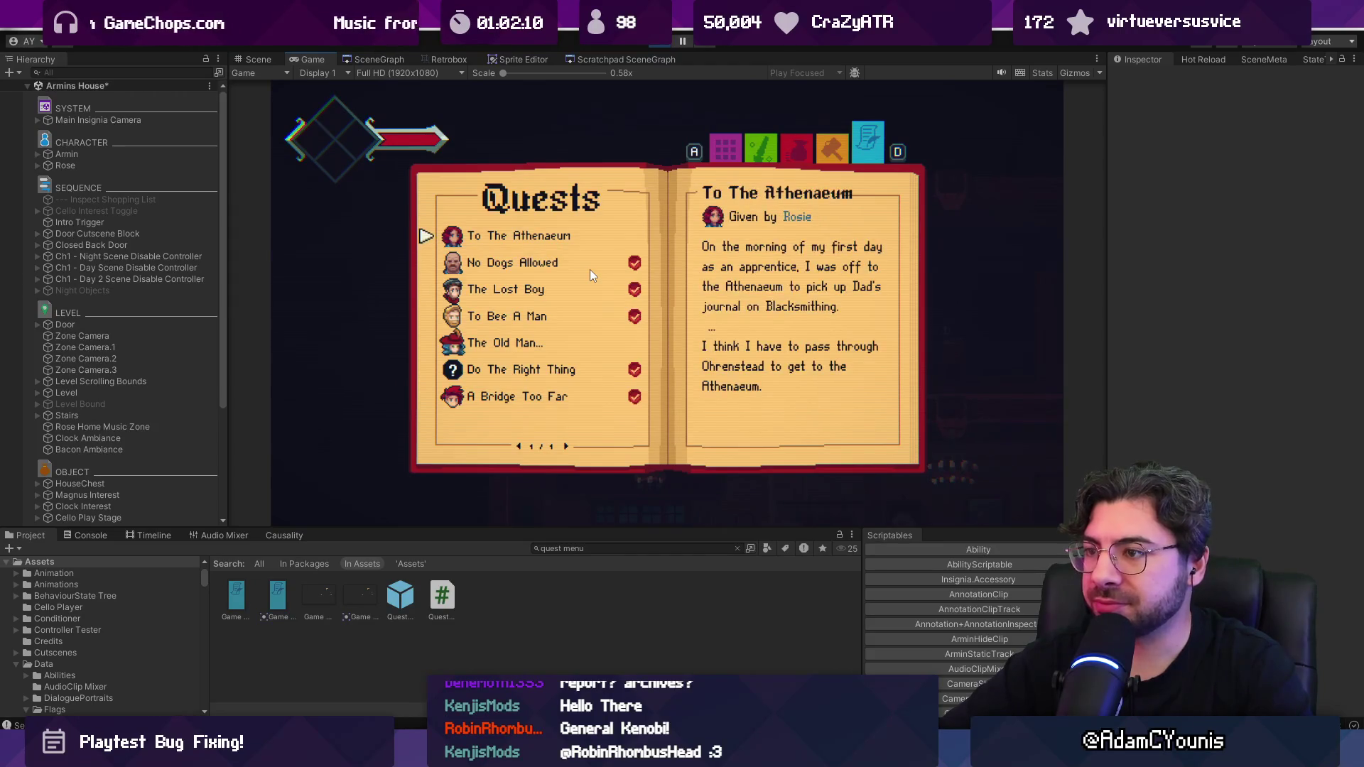
pyautogui.press('s')
pyautogui.press('space')
pyautogui.press('c')
pyautogui.press('s')
pyautogui.press('s')
pyautogui.press('s')
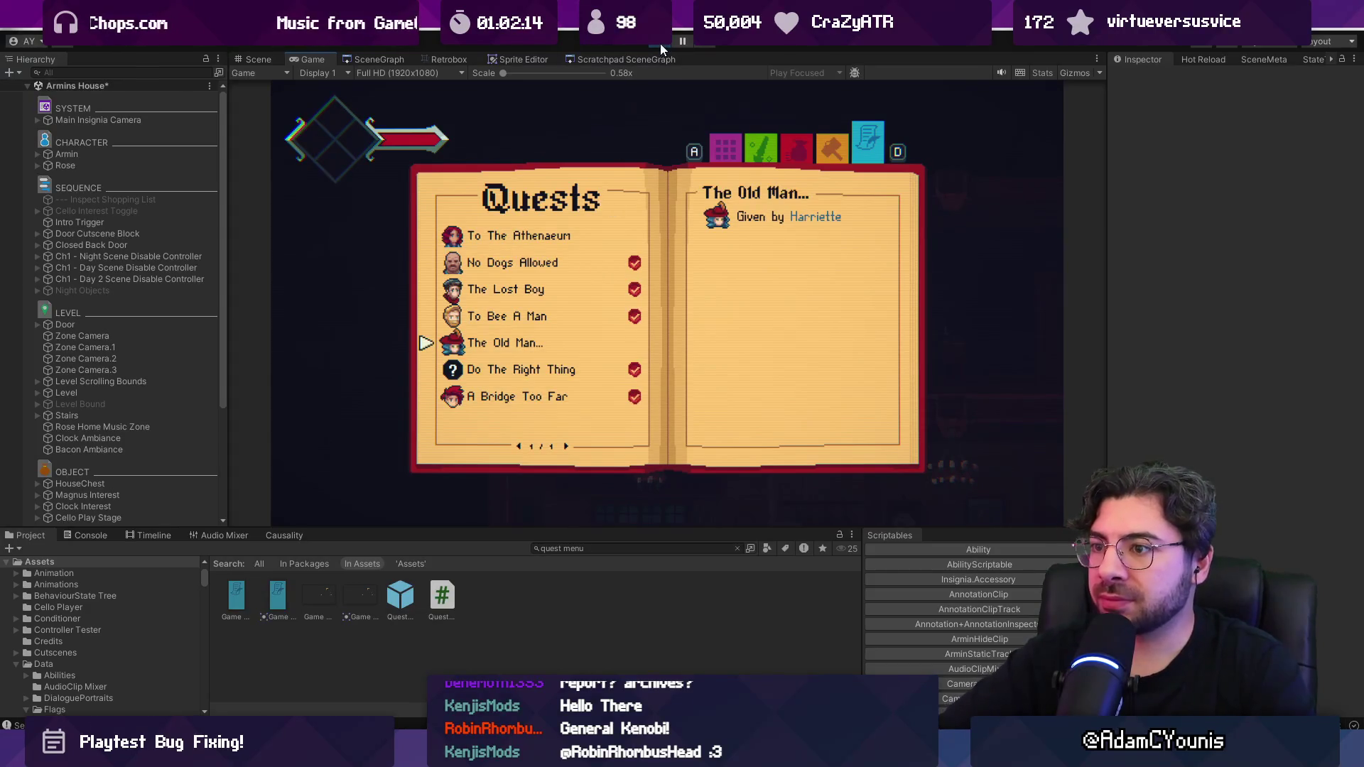
pyautogui.press('s')
pyautogui.press('s')
pyautogui.press('w')
pyautogui.press('w')
pyautogui.press('s')
pyautogui.press('s')
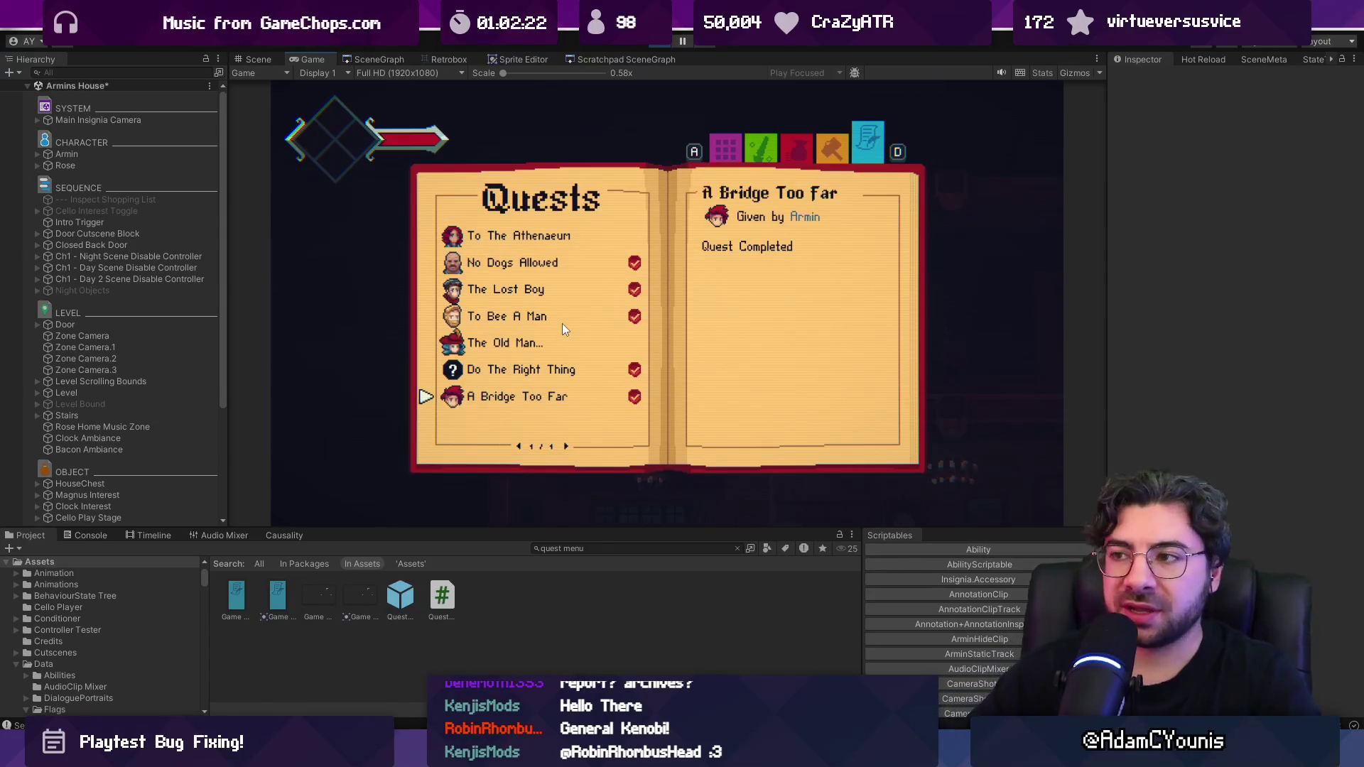
pyautogui.press('w')
pyautogui.press('w')
pyautogui.press('w')
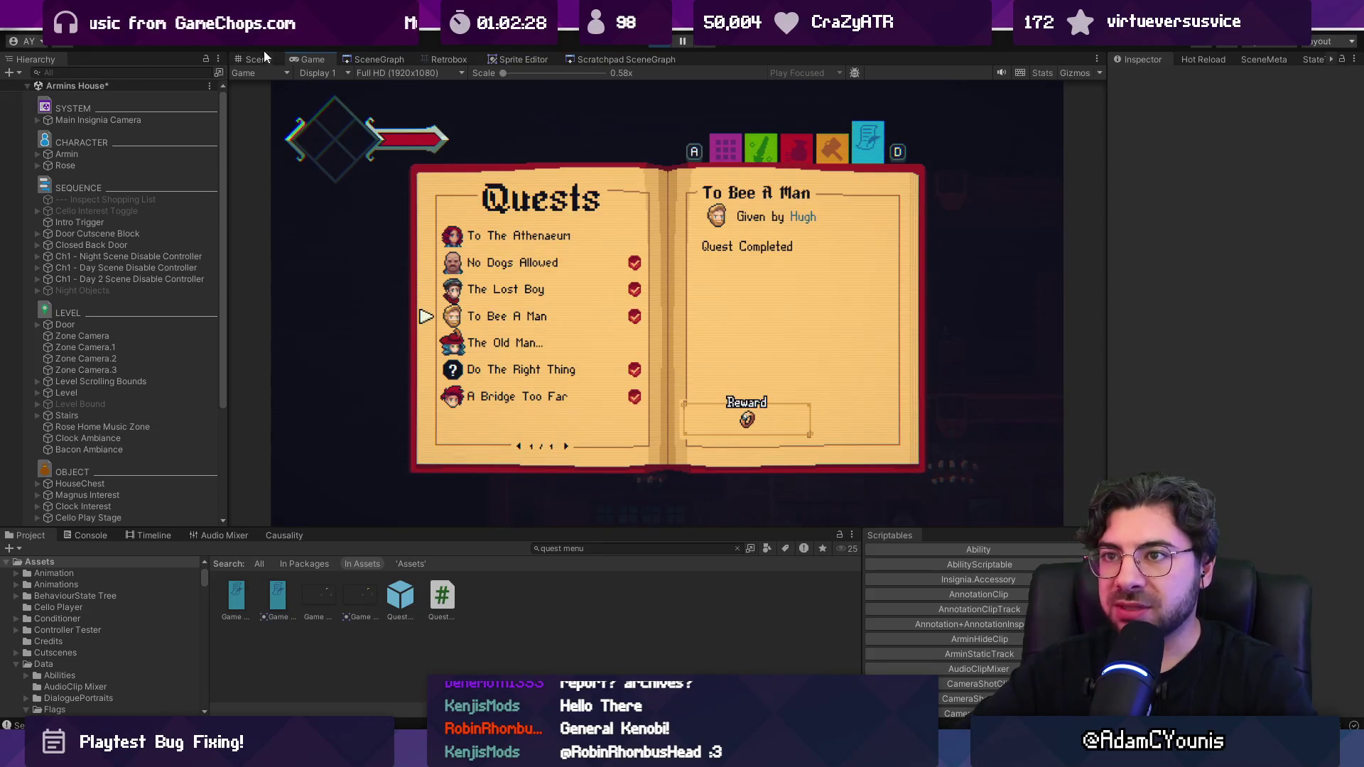
pyautogui.click(654, 47)
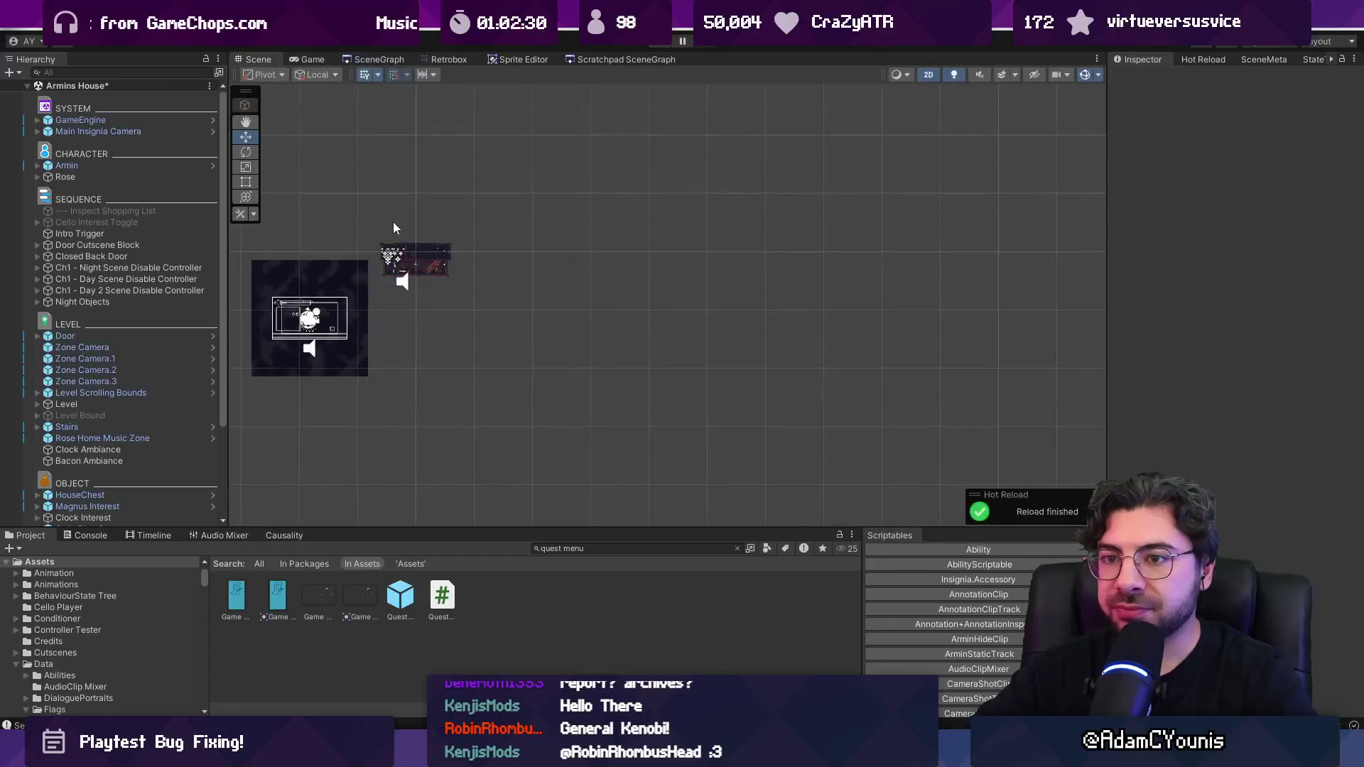
# Step: Open the GameEngine prefab and select the Quests object via a 'quest' Hierarchy search
pyautogui.click(213, 120)
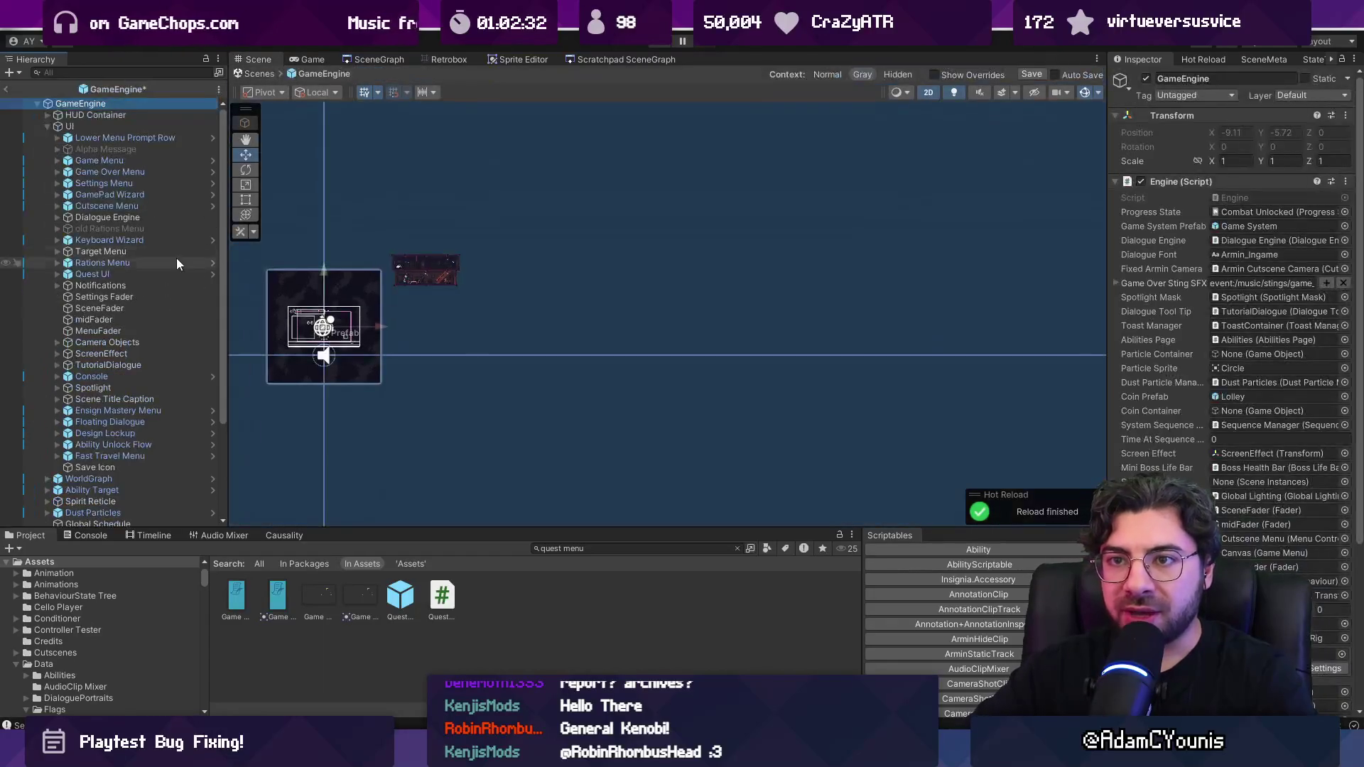
pyautogui.click(611, 548)
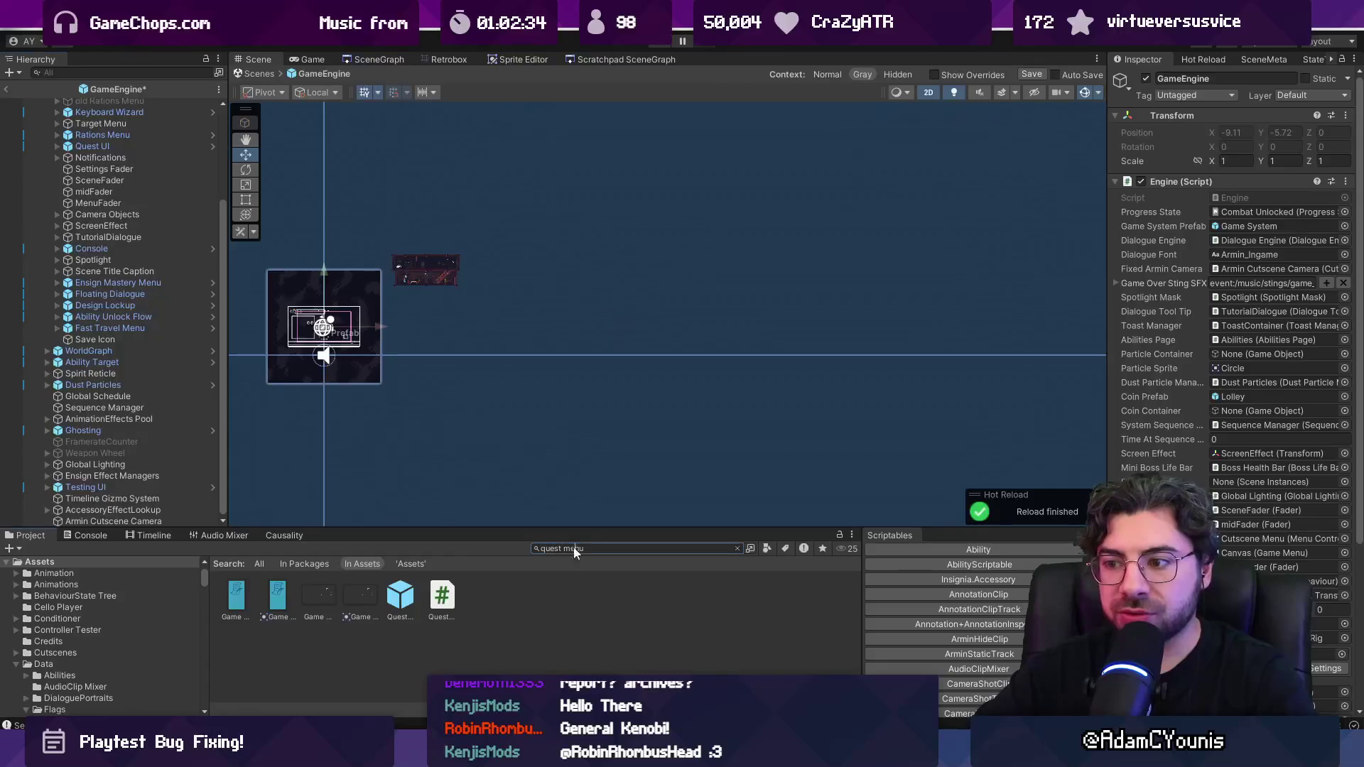
pyautogui.click(133, 73)
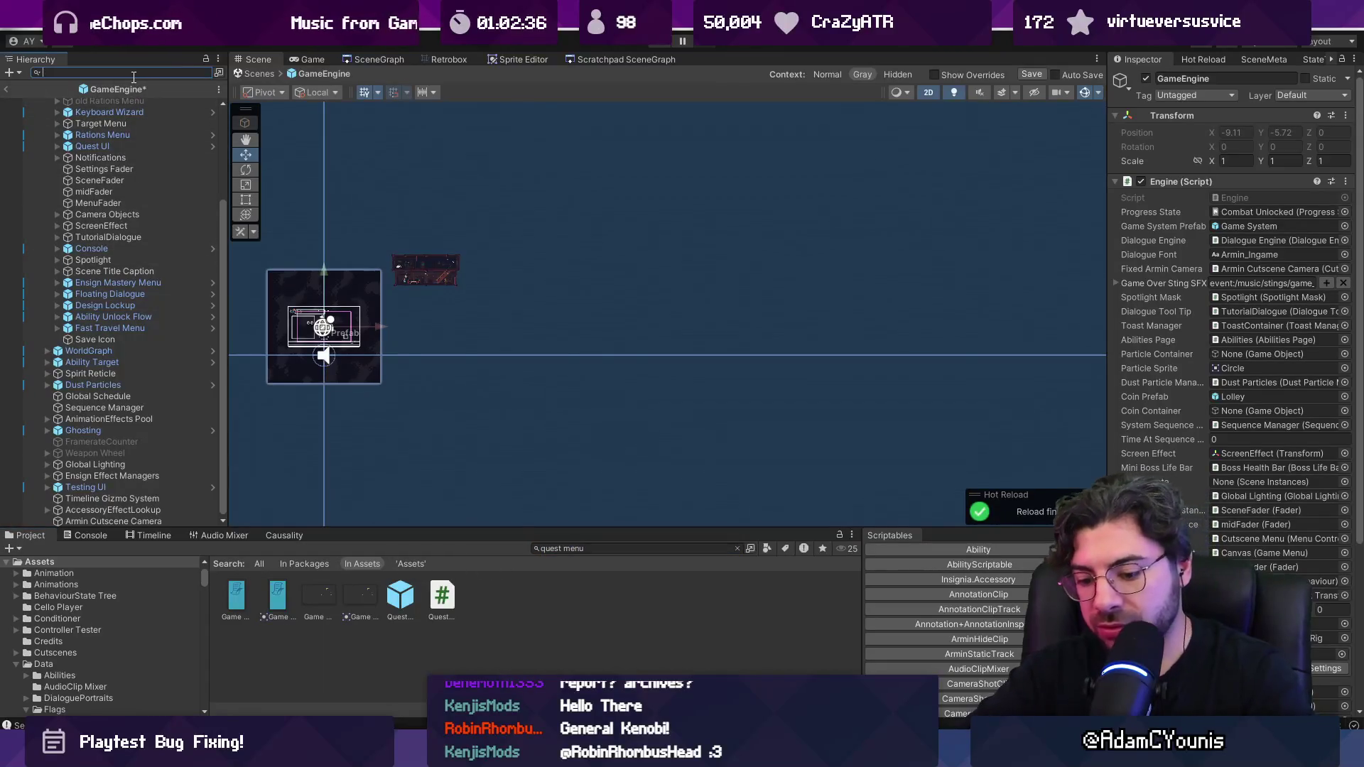
pyautogui.write('quest')
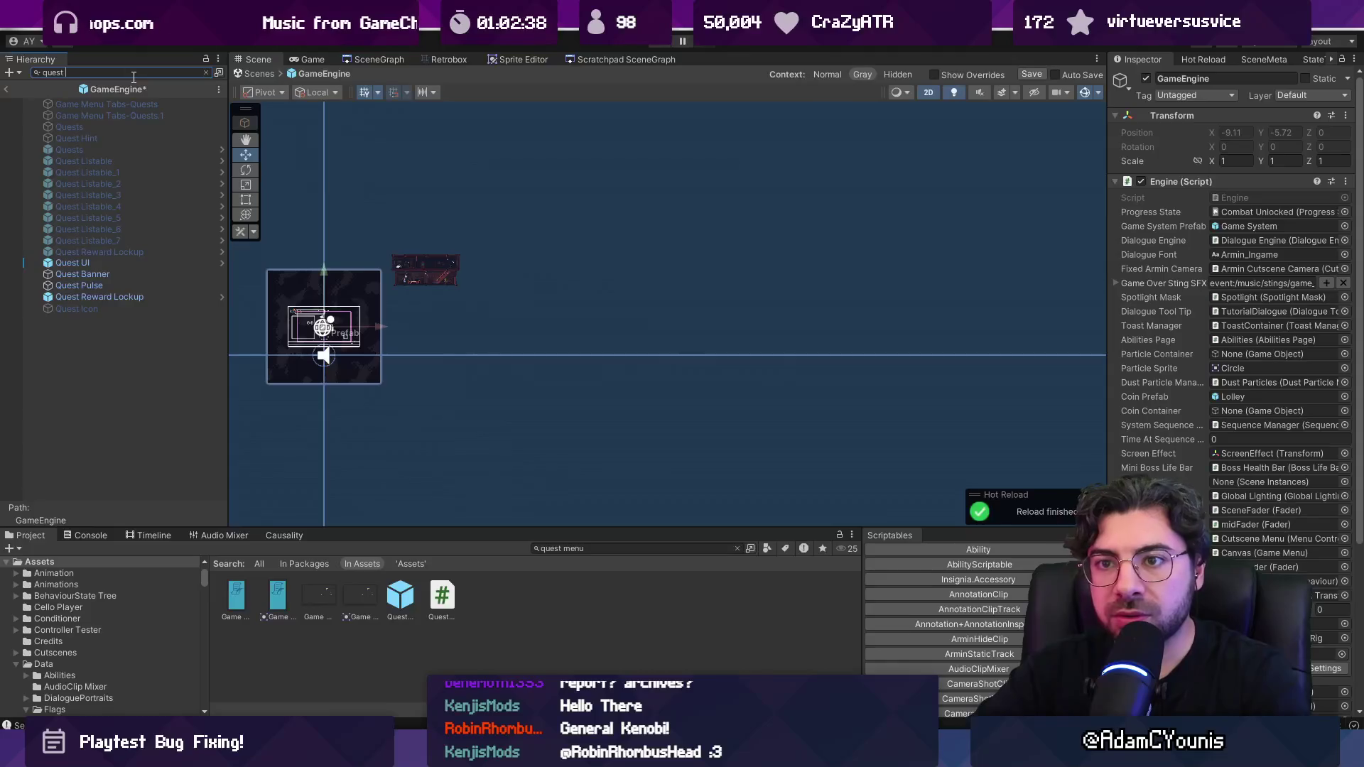
pyautogui.write('menu')
pyautogui.press('BackSpace')
pyautogui.press('BackSpace')
pyautogui.press('BackSpace')
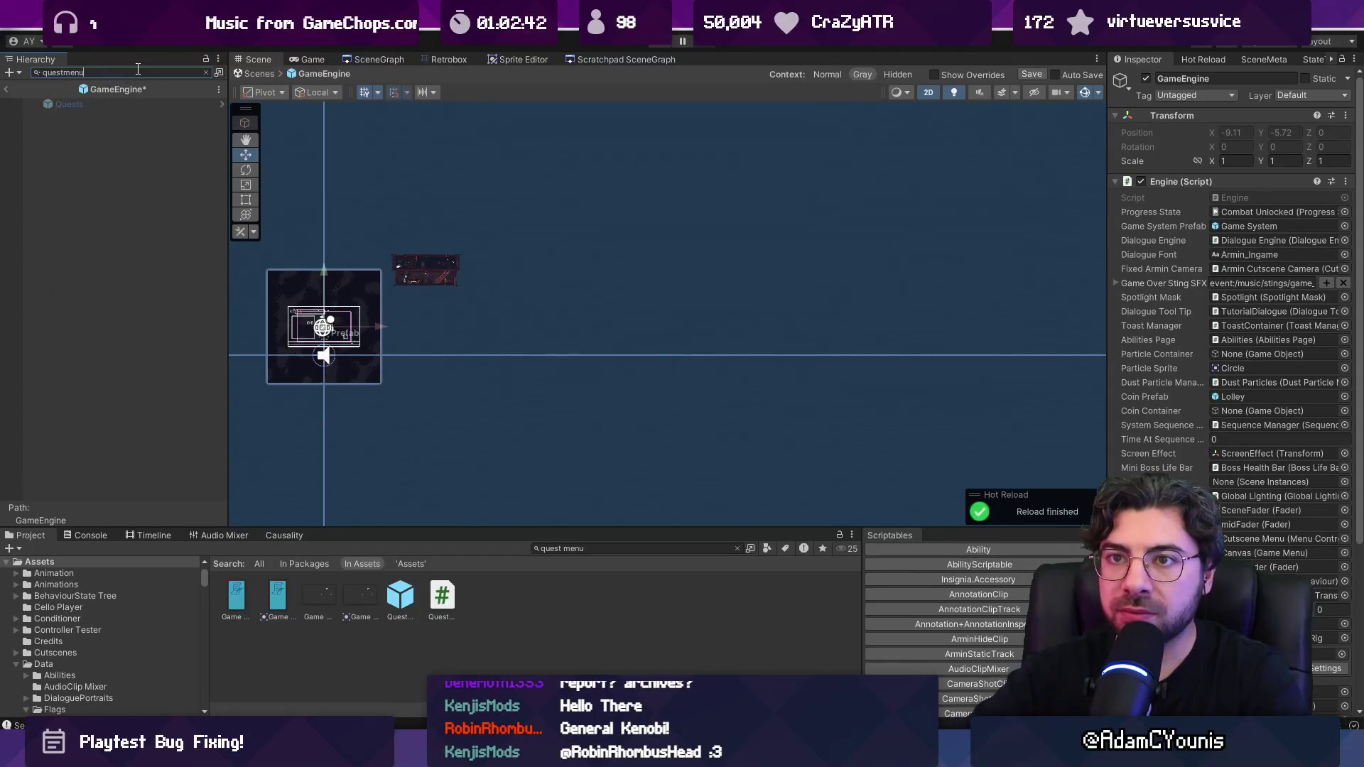
pyautogui.click(130, 102)
pyautogui.click(205, 71)
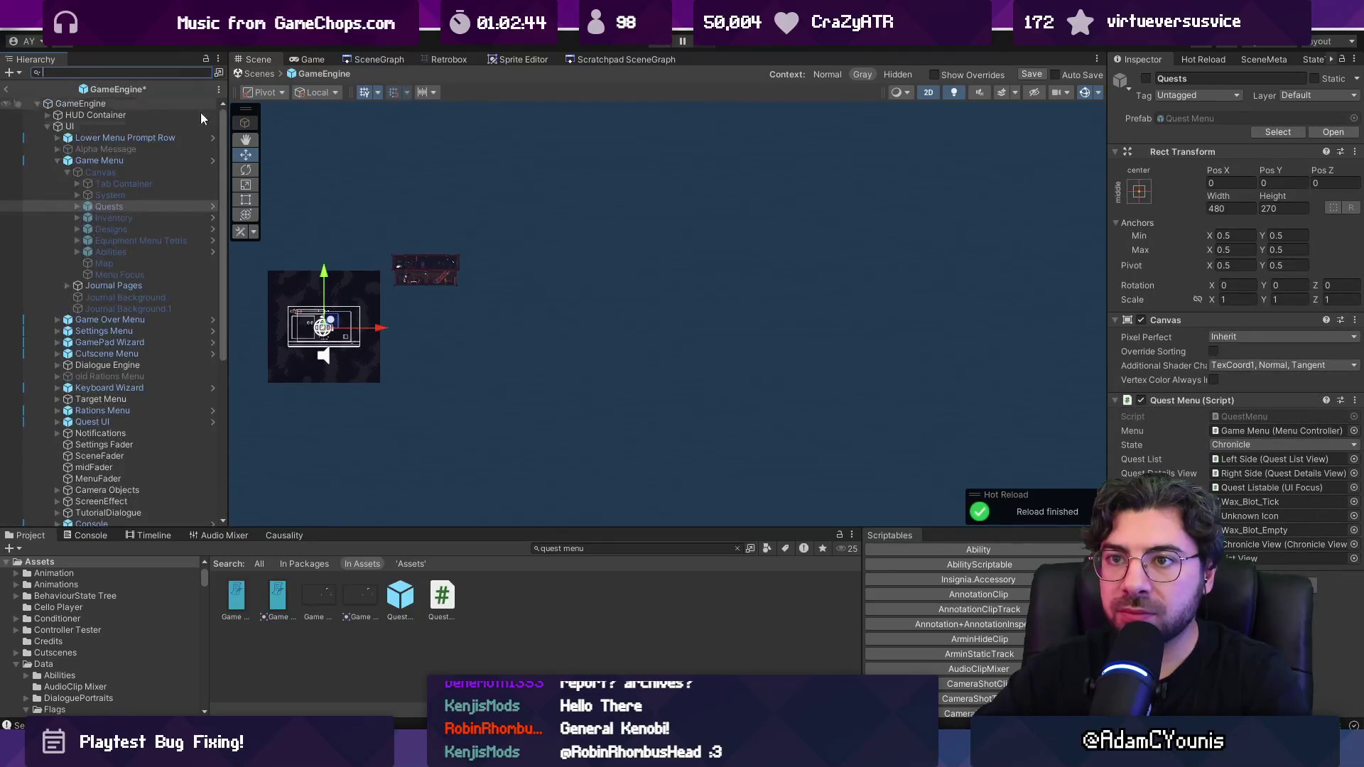
# Step: Expand Chronicle View, List View and Right Side, and select Quest Reward Lockup
pyautogui.click(87, 240)
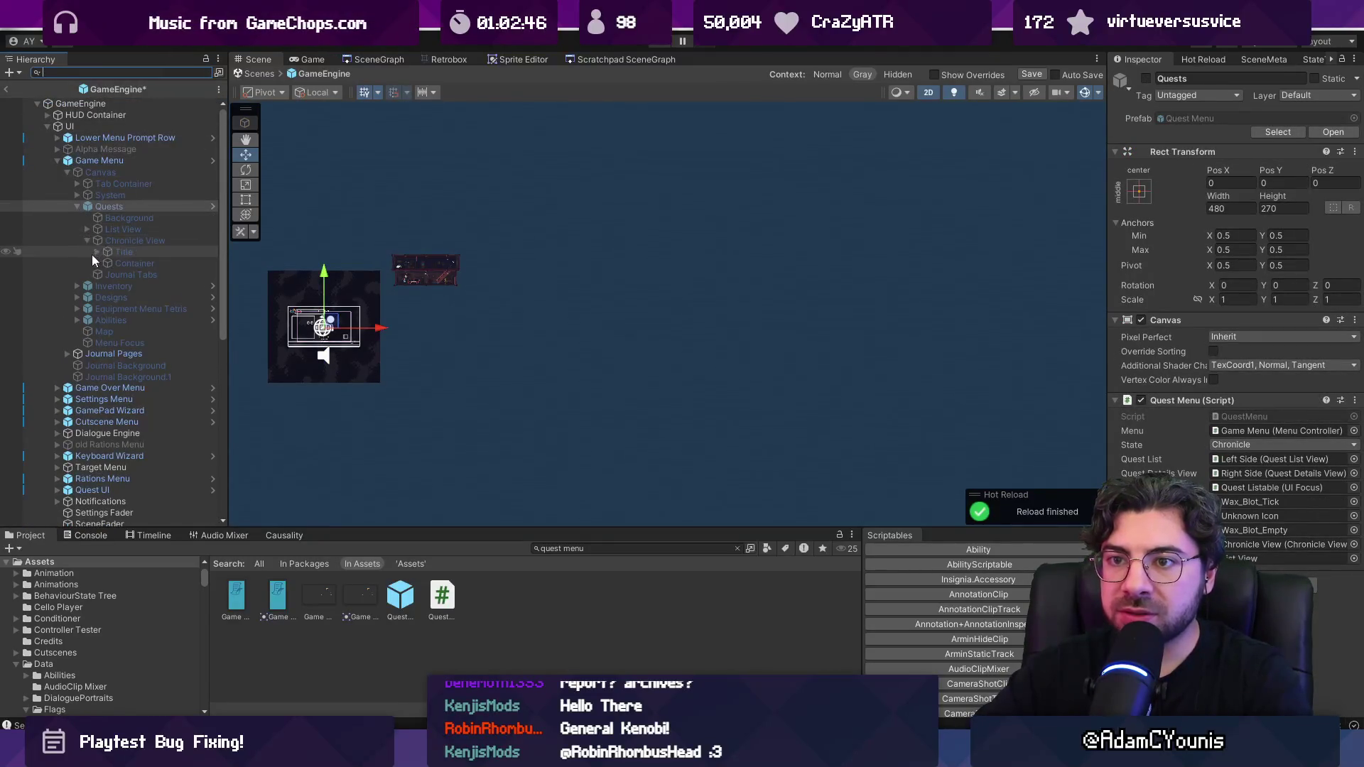
pyautogui.click(87, 229)
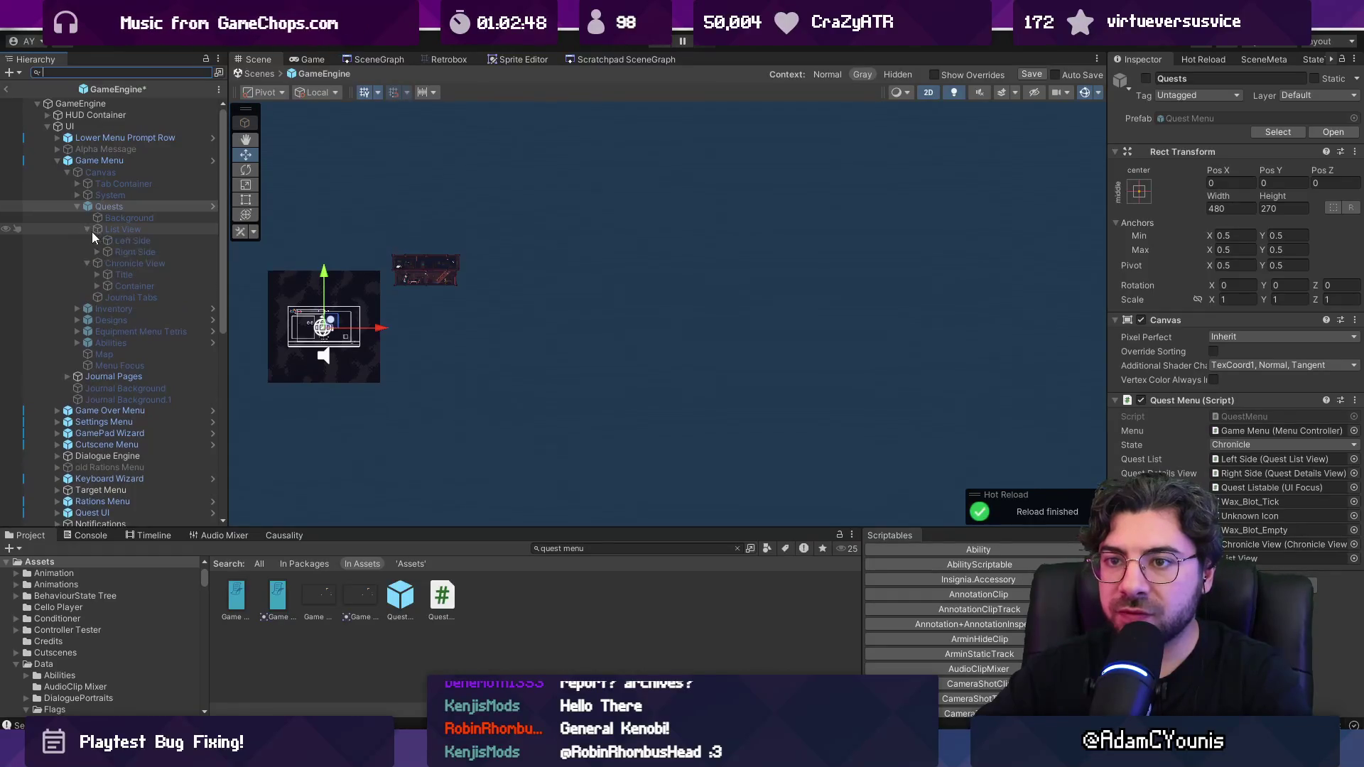
pyautogui.click(95, 252)
pyautogui.click(131, 286)
pyautogui.click(135, 308)
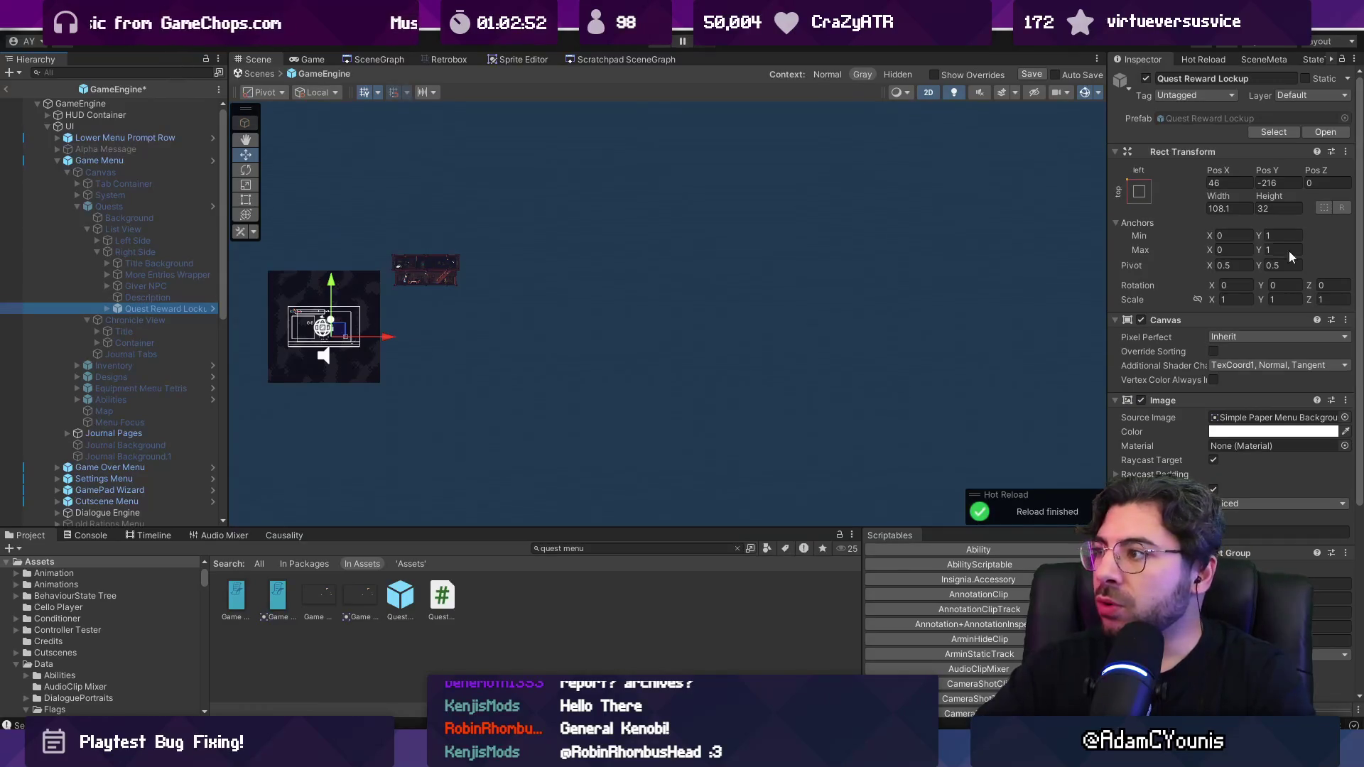
# Step: Set Quest Reward Lockup's width to 80 and apply it as an override to the Quest Menu prefab
pyautogui.click(1229, 208)
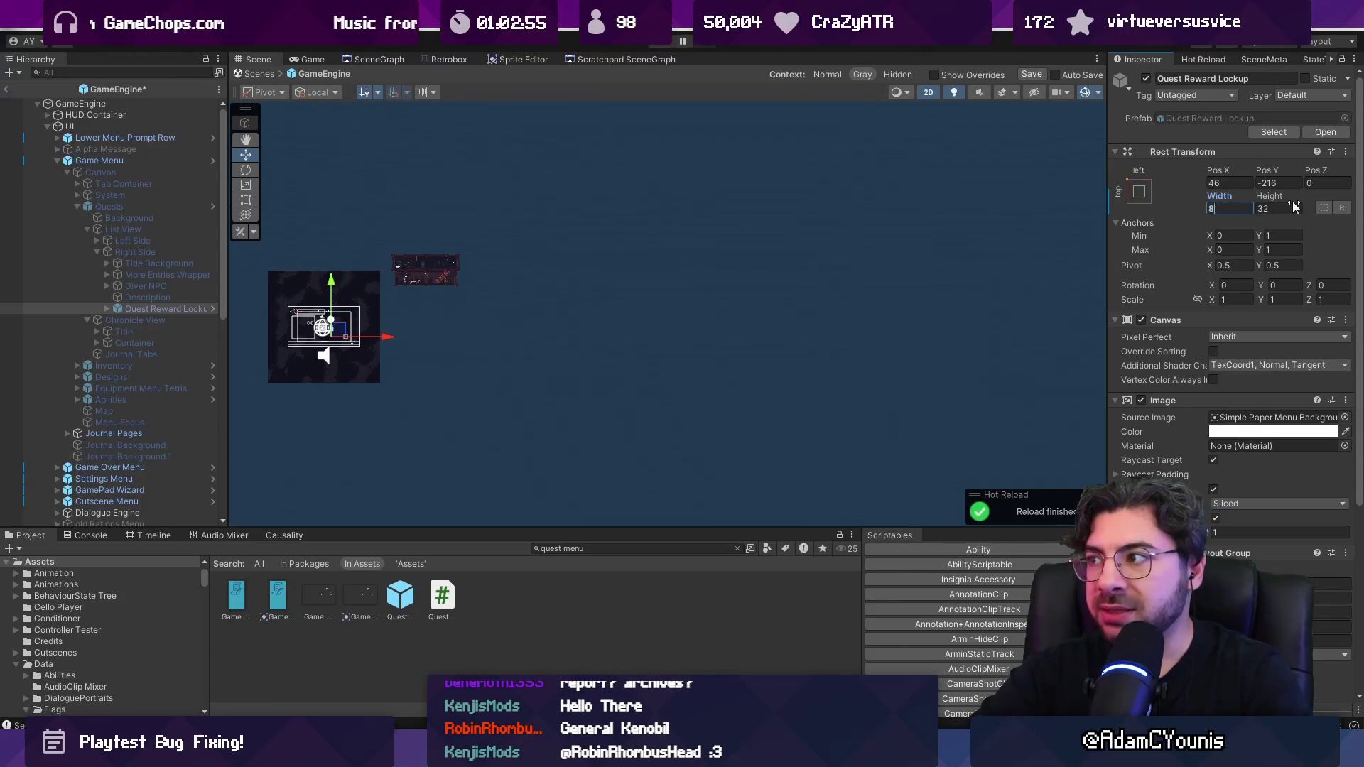
pyautogui.write('0')
pyautogui.rightClick(1217, 203)
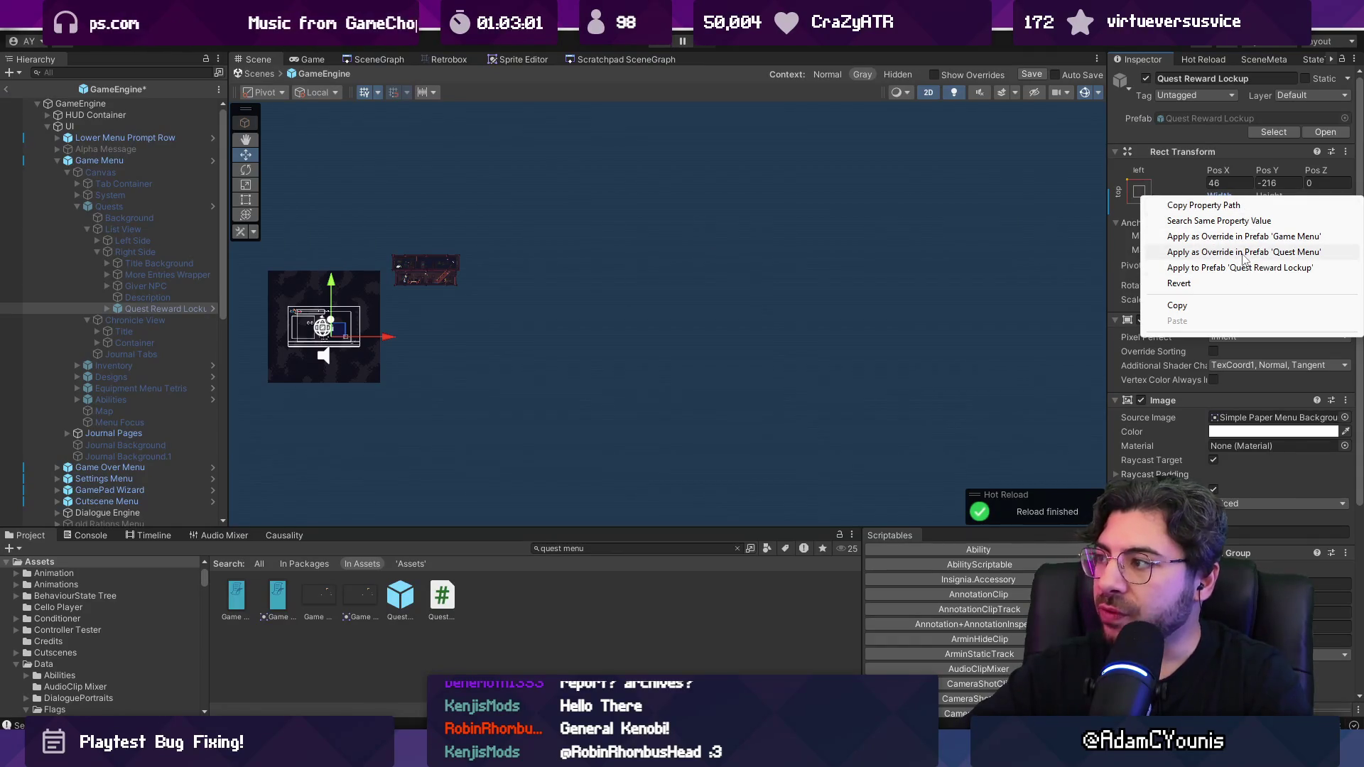
pyautogui.click(1243, 253)
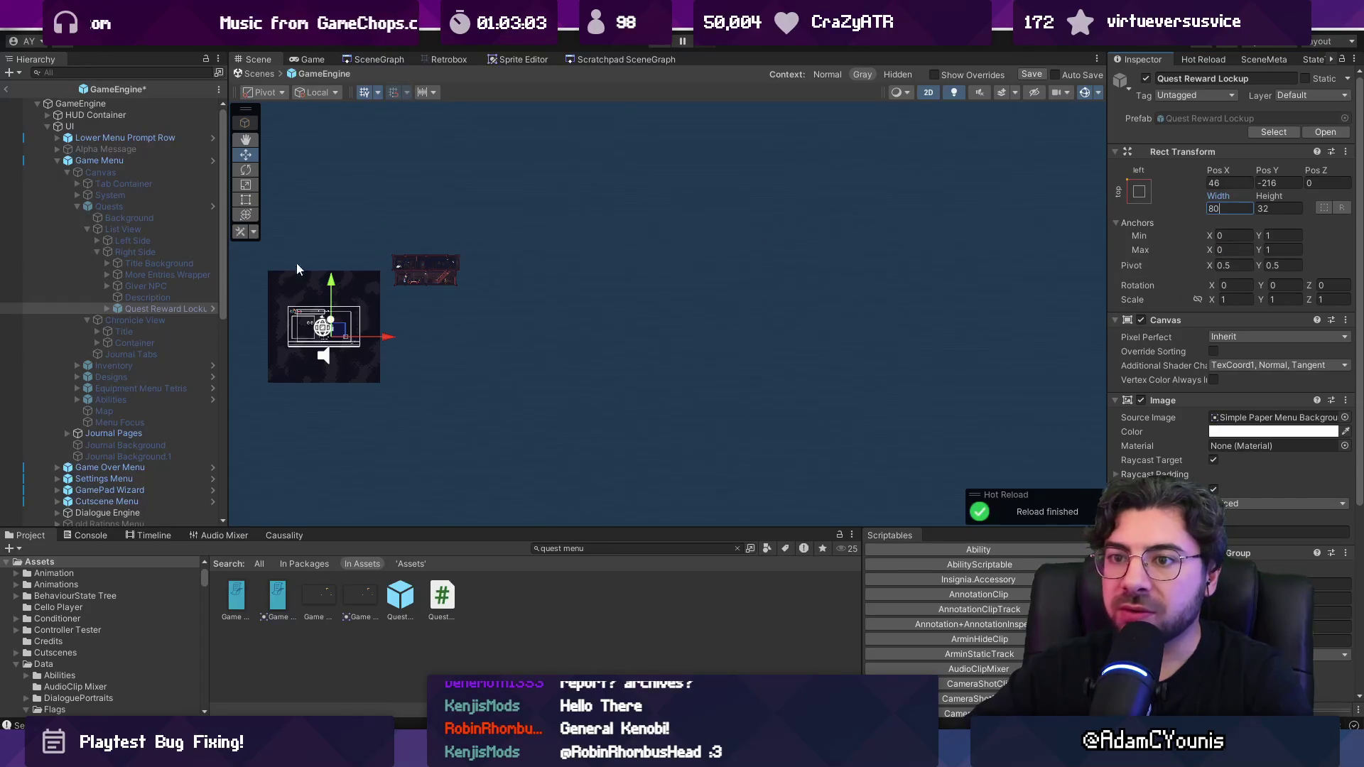
# Step: Open the Quest Menu prefab to view the resized reward lockup, then exit prefab mode
pyautogui.click(211, 308)
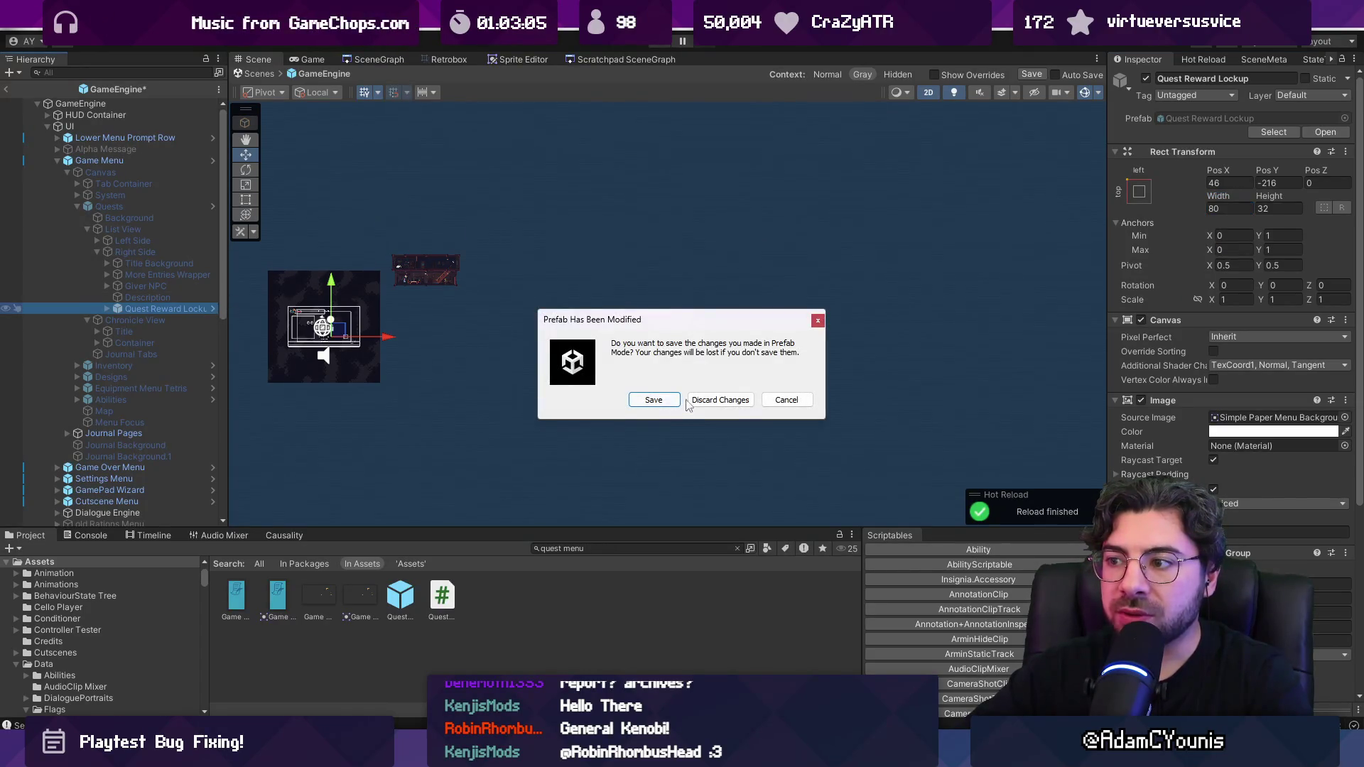
pyautogui.click(764, 399)
pyautogui.click(215, 206)
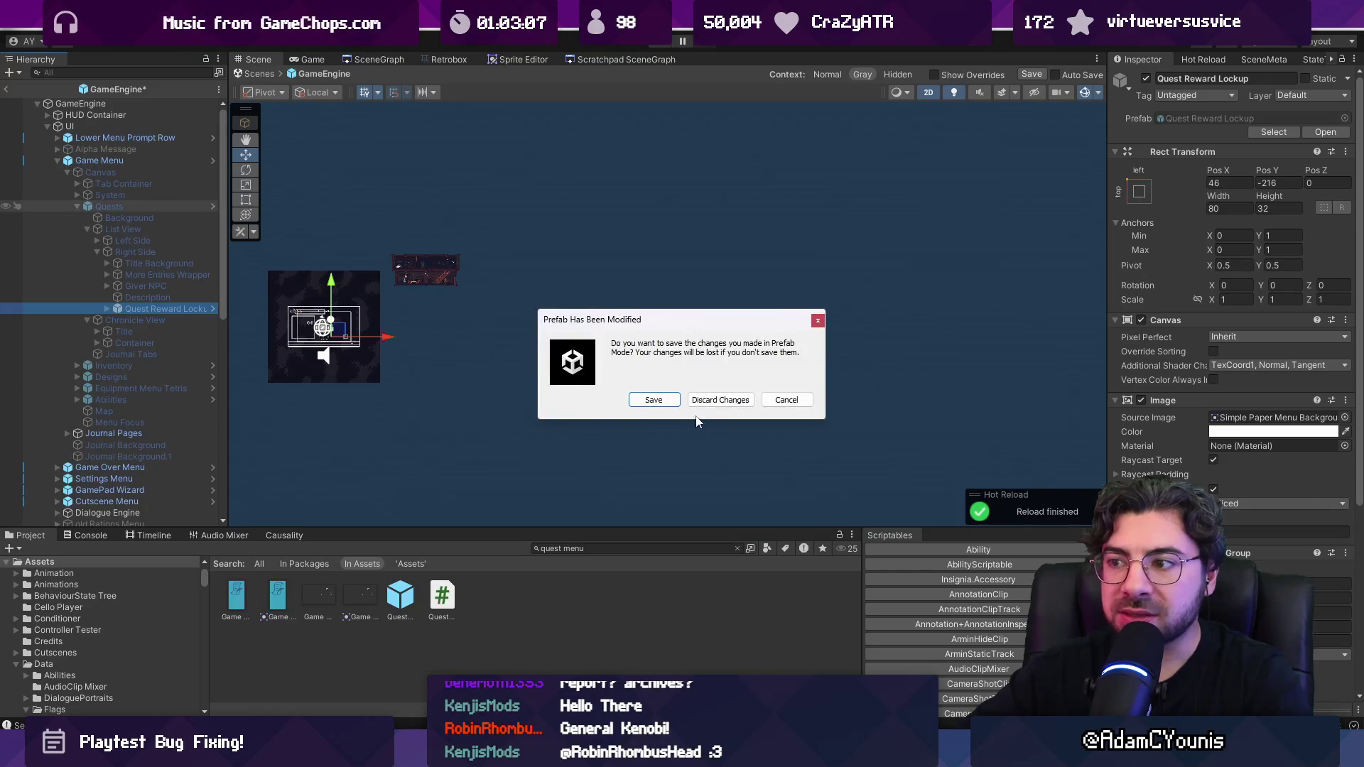
pyautogui.click(711, 399)
pyautogui.click(295, 75)
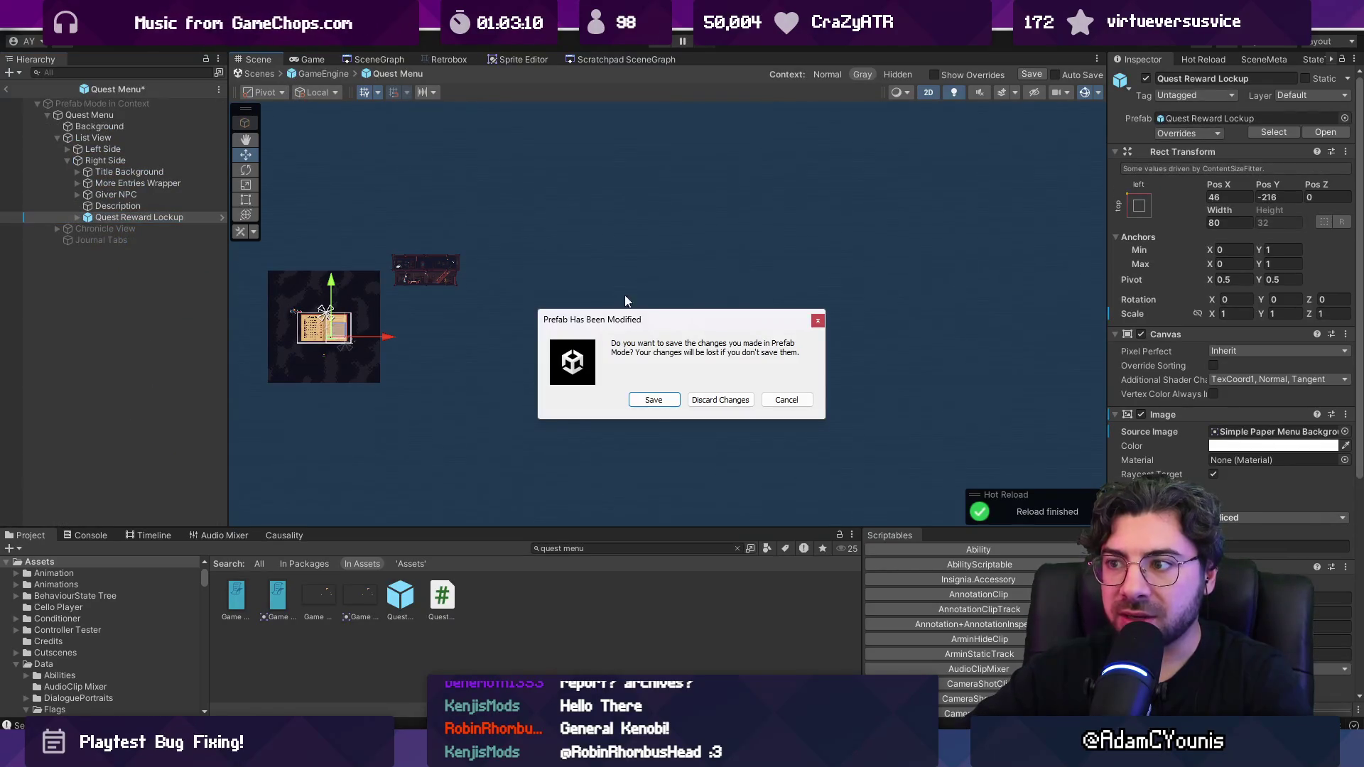
pyautogui.click(786, 399)
pyautogui.doubleClick(158, 217)
pyautogui.scroll(-3, 707, 303)
pyautogui.moveTo(789, 303); pyautogui.dragTo(573, 343)
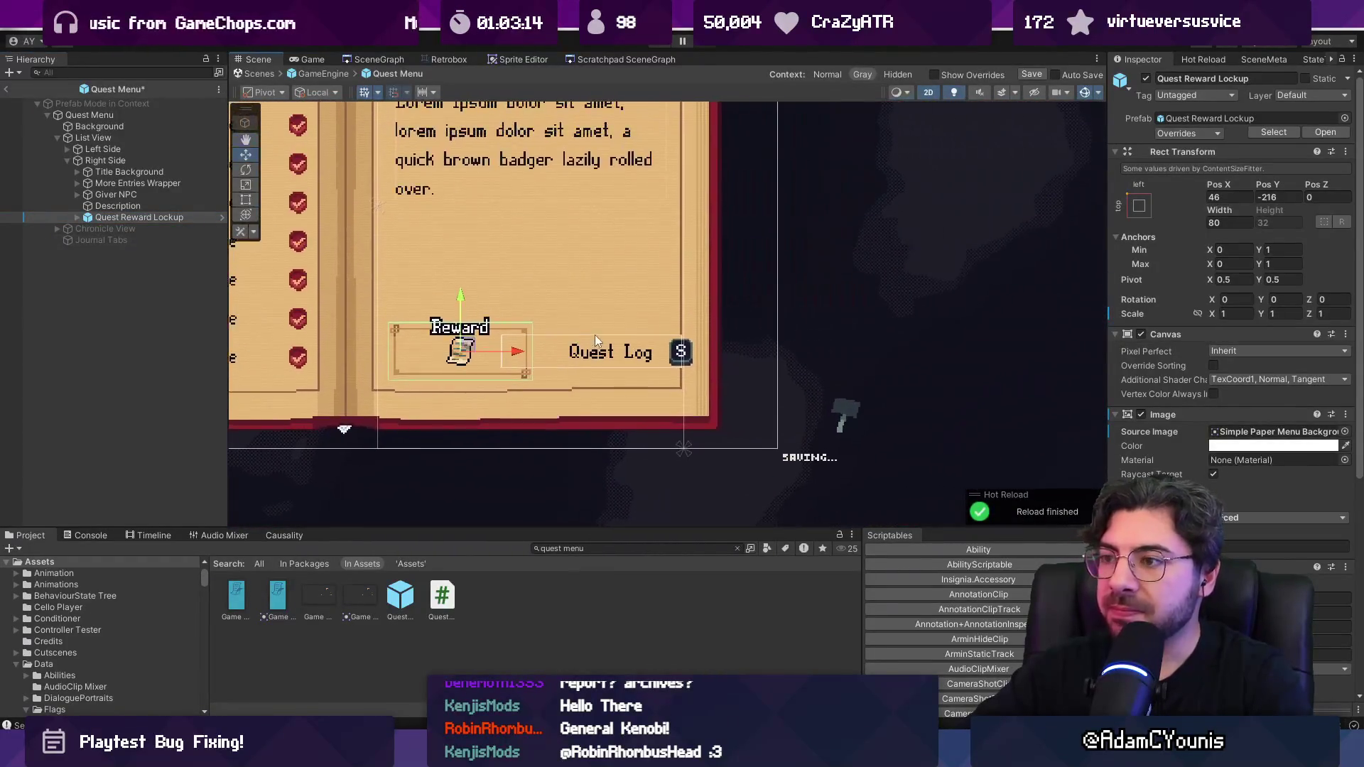
pyautogui.click(311, 73)
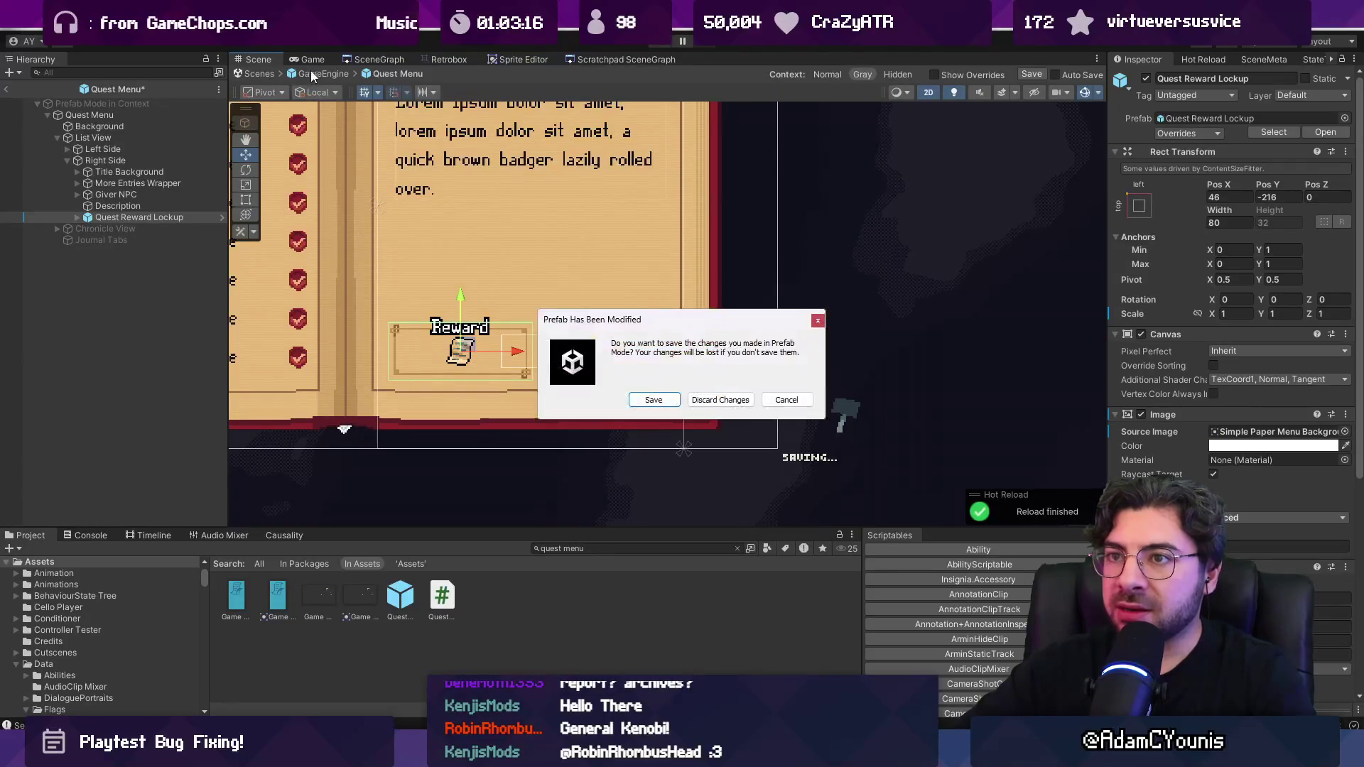
pyautogui.click(644, 399)
pyautogui.hotkey('alt', 'Tab')
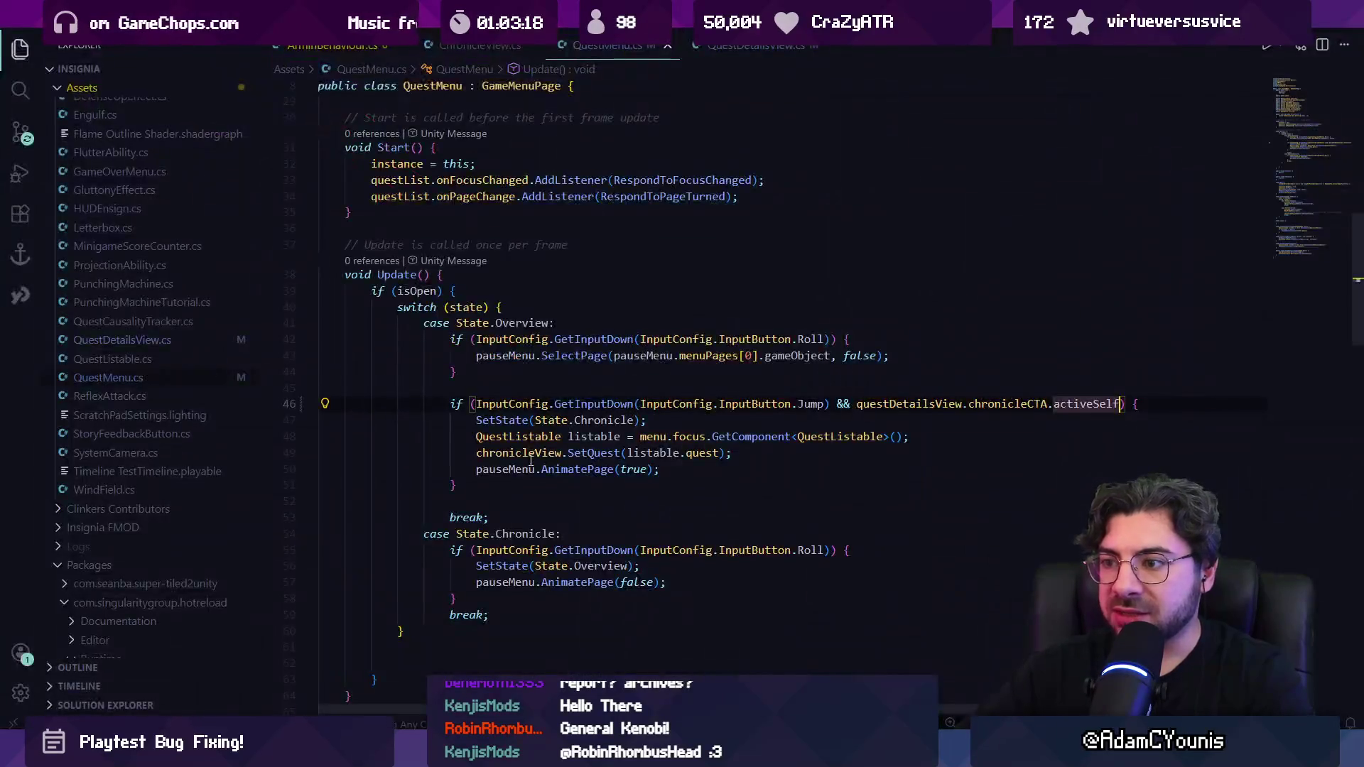
# Step: Search the open script for 'overflow' and view the definition of the activeSelf check on line 46
pyautogui.hotkey('ctrl', 'f')
pyautogui.write('overflow')
pyautogui.press('Escape')
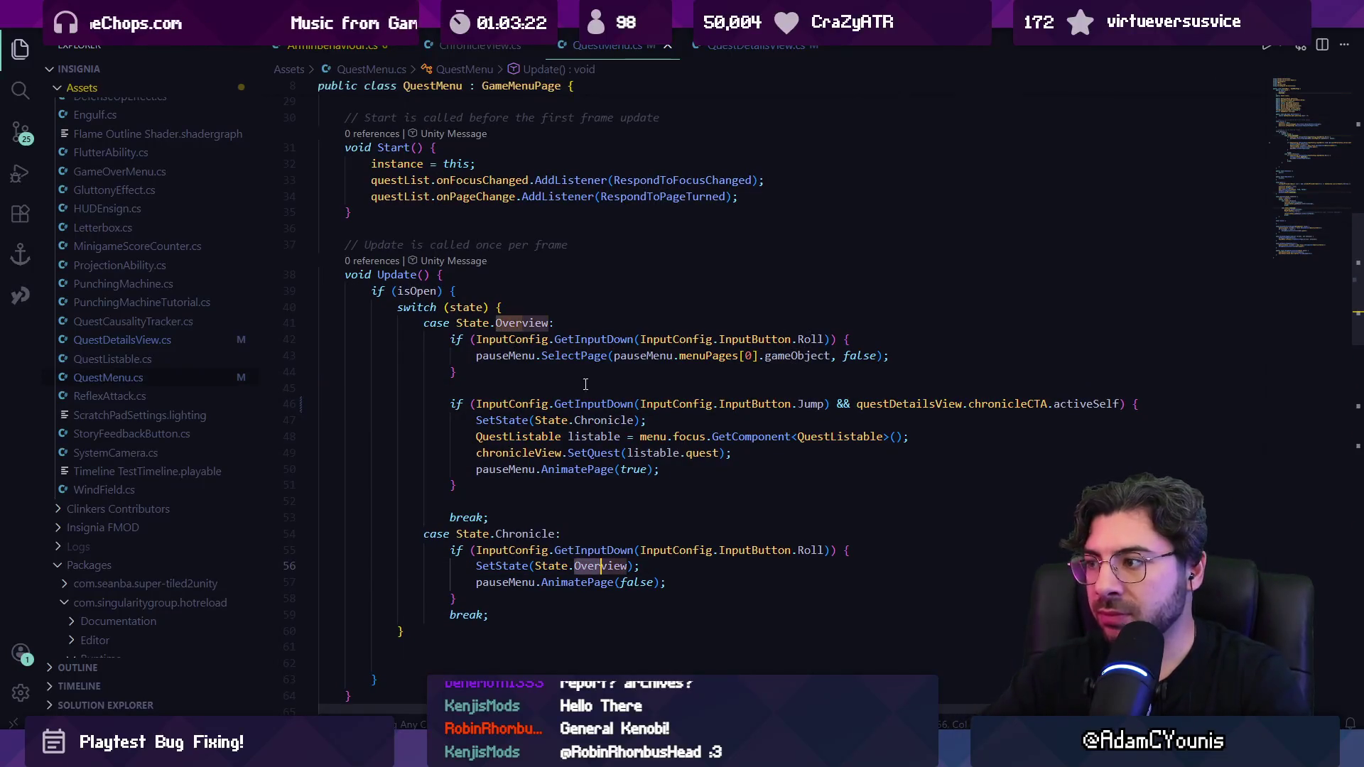
pyautogui.click(1066, 403)
pyautogui.press('F12')
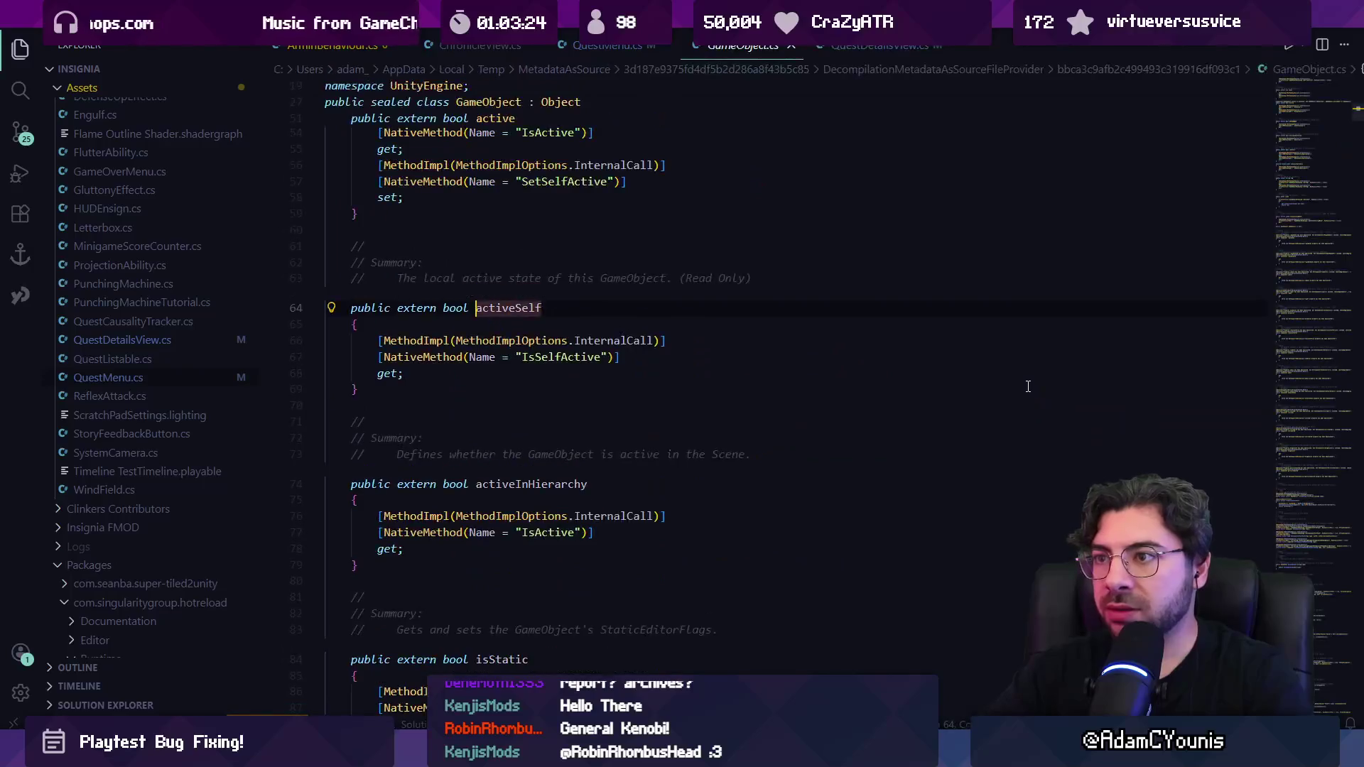
pyautogui.hotkey('ctrl', 'w')
# Step: Locate the isTextOverflowing check on line 46 of QuestDetailsView.cs, then switch back to Unity
pyautogui.click(730, 54)
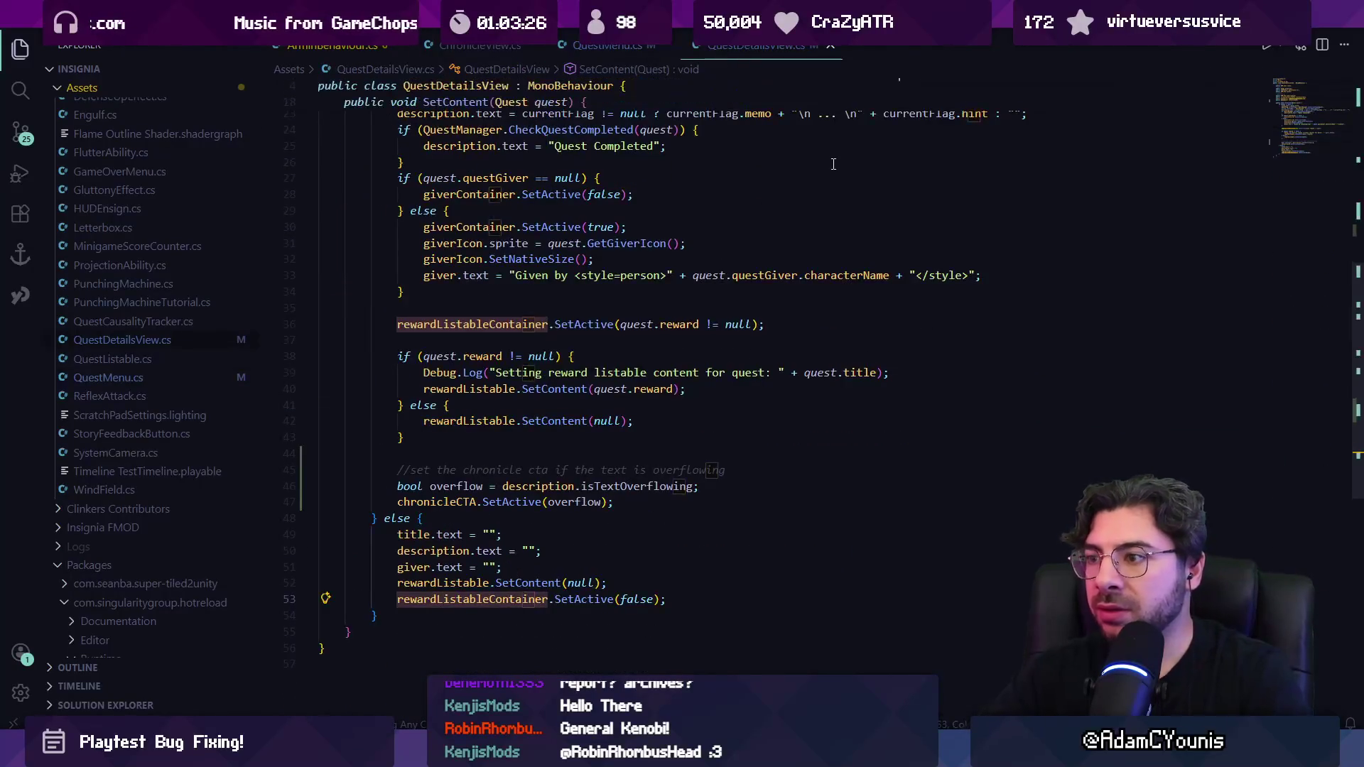
pyautogui.hotkey('ctrl', 'f')
pyautogui.write('overfglo')
pyautogui.press('Escape')
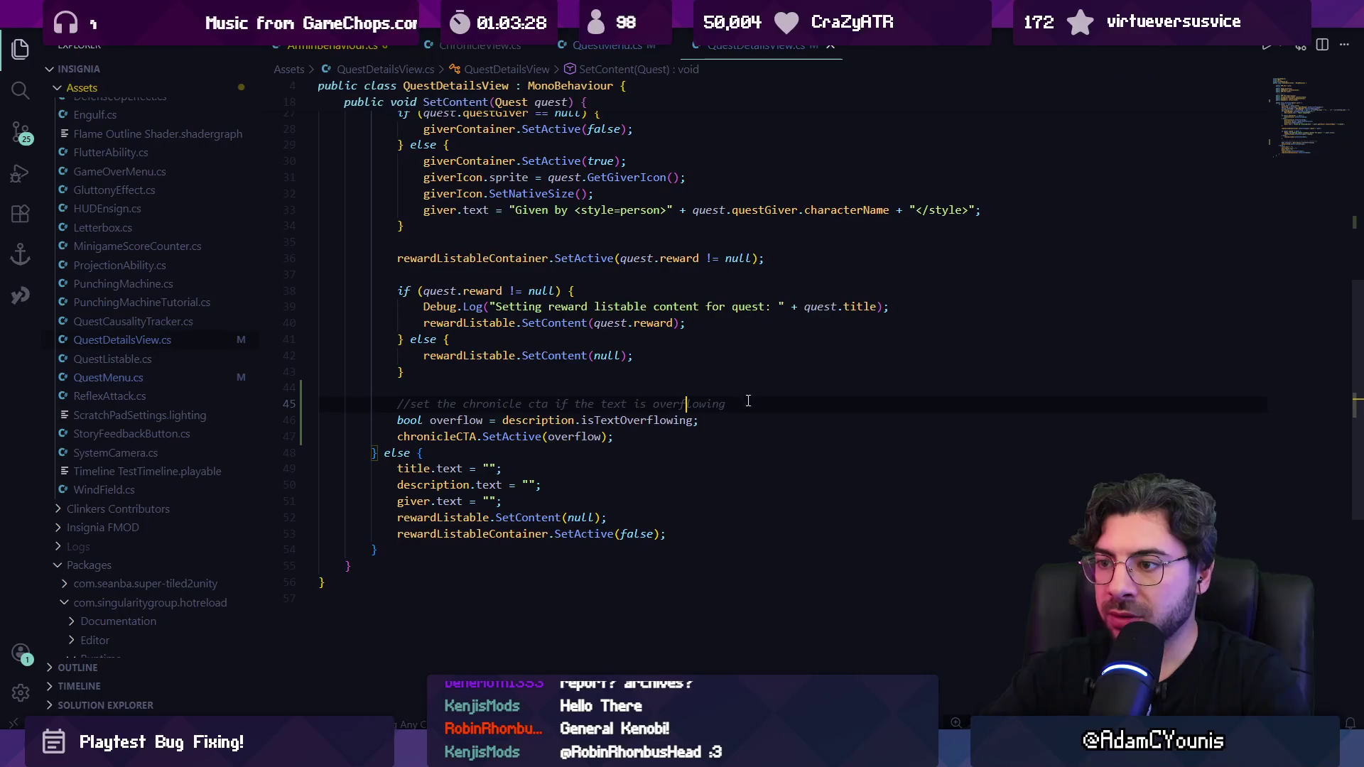
pyautogui.click(624, 420)
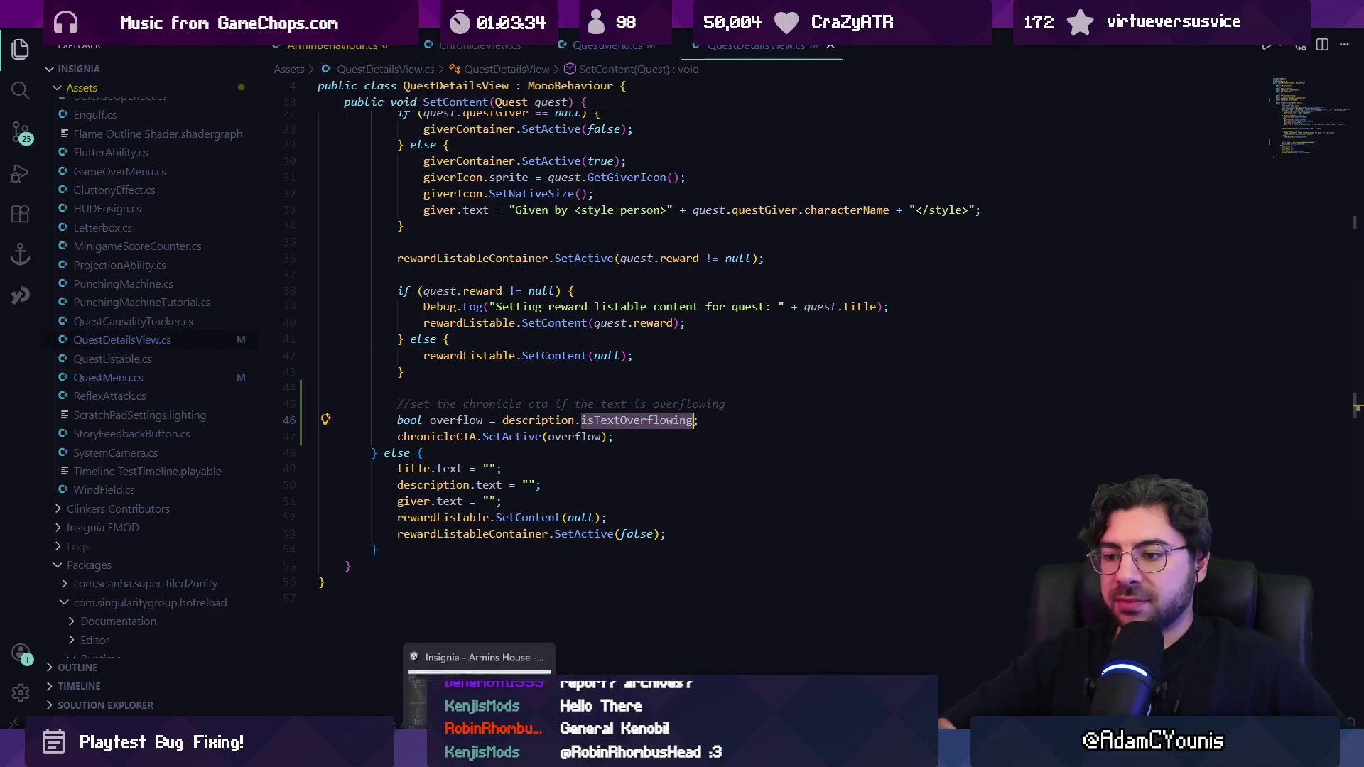
pyautogui.click(480, 754)
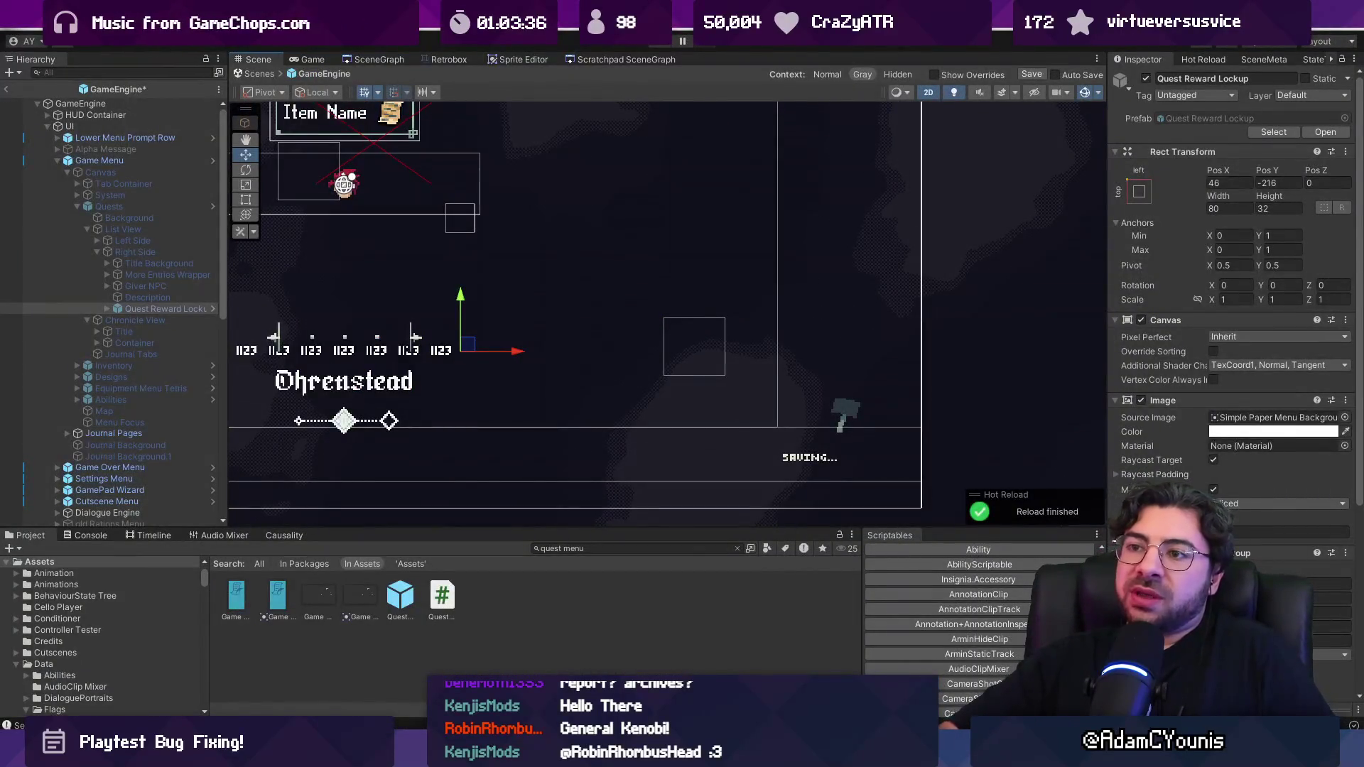
# Step: Widen the Hierarchy panel and open the Quest Menu prefab, answering the Prefab Modified prompt
pyautogui.hotkey('alt', 'Tab')
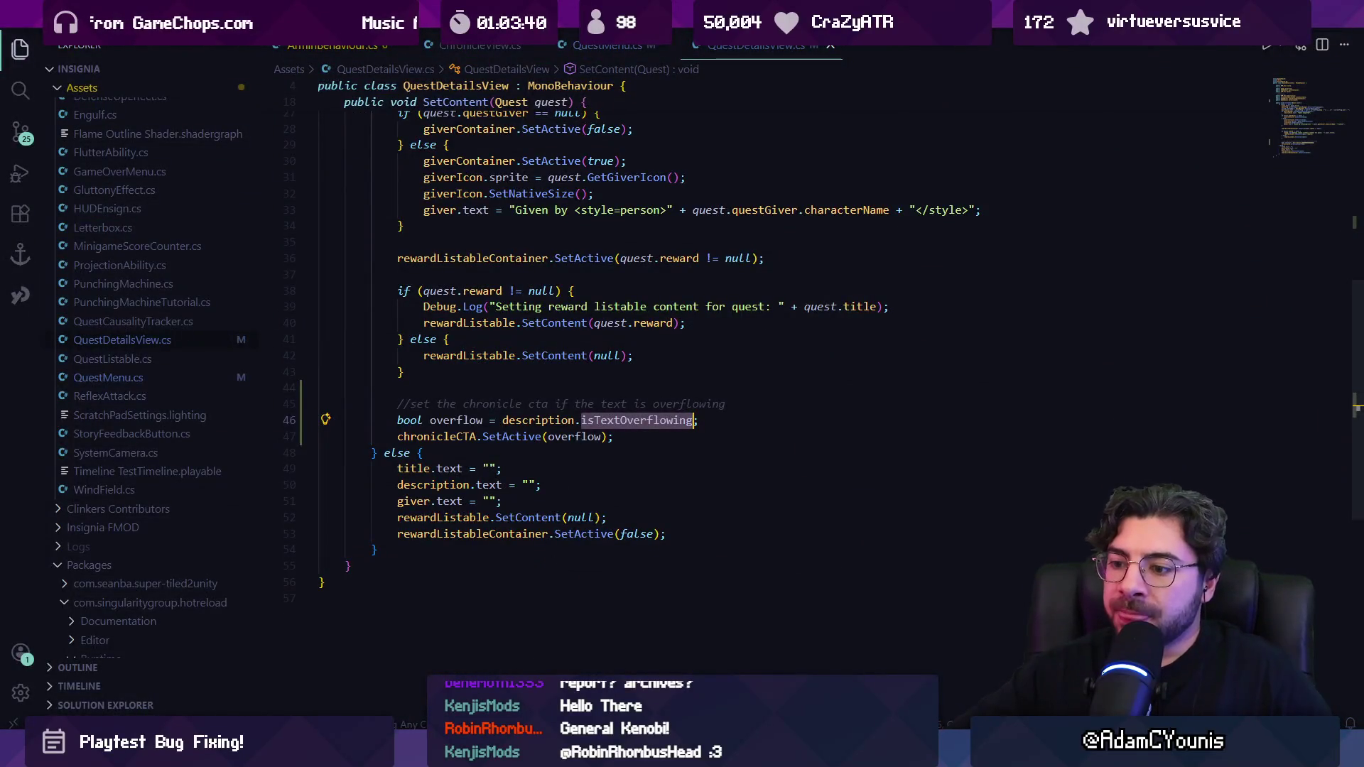
pyautogui.hotkey('alt', 'Tab')
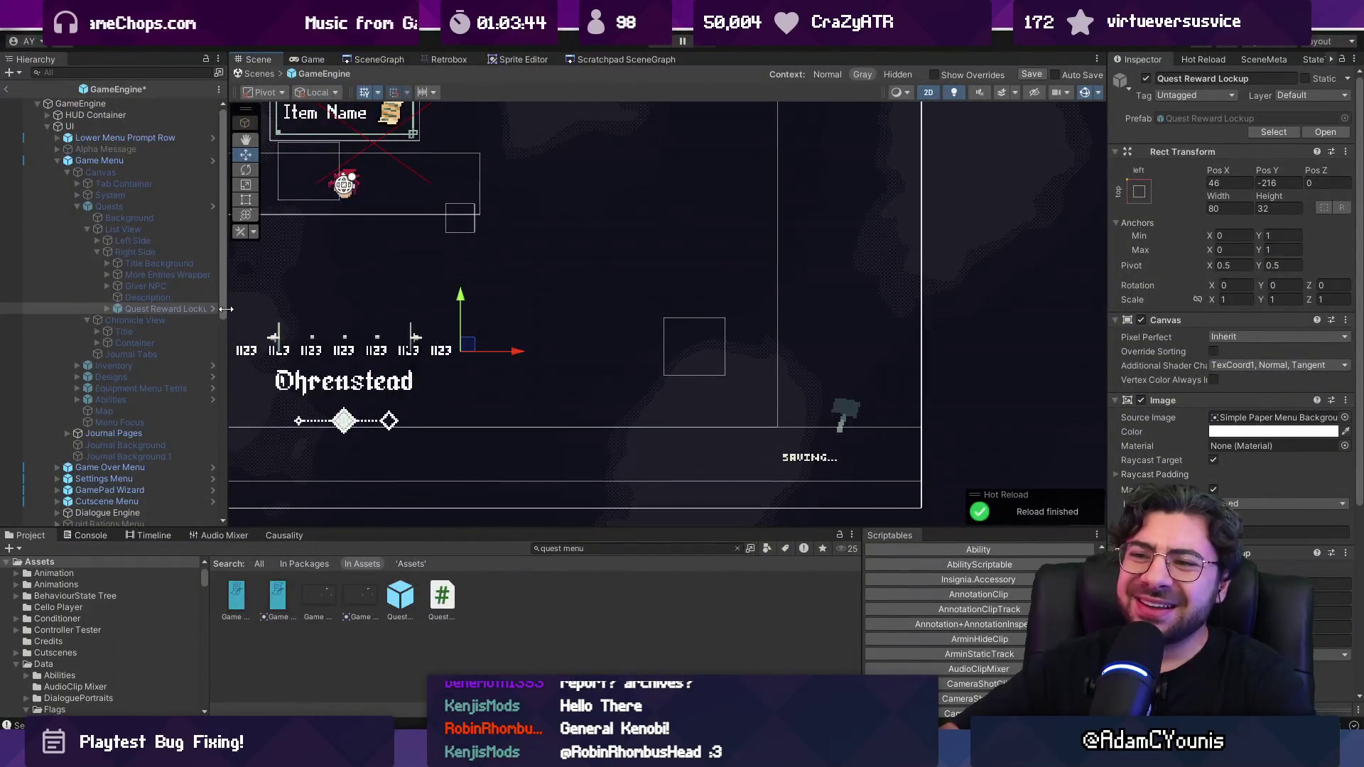
pyautogui.moveTo(226, 308); pyautogui.dragTo(248, 308)
pyautogui.doubleClick(396, 589)
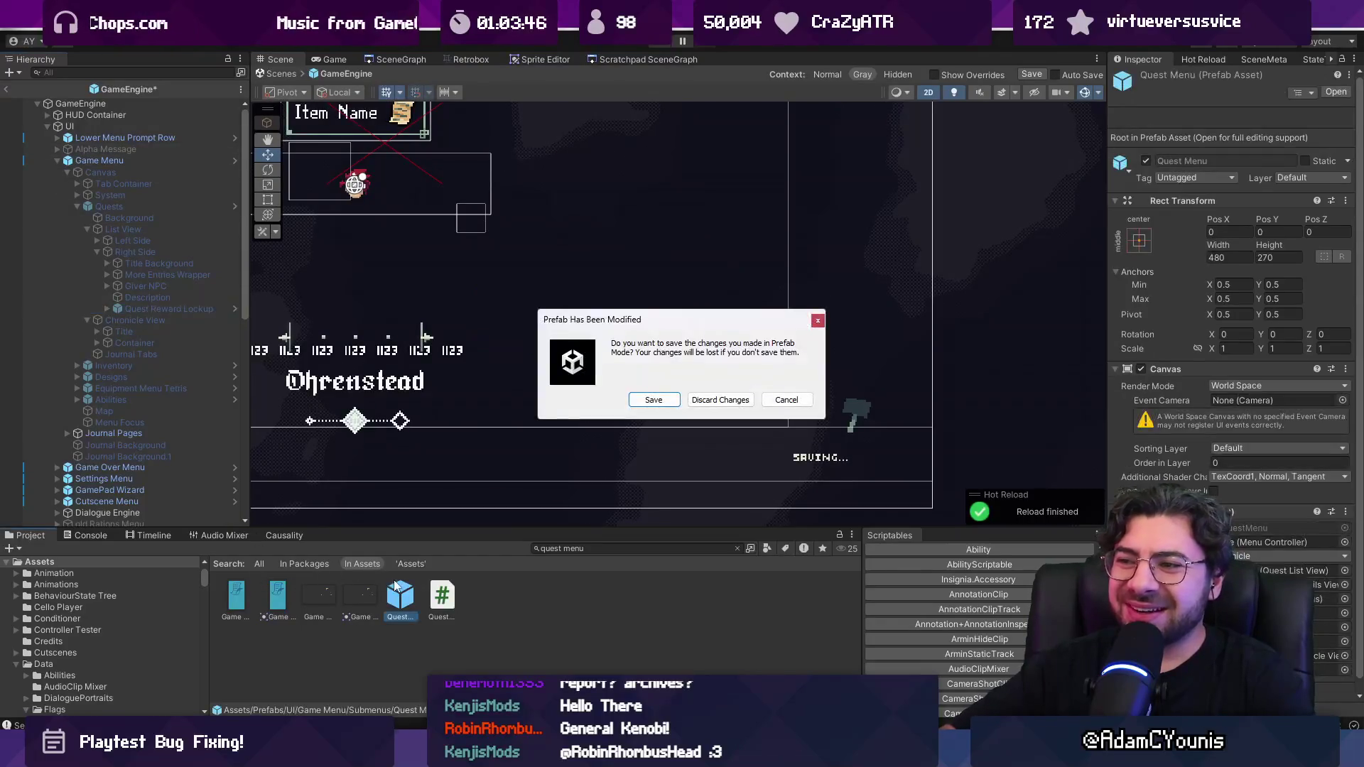
pyautogui.click(736, 400)
# Step: Select the Description text box to check its size, then return to VS Code
pyautogui.scroll(2, 611, 400)
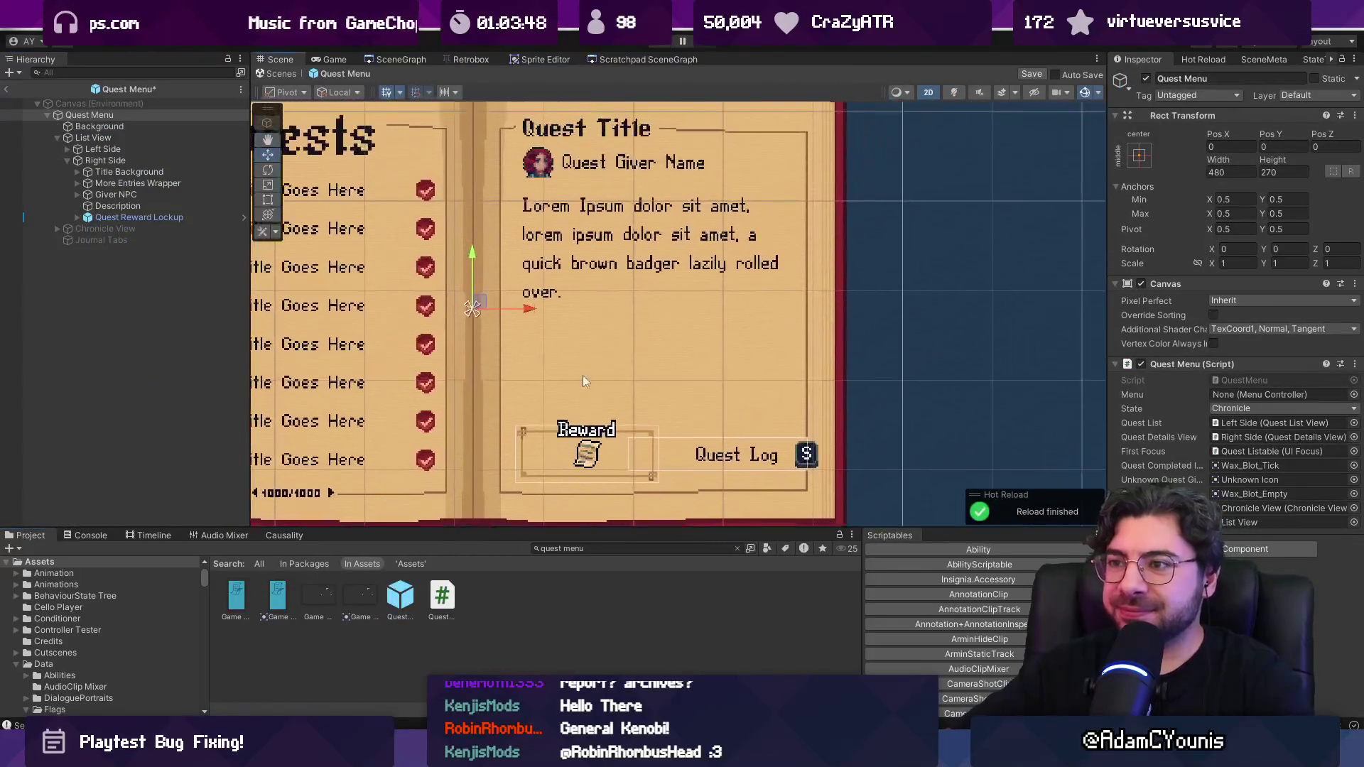
pyautogui.click(607, 240)
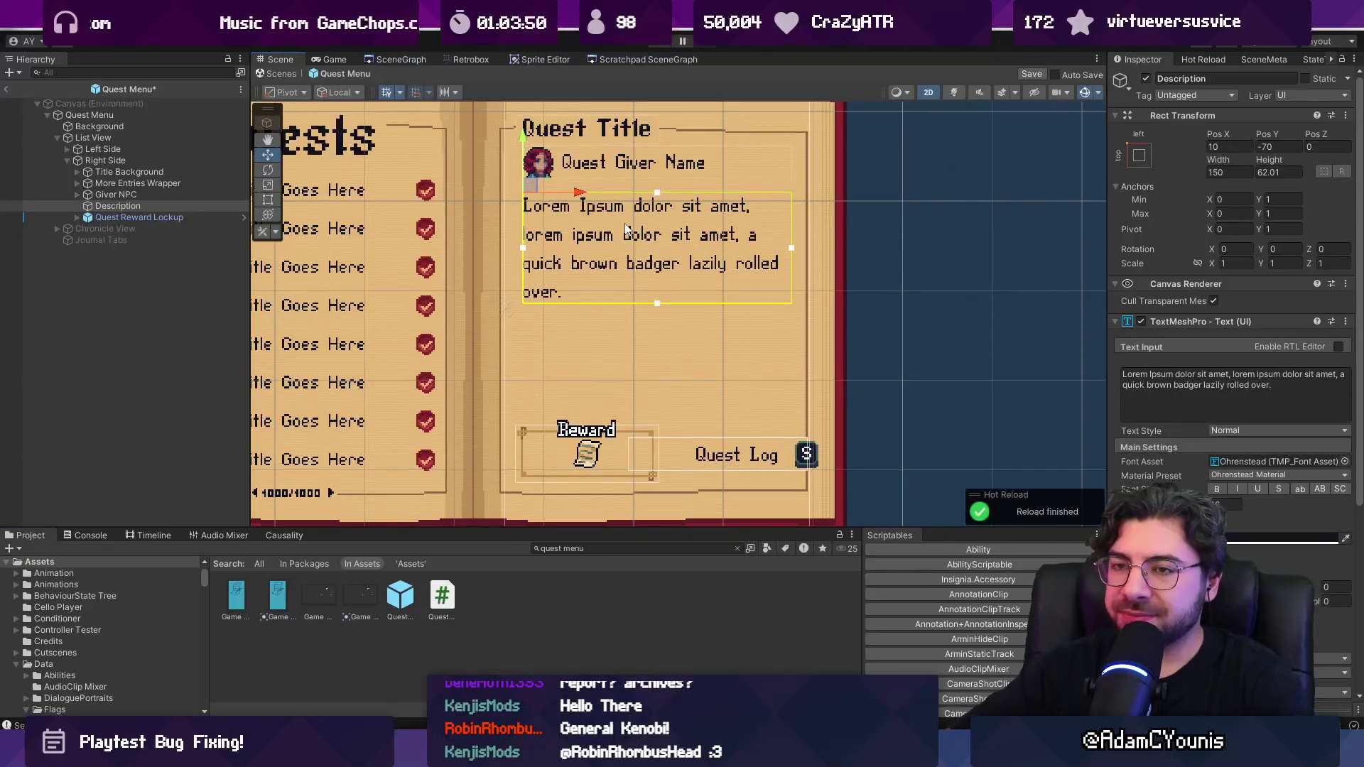
pyautogui.scroll(-3, 625, 228)
pyautogui.scroll(2, 698, 317)
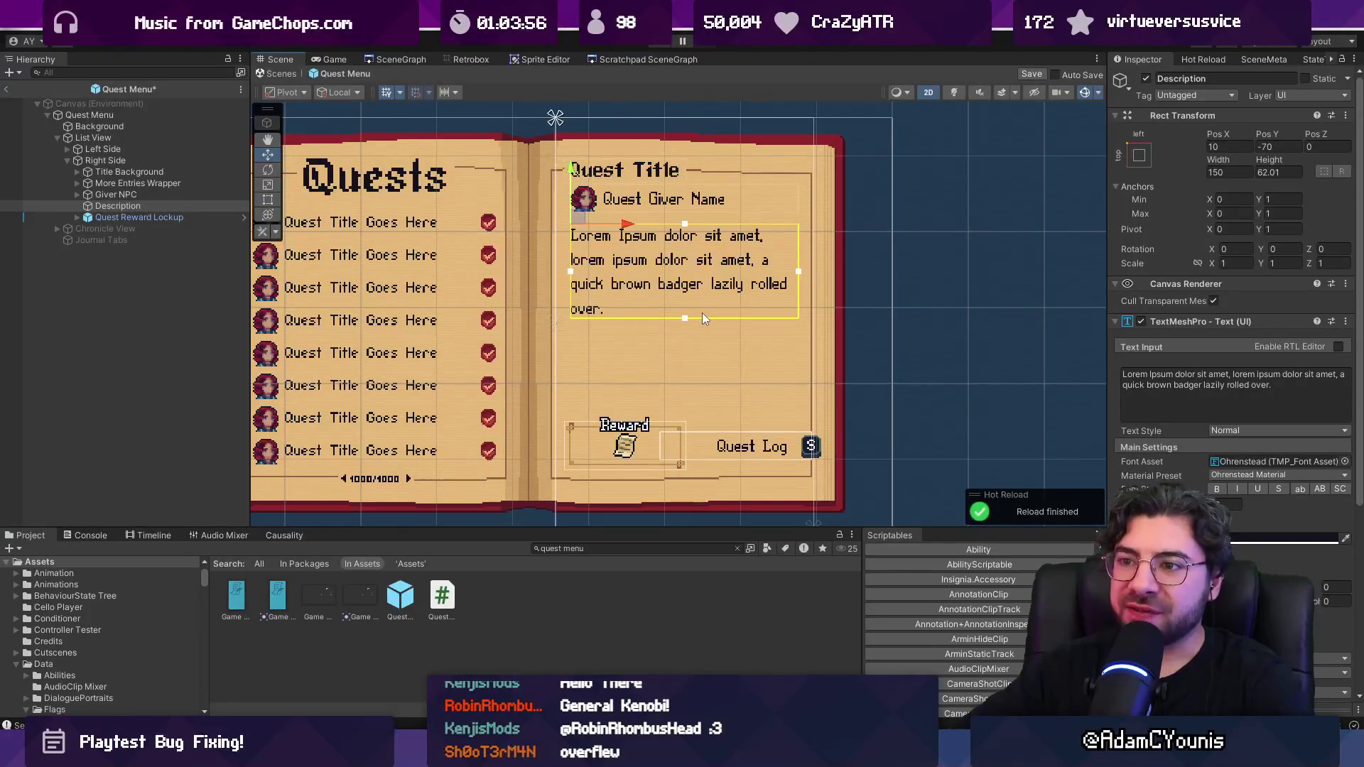
pyautogui.hotkey('alt', 'Tab')
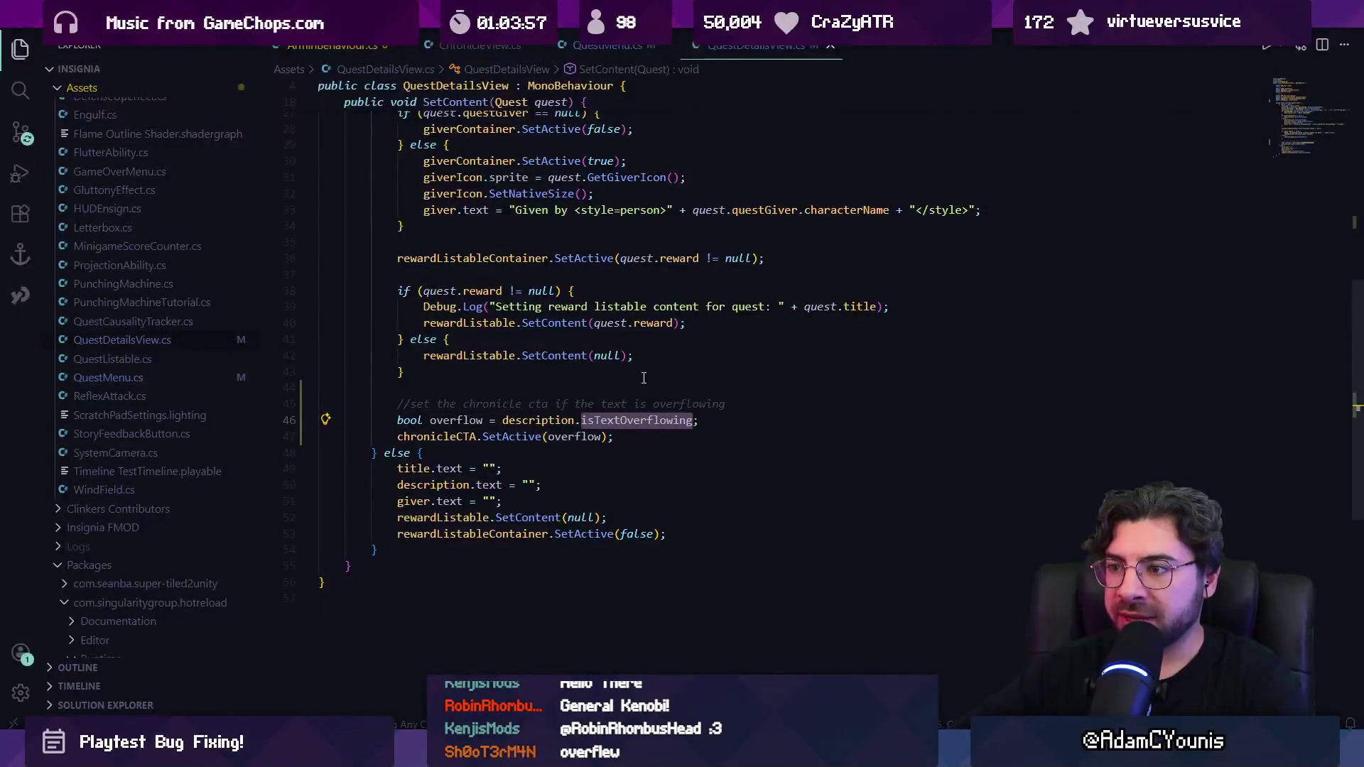
pyautogui.scroll(5, 621, 340)
pyautogui.click(628, 353)
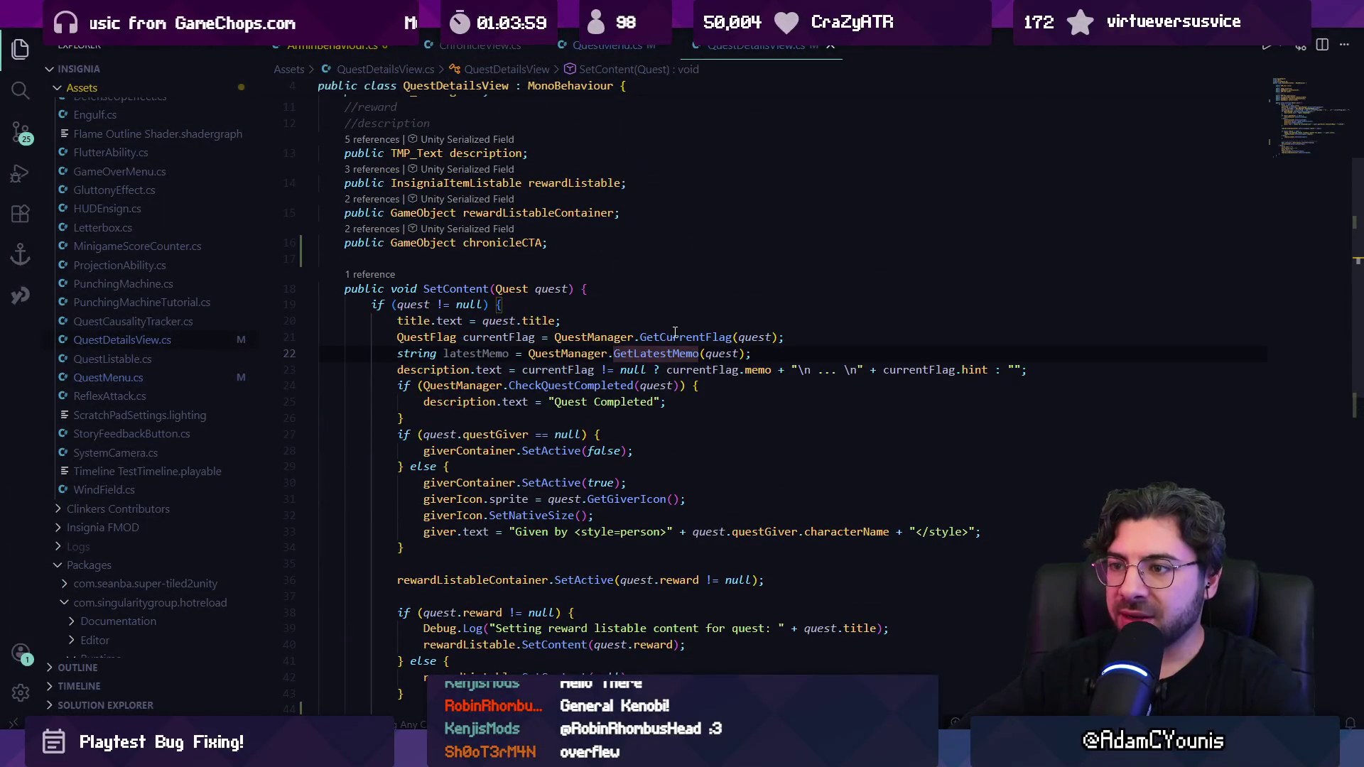
pyautogui.click(673, 336)
pyautogui.click(500, 337)
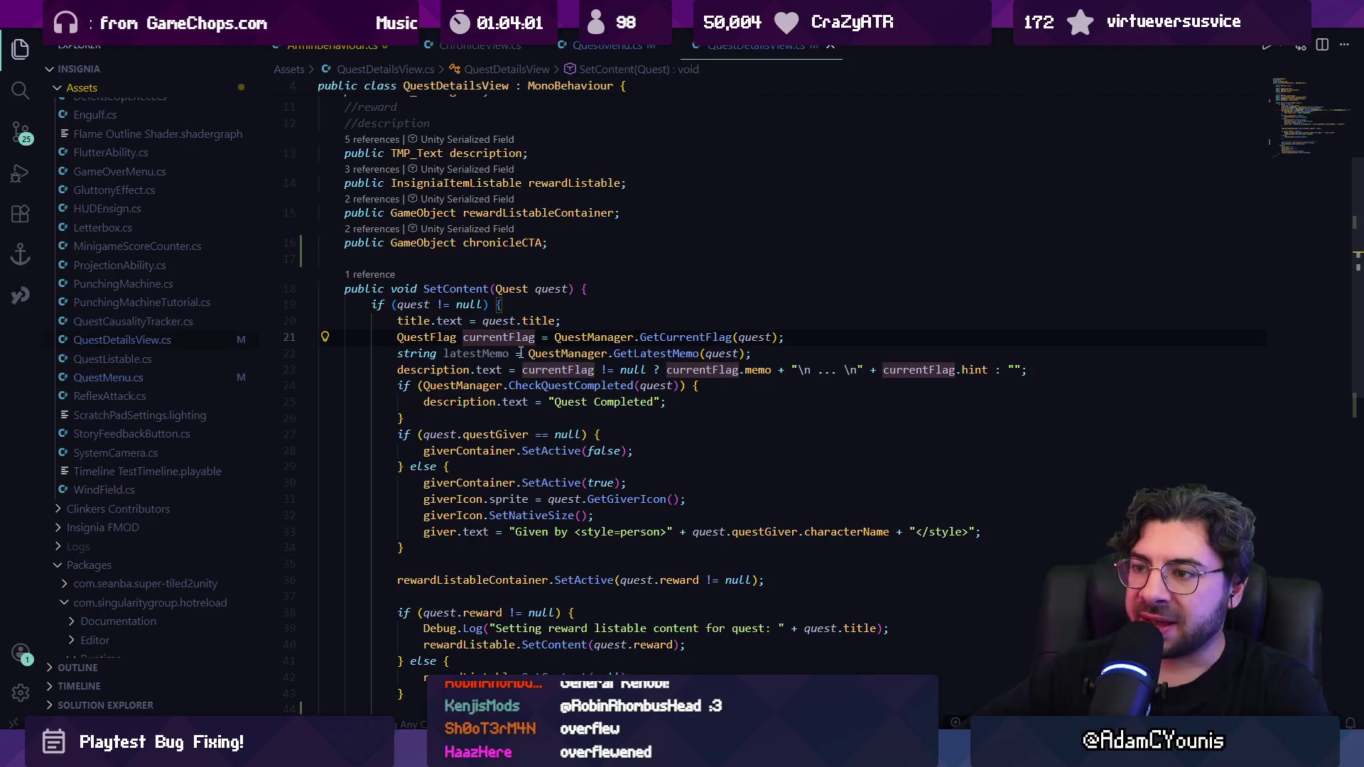
pyautogui.click(503, 353)
pyautogui.moveTo(504, 353)
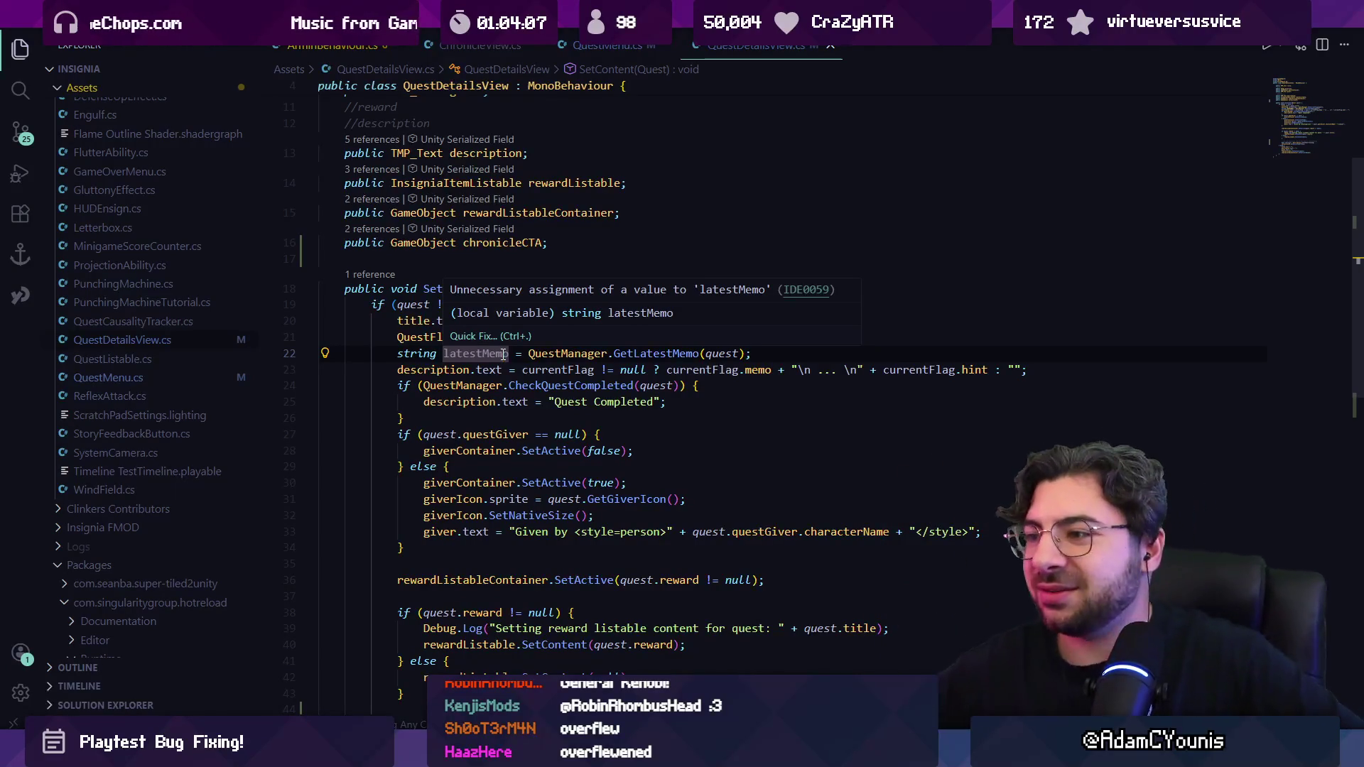
pyautogui.click(710, 414)
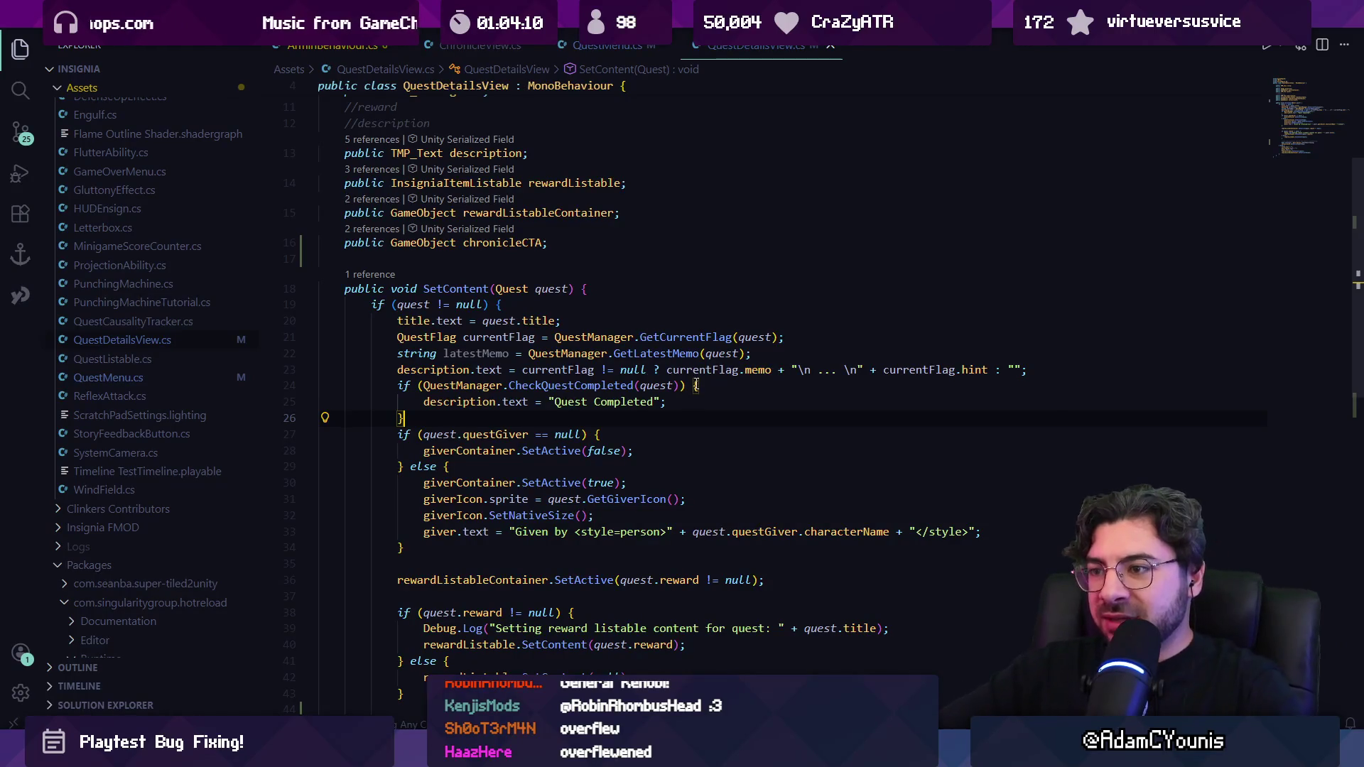
pyautogui.click(542, 370)
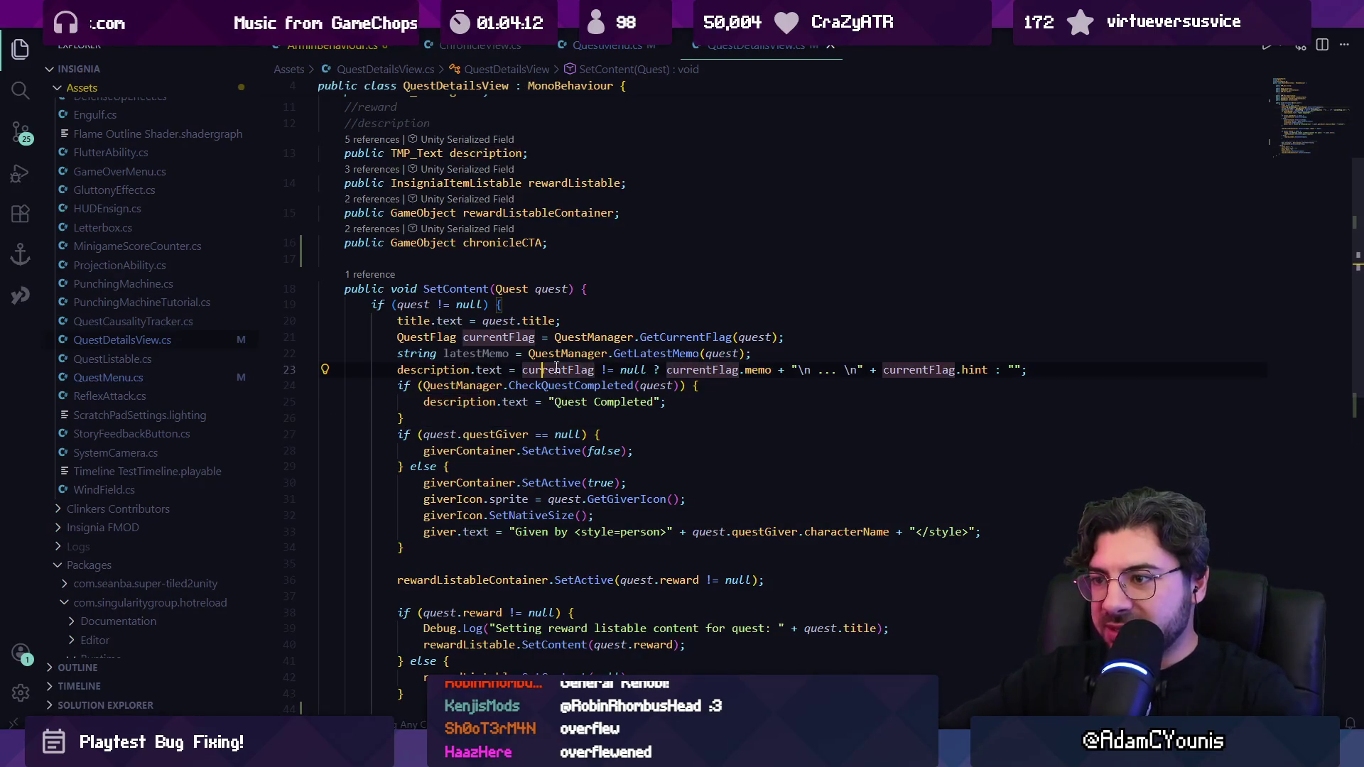
pyautogui.click(780, 371)
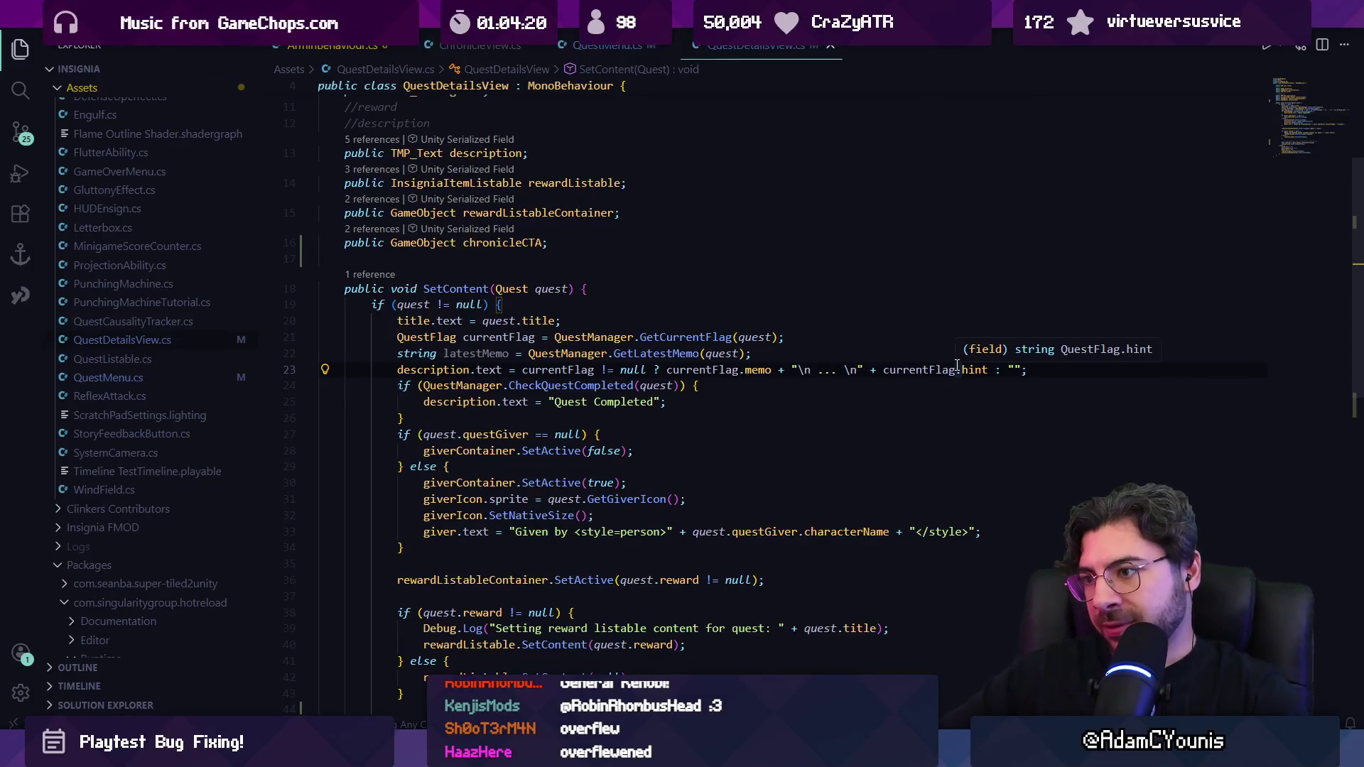
pyautogui.click(795, 366)
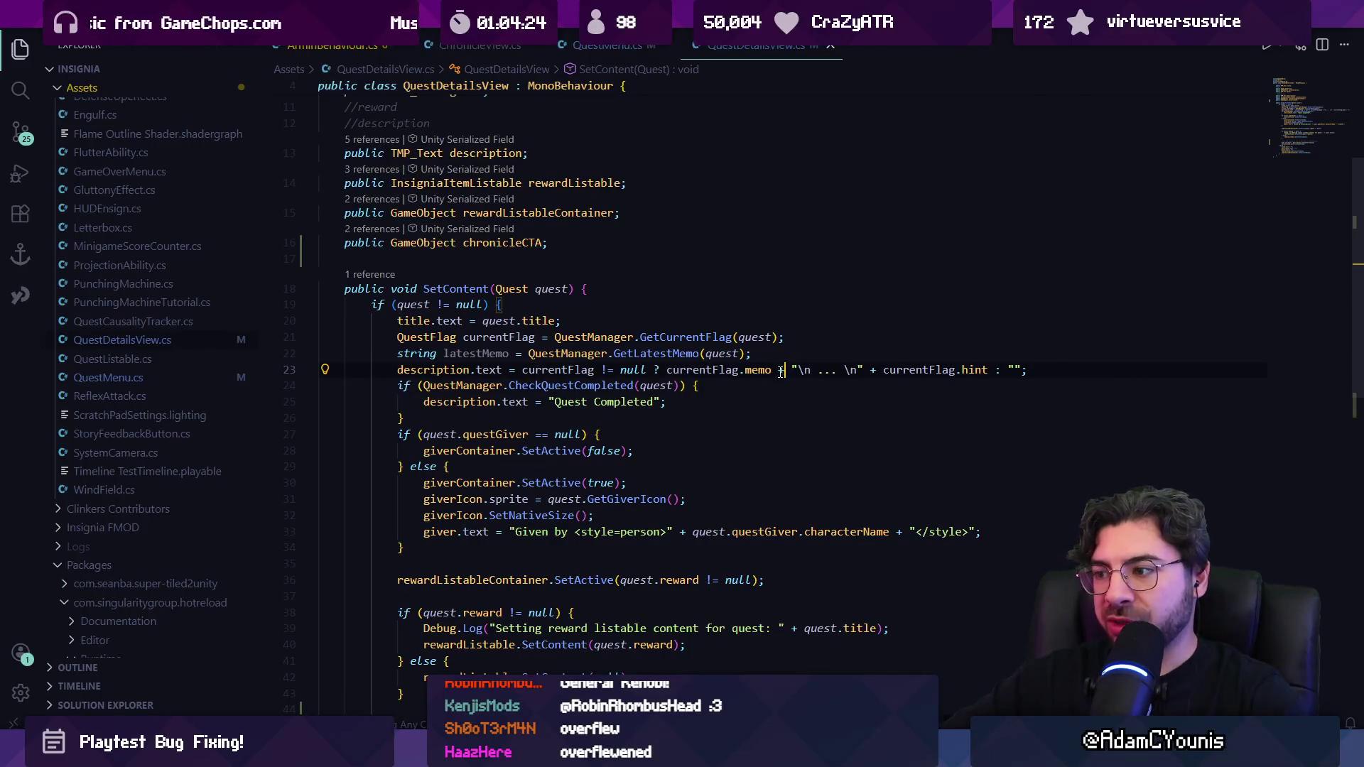
pyautogui.click(739, 370)
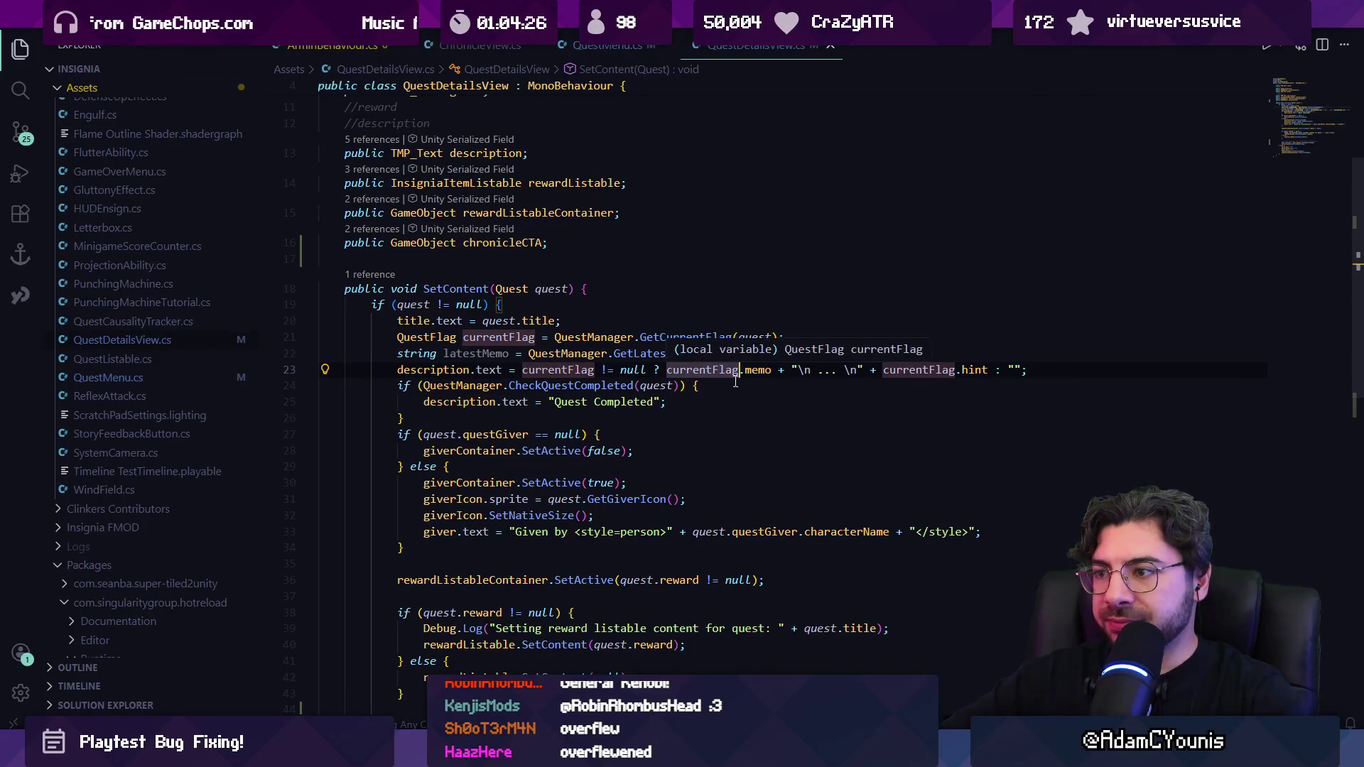
pyautogui.click(785, 531)
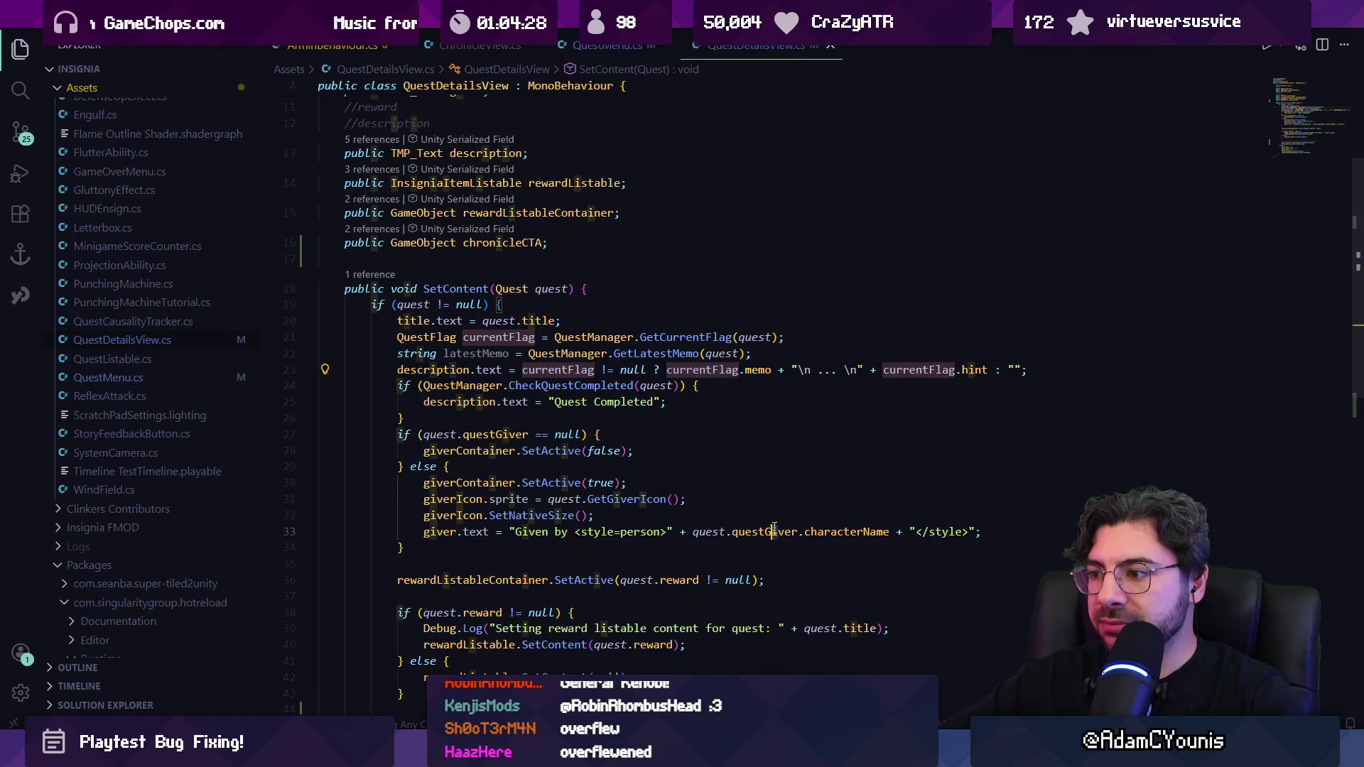
pyautogui.scroll(-2, 799, 525)
pyautogui.scroll(-2, 808, 526)
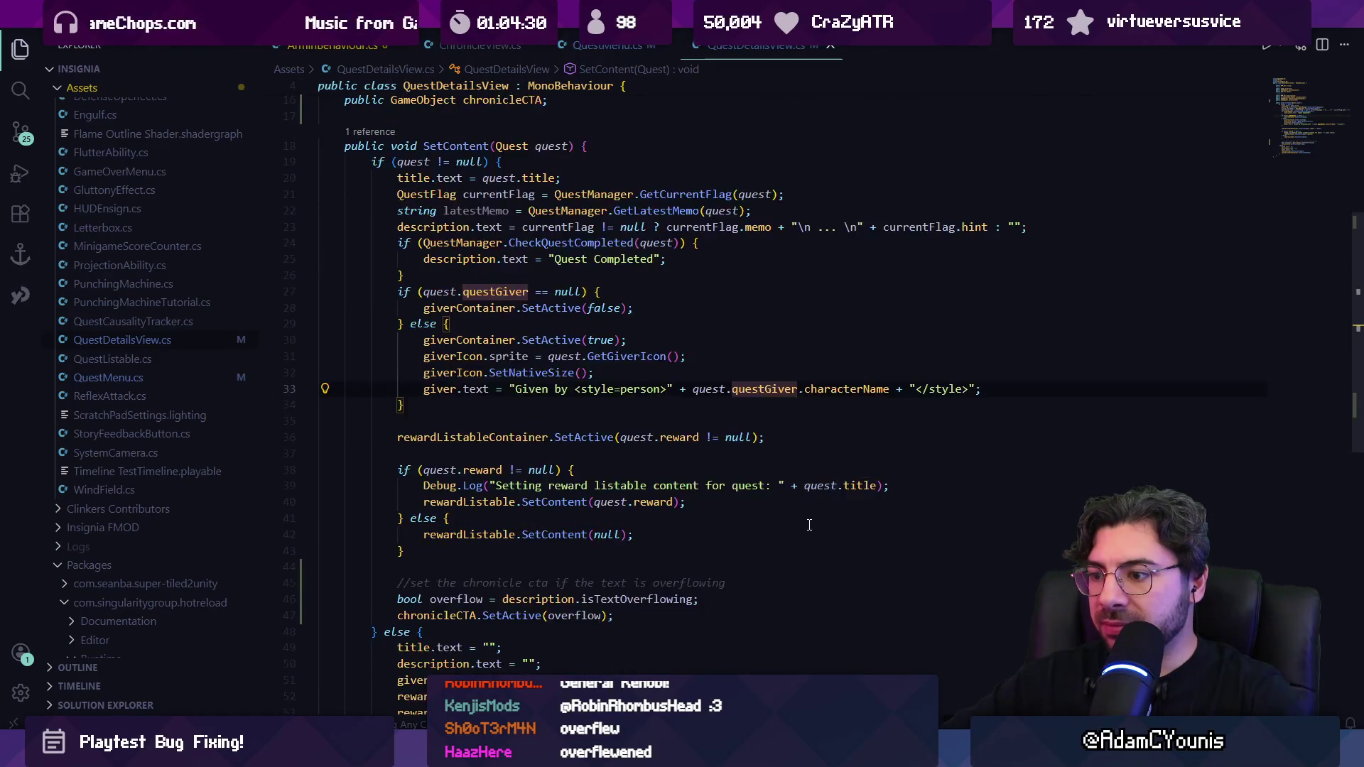
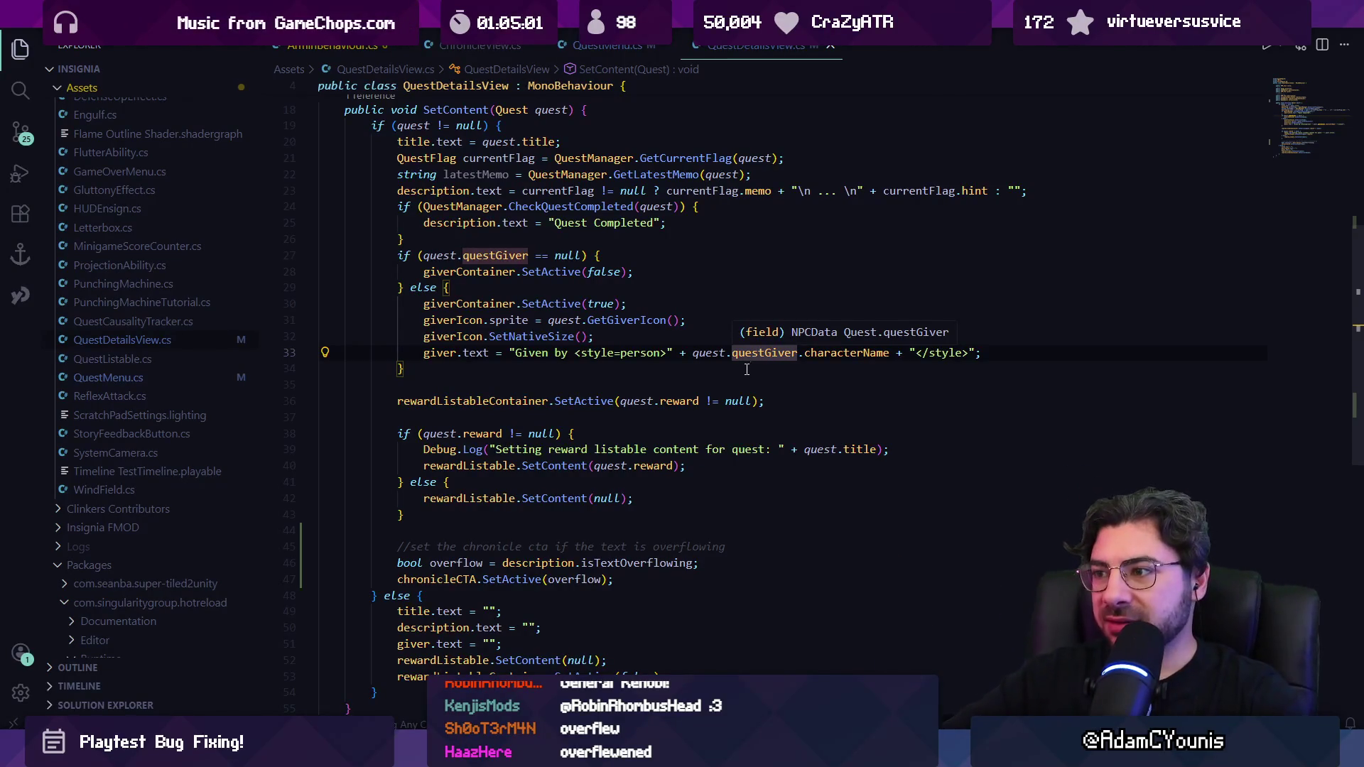
# Step: In Fork, discard the local changes to the five PixelFX render textures
pyautogui.scroll(-2, 738, 377)
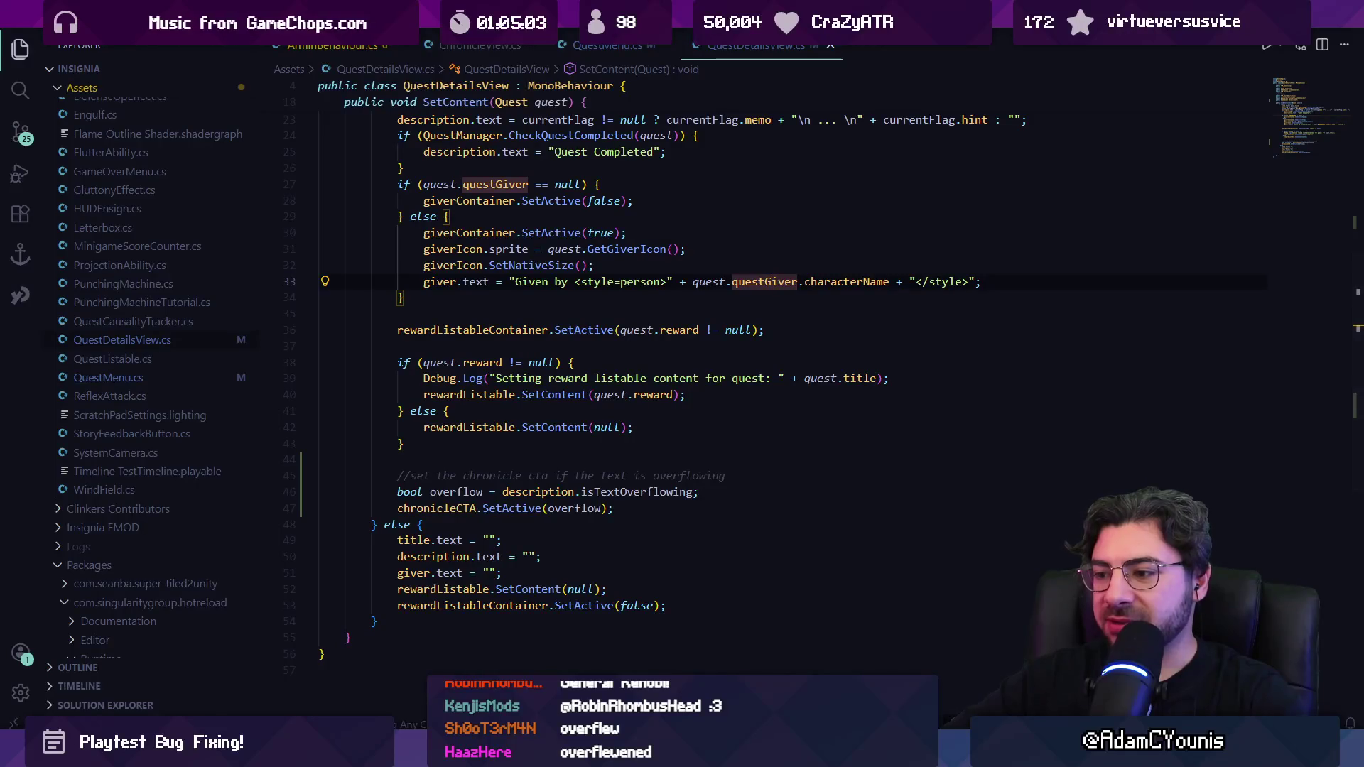
pyautogui.moveTo(761, 754)
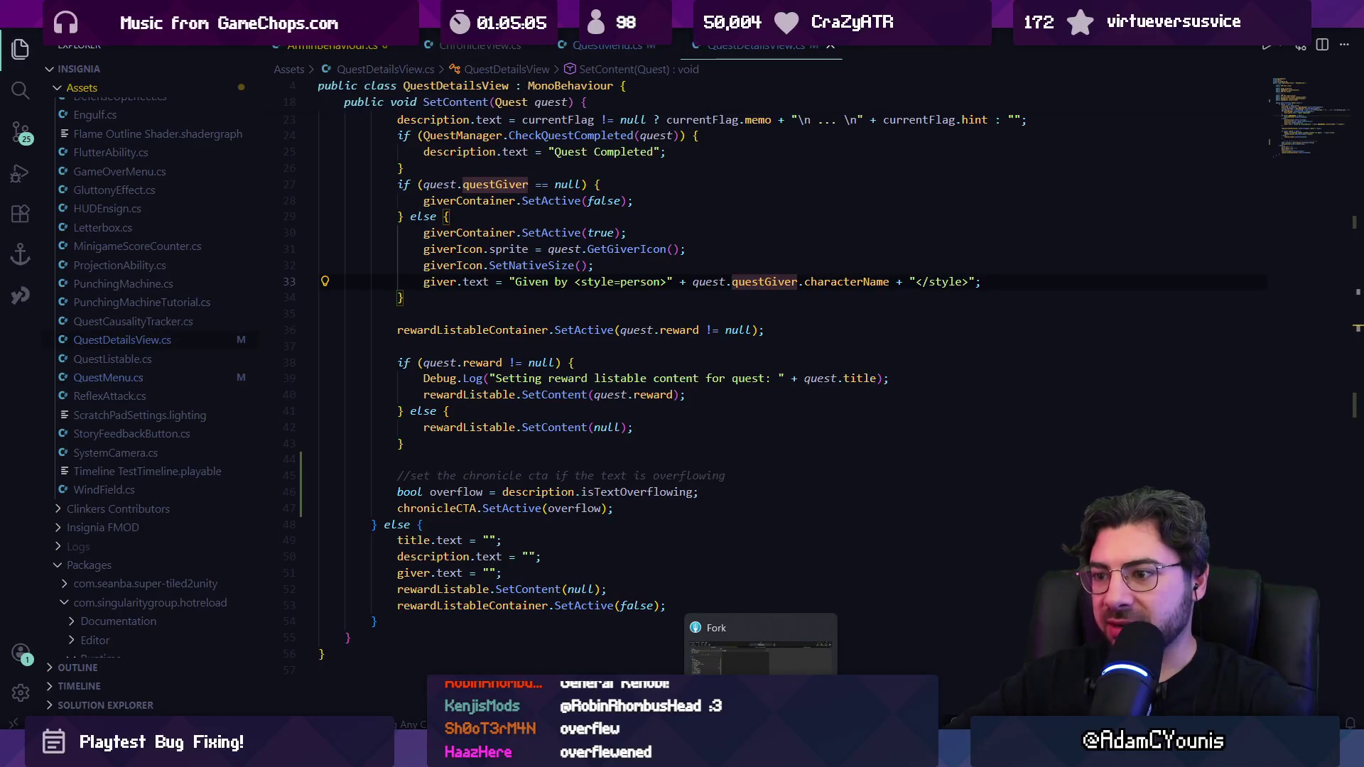
pyautogui.click(761, 754)
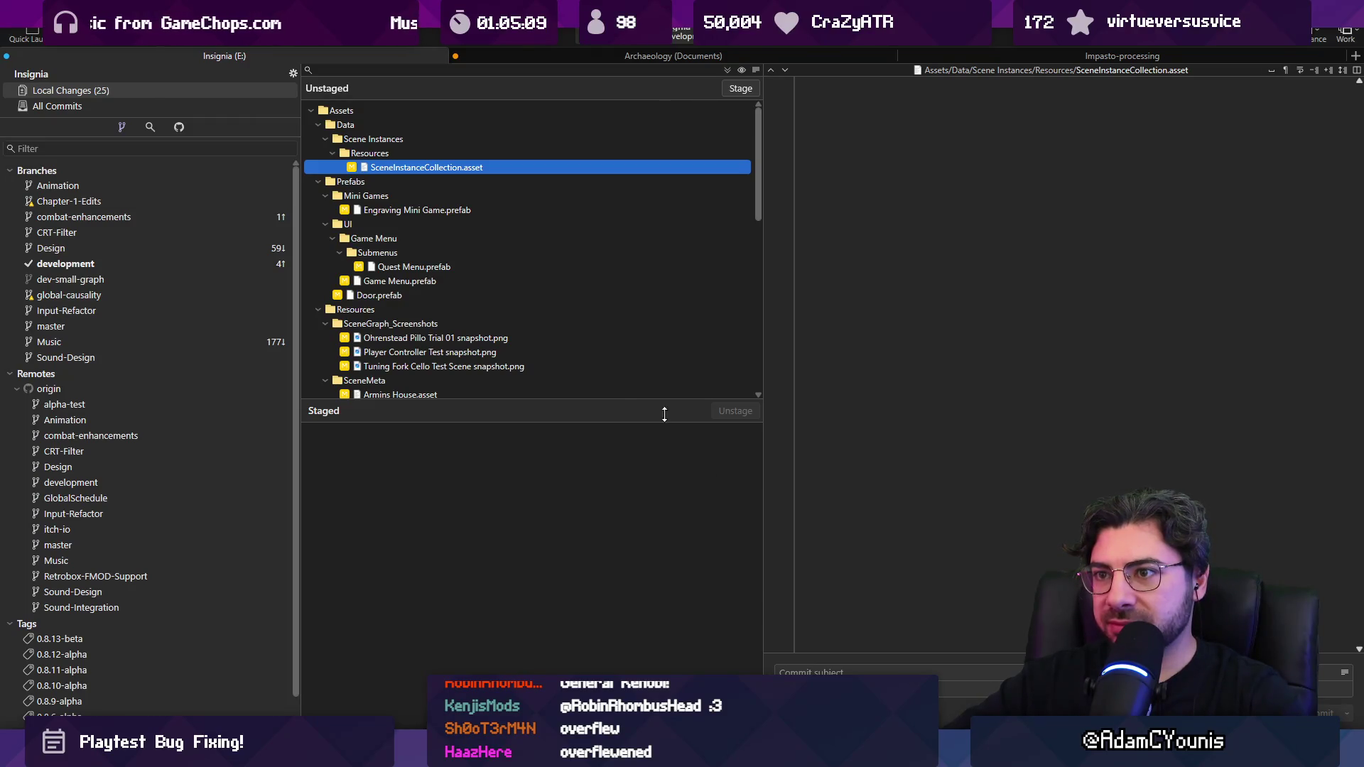
pyautogui.scroll(-10, 629, 378)
pyautogui.click(496, 327)
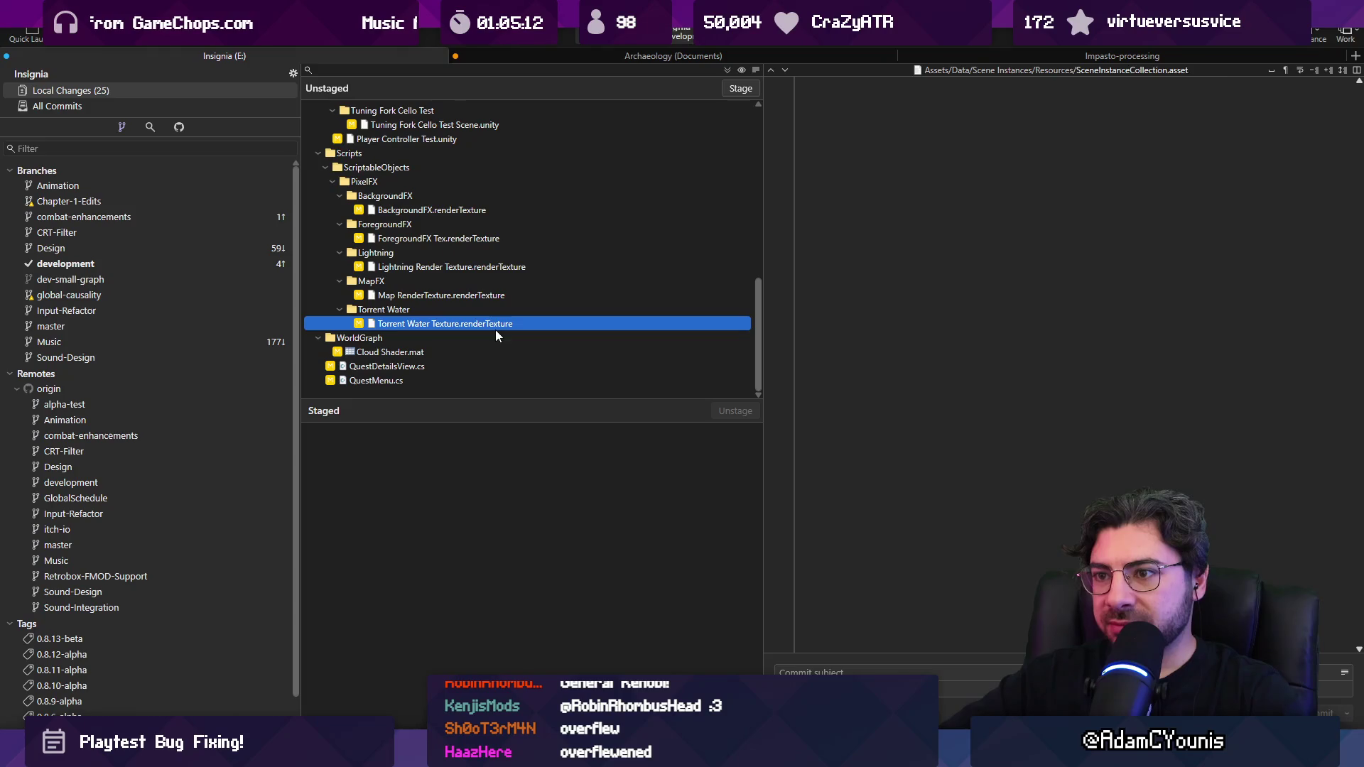
pyautogui.keyDown('shift'); pyautogui.click(443, 208); pyautogui.keyUp('shift')
pyautogui.hotkey('ctrl', 'BackSpace')
pyautogui.press('Return')
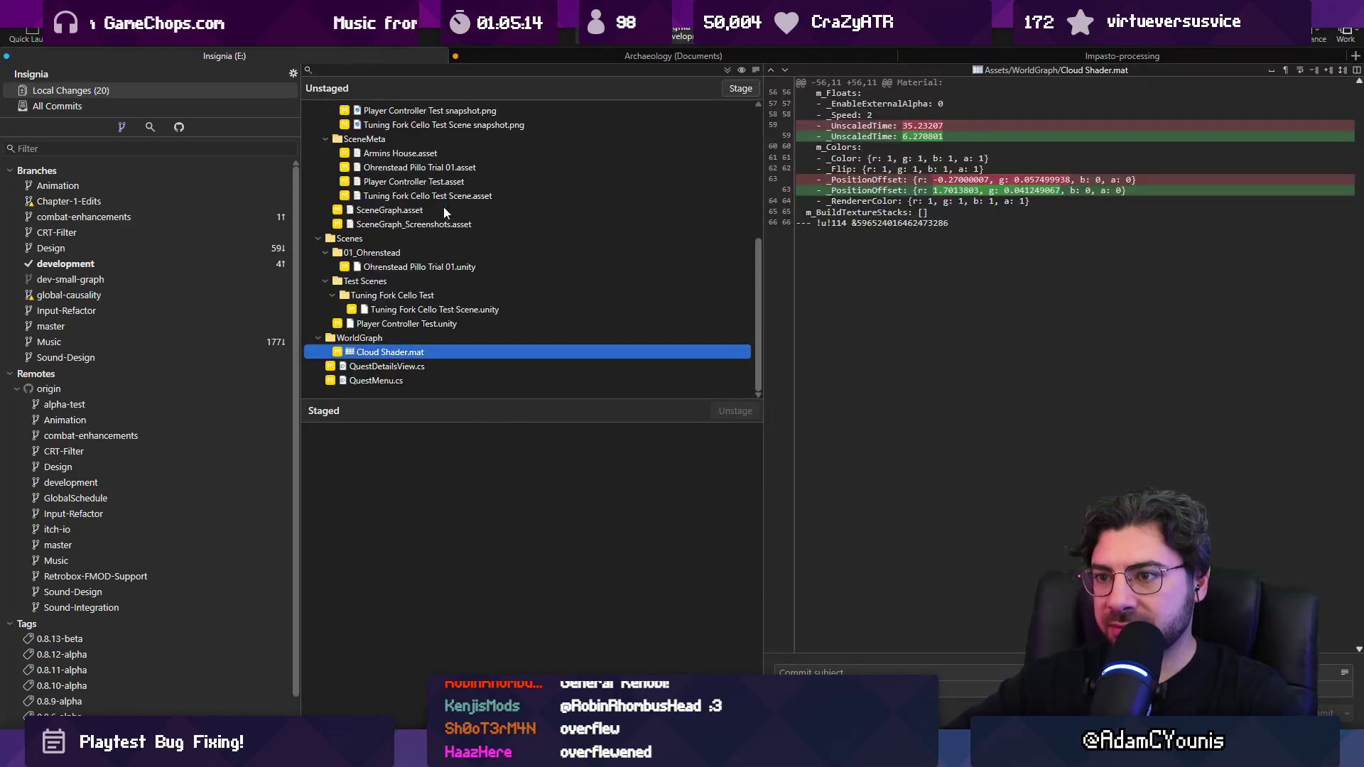
# Step: Discard the Cloud Shader.mat changes and return to Visual Studio Code
pyautogui.hotkey('ctrl', 'BackSpace')
pyautogui.press('Return')
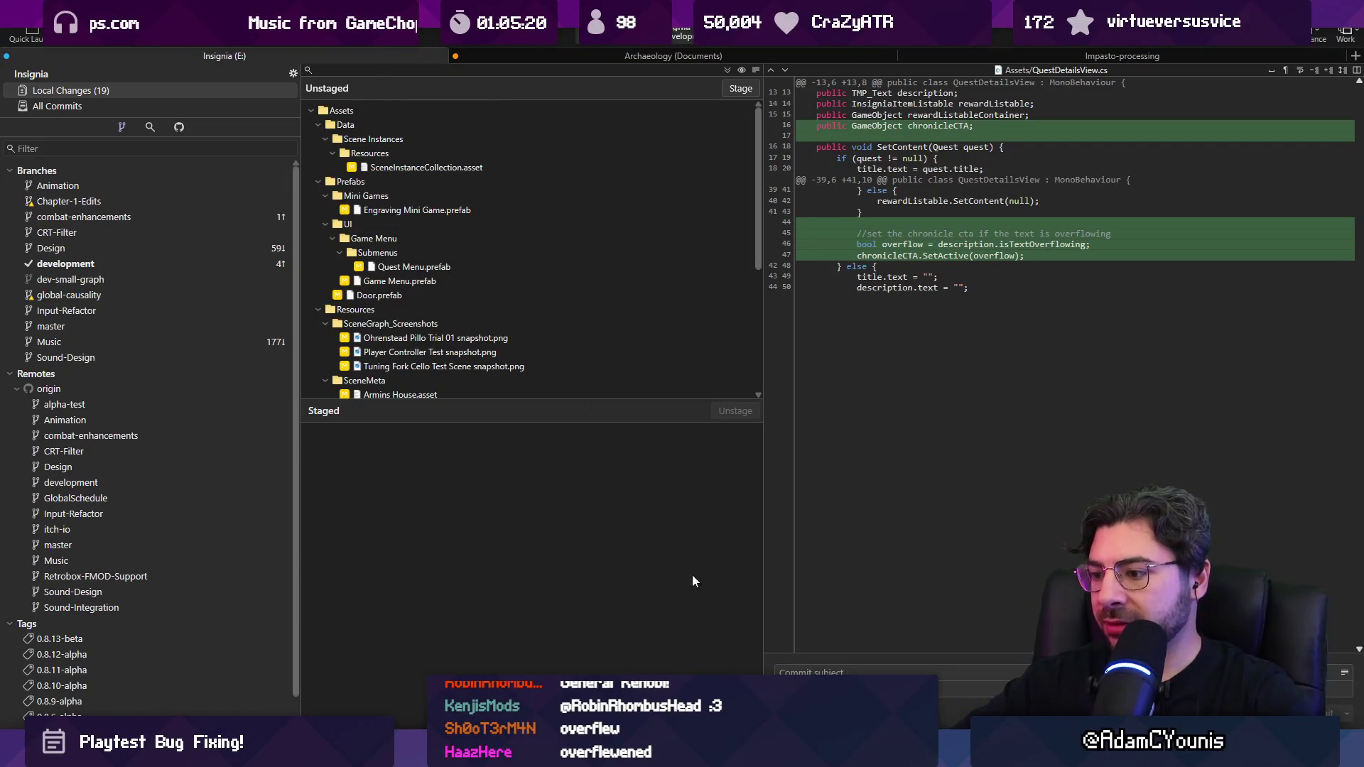
pyautogui.click(760, 642)
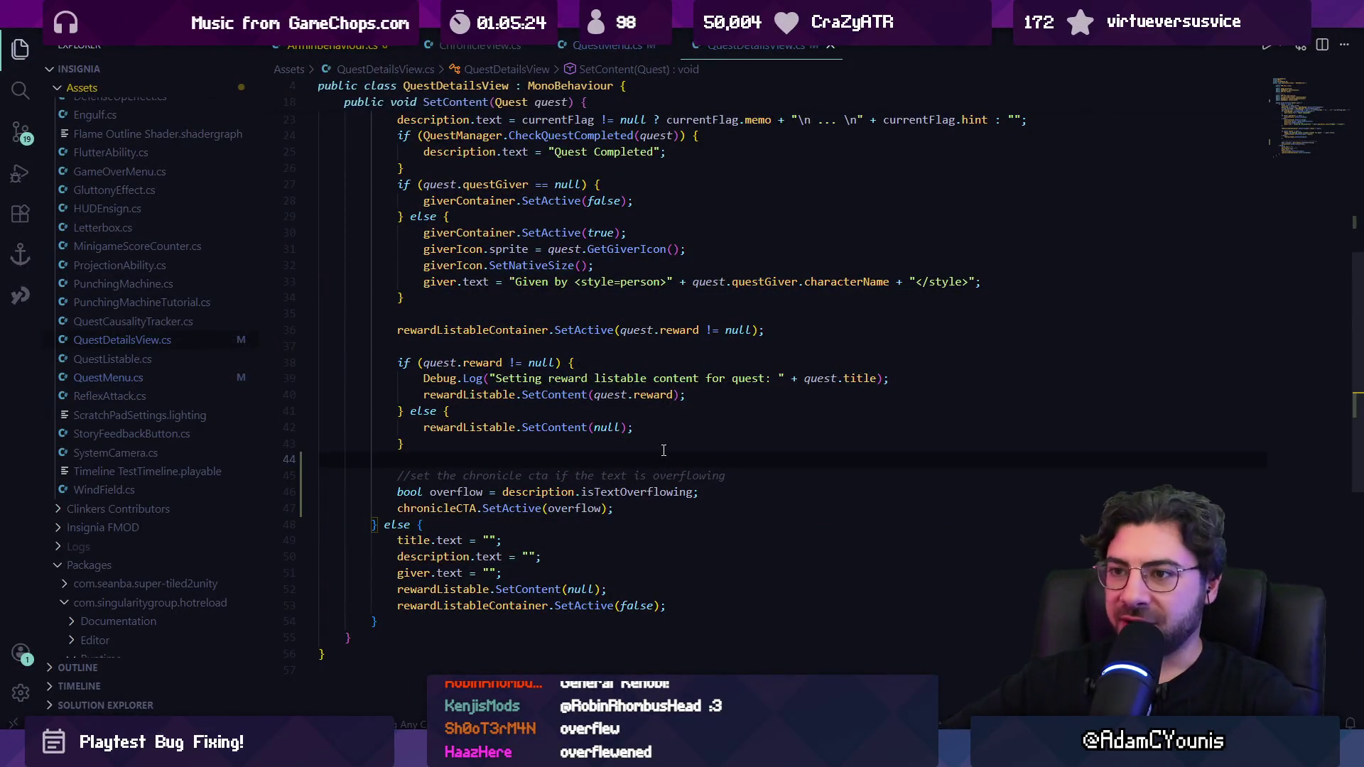
# Step: Insert a blank line before the quest-giver else branch in SetContent
pyautogui.scroll(2, 664, 450)
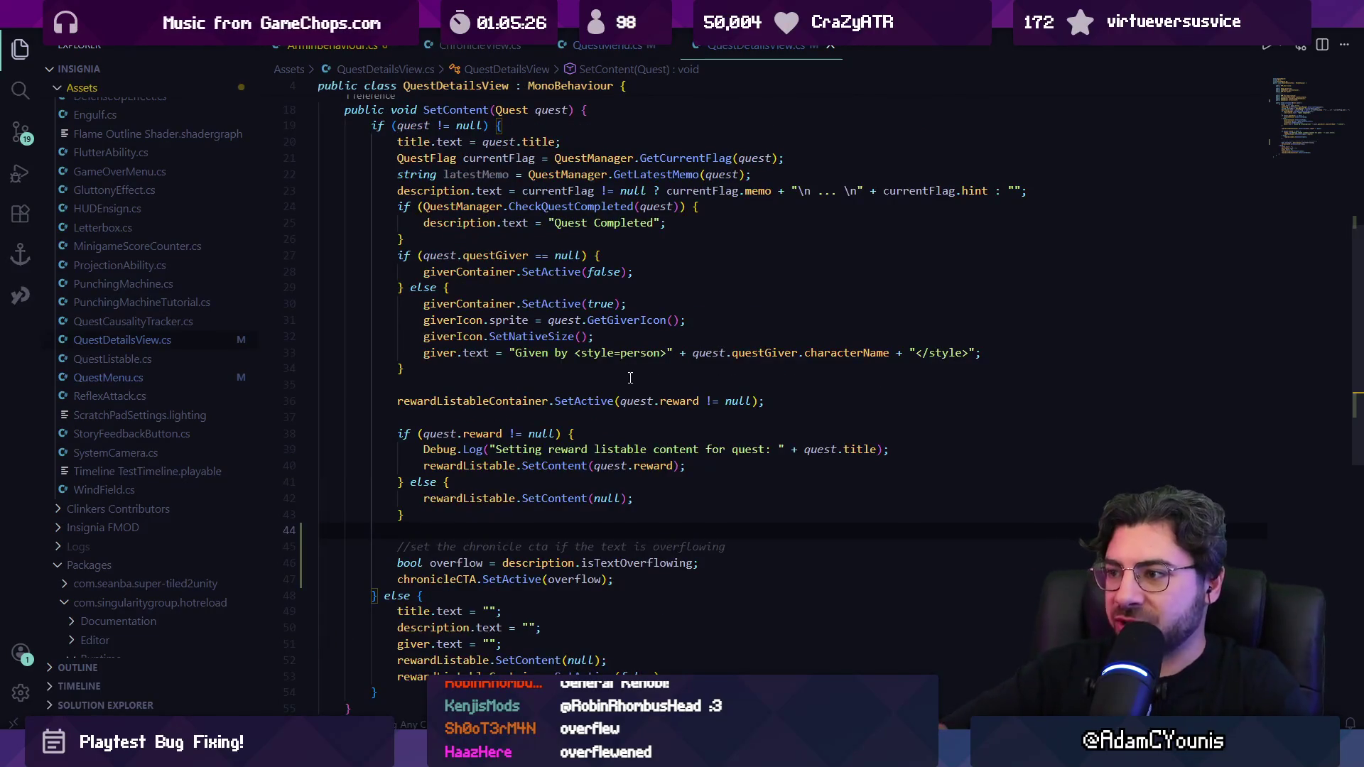
pyautogui.click(595, 287)
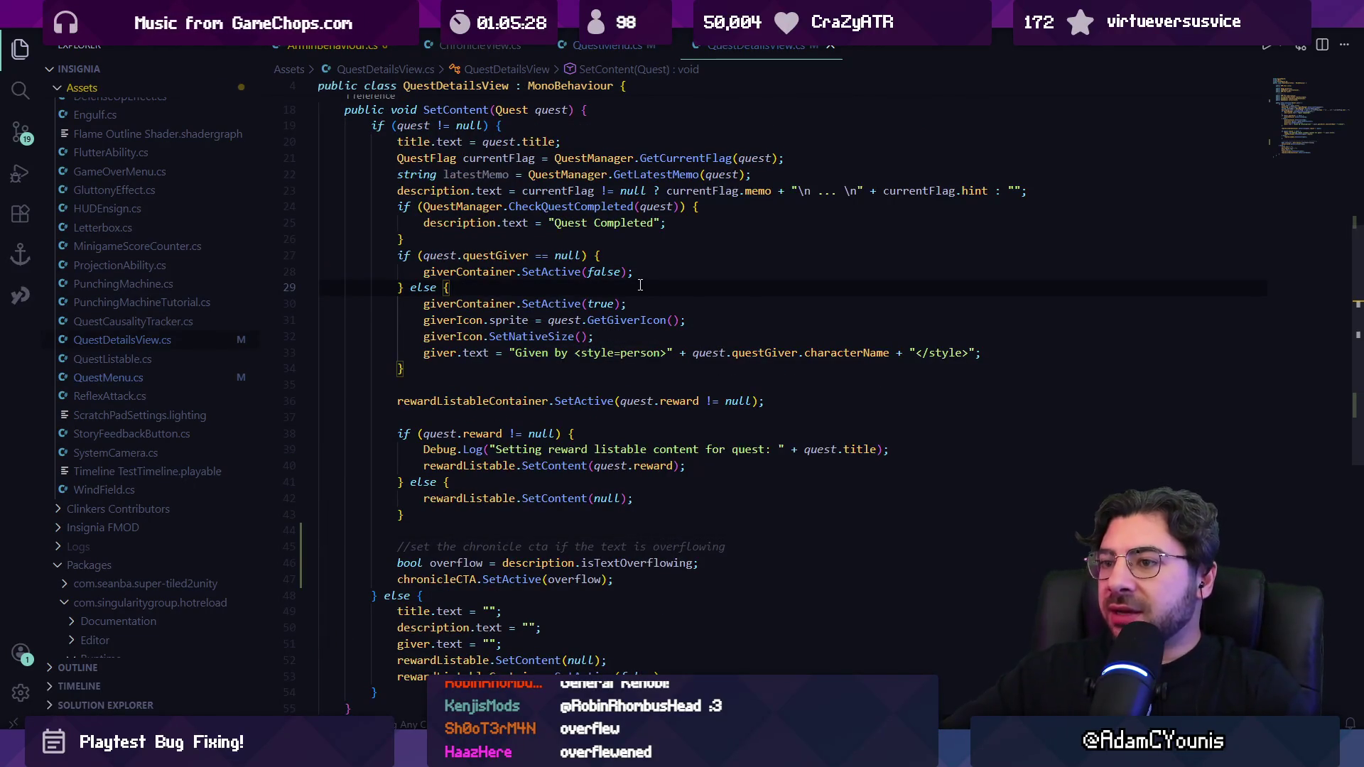
pyautogui.press('Return')
pyautogui.press('Return')
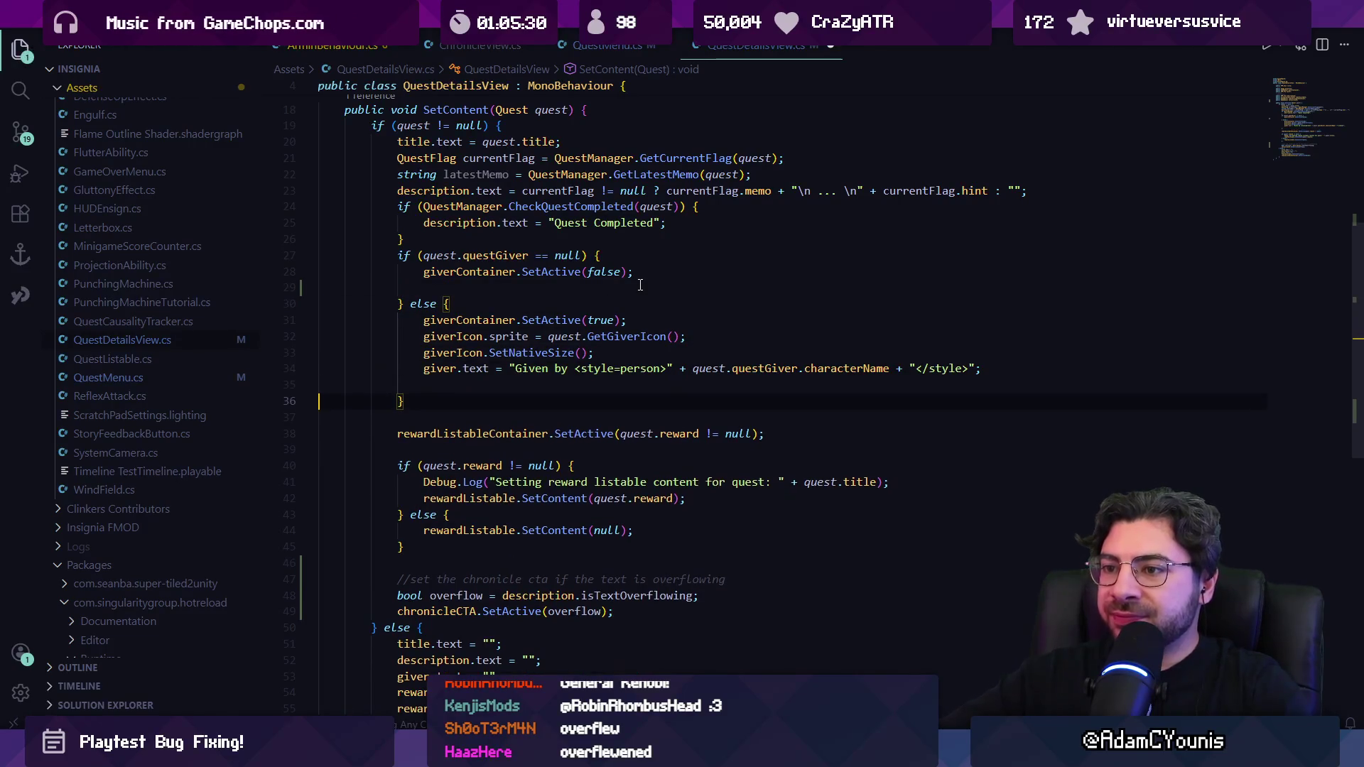
# Step: Inspect the currentFlag occurrences used for the memo and hint
pyautogui.scroll(4, 654, 300)
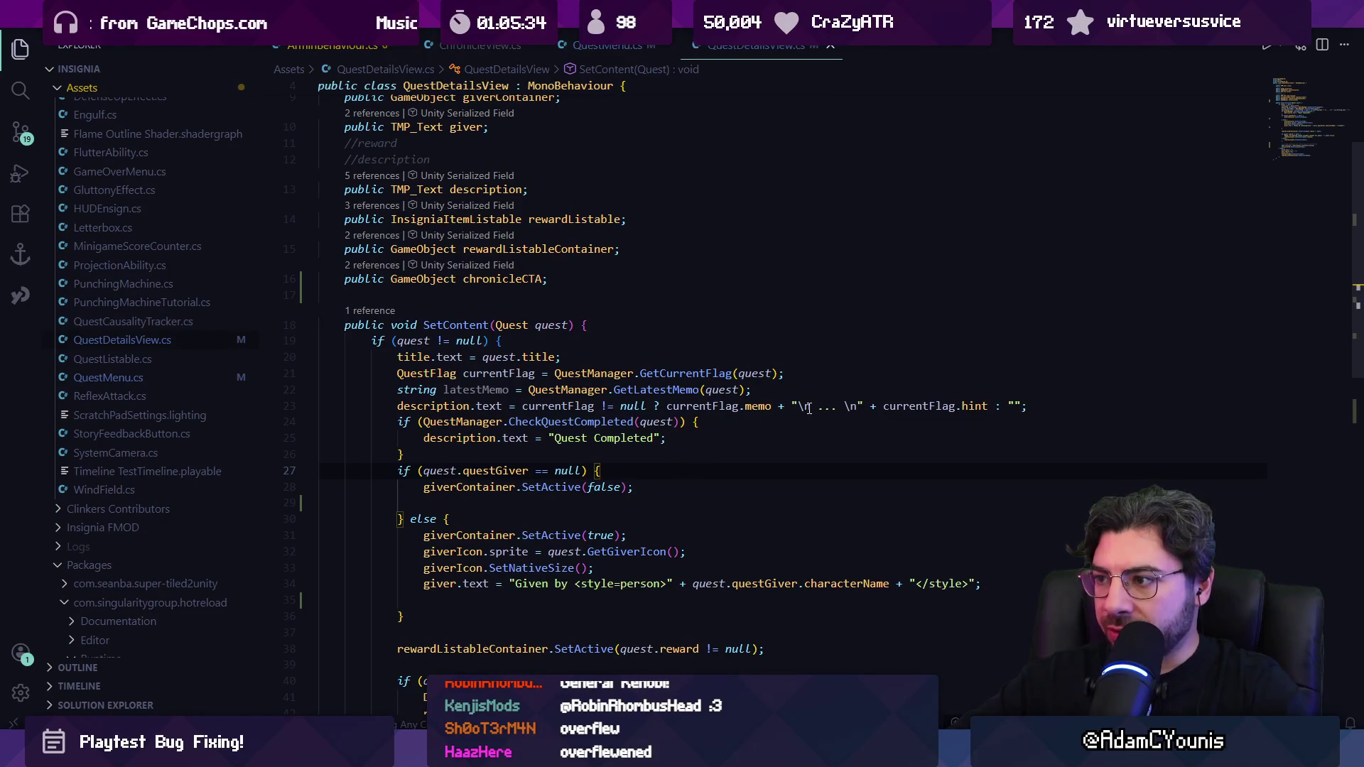
pyautogui.click(700, 406)
pyautogui.click(840, 405)
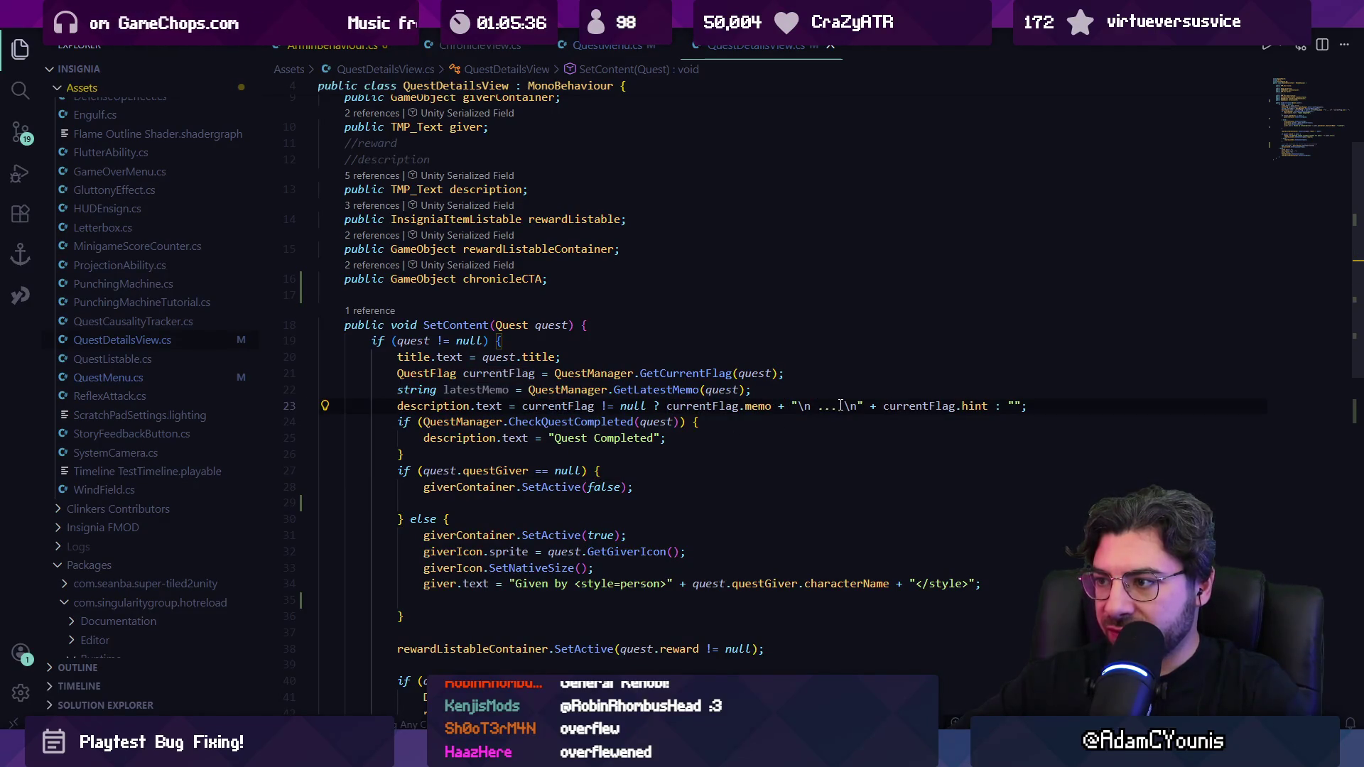
pyautogui.click(937, 406)
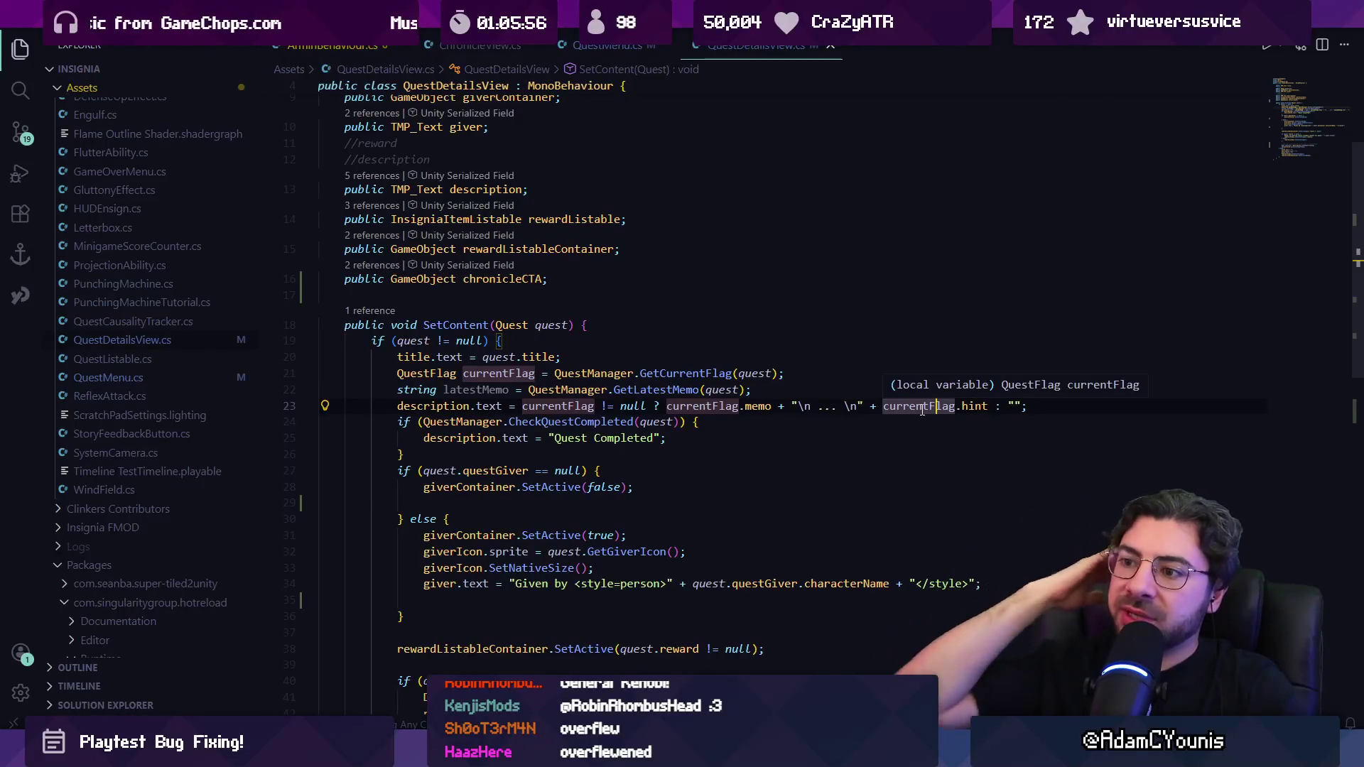
pyautogui.scroll(-6, 730, 458)
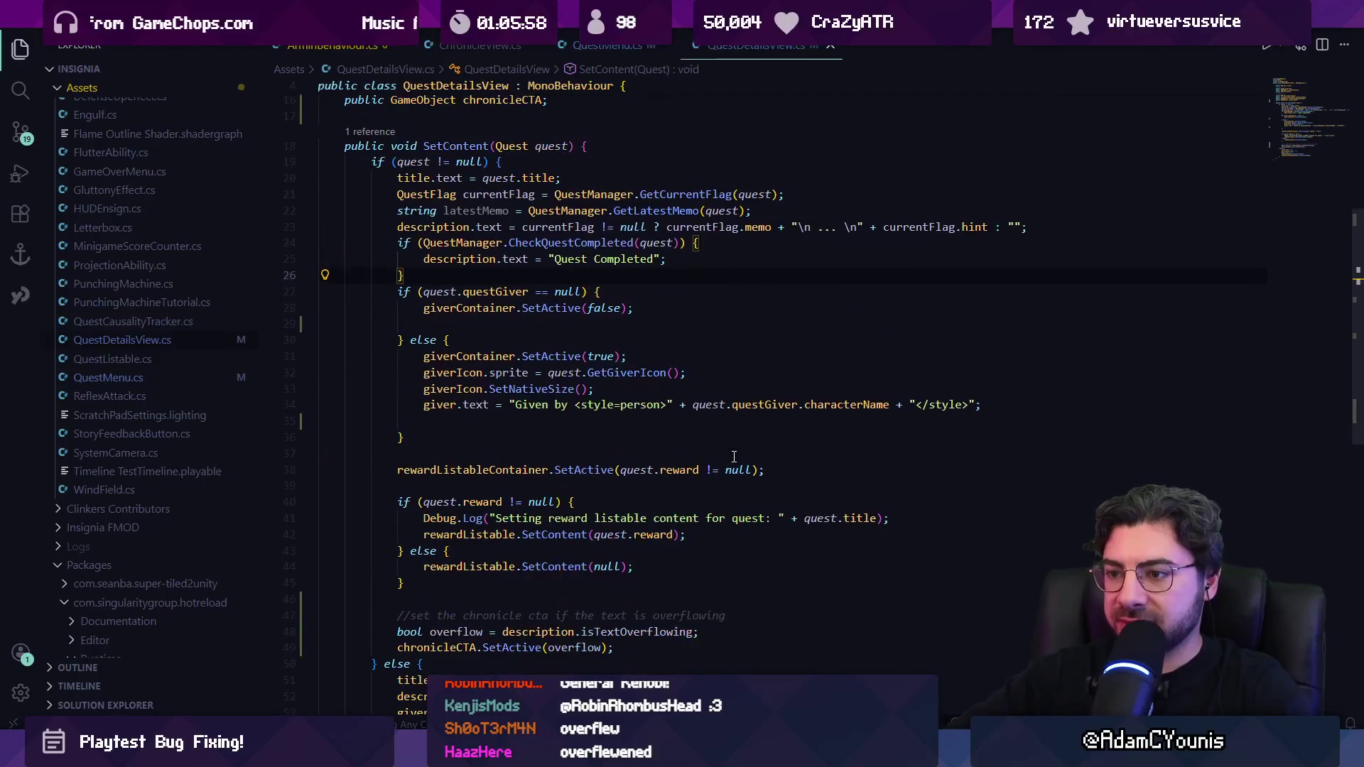
# Step: Move the caret around the blank line above the chronicle CTA comment
pyautogui.click(715, 494)
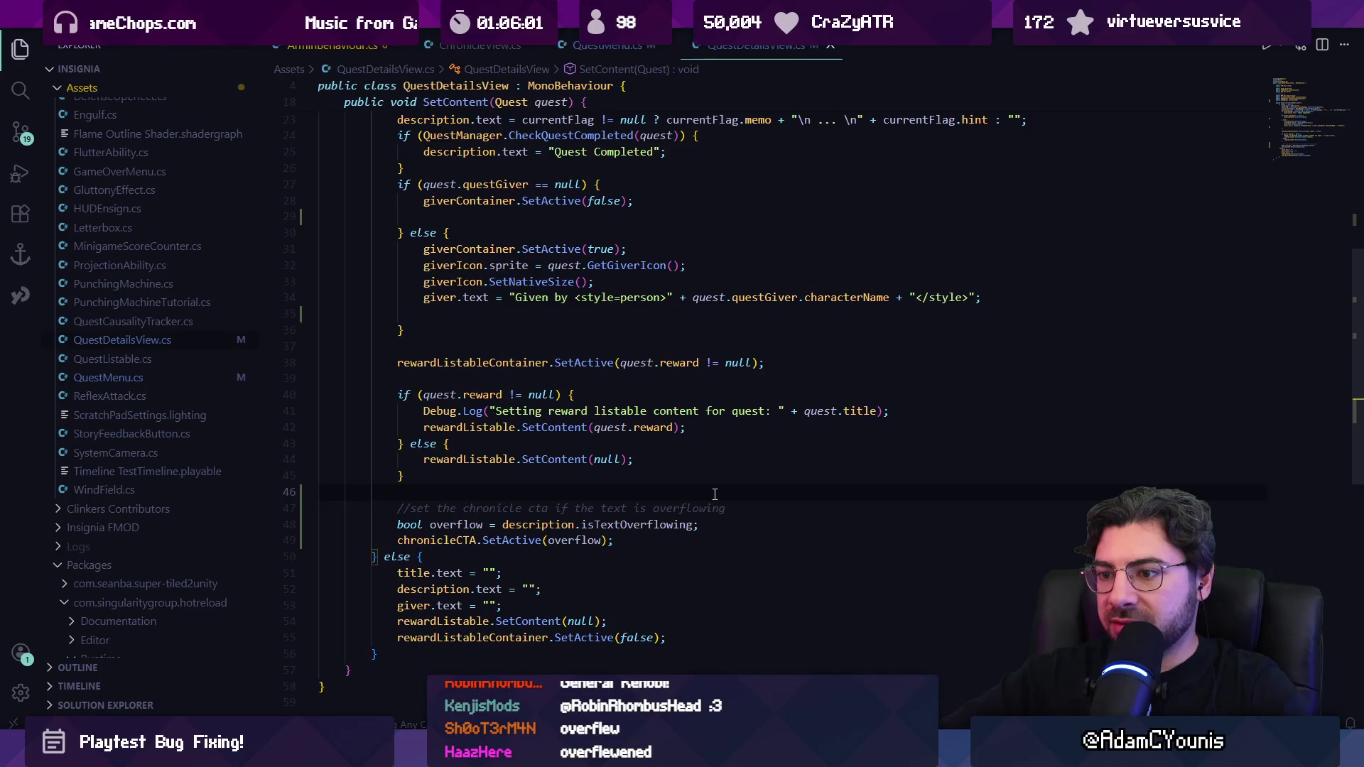
pyautogui.press('Up')
pyautogui.press('End')
pyautogui.press('Down')
pyautogui.press('Down')
pyautogui.press('Up')
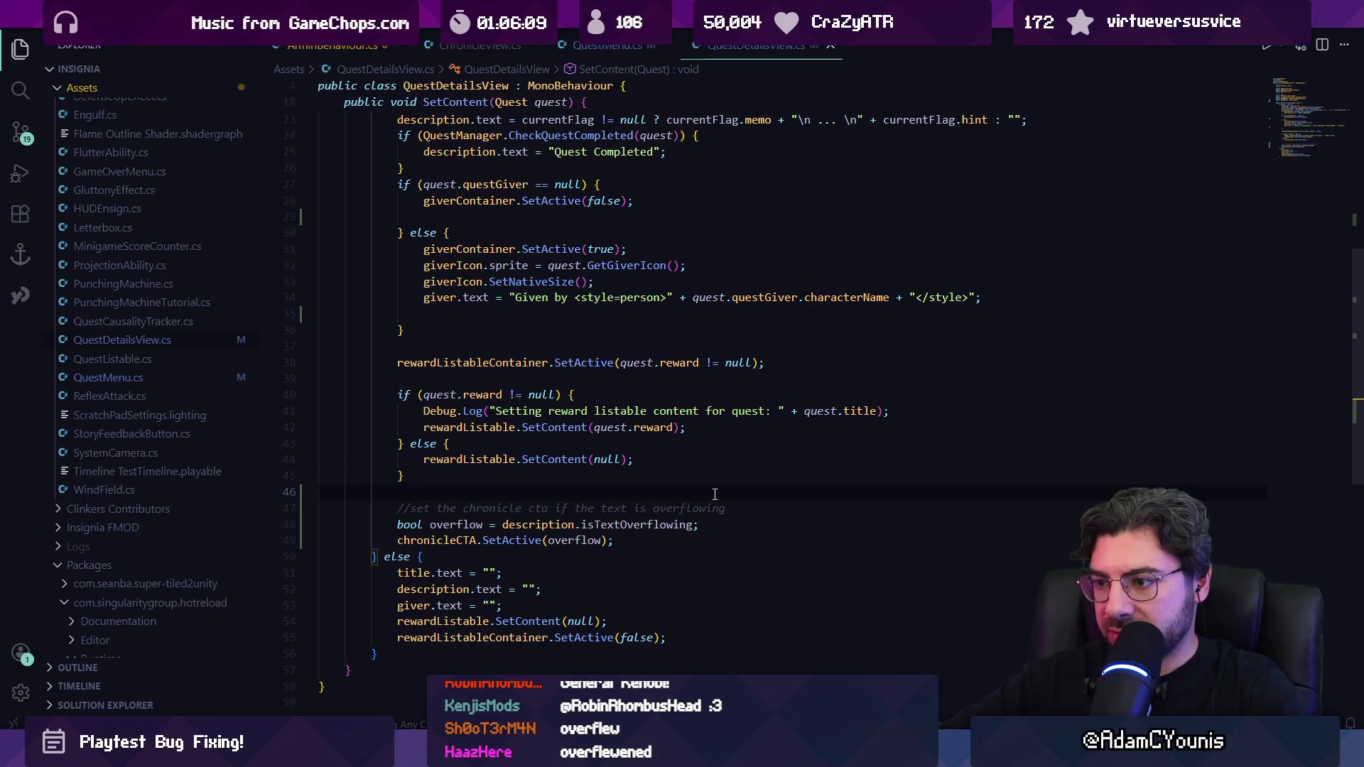
# Step: Rename the overflow variable to showCTA with F2
pyautogui.click(726, 525)
pyautogui.hotkey('ctrl', 'shift', 'Left')
pyautogui.hotkey('ctrl', 'shift', 'Right')
pyautogui.hotkey('ctrl', 'shift', 'Left')
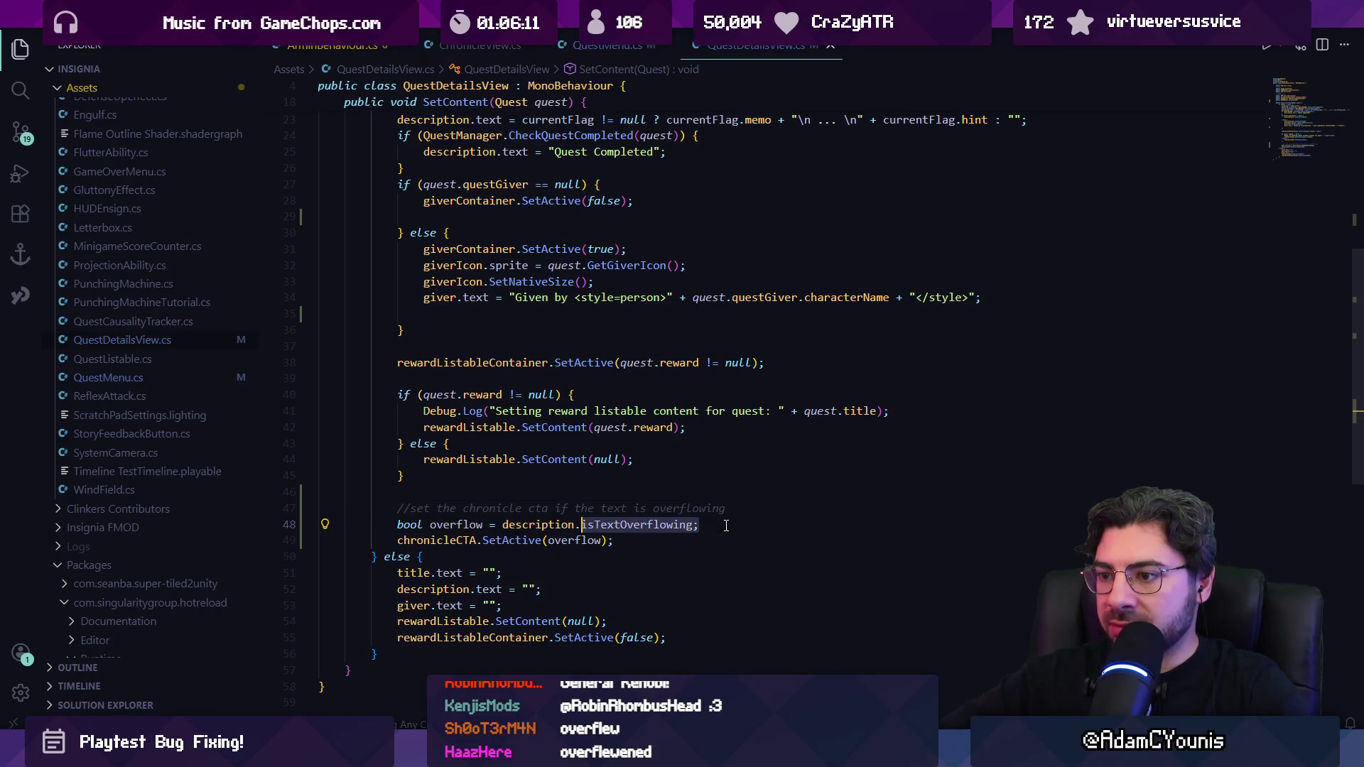
pyautogui.hotkey('ctrl', 'shift', 'Left')
pyautogui.hotkey('ctrl', 'shift', 'Left')
pyautogui.hotkey('ctrl', 'shift', 'Left')
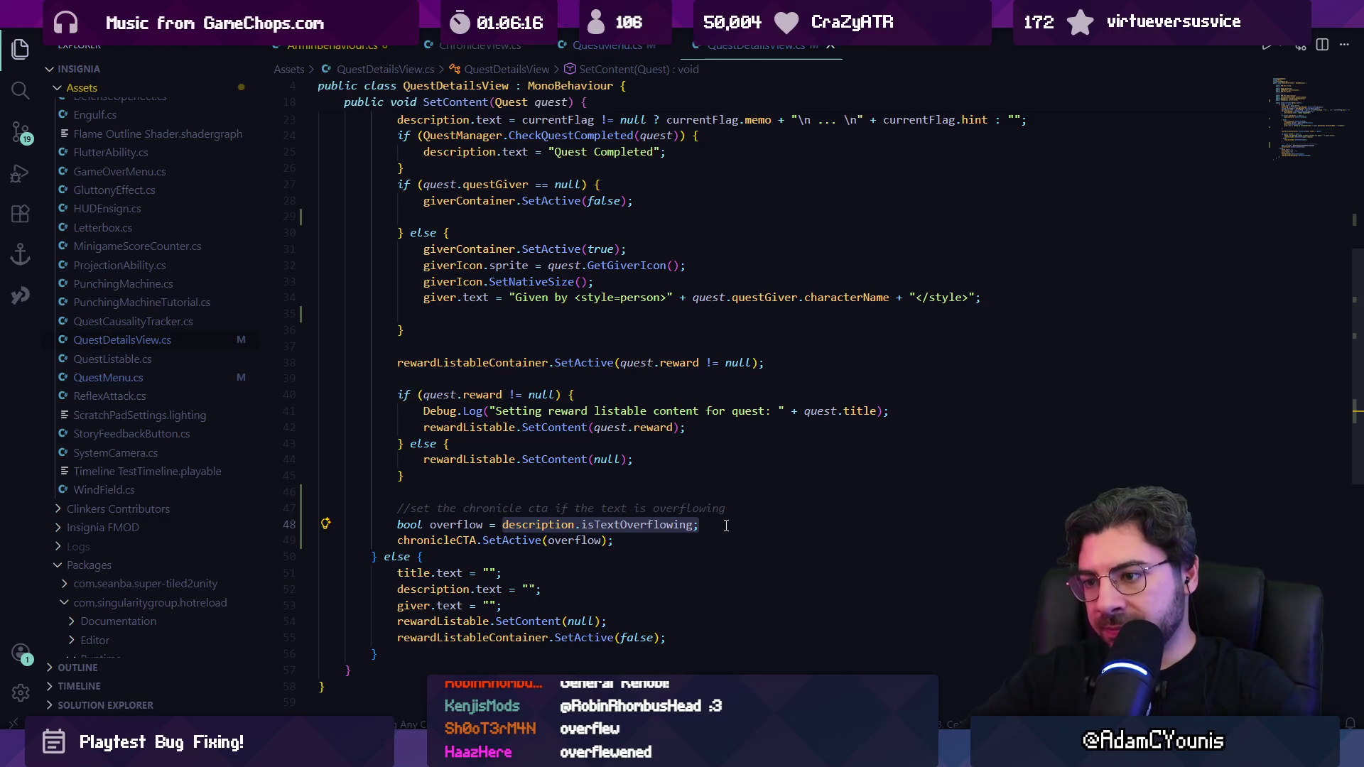
pyautogui.hotkey('ctrl', 'Left')
pyautogui.hotkey('ctrl', 'Left')
pyautogui.press('F2')
pyautogui.write('show')
pyautogui.press('Return')
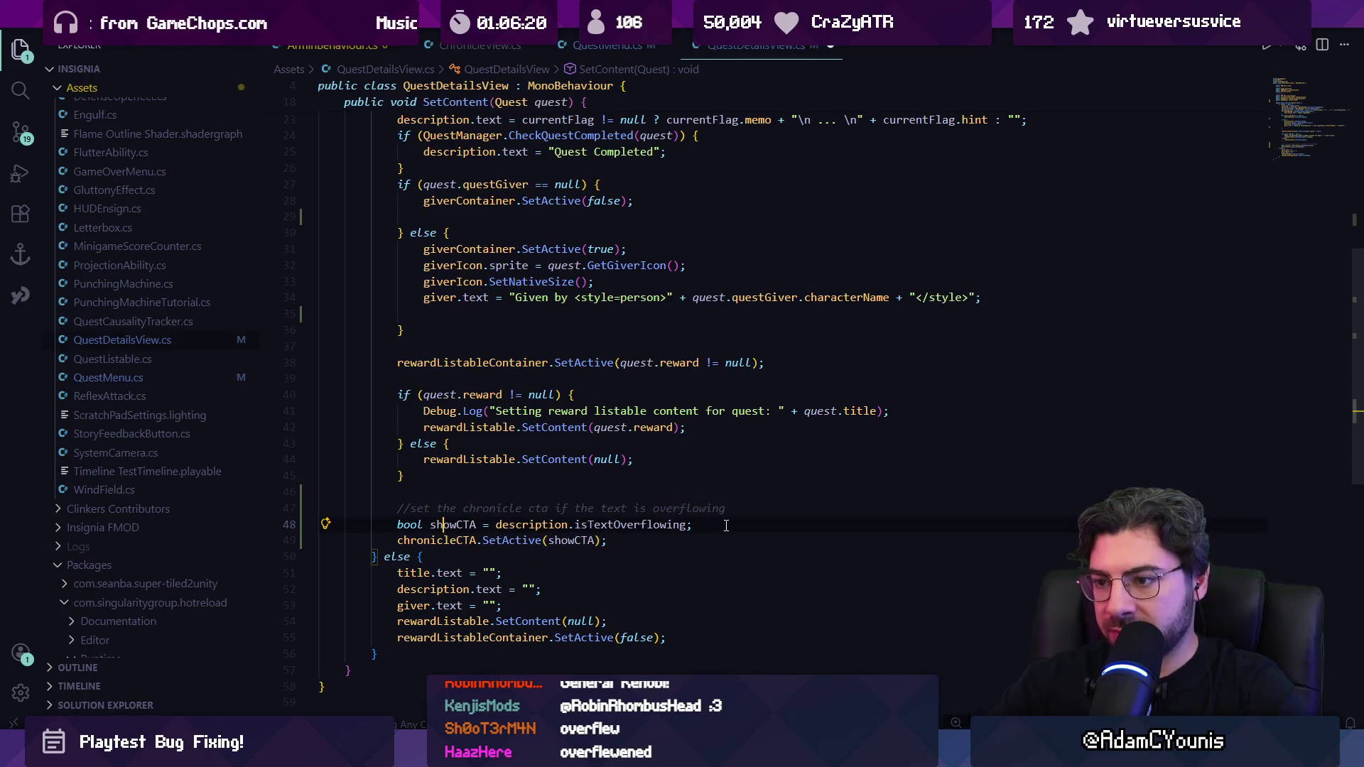
# Step: Replace the isTextOverflowing expression with QuestManager.CheckQuestCompleted(quest) using IntelliSense completions
pyautogui.hotkey('ctrl', 'shift', 'Left')
pyautogui.hotkey('ctrl', 'shift', 'Left')
pyautogui.hotkey('ctrl', 'shift', 'Left')
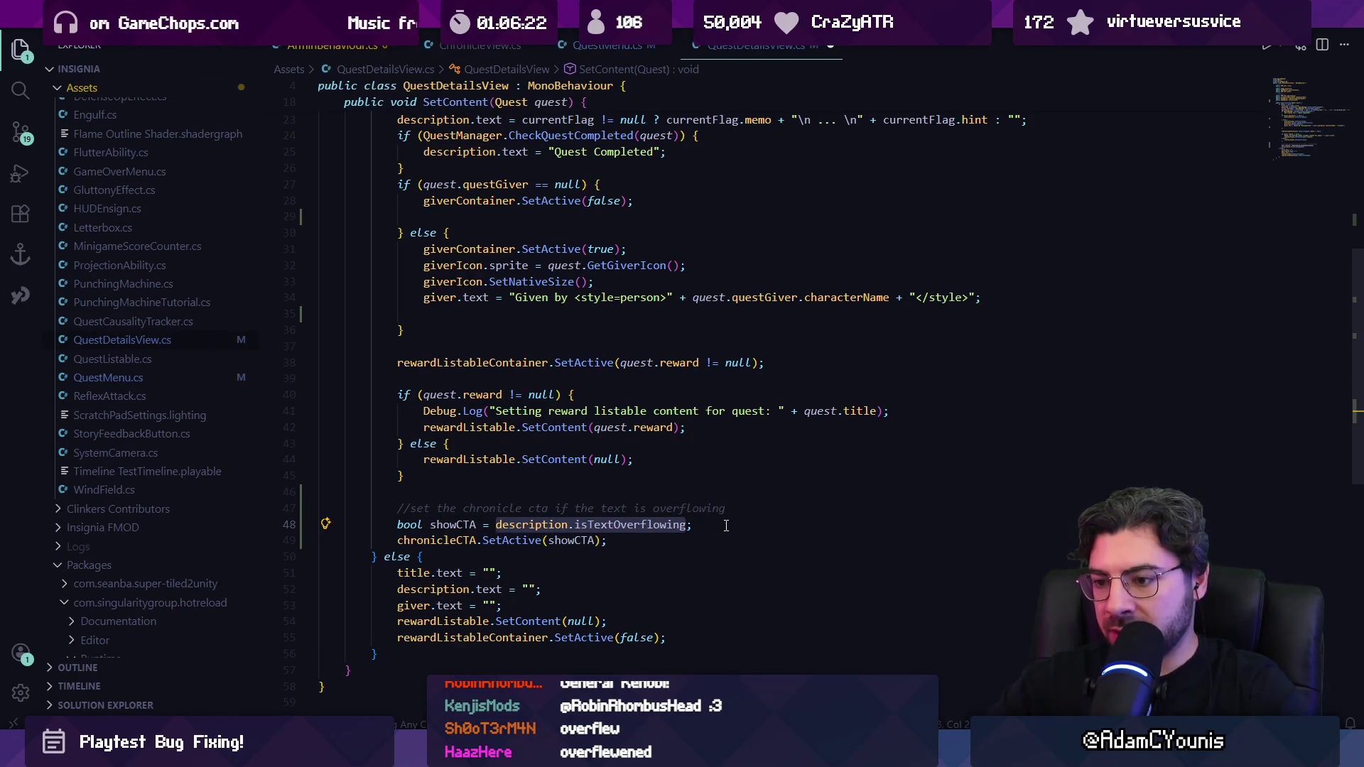
pyautogui.write('quest.com')
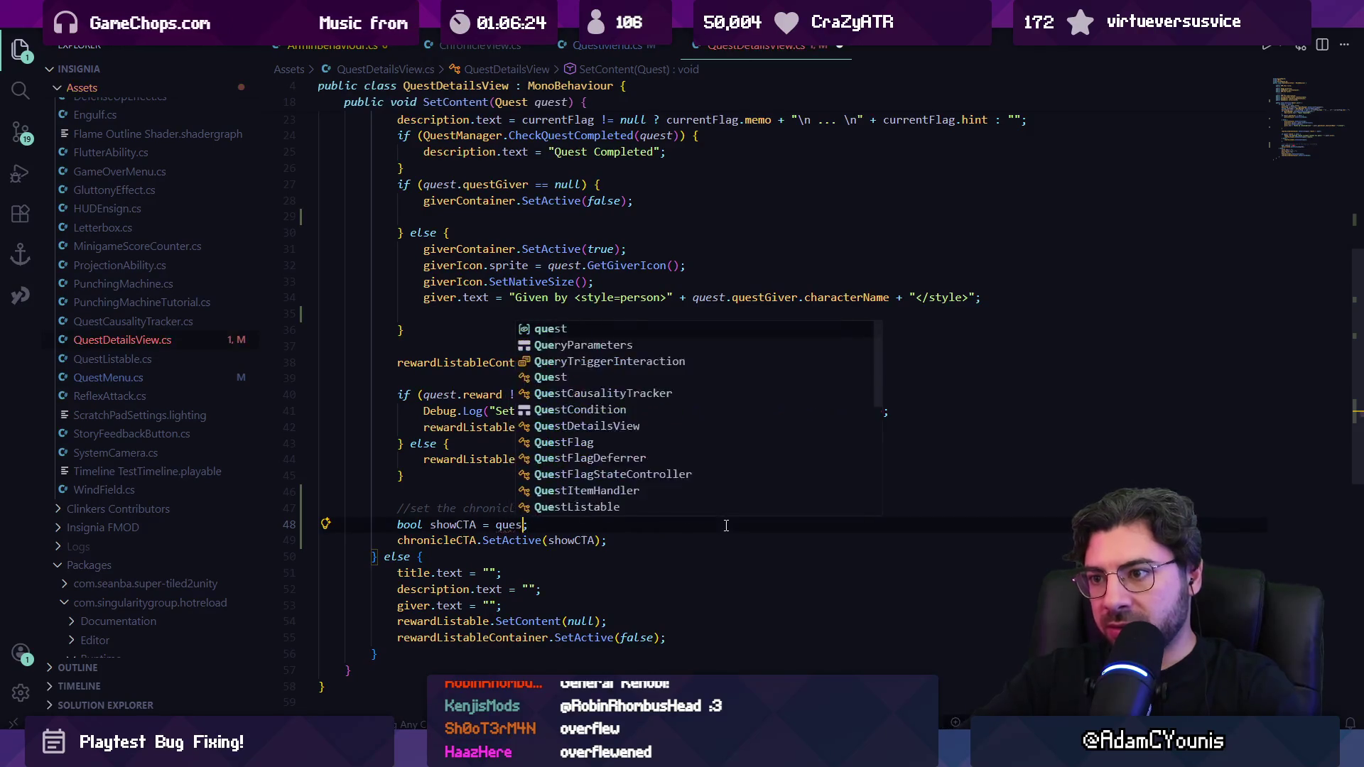
pyautogui.hotkey('ctrl', 'shift', 'Left')
pyautogui.hotkey('ctrl', 'shift', 'Left')
pyautogui.hotkey('ctrl', 'shift', 'Left')
pyautogui.write('Que')
pyautogui.press('Escape')
pyautogui.write('stm')
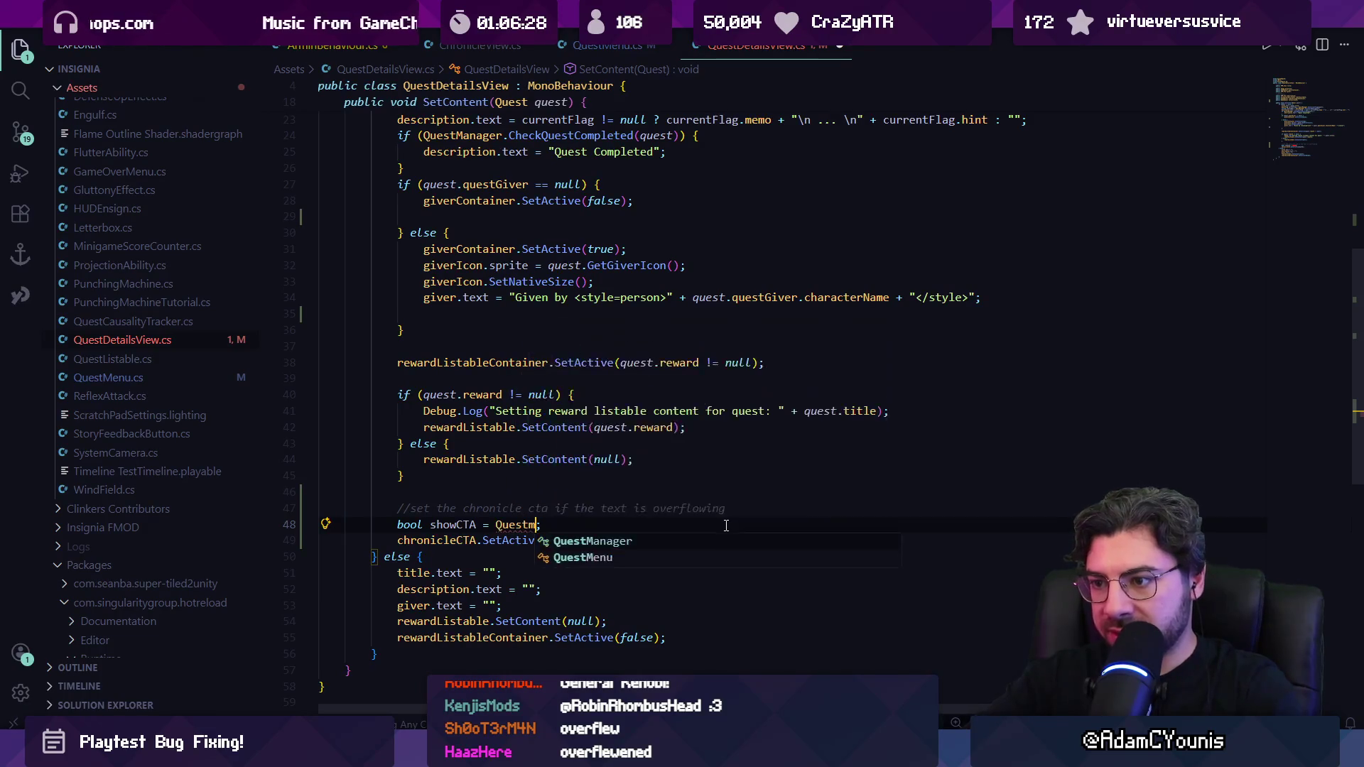
pyautogui.press('Tab')
pyautogui.write('.')
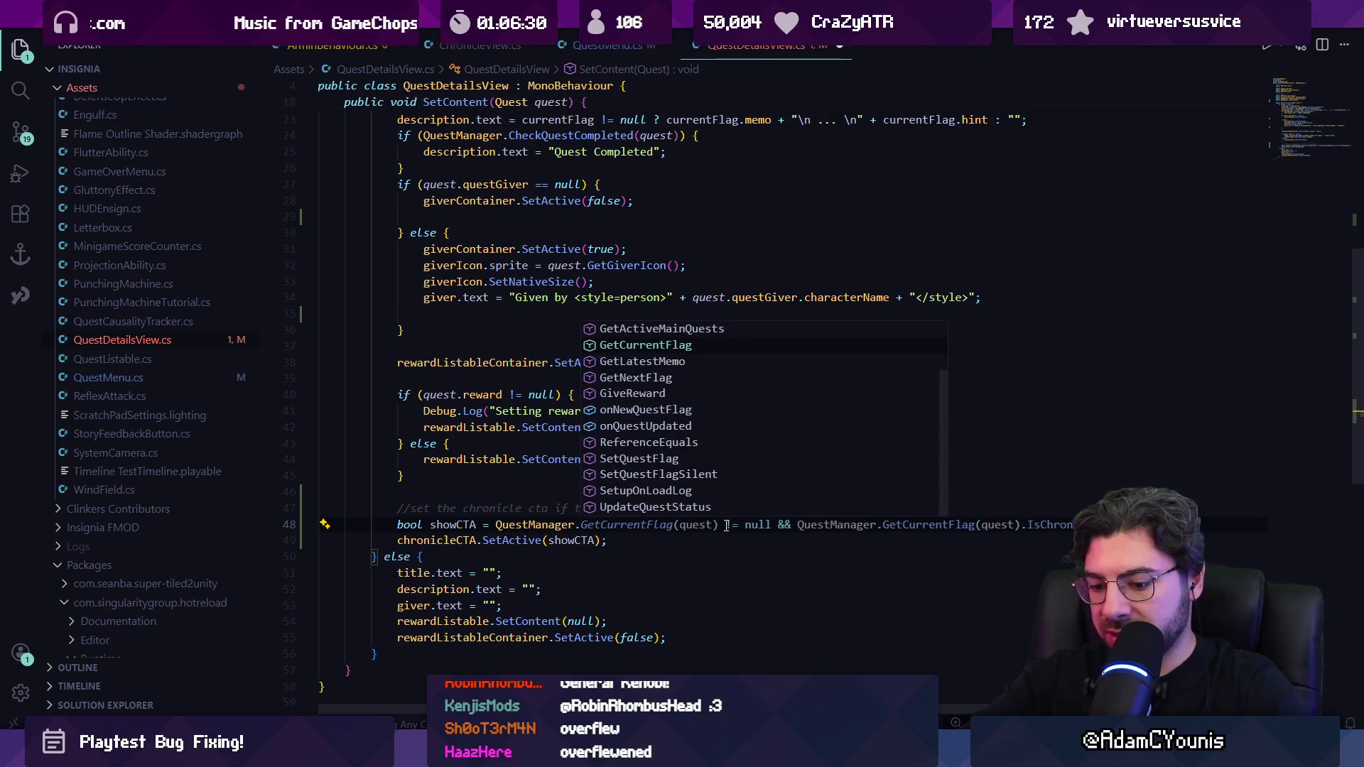
pyautogui.write('get')
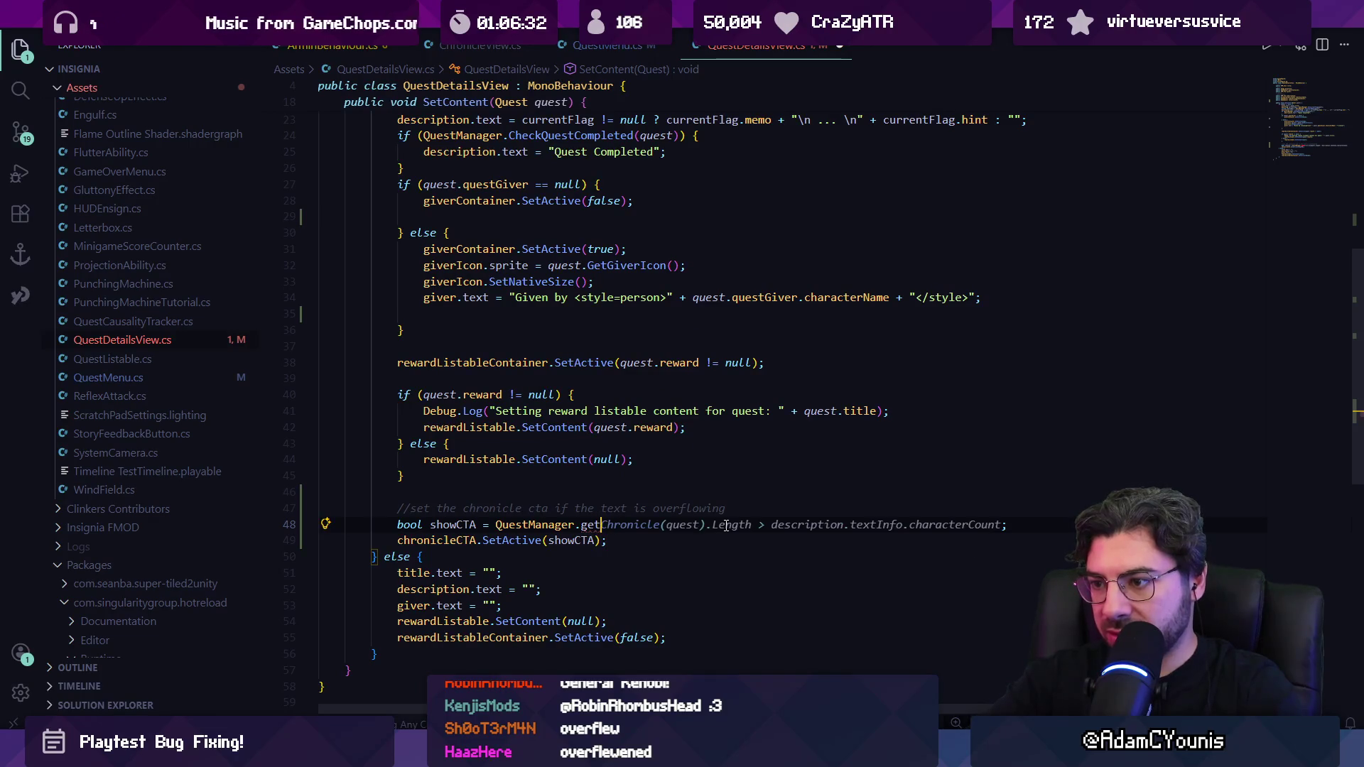
pyautogui.press('BackSpace')
pyautogui.press('BackSpace')
pyautogui.press('BackSpace')
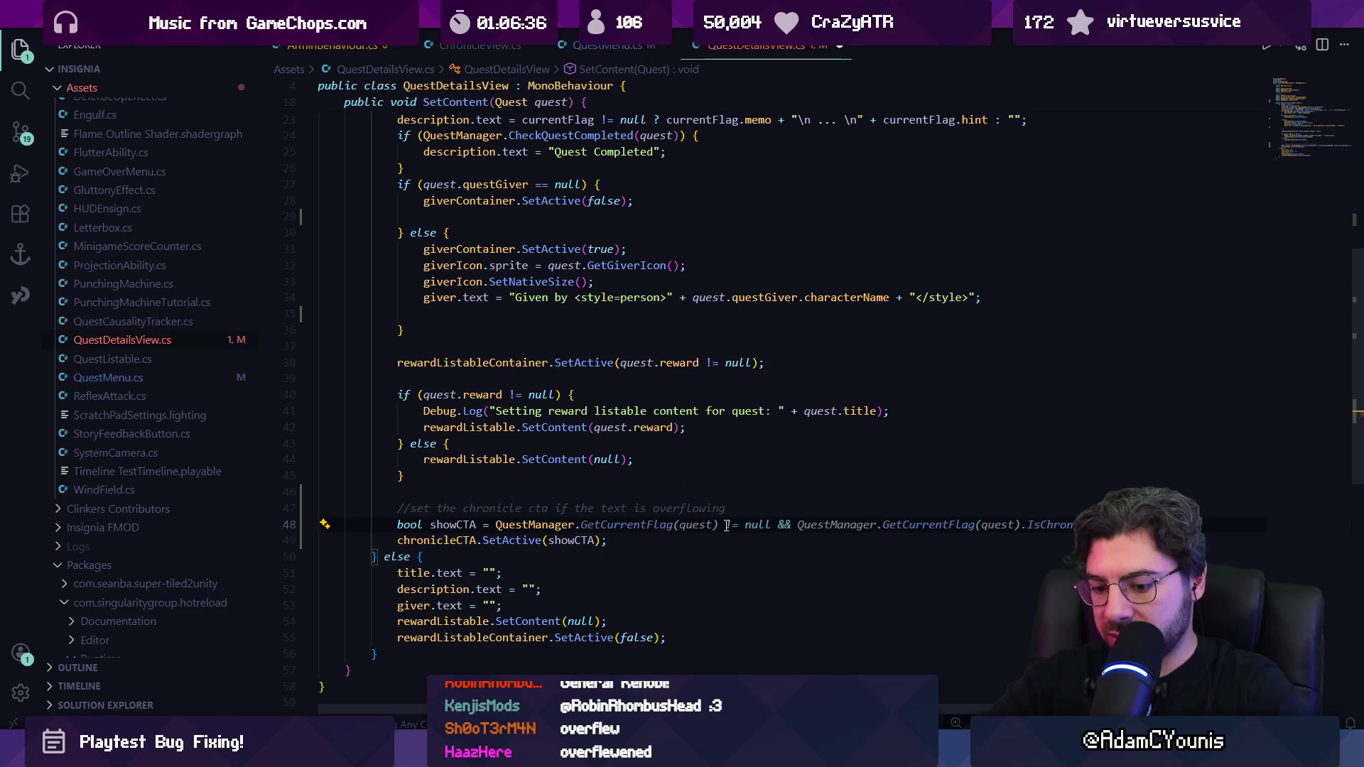
pyautogui.write('checkque;')
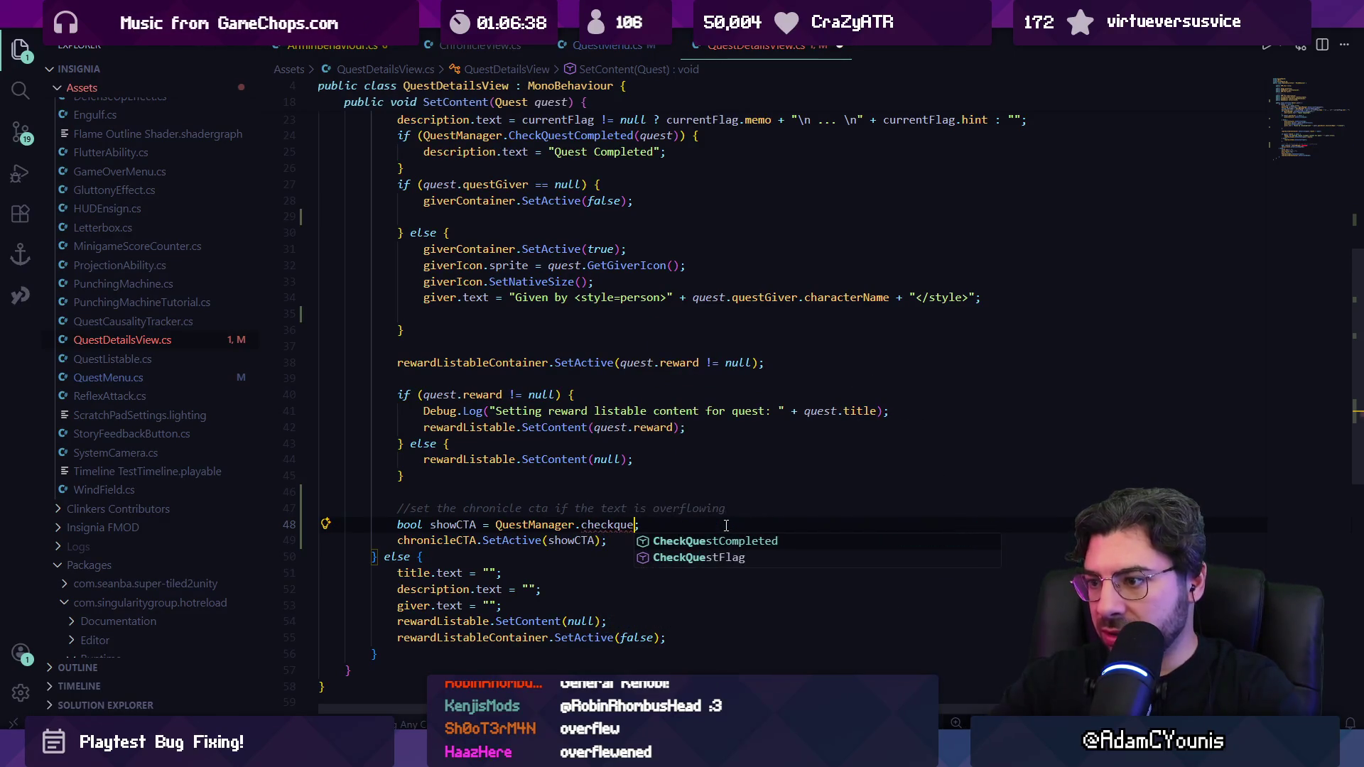
pyautogui.press('Tab')
pyautogui.press('Tab')
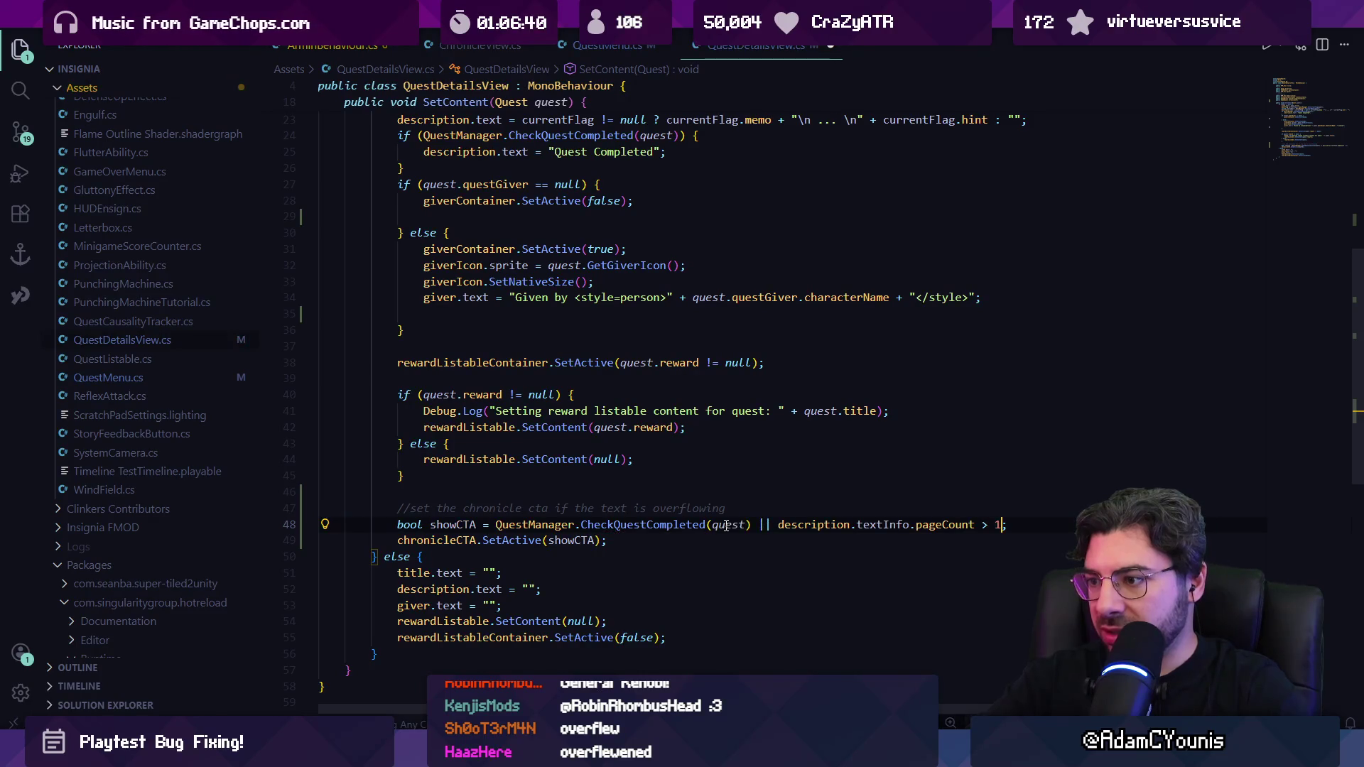
# Step: Review the description.textInfo.pageCount > 1 condition on line 48
pyautogui.hotkey('ctrl', 'shift', 'Left')
pyautogui.hotkey('ctrl', 'shift', 'Left')
pyautogui.hotkey('ctrl', 'shift', 'Left')
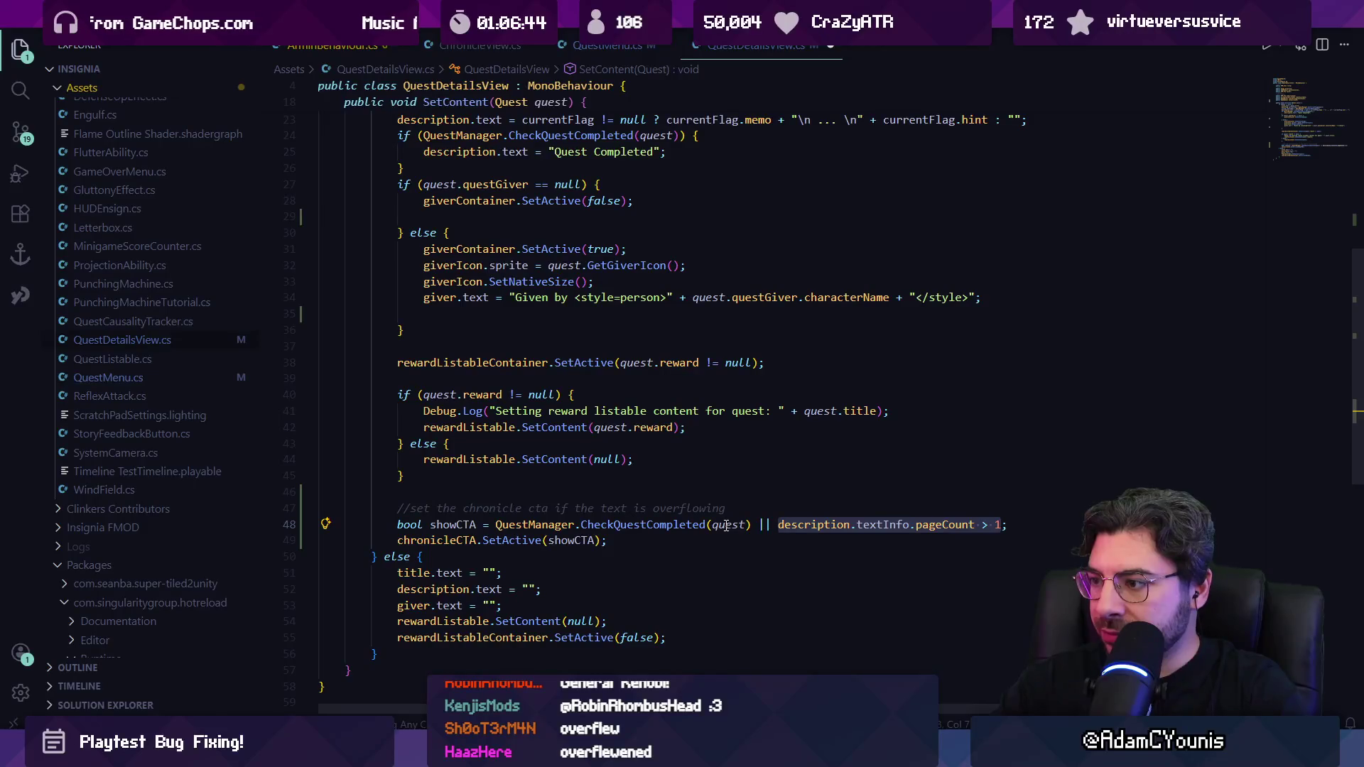
pyautogui.press('Left')
pyautogui.click(883, 525)
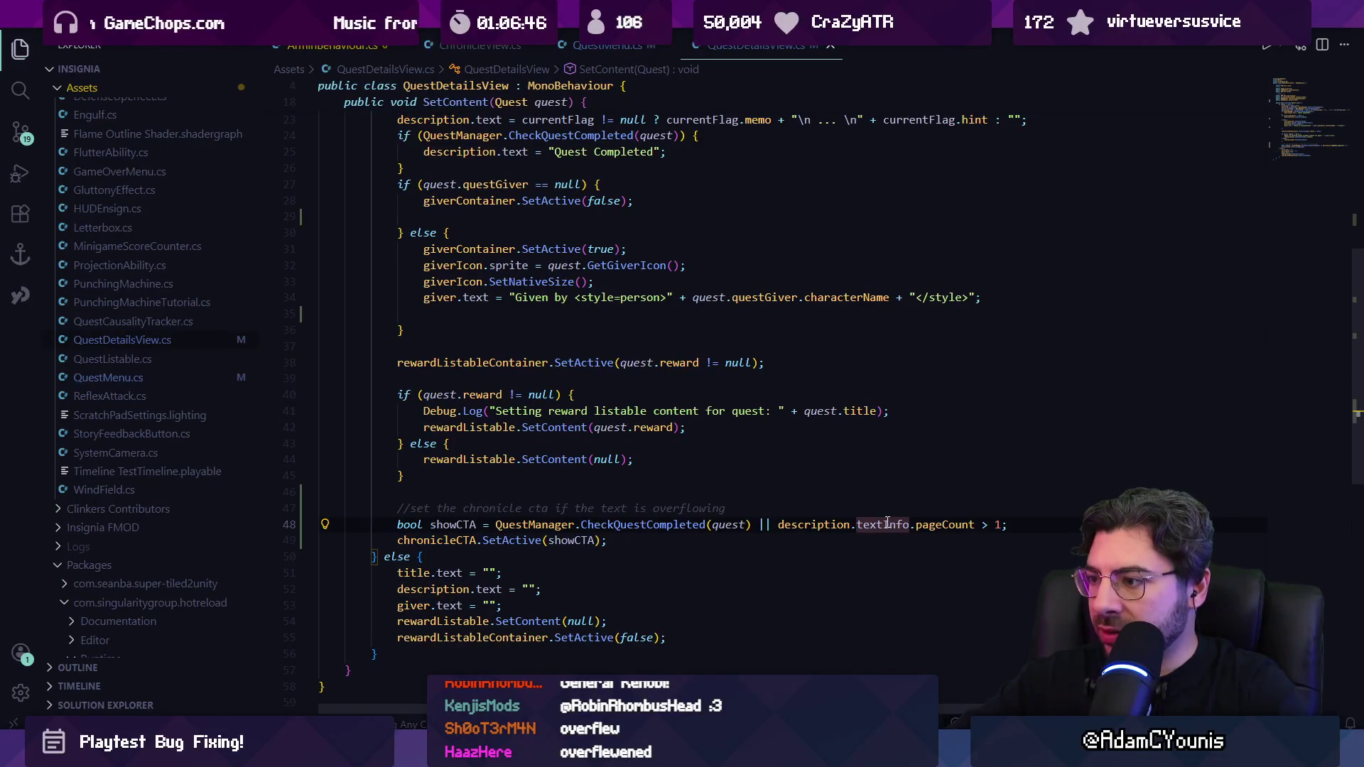
# Step: Look up pageCount's definition in TMP_TextInfo and return to the showCTA line
pyautogui.keyDown('ctrl'); pyautogui.click(932, 529); pyautogui.keyUp('ctrl')
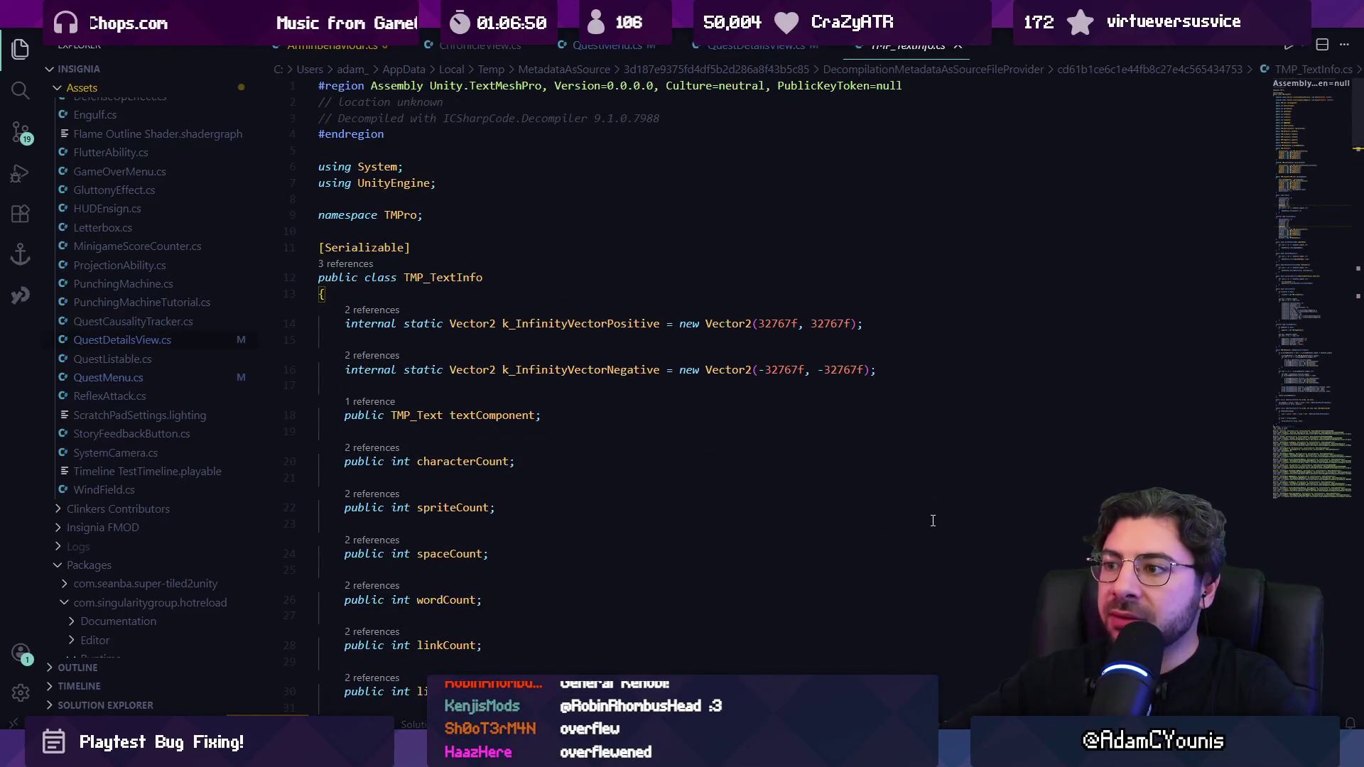
pyautogui.hotkey('alt', 'Left')
pyautogui.click(1037, 529)
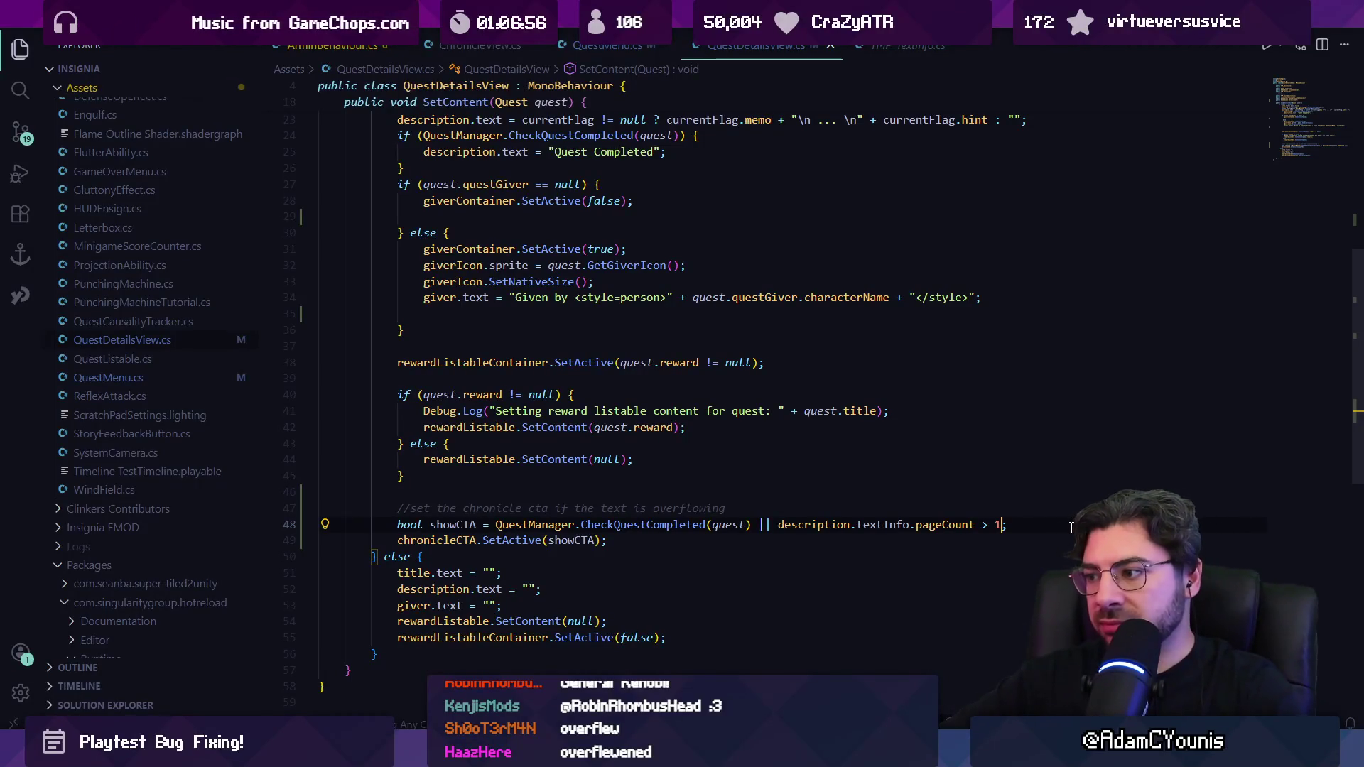
# Step: Start appending a '|| quest.fl…' flags condition to the showCTA expression
pyautogui.write('|| !string.I')
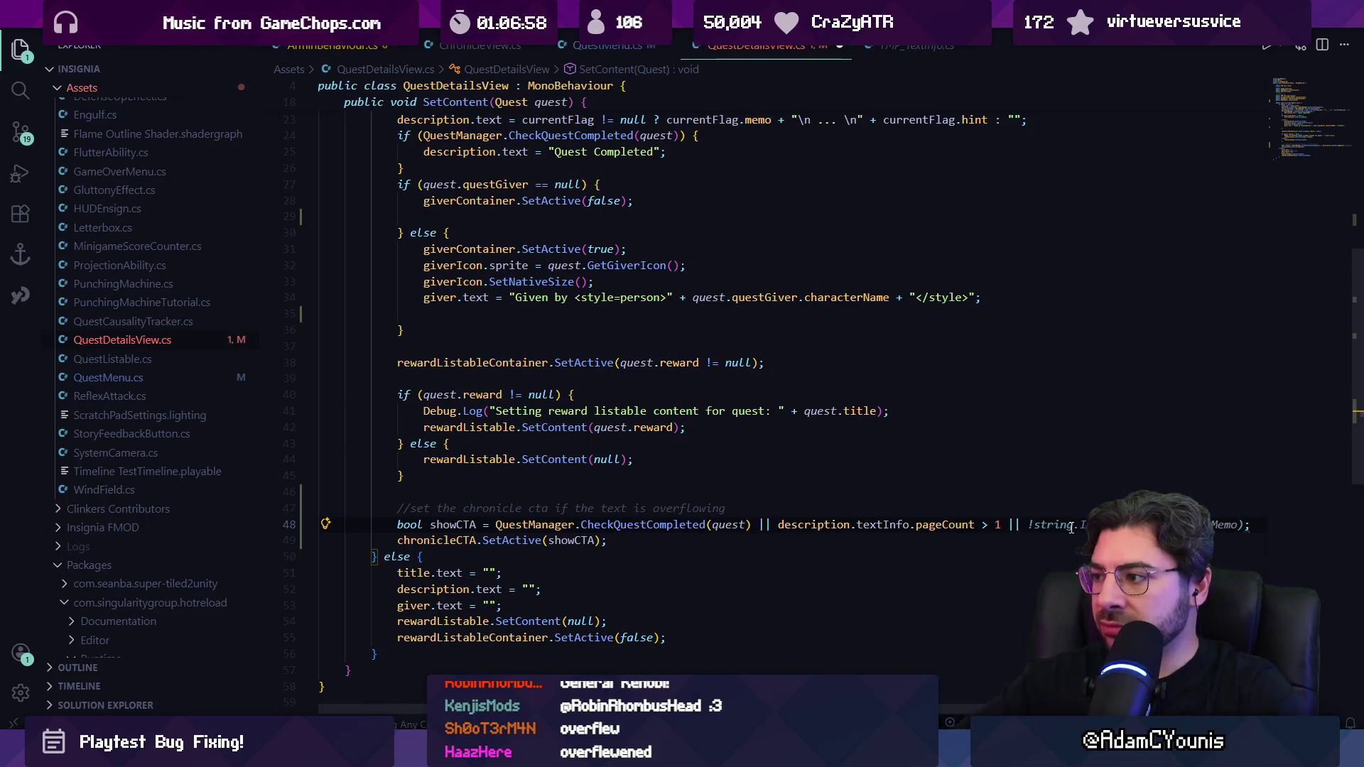
pyautogui.write('flags')
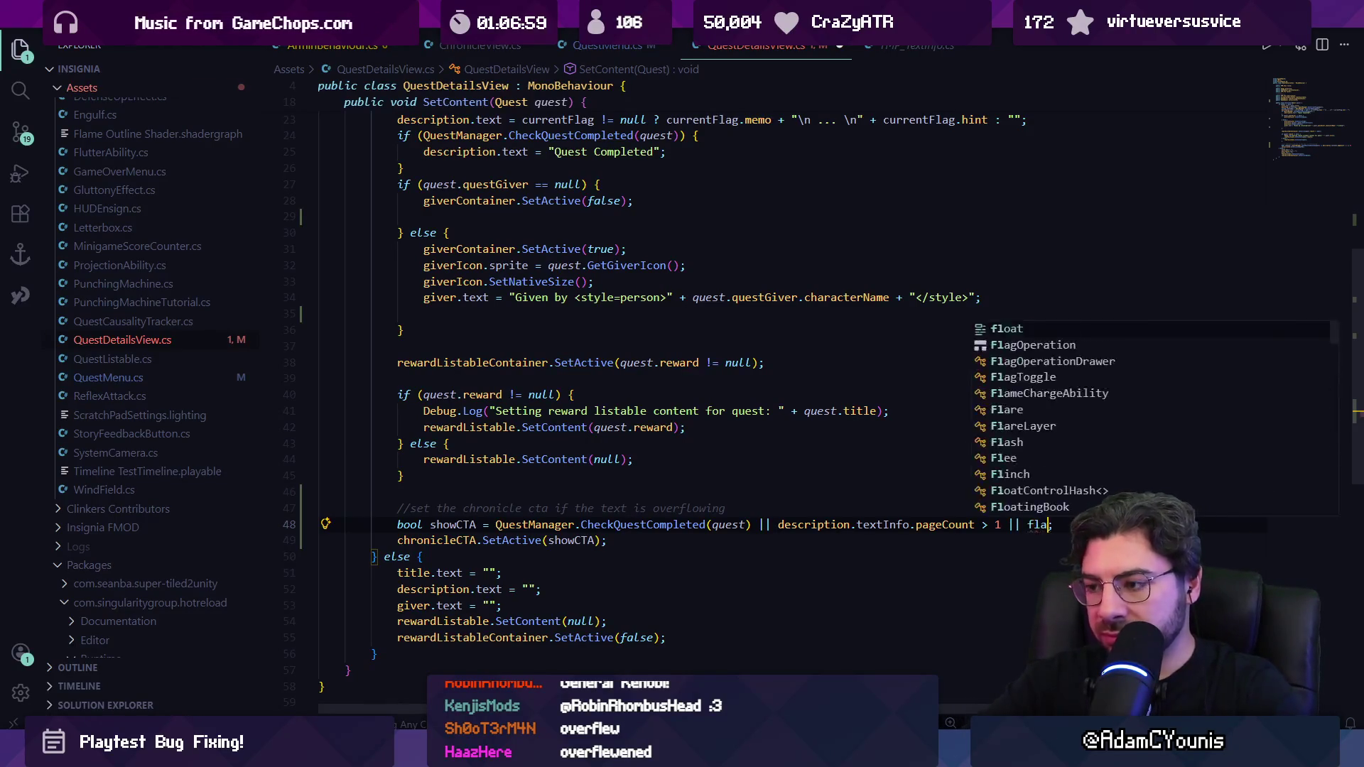
pyautogui.press('BackSpace')
pyautogui.press('BackSpace')
pyautogui.press('BackSpace')
pyautogui.write('quest.Ge')
pyautogui.press('BackSpace')
pyautogui.press('BackSpace')
pyautogui.write('fl')
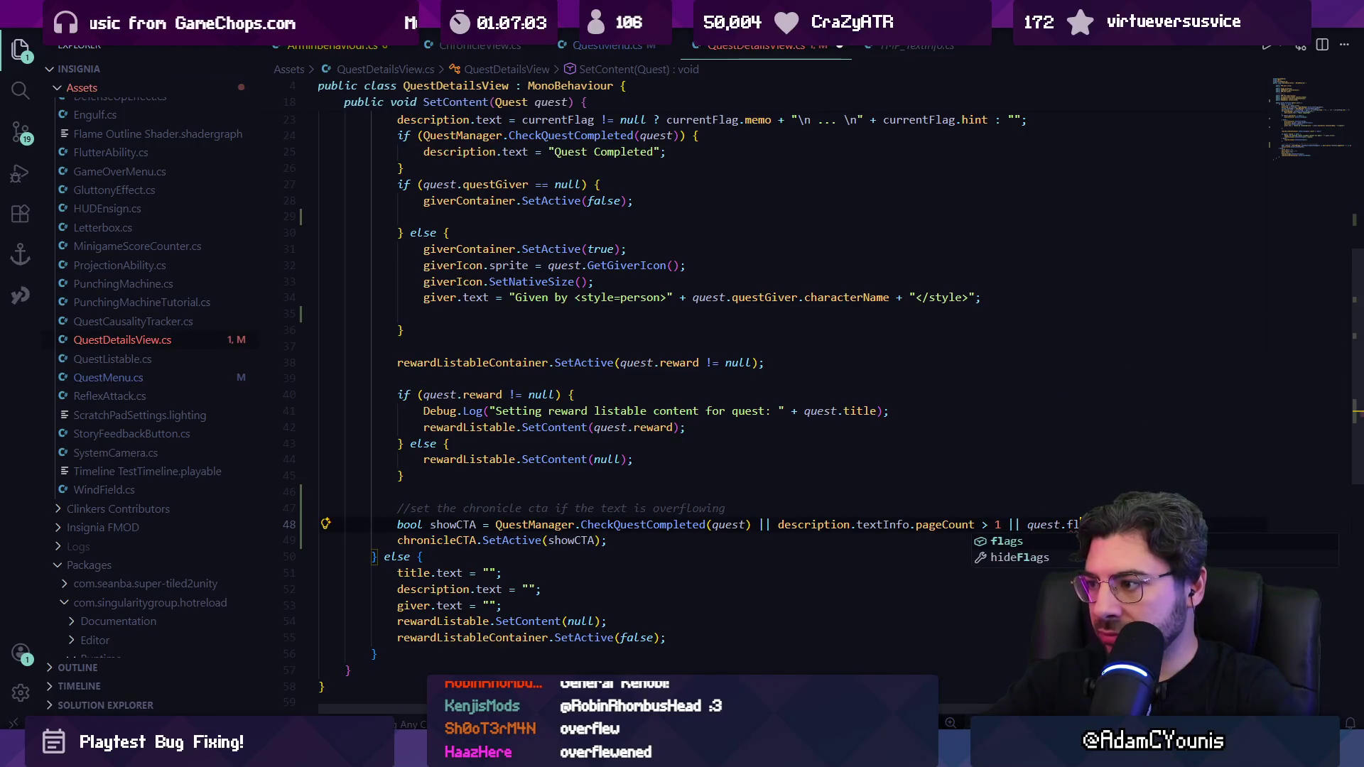
pyautogui.write('.')
pyautogui.press('Escape')
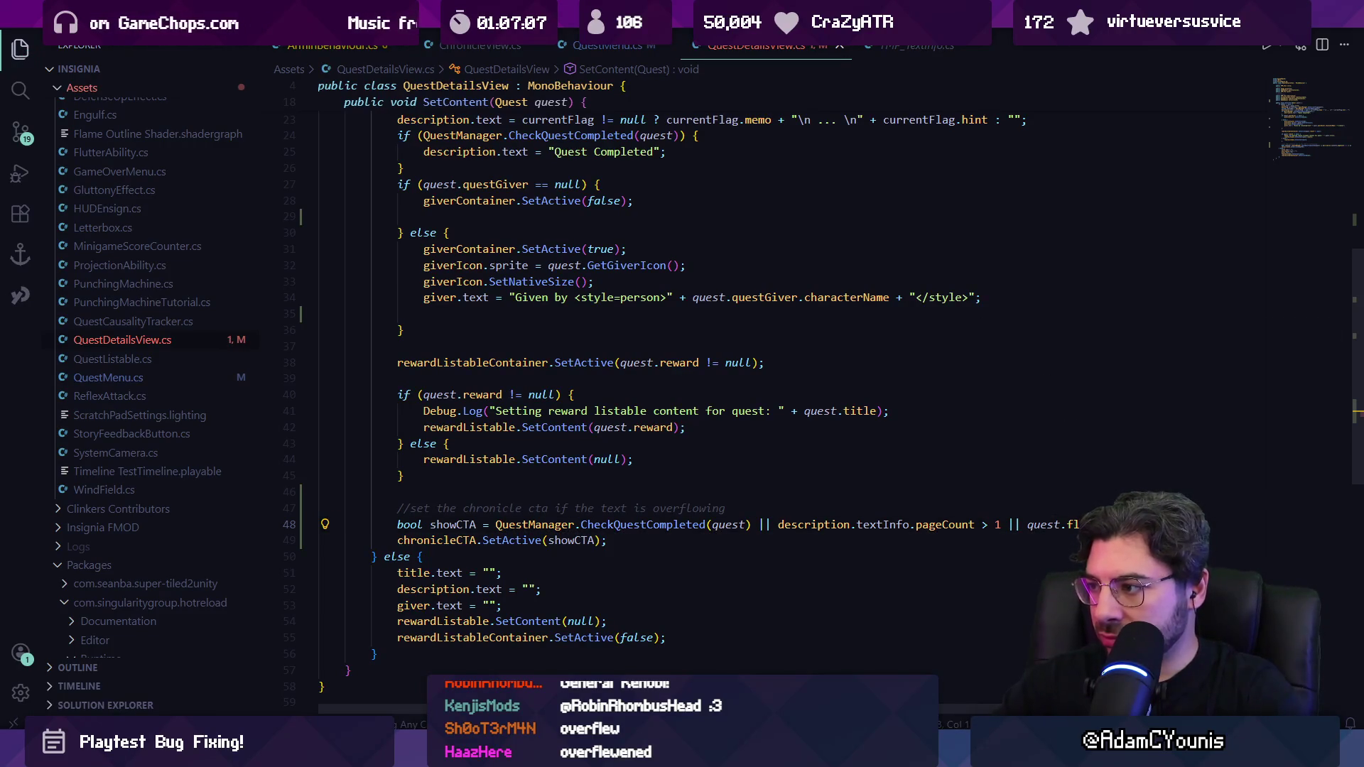
pyautogui.write('.')
pyautogui.press('Escape')
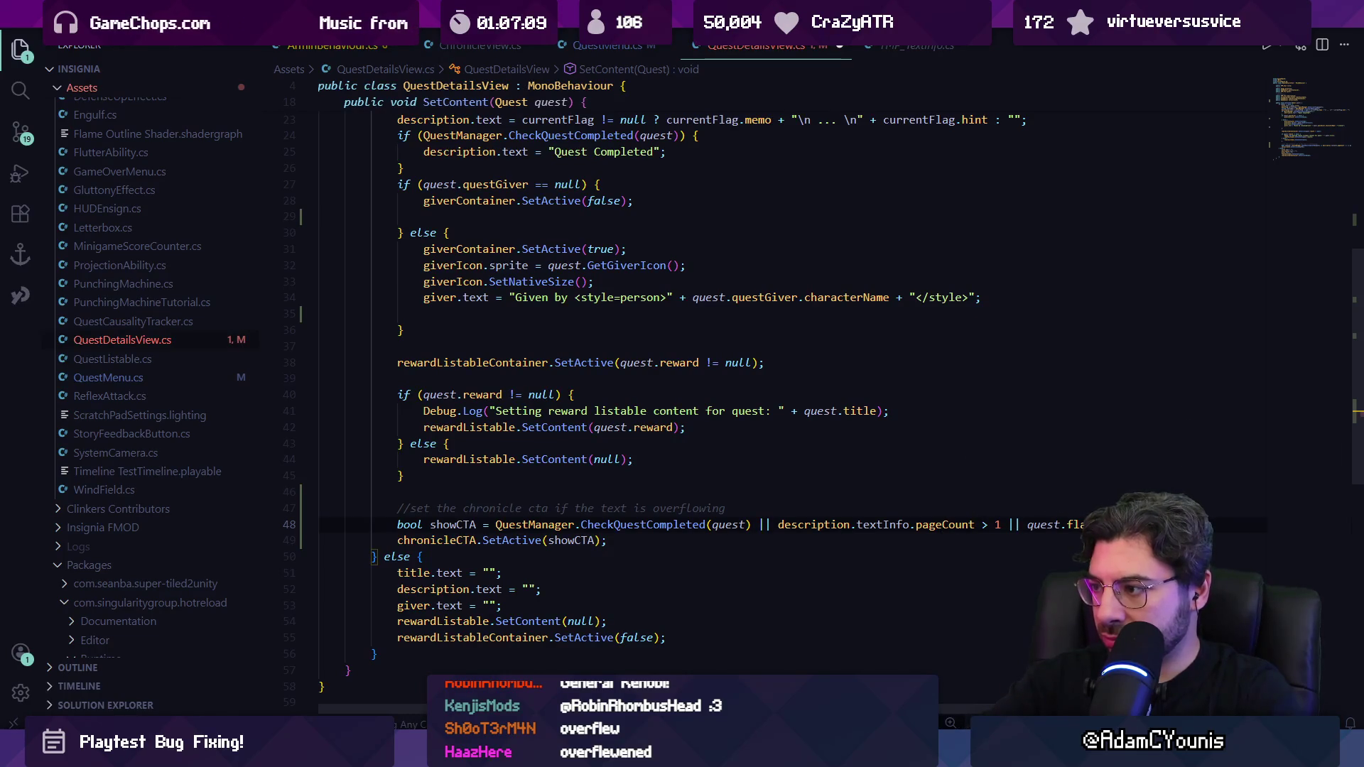
pyautogui.write('.')
pyautogui.press('Escape')
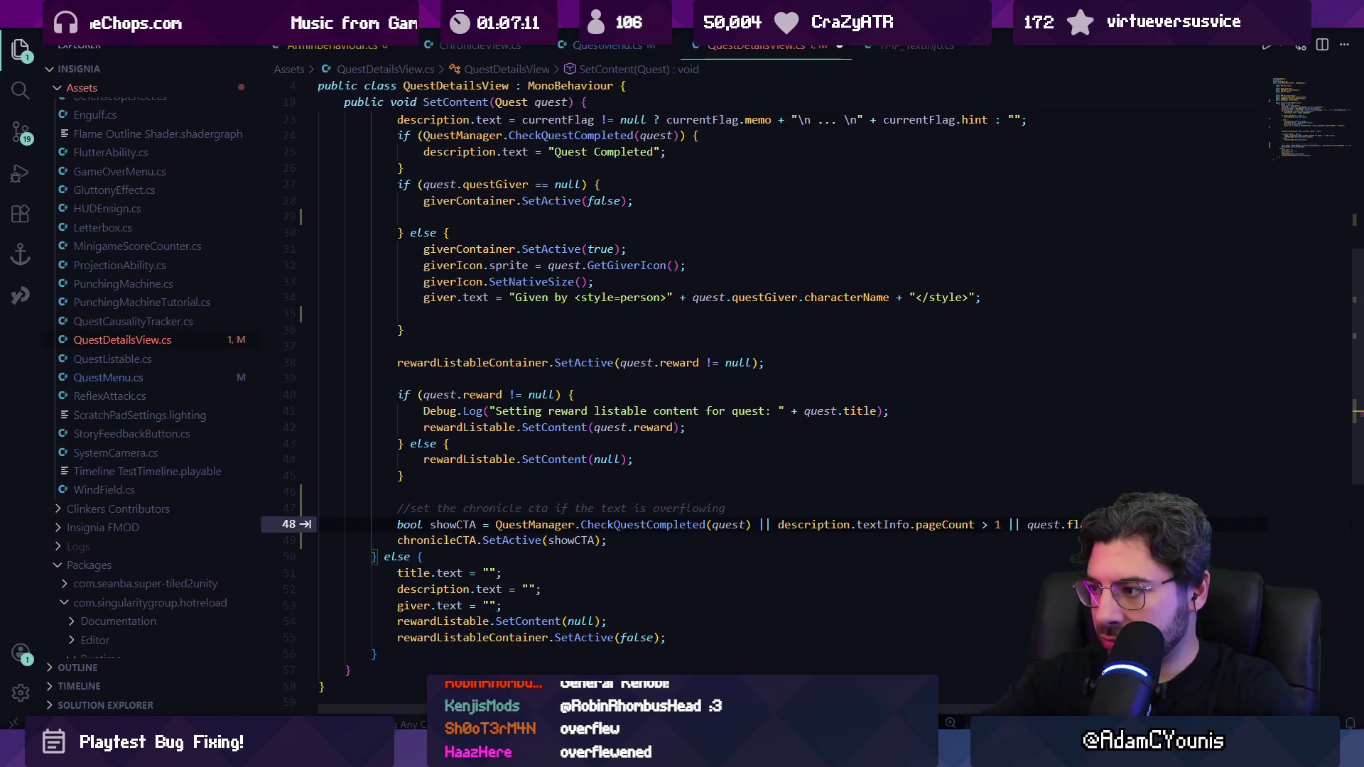
pyautogui.click(957, 524)
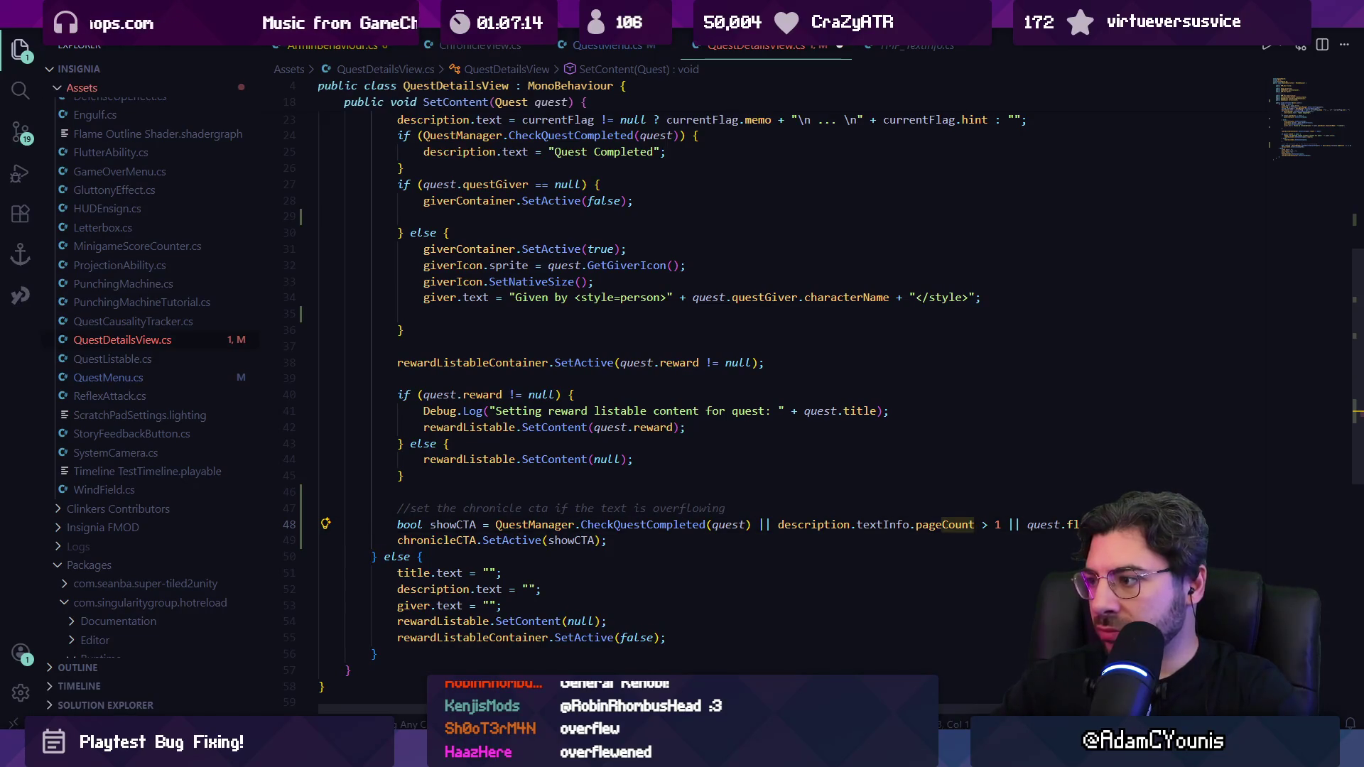
pyautogui.click(1028, 524)
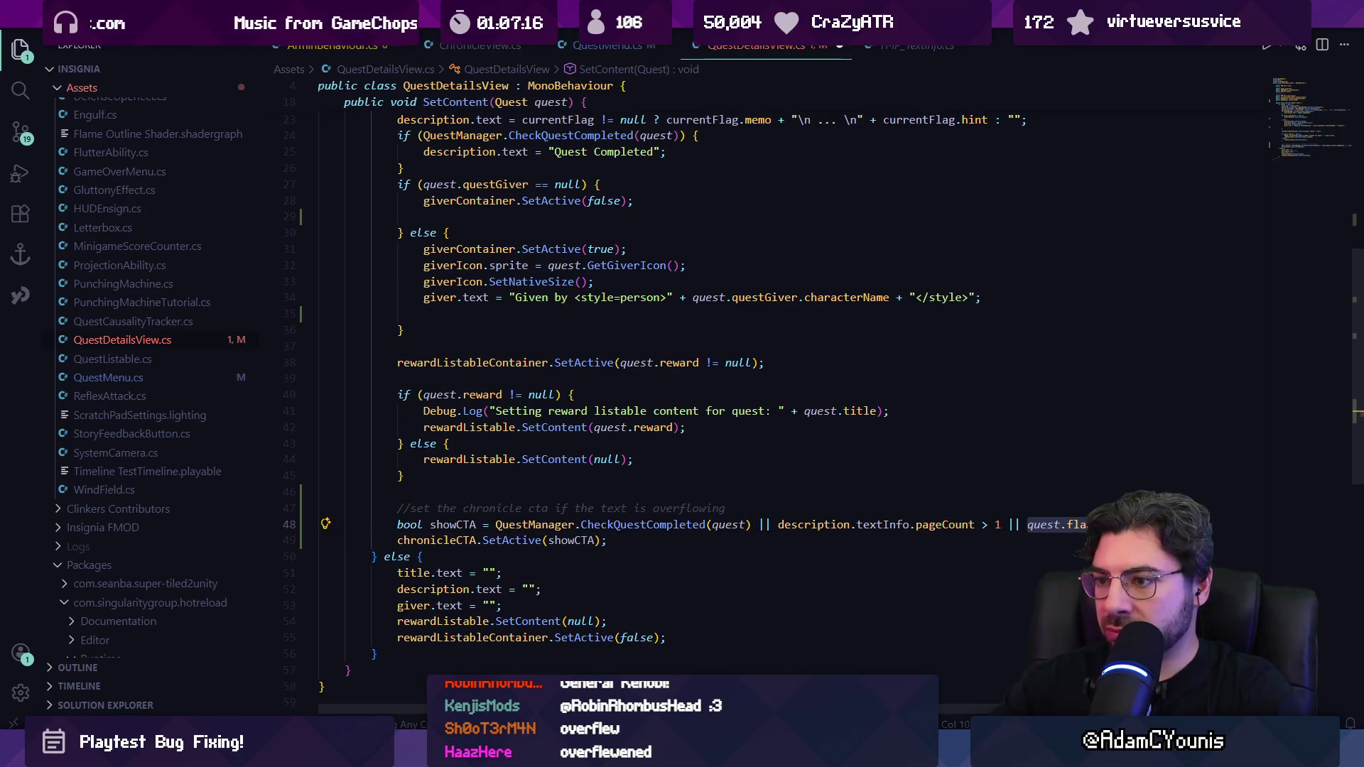
# Step: Add bool completed and hasMultipleFlags declarations below the chronicle comment via Copilot suggestions
pyautogui.click(725, 508)
pyautogui.press('Return')
pyautogui.write('bool ')
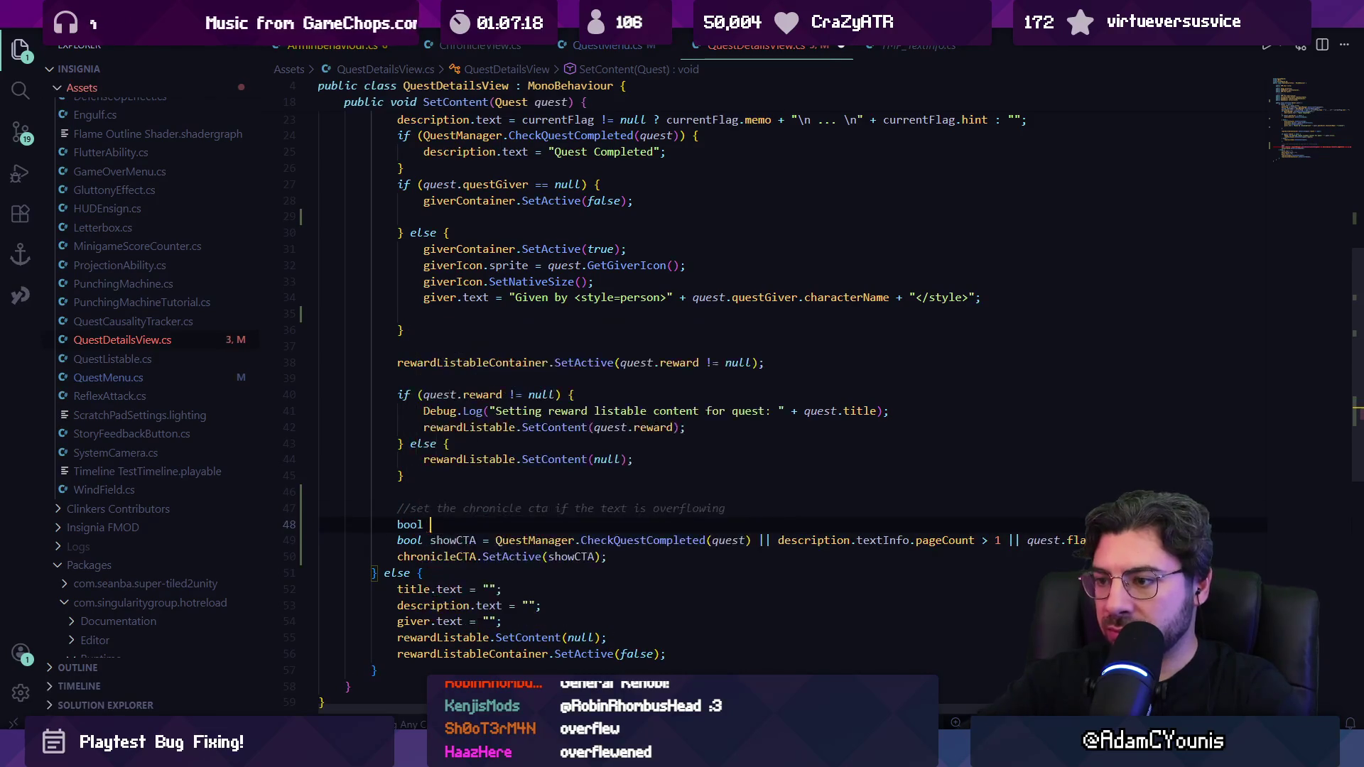
pyautogui.write('complet')
pyautogui.press('BackSpace')
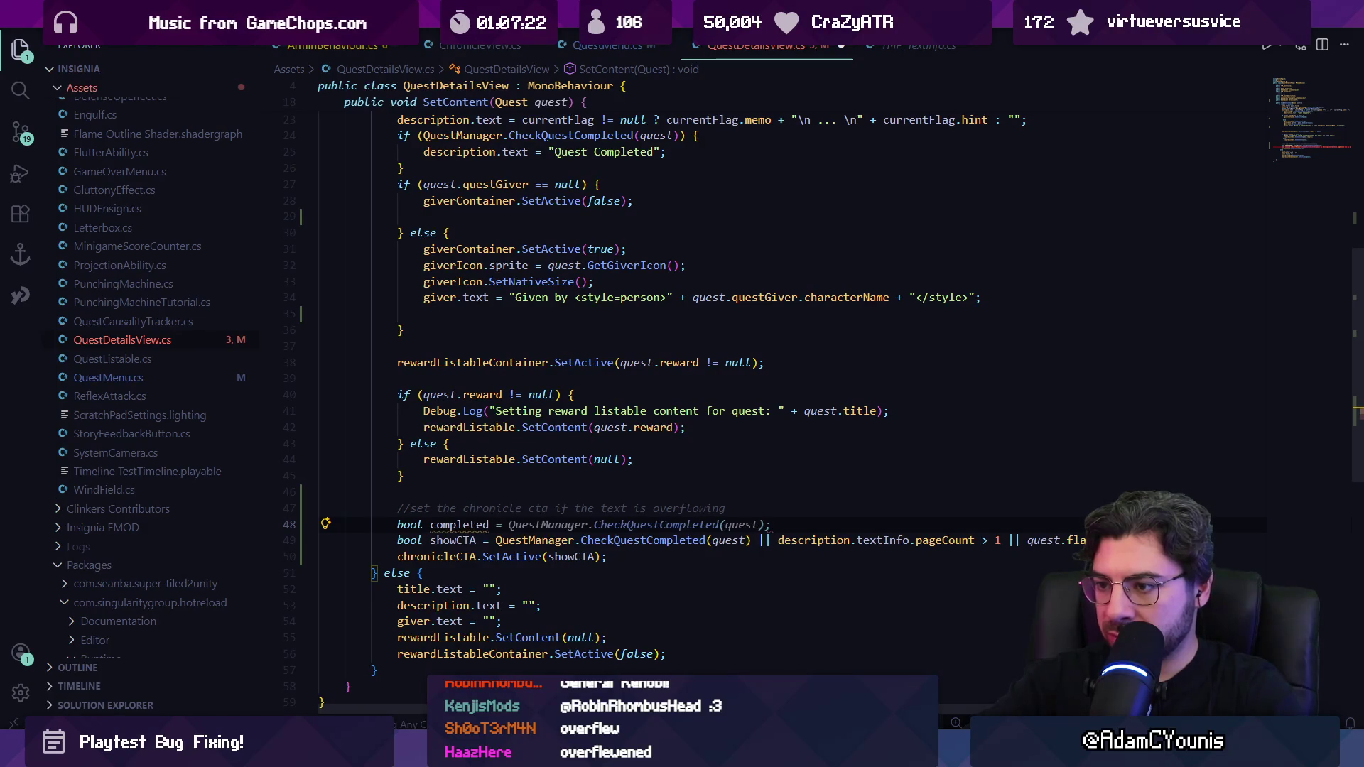
pyautogui.press('Tab')
pyautogui.press('Return')
pyautogui.write('bool')
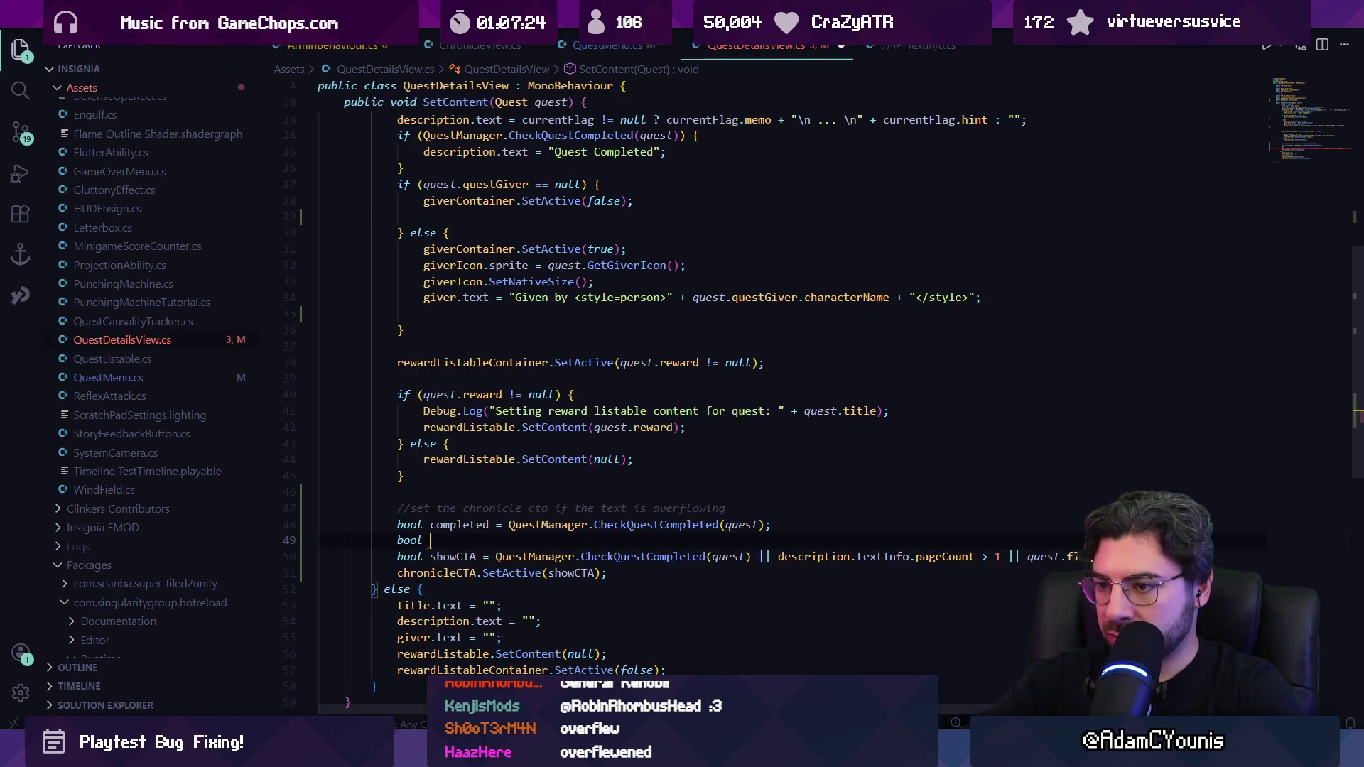
pyautogui.press('Tab')
pyautogui.press('Return')
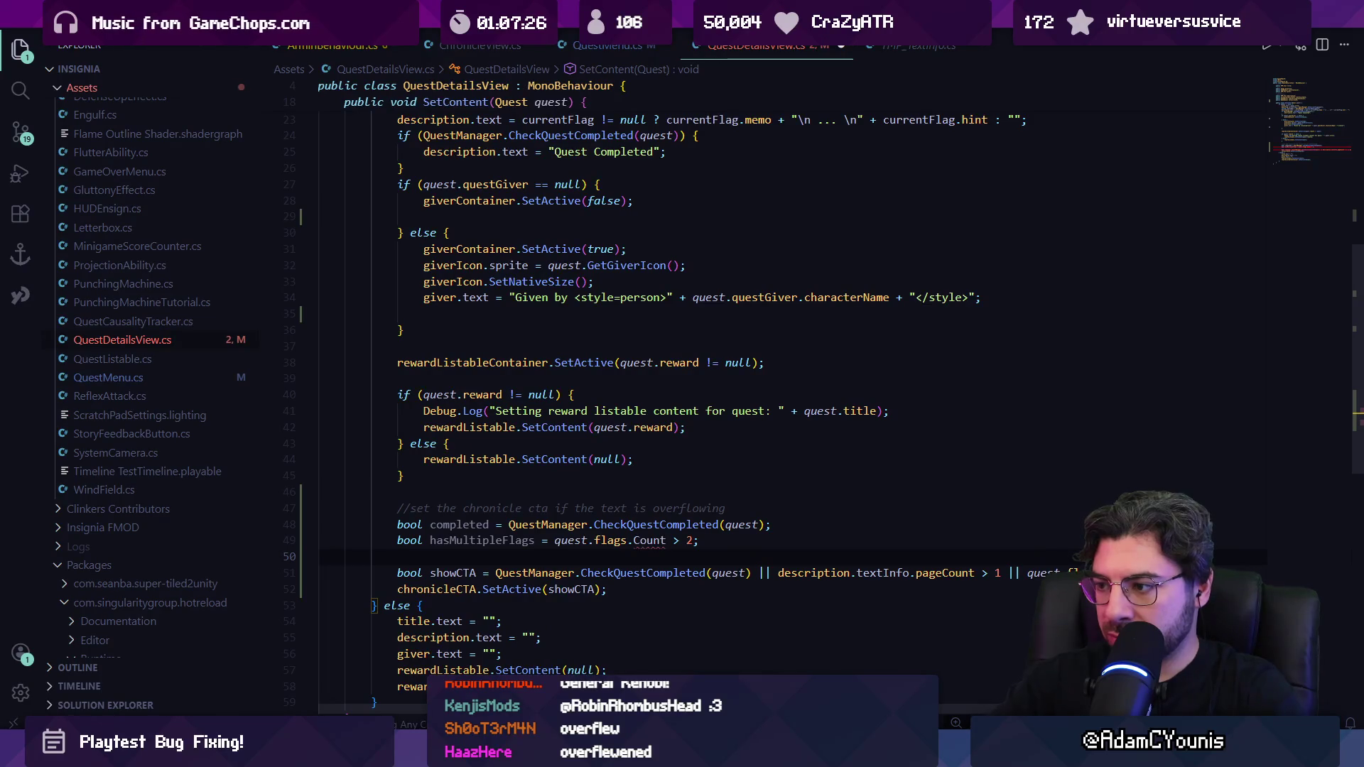
# Step: Declare multiplePages and multipleFlags, rewrite showCTA as their OR with completed
pyautogui.click(665, 540)
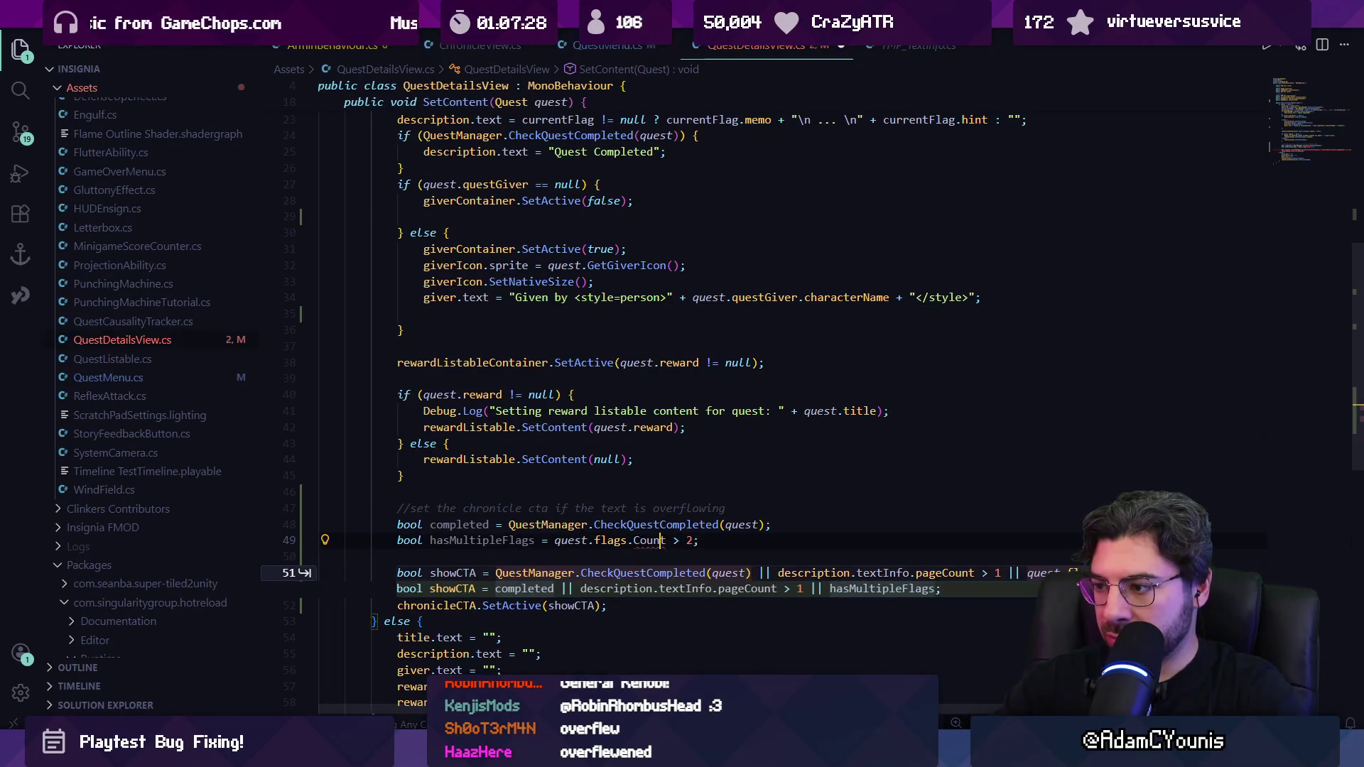
pyautogui.hotkey('ctrl', 'shift', 'Left')
pyautogui.hotkey('ctrl', 'shift', 'Left')
pyautogui.hotkey('ctrl', 'shift', 'Left')
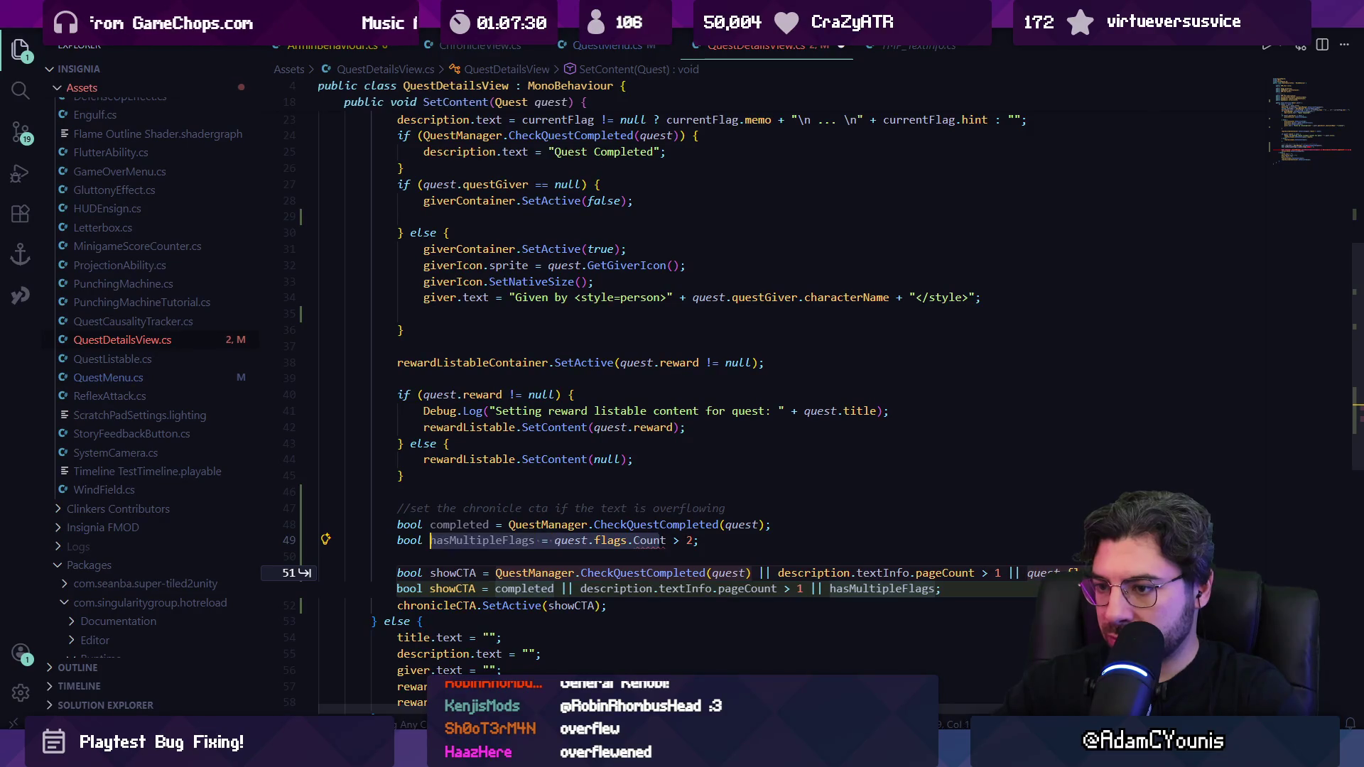
pyautogui.write('multipleP{')
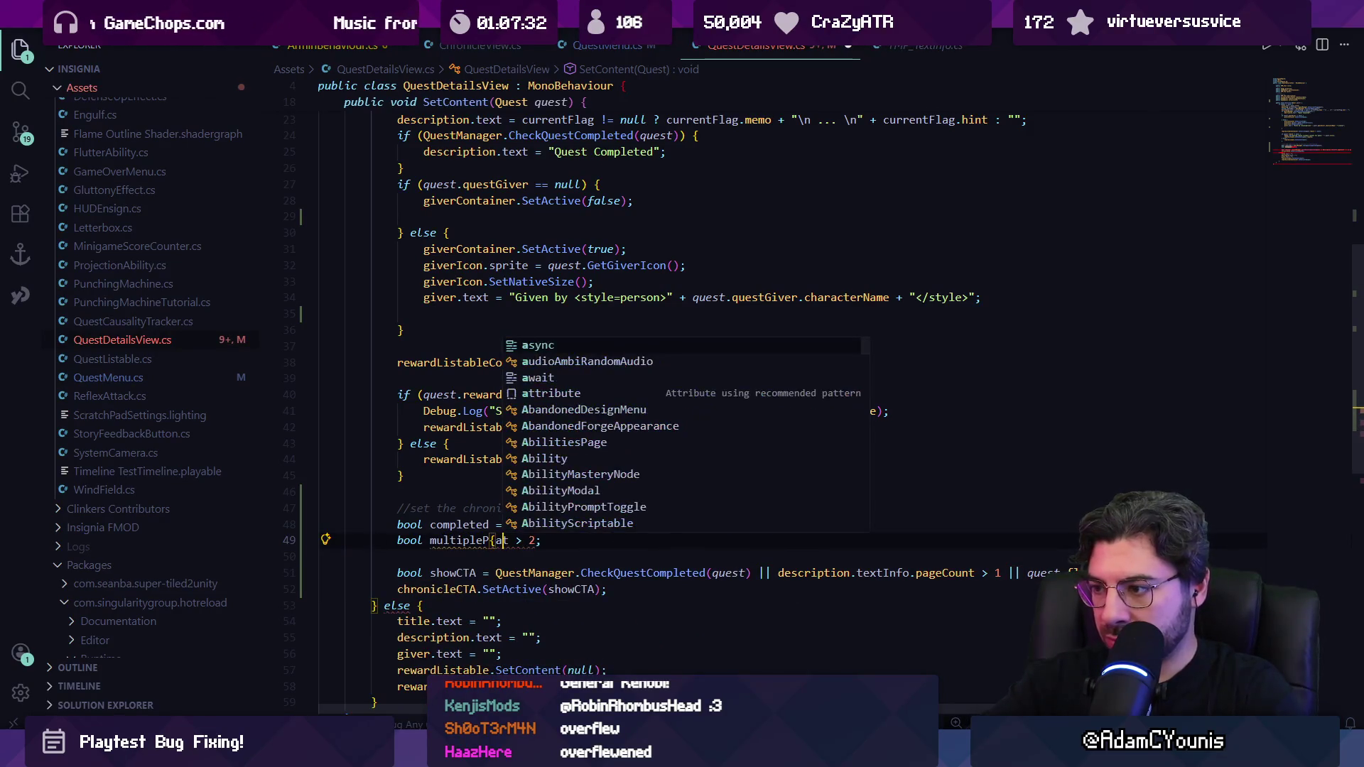
pyautogui.press('Tab')
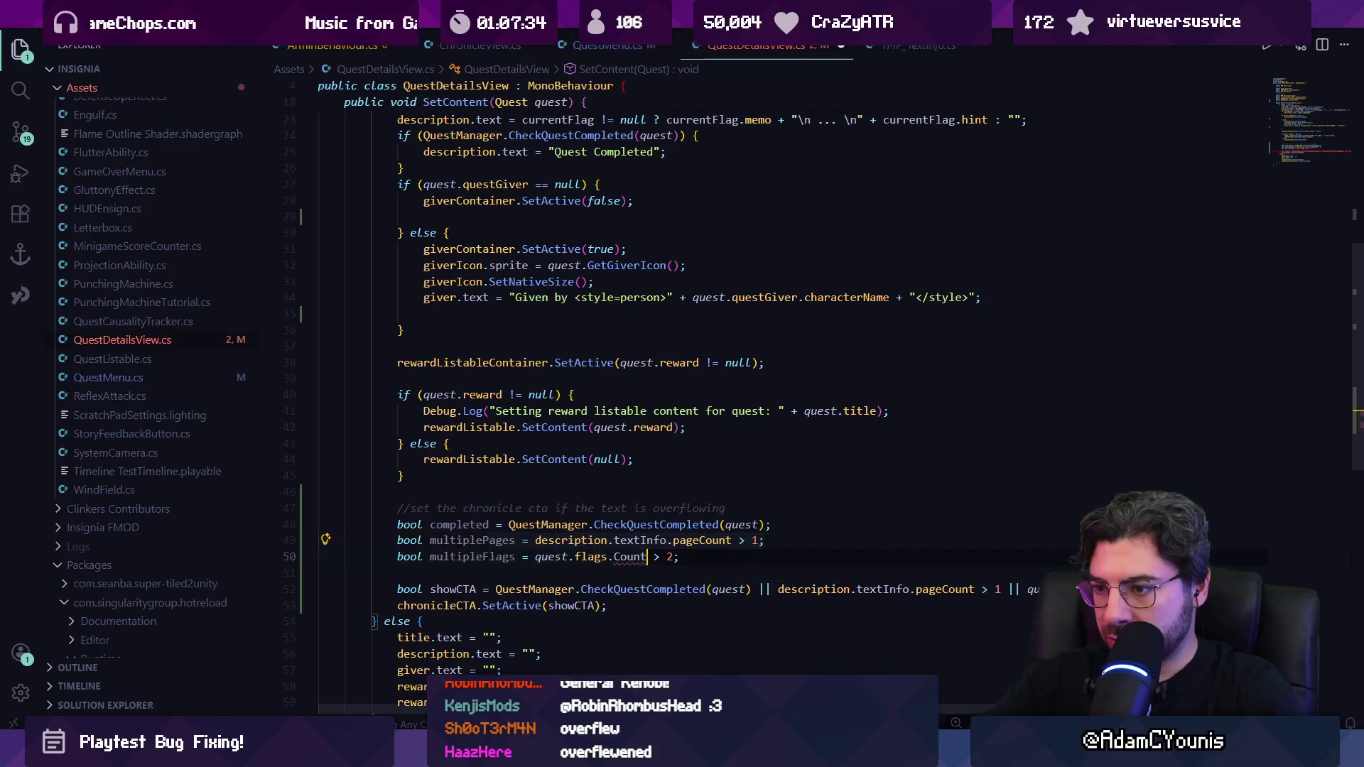
pyautogui.press('Tab')
pyautogui.hotkey('ctrl', 'shift', 'Left')
pyautogui.hotkey('ctrl', 'shift', 'Left')
pyautogui.hotkey('ctrl', 'shift', 'Left')
pyautogui.hotkey('ctrl', 'shift', 'Left')
pyautogui.hotkey('ctrl', 'shift', 'Left')
pyautogui.hotkey('ctrl', 'shift', 'Left')
pyautogui.hotkey('ctrl', 'shift', 'Left')
pyautogui.hotkey('ctrl', 'shift', 'Right')
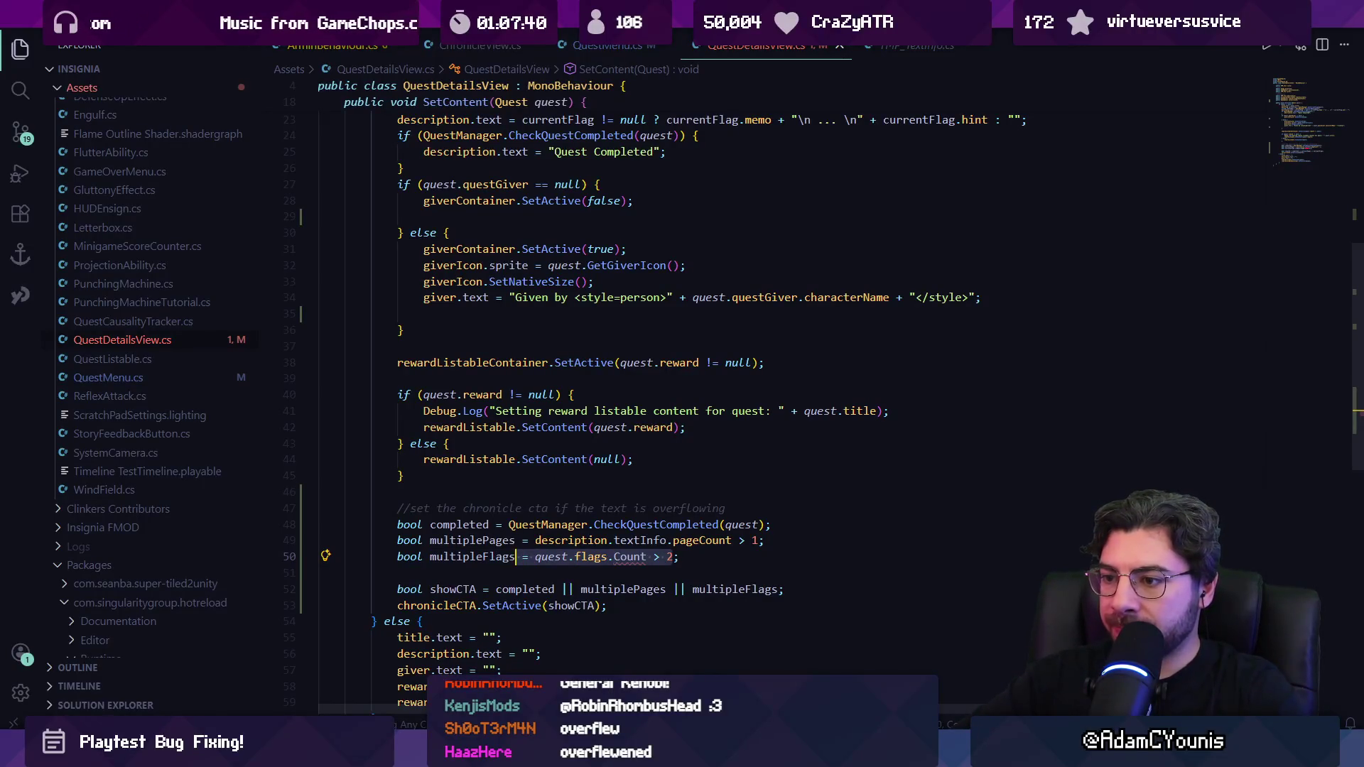
pyautogui.hotkey('ctrl', 'shift', 'Right')
pyautogui.hotkey('ctrl', 'shift', 'Right')
pyautogui.hotkey('ctrl', 'shift', 'Right')
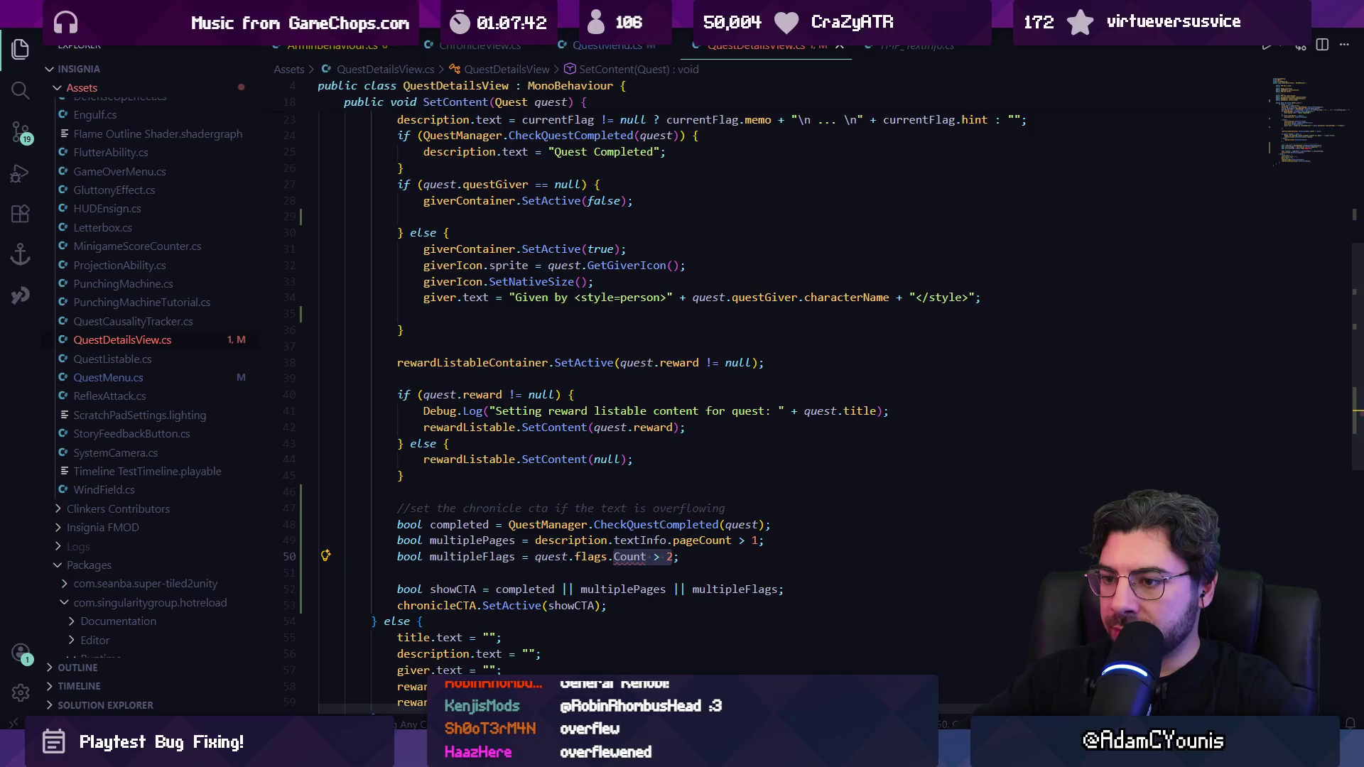
# Step: Append && !completed to the multipleFlags condition, then select that check
pyautogui.press('End')
pyautogui.write('&& !completed')
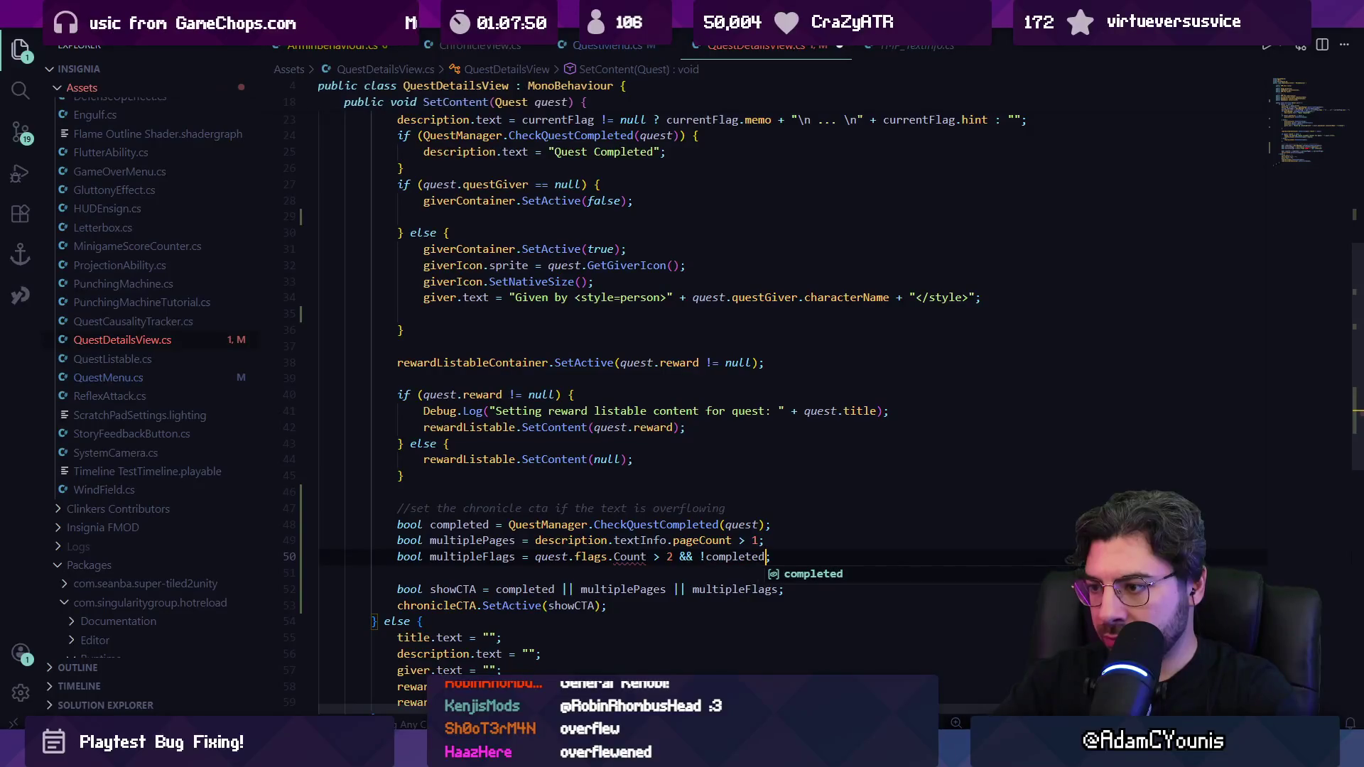
pyautogui.click(667, 557)
pyautogui.click(647, 556)
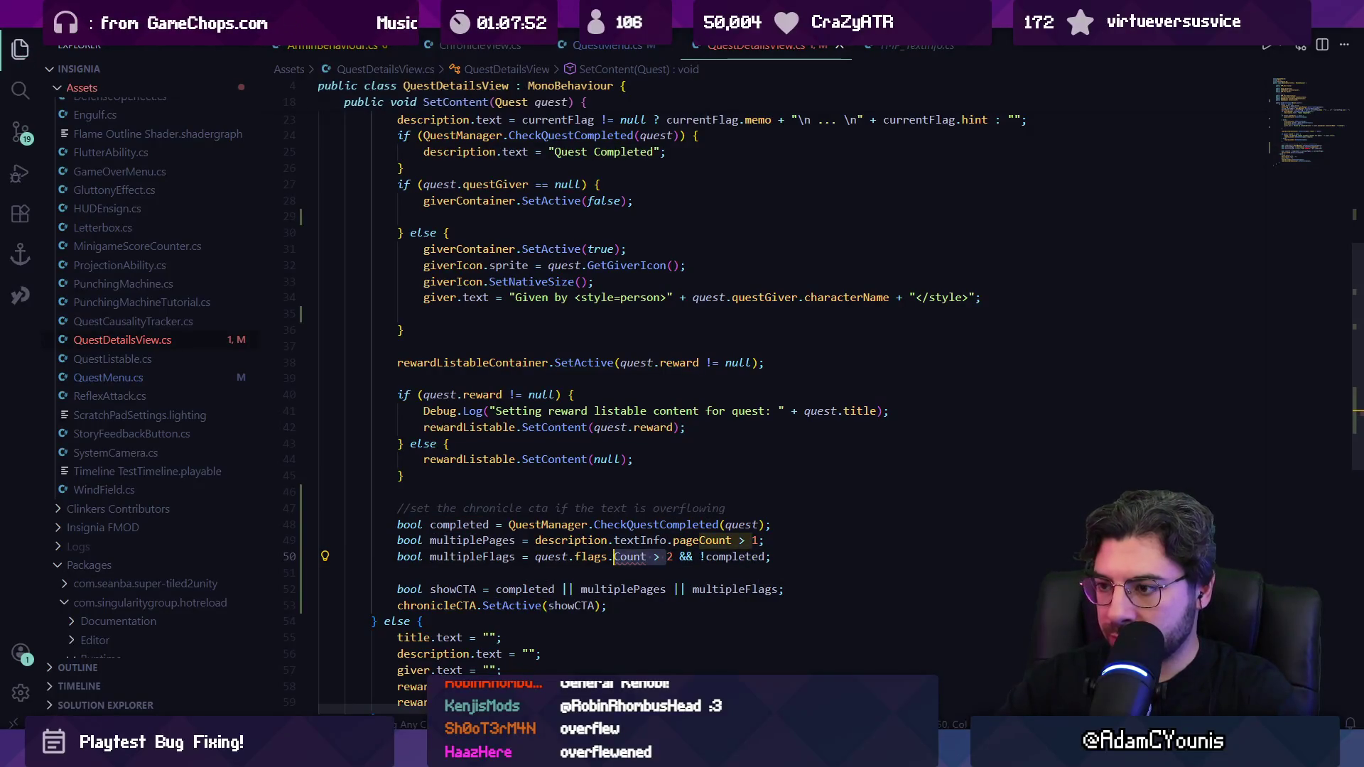
pyautogui.hotkey('shift', 'End')
pyautogui.press('End')
pyautogui.press('Left')
pyautogui.hotkey('ctrl', 'shift', 'Left')
pyautogui.hotkey('shift', 'Left')
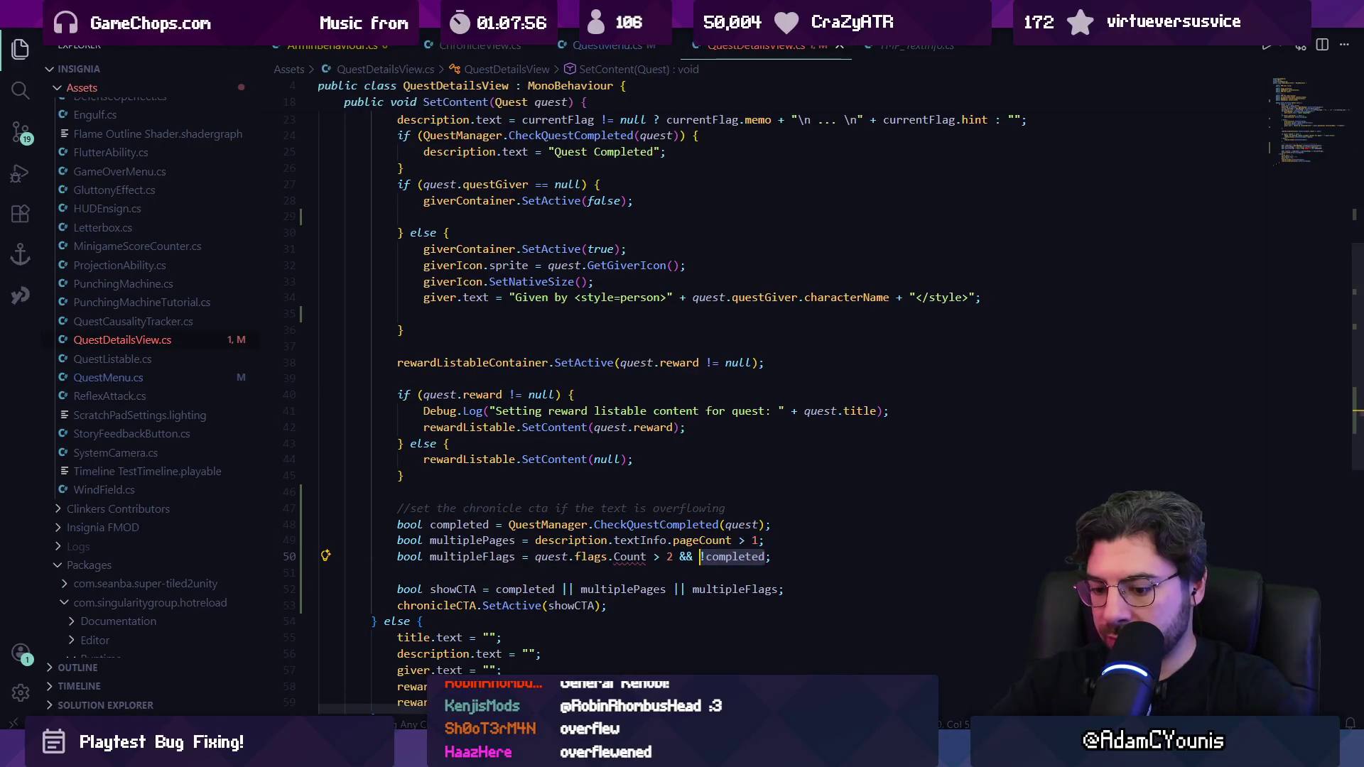
# Step: Replace it with a quest.flags.IndexOf(currentFlag) call using completions
pyautogui.write('Quest')
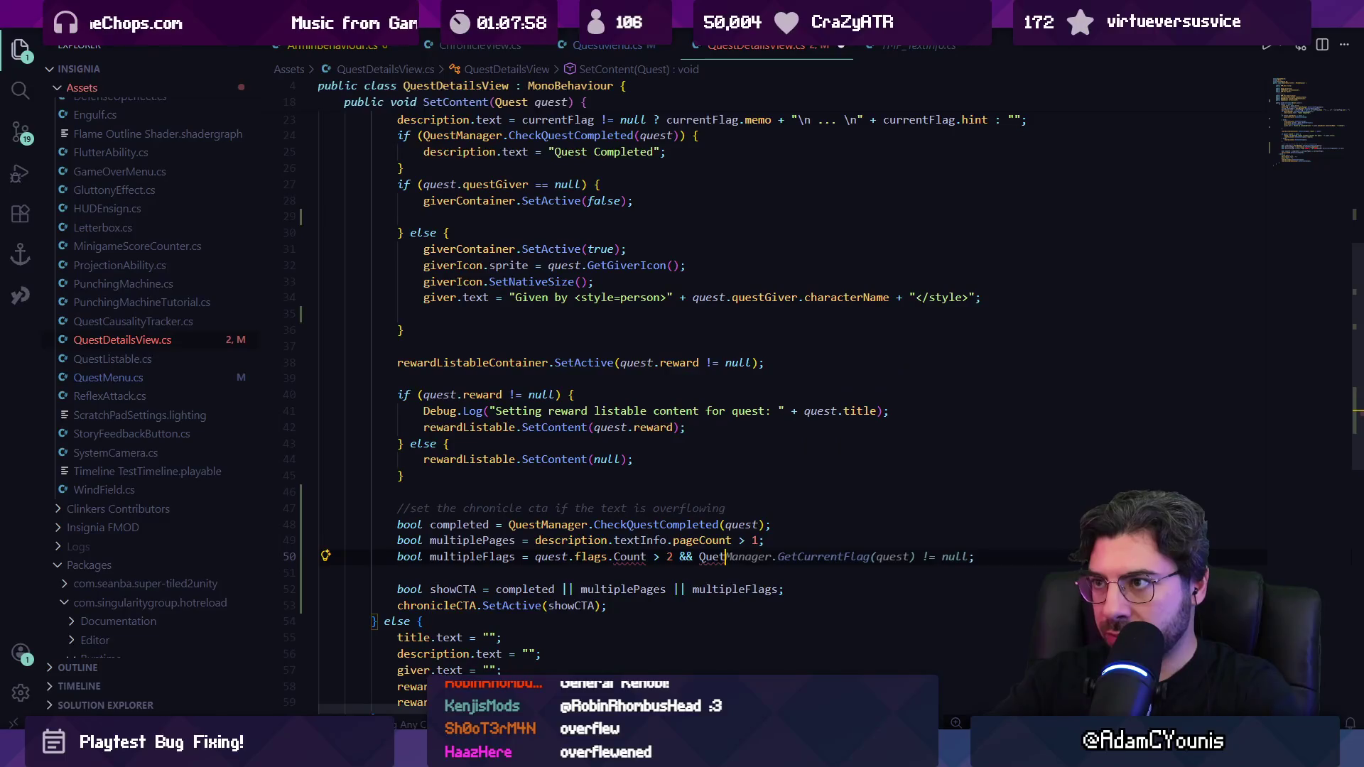
pyautogui.press('Escape')
pyautogui.write('currentFlag')
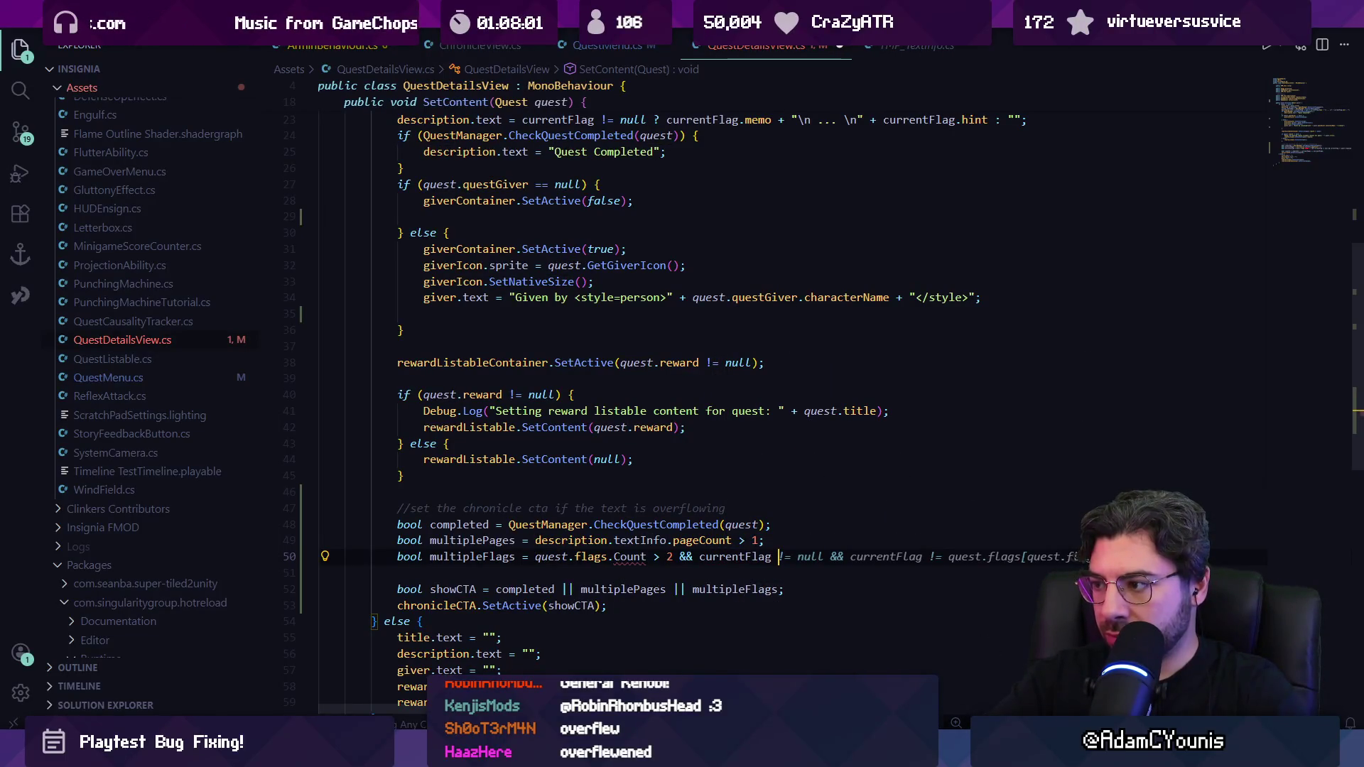
pyautogui.hotkey('ctrl', 'Left')
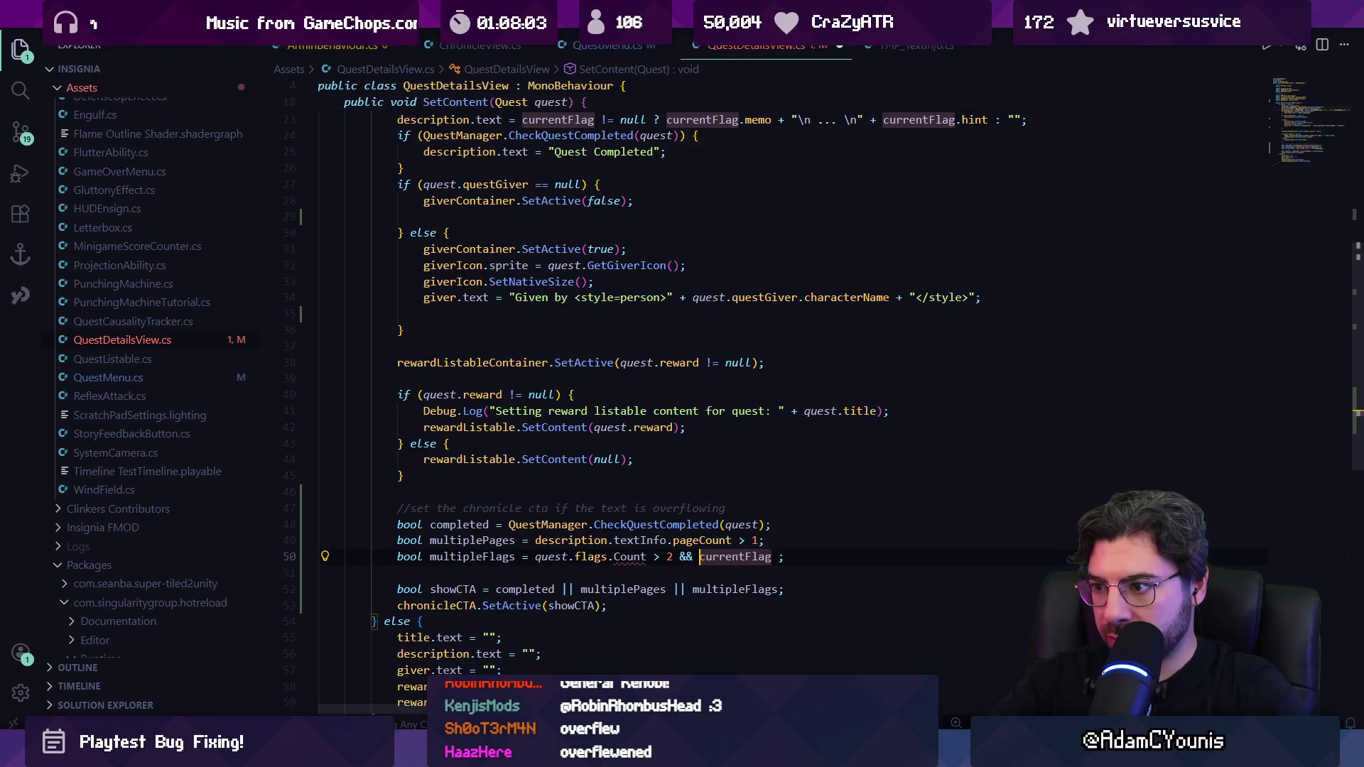
pyautogui.write('quest.flags.index')
pyautogui.press('BackSpace')
pyautogui.press('BackSpace')
pyautogui.press('BackSpace')
pyautogui.write('Ide')
pyautogui.press('Tab')
pyautogui.write('(')
pyautogui.hotkey('ctrl', 'shift', 'Right')
pyautogui.hotkey('ctrl', 'v')
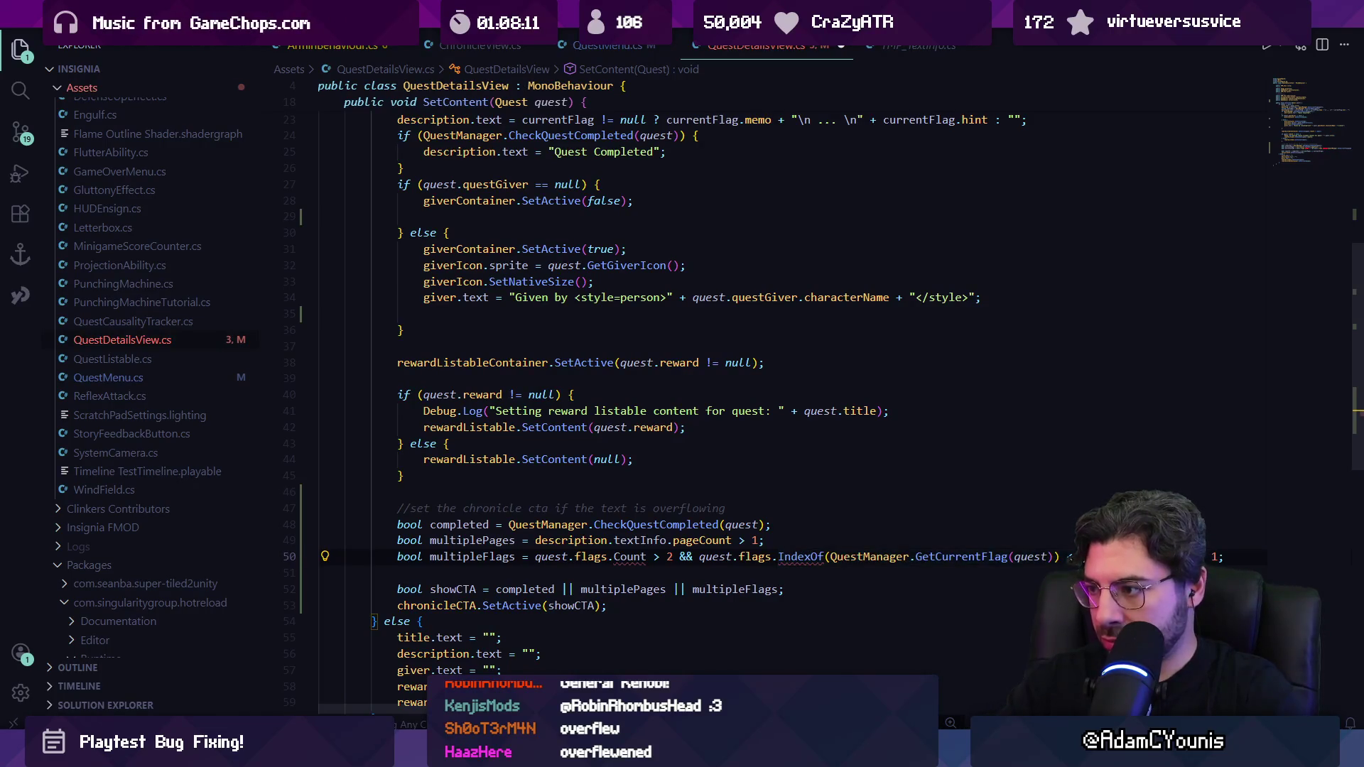
pyautogui.hotkey('ctrl', 'z')
pyautogui.hotkey('ctrl', 'z')
pyautogui.hotkey('ctrl', 'z')
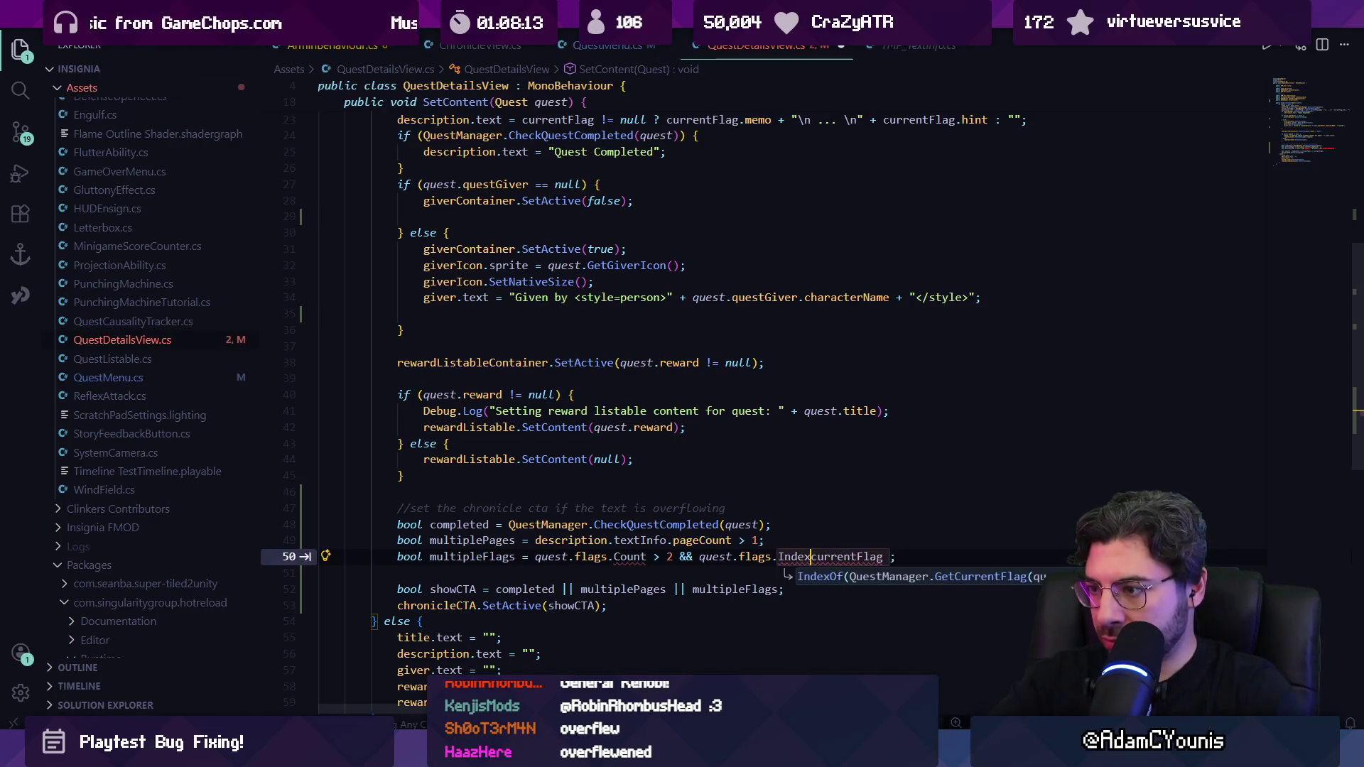
pyautogui.write('Of(')
pyautogui.hotkey('ctrl', 'Right')
pyautogui.write(')')
pyautogui.press('Tab')
# Step: Make the IndexOf(currentFlag) comparison '> 0'
pyautogui.hotkey('ctrl', 'shift', 'Left')
pyautogui.hotkey('ctrl', 'shift', 'Left')
pyautogui.hotkey('ctrl', 'shift', 'Left')
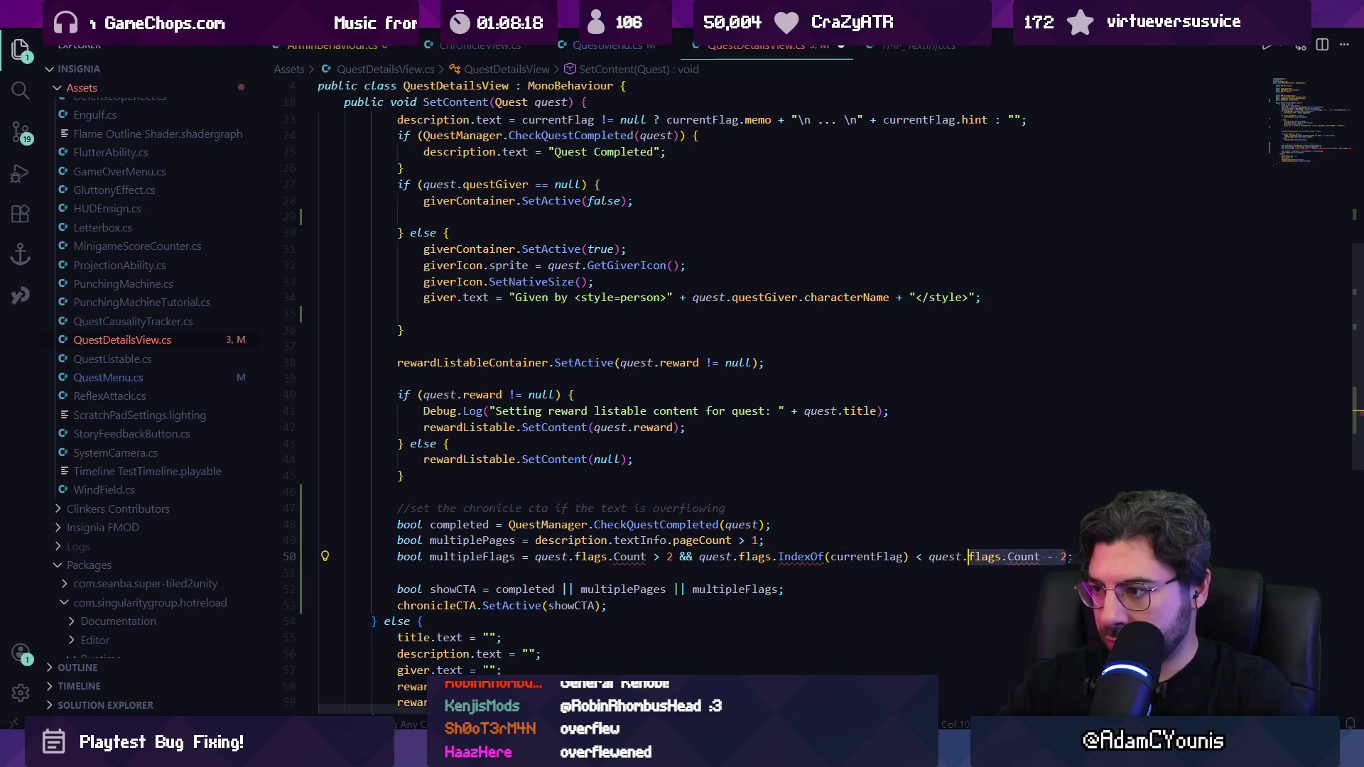
pyautogui.press('BackSpace')
pyautogui.write('> 0')
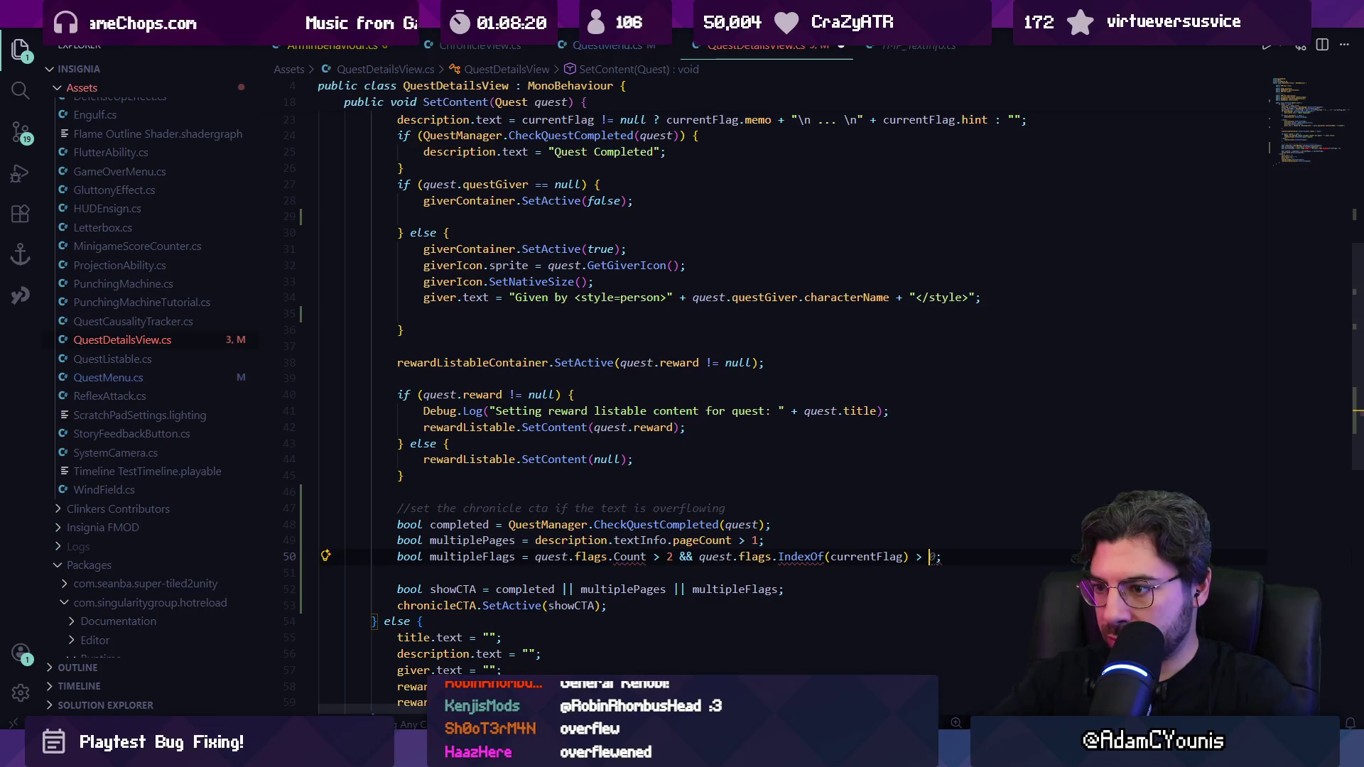
pyautogui.press('Left')
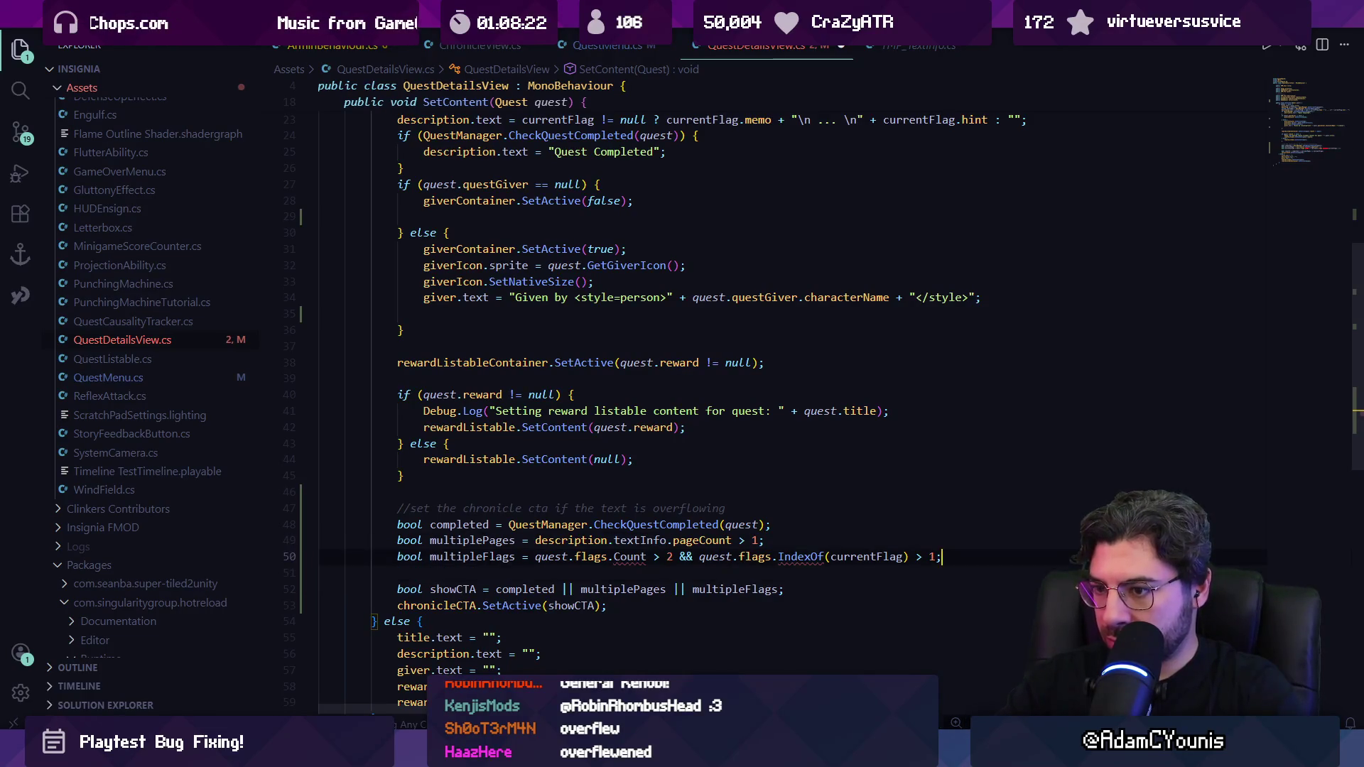
pyautogui.press('Delete')
pyautogui.write('0')
# Step: Delete the quest.flags.Count > 2 condition and open IndexOf's definition
pyautogui.click(528, 556)
pyautogui.moveTo(535, 556); pyautogui.dragTo(672, 556)
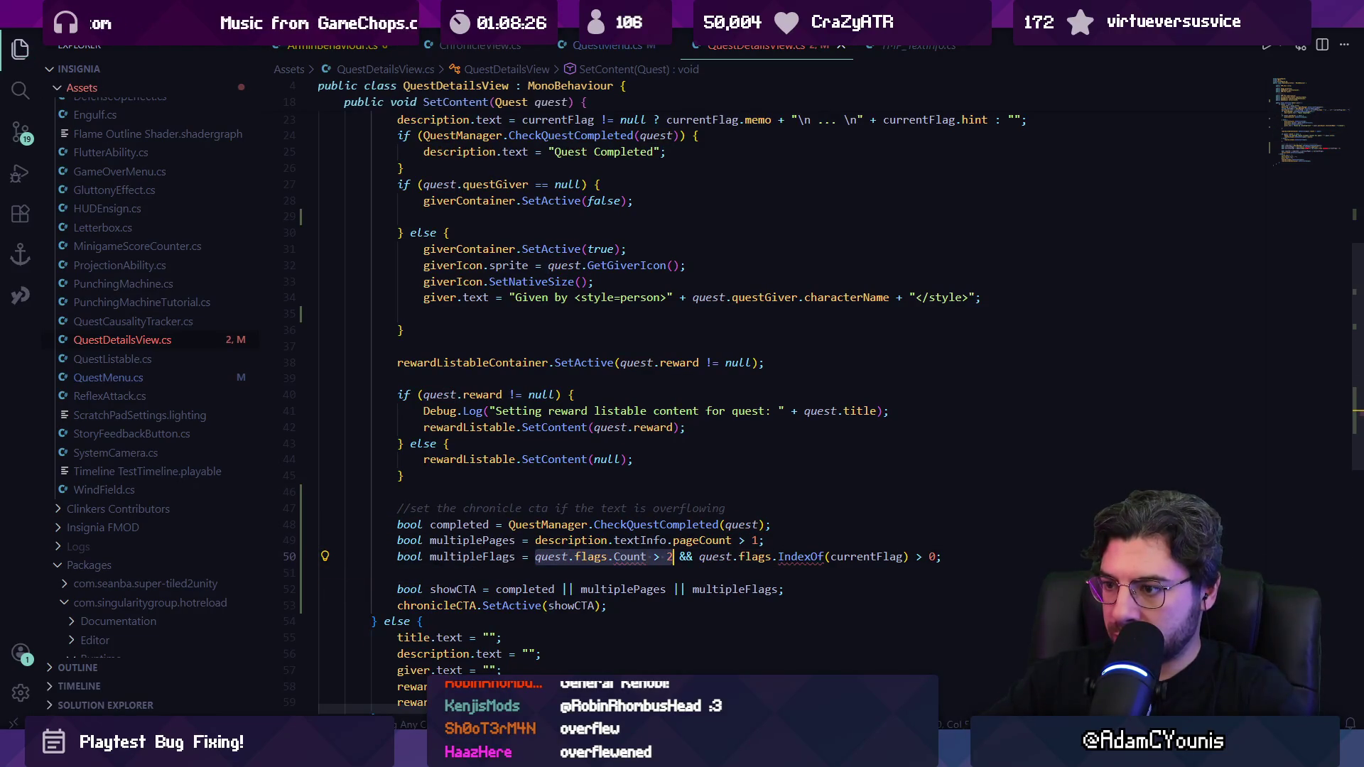
pyautogui.press('Delete')
pyautogui.press('Delete')
pyautogui.press('Delete')
pyautogui.press('End')
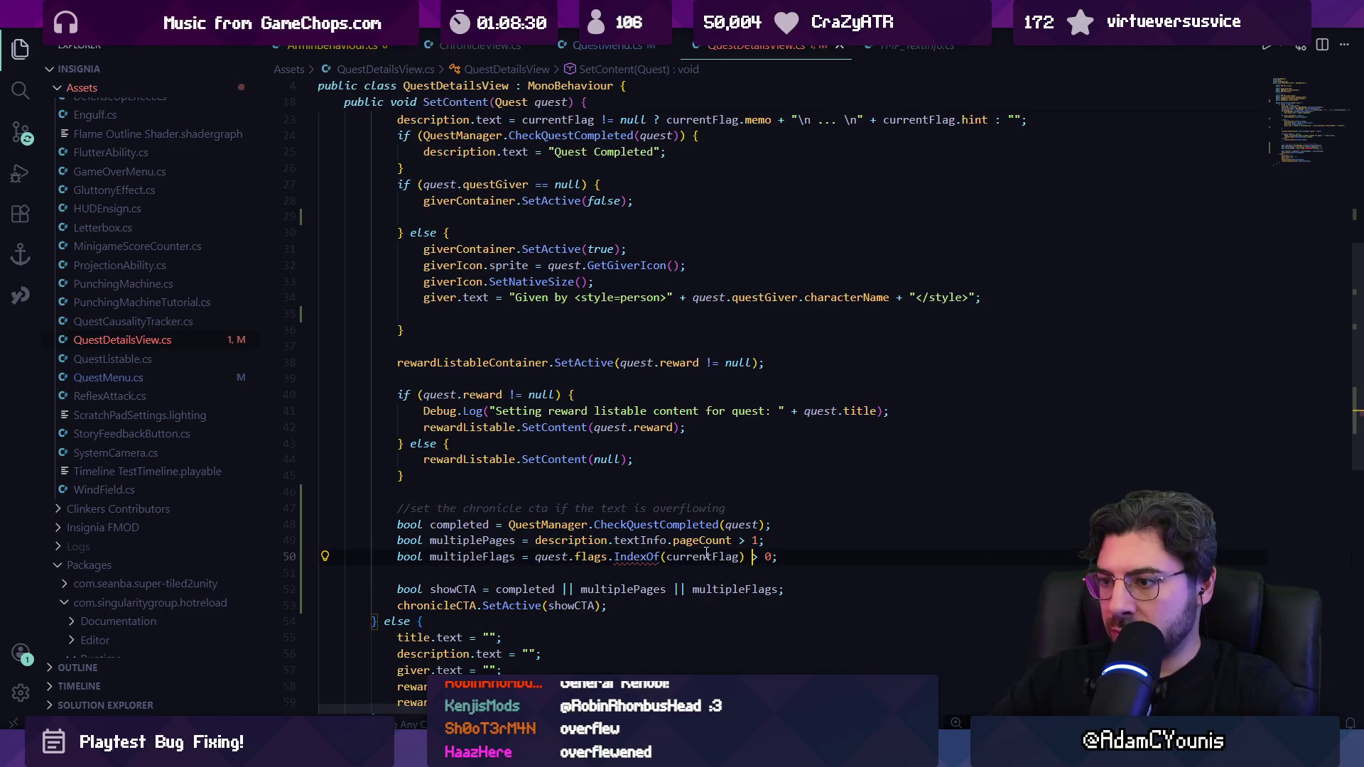
pyautogui.moveTo(627, 561)
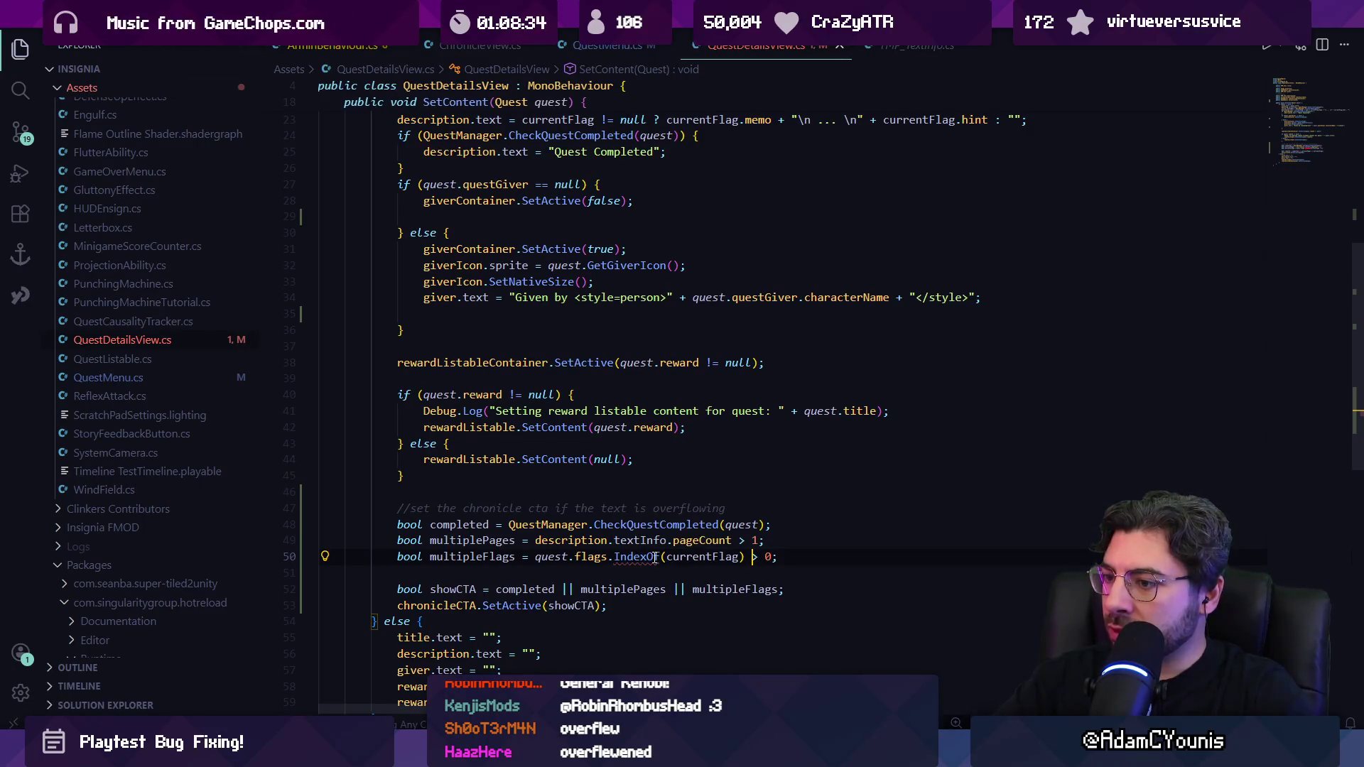
pyautogui.keyDown('ctrl'); pyautogui.click(655, 557); pyautogui.keyUp('ctrl')
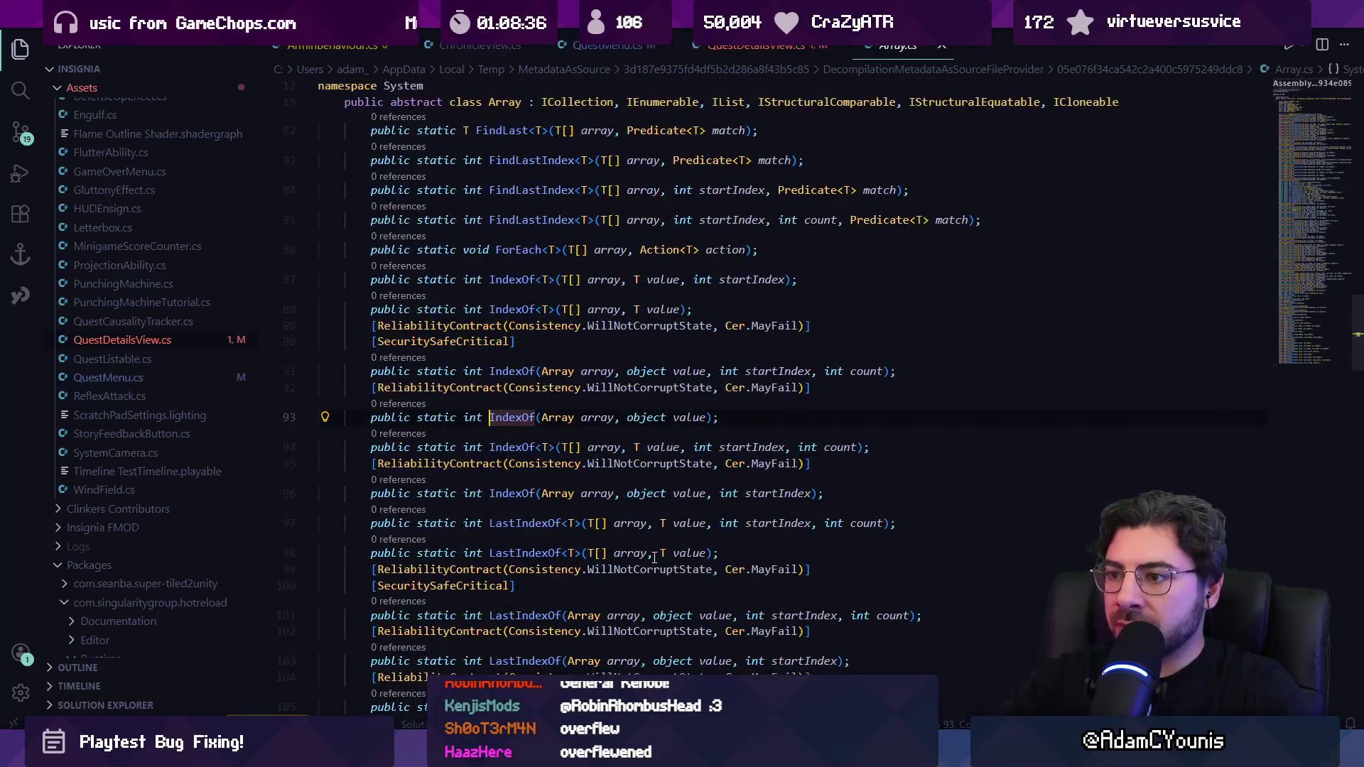
# Step: Rewrite line 50's quest.flags.IndexOf call as Array.IndexOf(quest.flags, currentFlag) and save
pyautogui.hotkey('alt', 'Left')
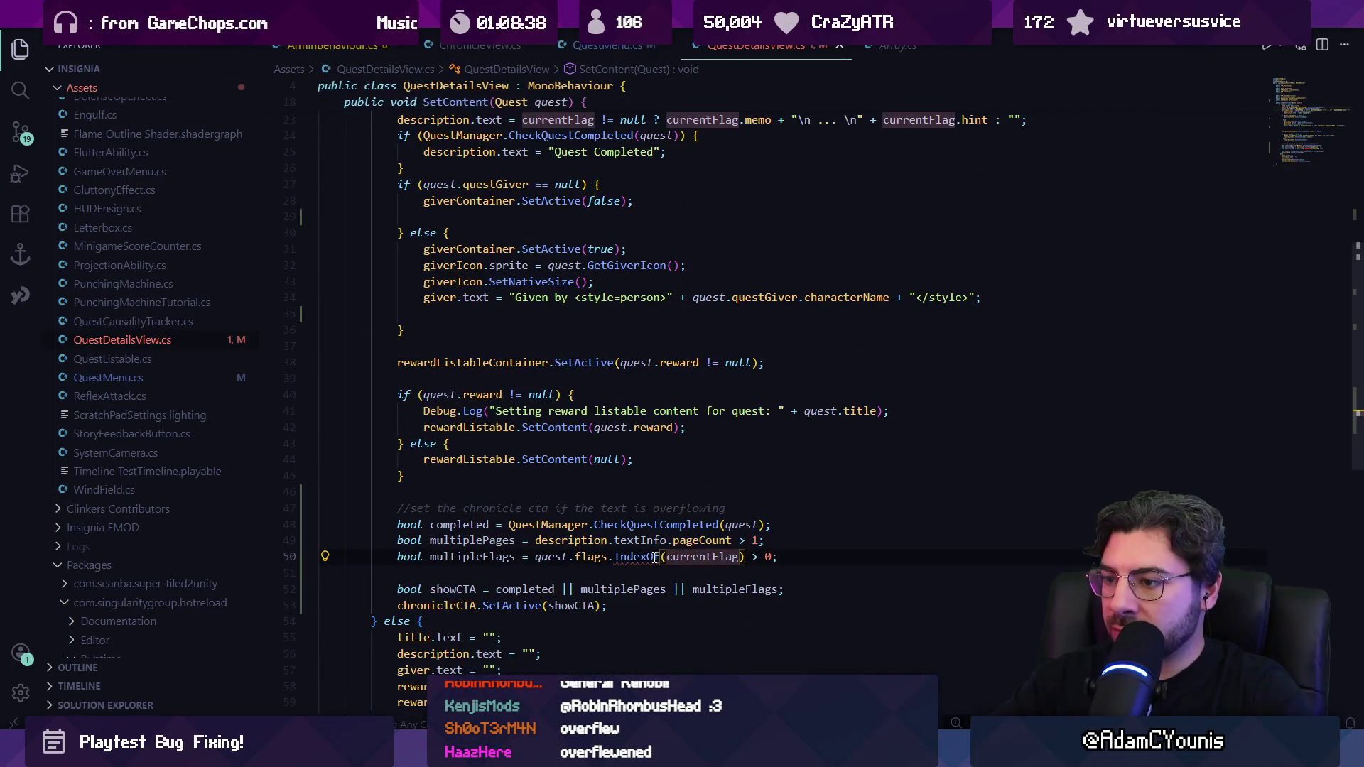
pyautogui.hotkey('alt', 'Left')
pyautogui.press('Right')
pyautogui.hotkey('ctrl', 'shift', 'Left')
pyautogui.hotkey('ctrl', 'shift', 'Left')
pyautogui.hotkey('ctrl', 'shift', 'Left')
pyautogui.press('BackSpace')
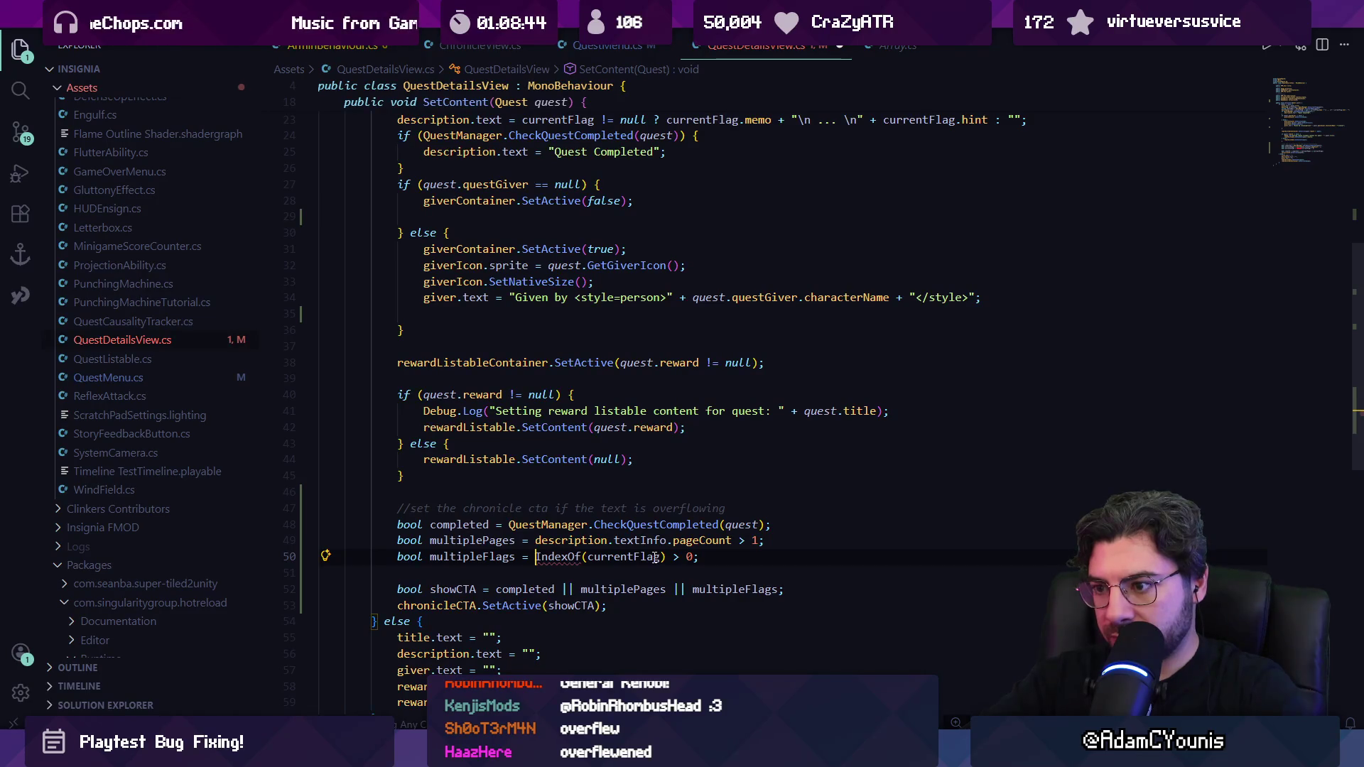
pyautogui.hotkey('ctrl', 'z')
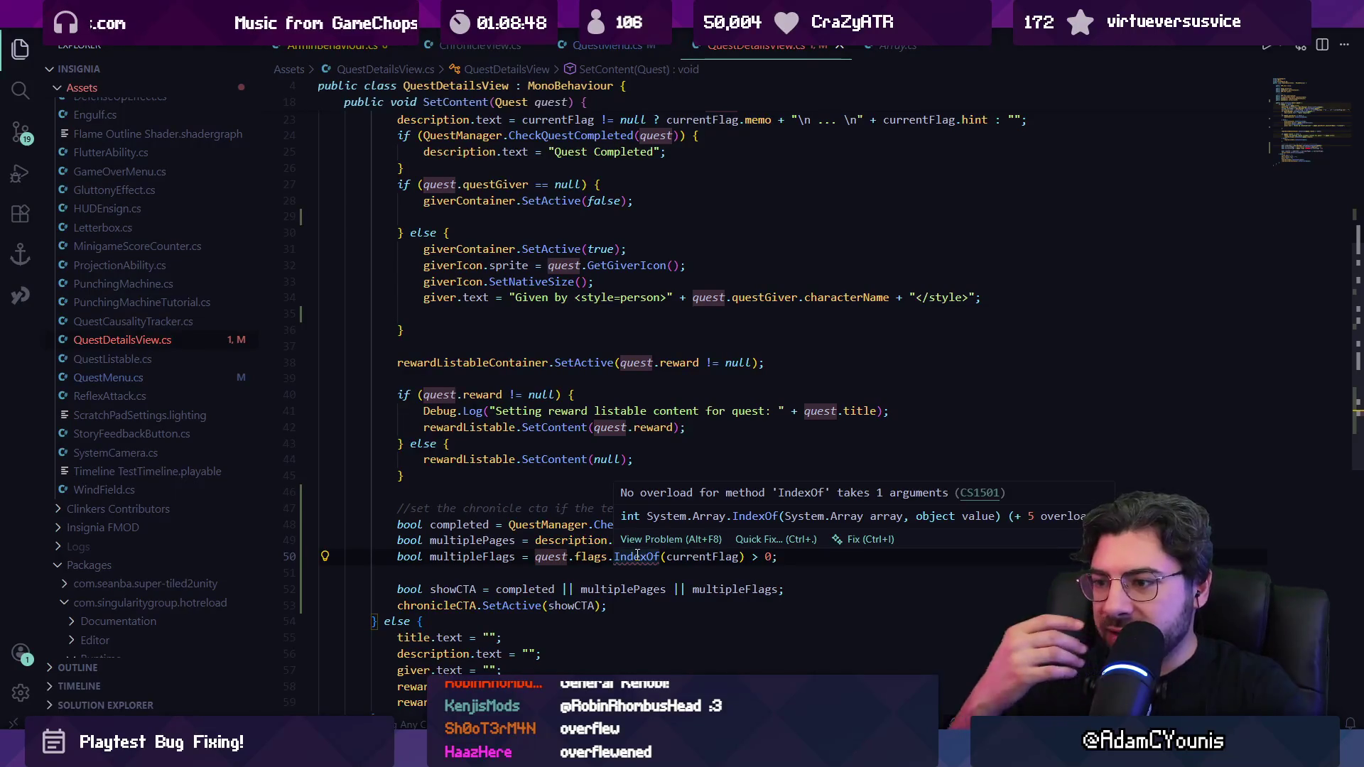
pyautogui.hotkey('ctrl', 'shift', 'Right')
pyautogui.hotkey('ctrl', 'shift', 'Right')
pyautogui.write('Array')
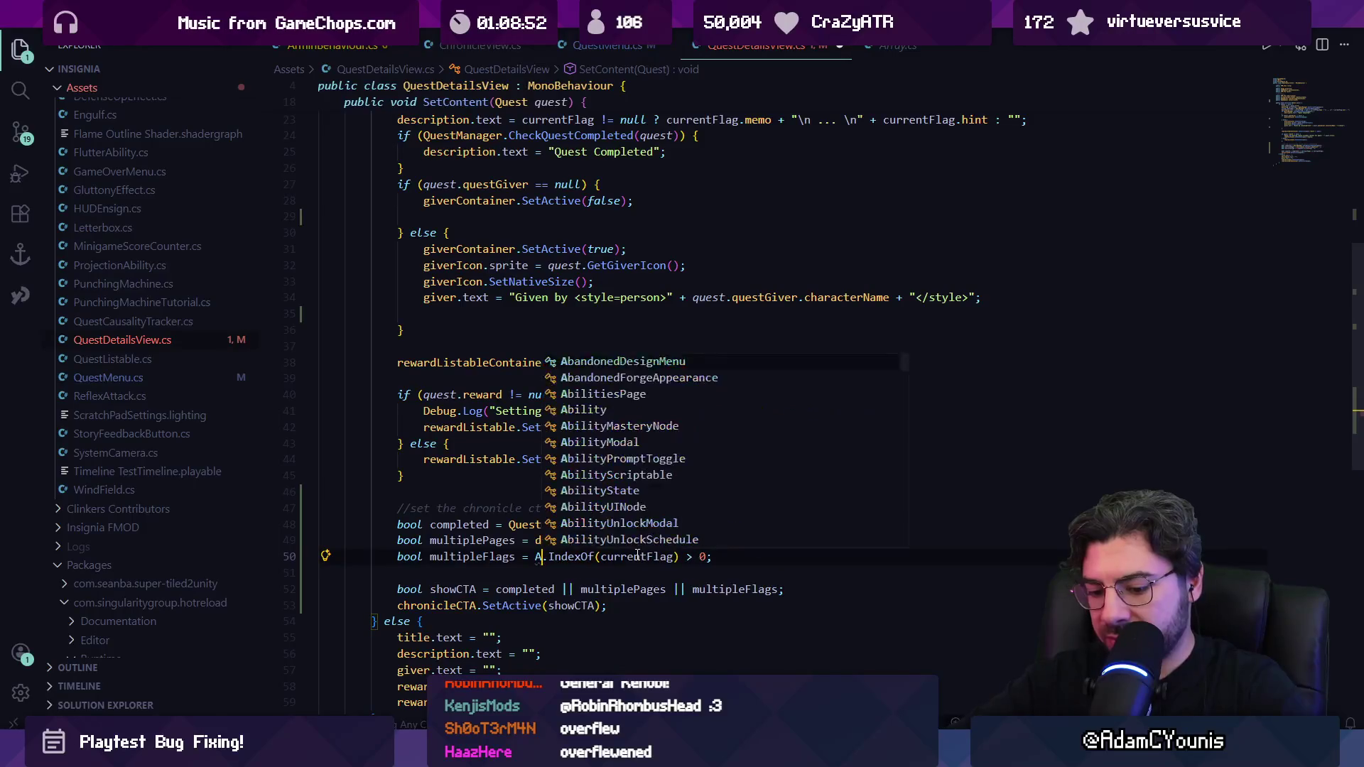
pyautogui.press('Escape')
pyautogui.hotkey('ctrl', 'Left')
pyautogui.write('quest.flags,')
pyautogui.hotkey('ctrl', 's')
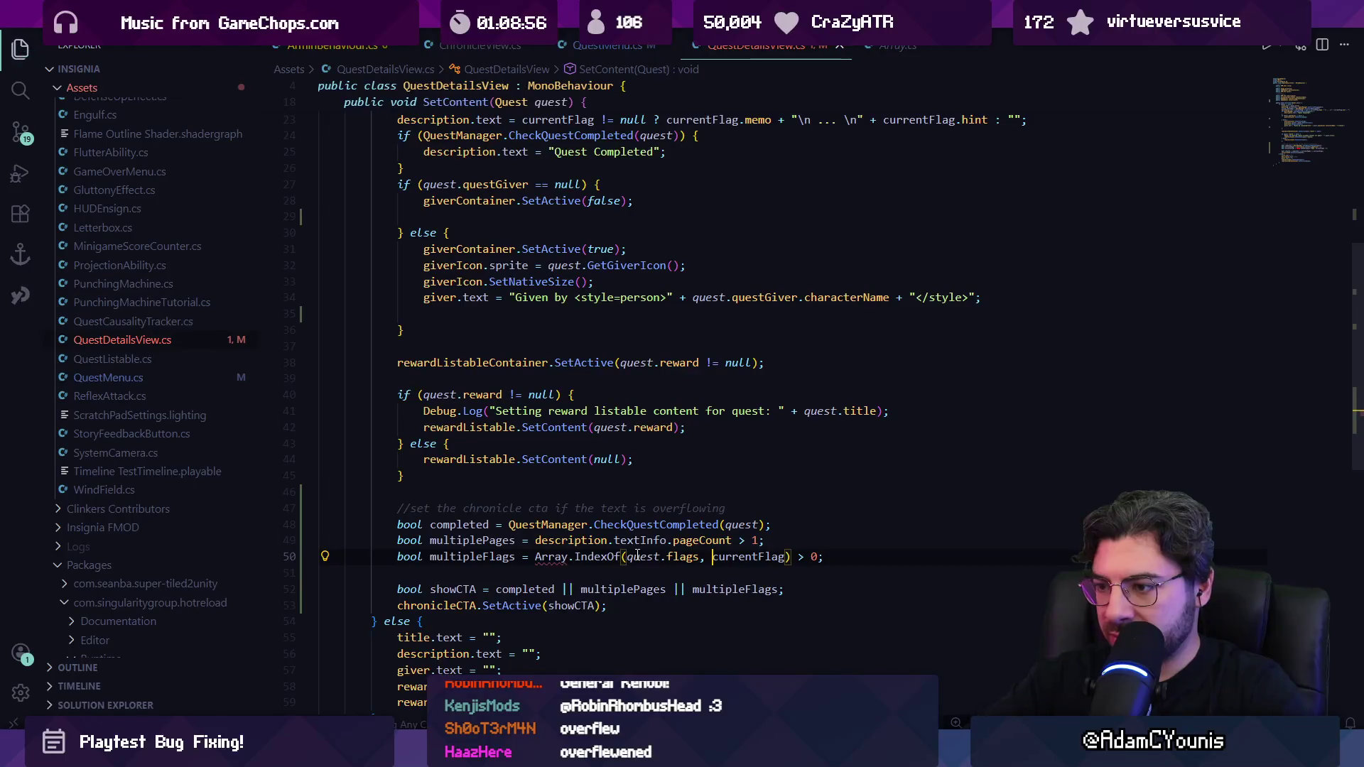
# Step: Qualify the call as System.Array.IndexOf, save, and review the IndexOf overload definitions
pyautogui.hotkey('ctrl', 'Left')
pyautogui.hotkey('ctrl', 'Left')
pyautogui.hotkey('ctrl', 'Left')
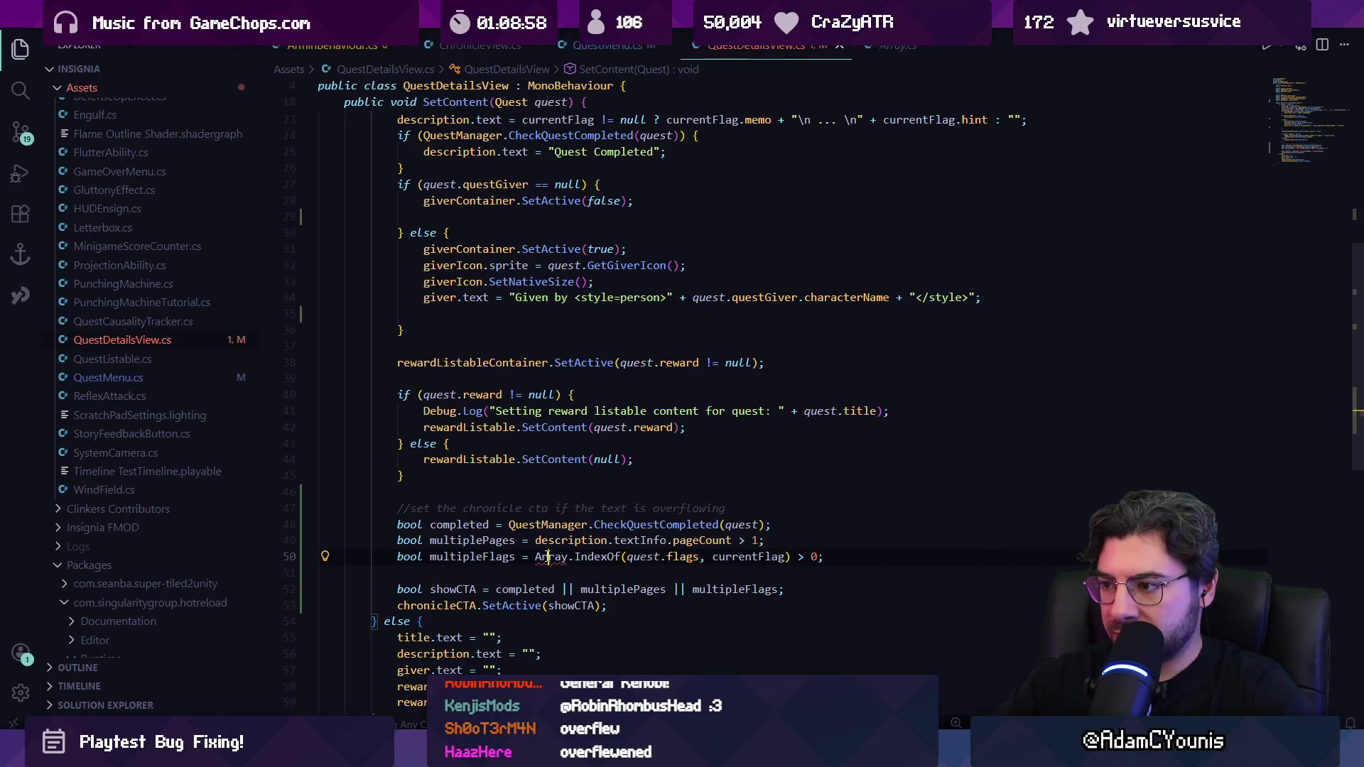
pyautogui.hotkey('ctrl', 'Left')
pyautogui.write('System')
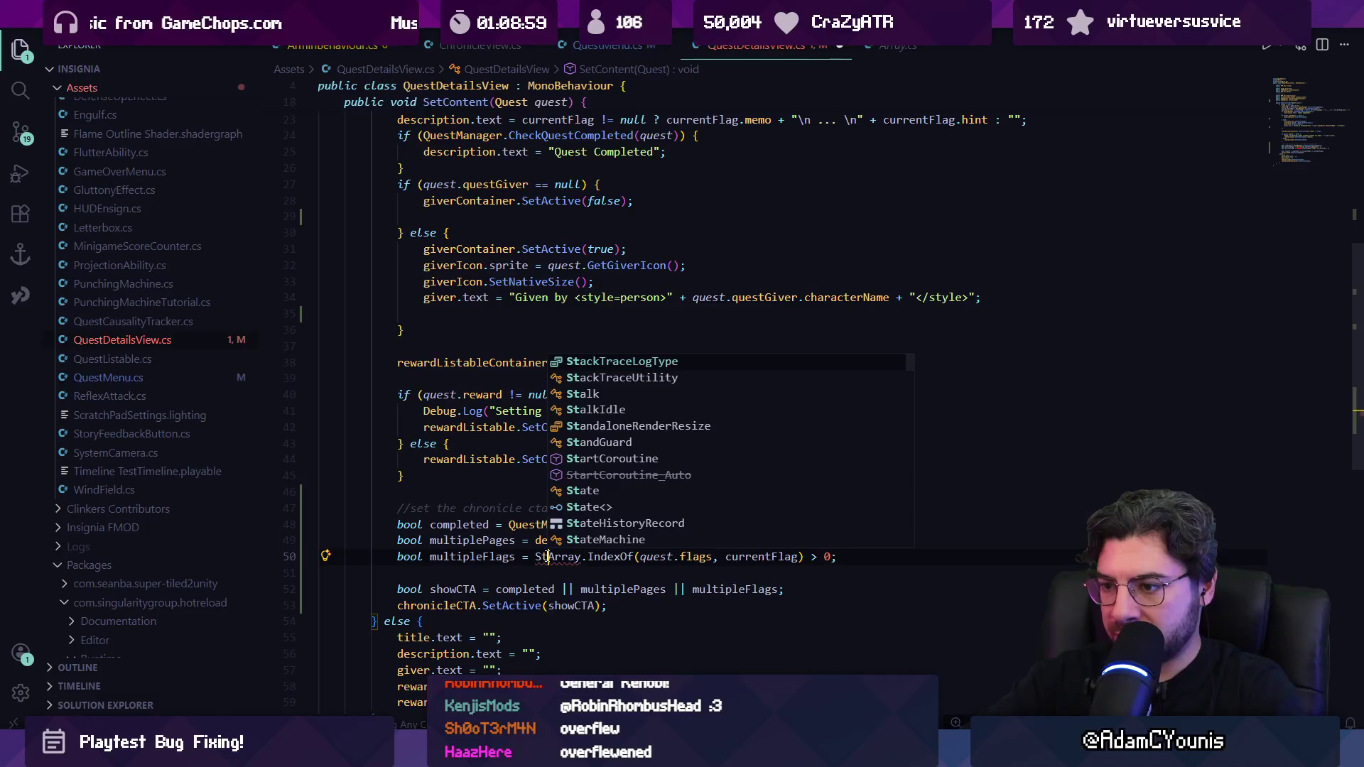
pyautogui.write('.')
pyautogui.hotkey('ctrl', 's')
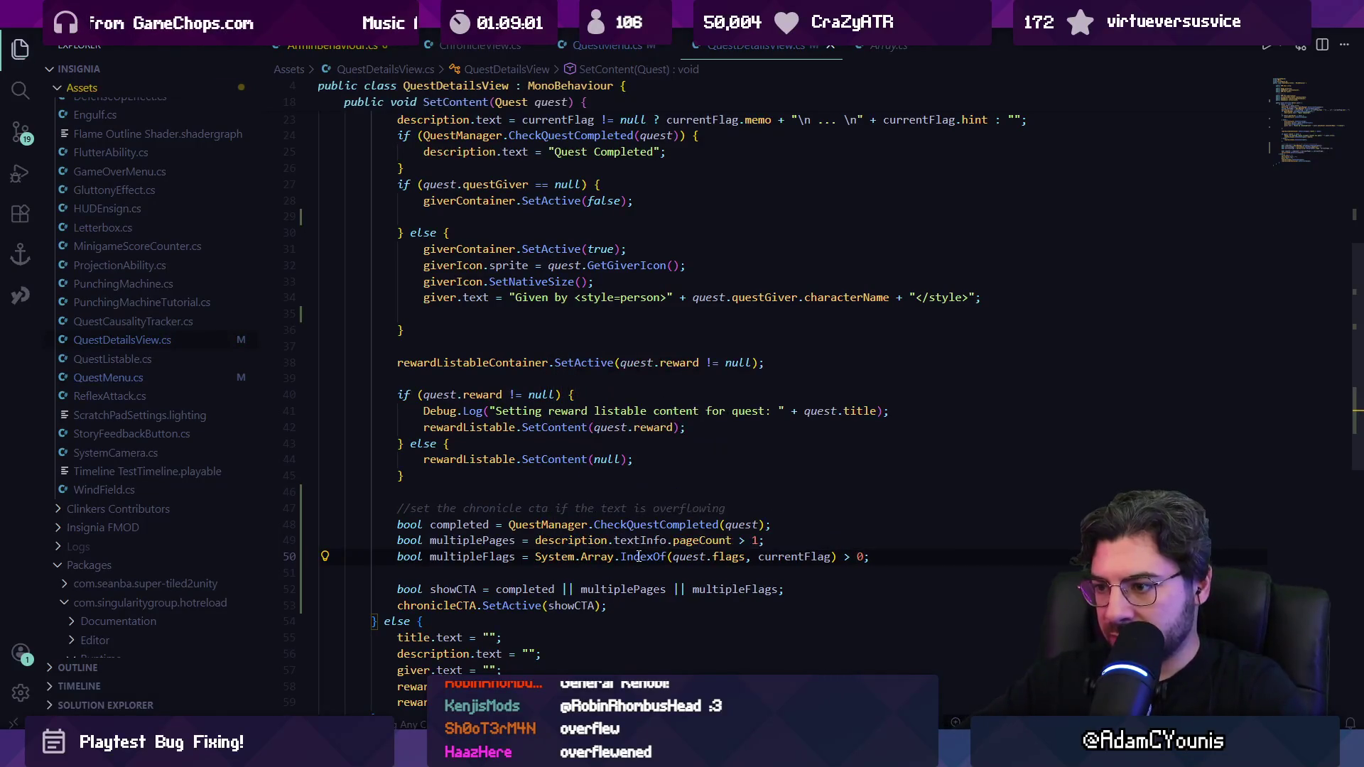
pyautogui.keyDown('ctrl'); pyautogui.click(639, 561); pyautogui.keyUp('ctrl')
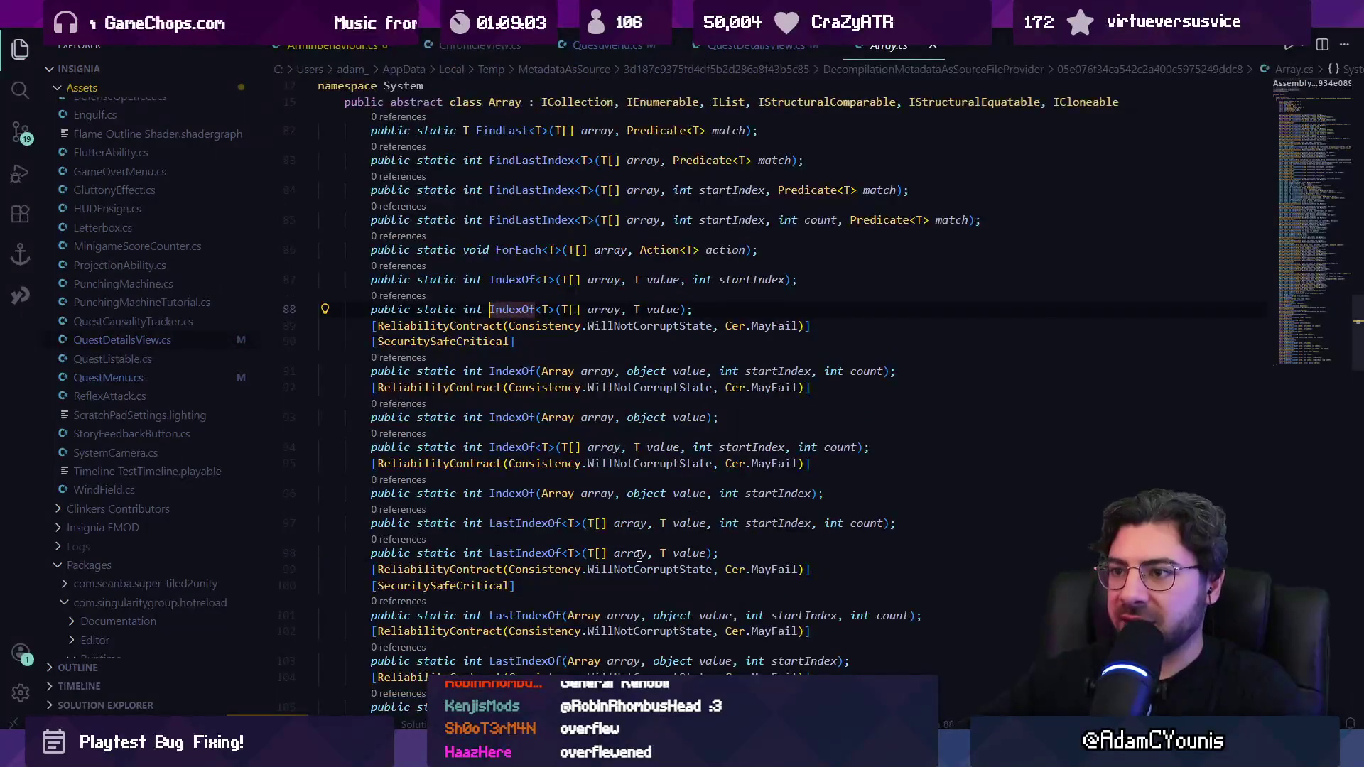
pyautogui.hotkey('alt', 'Left')
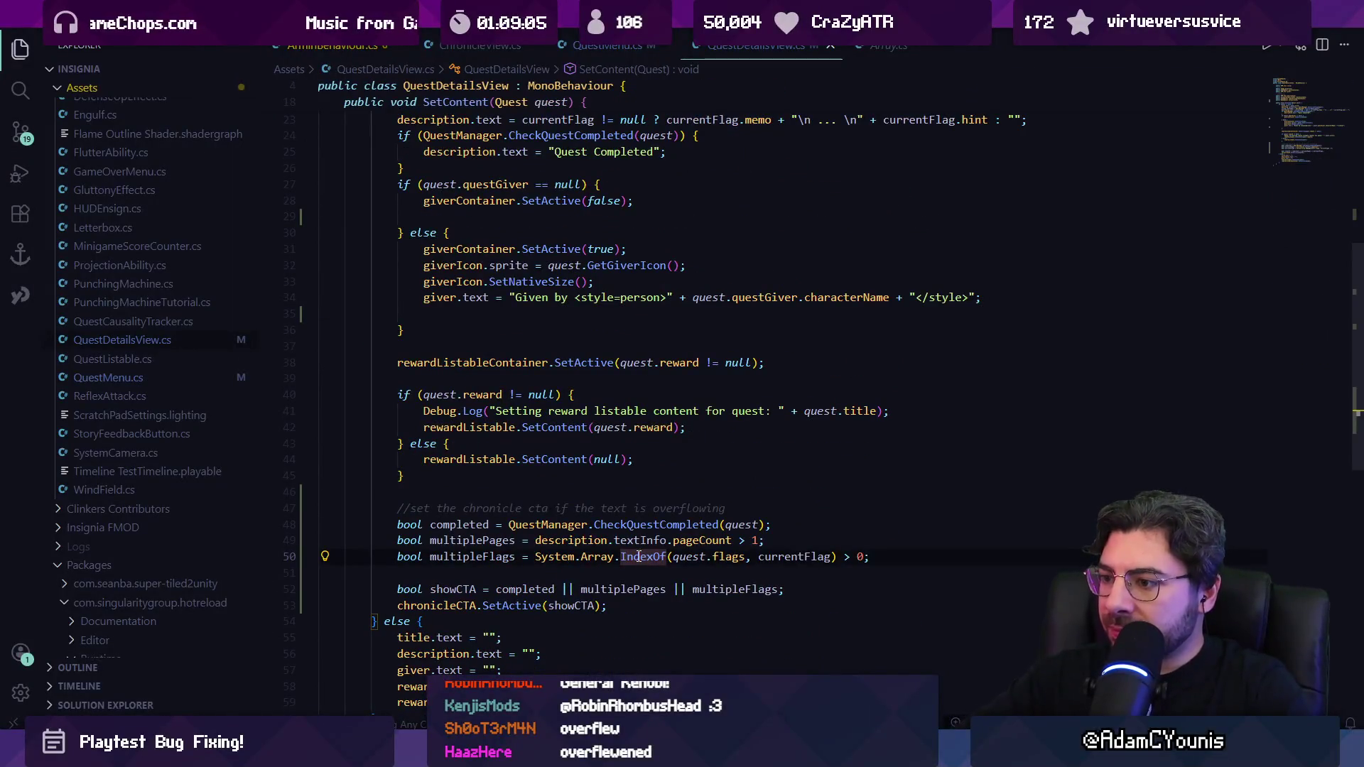
pyautogui.keyDown('ctrl'); pyautogui.click(639, 559); pyautogui.keyUp('ctrl')
pyautogui.hotkey('alt', 'Left')
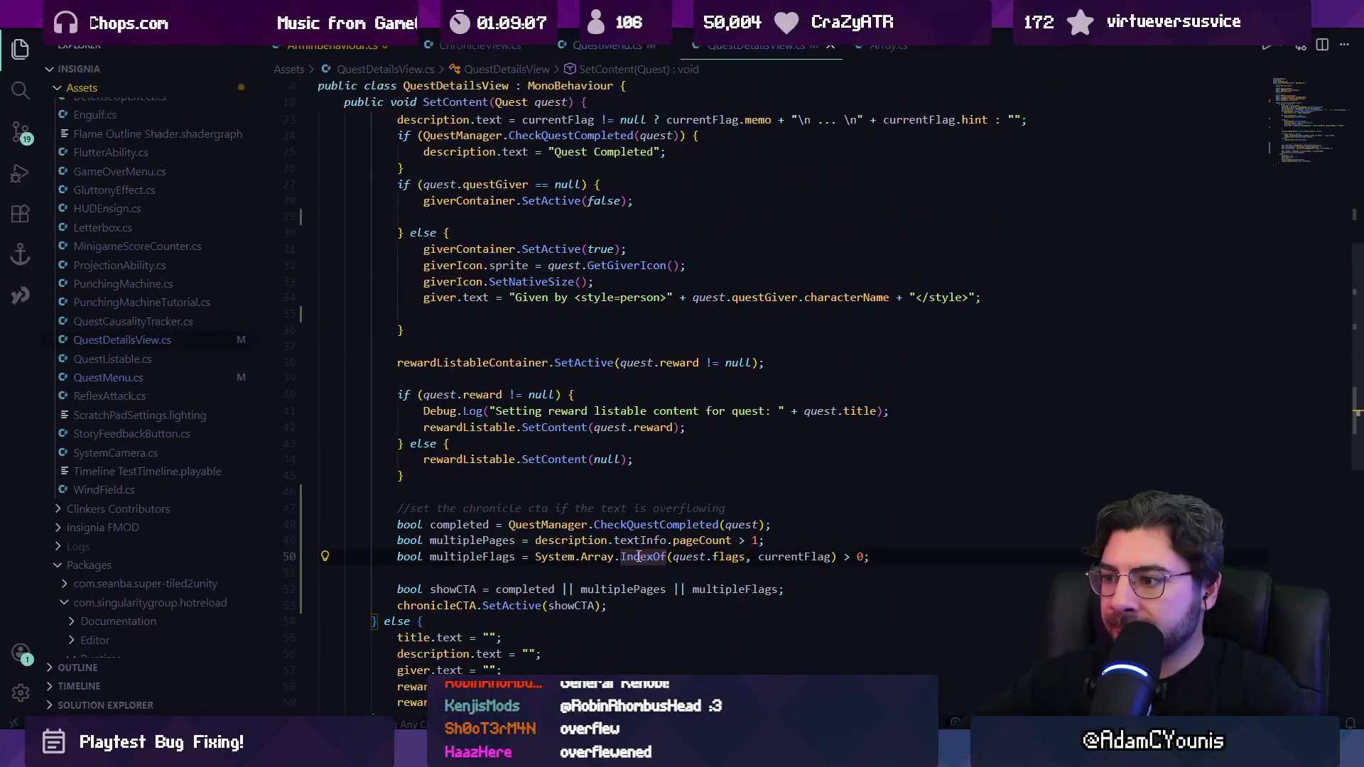
# Step: Inspect the GetCurrentFlag definition in QuestManager
pyautogui.click(888, 557)
pyautogui.write('1')
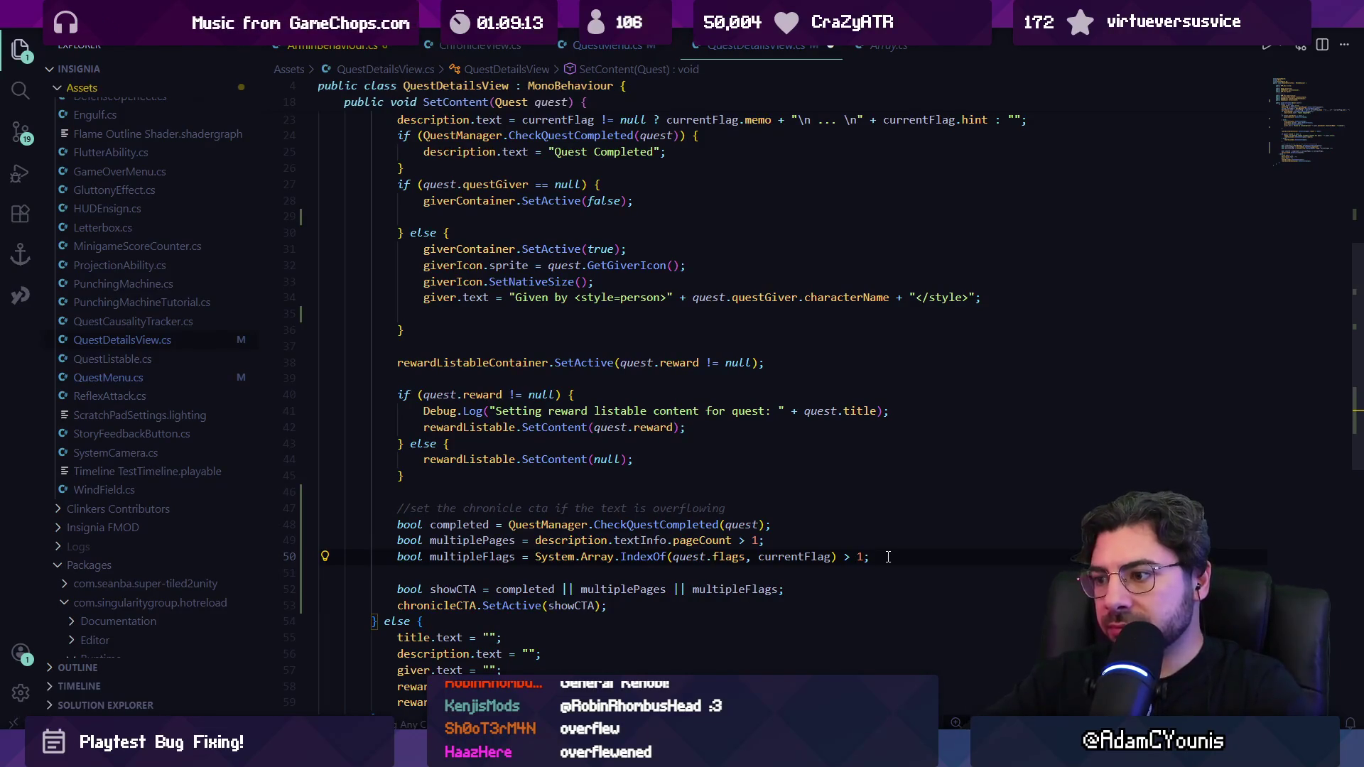
pyautogui.scroll(5, 587, 303)
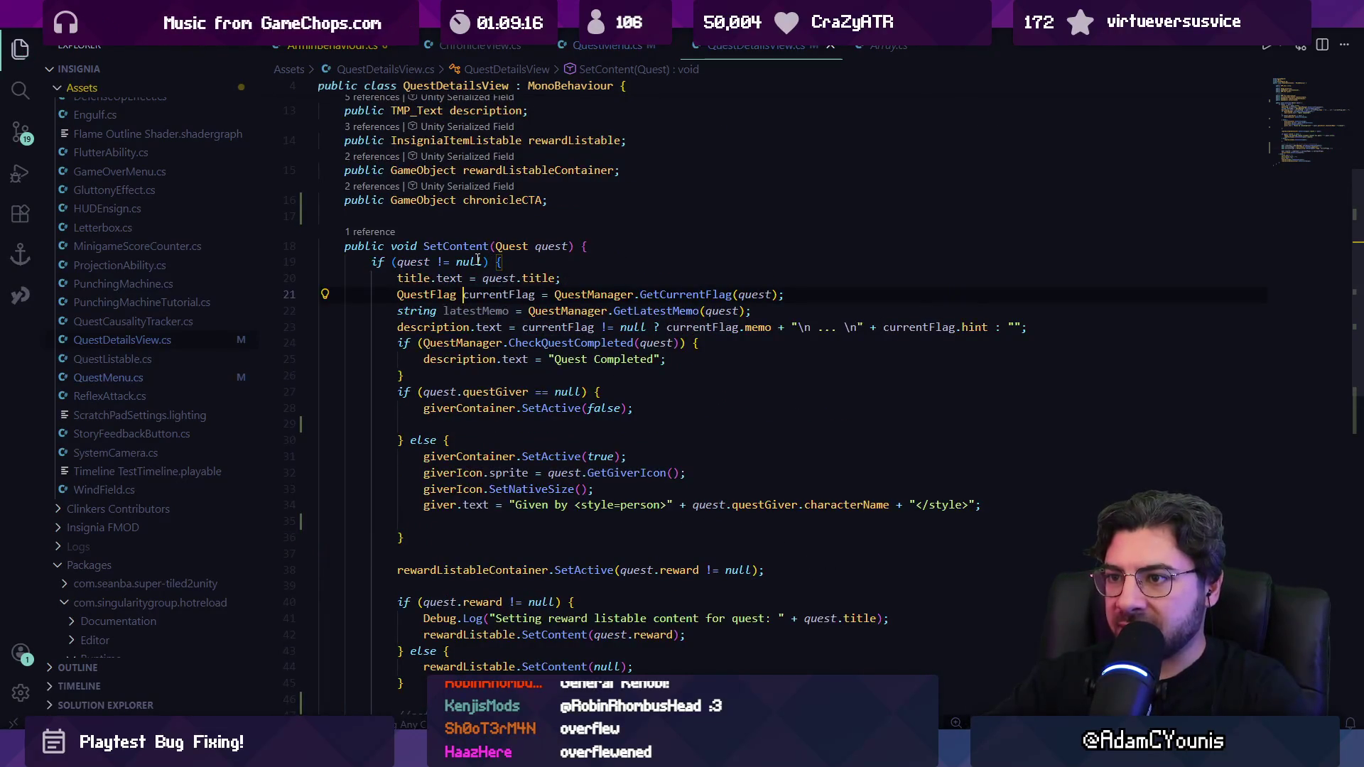
pyautogui.keyDown('ctrl'); pyautogui.click(641, 294); pyautogui.keyUp('ctrl')
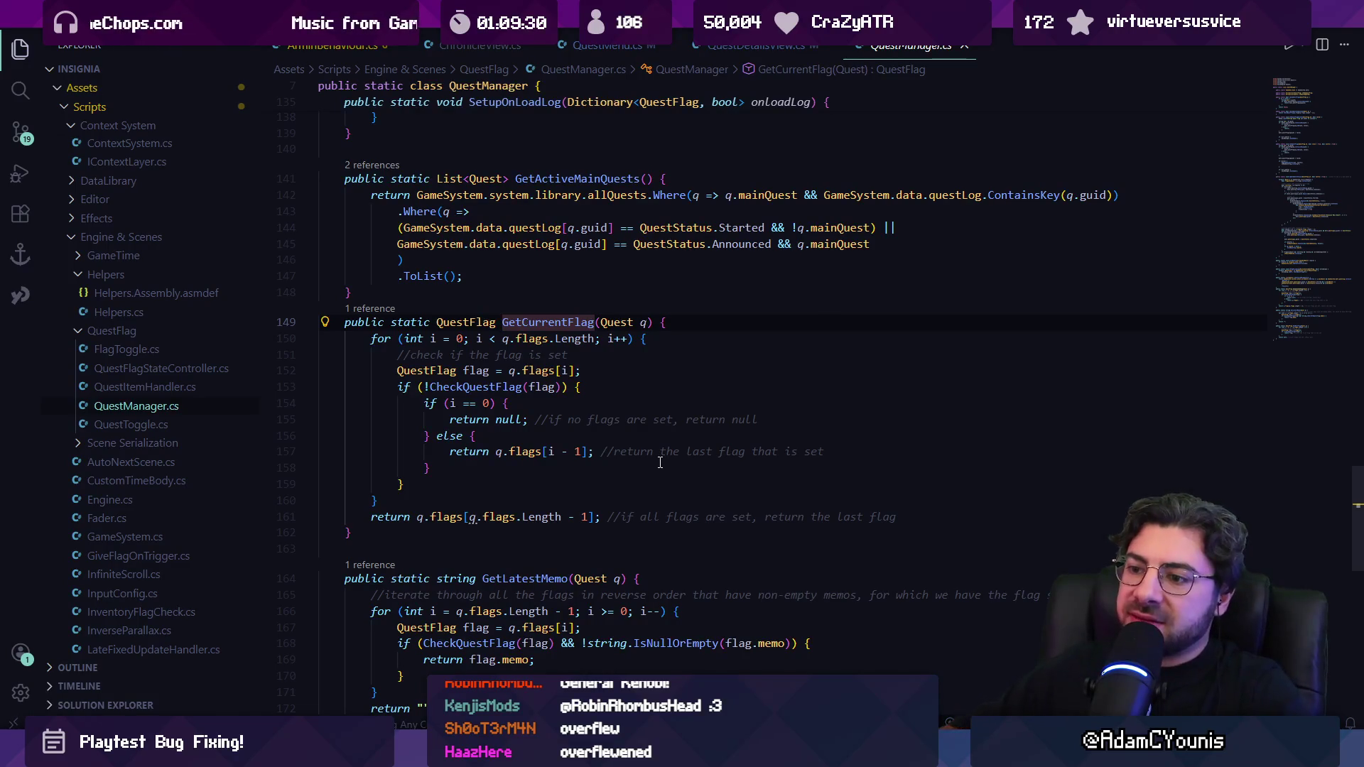
pyautogui.hotkey('alt', 'Left')
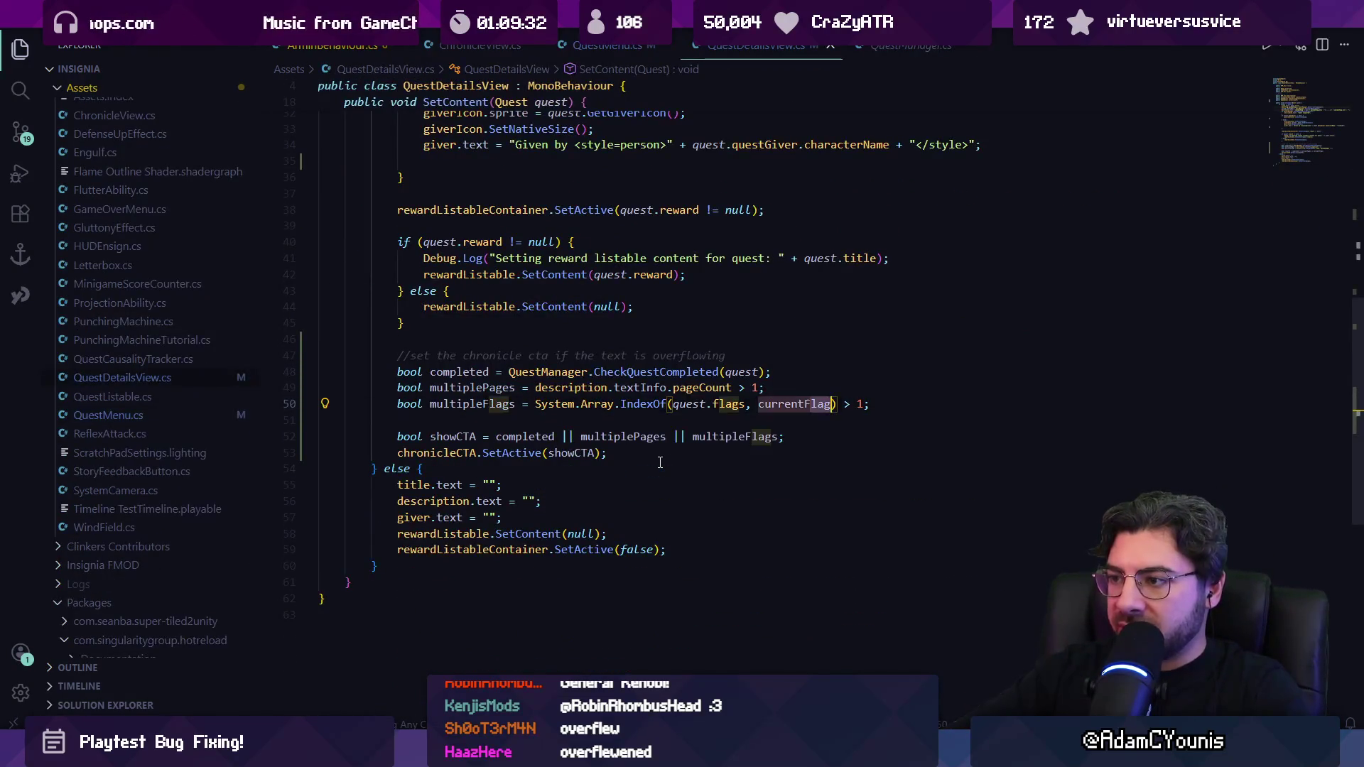
# Step: Change the multipleFlags comparison to > 0 and check where multipleFlags and multiplePages are used
pyautogui.press('Right')
pyautogui.press('Right')
pyautogui.press('BackSpace')
pyautogui.write('0')
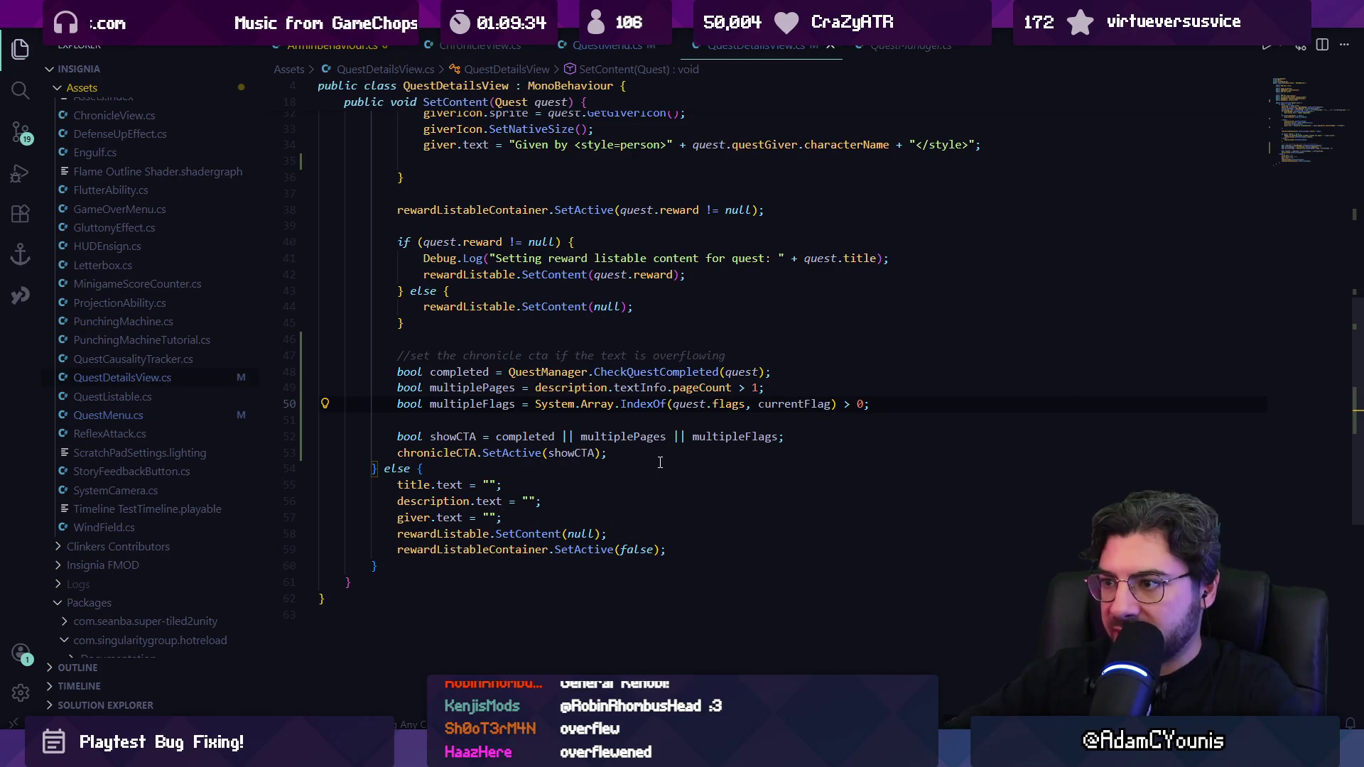
pyautogui.click(731, 436)
pyautogui.click(608, 436)
pyautogui.hotkey('alt', 'Tab')
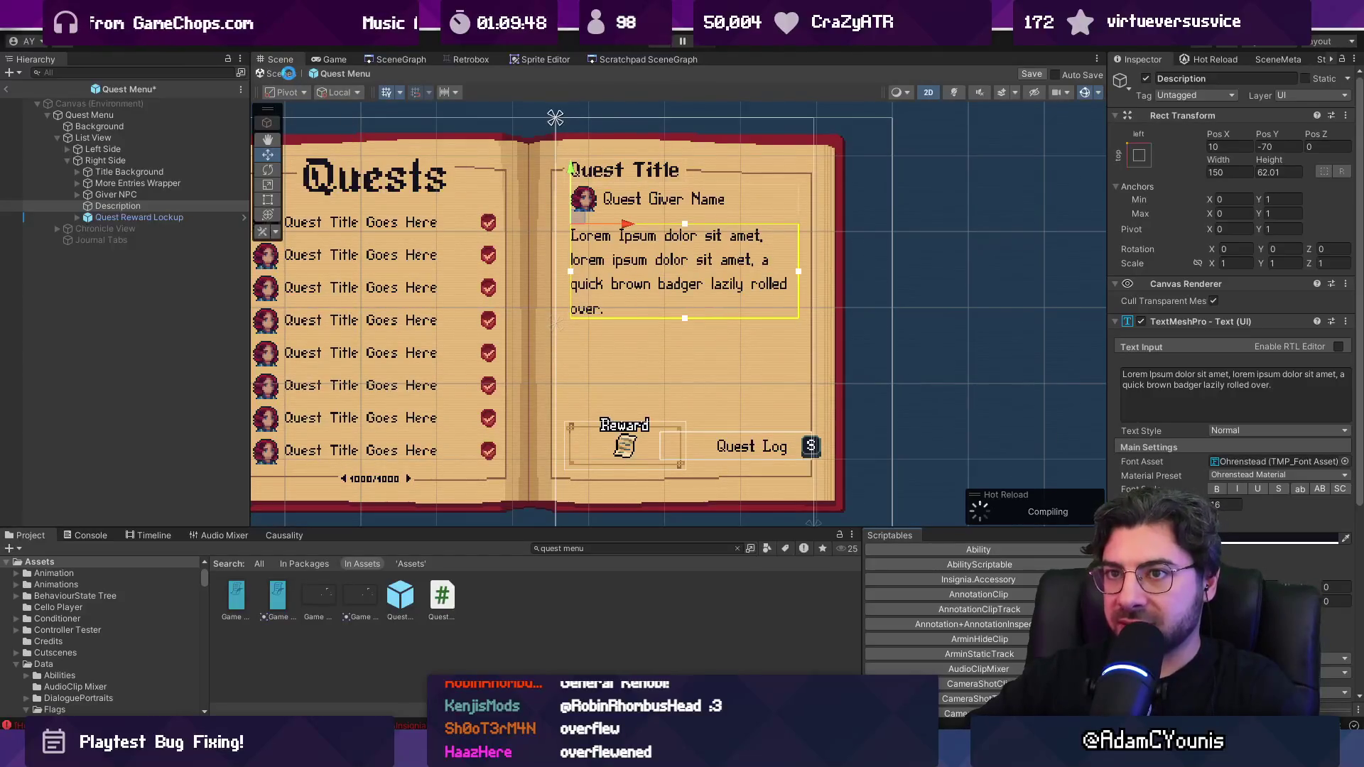
# Step: Return to the level scene, start play mode, and open the journal's Quests page
pyautogui.click(287, 74)
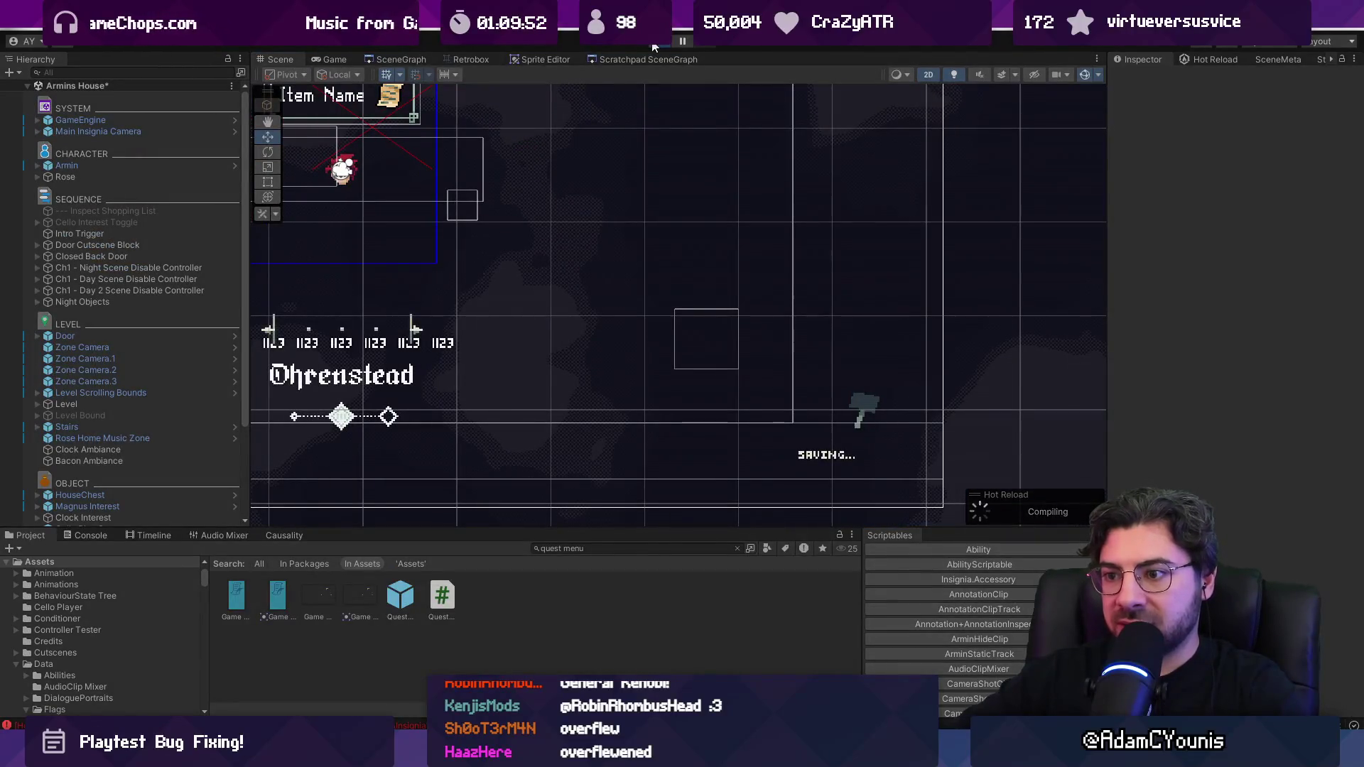
pyautogui.click(654, 46)
pyautogui.press('c')
pyautogui.press('Right')
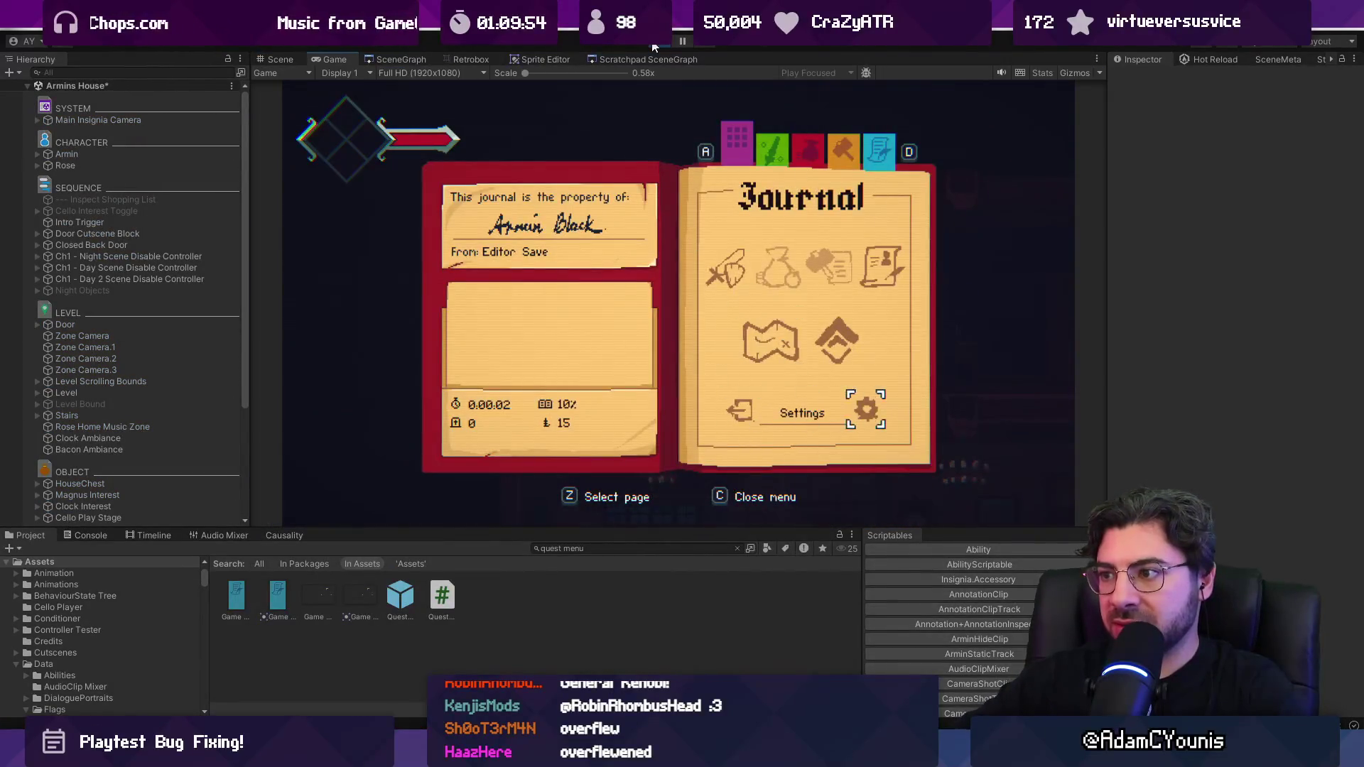
pyautogui.press('z')
pyautogui.press('c')
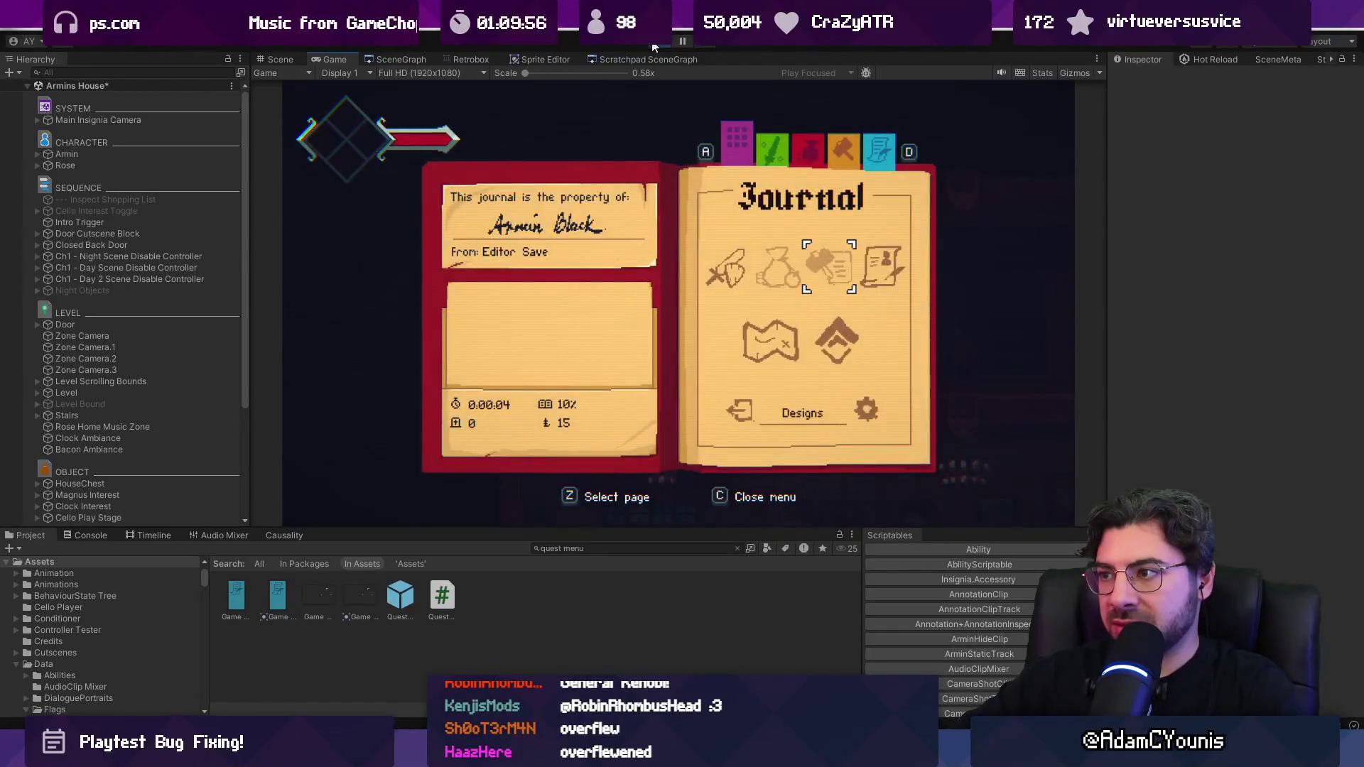
pyautogui.press('c')
# Step: Read the No Dogs Allowed, The Lost Boy and To Bee A Man quest logs
pyautogui.press('Down')
pyautogui.press('Down')
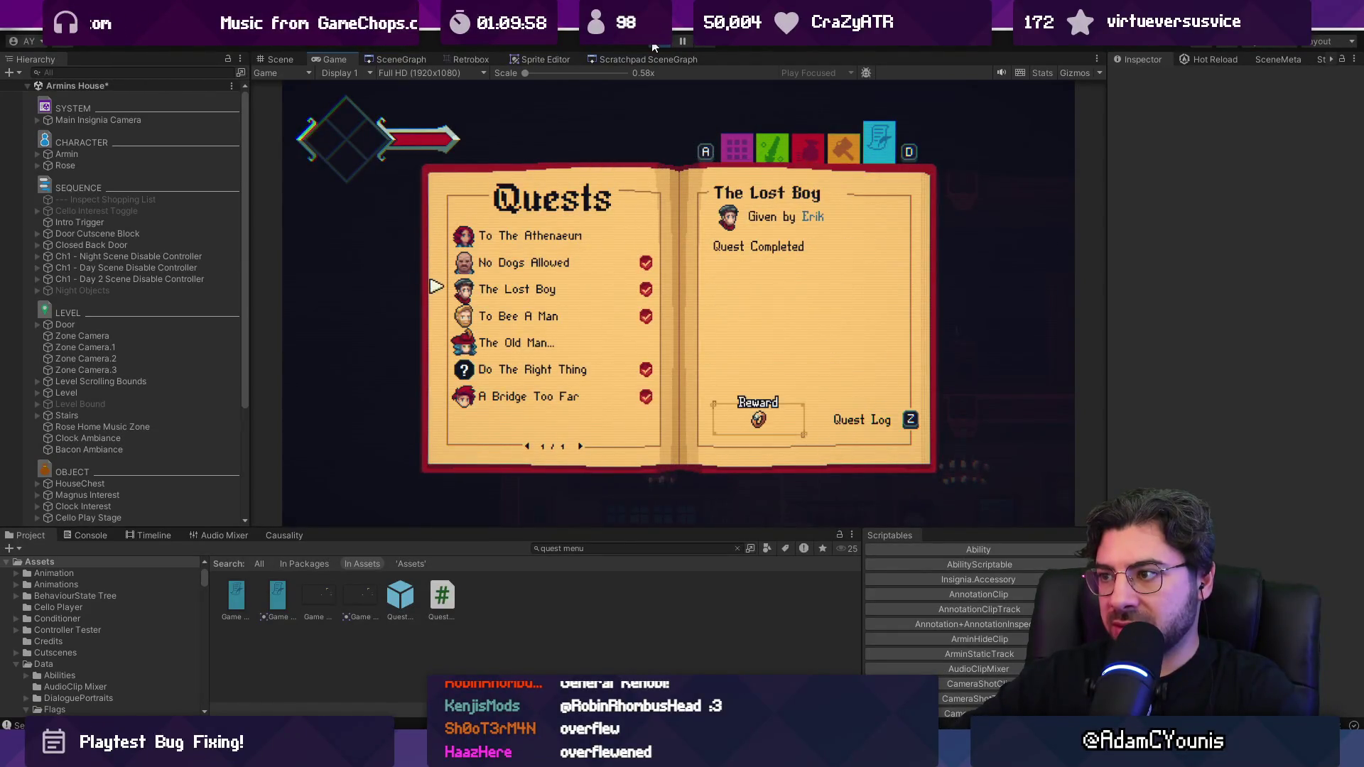
pyautogui.press('Up')
pyautogui.press('z')
pyautogui.press('Right')
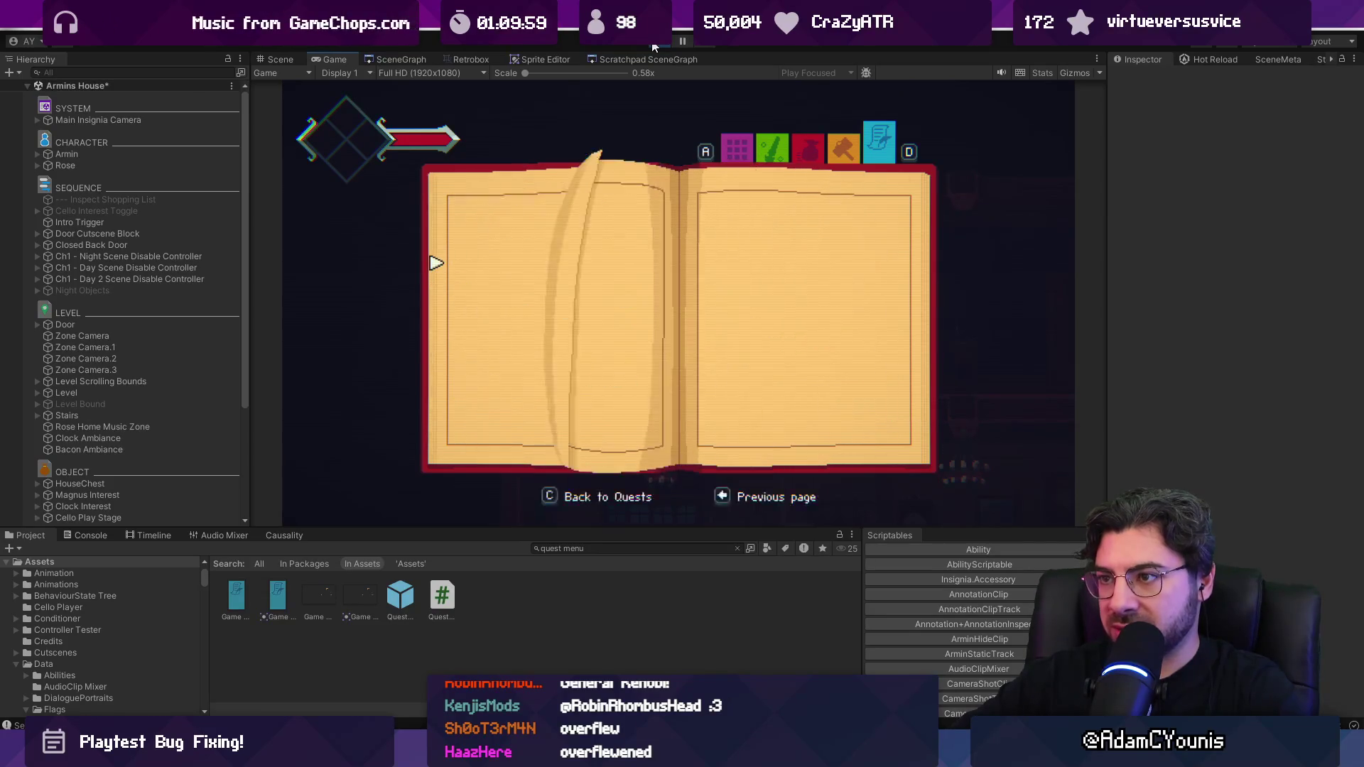
pyautogui.press('Left')
pyautogui.press('c')
pyautogui.press('Down')
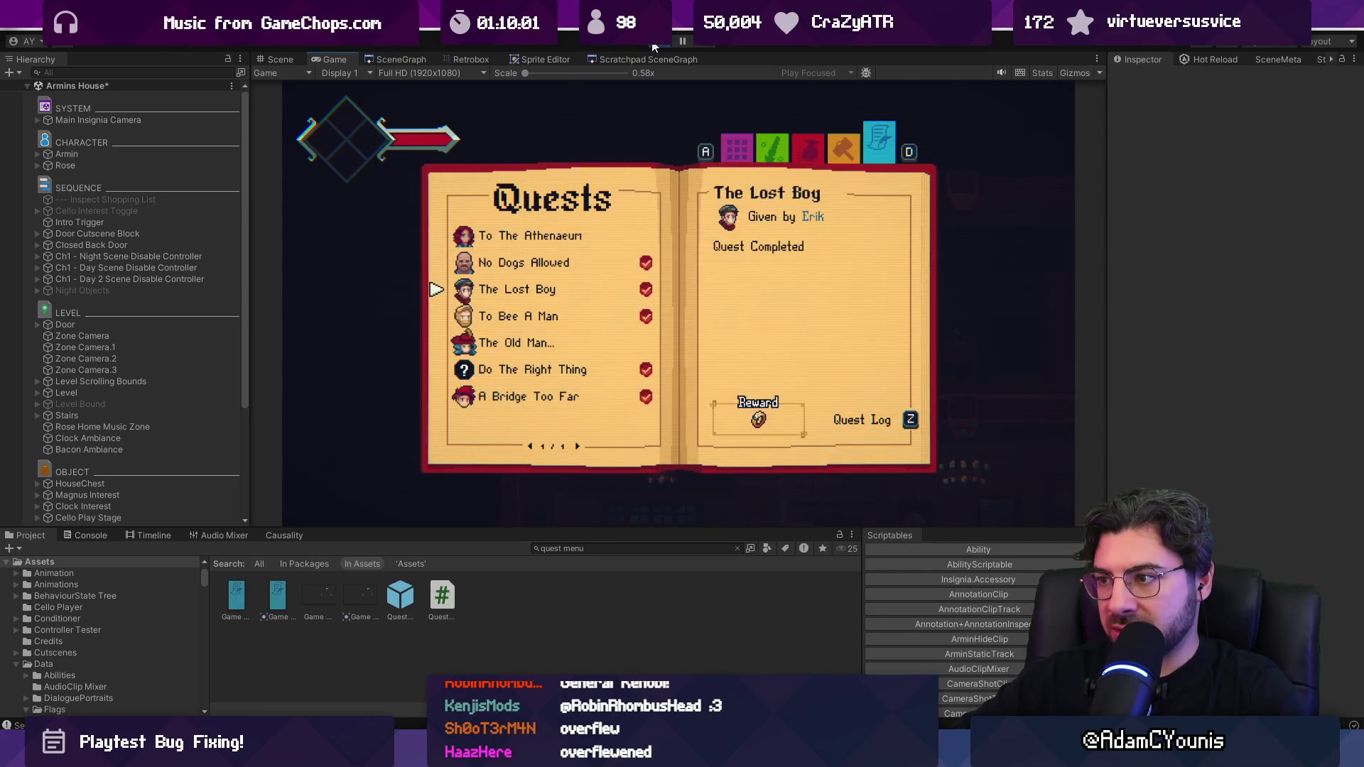
pyautogui.press('z')
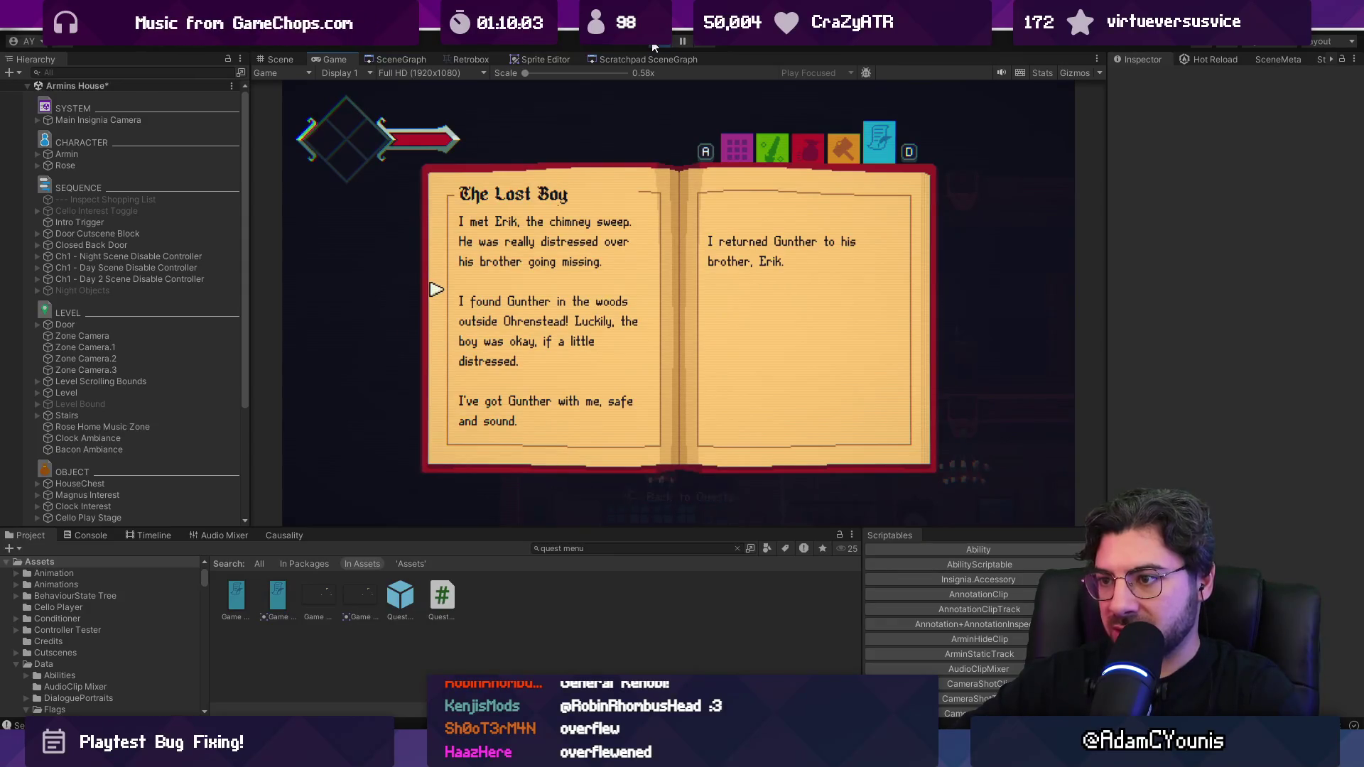
pyautogui.press('c')
pyautogui.press('Down')
pyautogui.press('z')
pyautogui.press('c')
# Step: Open the Do The Right Thing and A Bridge Too Far quest logs
pyautogui.press('Down')
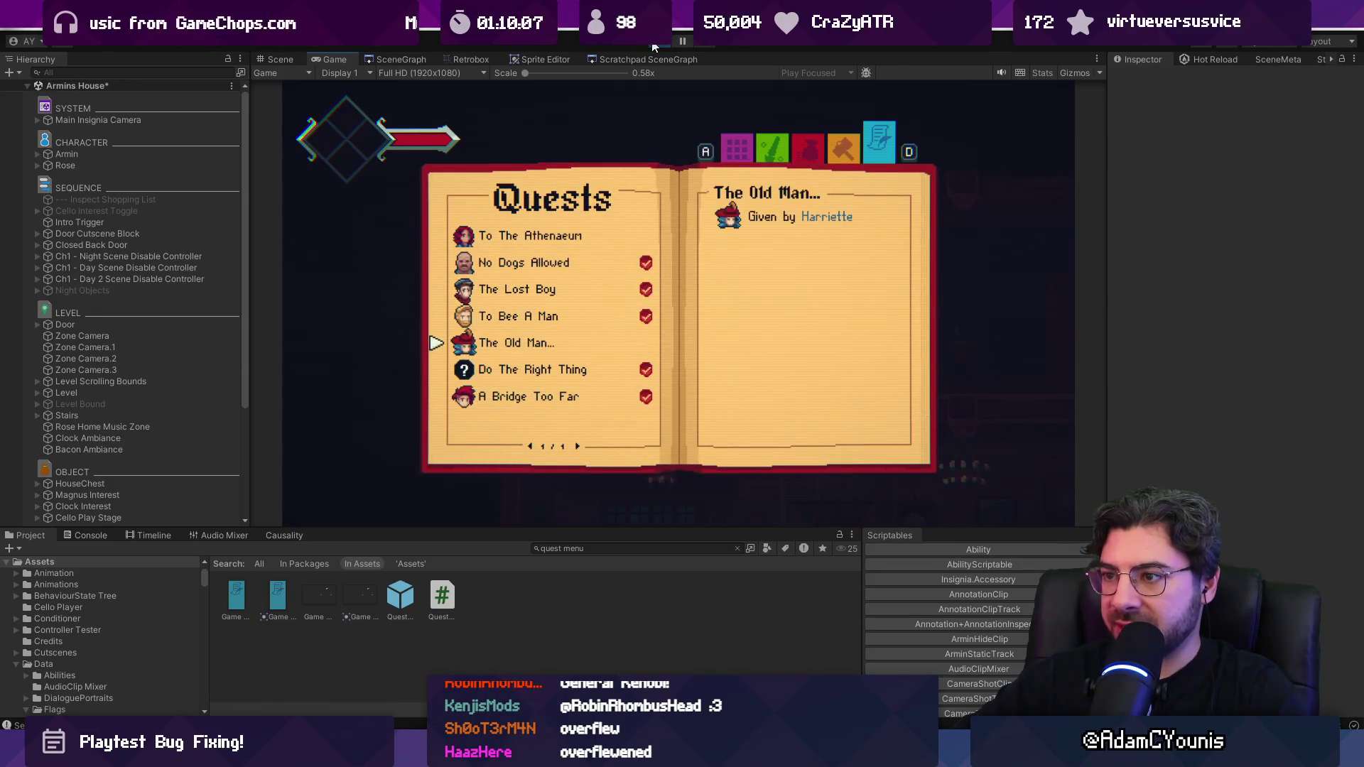
pyautogui.press('Down')
pyautogui.press('z')
pyautogui.press('c')
pyautogui.press('Down')
pyautogui.press('z')
pyautogui.press('c')
# Step: Move around the quest list and reopen A Bridge Too Far's log twice
pyautogui.press('Up')
pyautogui.press('Up')
pyautogui.press('Up')
pyautogui.press('Down')
pyautogui.press('Down')
pyautogui.press('Up')
pyautogui.press('Up')
pyautogui.press('Down')
pyautogui.press('Down')
pyautogui.press('Down')
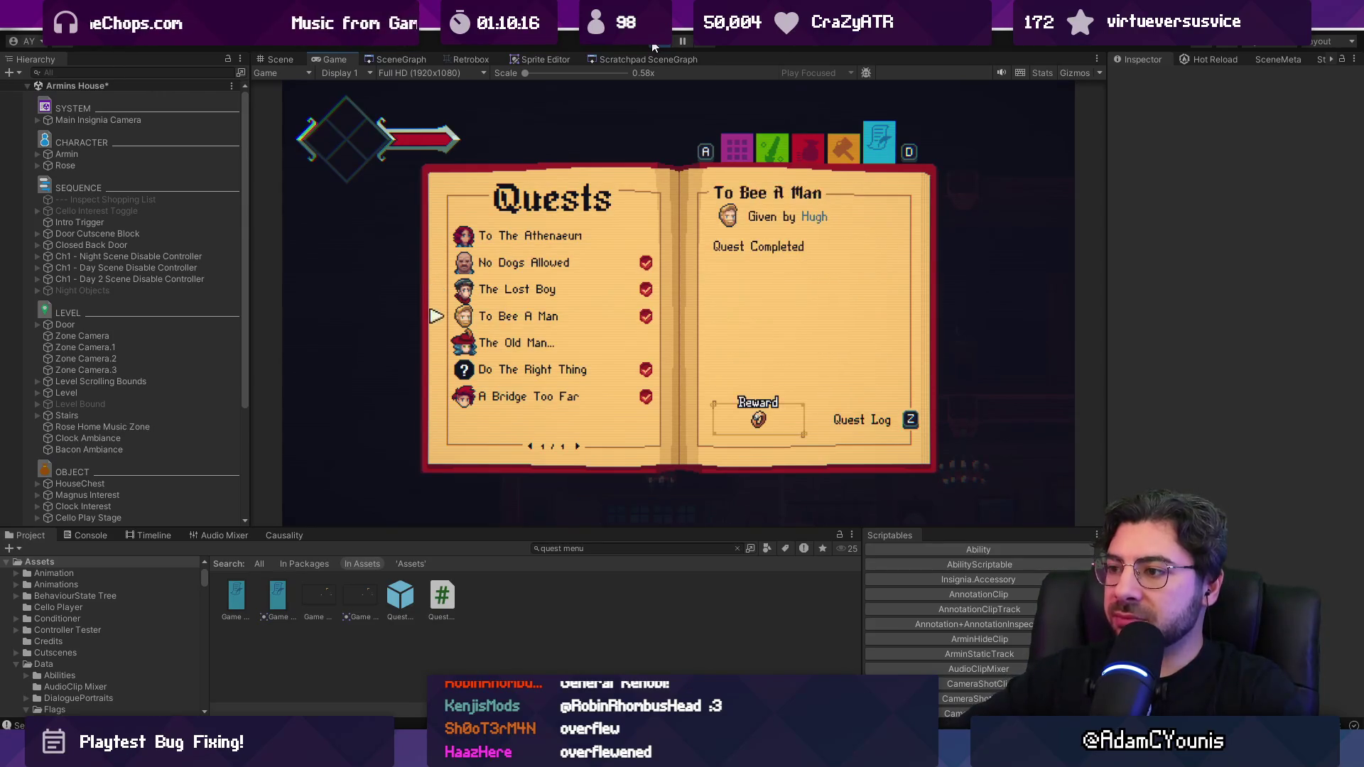
pyautogui.press('Down')
pyautogui.press('Down')
pyautogui.press('Down')
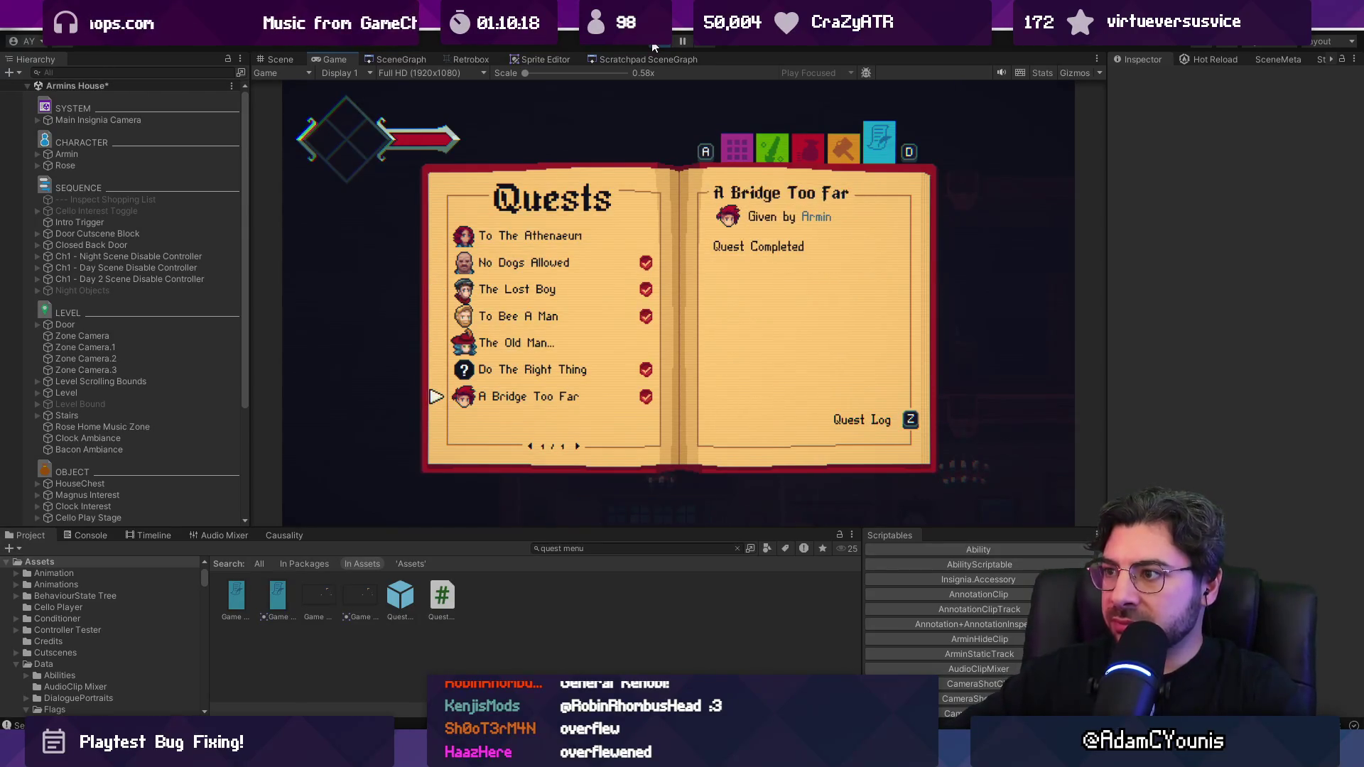
pyautogui.press('z')
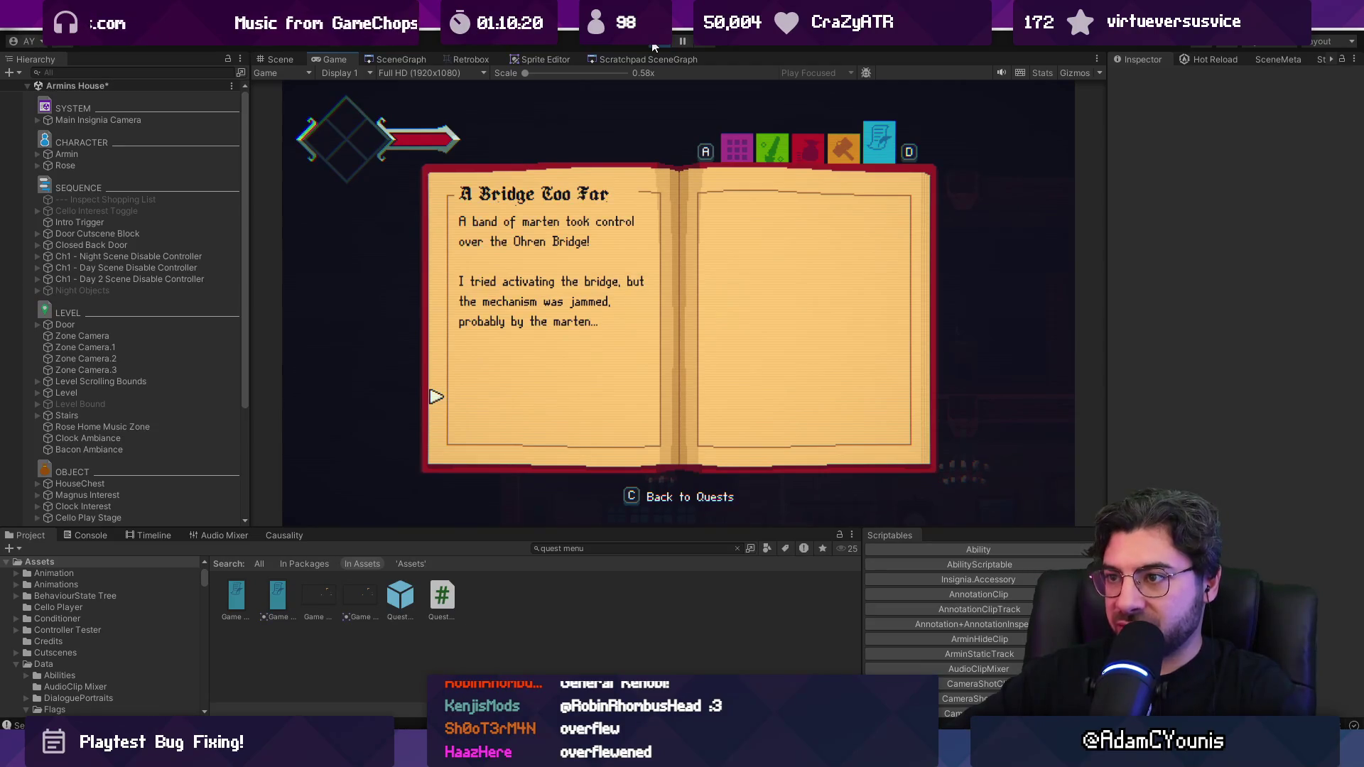
pyautogui.press('c')
pyautogui.press('z')
pyautogui.press('c')
# Step: Open The Lost Boy and No Dogs Allowed quest pages, then close the journal
pyautogui.press('Up')
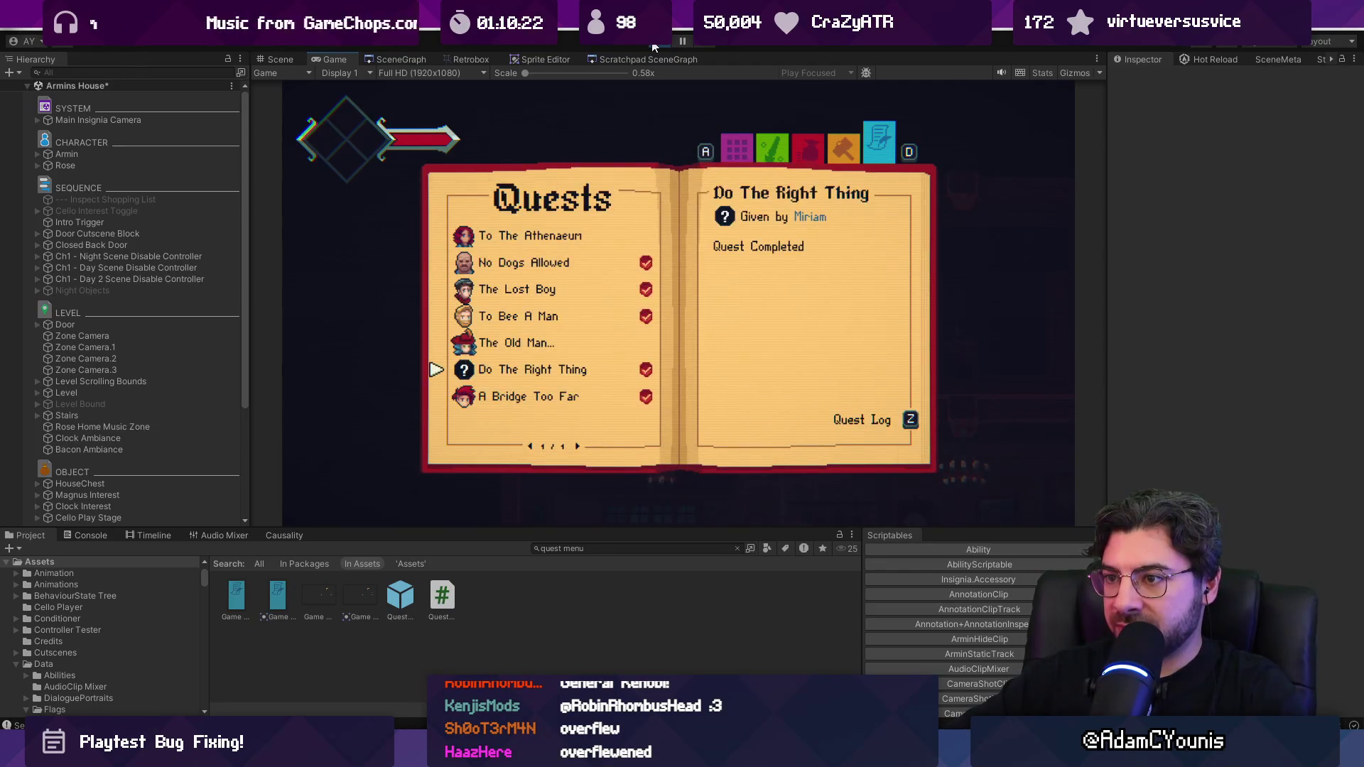
pyautogui.press('Up')
pyautogui.press('Up')
pyautogui.press('Up')
pyautogui.press('z')
pyautogui.press('Up')
pyautogui.press('z')
pyautogui.press('c')
pyautogui.press('Up')
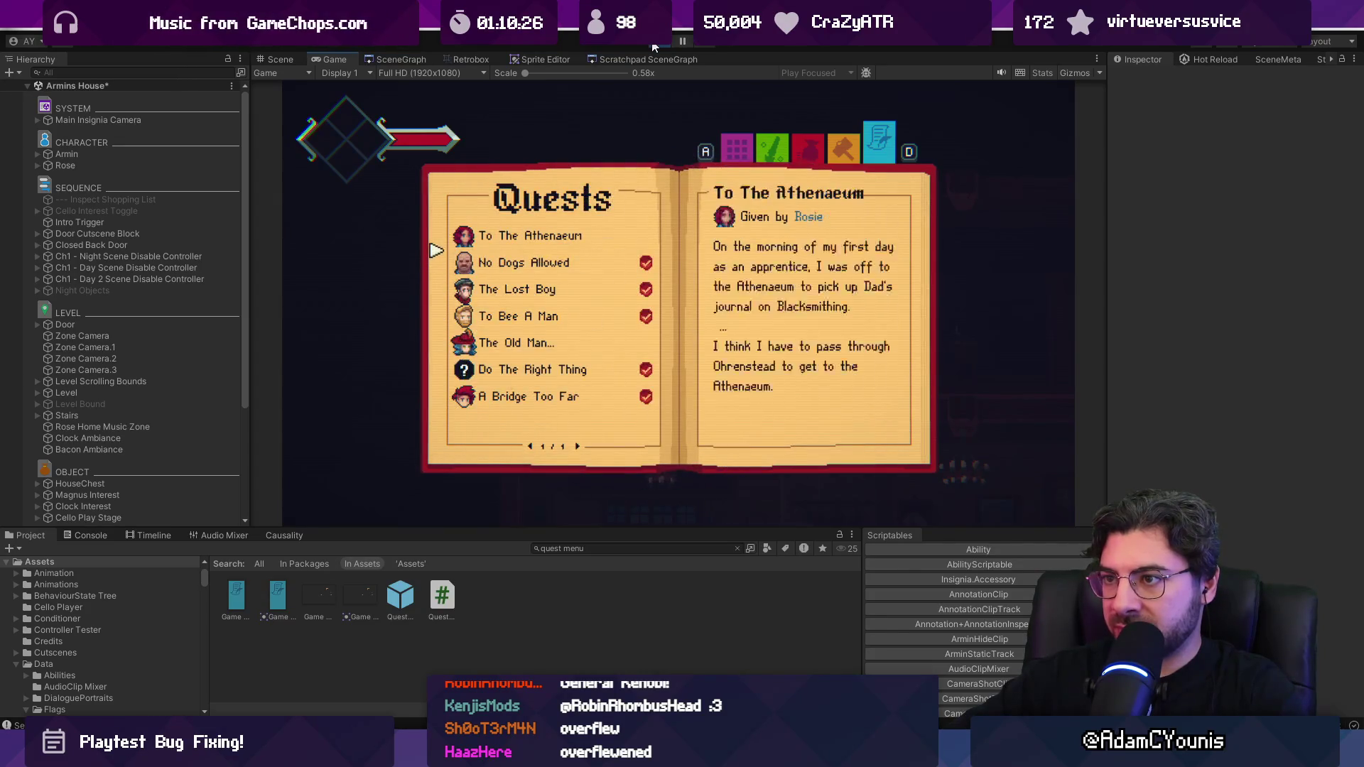
pyautogui.press('c')
pyautogui.press('c')
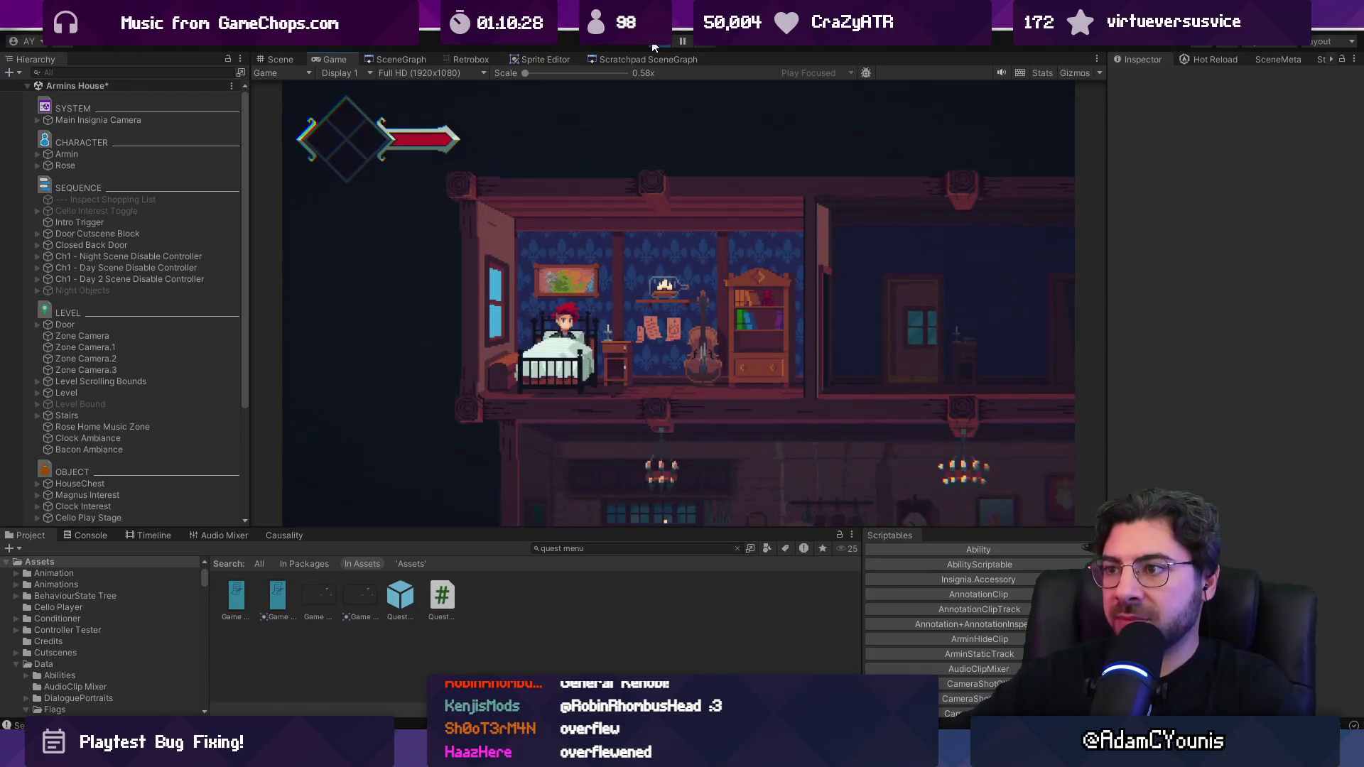
# Step: Reopen the journal, check A Bridge Too Far's log, and stop the game
pyautogui.press('Tab')
pyautogui.press('a')
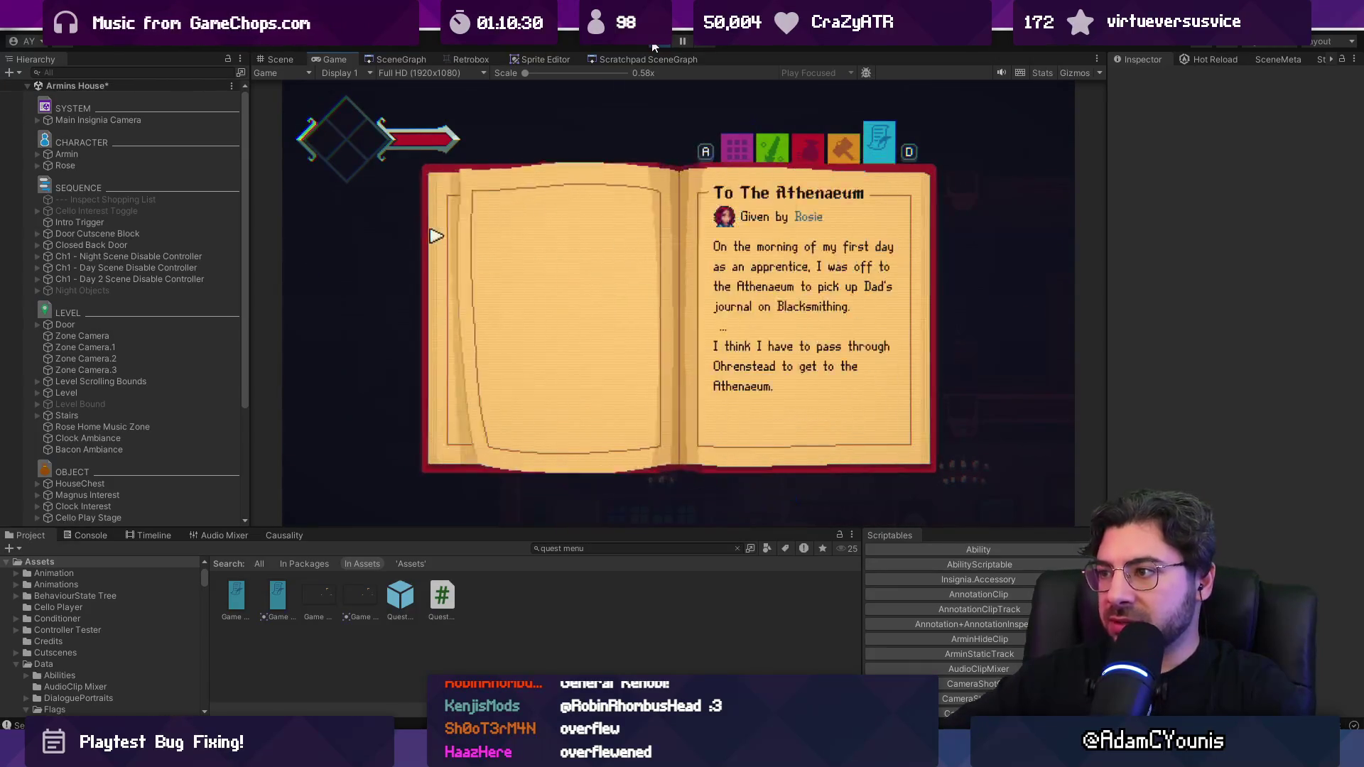
pyautogui.press('Down')
pyautogui.press('Down')
pyautogui.press('Down')
pyautogui.press('Down')
pyautogui.press('Down')
pyautogui.press('Down')
pyautogui.press('z')
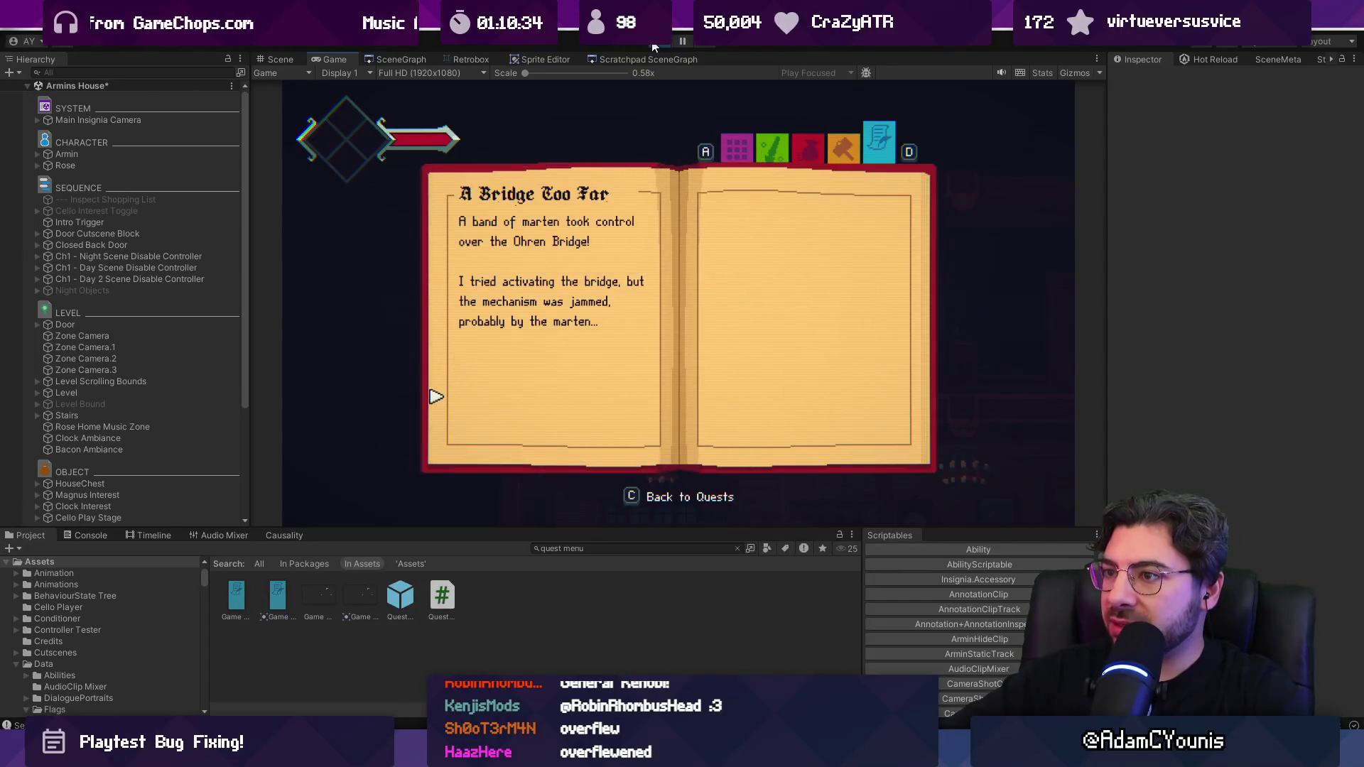
pyautogui.press('c')
pyautogui.click(655, 46)
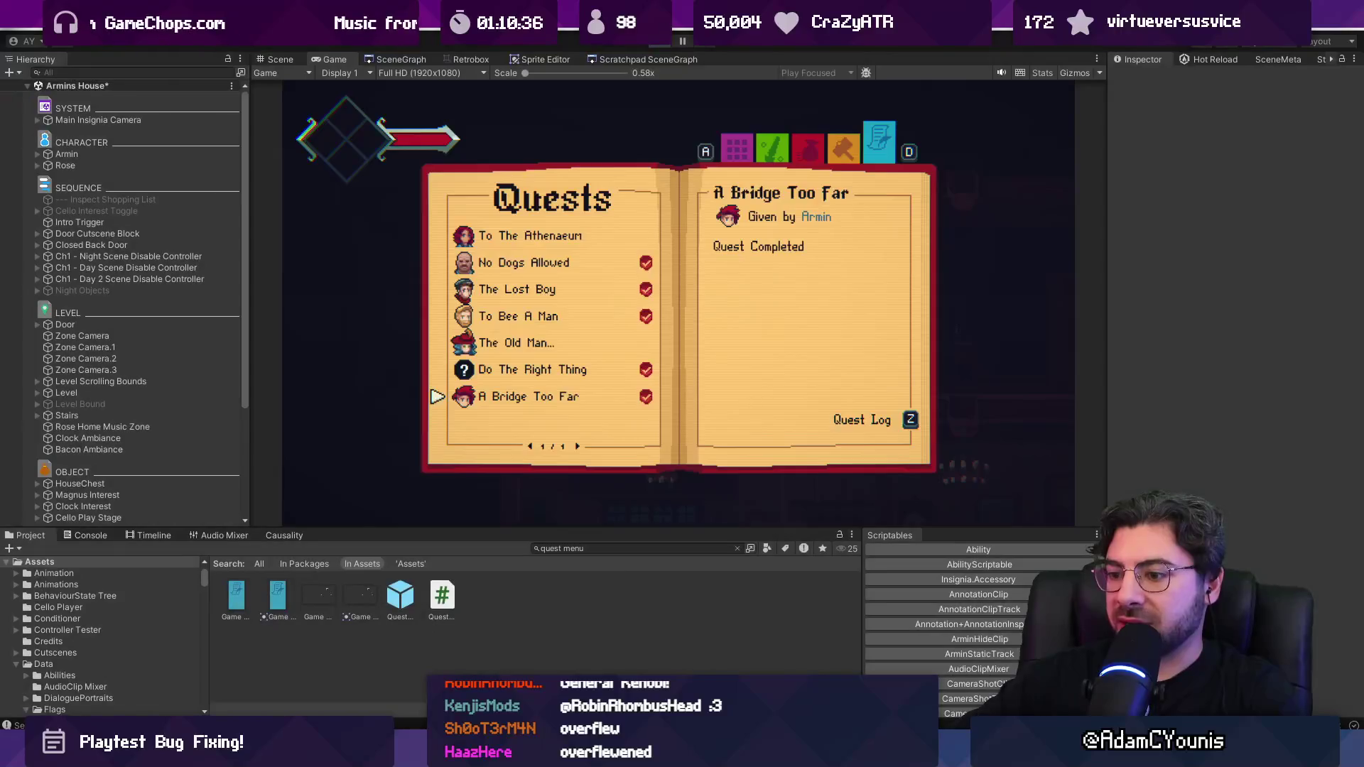
pyautogui.hotkey('alt', 'Tab')
pyautogui.scroll(2, 580, 432)
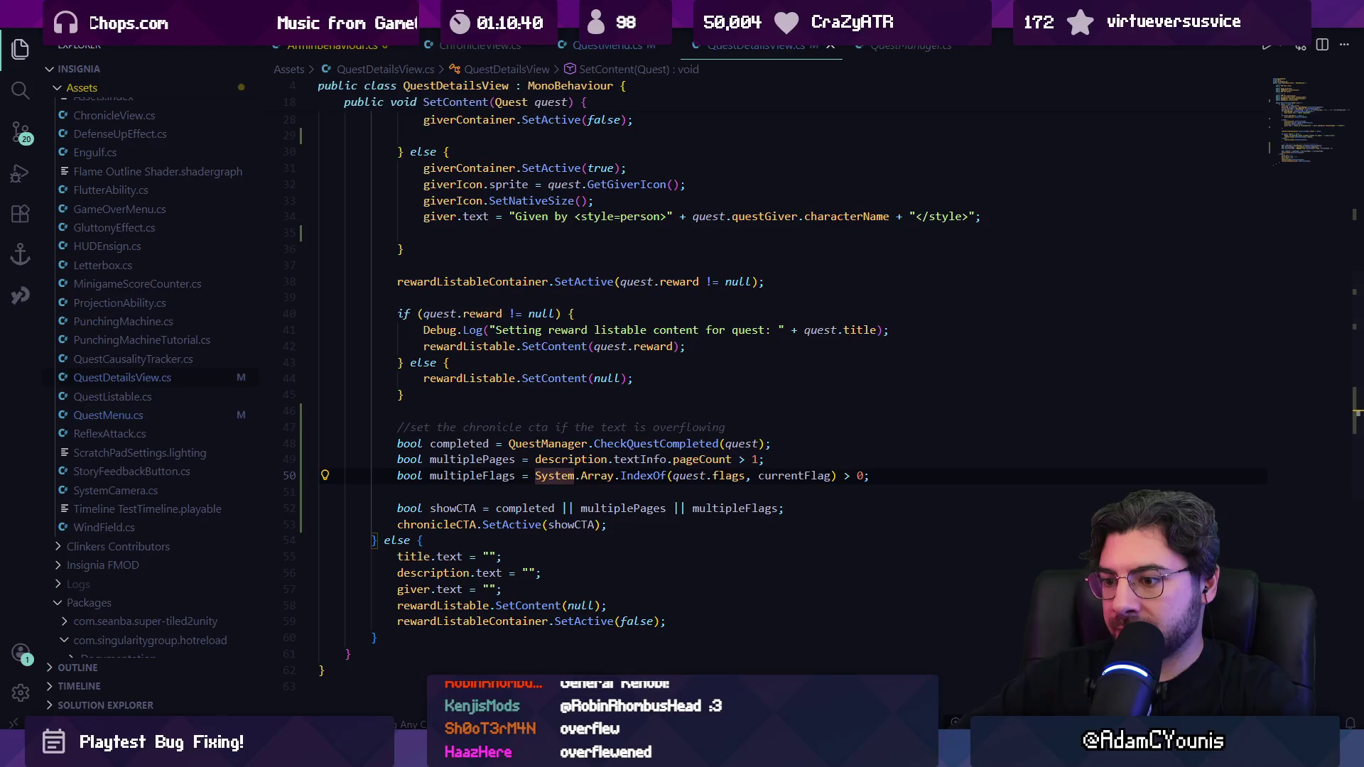
# Step: Restart play mode and view the No Dogs Allowed and To The Athenaeum quest details
pyautogui.hotkey('alt', 'Tab')
pyautogui.hotkey('alt', 'Tab')
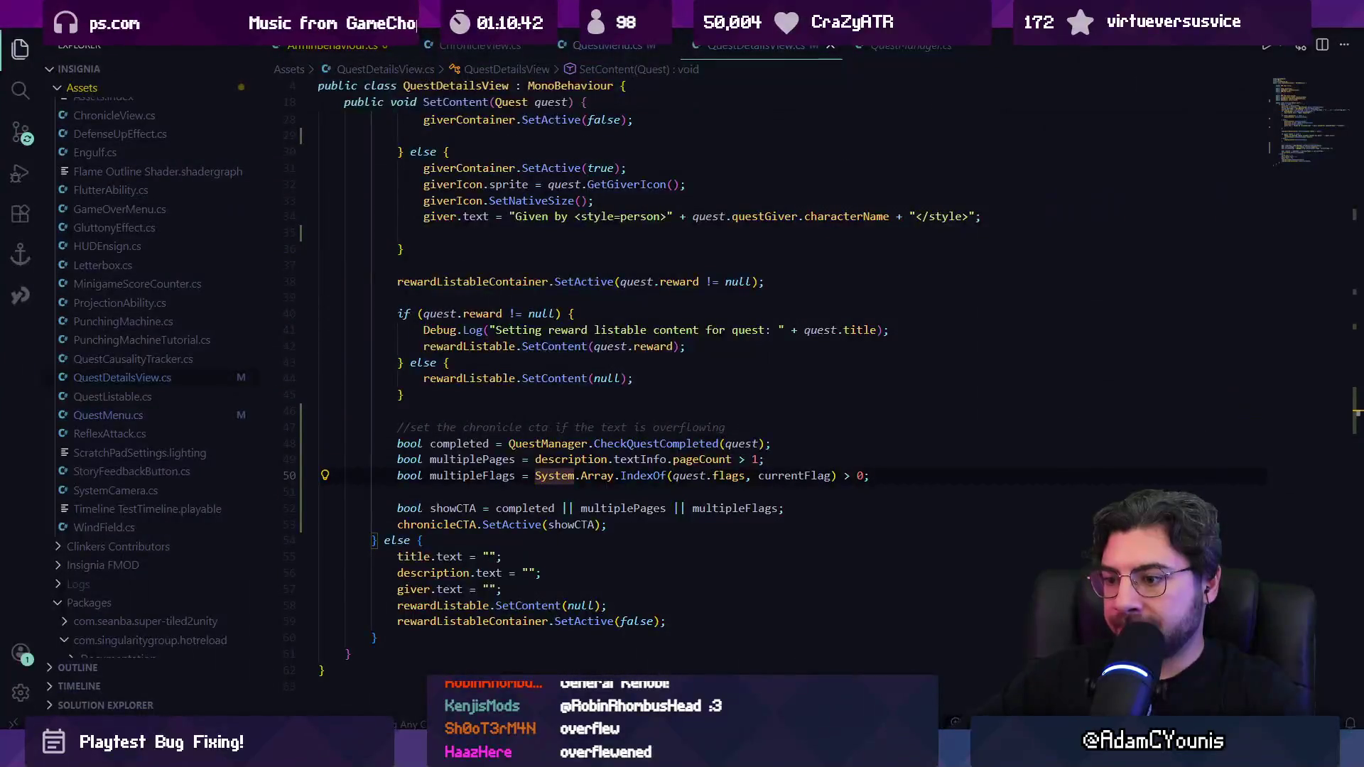
pyautogui.hotkey('alt', 'Tab')
pyautogui.click(662, 45)
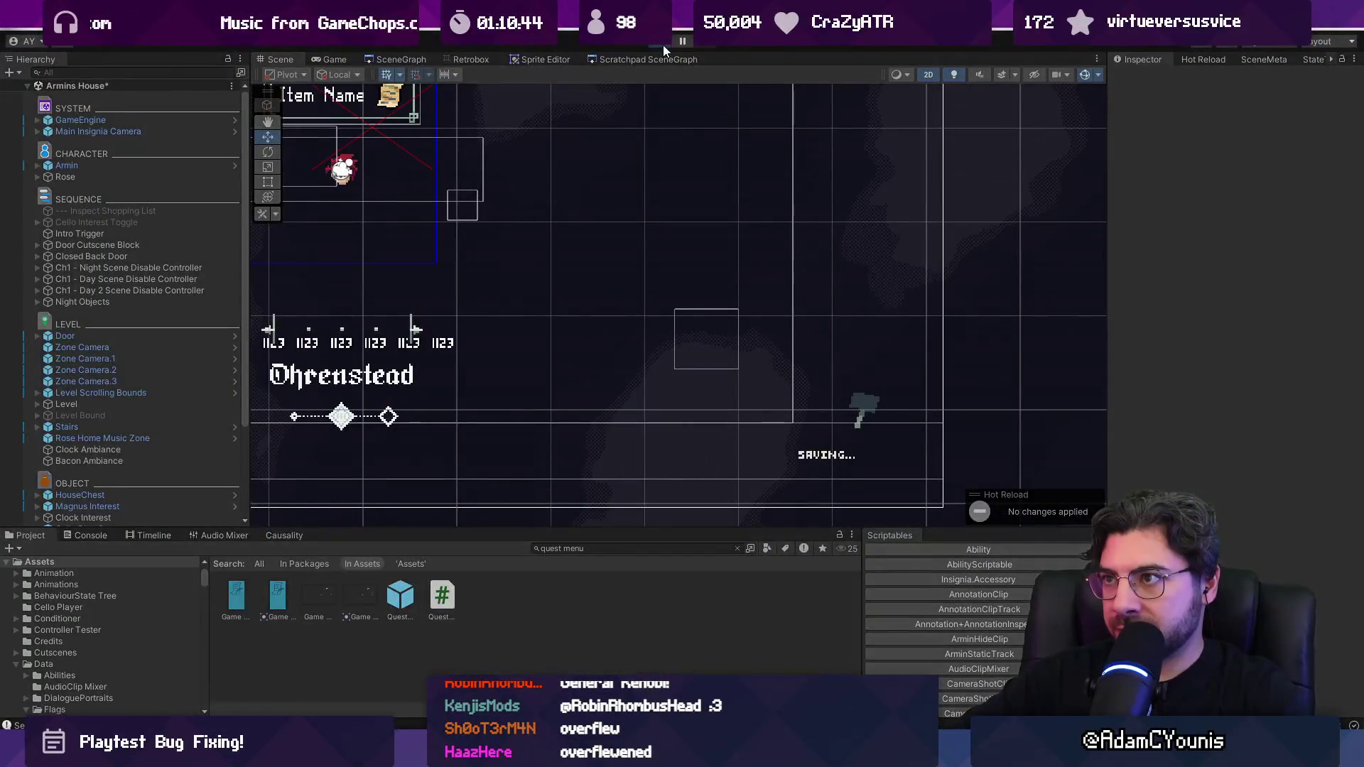
pyautogui.press('z')
pyautogui.press('s')
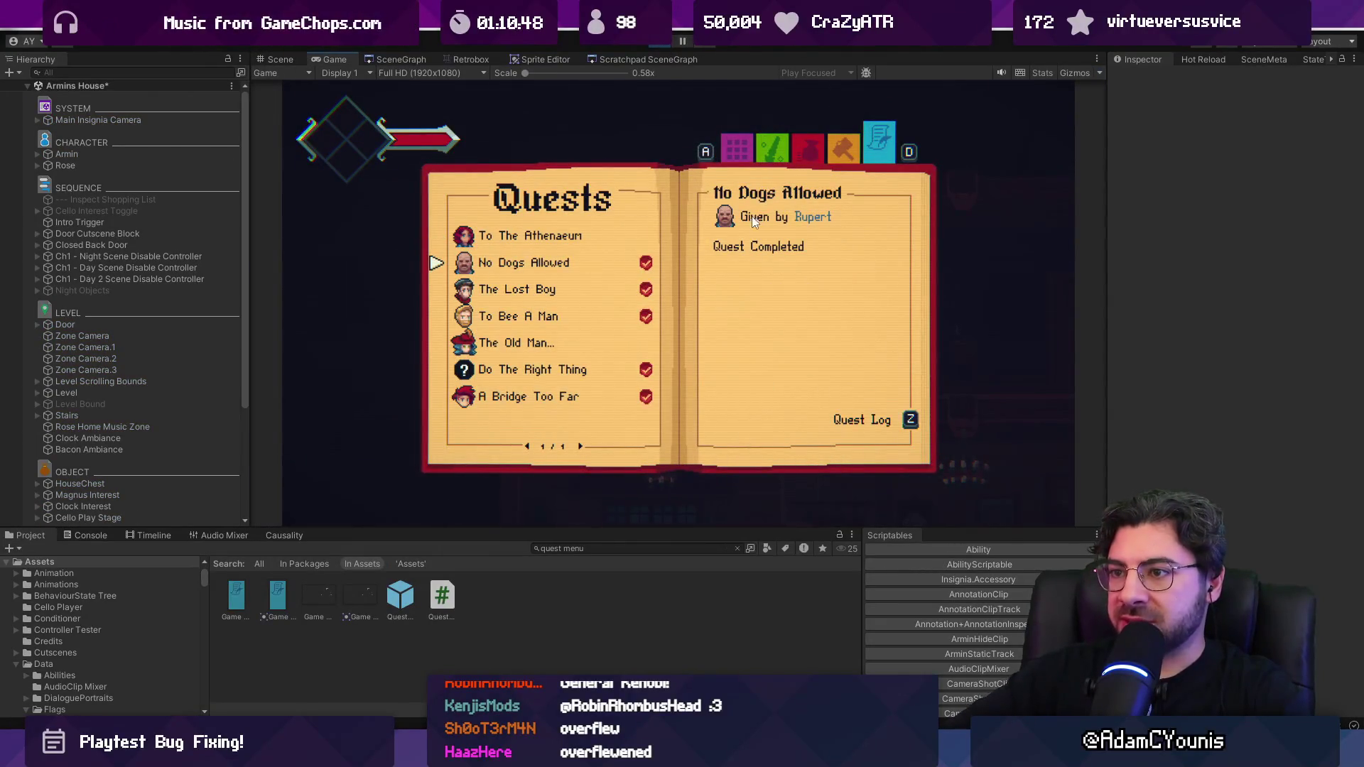
pyautogui.press('w')
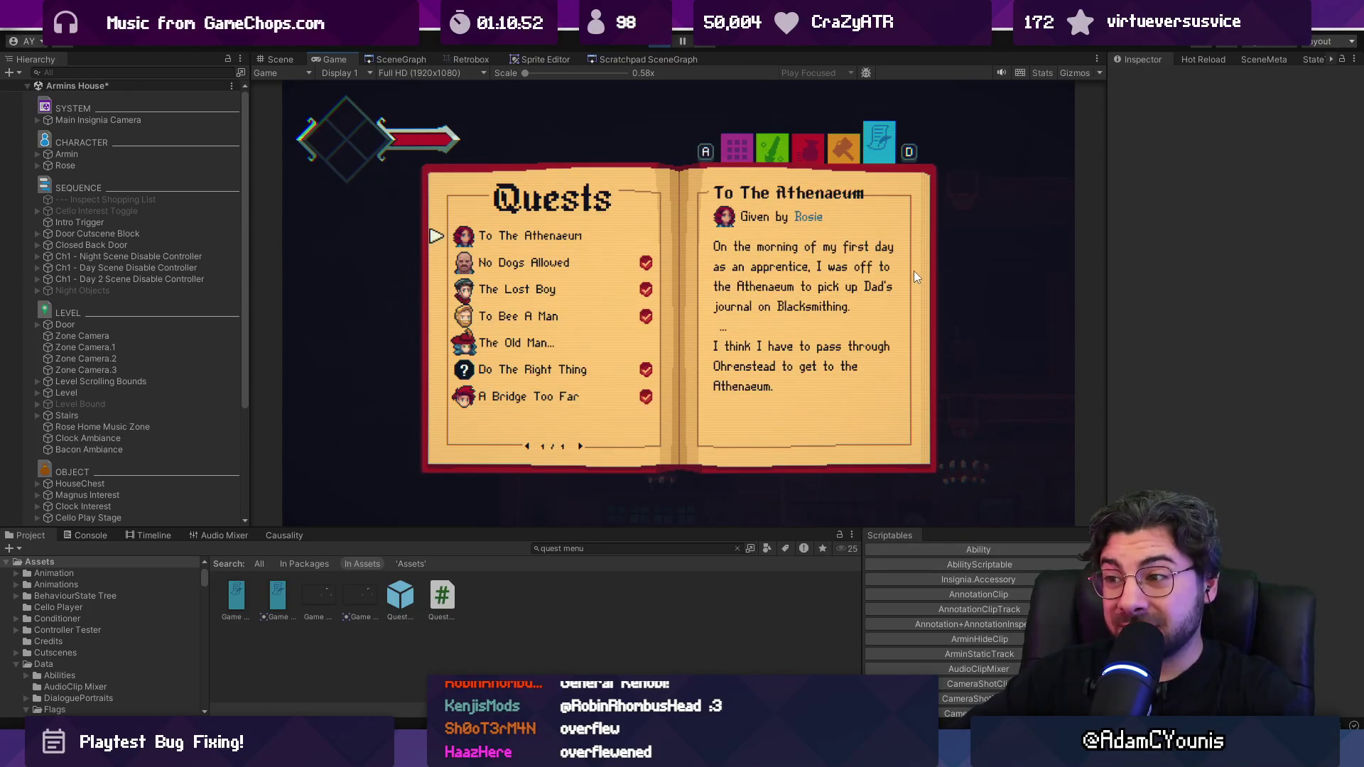
pyautogui.press('Escape')
pyautogui.hotkey('alt', 'Tab')
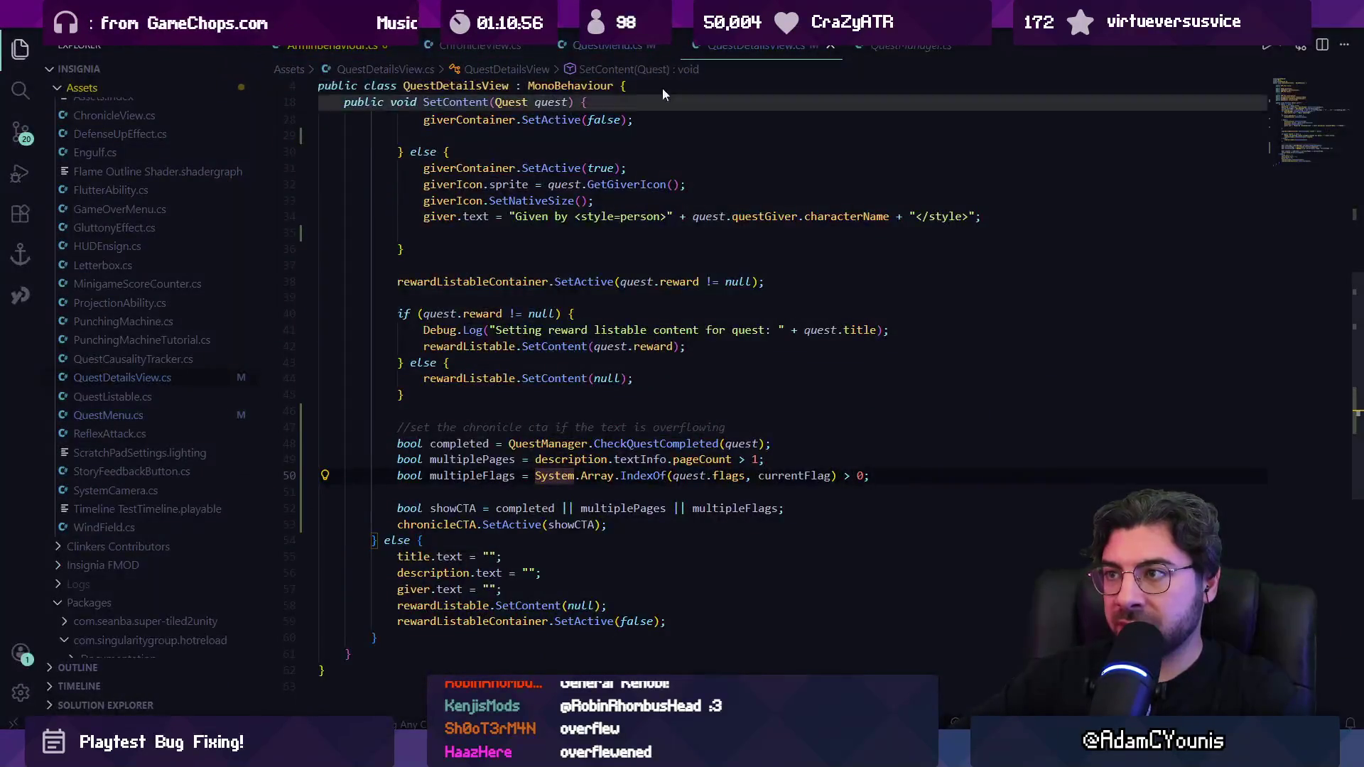
pyautogui.hotkey('alt', 'Tab')
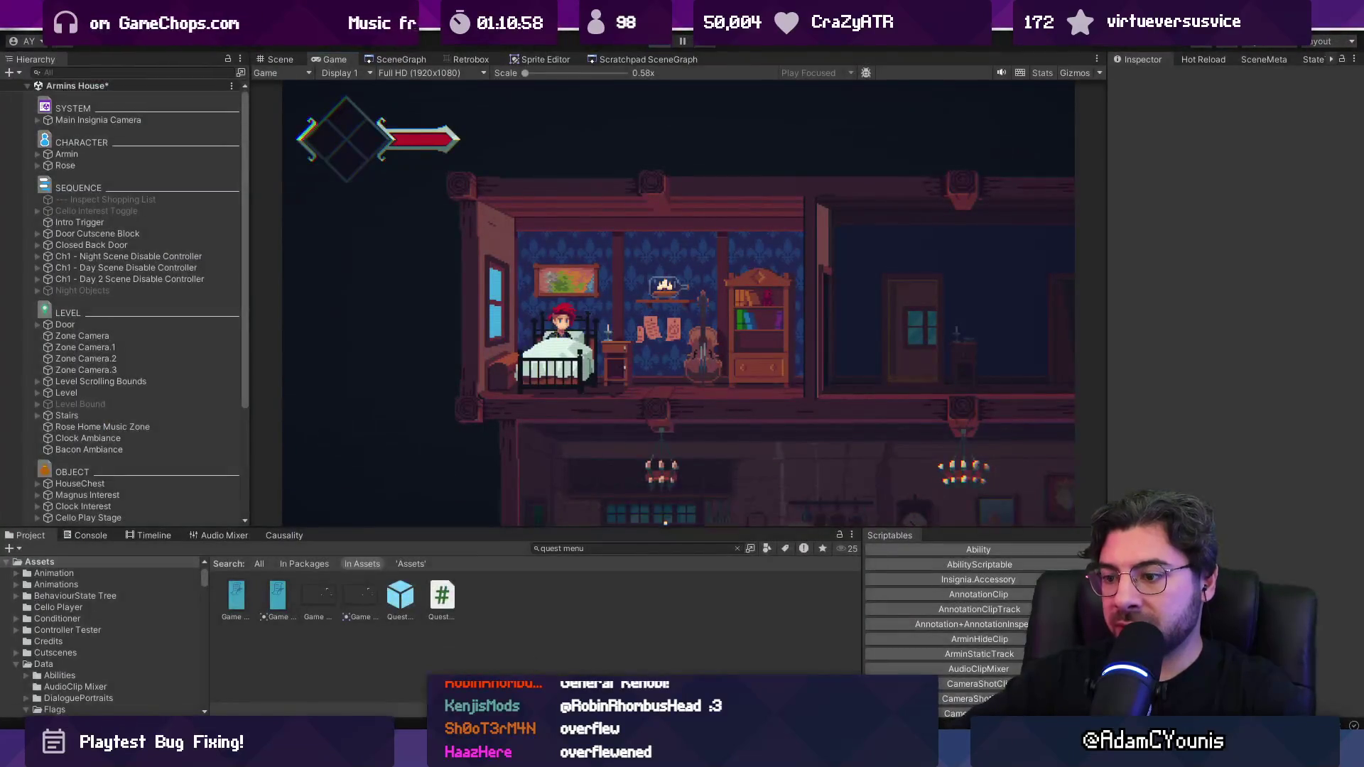
pyautogui.hotkey('alt', 'Tab')
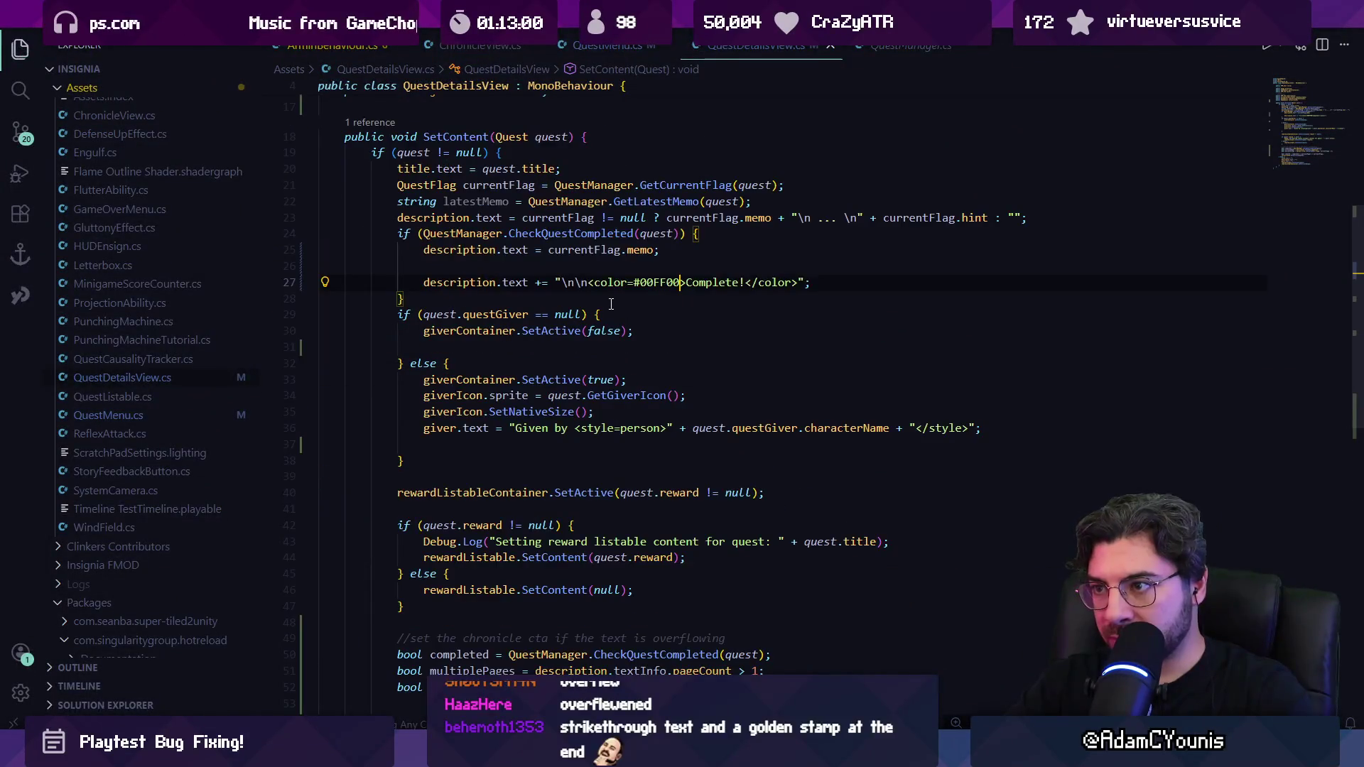
# Step: Change the Complete! colour on line 27 from 00FF00 to 888822 and view it on No Dogs Allowed
pyautogui.hotkey('alt', 'Tab')
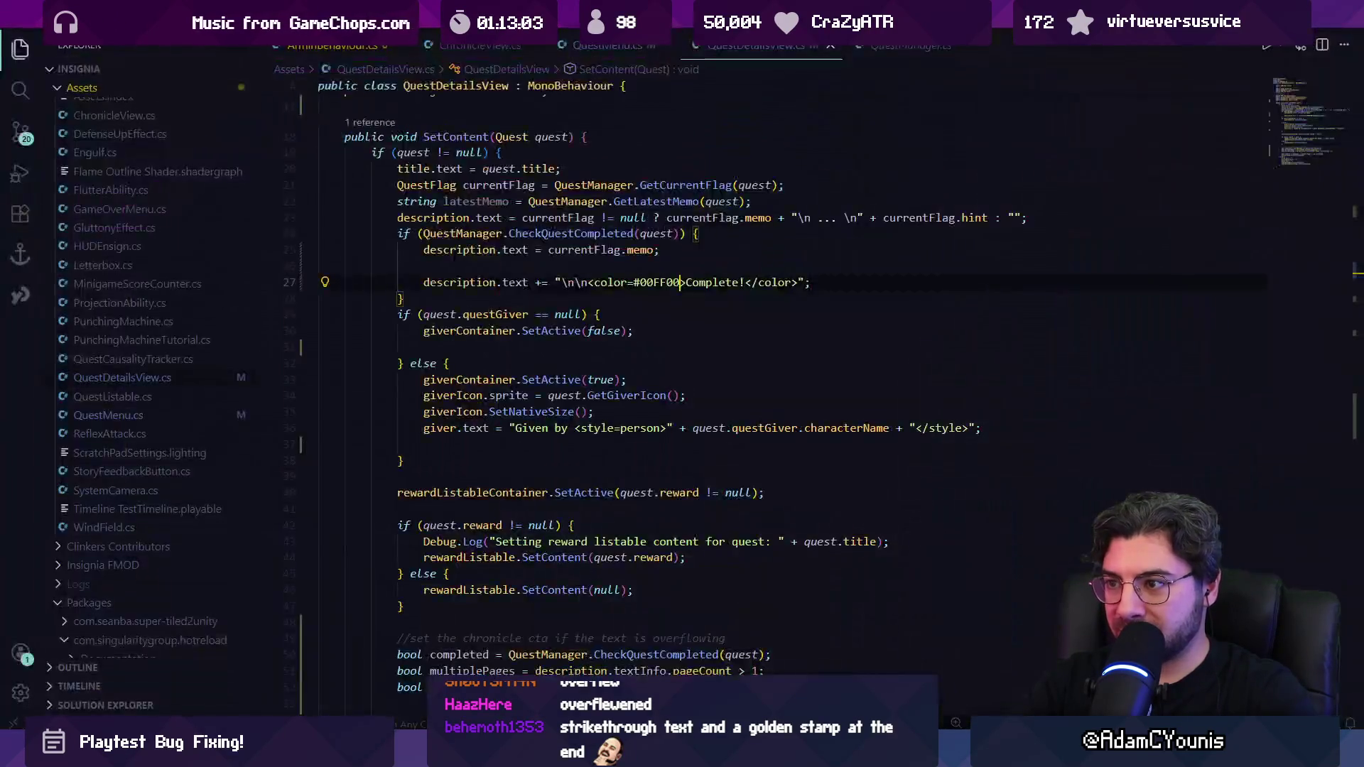
pyautogui.hotkey('alt', 'Tab')
pyautogui.doubleClick(658, 282)
pyautogui.press('Left')
pyautogui.press('Right')
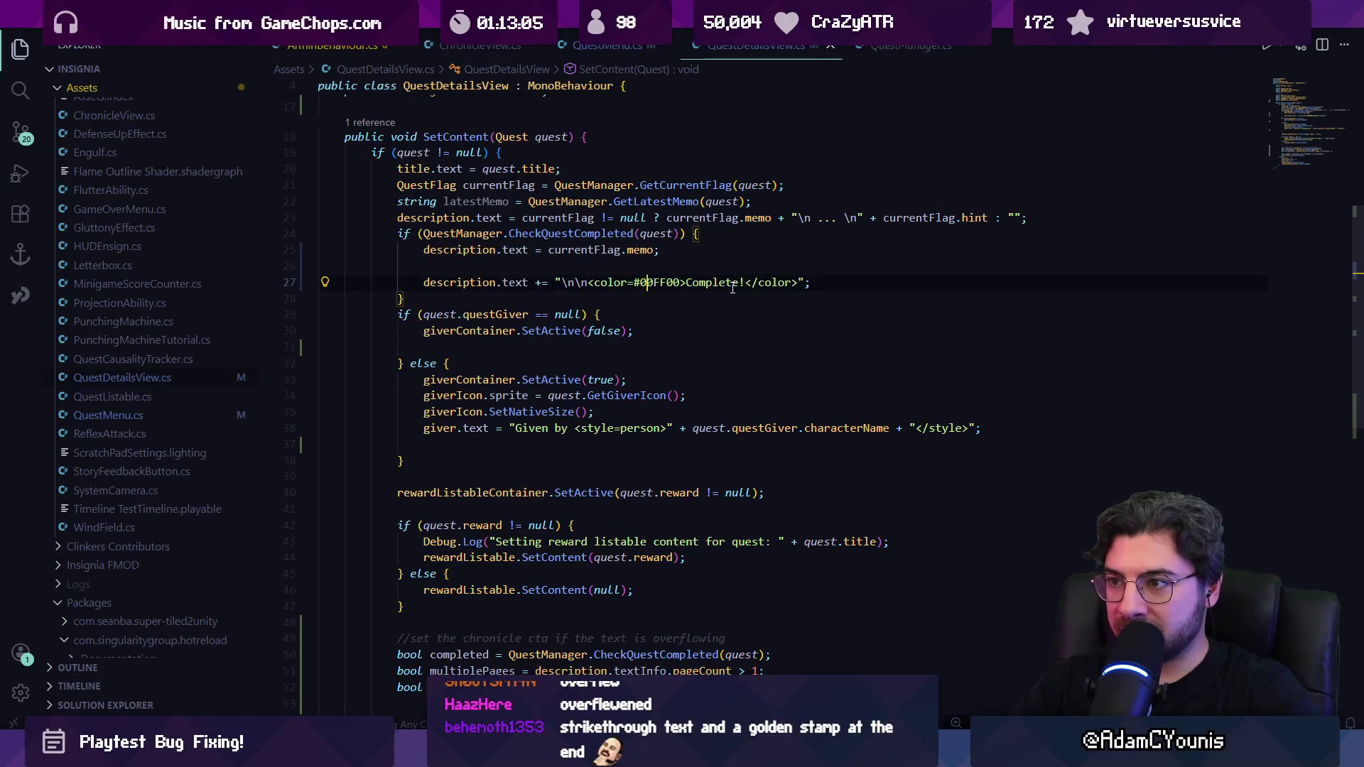
pyautogui.hotkey('ctrl', 'shift', 'Left')
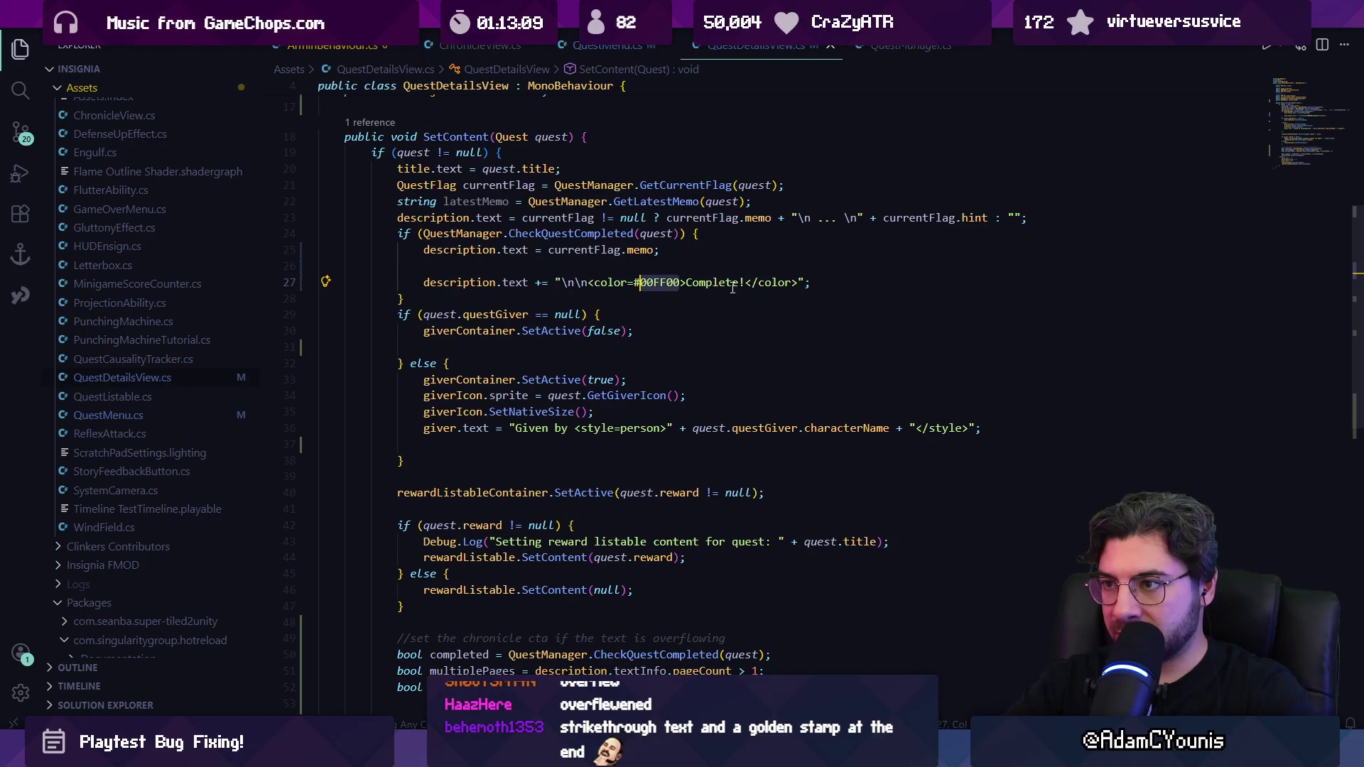
pyautogui.write('11FF11')
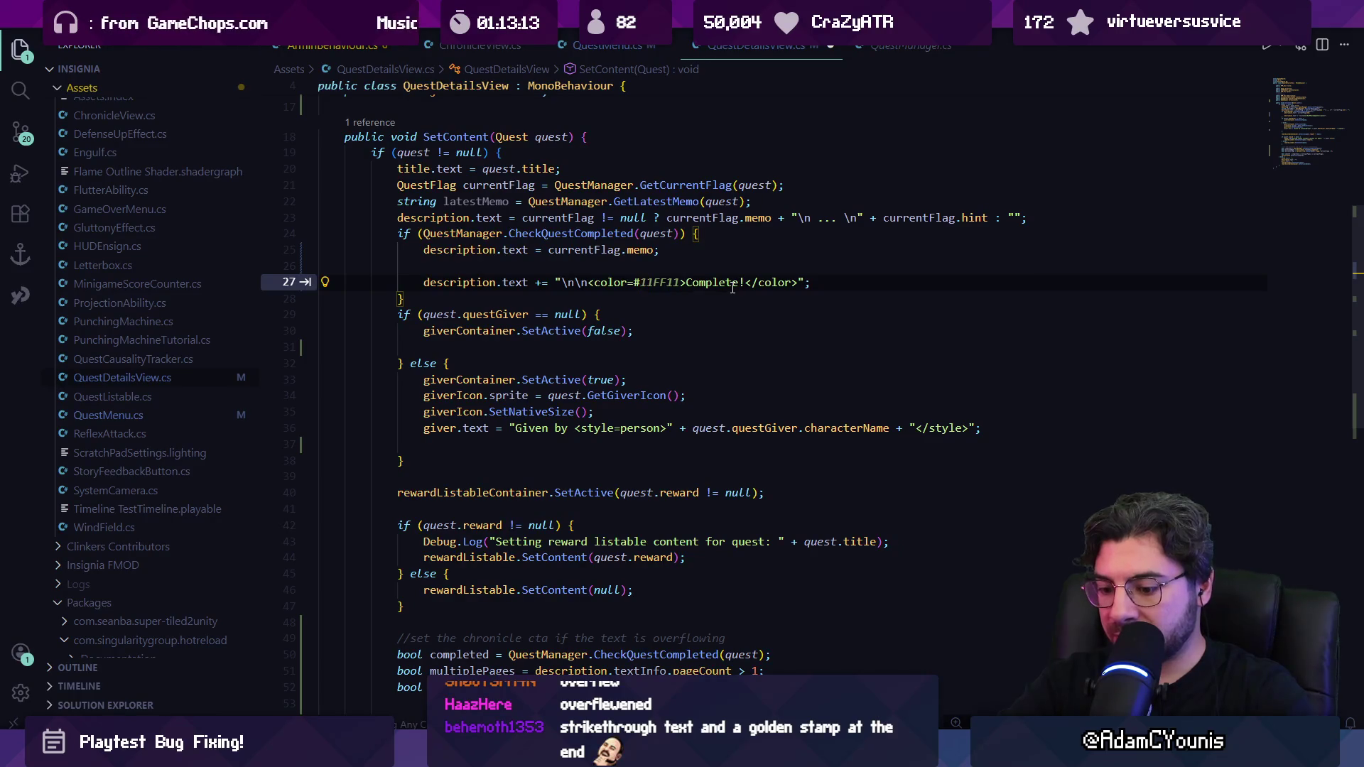
pyautogui.press('BackSpace')
pyautogui.press('BackSpace')
pyautogui.write('888822')
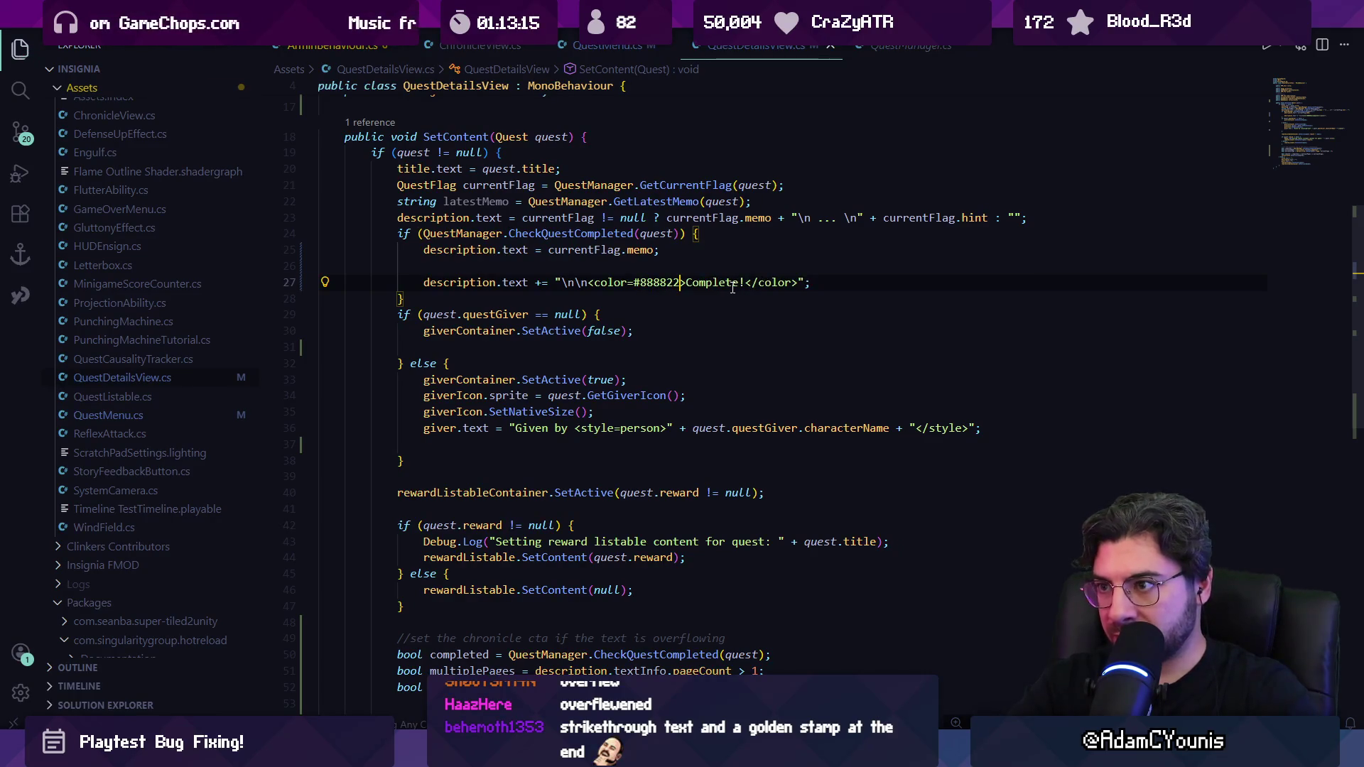
pyautogui.hotkey('alt', 'Tab')
pyautogui.press('s')
pyautogui.press('w')
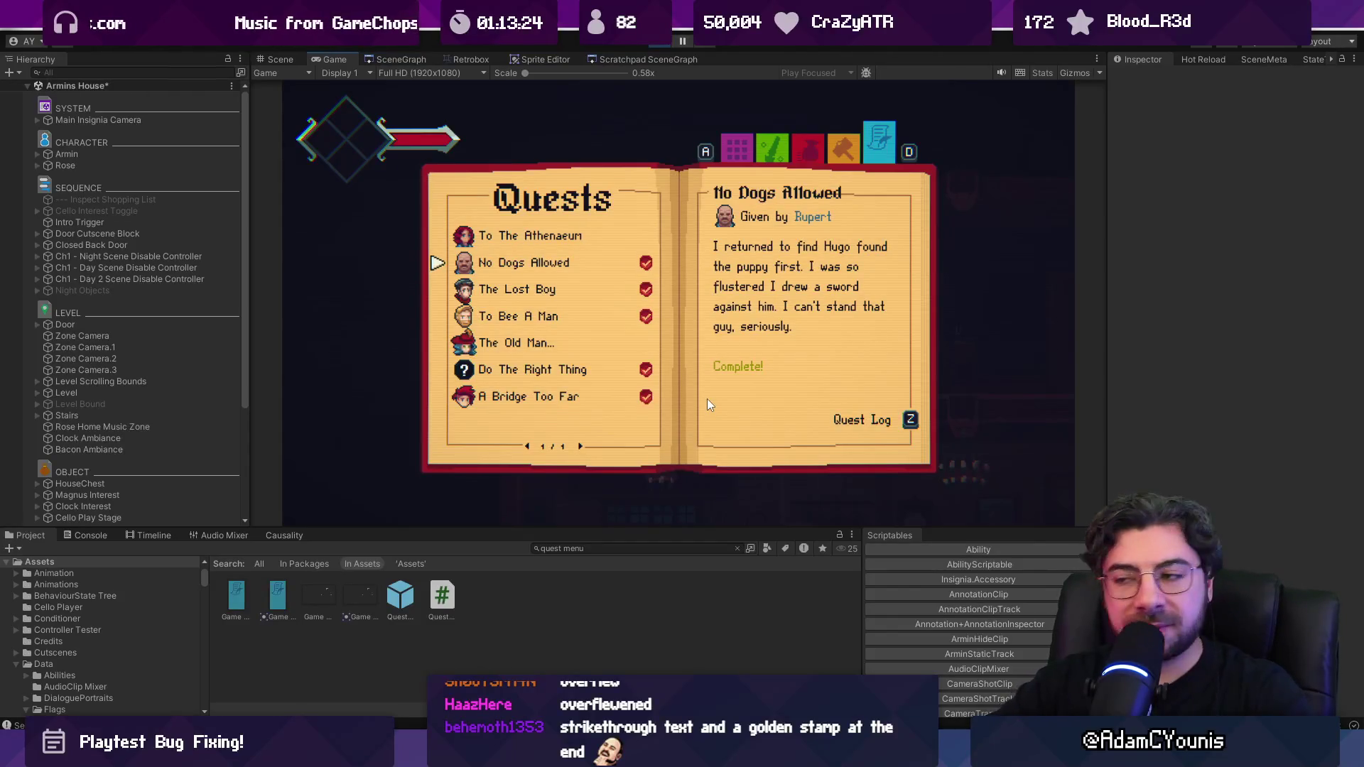
# Step: Add '--' to the Complete! text and adjust the colour hex with BB, checking each in Unity
pyautogui.hotkey('alt', 'Tab')
pyautogui.write('--')
pyautogui.hotkey('alt', 'Tab')
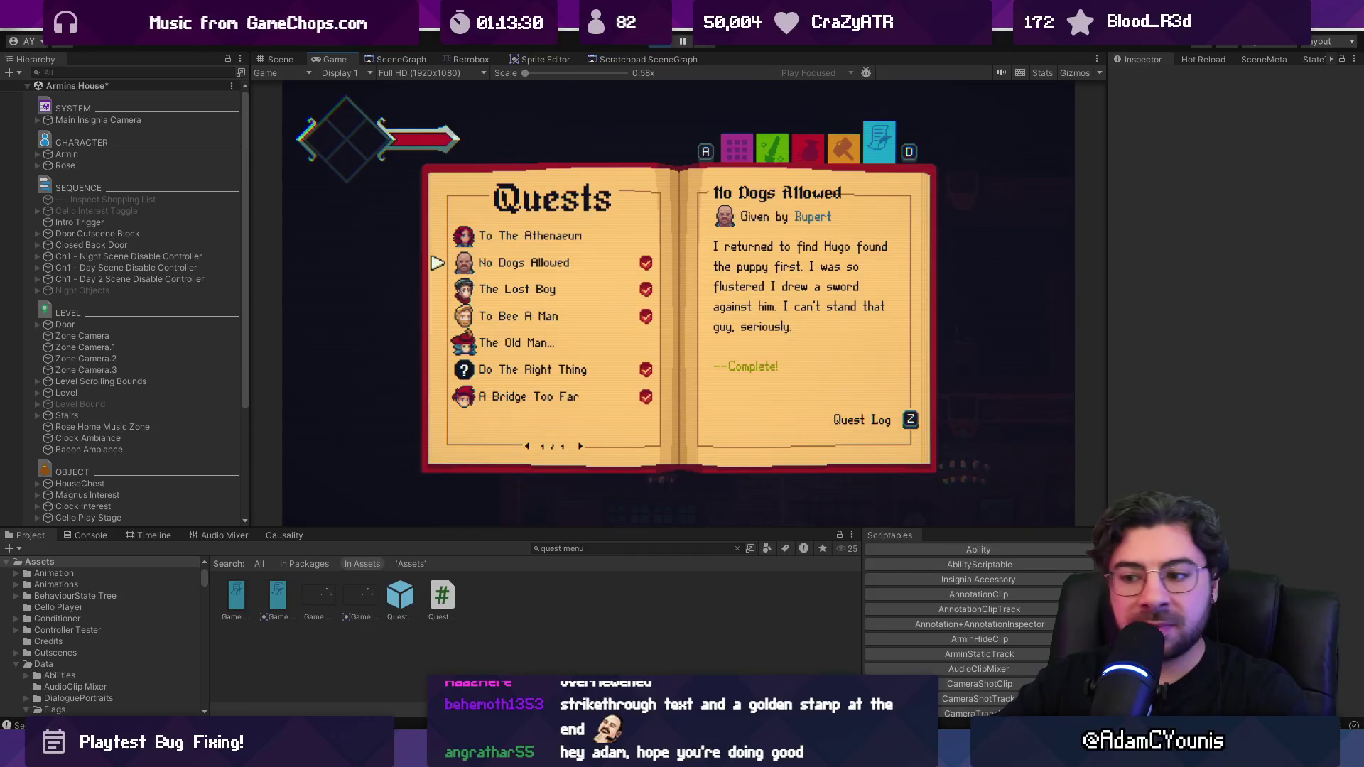
pyautogui.hotkey('alt', 'Tab')
pyautogui.press('BackSpace')
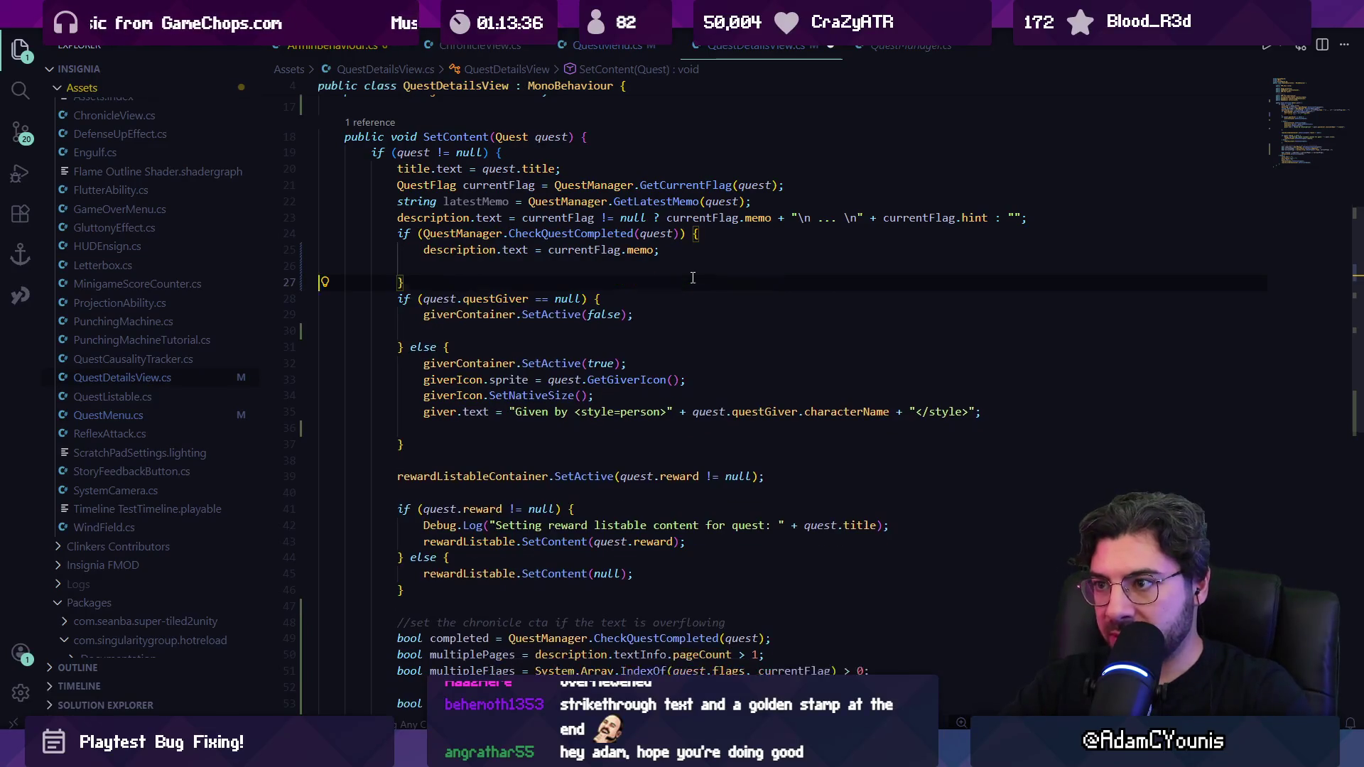
pyautogui.write('BB8822>--Complete!</color>";')
pyautogui.hotkey('alt', 'Tab')
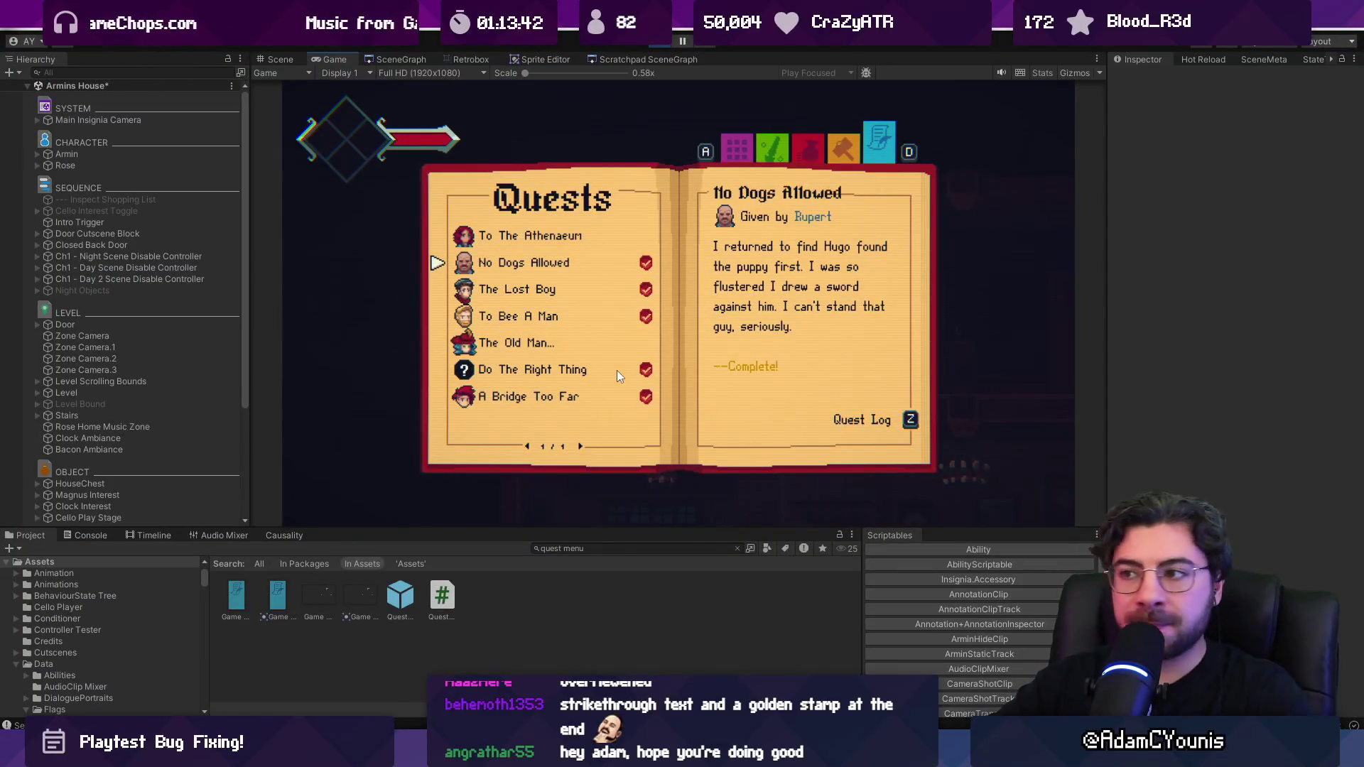
# Step: Check No Dogs Allowed's details and open A Bridge Too Far's detail page twice
pyautogui.press('s')
pyautogui.press('s')
pyautogui.press('s')
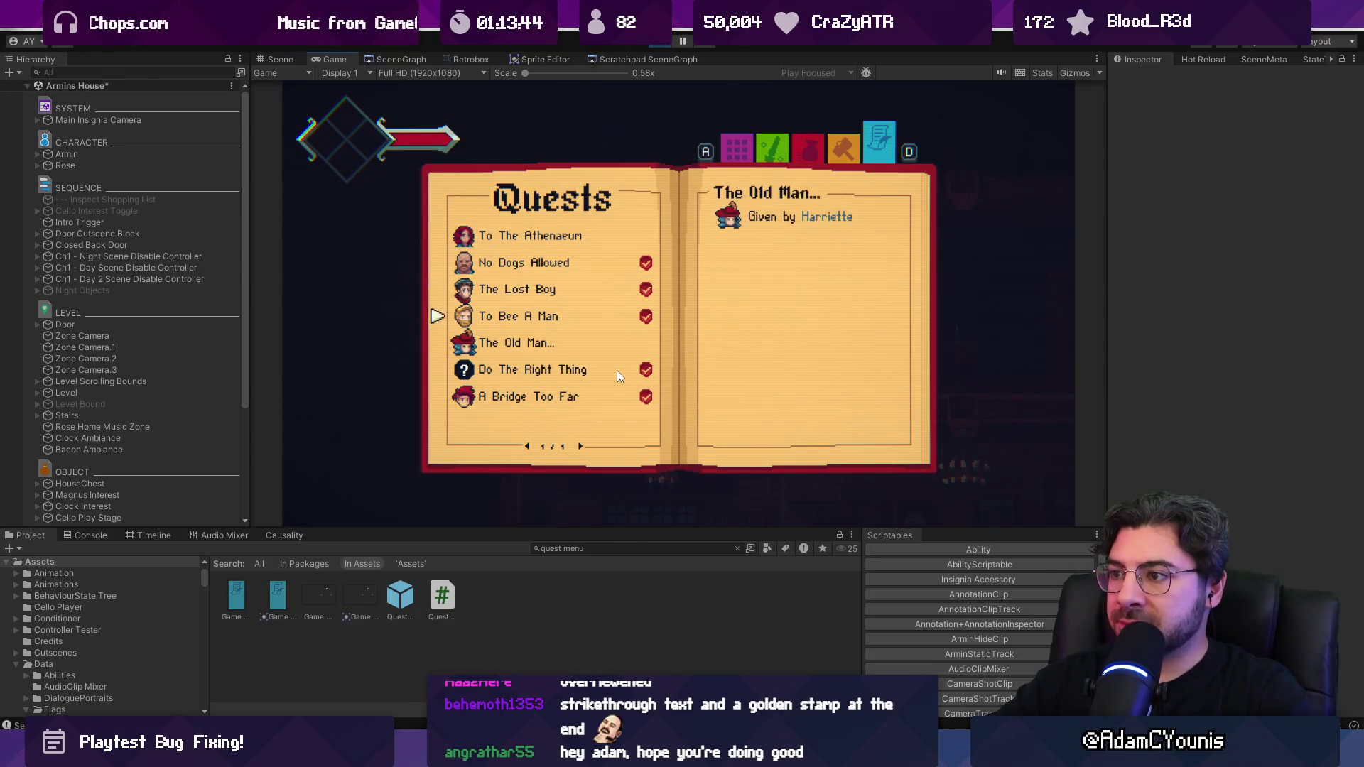
pyautogui.press('w')
pyautogui.press('w')
pyautogui.press('w')
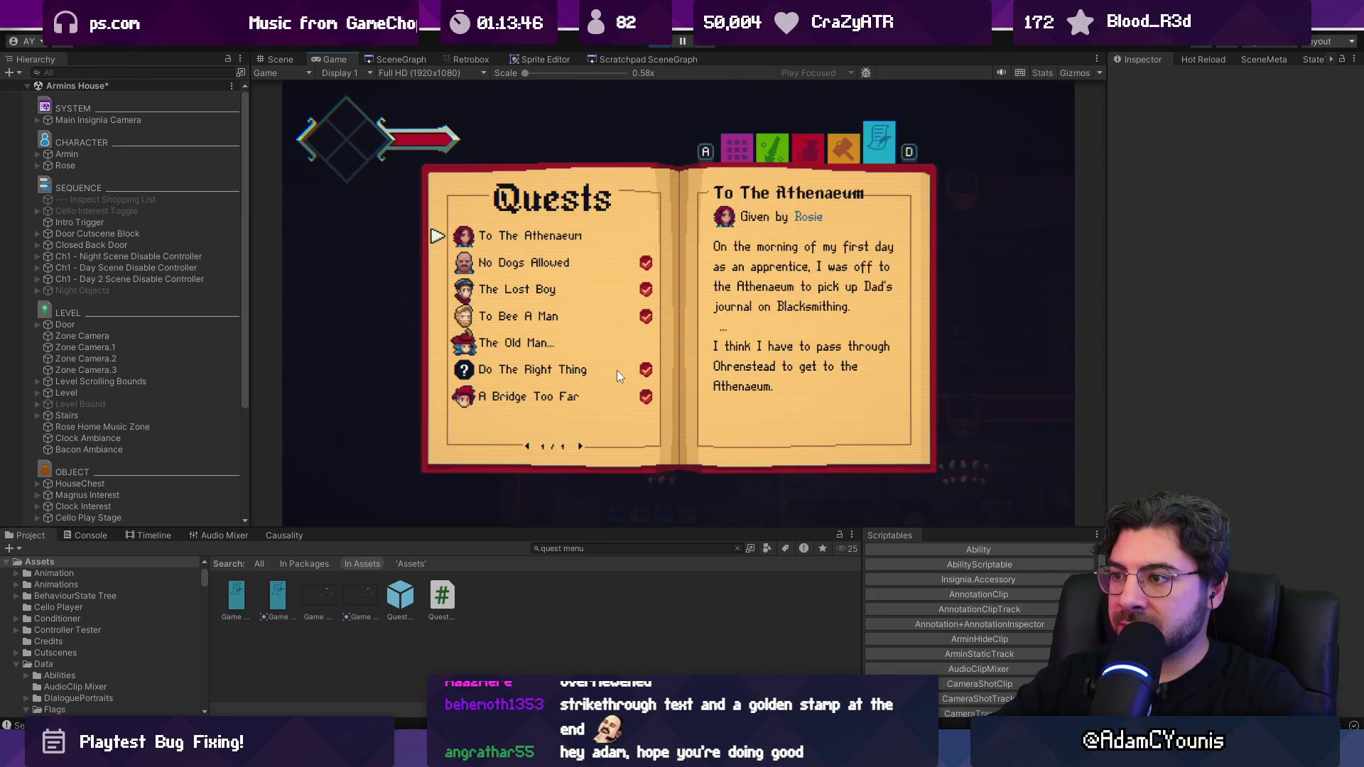
pyautogui.press('s')
pyautogui.press('s')
pyautogui.press('s')
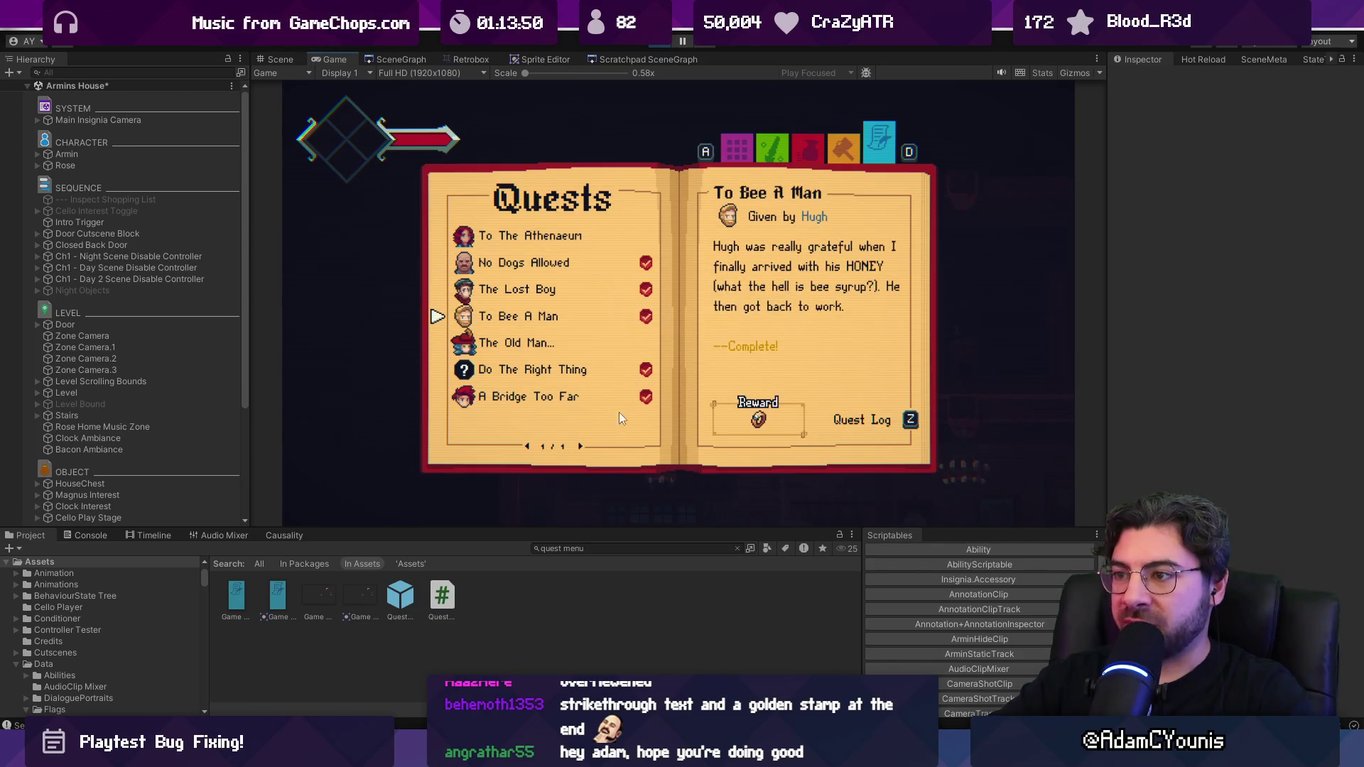
pyautogui.moveTo(510, 754)
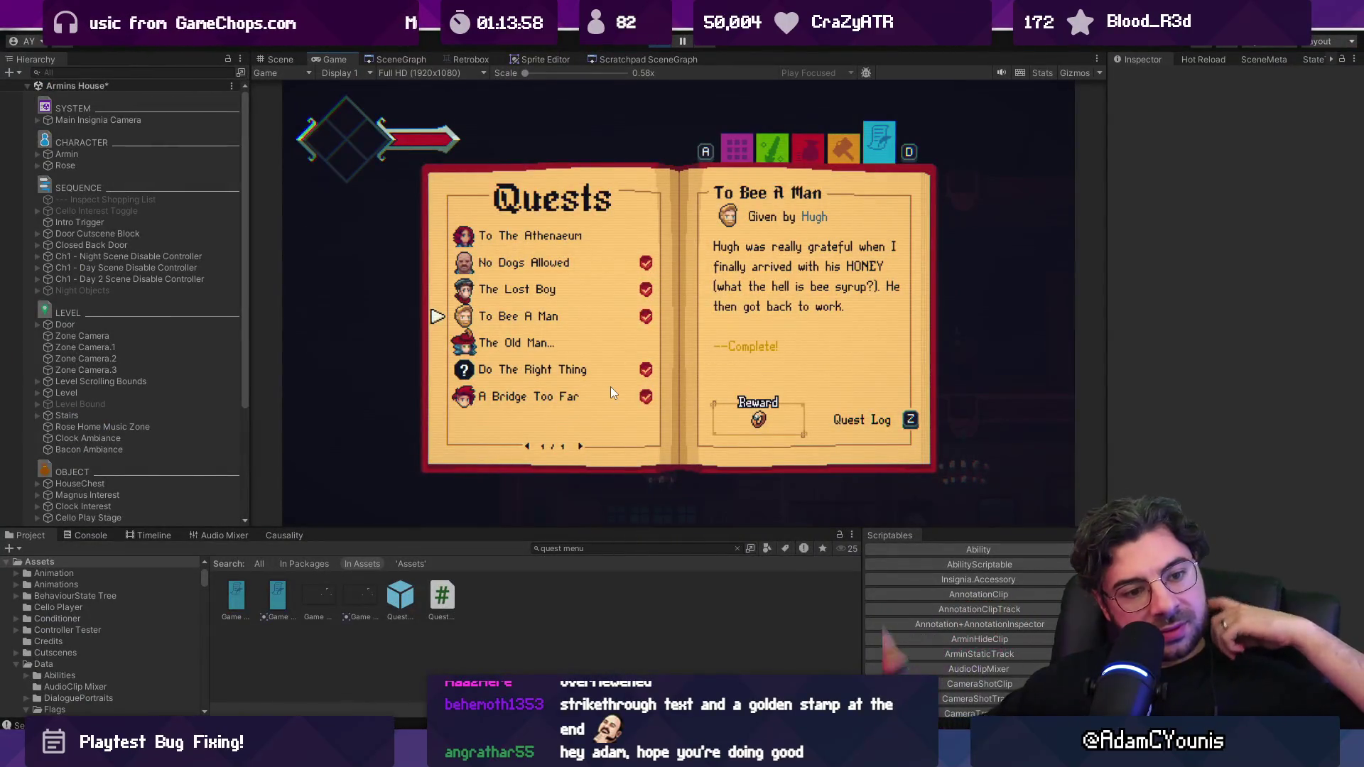
pyautogui.press('s')
pyautogui.press('s')
pyautogui.press('s')
pyautogui.press('z')
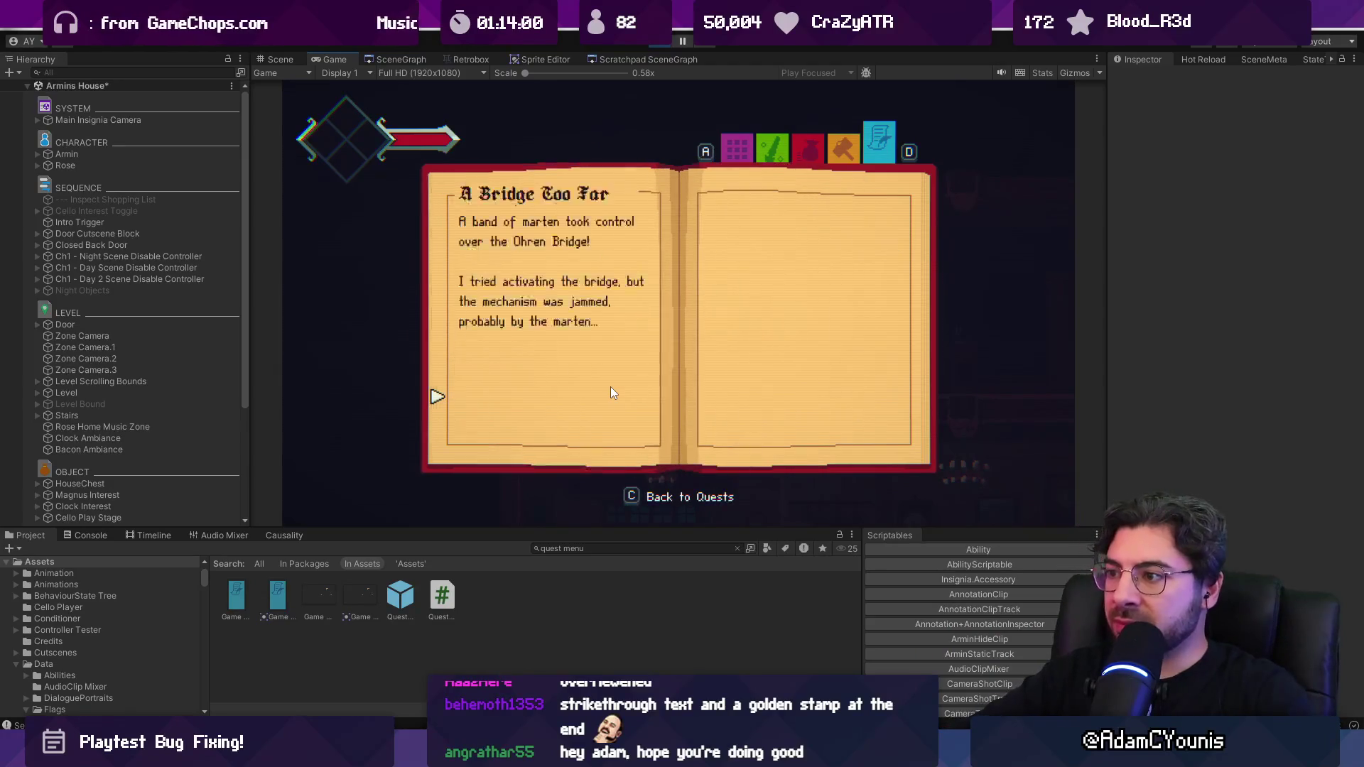
pyautogui.press('c')
pyautogui.press('z')
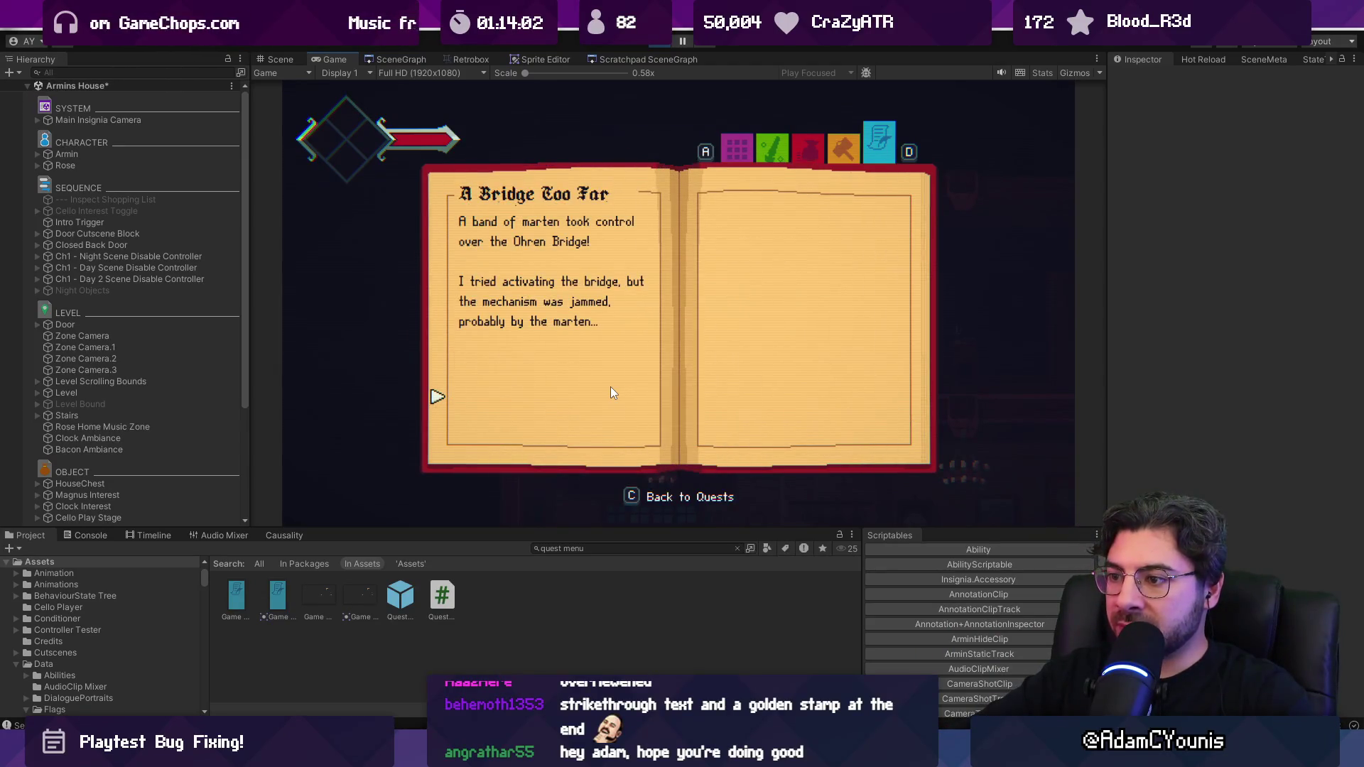
pyautogui.press('c')
# Step: Open Do The Right Thing's detail page, return to the list, and stop play mode
pyautogui.press('w')
pyautogui.press('w')
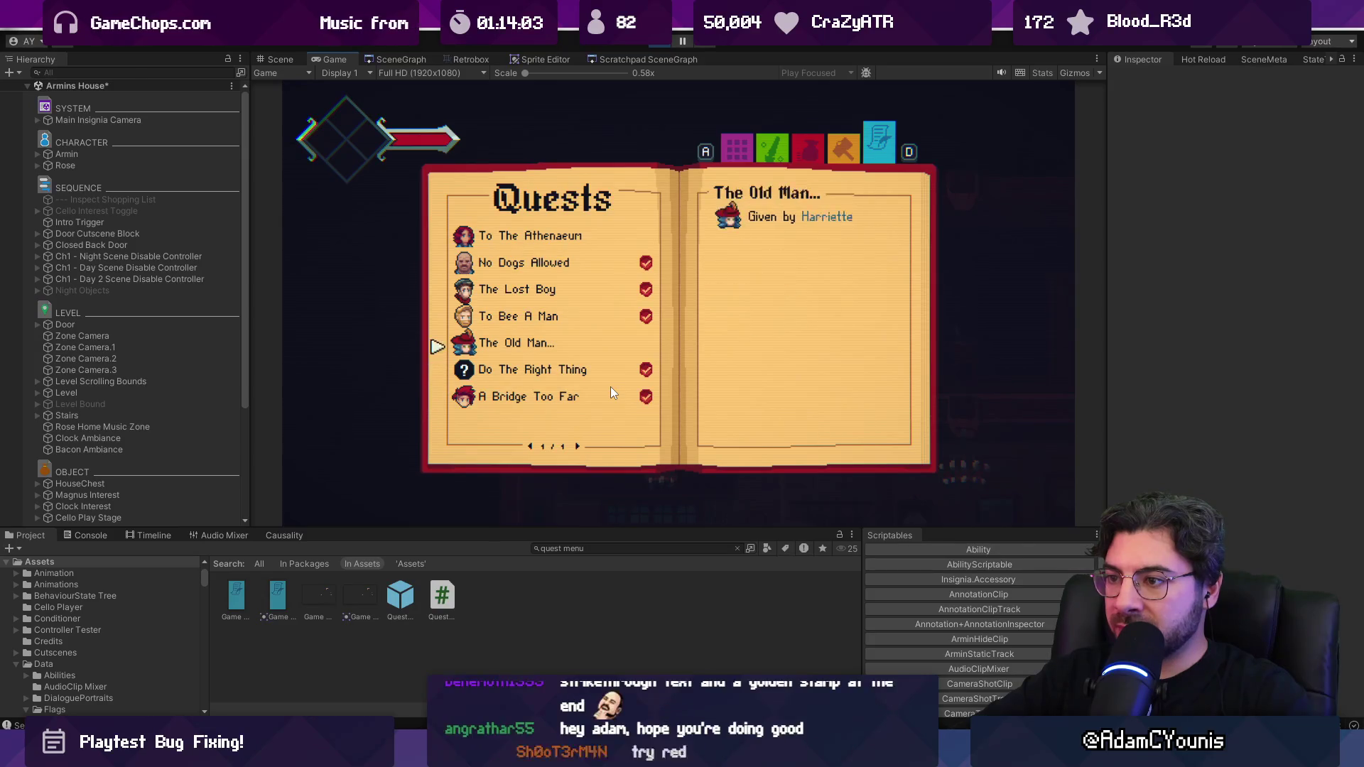
pyautogui.press('w')
pyautogui.press('w')
pyautogui.press('w')
pyautogui.press('s')
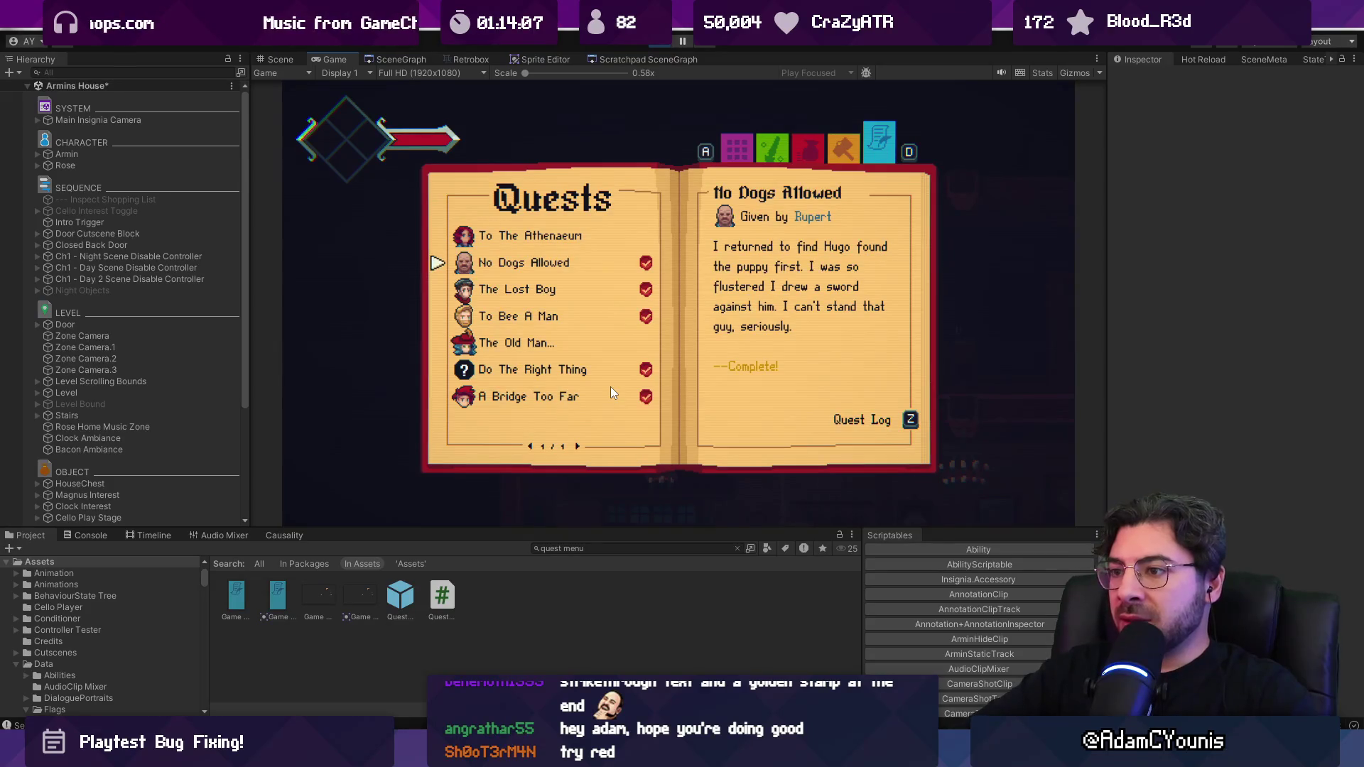
pyautogui.press('s')
pyautogui.press('s')
pyautogui.press('s')
pyautogui.press('s')
pyautogui.press('s')
pyautogui.press('w')
pyautogui.press('space')
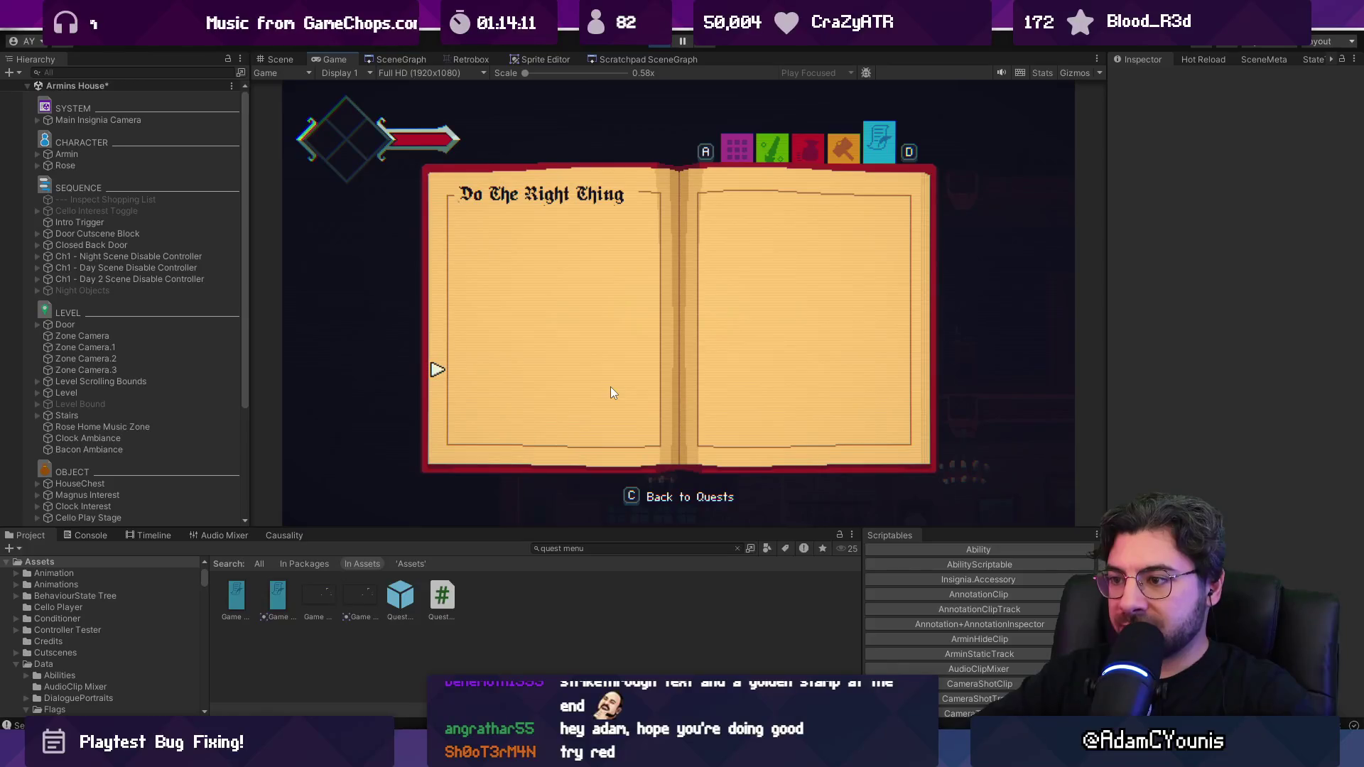
pyautogui.click(719, 499)
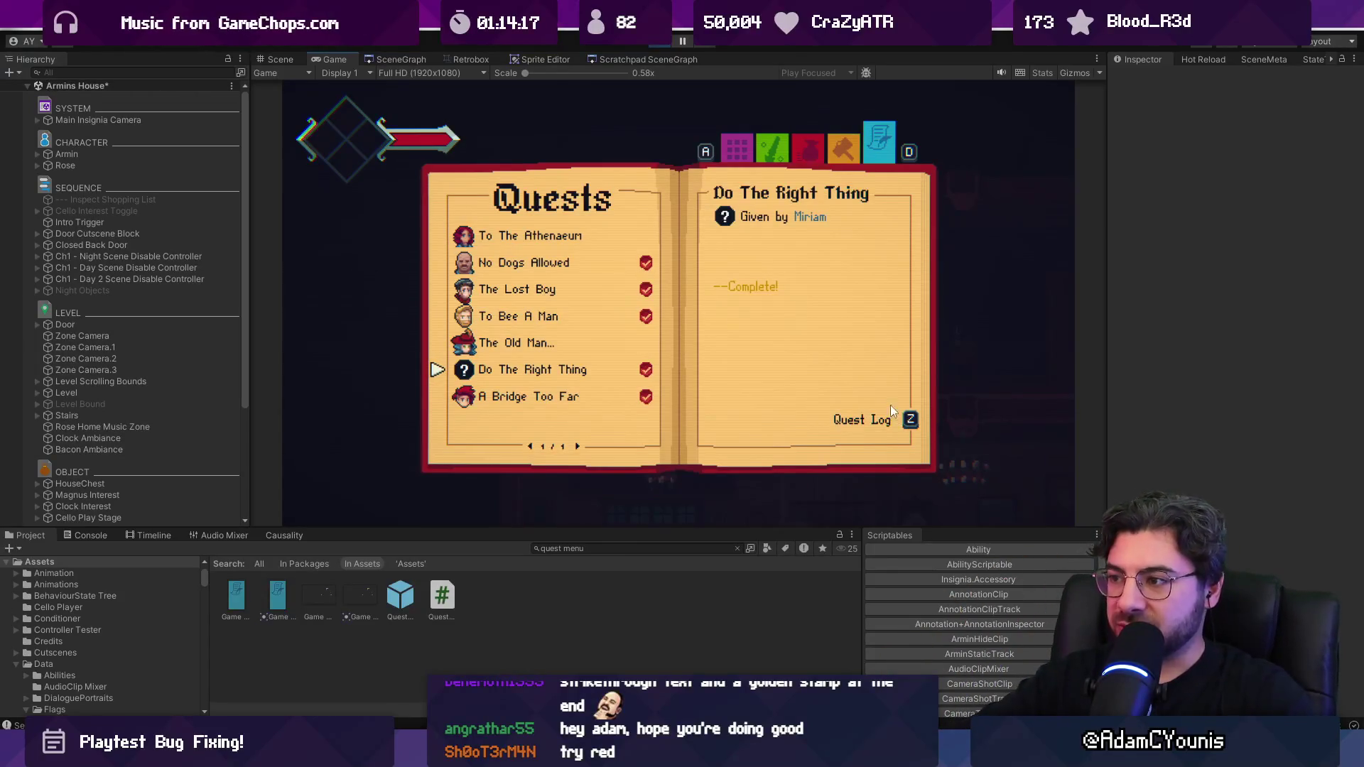
pyautogui.click(661, 44)
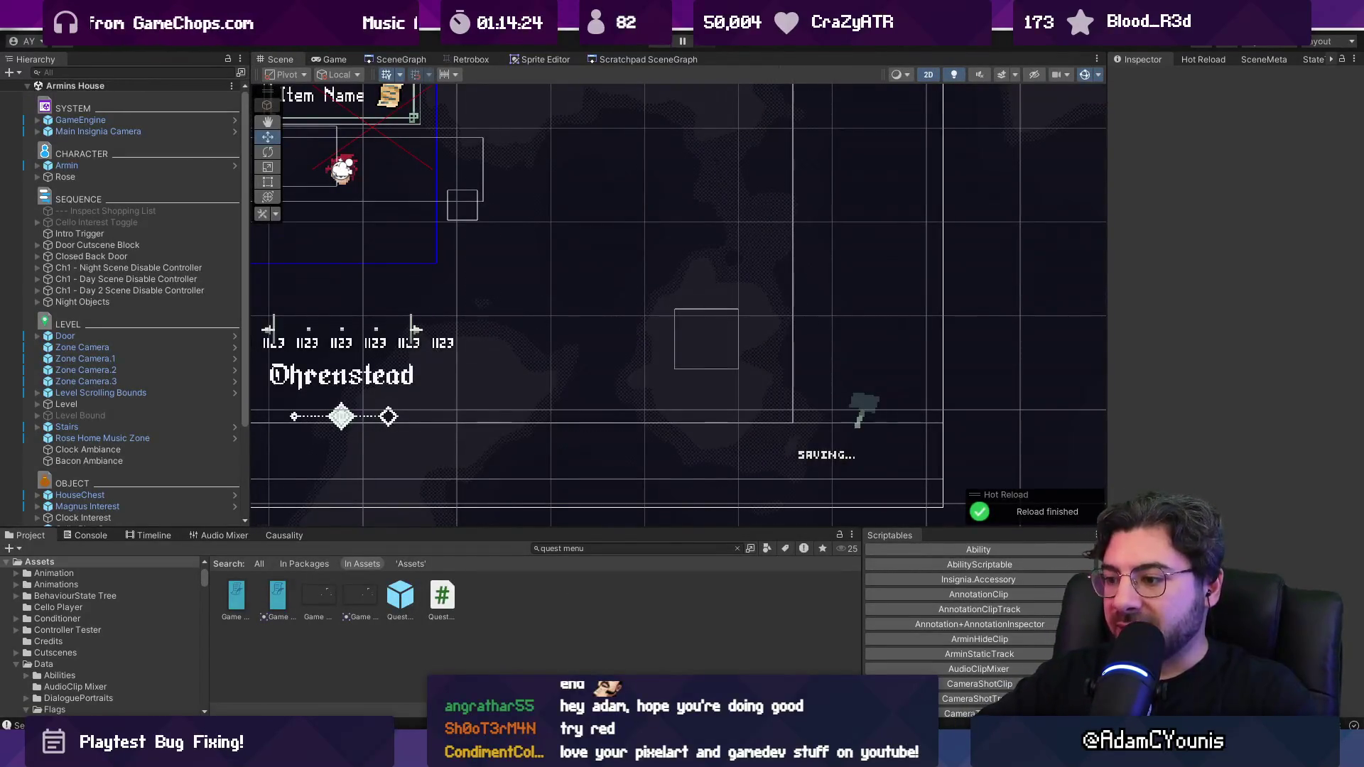
# Step: Commit to development with the subject 'Removes access to quest chronicle if the contents don't e…'
pyautogui.hotkey('alt', 'Tab')
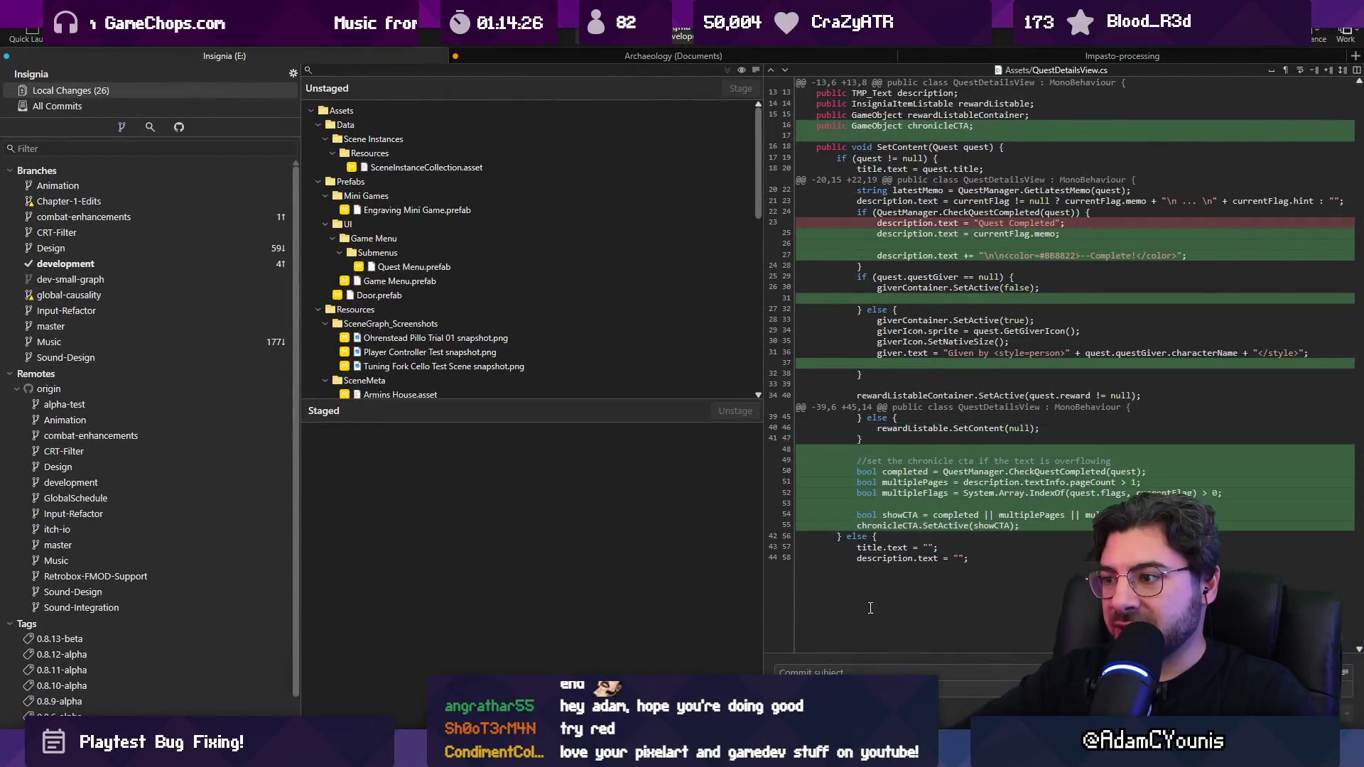
pyautogui.write('Adds options')
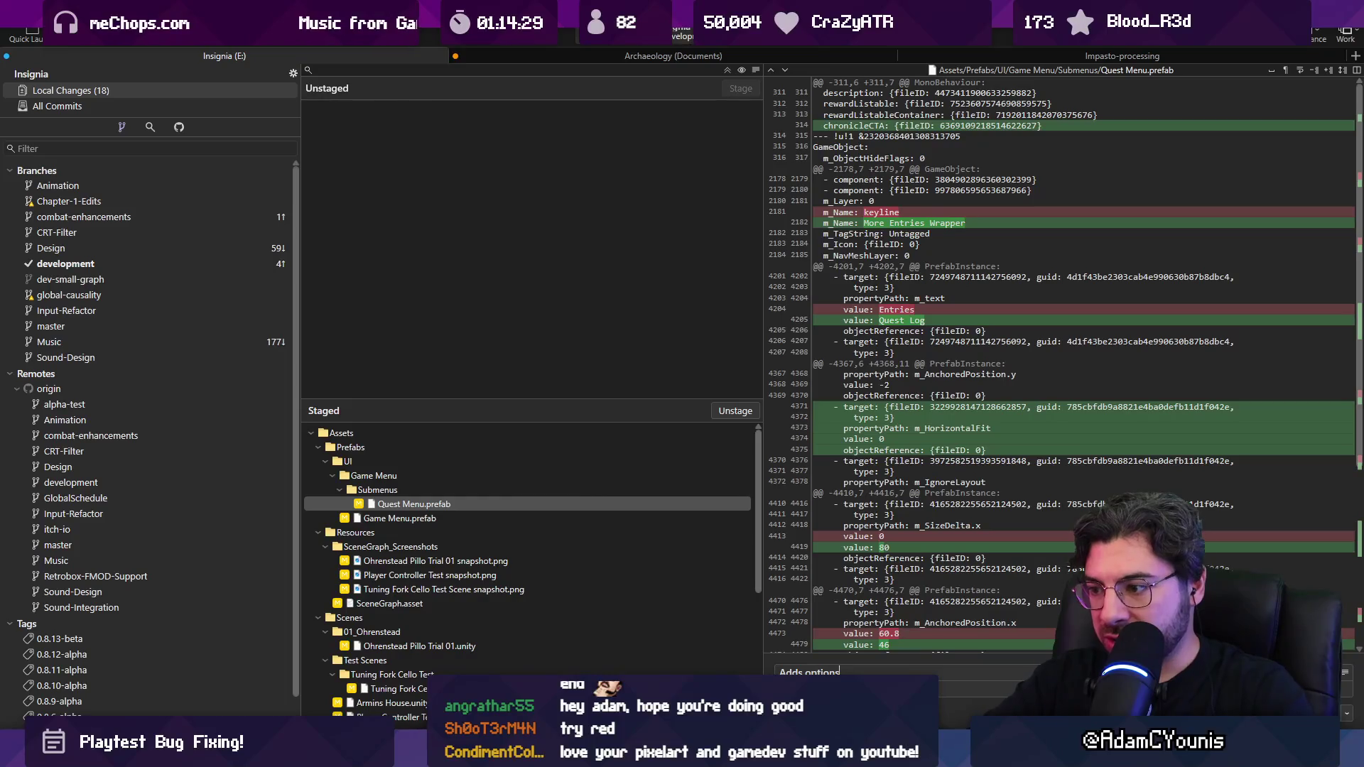
pyautogui.hotkey('ctrl', 'a')
pyautogui.write('Re')
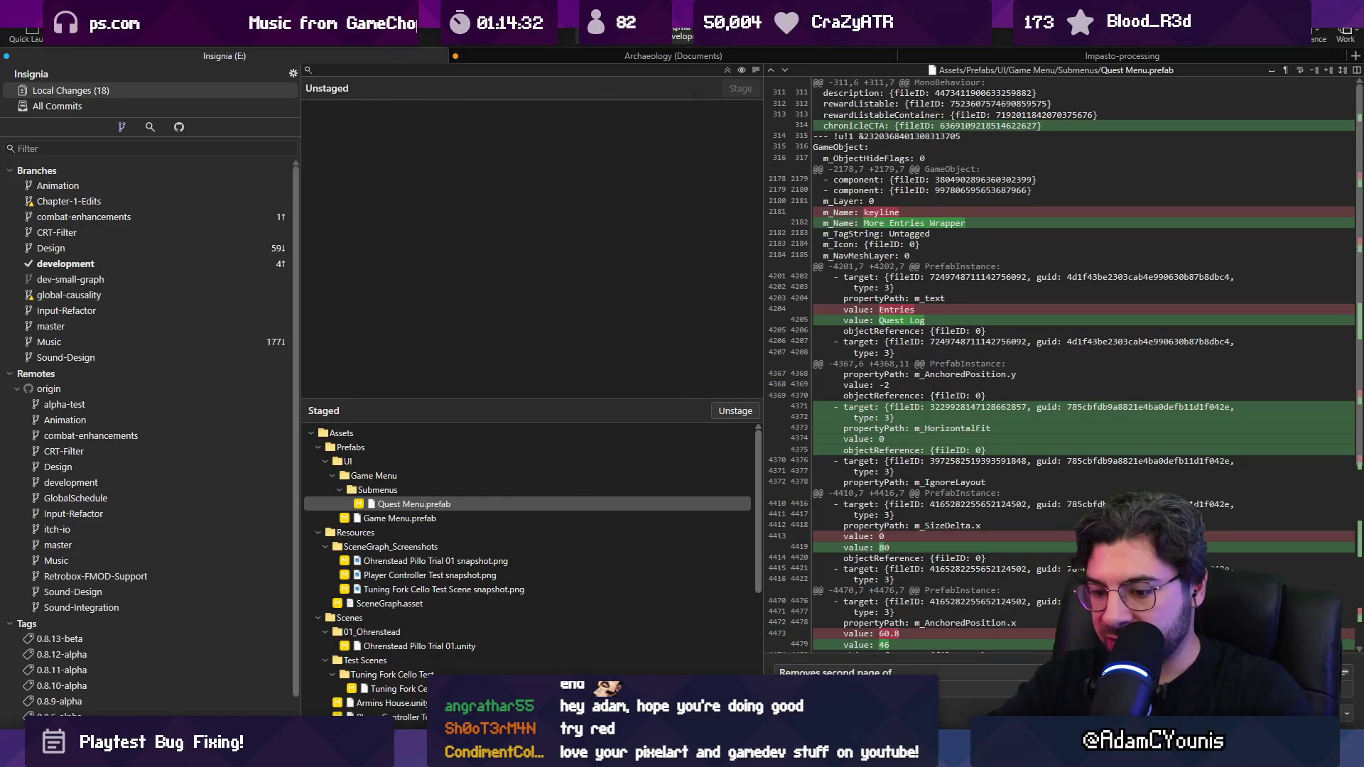
pyautogui.write('Menu if the player')
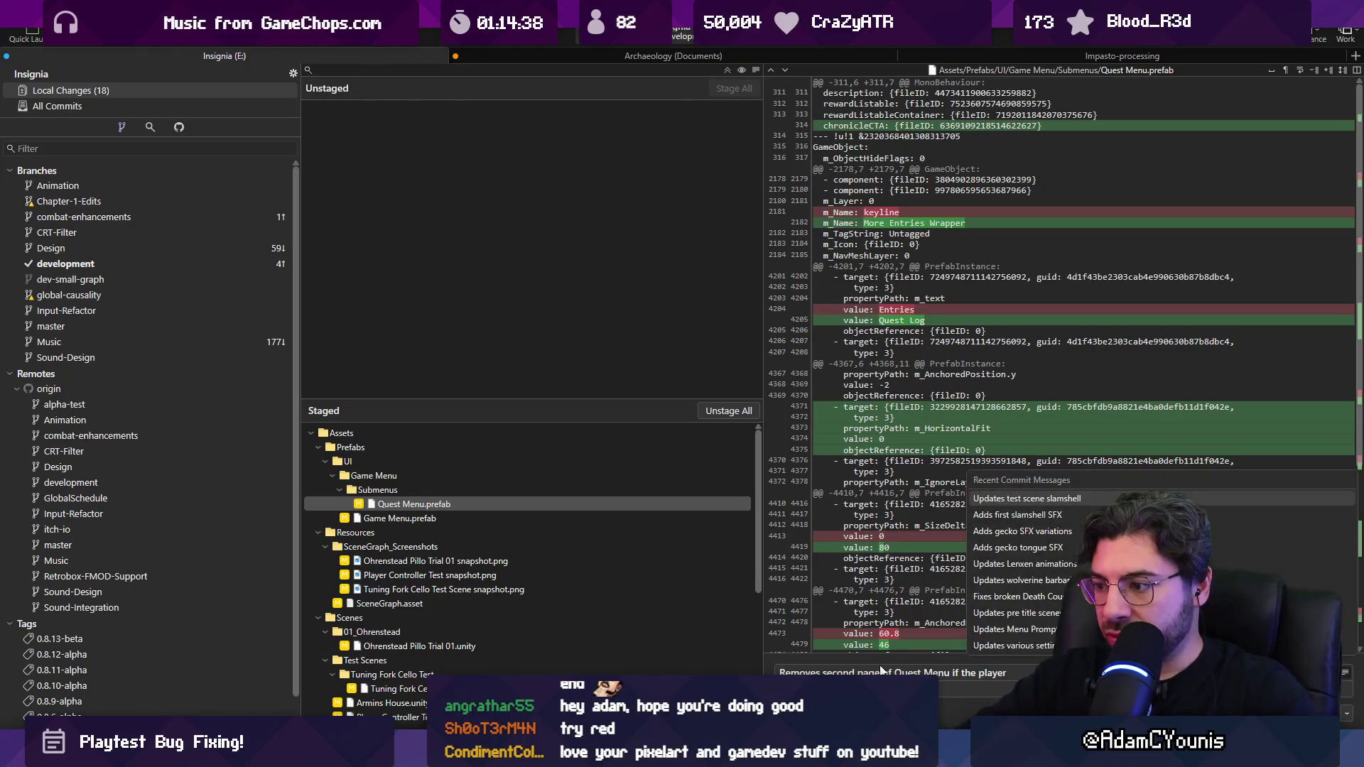
pyautogui.hotkey('ctrl', 'shift', 'Left')
pyautogui.hotkey('ctrl', 'shift', 'Left')
pyautogui.hotkey('ctrl', 'shift', 'Left')
pyautogui.hotkey('ctrl', 'shift', 'Left')
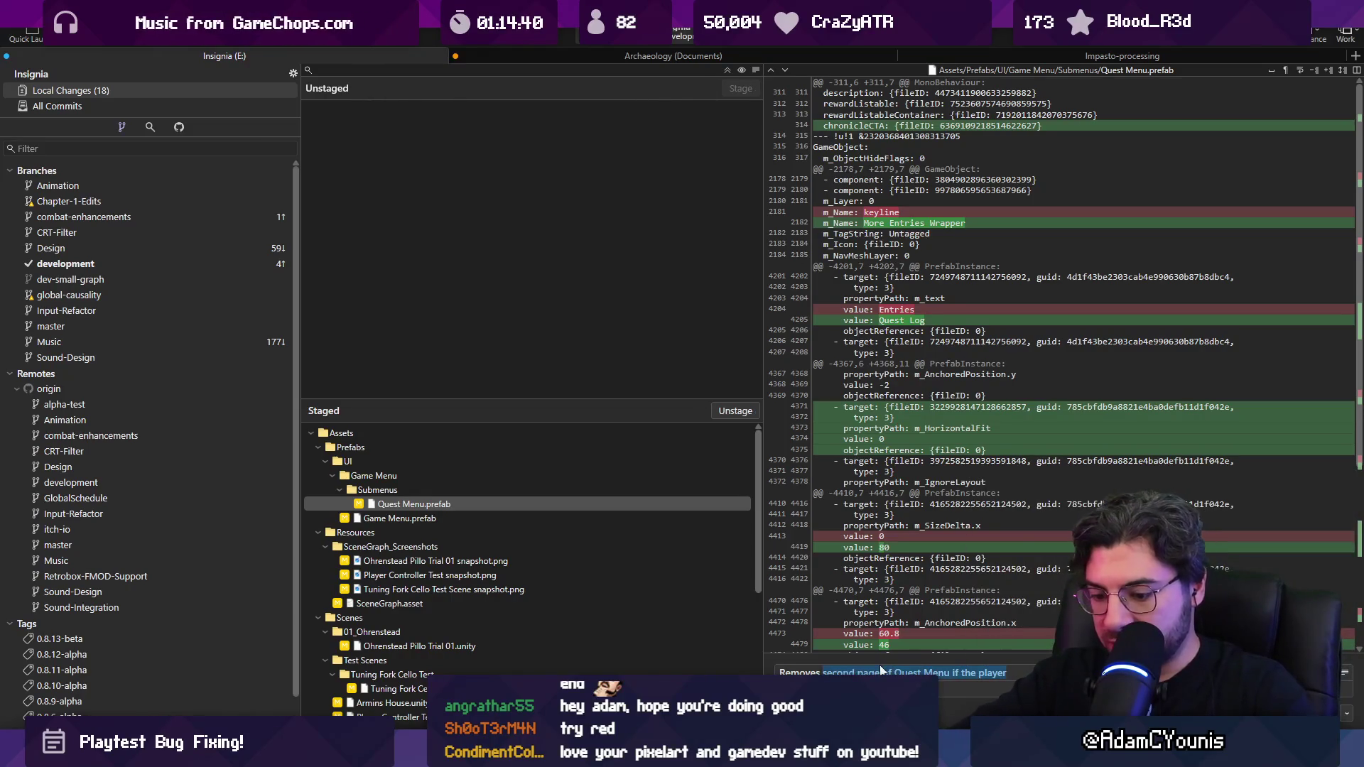
pyautogui.write('access to quest')
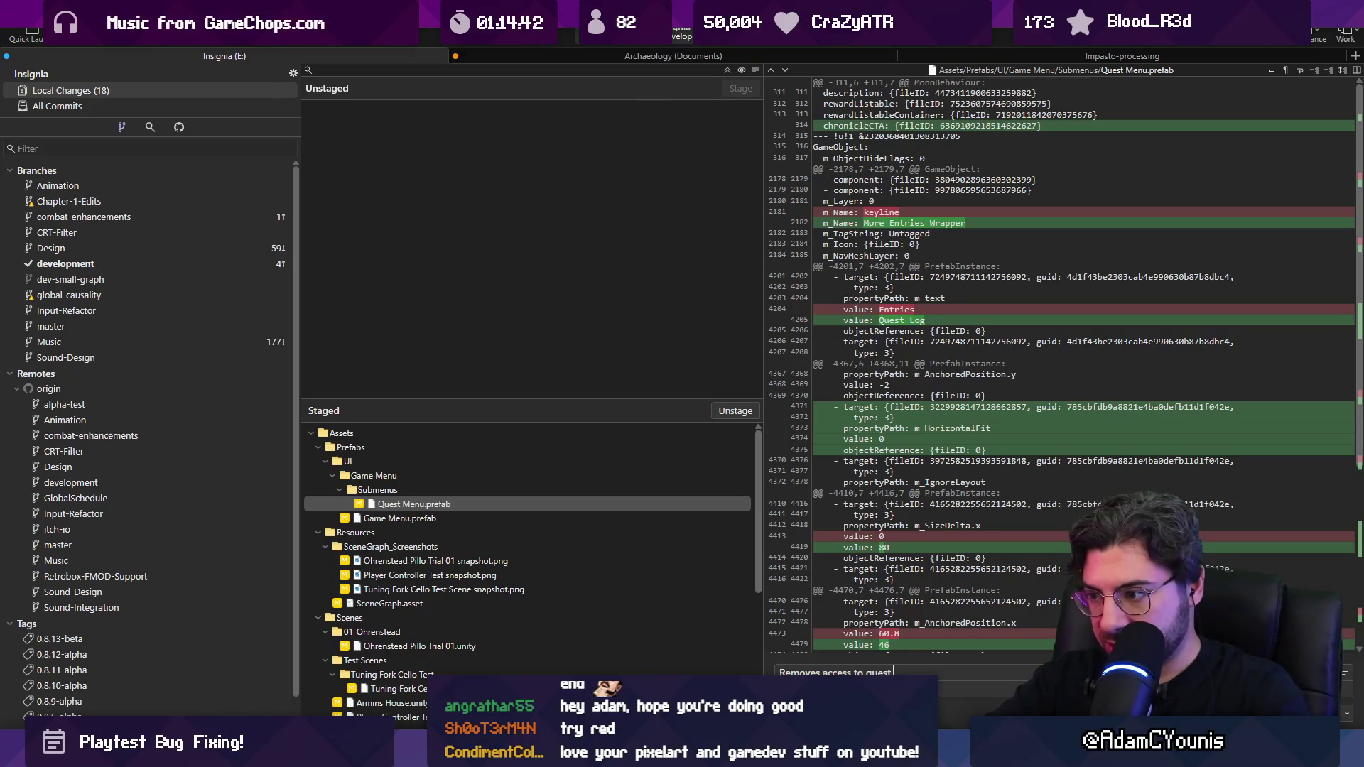
pyautogui.write(' chronicl')
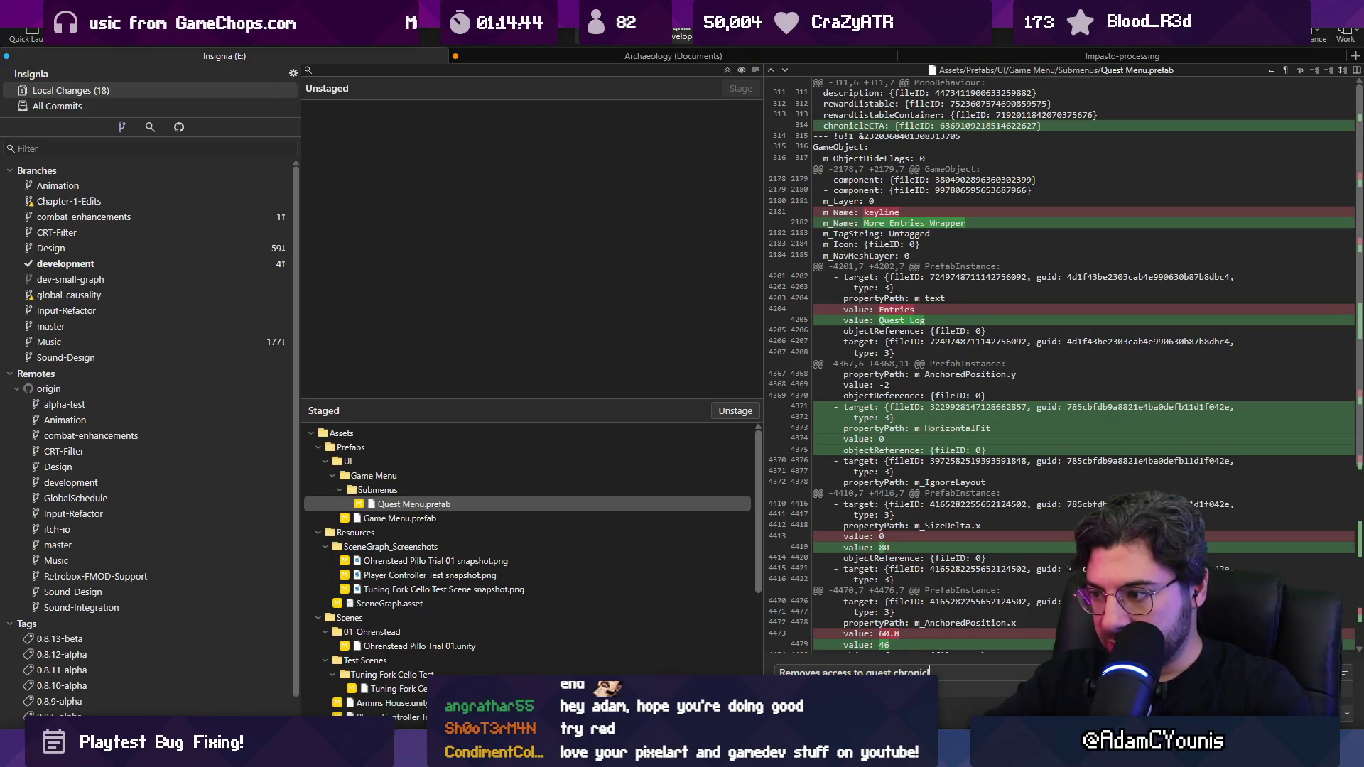
pyautogui.write("e if the contents don't")
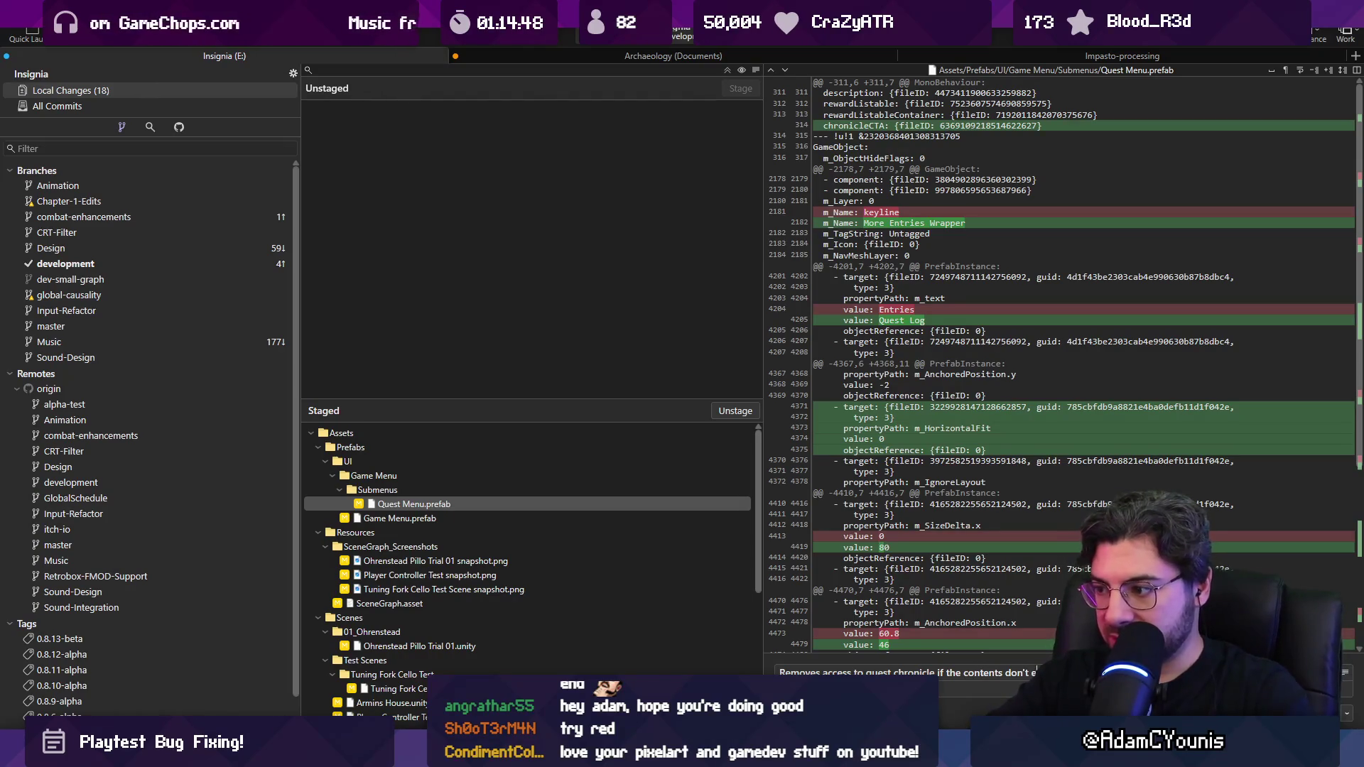
pyautogui.write(' e')
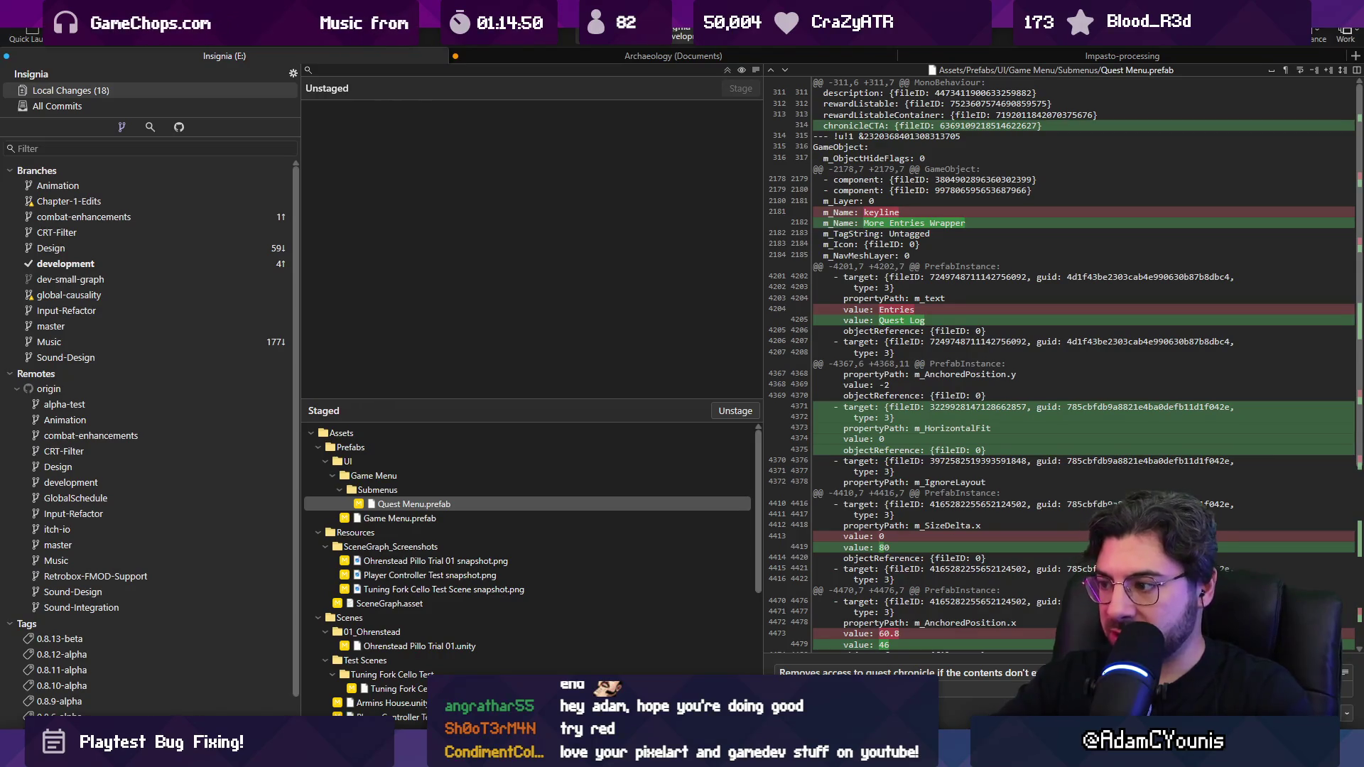
pyautogui.hotkey('ctrl', 'Return')
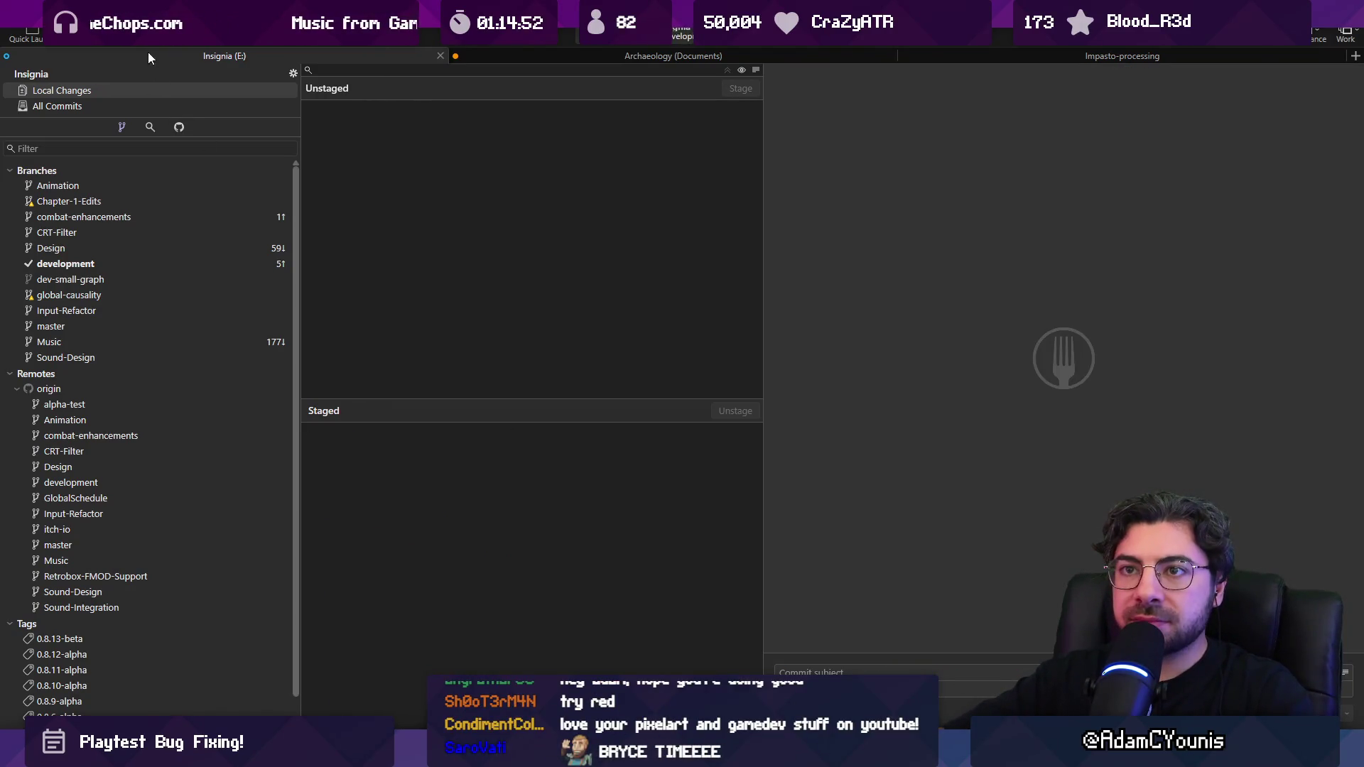
pyautogui.moveTo(480, 754)
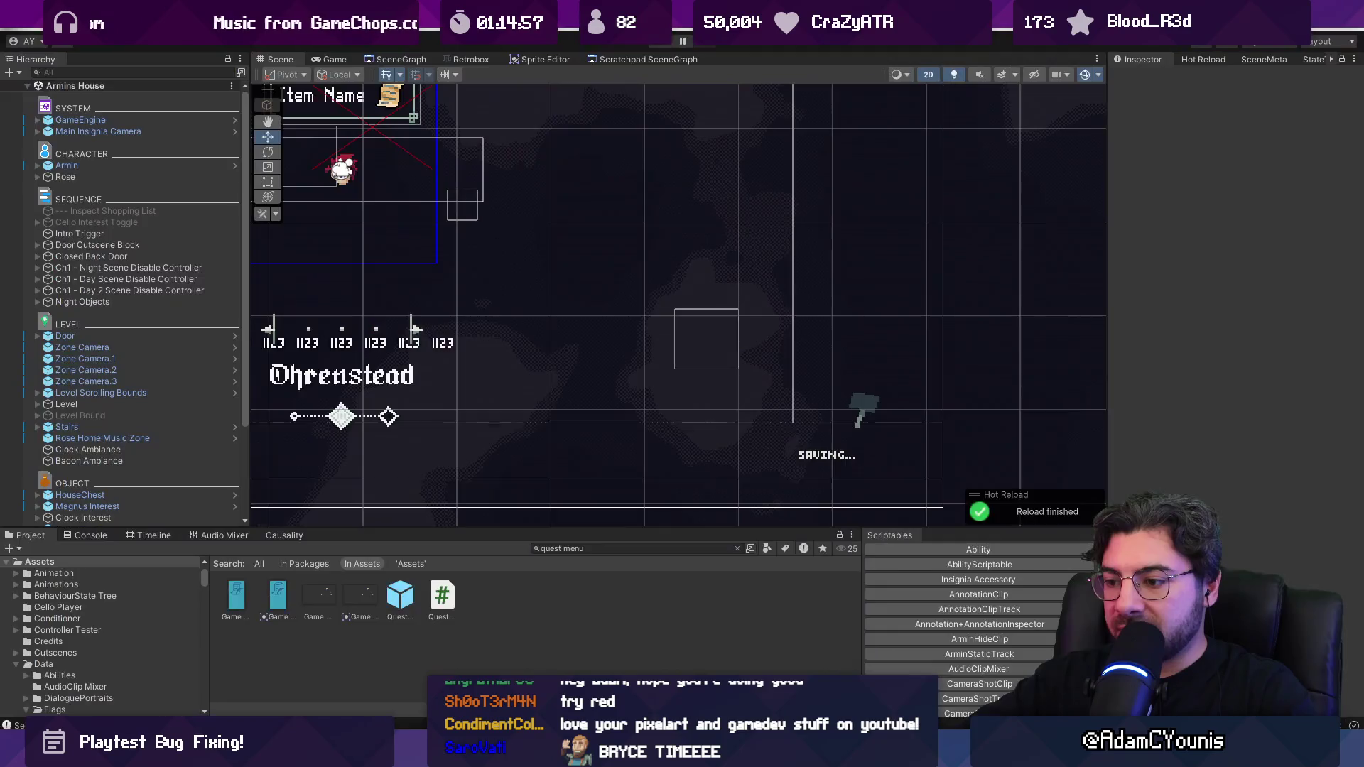
pyautogui.click(447, 754)
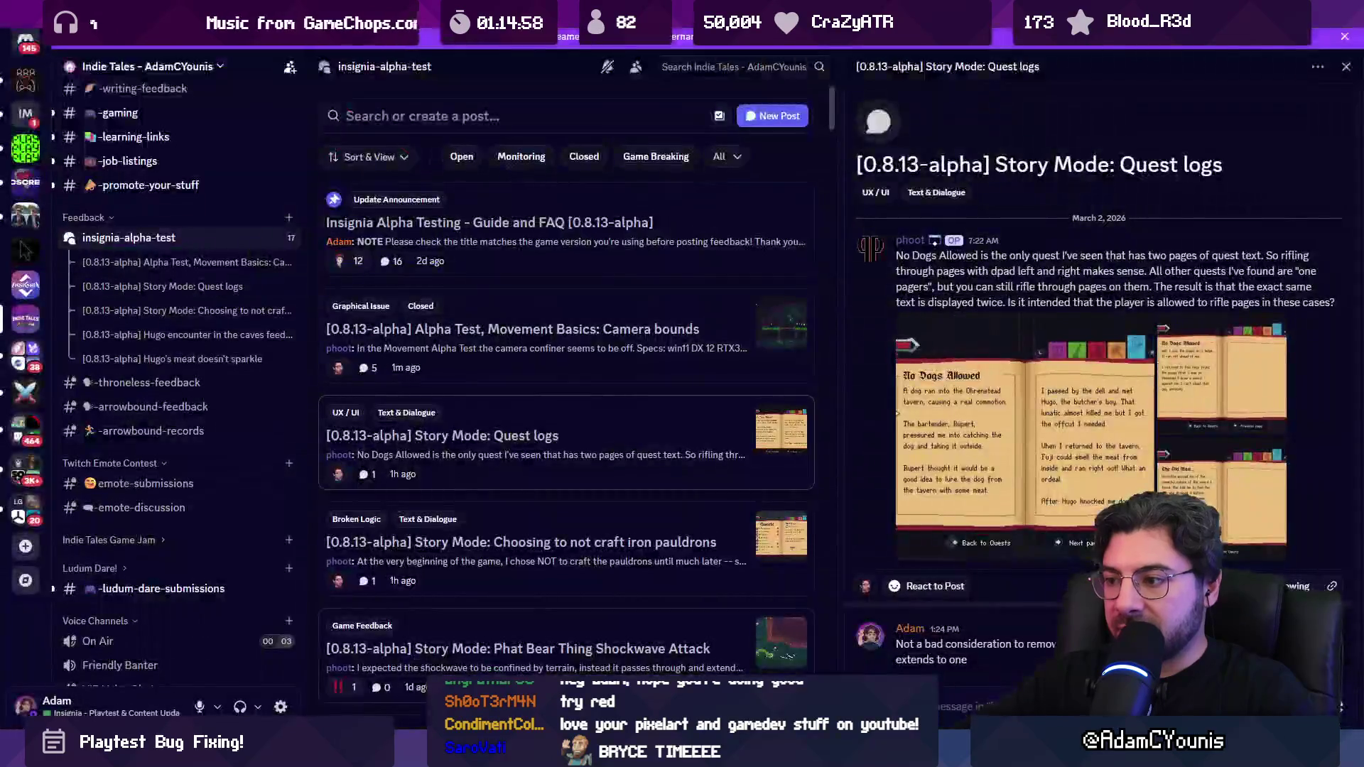
# Step: Reply 'Addressed in 0.9.0-a' on the Quest logs post, correcting the version number before sending
pyautogui.write('ed in 0.9-a')
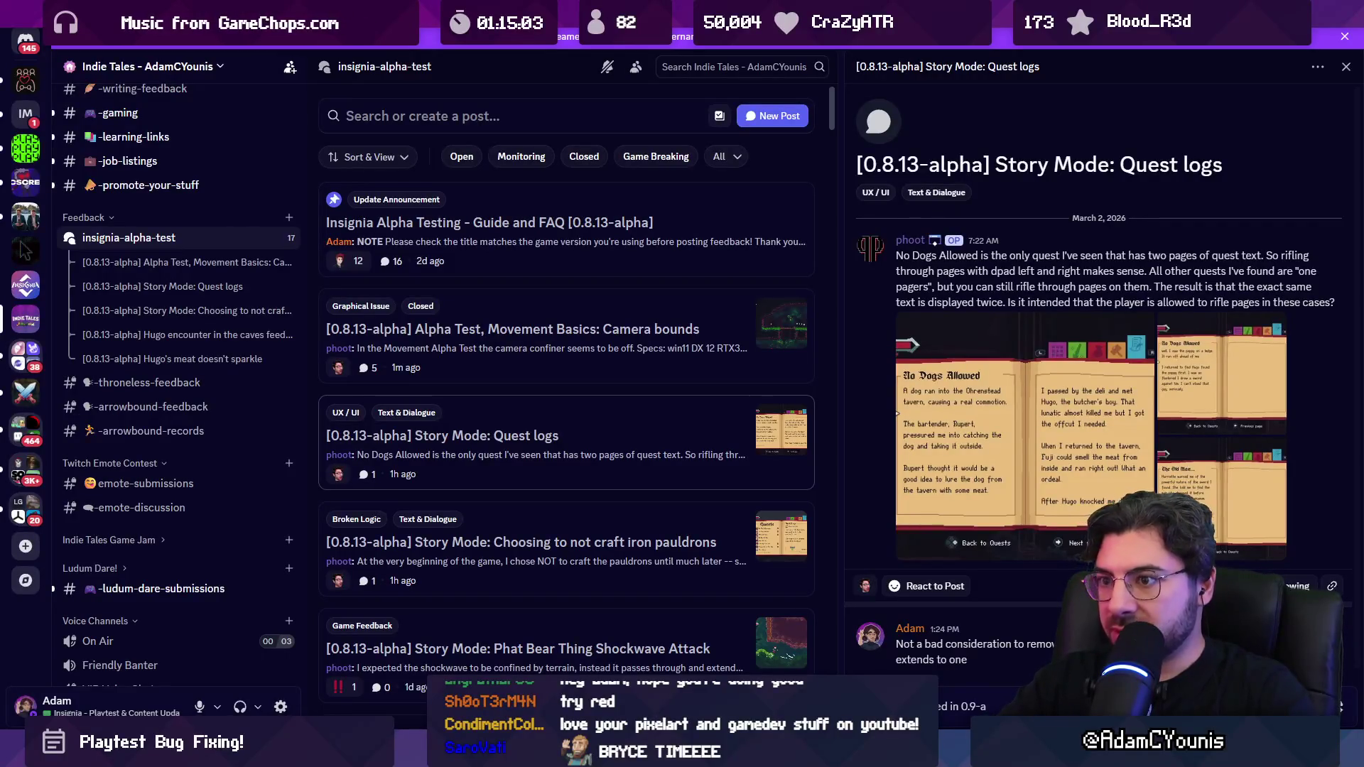
pyautogui.click(978, 706)
pyautogui.write('.0')
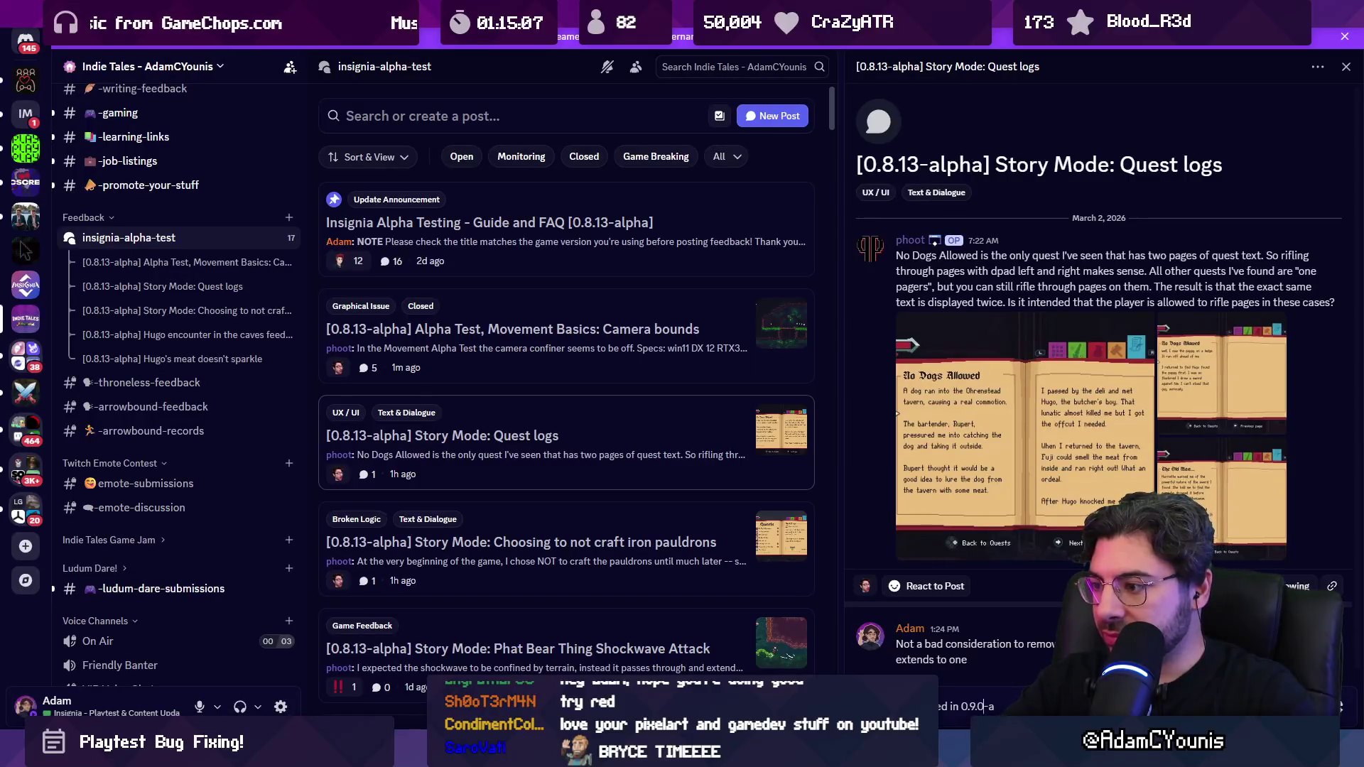
pyautogui.press('Return')
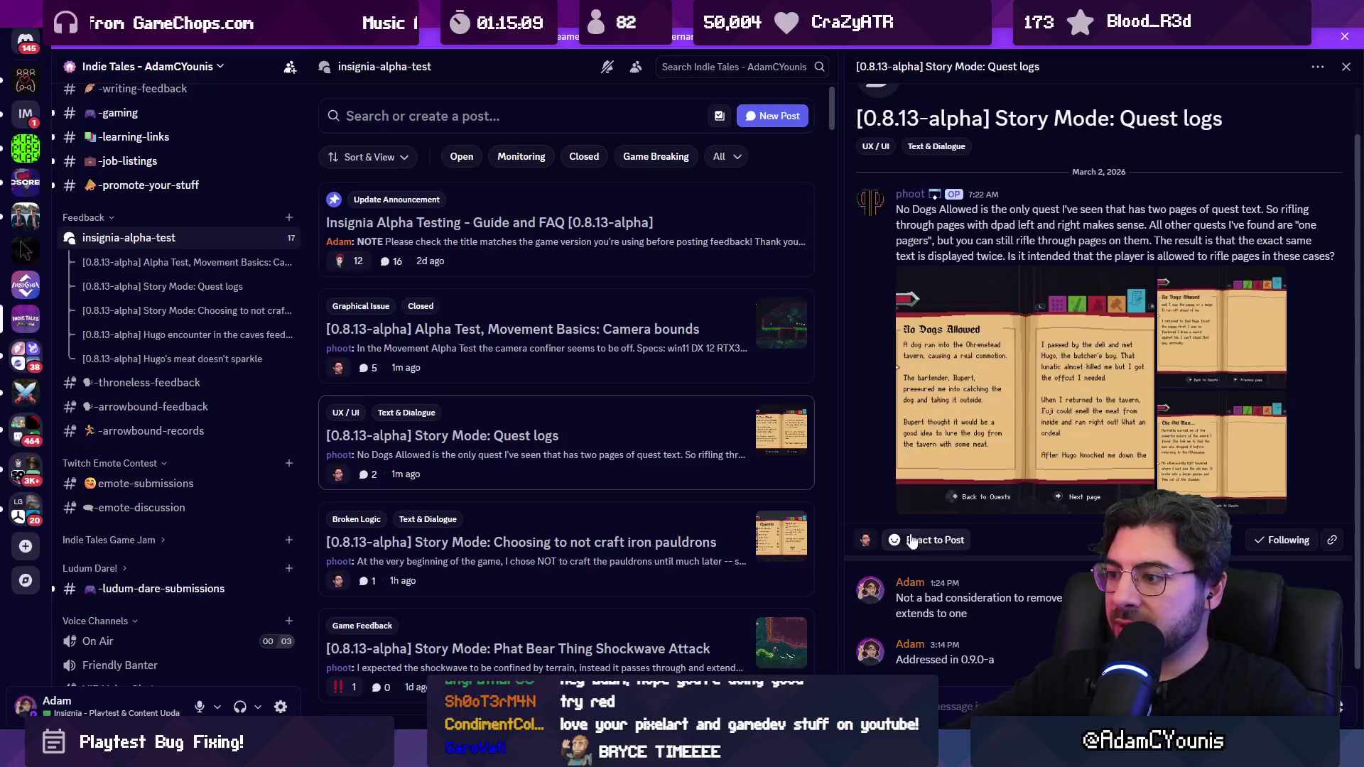
# Step: Add the Closed tag to the Quest logs post
pyautogui.rightClick(533, 426)
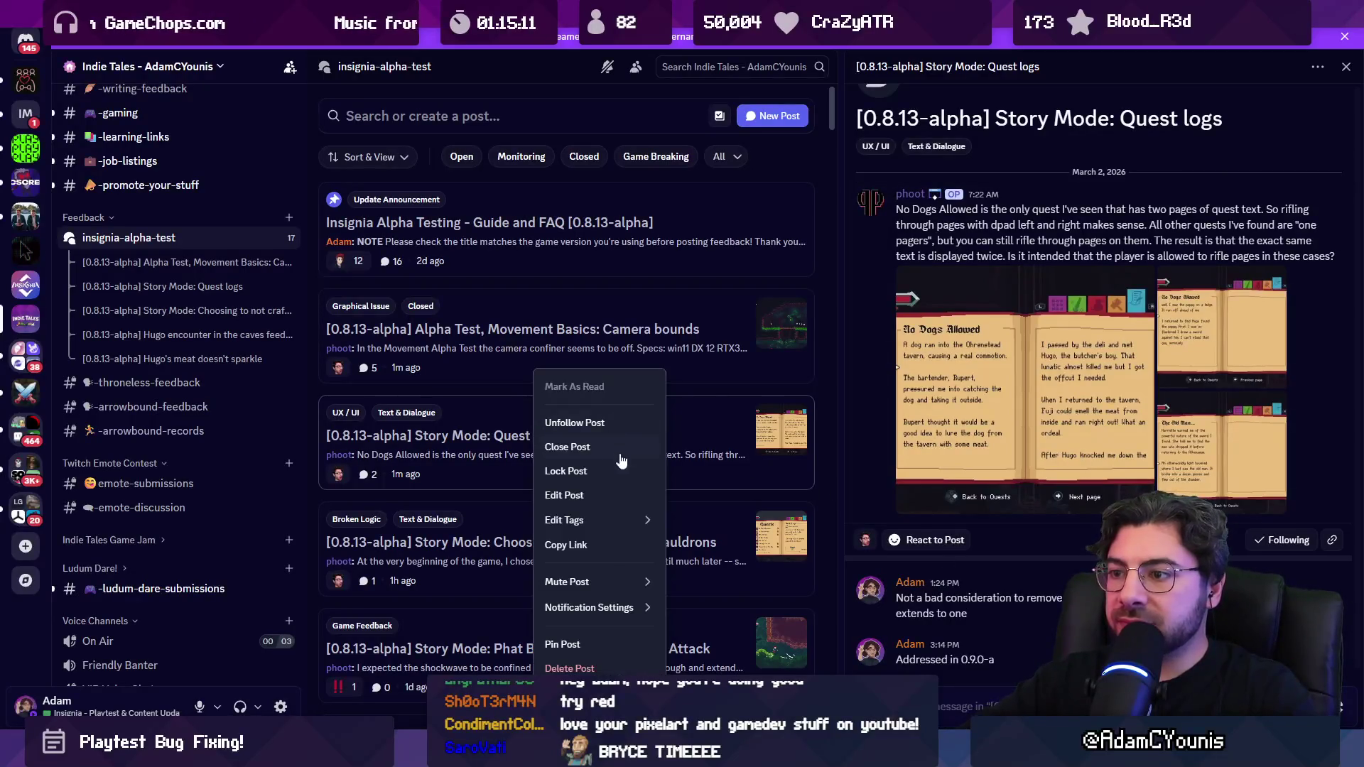
pyautogui.moveTo(630, 526)
pyautogui.click(771, 444)
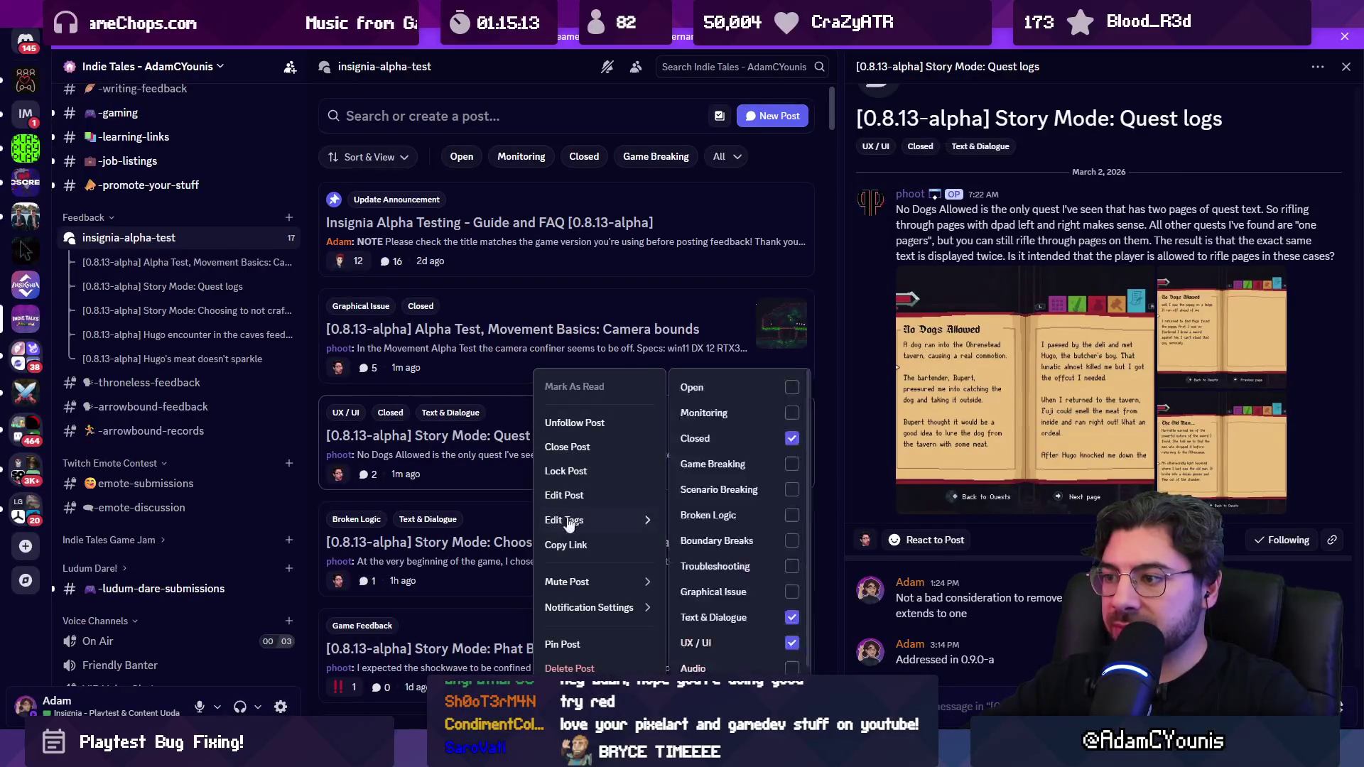
pyautogui.press('Escape')
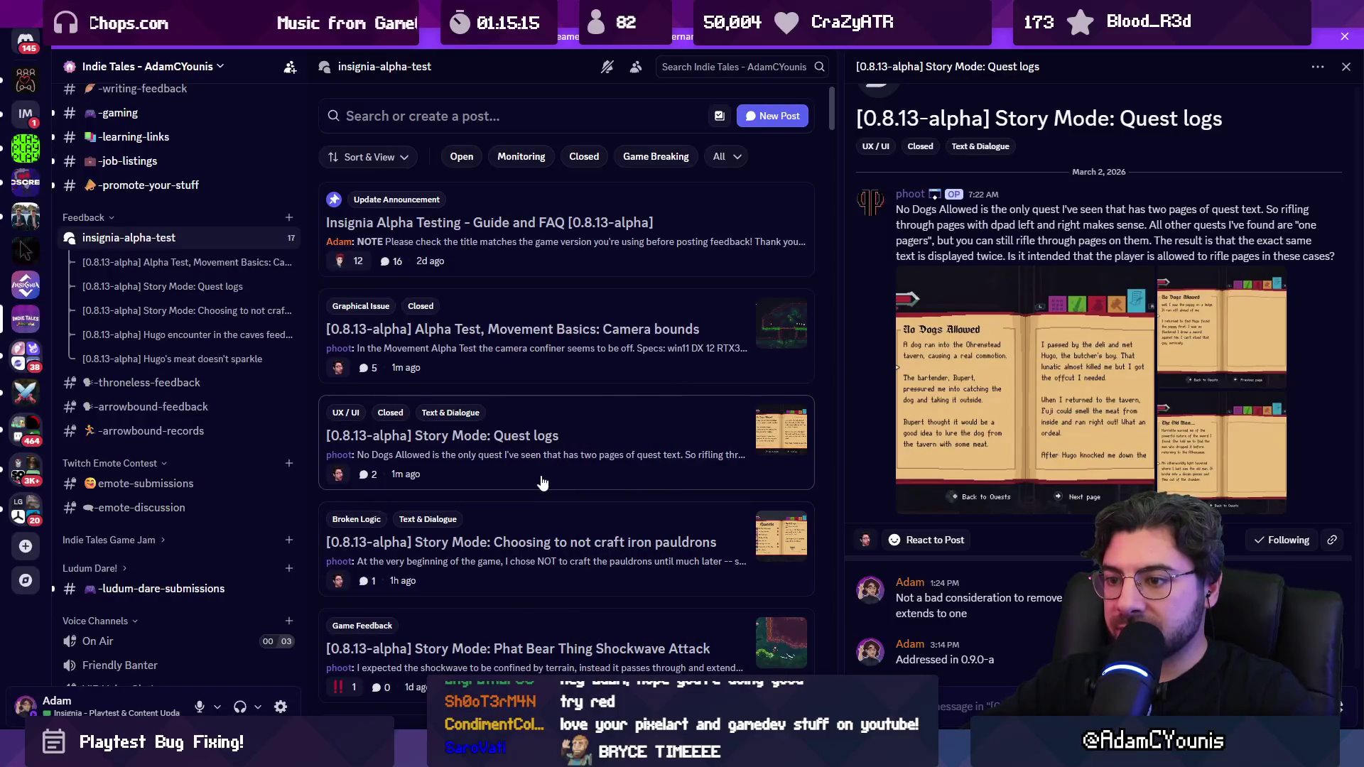
# Step: Toggle the open-posts filter on and off, then open the iron pauldrons feedback post
pyautogui.click(461, 156)
pyautogui.click(461, 157)
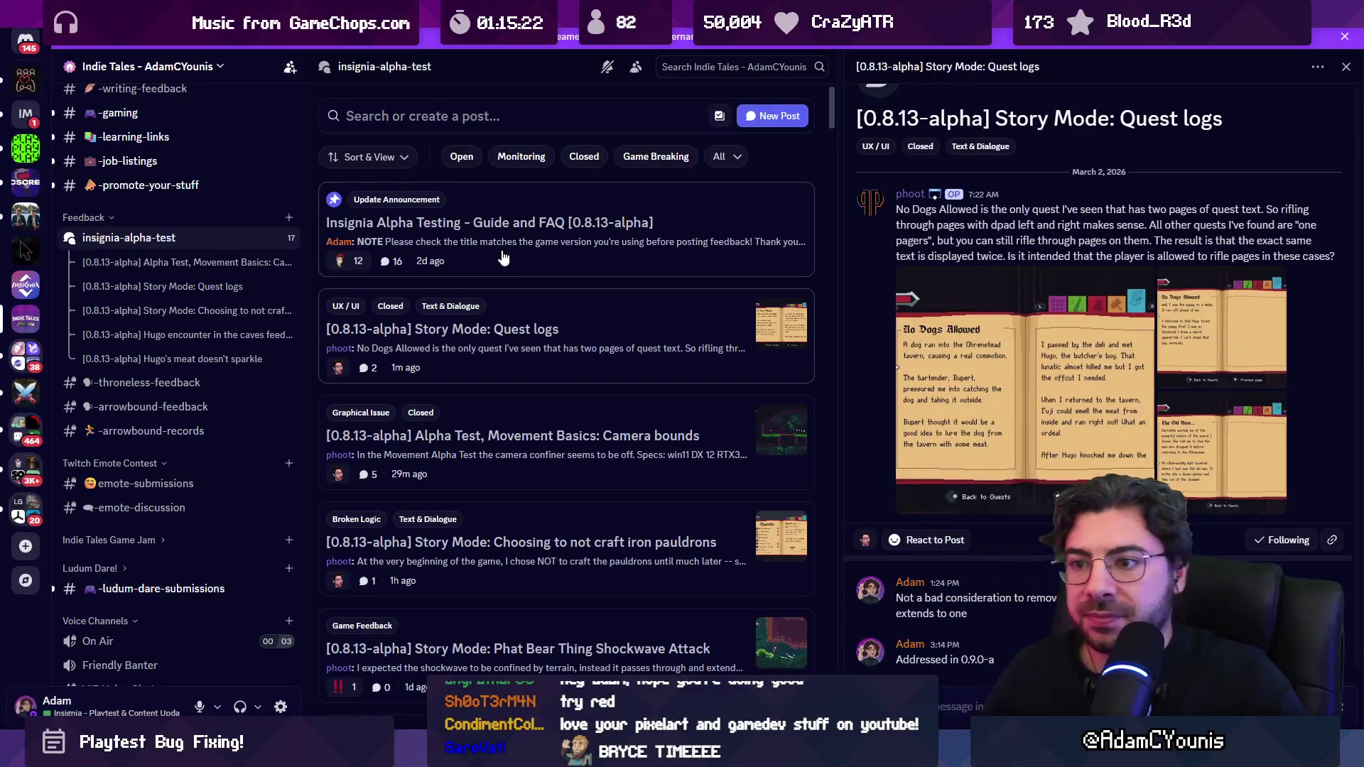
pyautogui.scroll(-1, 540, 369)
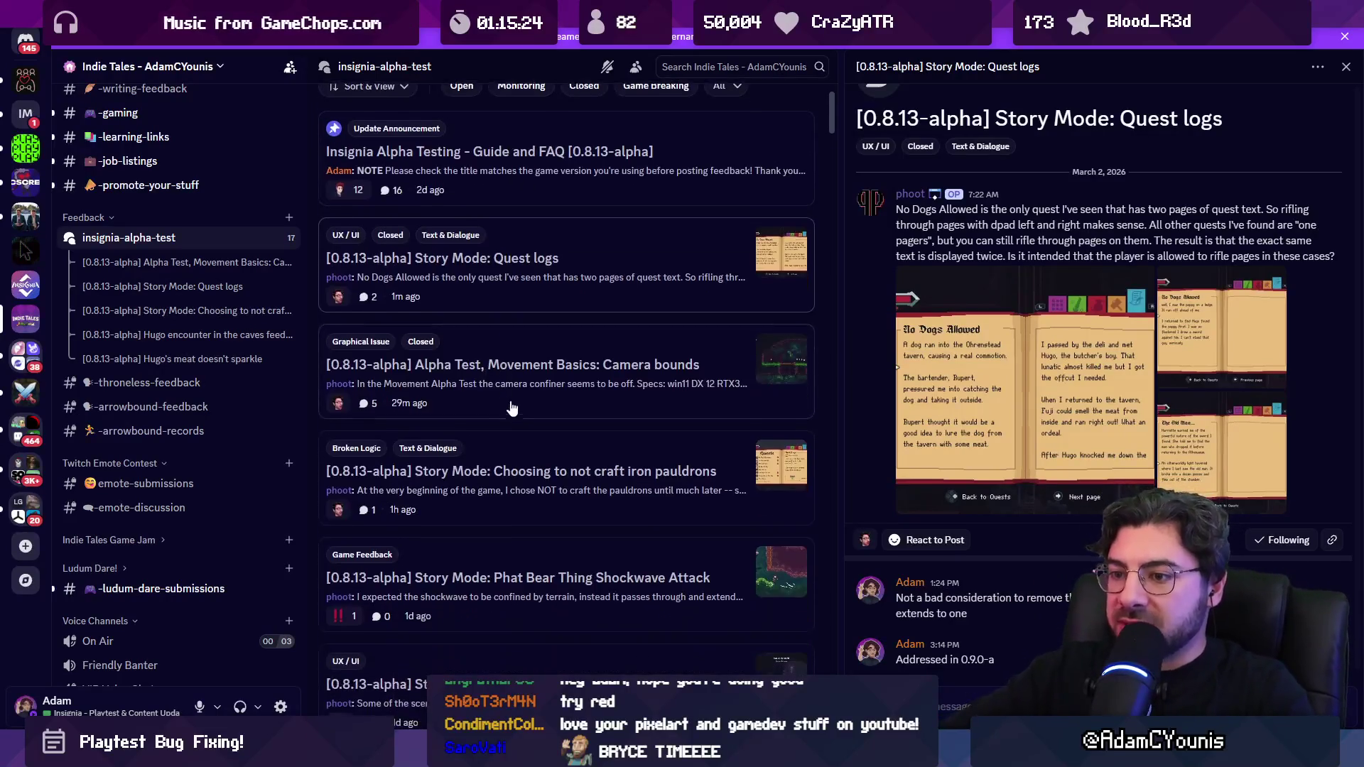
pyautogui.click(562, 472)
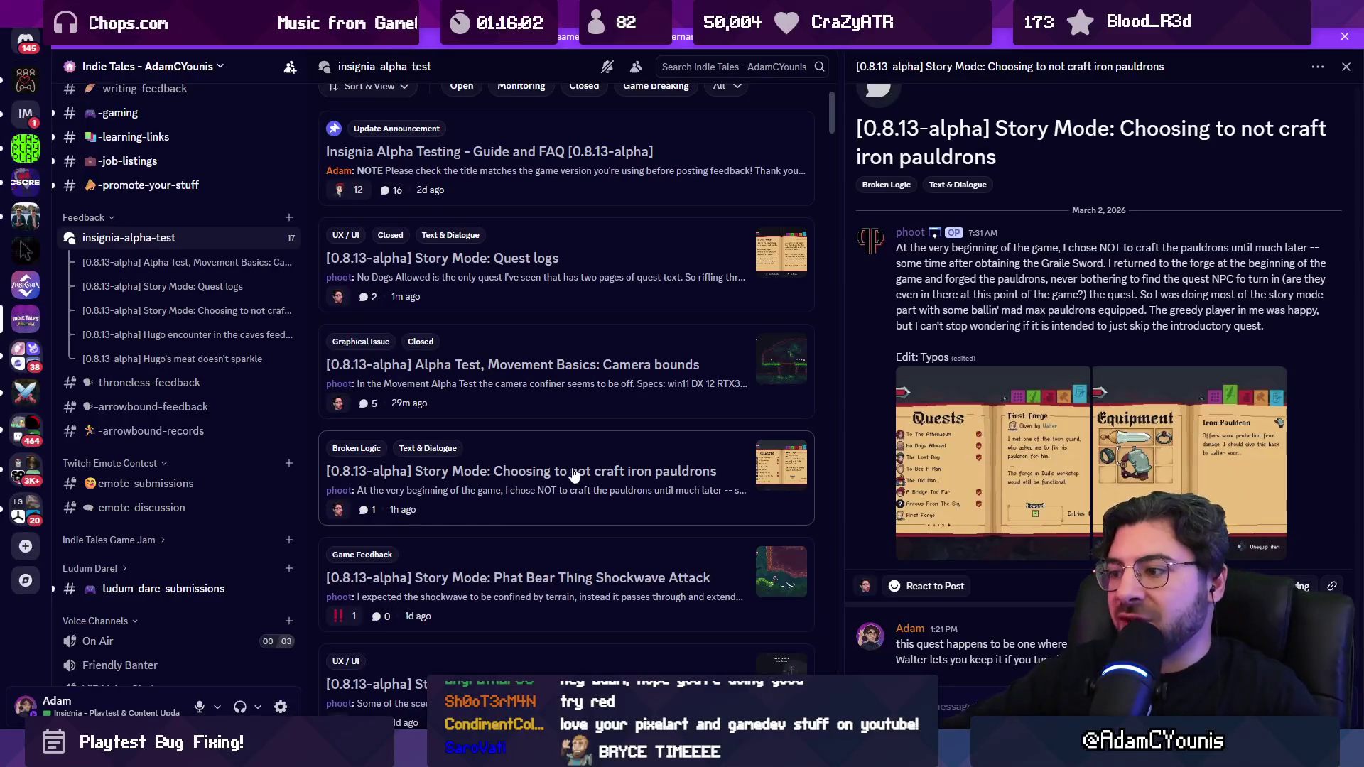
# Step: Add Closed to the pauldrons post's tags, alongside Broken Logic and Text & Dialogue
pyautogui.rightClick(581, 478)
pyautogui.moveTo(674, 530)
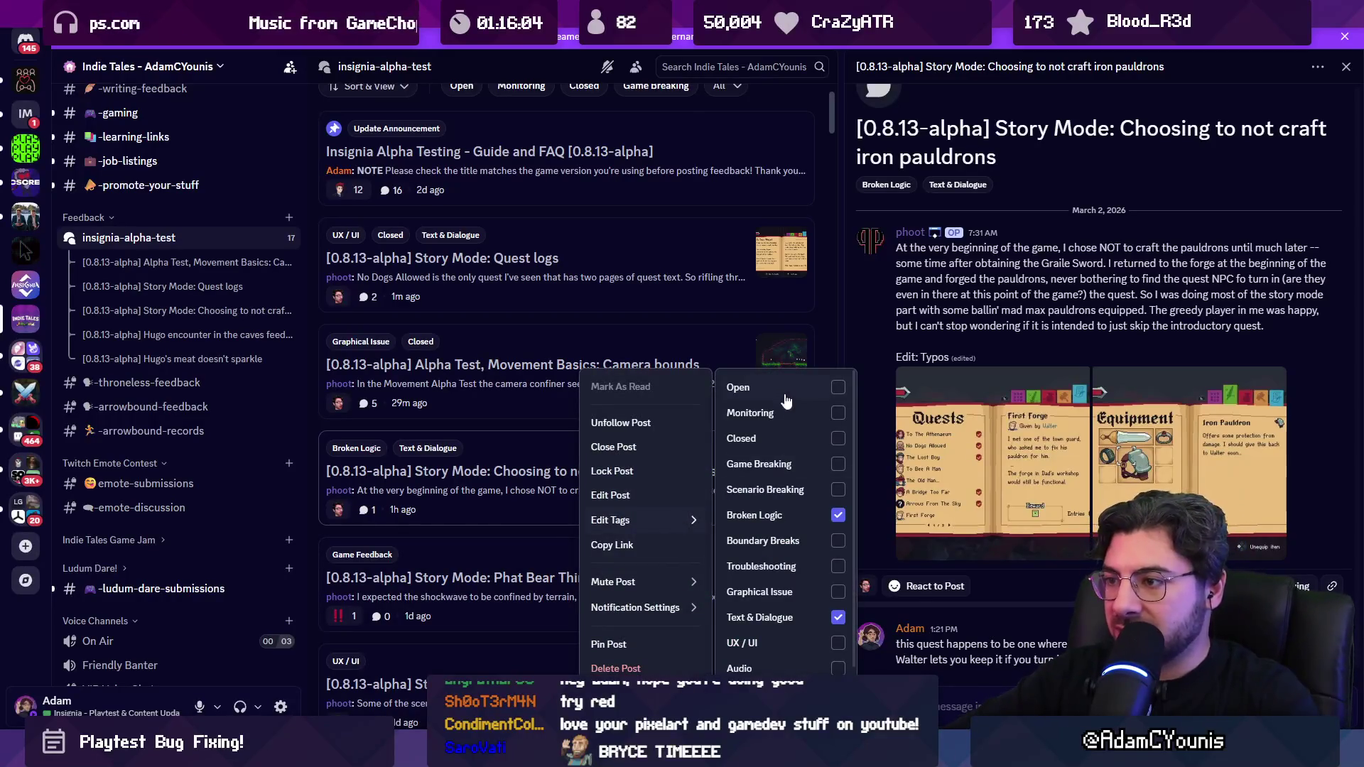
pyautogui.click(812, 440)
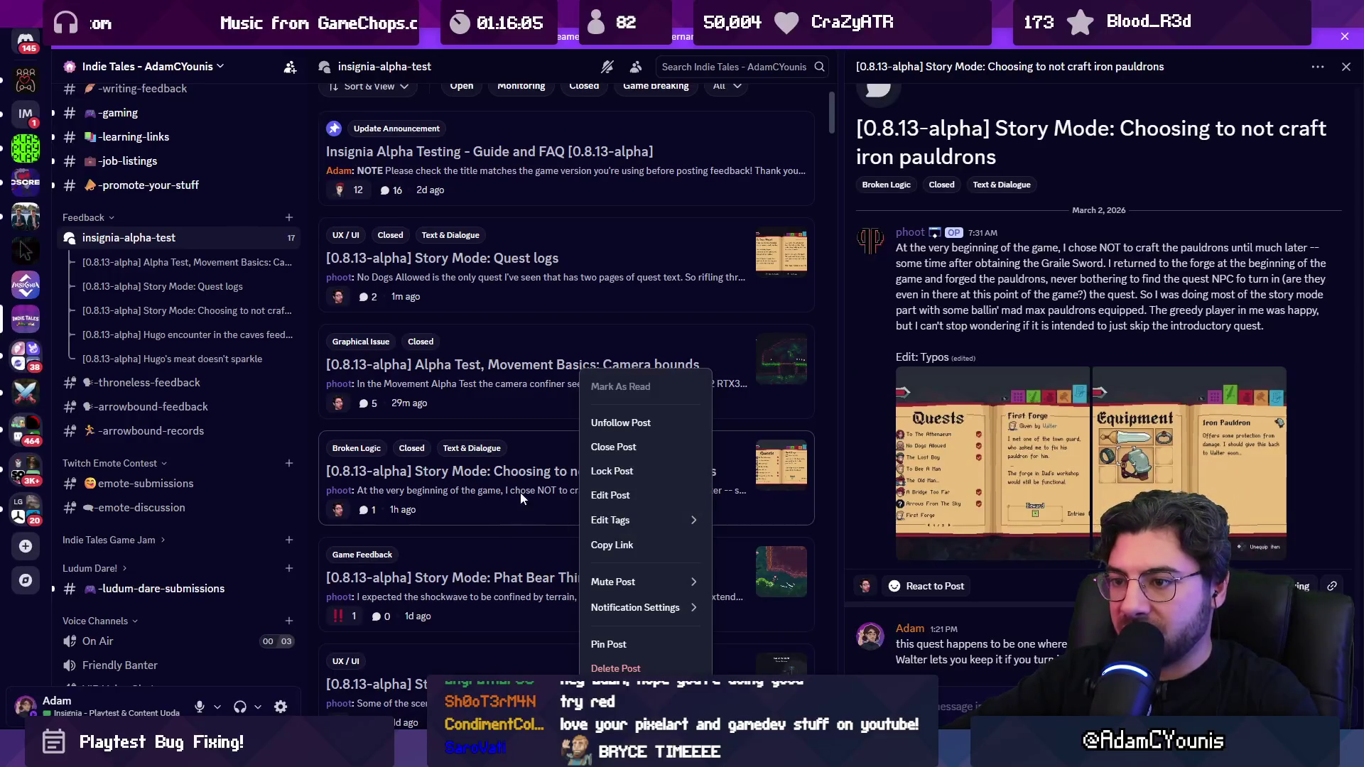
pyautogui.click(528, 430)
pyautogui.scroll(-2, 582, 478)
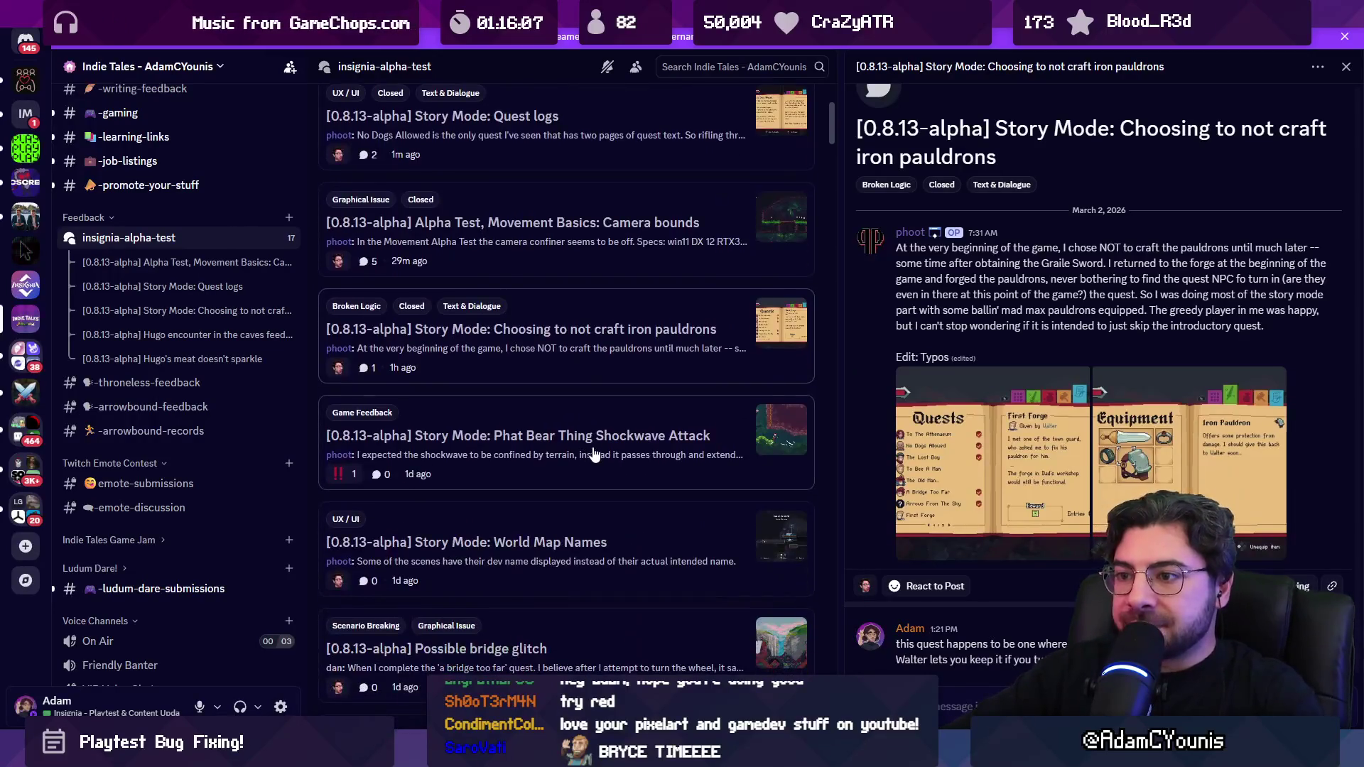
# Step: Open the Phat Bear Thing Shockwave Attack post and tag it Open
pyautogui.click(596, 455)
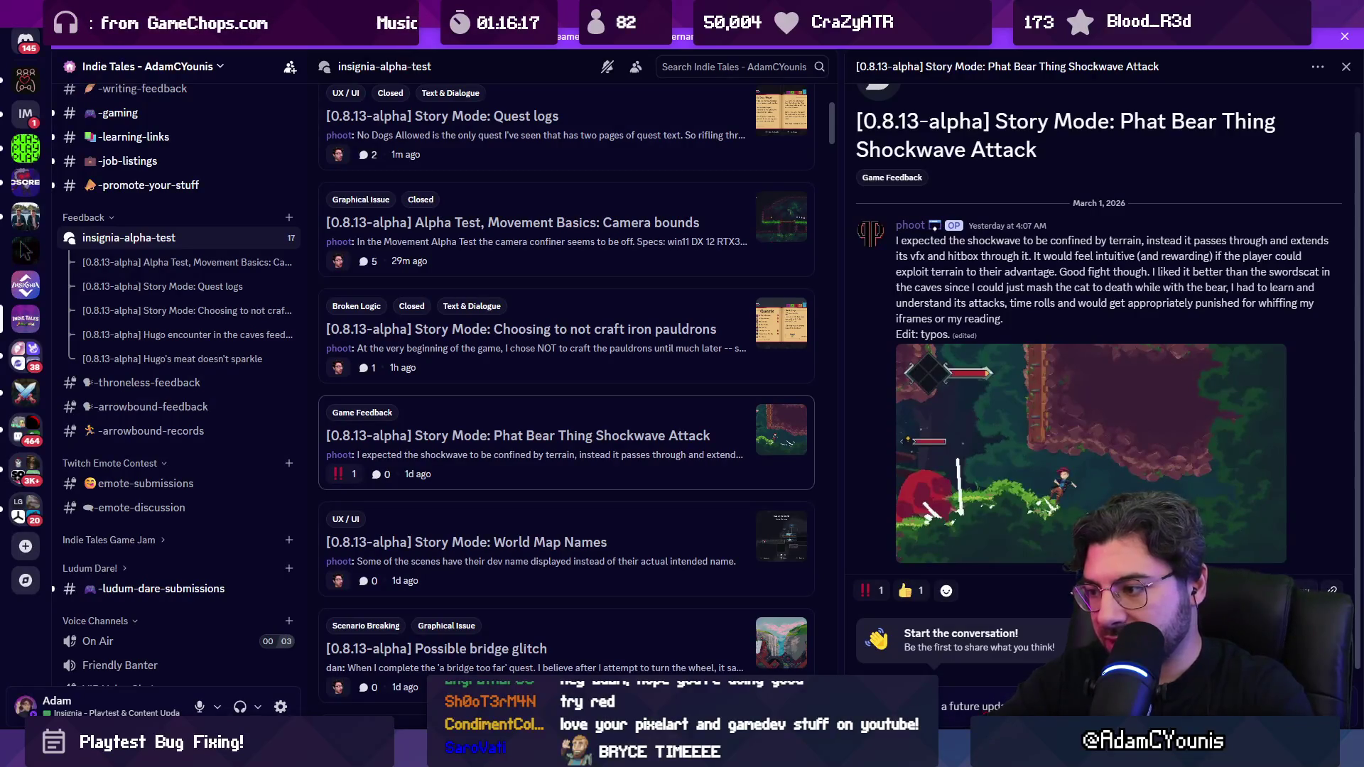
pyautogui.rightClick(574, 448)
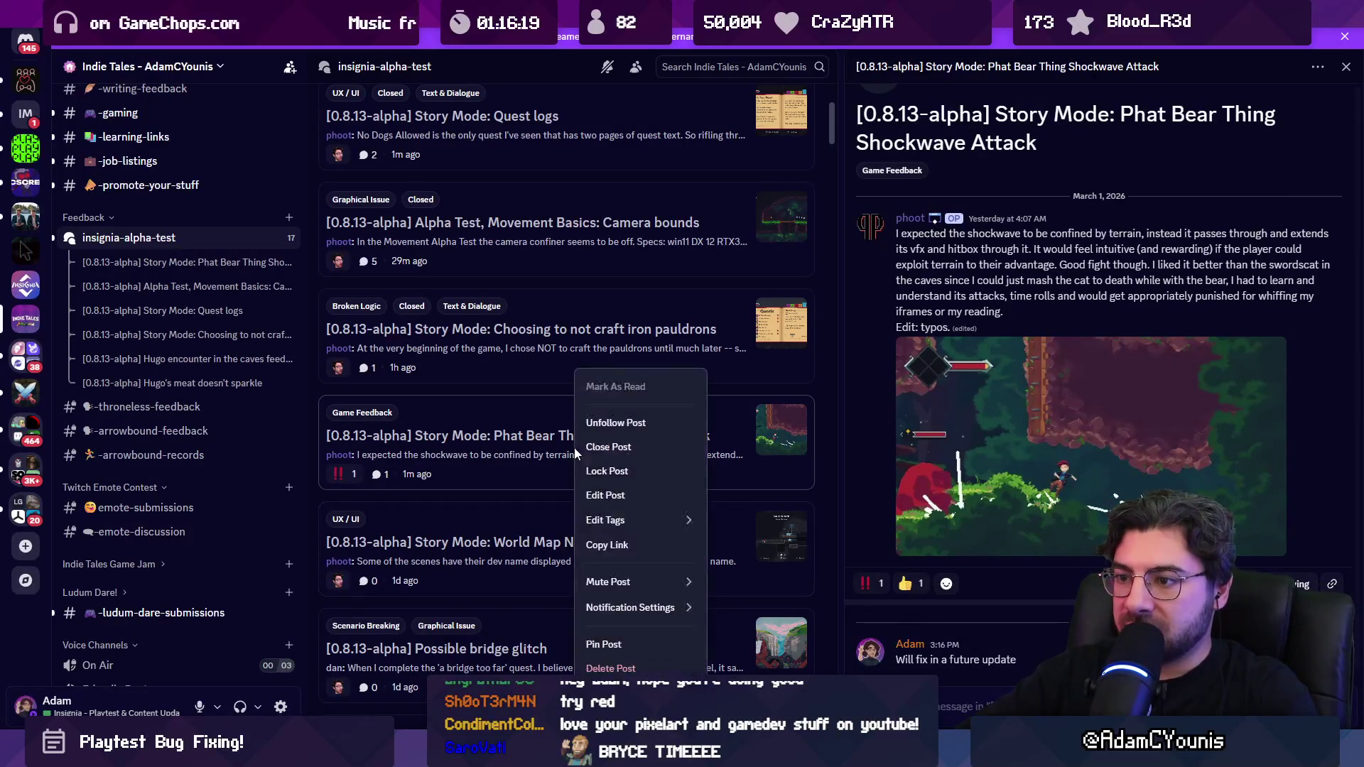
pyautogui.moveTo(683, 526)
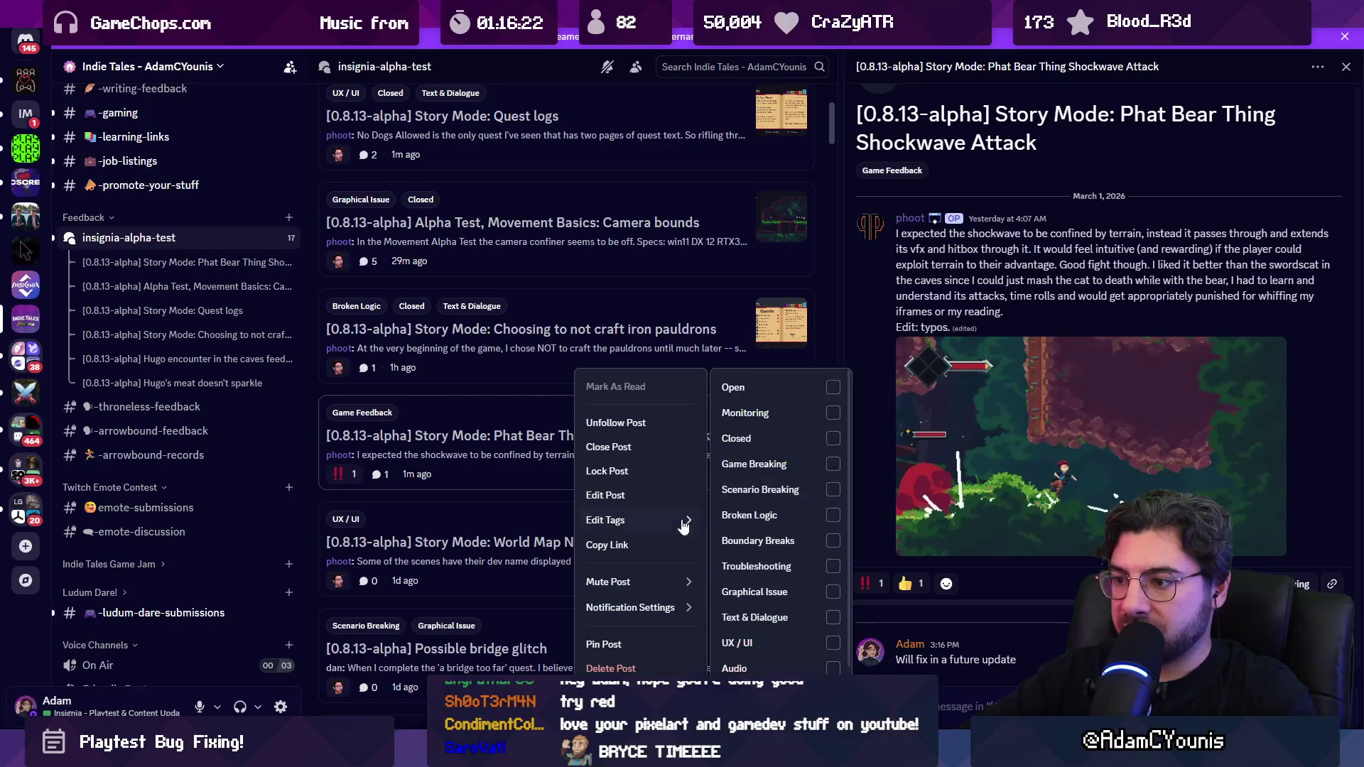
pyautogui.click(730, 389)
pyautogui.click(517, 496)
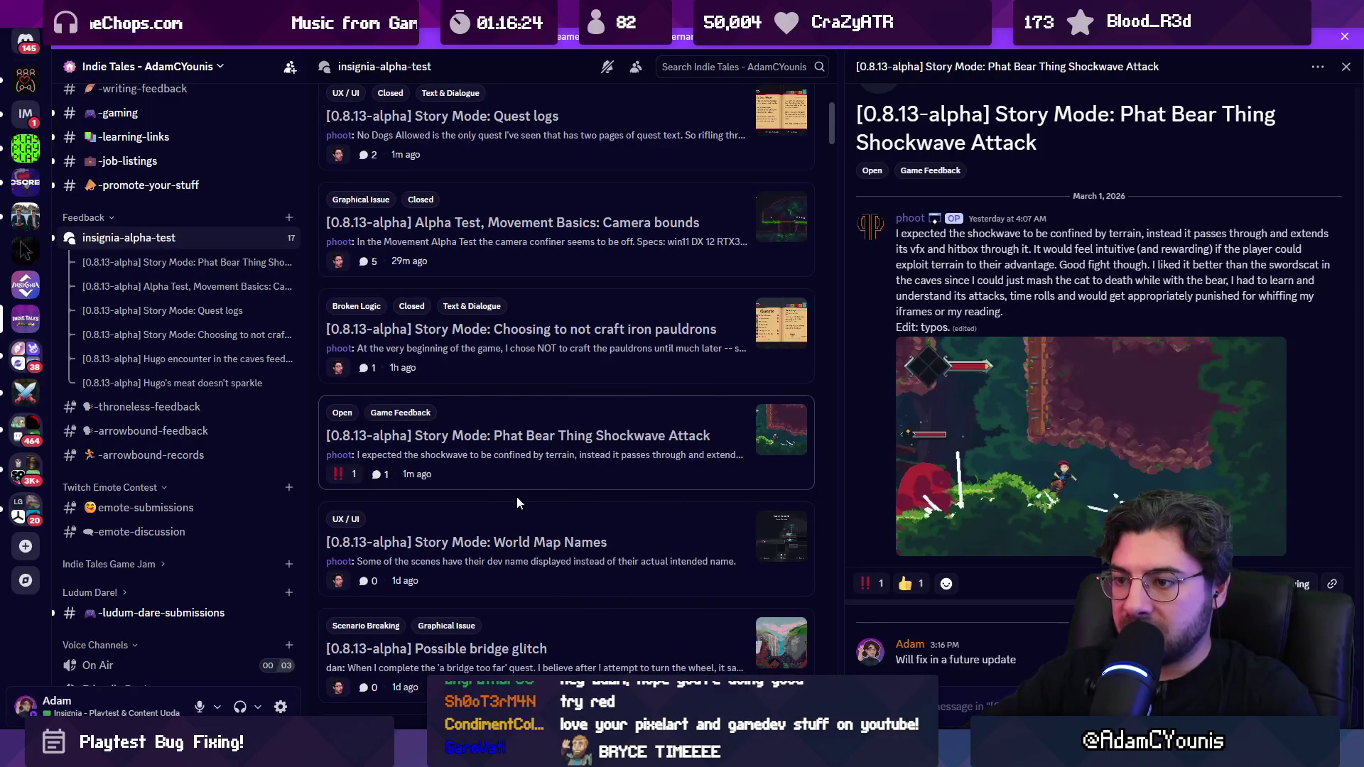
# Step: Open the World Map Names post and start a search of the server
pyautogui.scroll(-1, 517, 495)
pyautogui.click(535, 490)
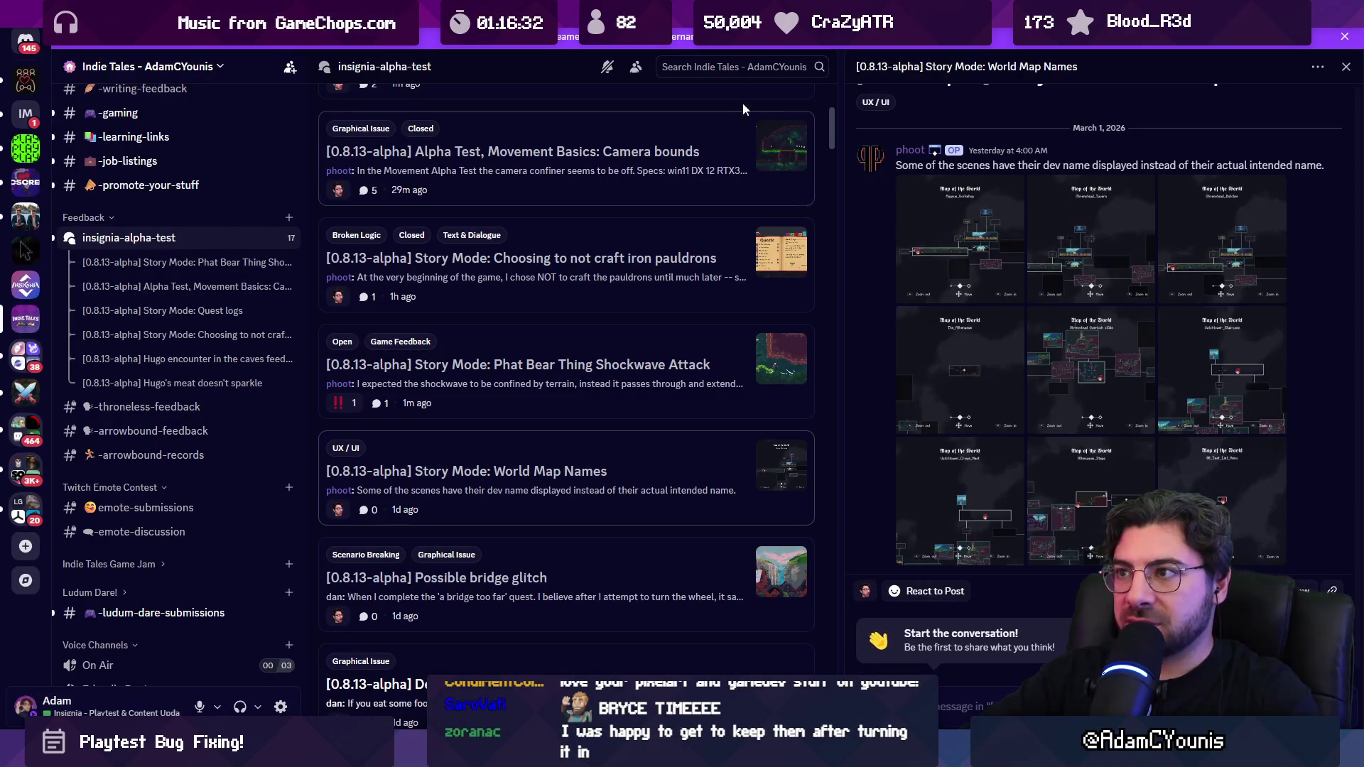
pyautogui.click(743, 64)
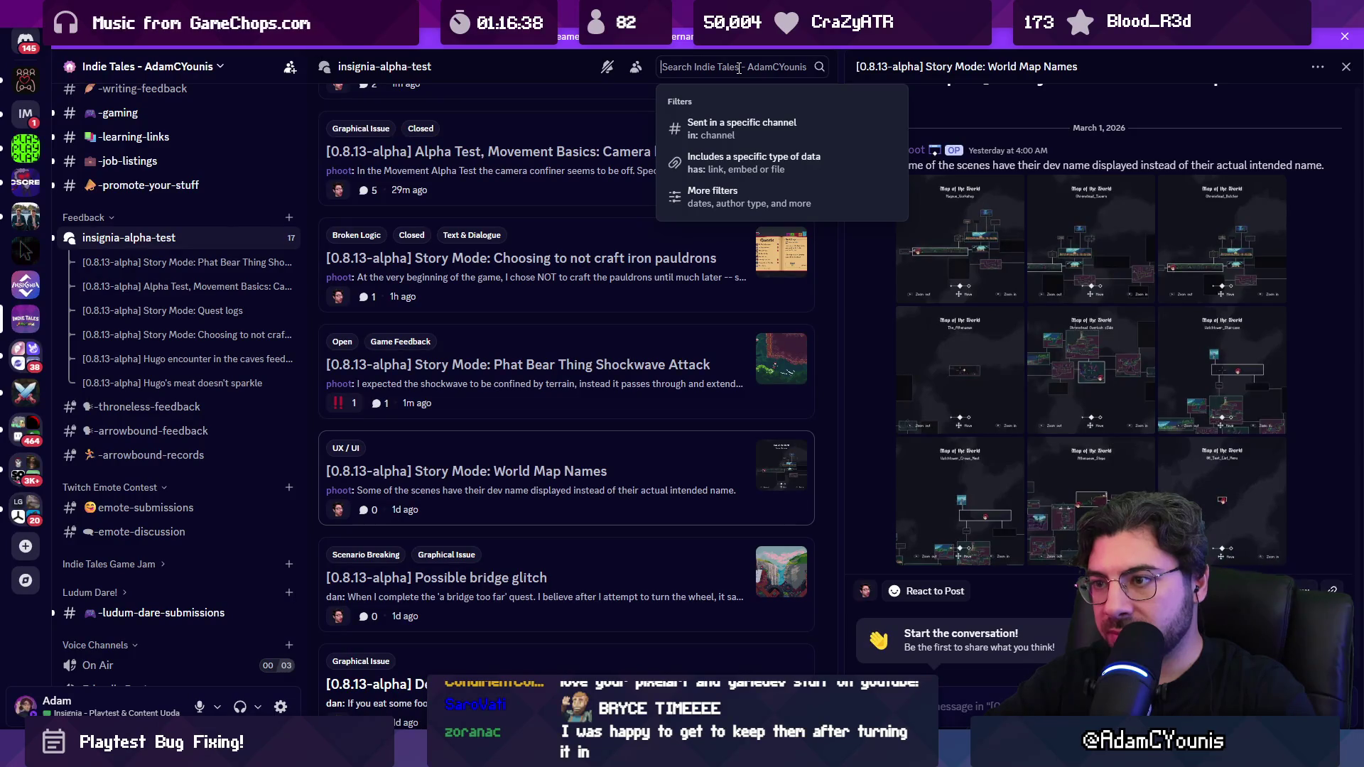
pyautogui.write('map')
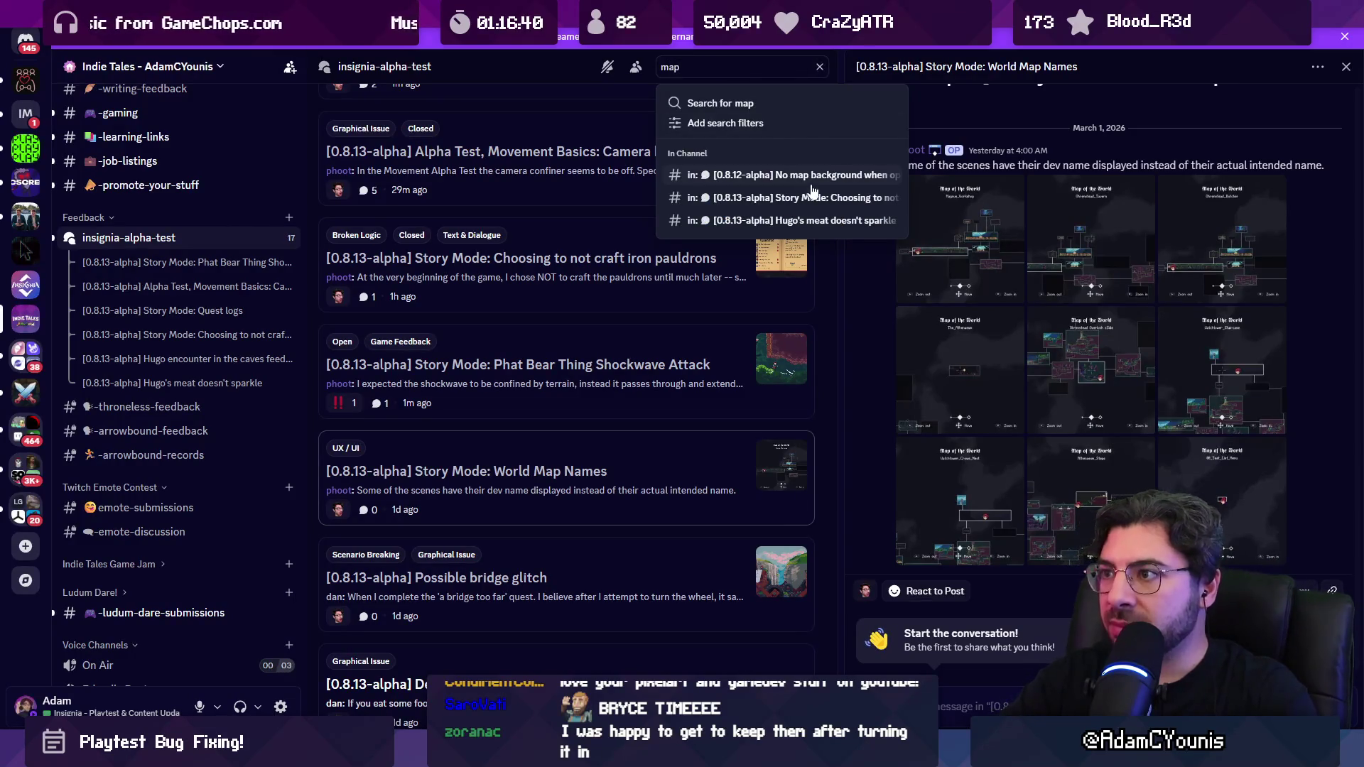
pyautogui.moveTo(706, 71); pyautogui.dragTo(666, 61)
pyautogui.write('name')
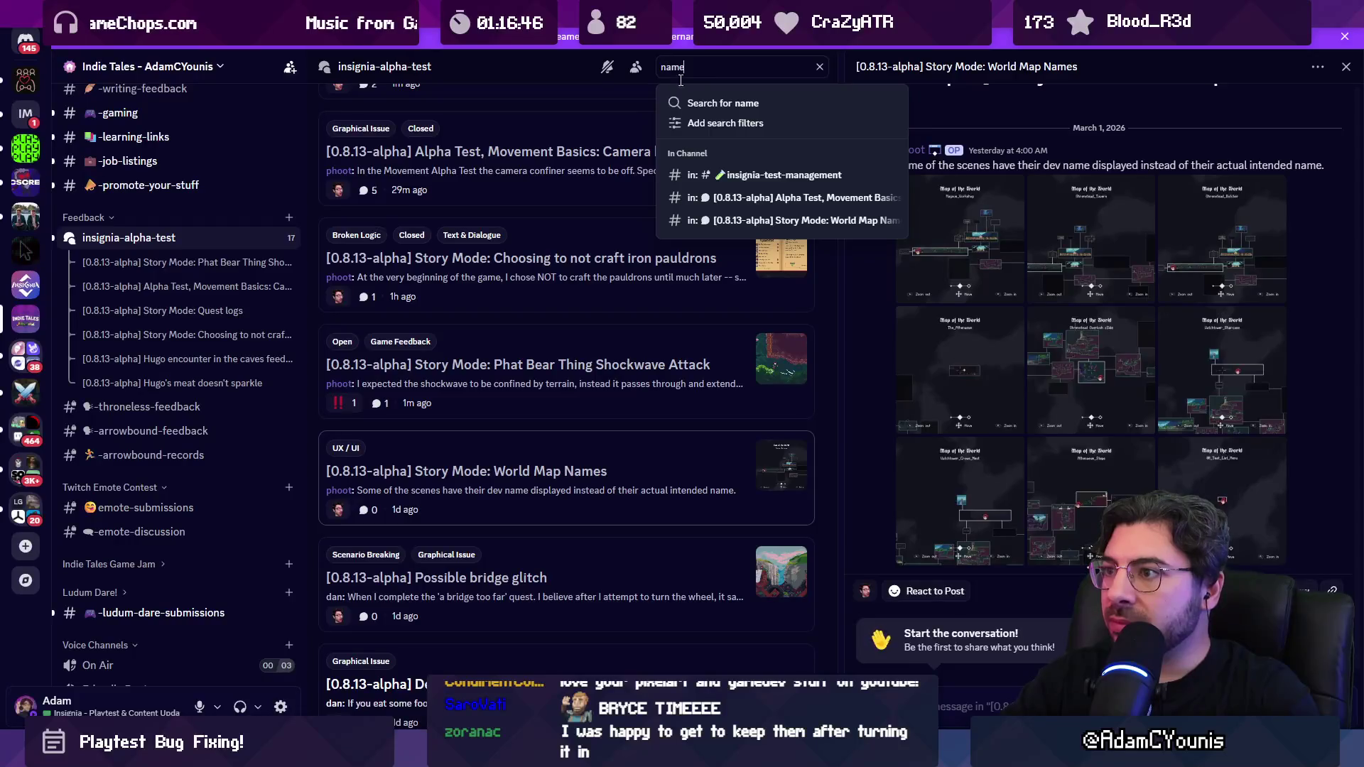
pyautogui.click(799, 221)
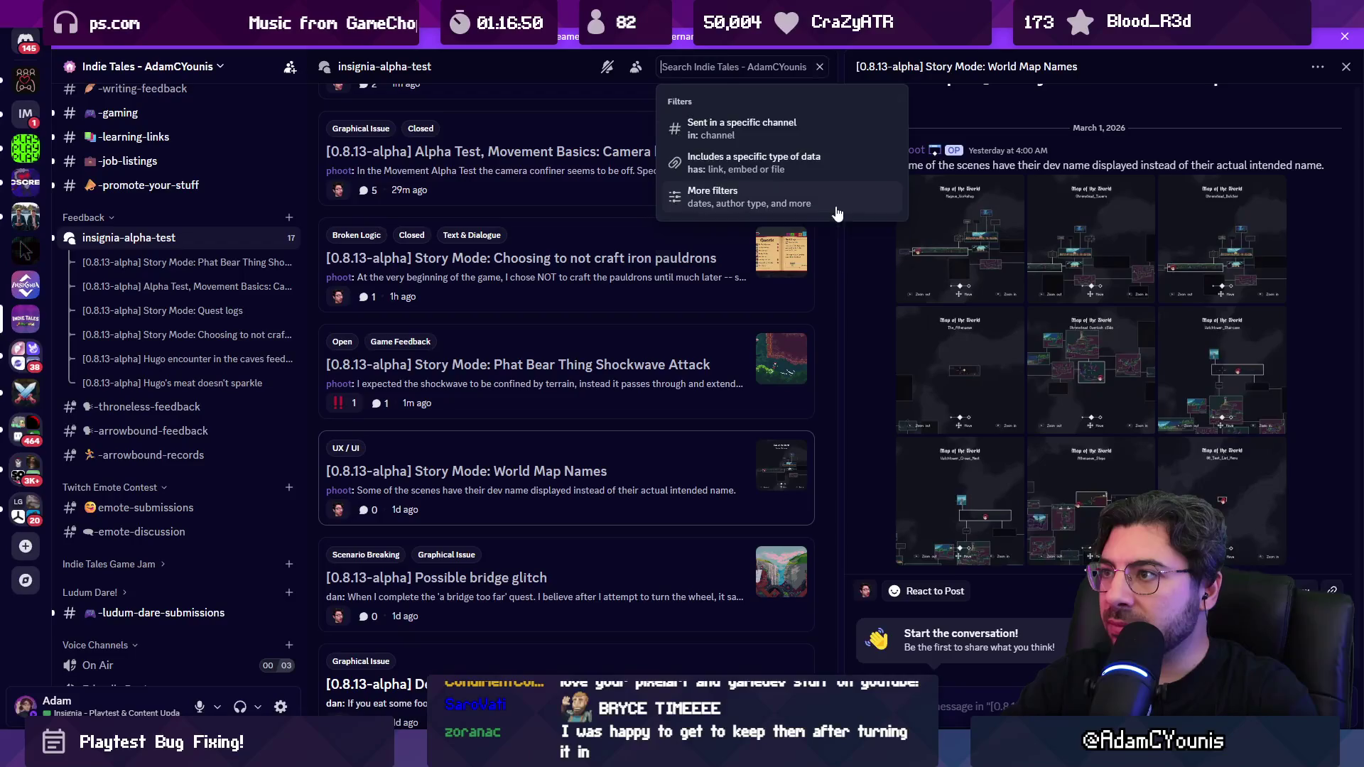
pyautogui.press('Escape')
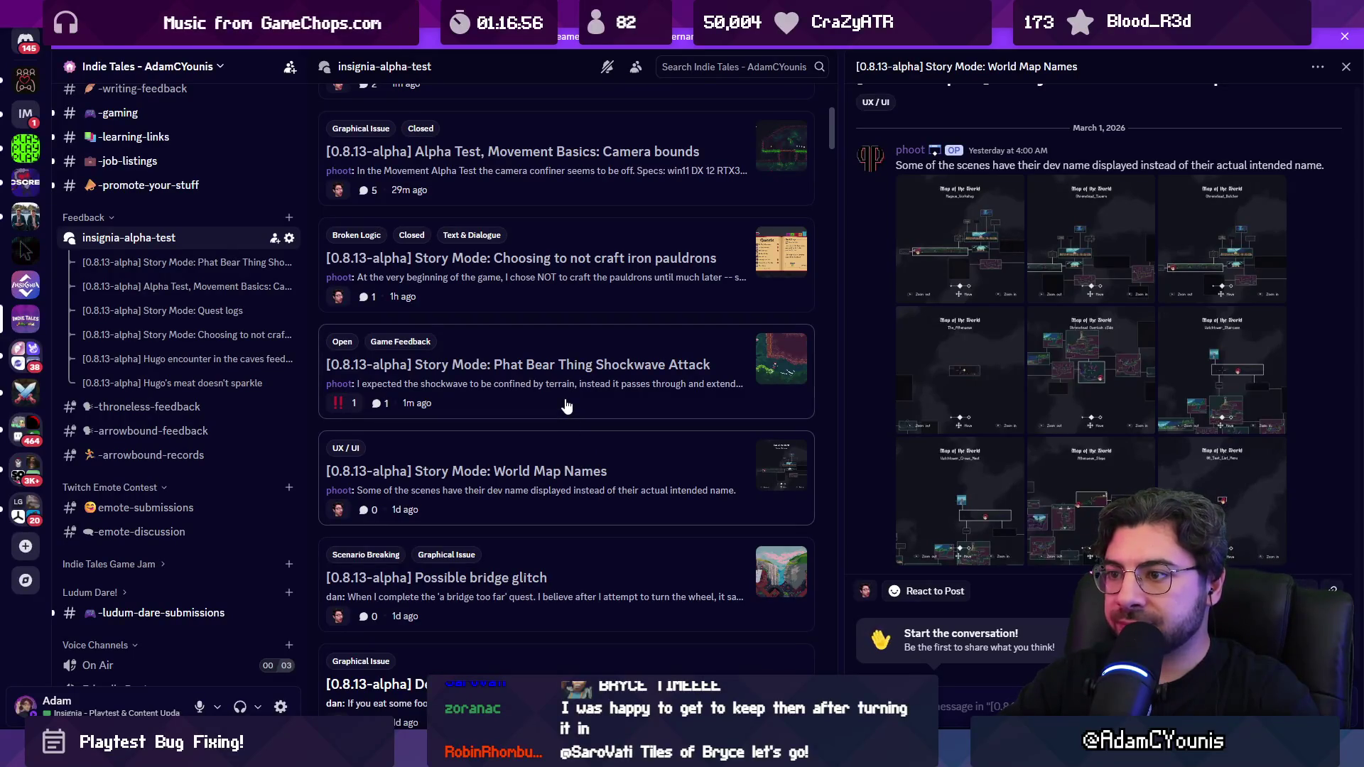
pyautogui.scroll(-1, 564, 404)
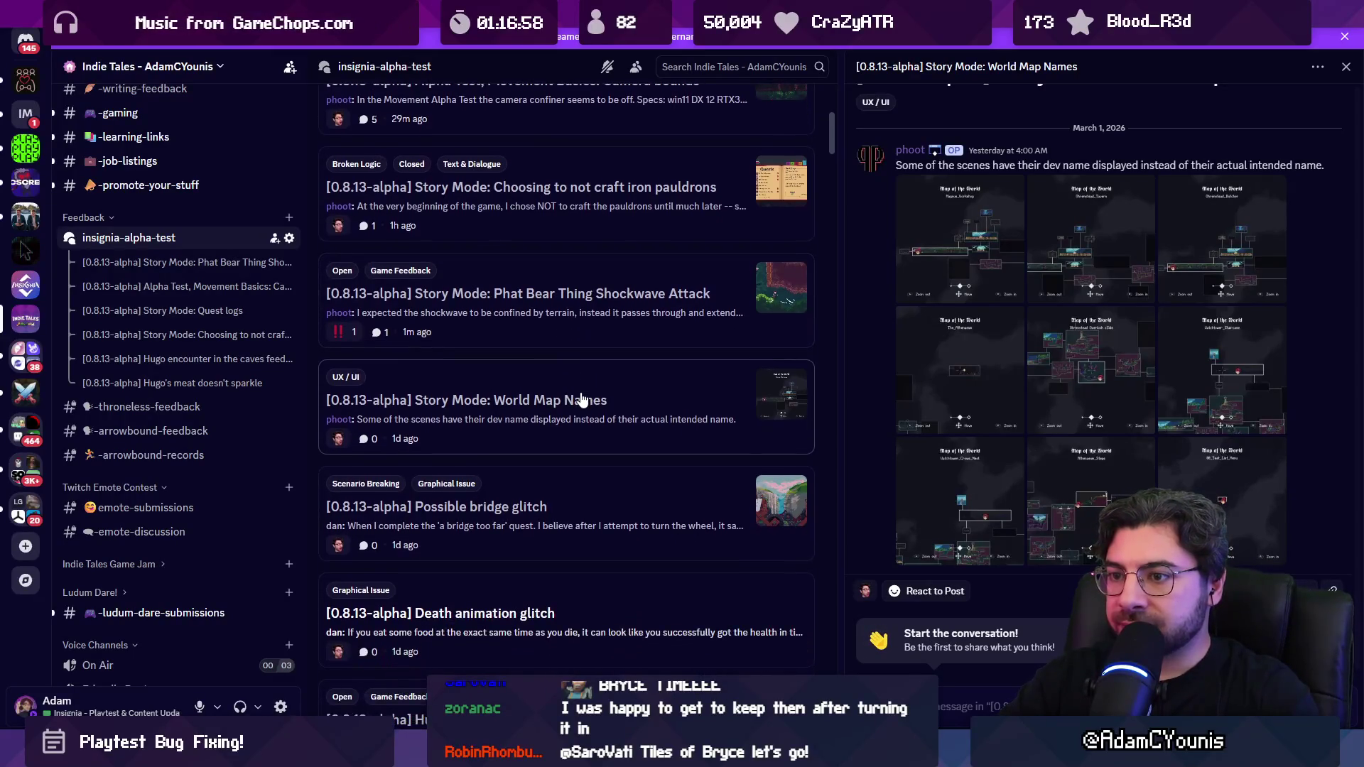
pyautogui.scroll(-1, 581, 400)
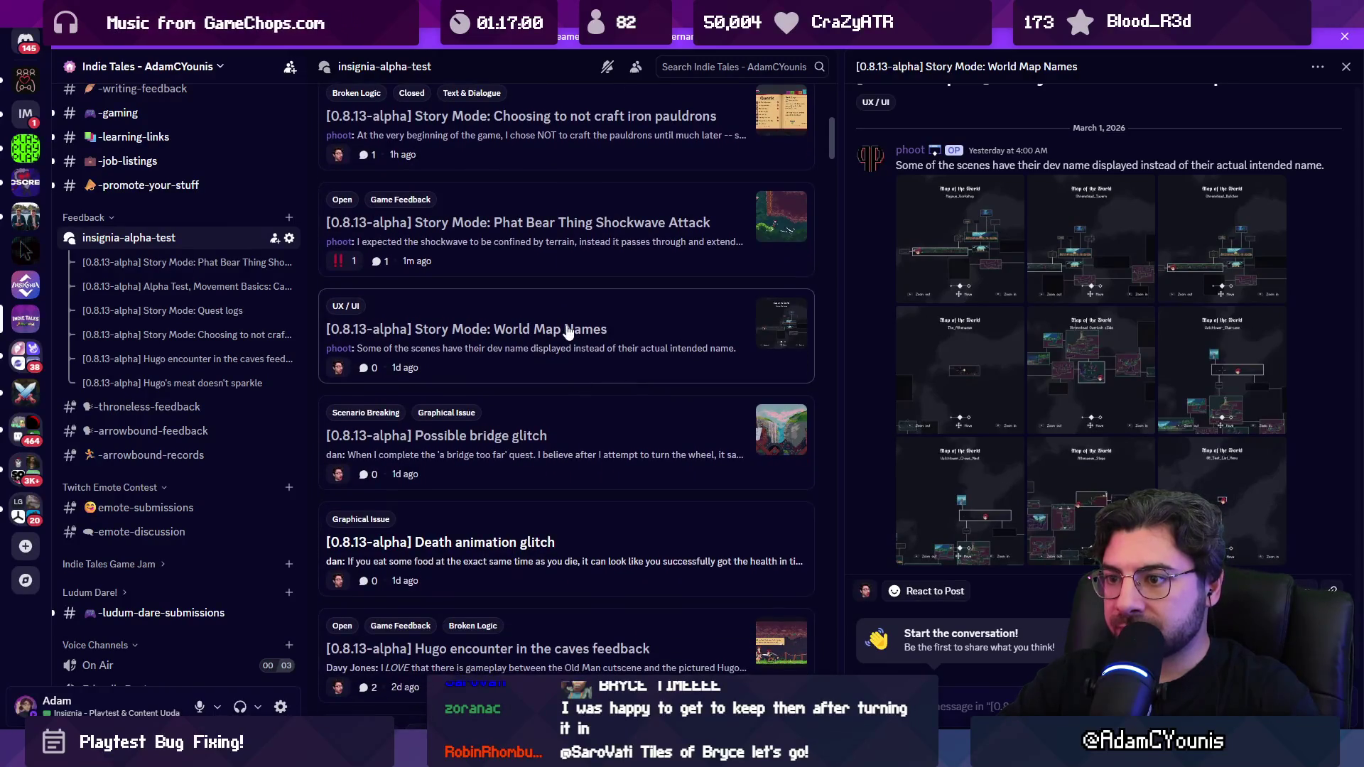
pyautogui.scroll(-1, 589, 348)
# Step: Read the Possible bridge glitch post, then switch over to the Unity editor
pyautogui.click(601, 363)
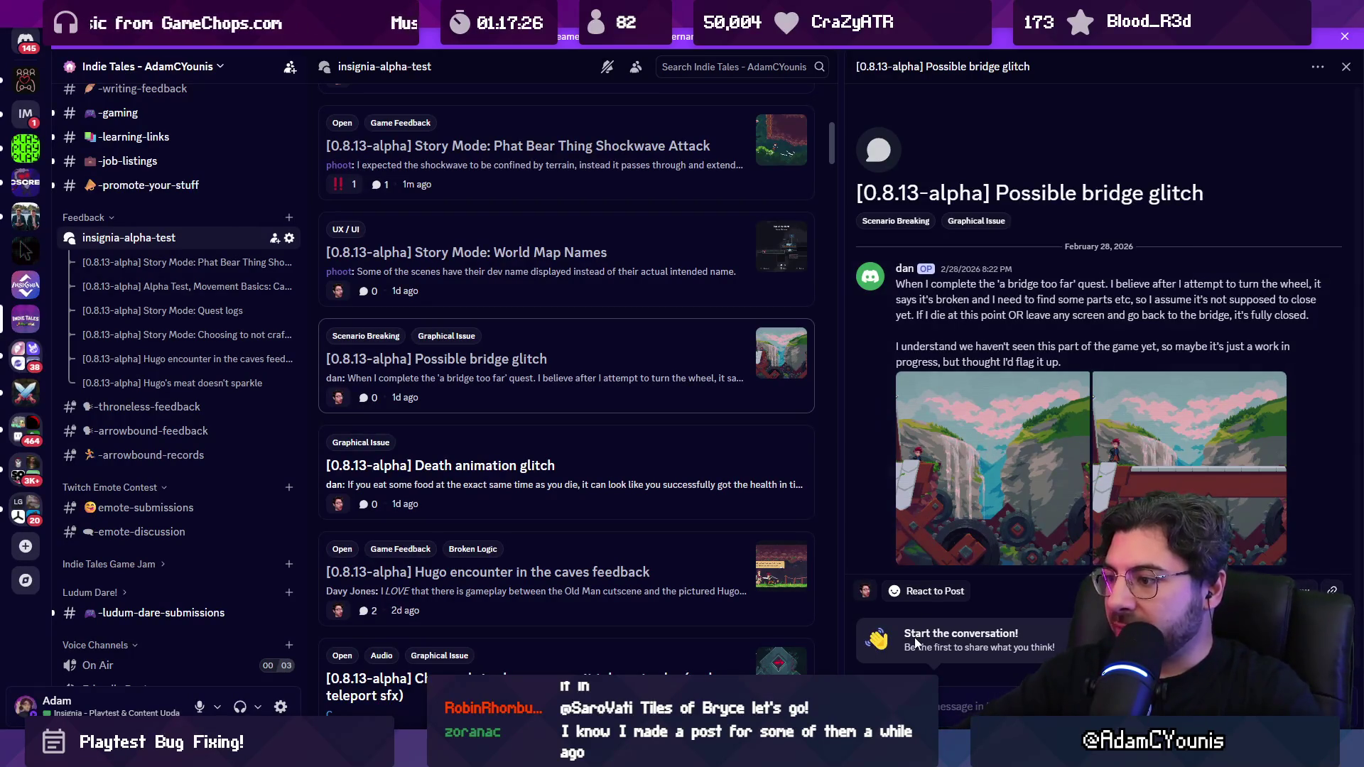
pyautogui.hotkey('alt', 'Tab')
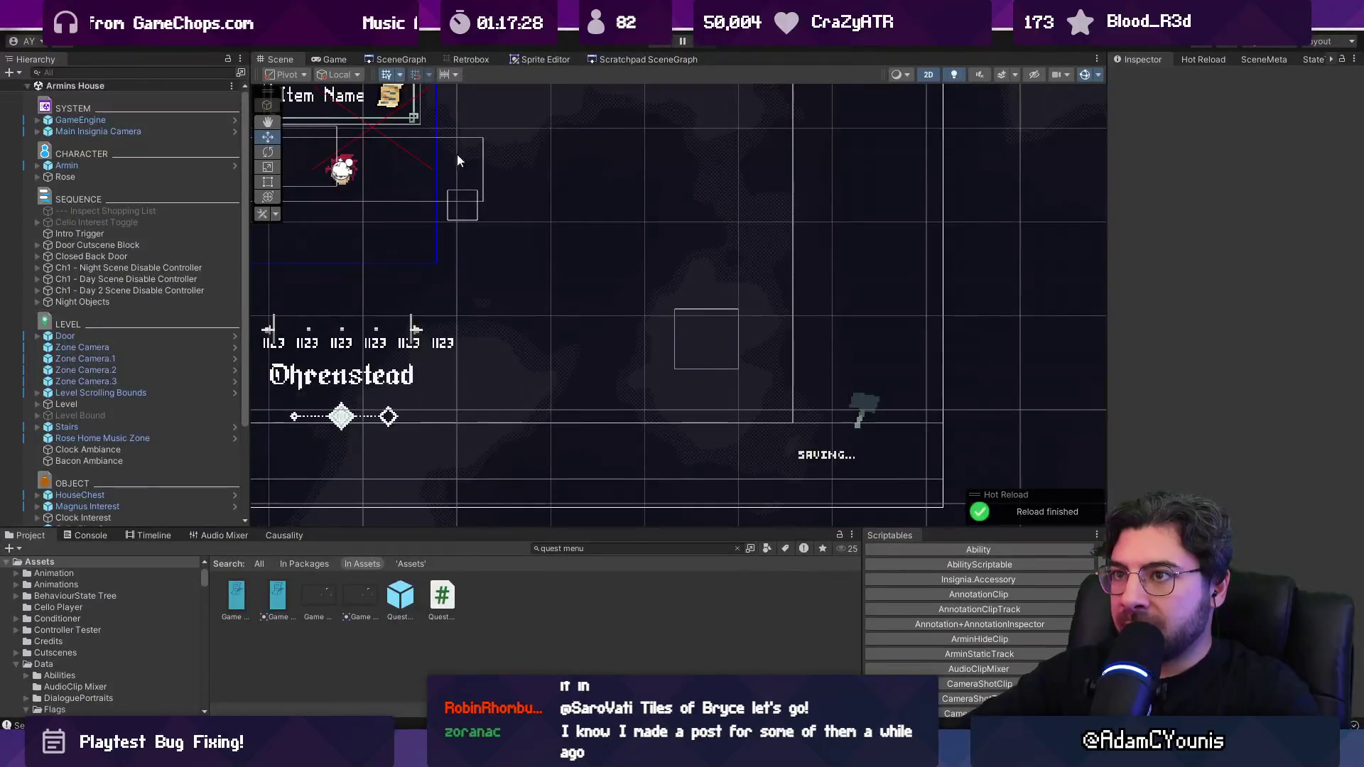
# Step: Open the Ohrenstead Chasm scene from the SceneGraph, expand its hierarchy, and start play mode
pyautogui.click(409, 59)
pyautogui.scroll(5, 726, 344)
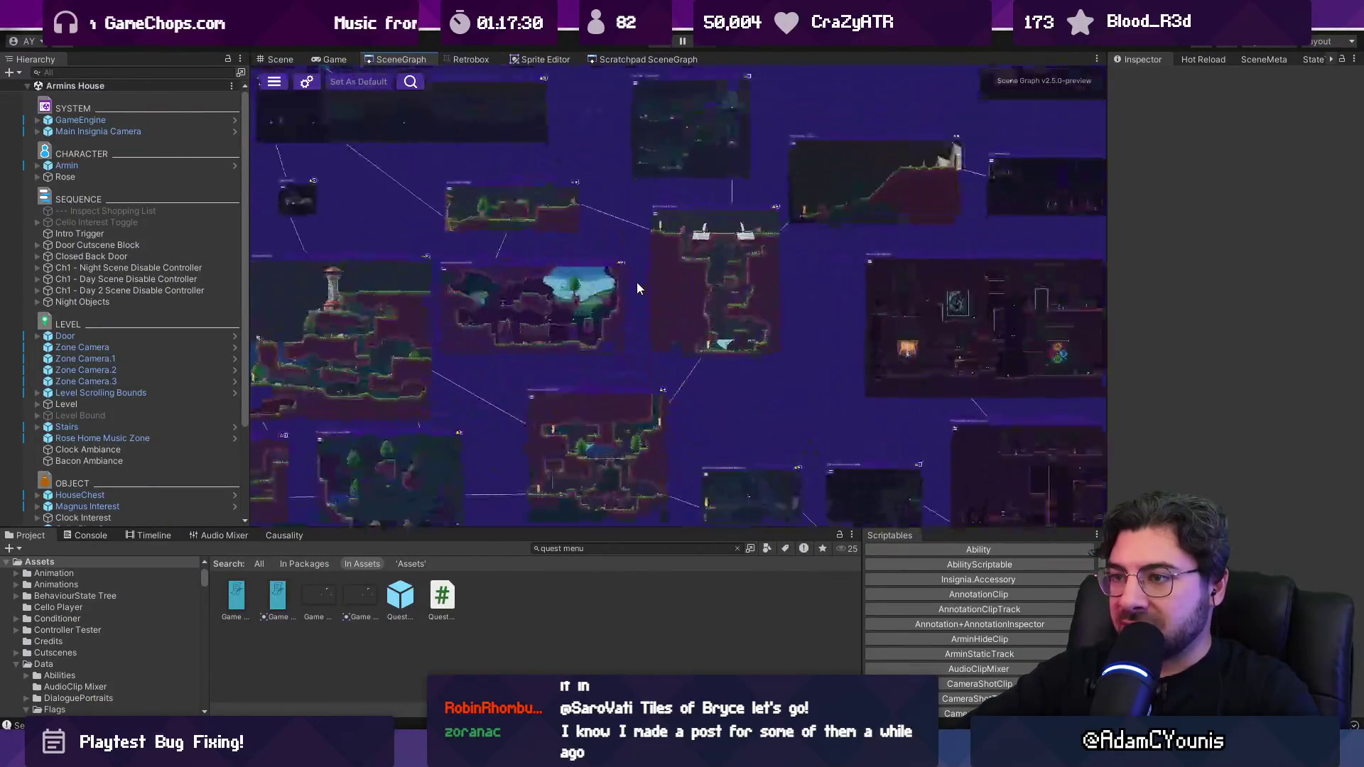
pyautogui.scroll(3, 714, 287)
pyautogui.doubleClick(715, 286)
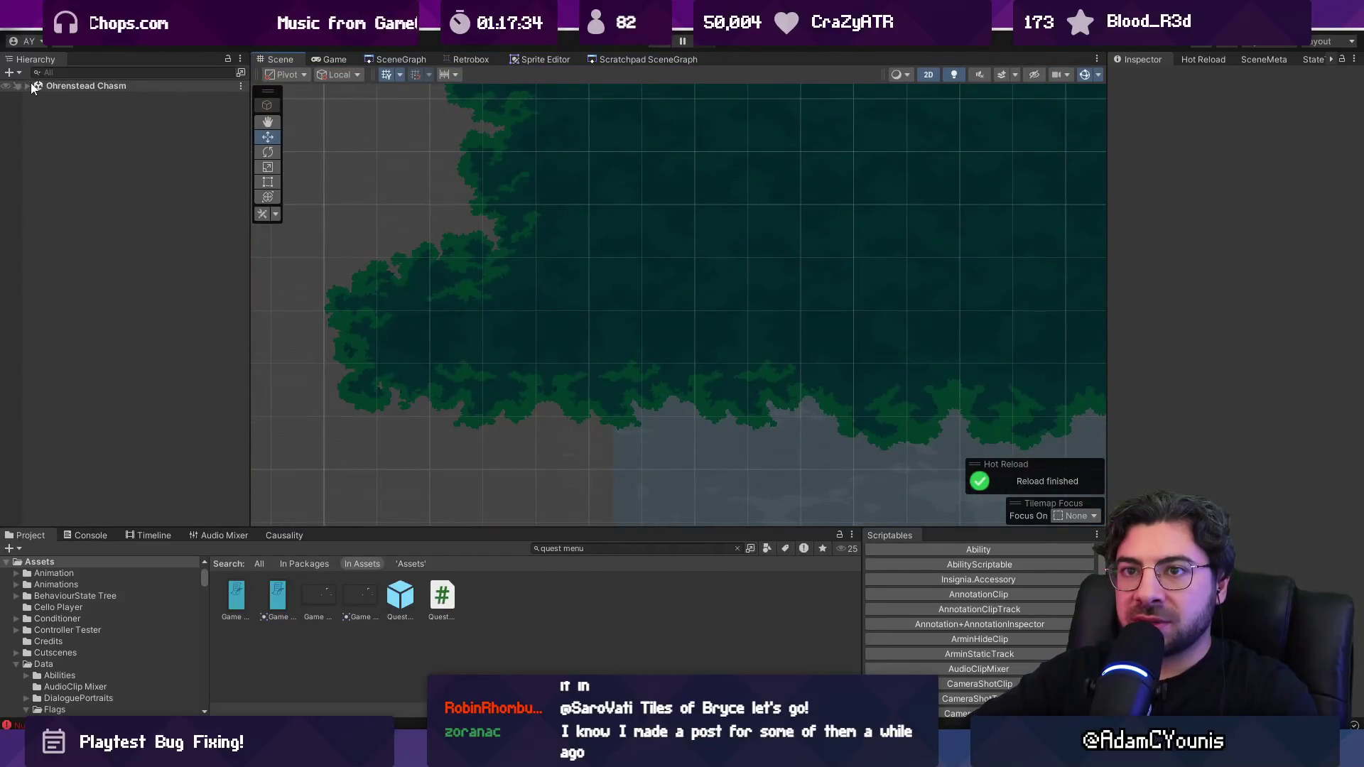
pyautogui.click(28, 86)
pyautogui.scroll(-8, 495, 230)
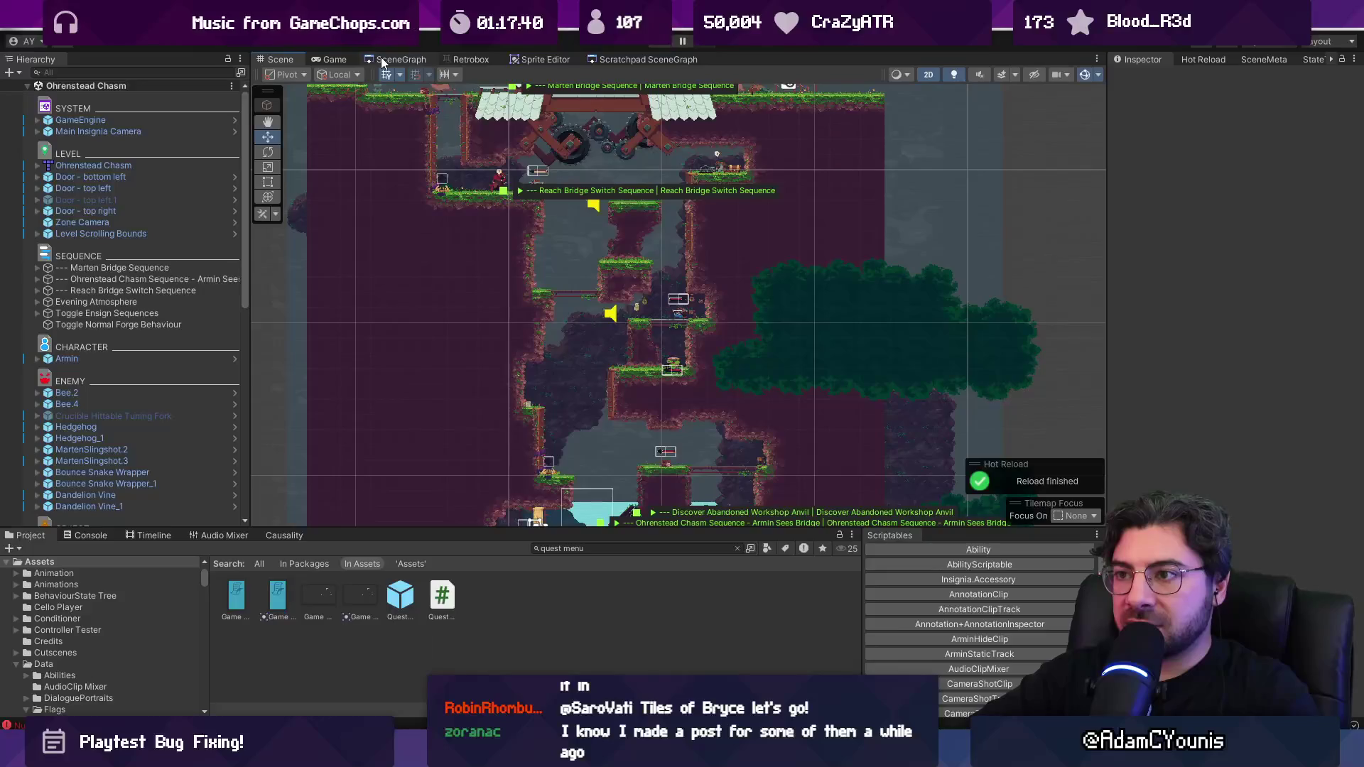
pyautogui.click(659, 46)
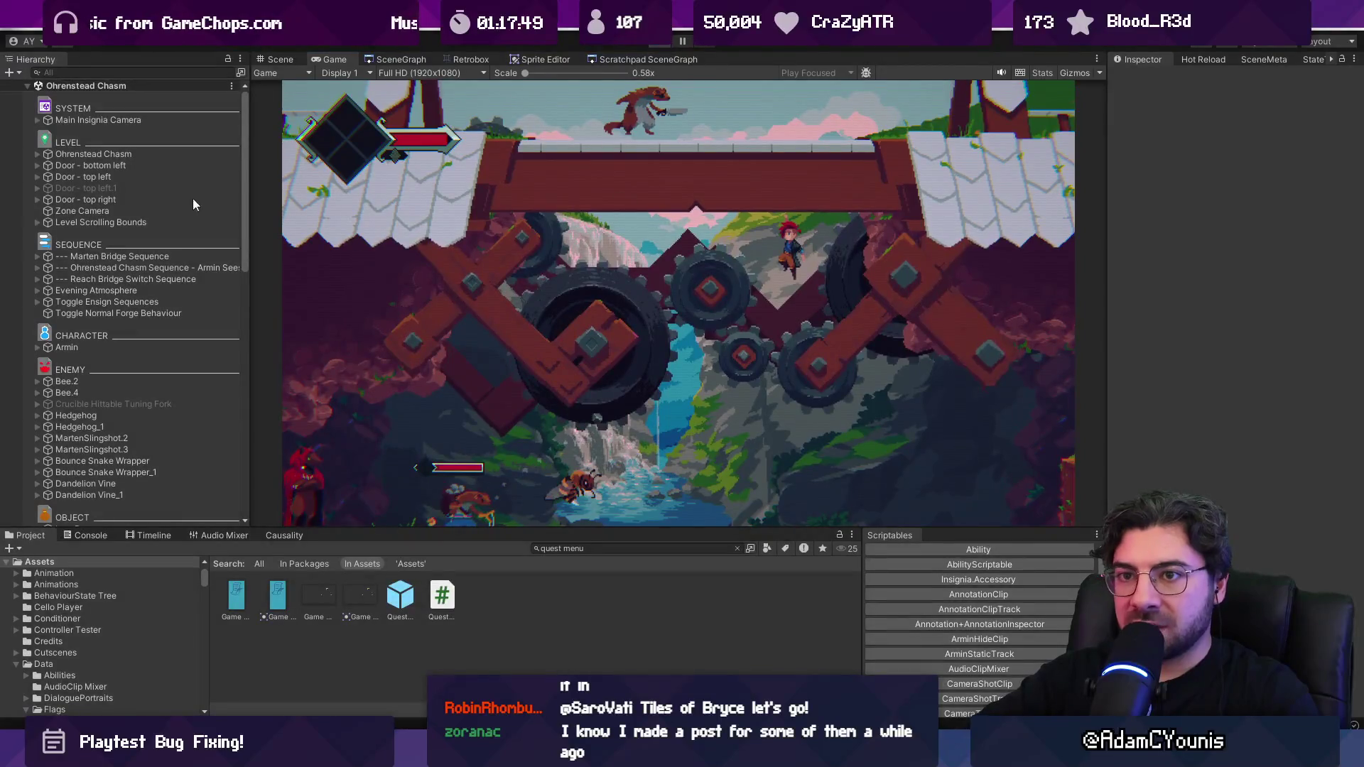
# Step: Stop play mode and set the GameEngine progress state to Demo - Part 4
pyautogui.hotkey('ctrl', 'p')
pyautogui.click(113, 132)
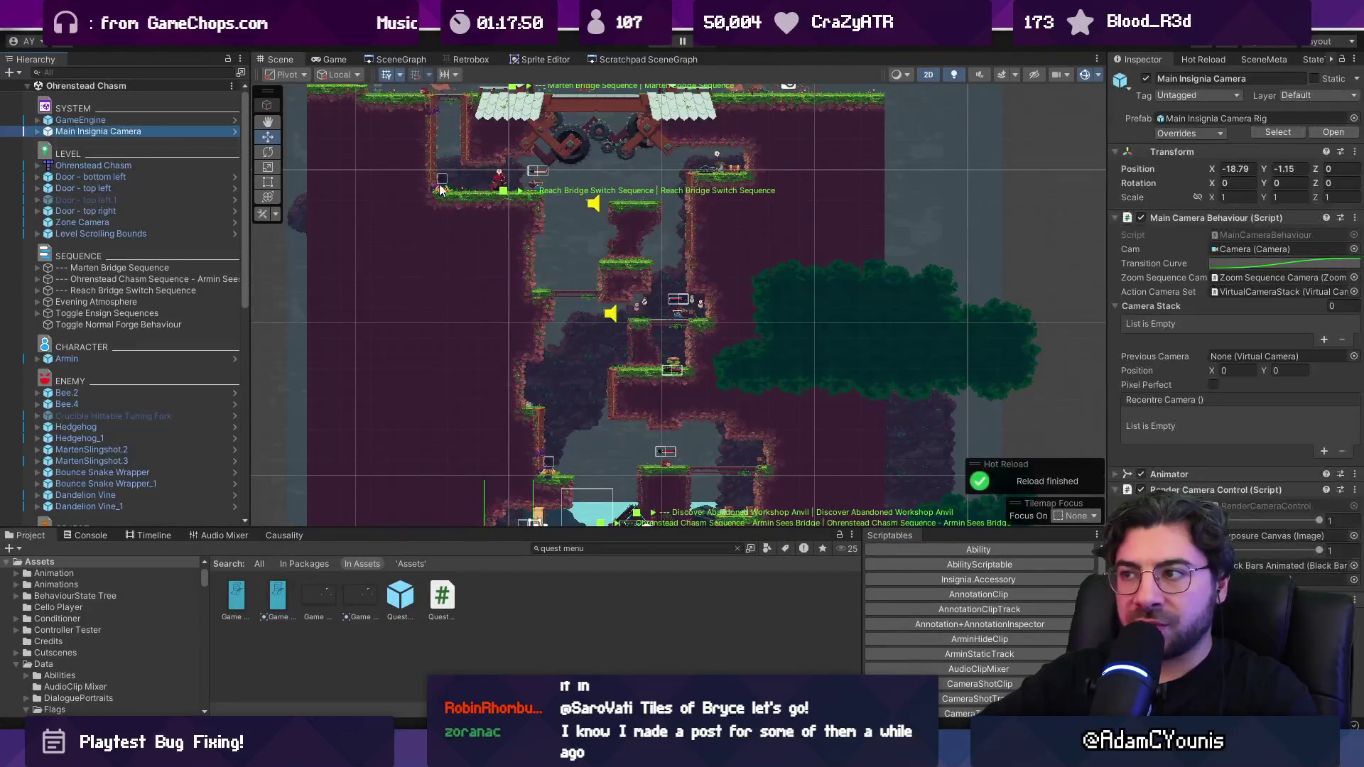
pyautogui.click(235, 131)
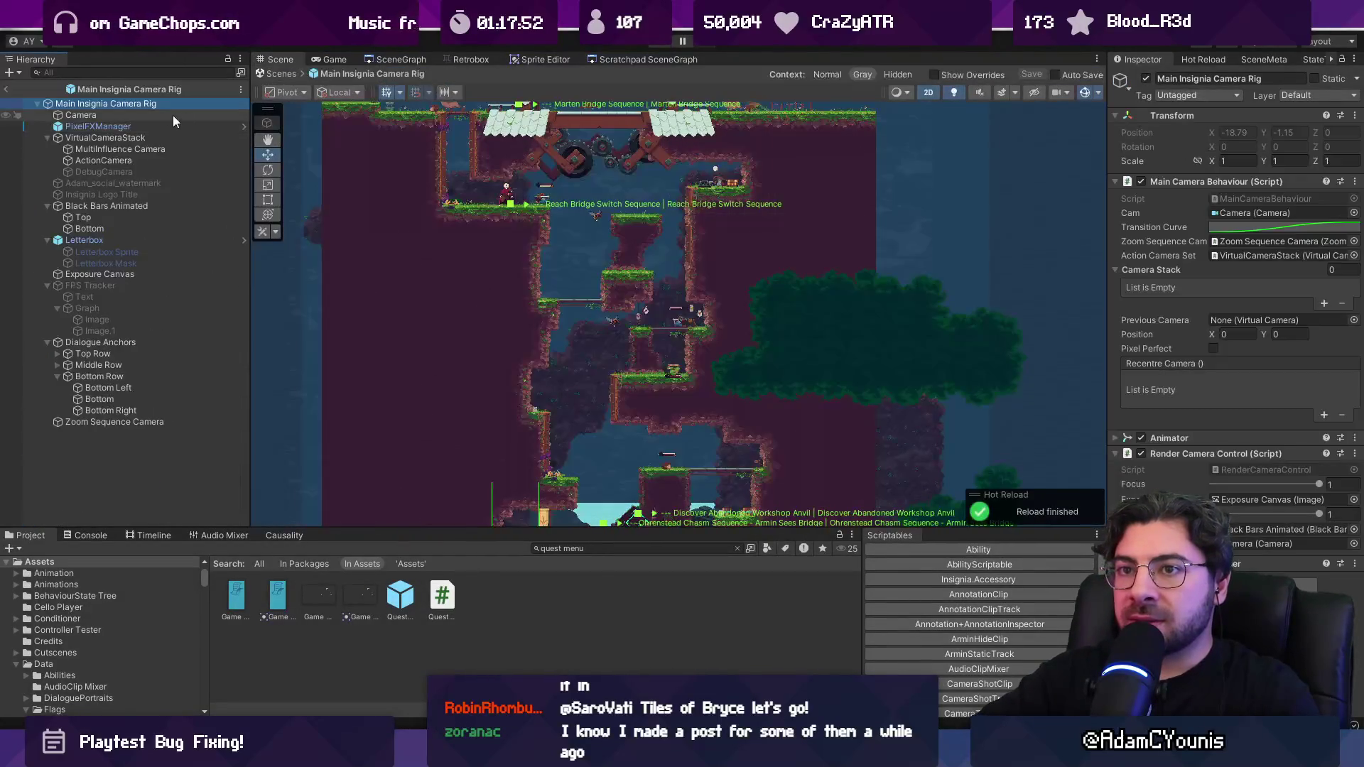
pyautogui.click(9, 89)
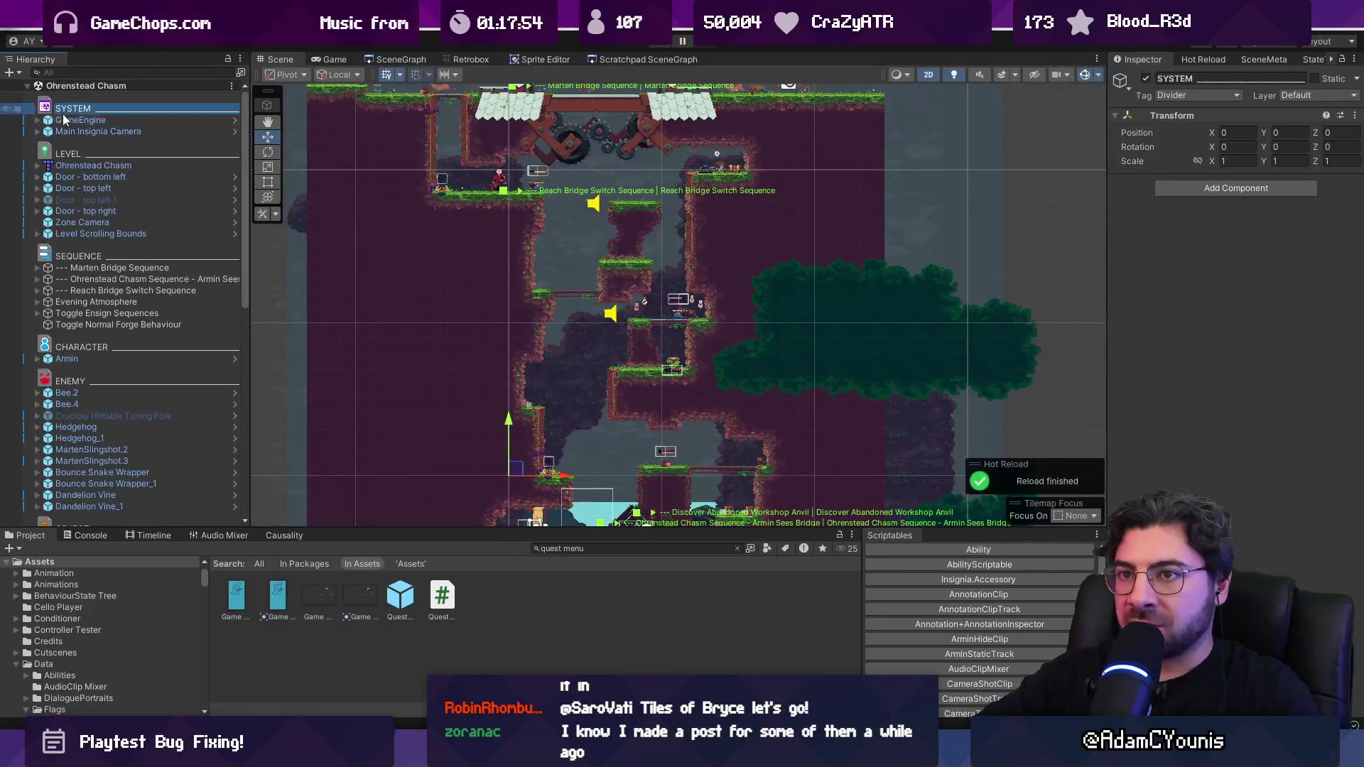
pyautogui.press('Up')
pyautogui.click(1347, 249)
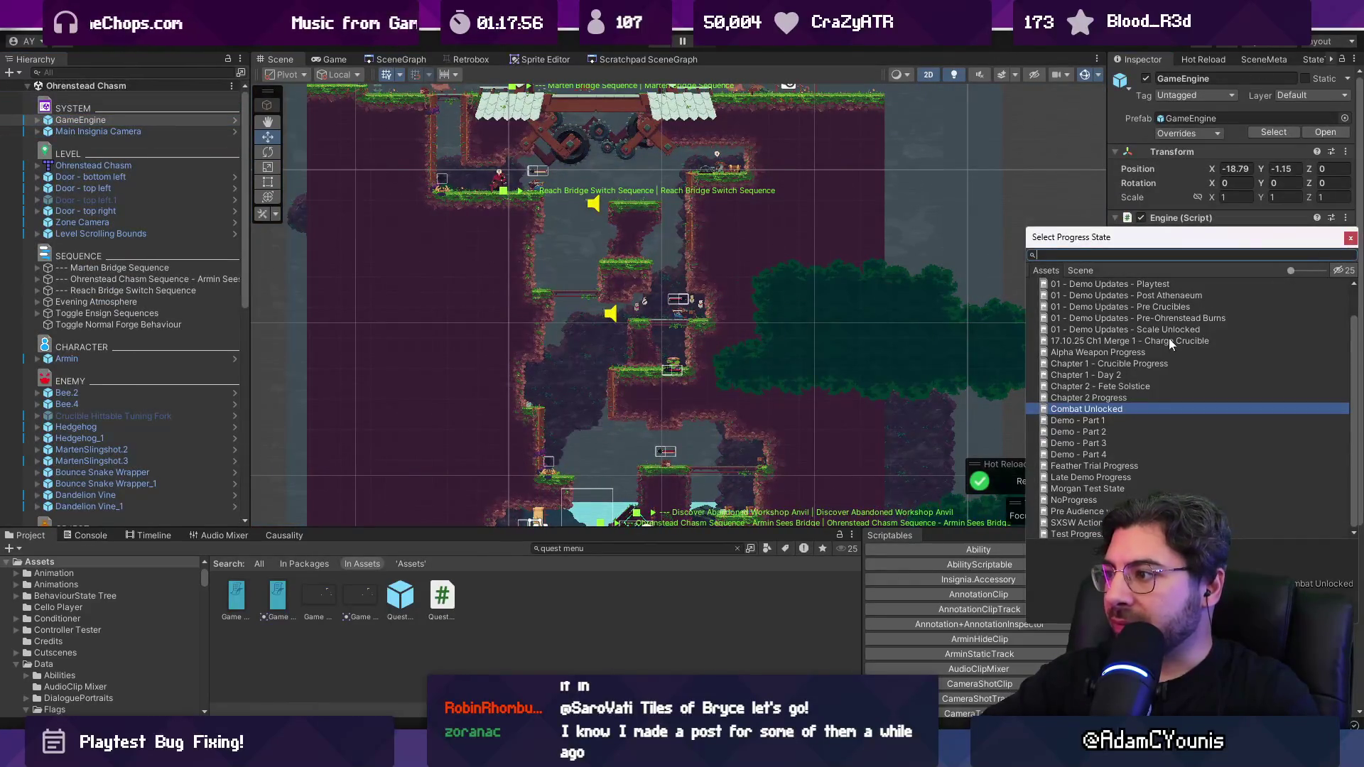
pyautogui.click(1122, 441)
pyautogui.doubleClick(1118, 453)
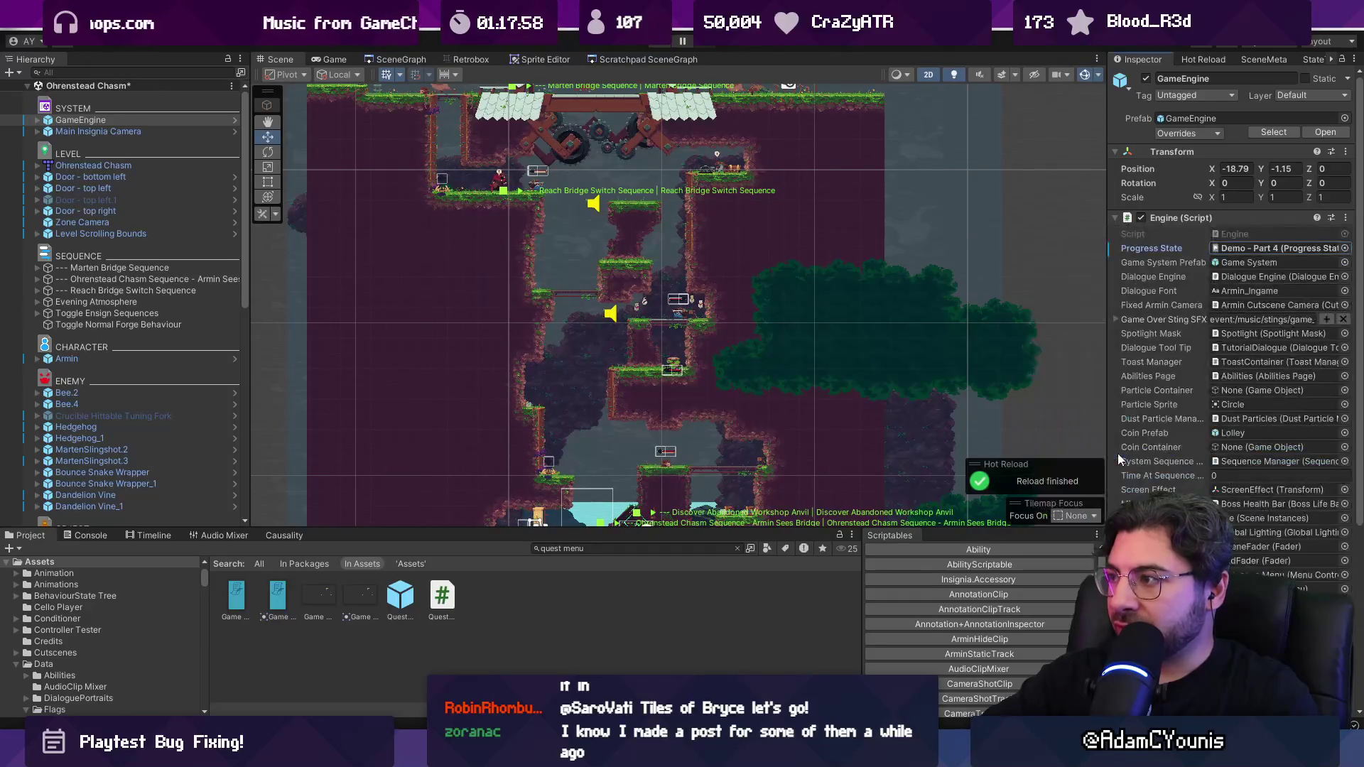
# Step: Play through the bridge cutscene, run Armin left across the bridge, then stop the game
pyautogui.click(660, 44)
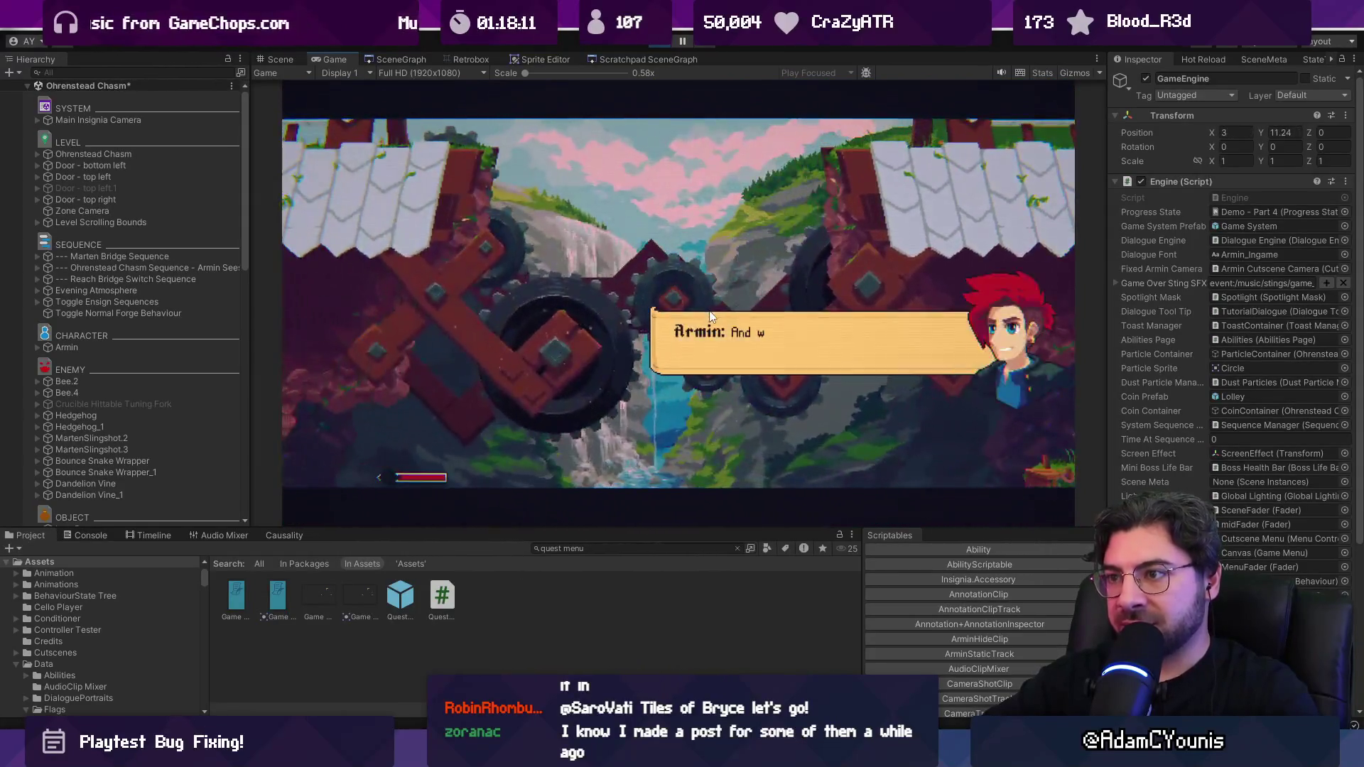
pyautogui.click(710, 316)
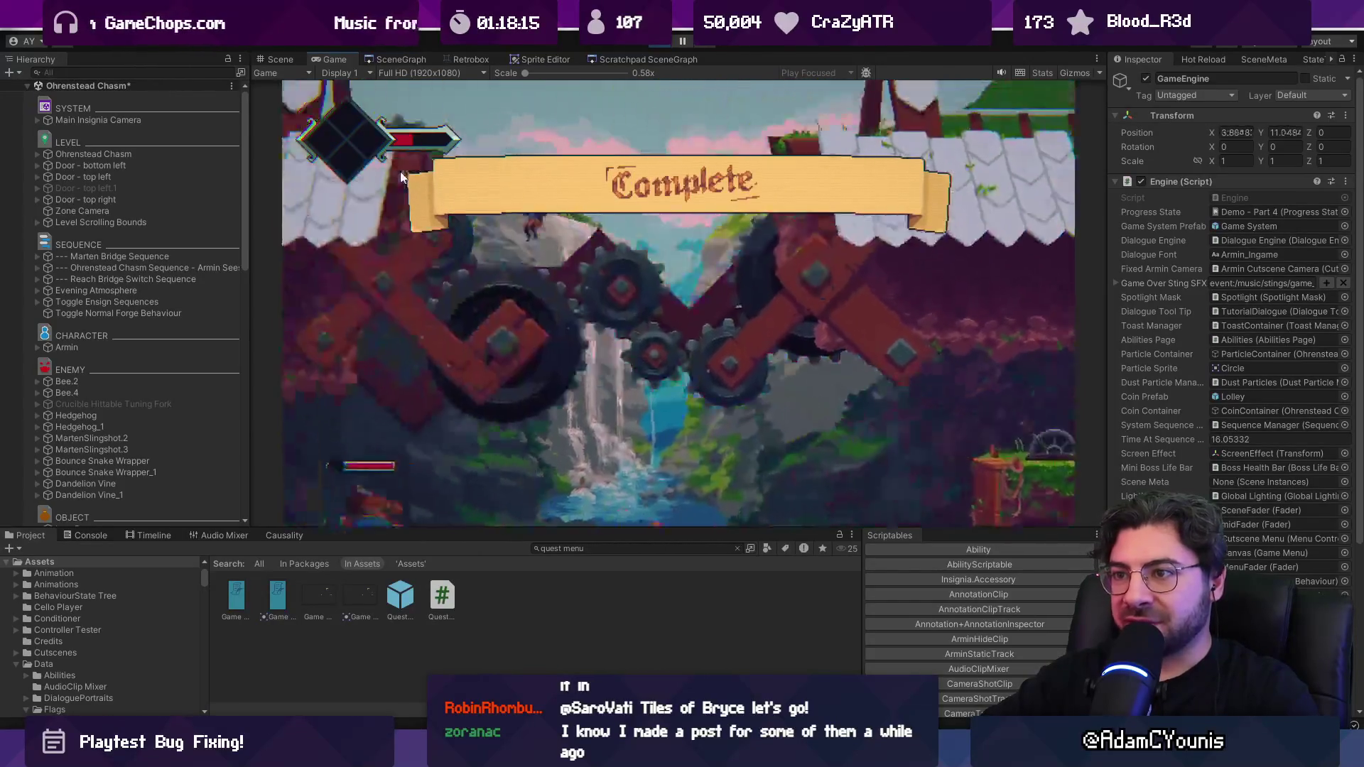
pyautogui.press('Left')
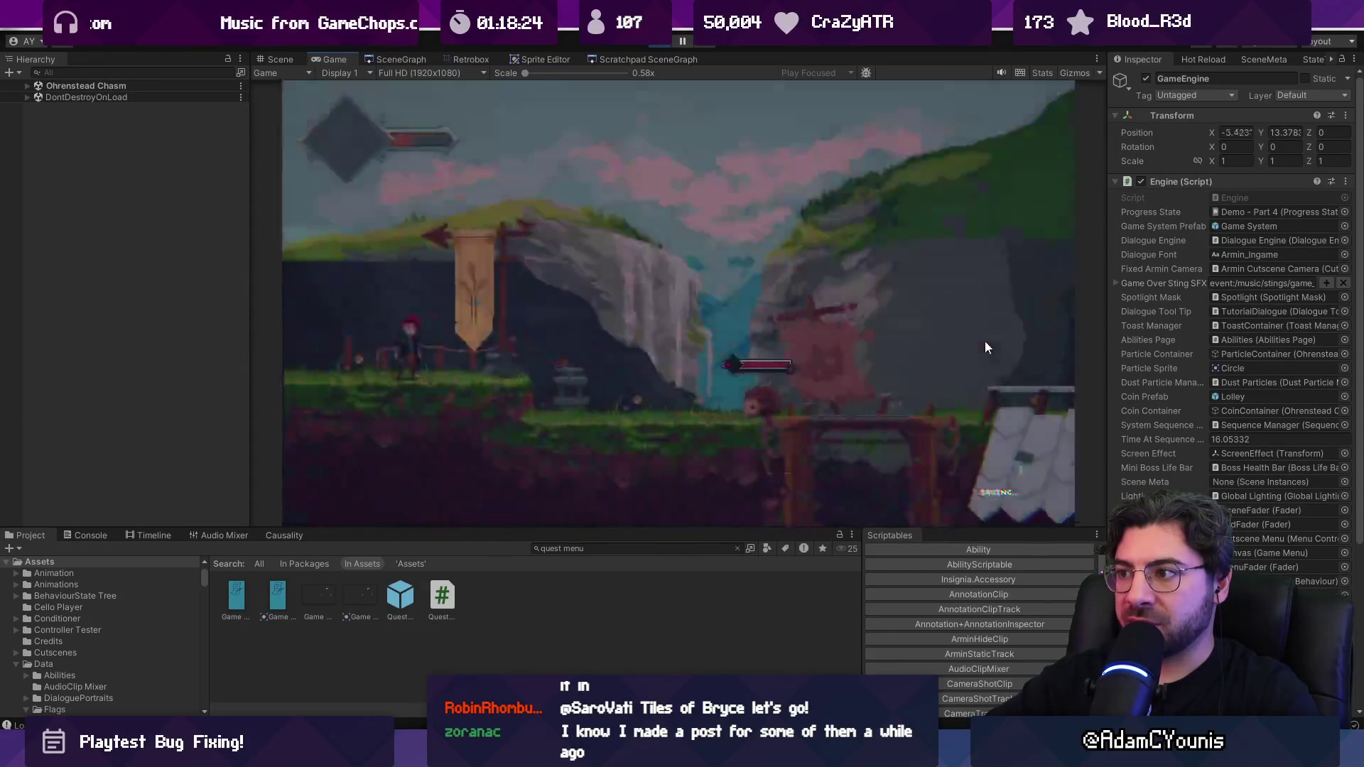
pyautogui.click(656, 47)
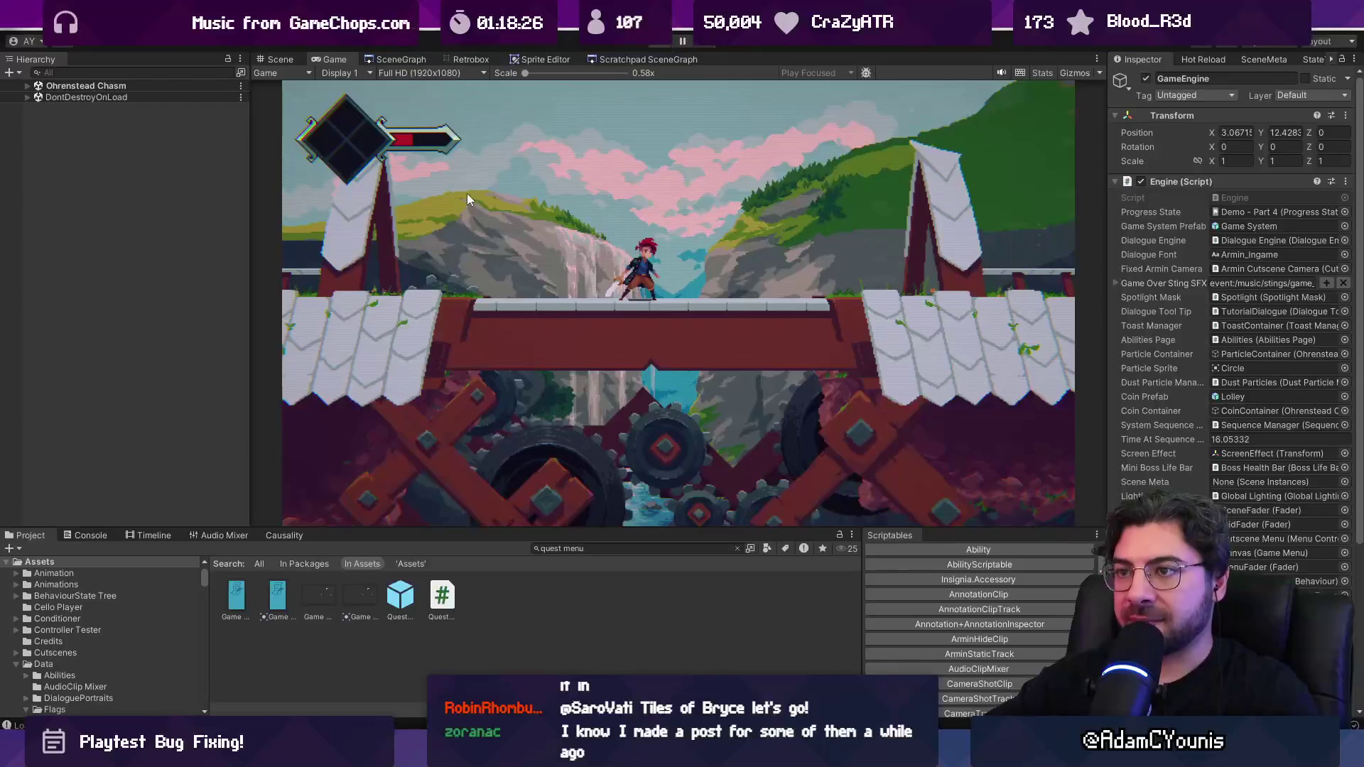
# Step: Select the Bridge Conditions object under the bridge's Rail Container and expand it
pyautogui.click(569, 223)
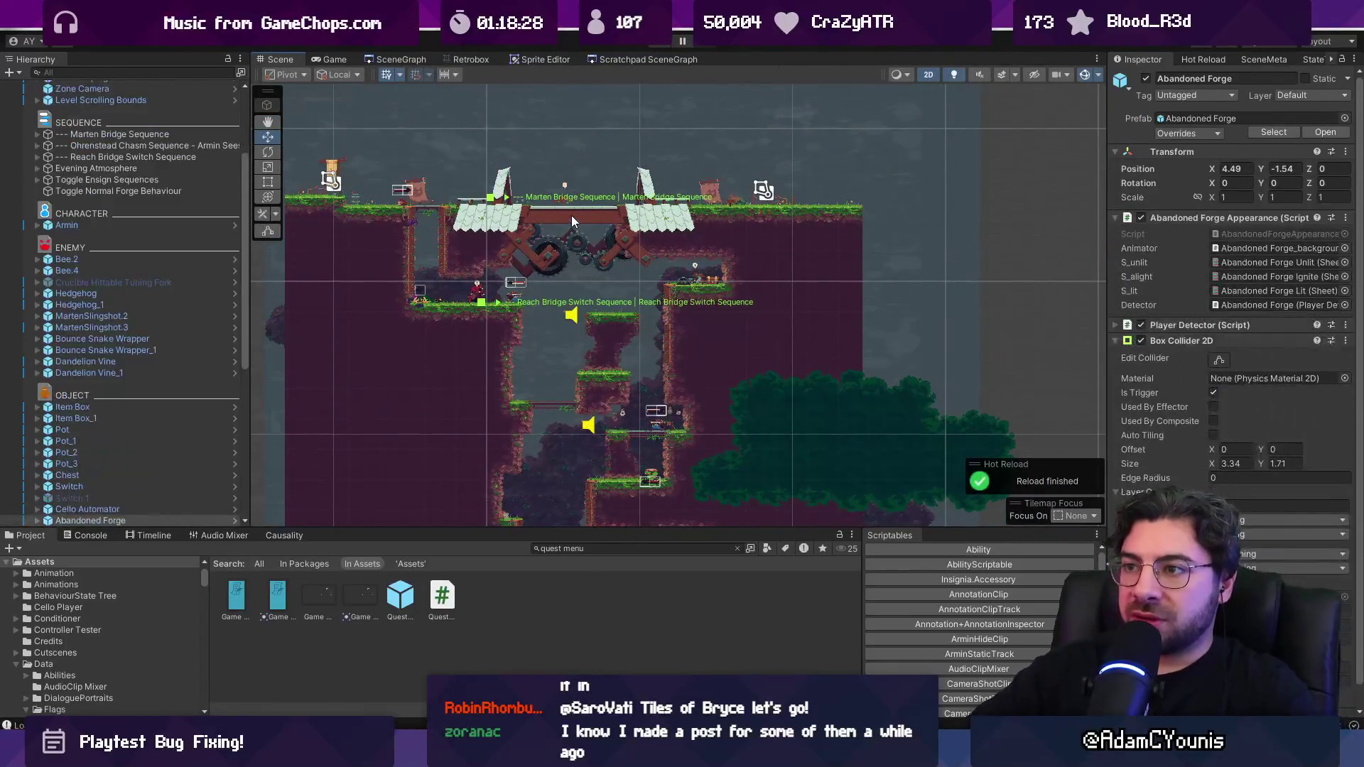
pyautogui.click(571, 215)
pyautogui.scroll(-3, 128, 423)
pyautogui.click(149, 424)
pyautogui.moveTo(142, 389); pyautogui.dragTo(154, 378)
pyautogui.click(155, 378)
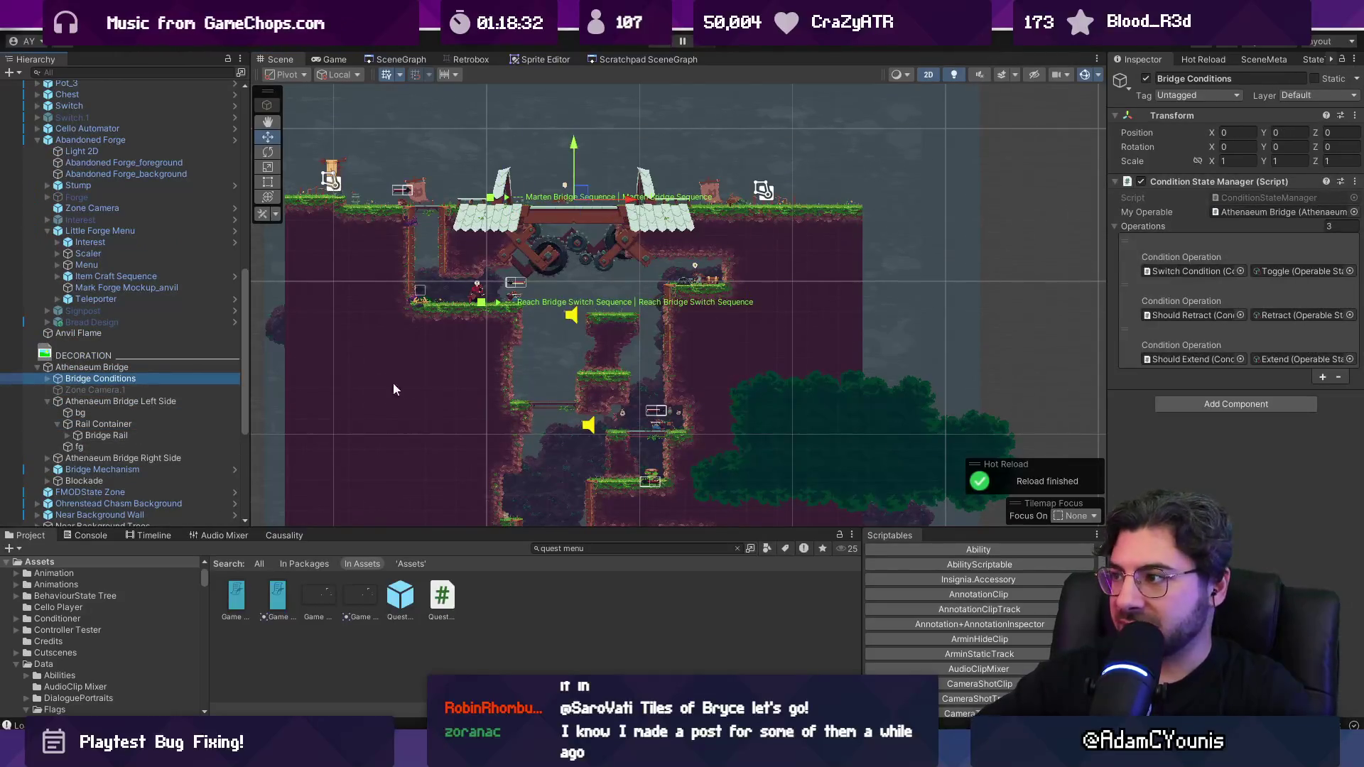
pyautogui.click(47, 379)
# Step: Remove the Reached Bridge Mechanism condition from the Should Extend condition
pyautogui.click(103, 390)
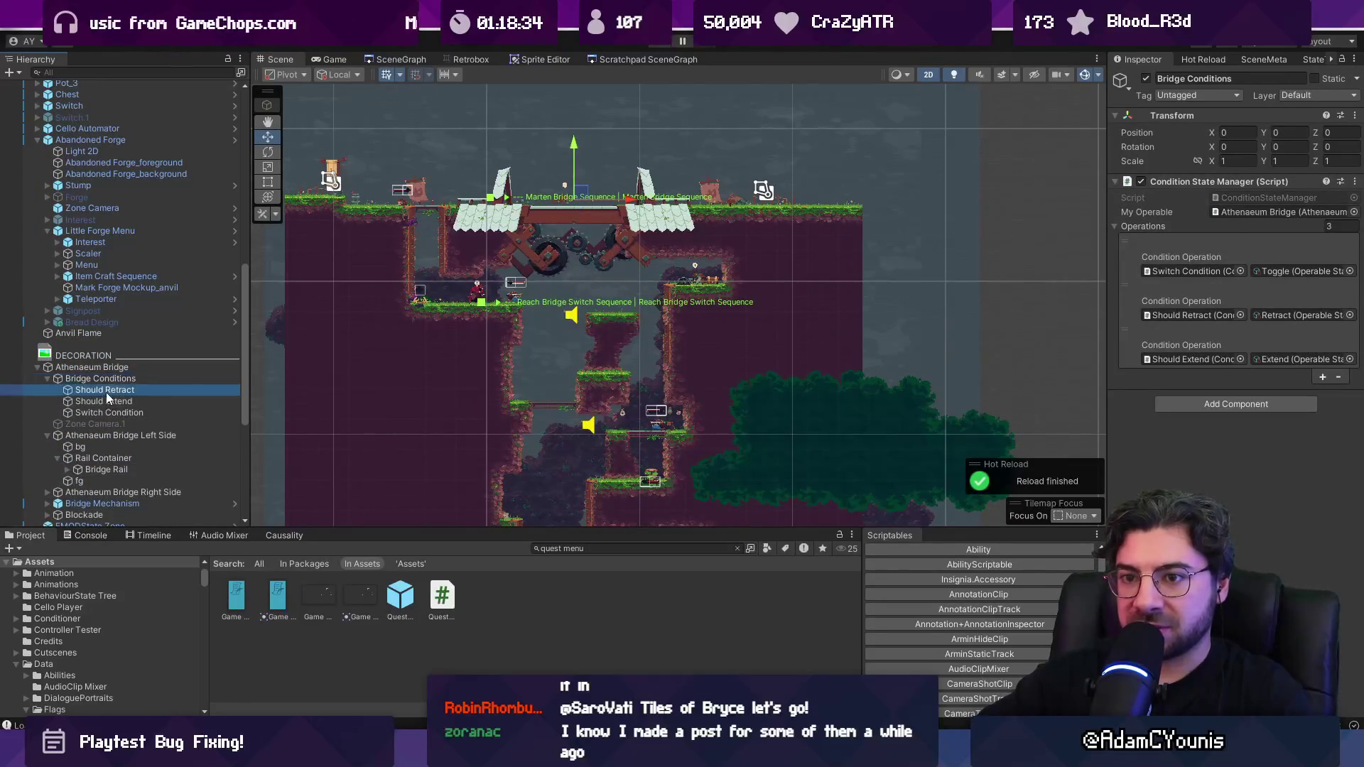
pyautogui.click(120, 402)
pyautogui.moveTo(1109, 335); pyautogui.dragTo(674, 321)
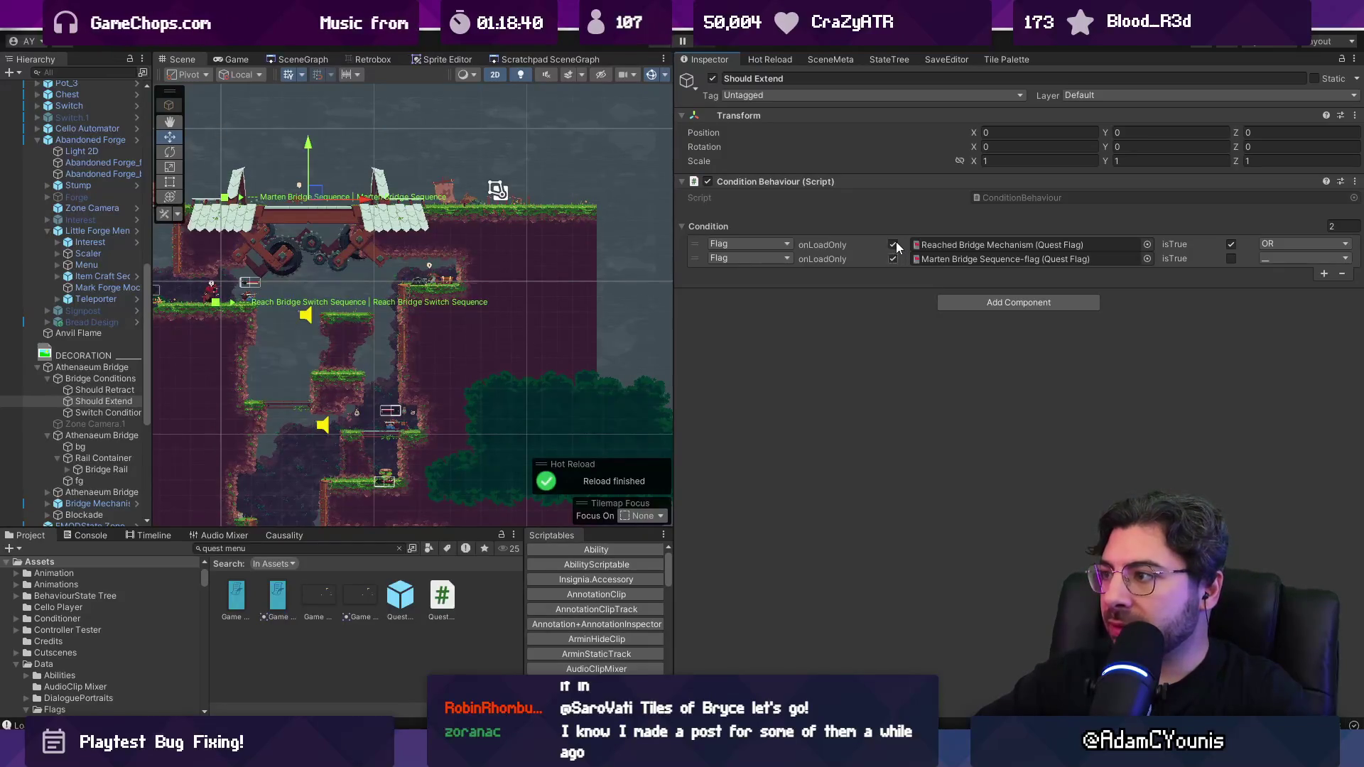
pyautogui.click(839, 246)
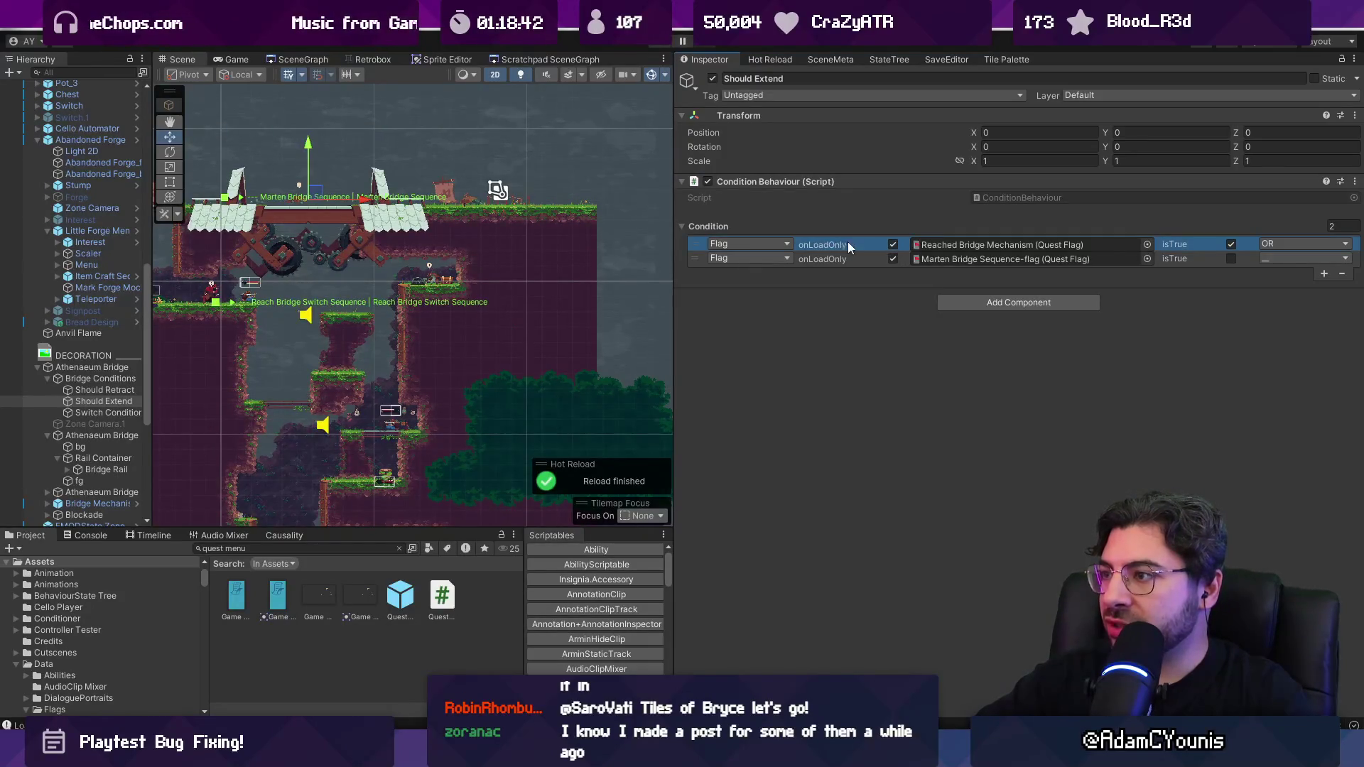
pyautogui.click(1342, 274)
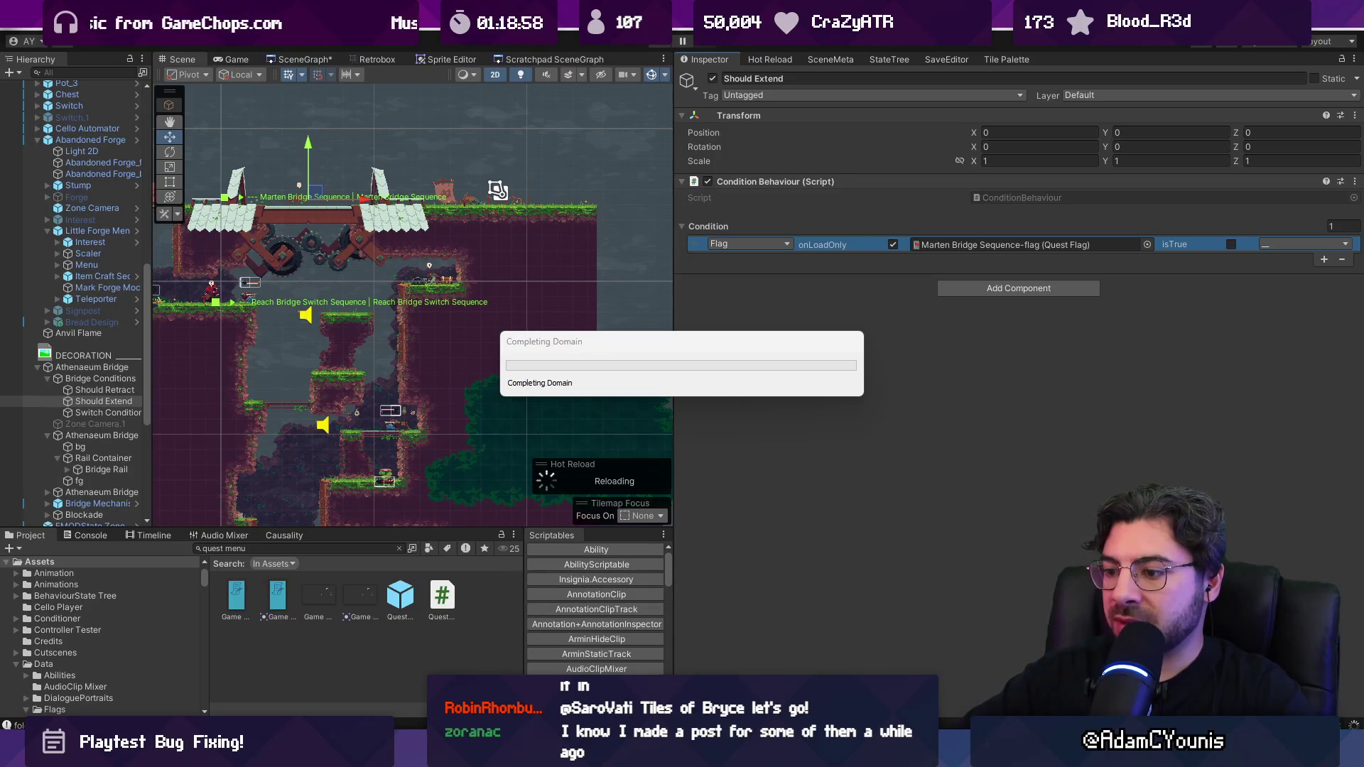
# Step: Post the 'Fixed in 0.9.0-a' reply on the bridge glitch post, then restart play mode
pyautogui.hotkey('alt', 'Tab')
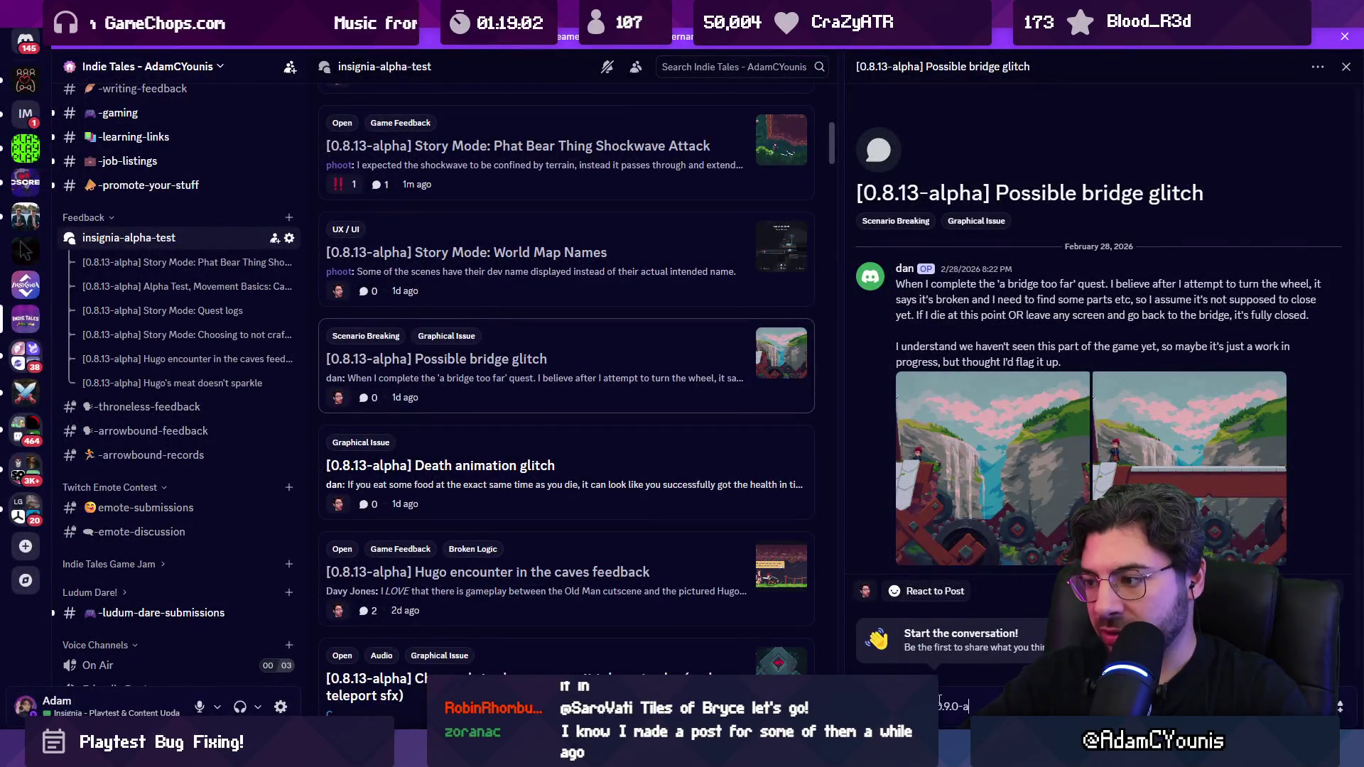
pyautogui.press('Return')
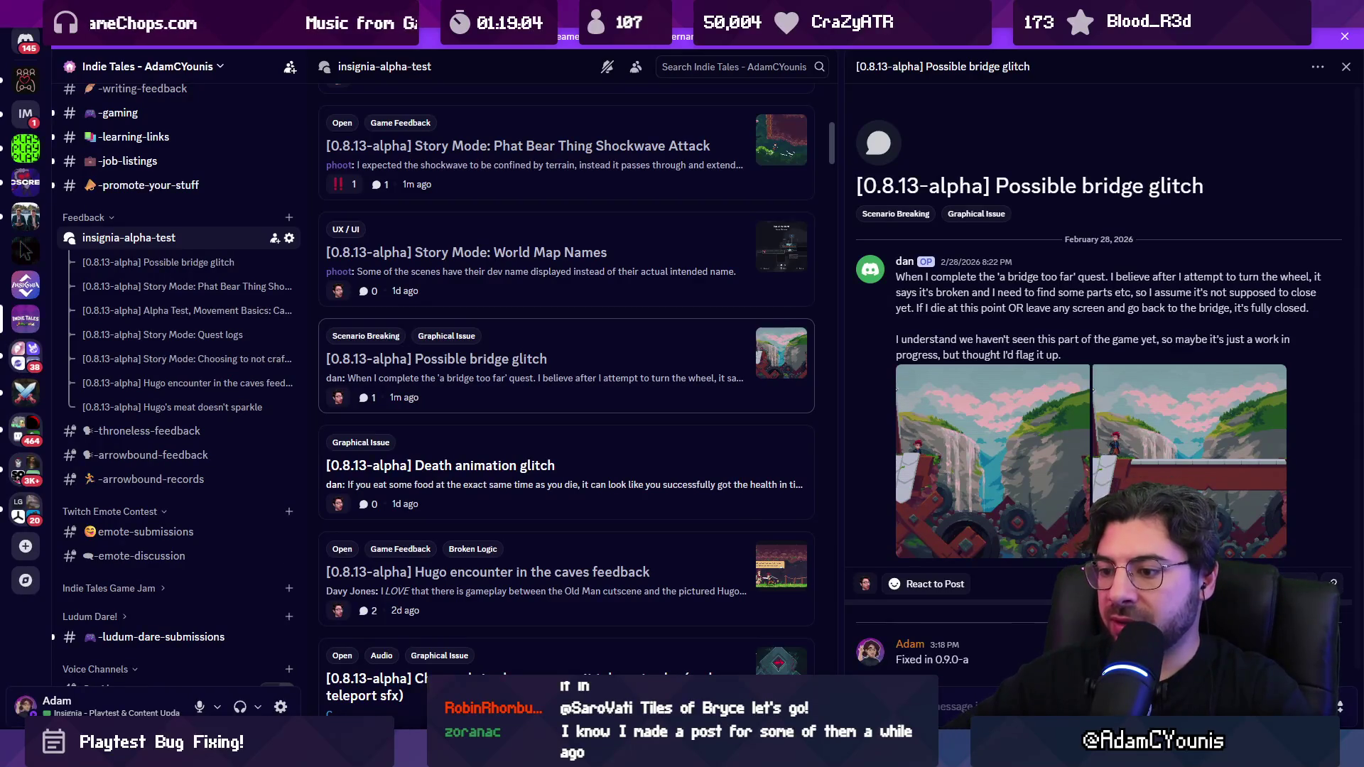
pyautogui.hotkey('alt', 'Tab')
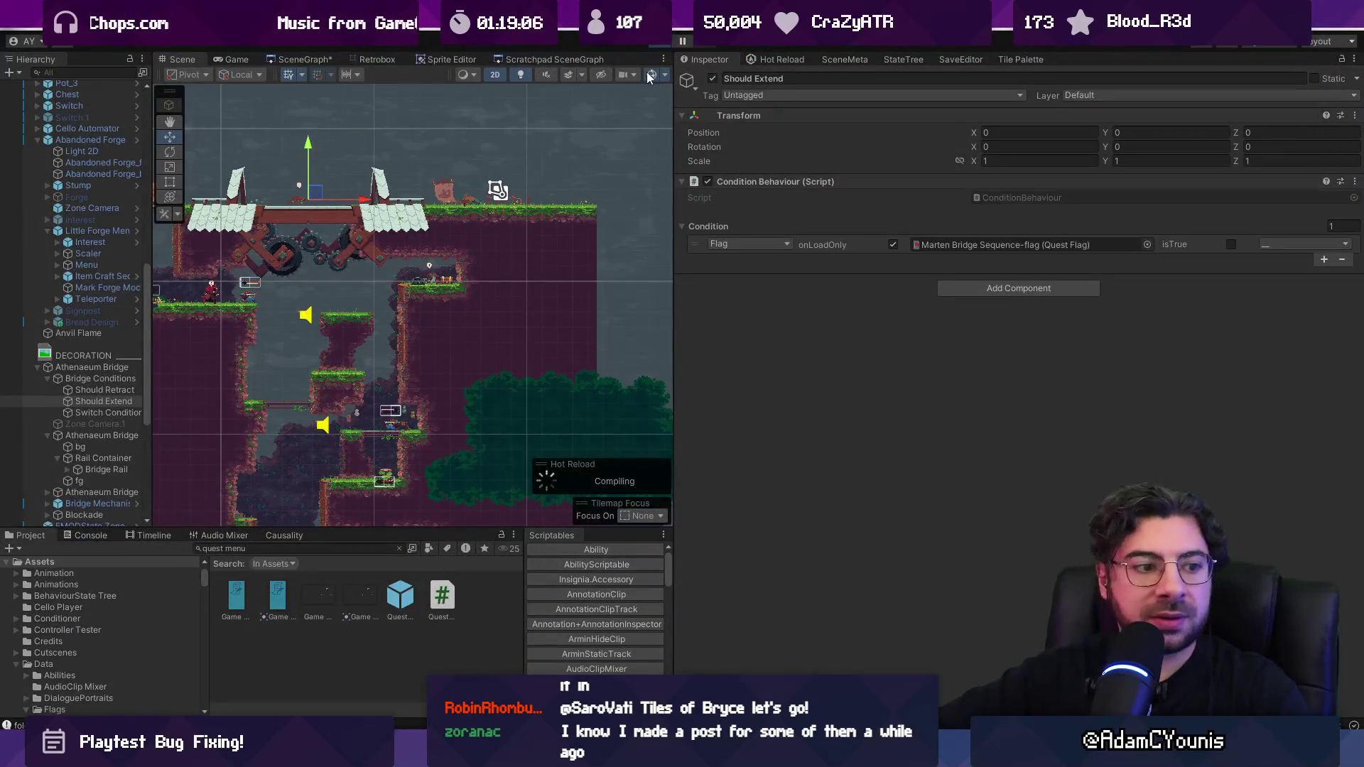
pyautogui.hotkey('ctrl', 'p')
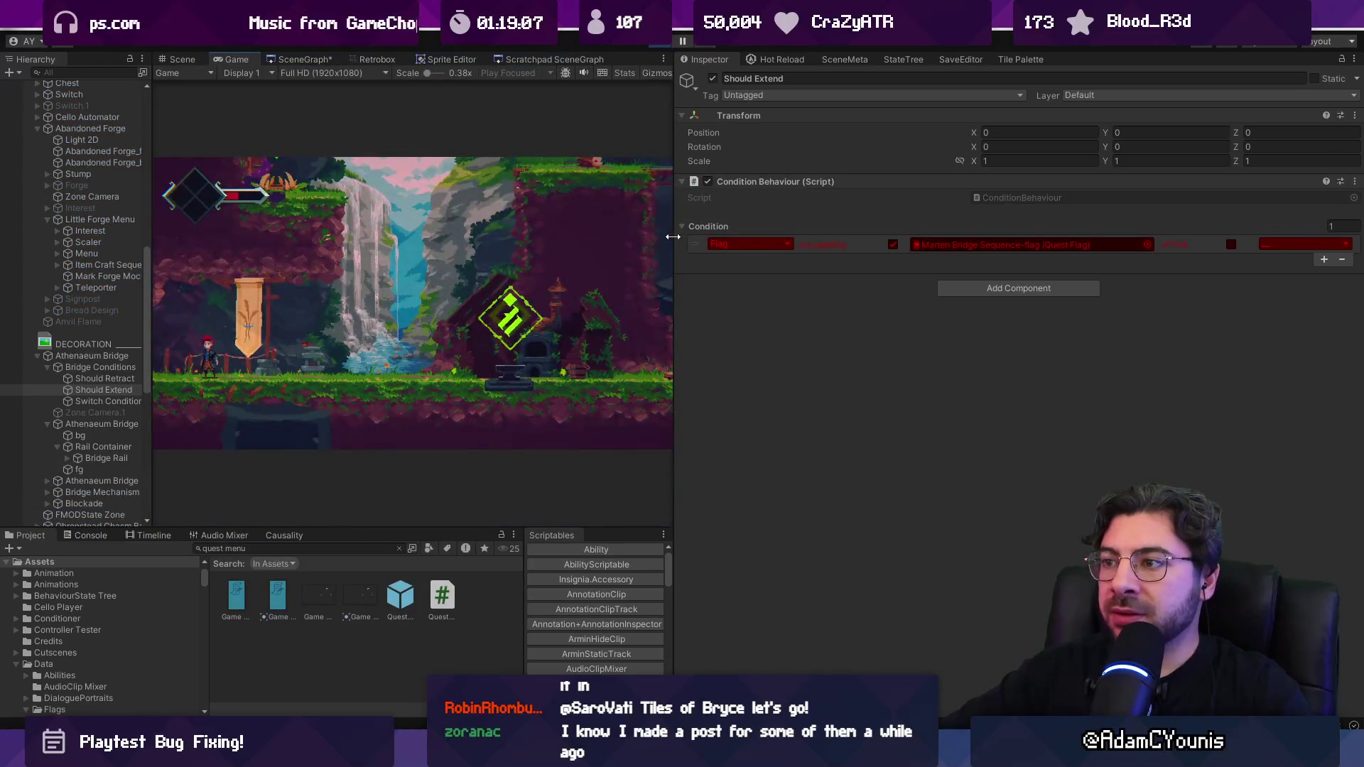
# Step: Retest the bridge gear interaction in an enlarged Game view, then stop play mode
pyautogui.moveTo(672, 237); pyautogui.dragTo(1133, 237)
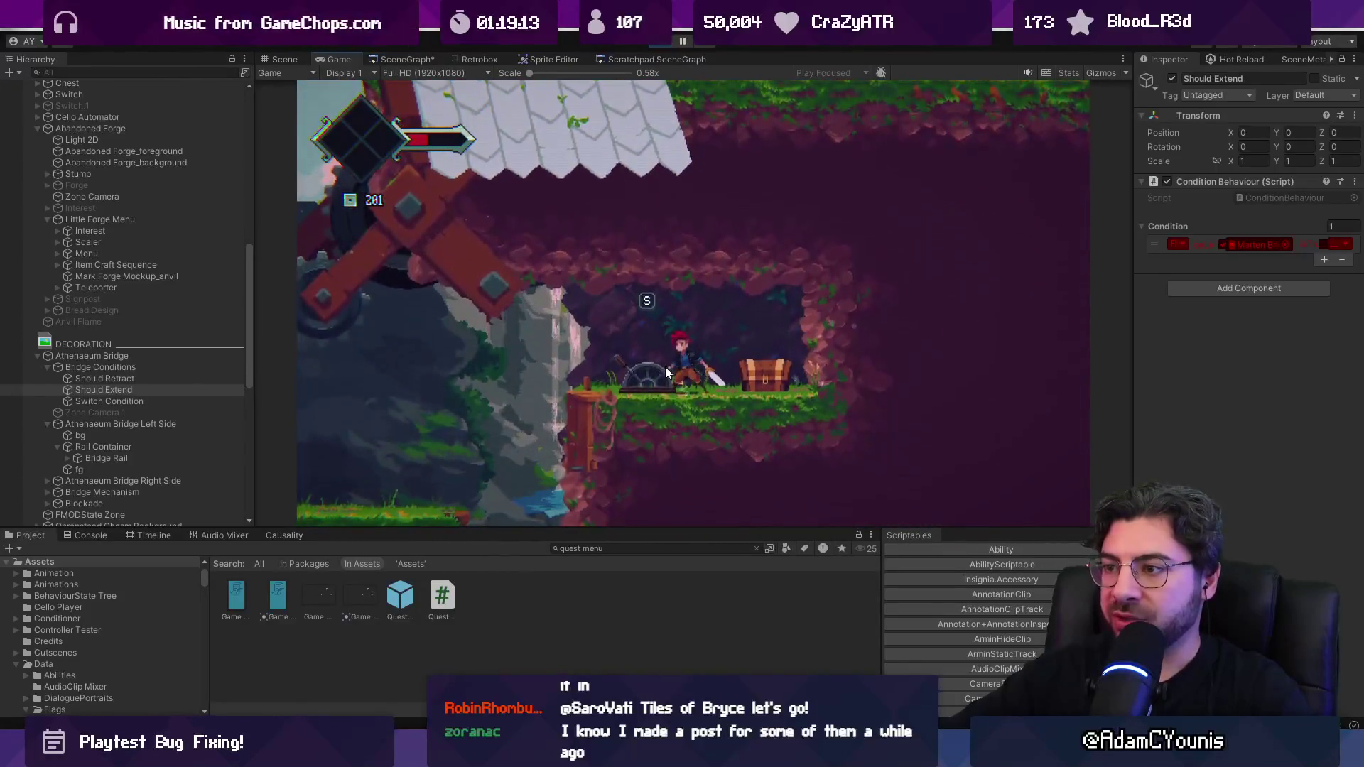
pyautogui.press('s')
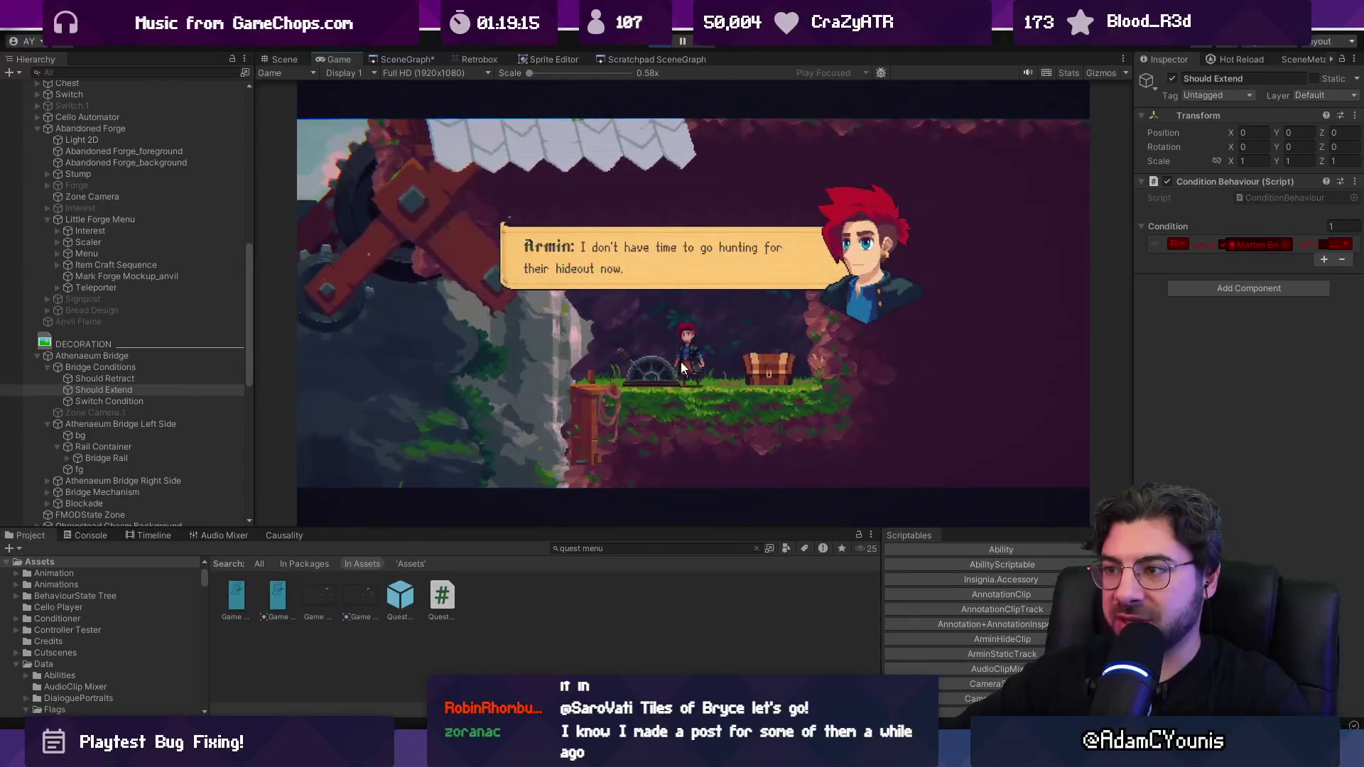
pyautogui.press('s')
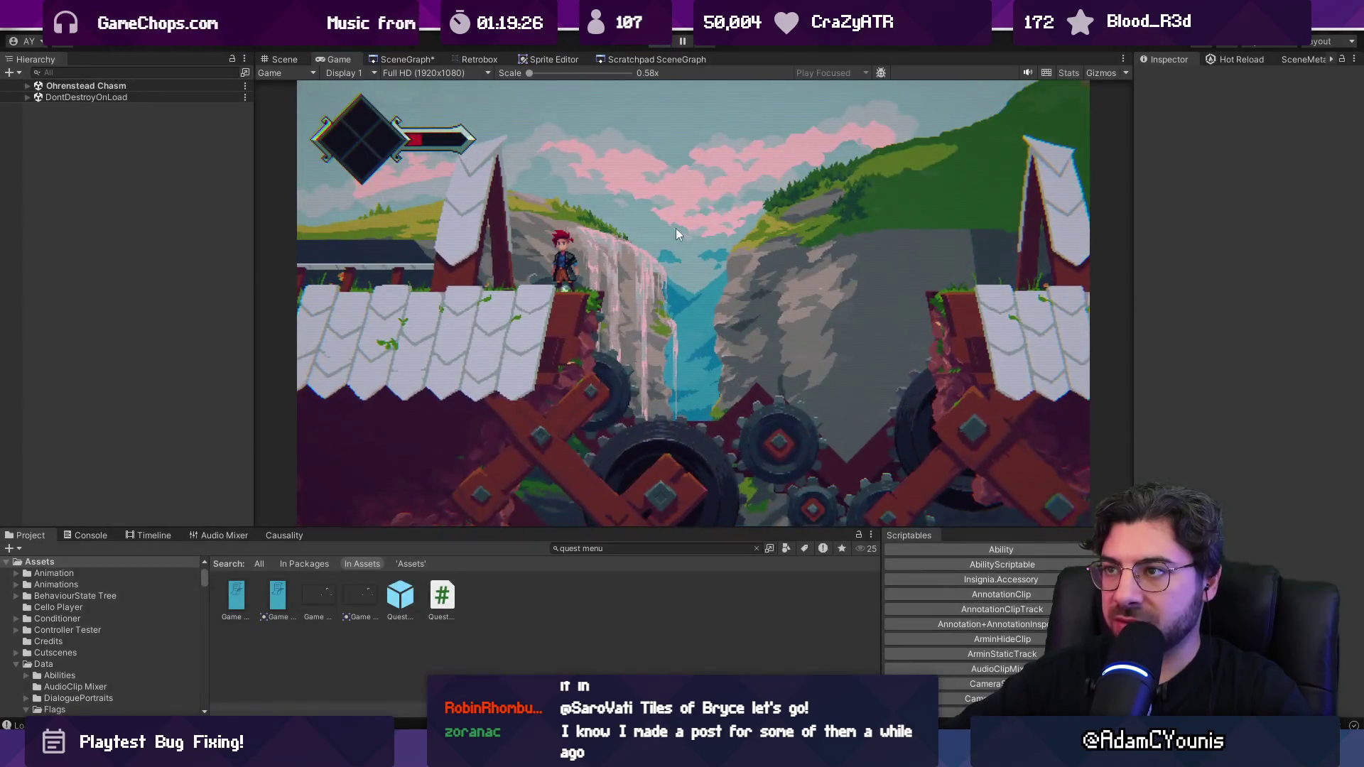
pyautogui.hotkey('ctrl', 'p')
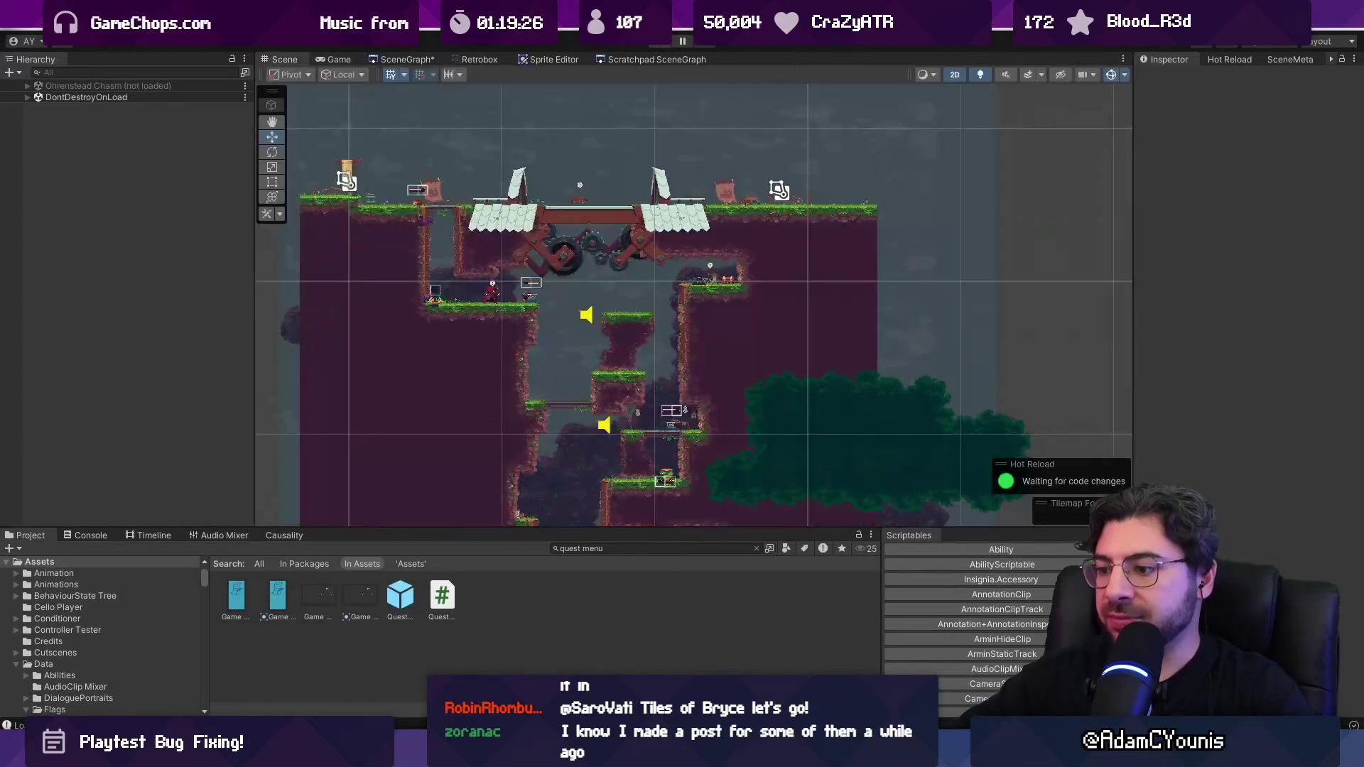
pyautogui.hotkey('alt', 'Tab')
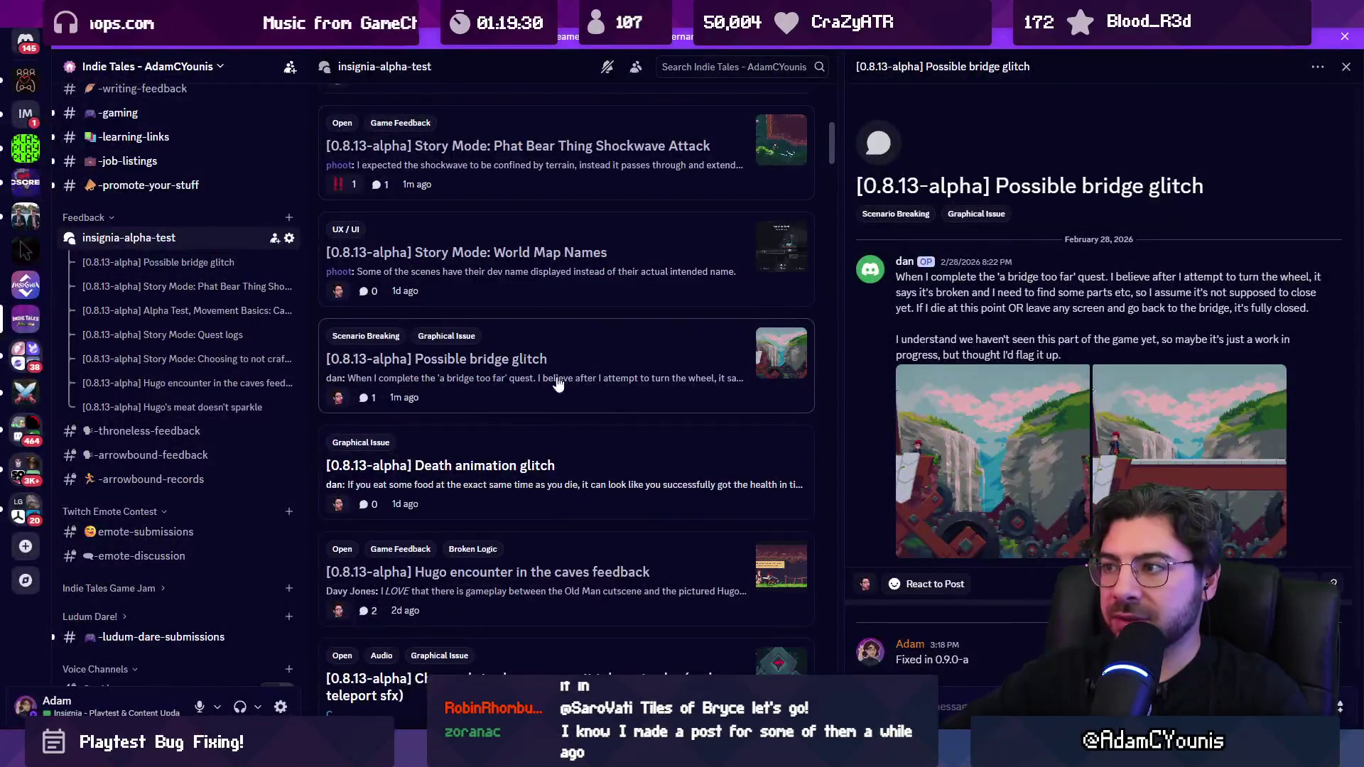
# Step: Give the Possible bridge glitch post the Closed tag, then open the Death animation glitch post
pyautogui.rightClick(584, 369)
pyautogui.moveTo(675, 521)
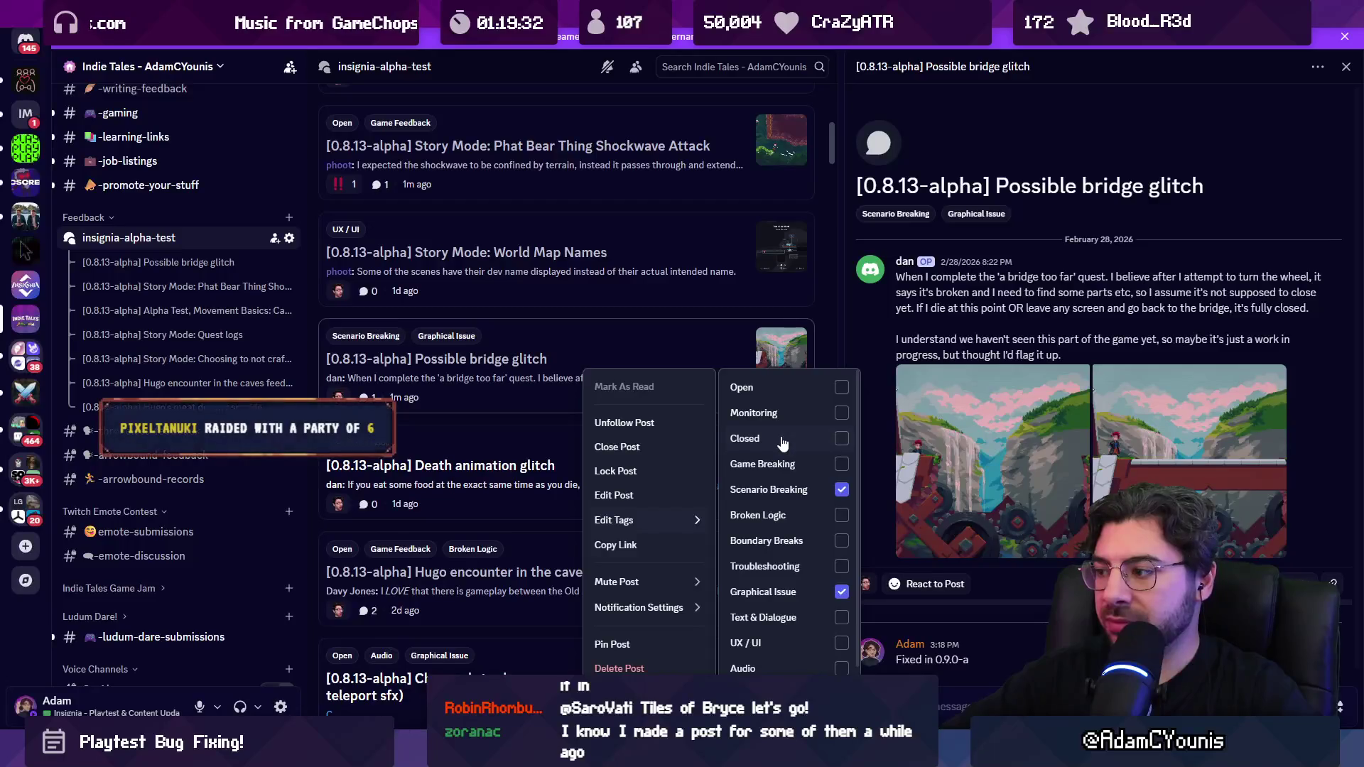
pyautogui.click(782, 439)
pyautogui.click(518, 420)
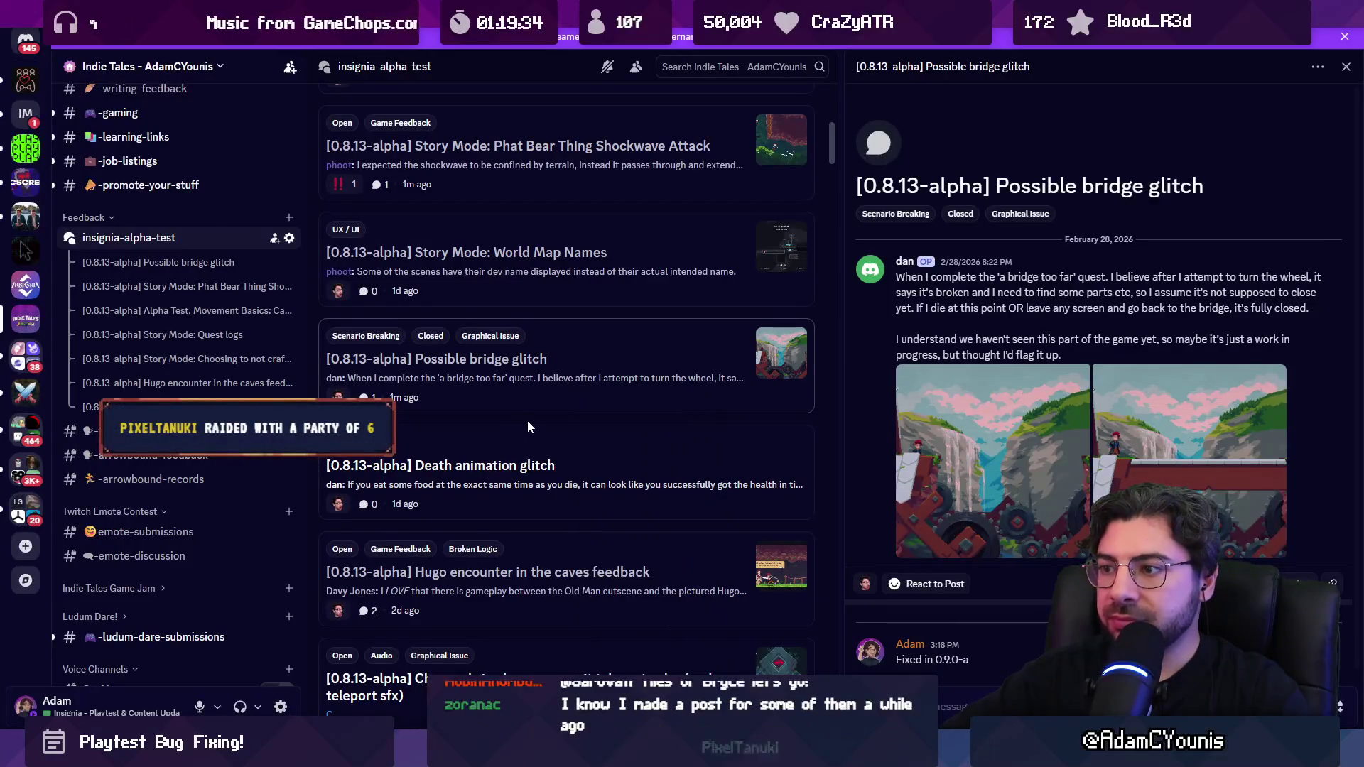
pyautogui.scroll(-1, 556, 419)
pyautogui.click(556, 418)
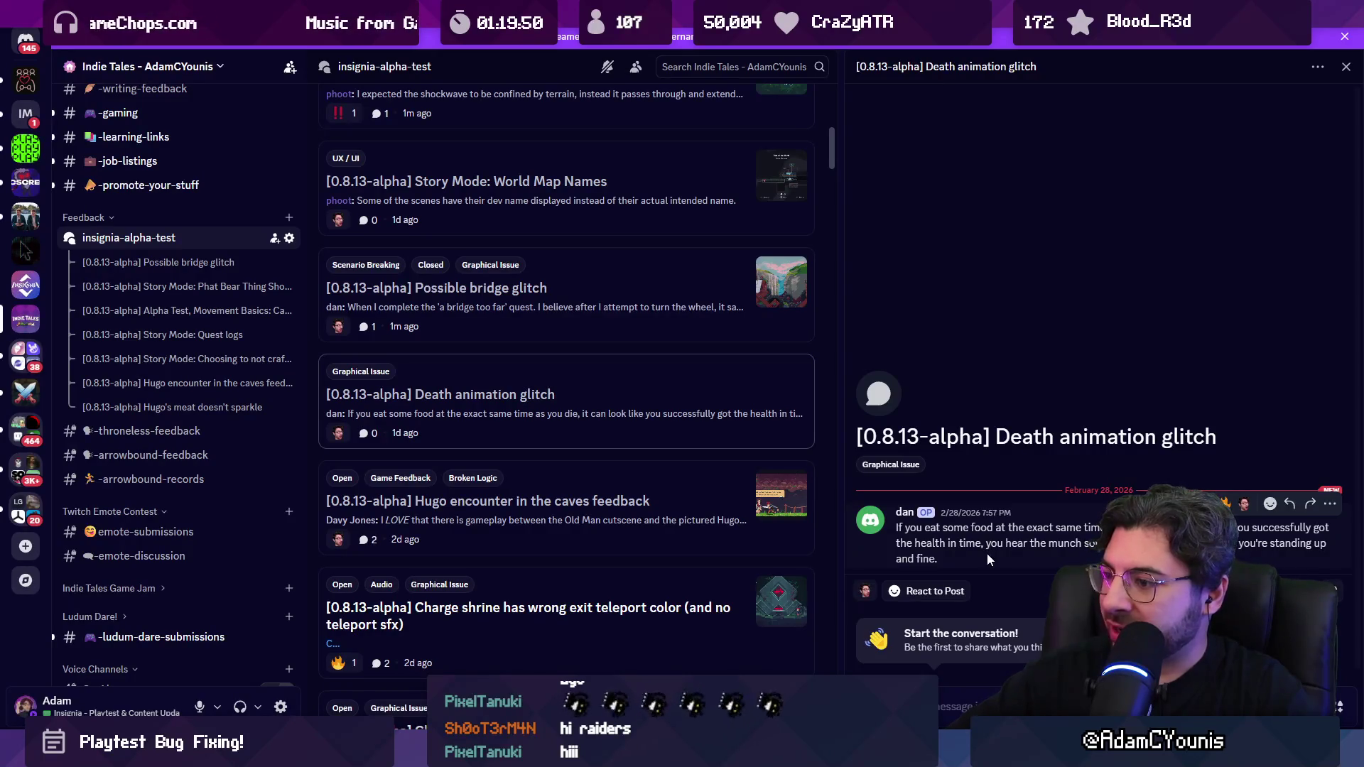
# Step: Return to the Unity editor from the taskbar after reading the Death animation glitch report
pyautogui.moveTo(479, 749)
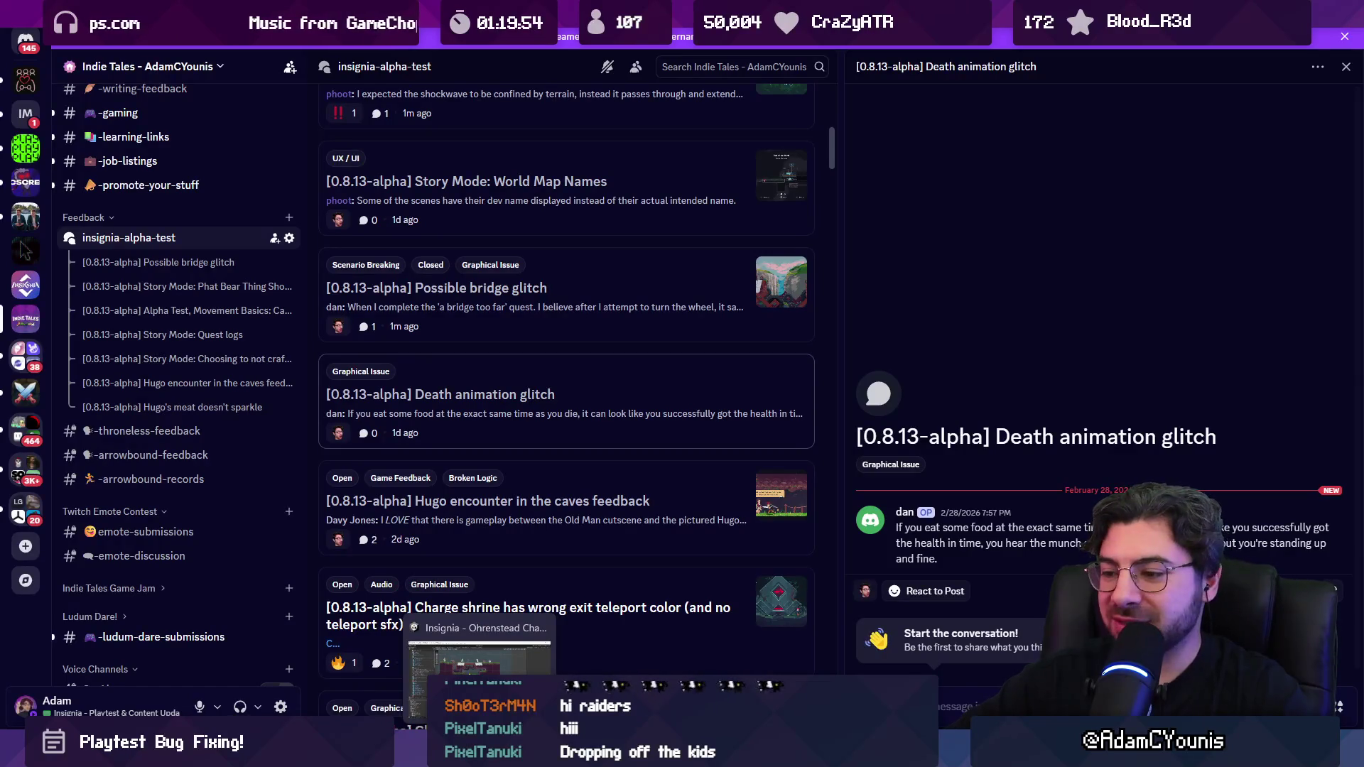
pyautogui.click(480, 657)
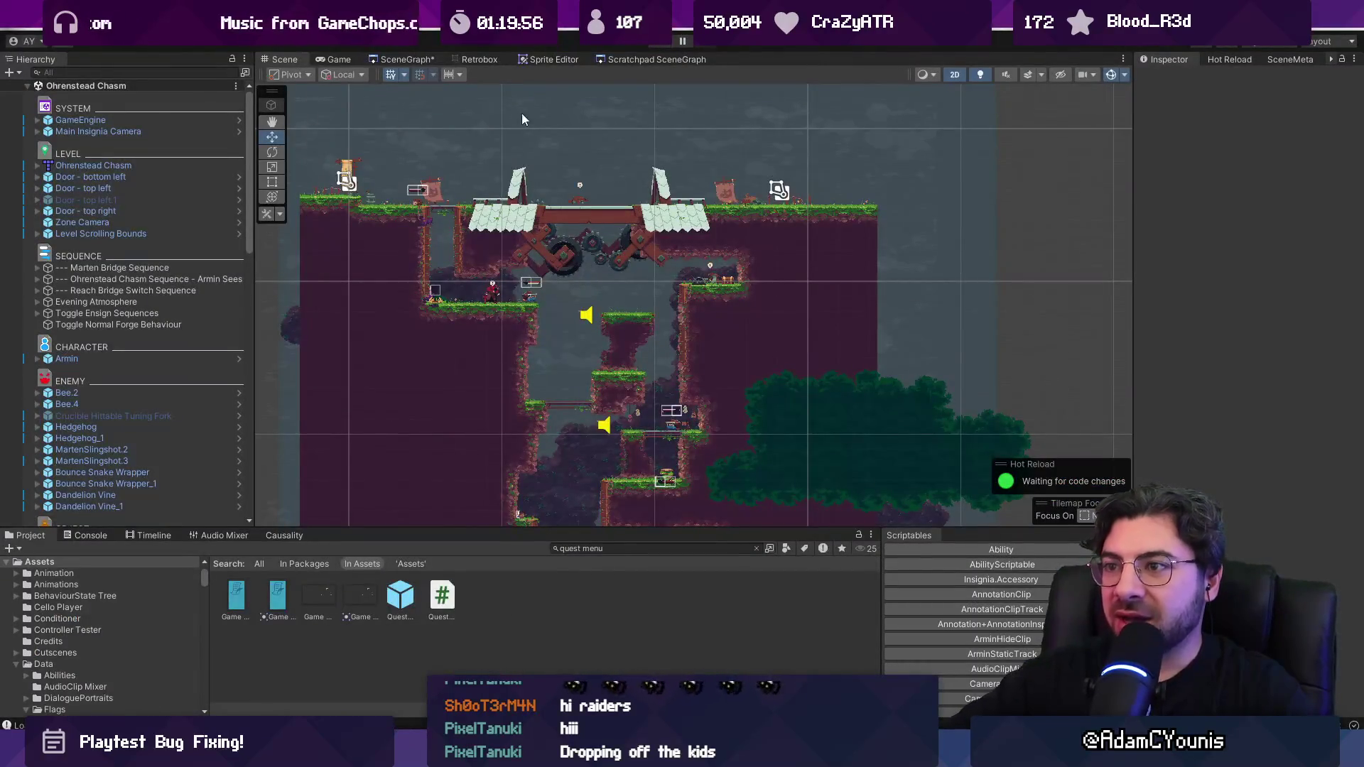
# Step: Select the Ohrenstead Overlook tower node in the SceneGraph and play it maximized
pyautogui.click(407, 59)
pyautogui.scroll(-5, 851, 317)
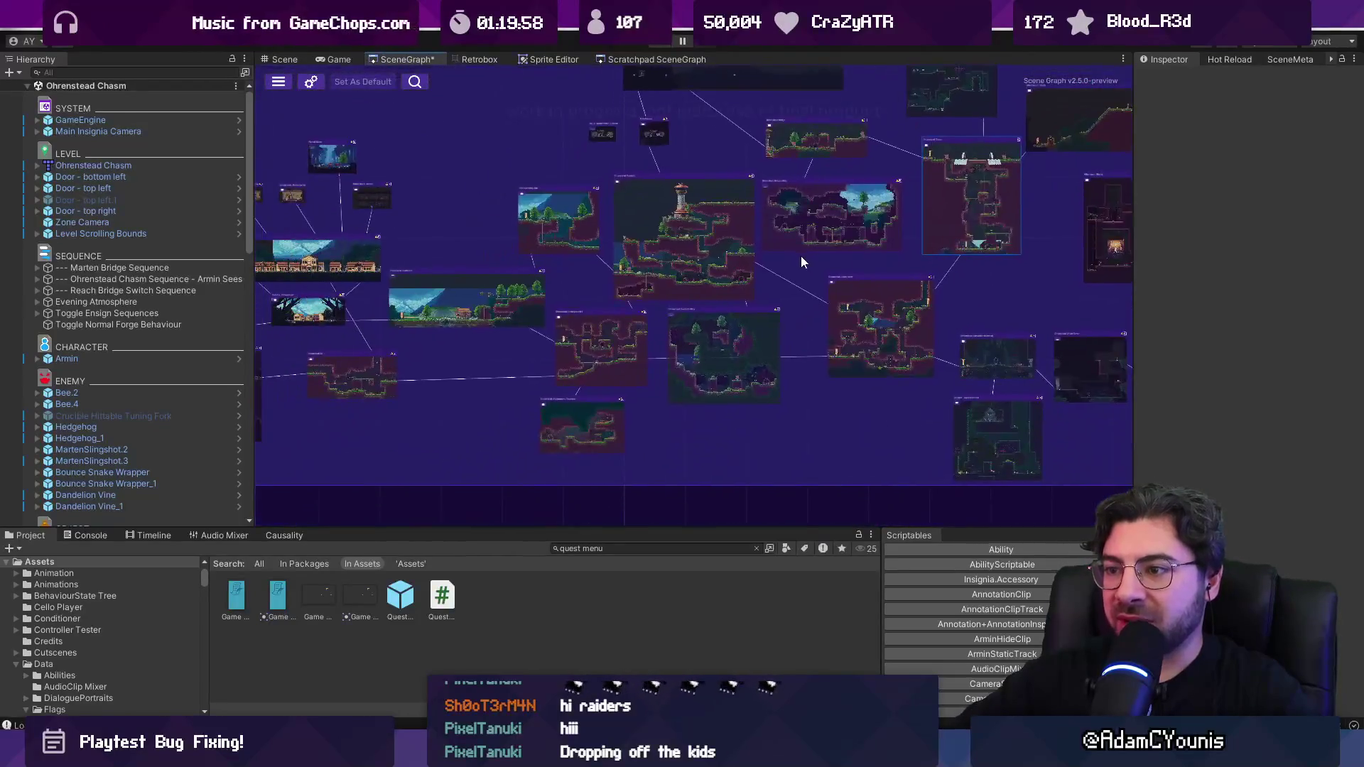
pyautogui.scroll(8, 722, 335)
pyautogui.scroll(-6, 722, 342)
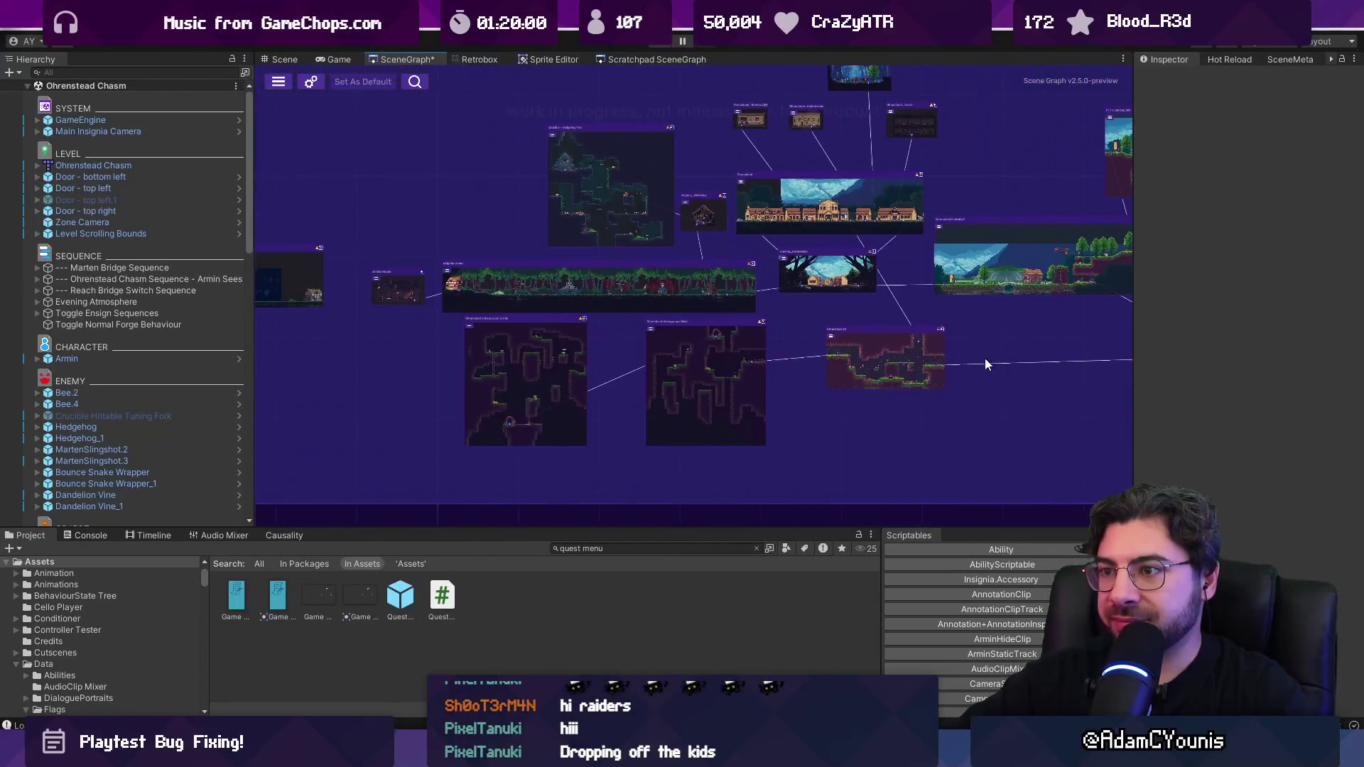
pyautogui.scroll(2, 550, 341)
pyautogui.click(680, 305)
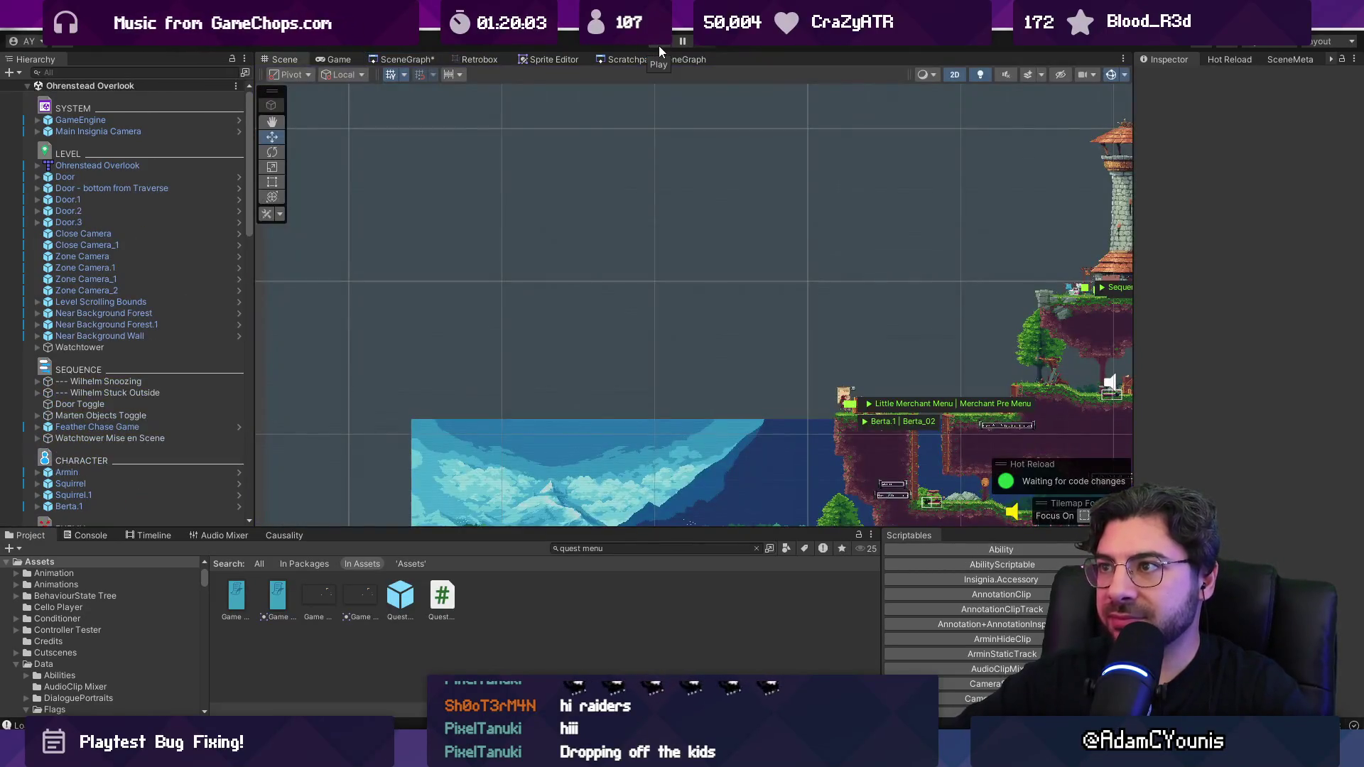
pyautogui.click(659, 45)
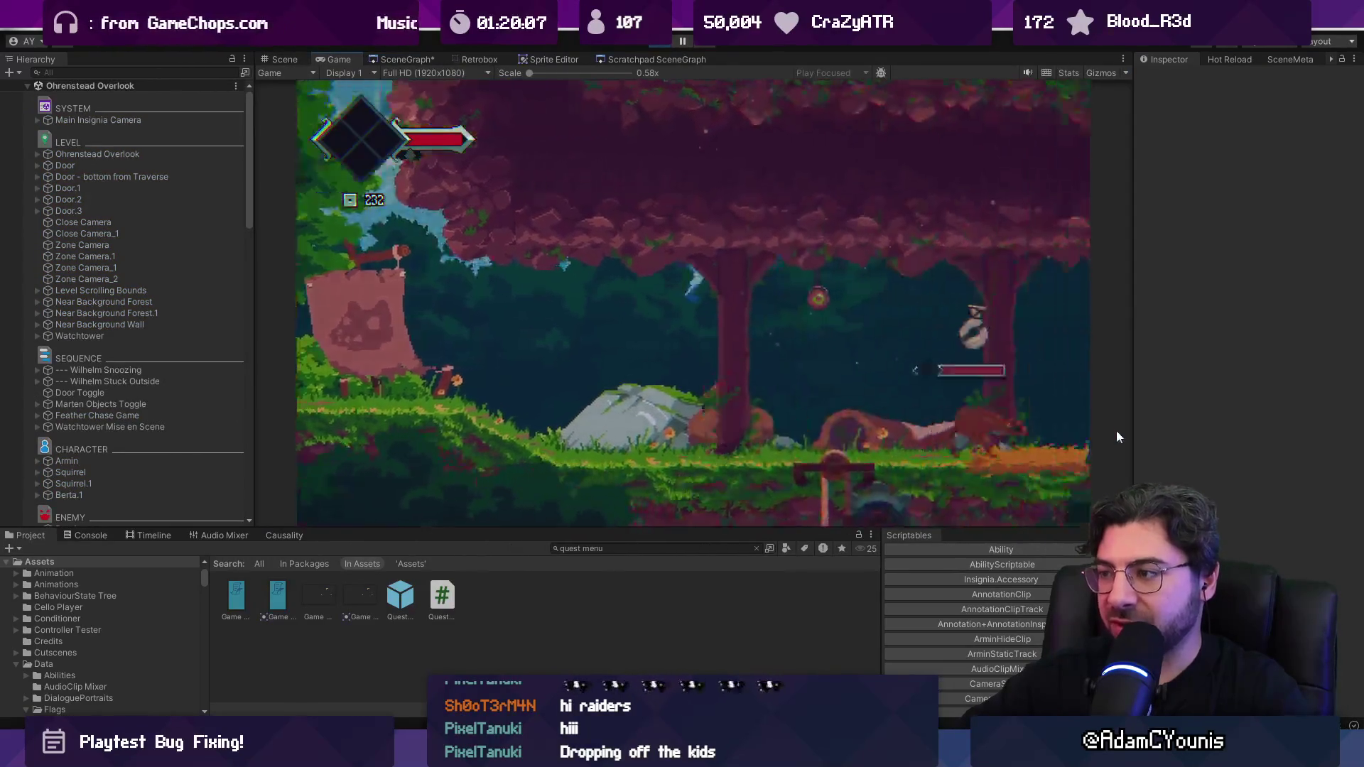
pyautogui.hotkey('shift', 'space')
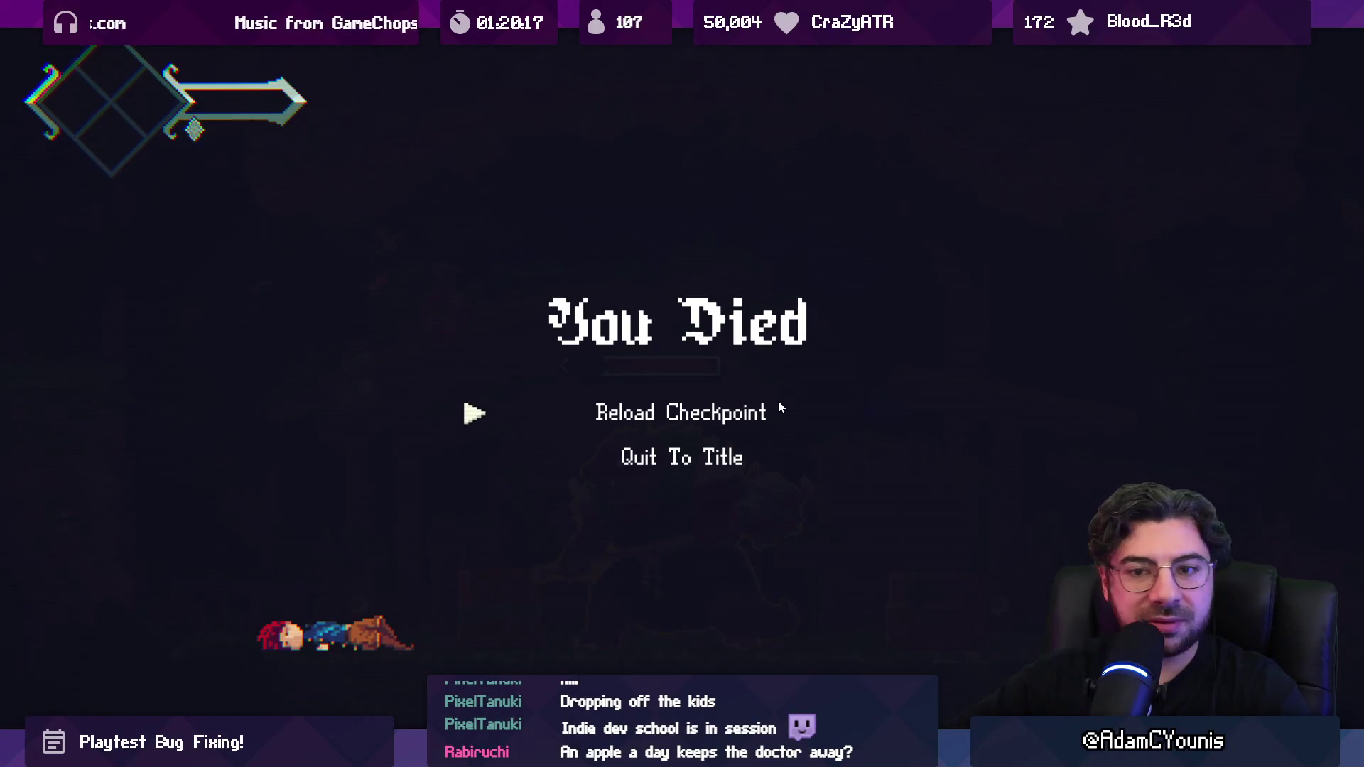
pyautogui.press('Return')
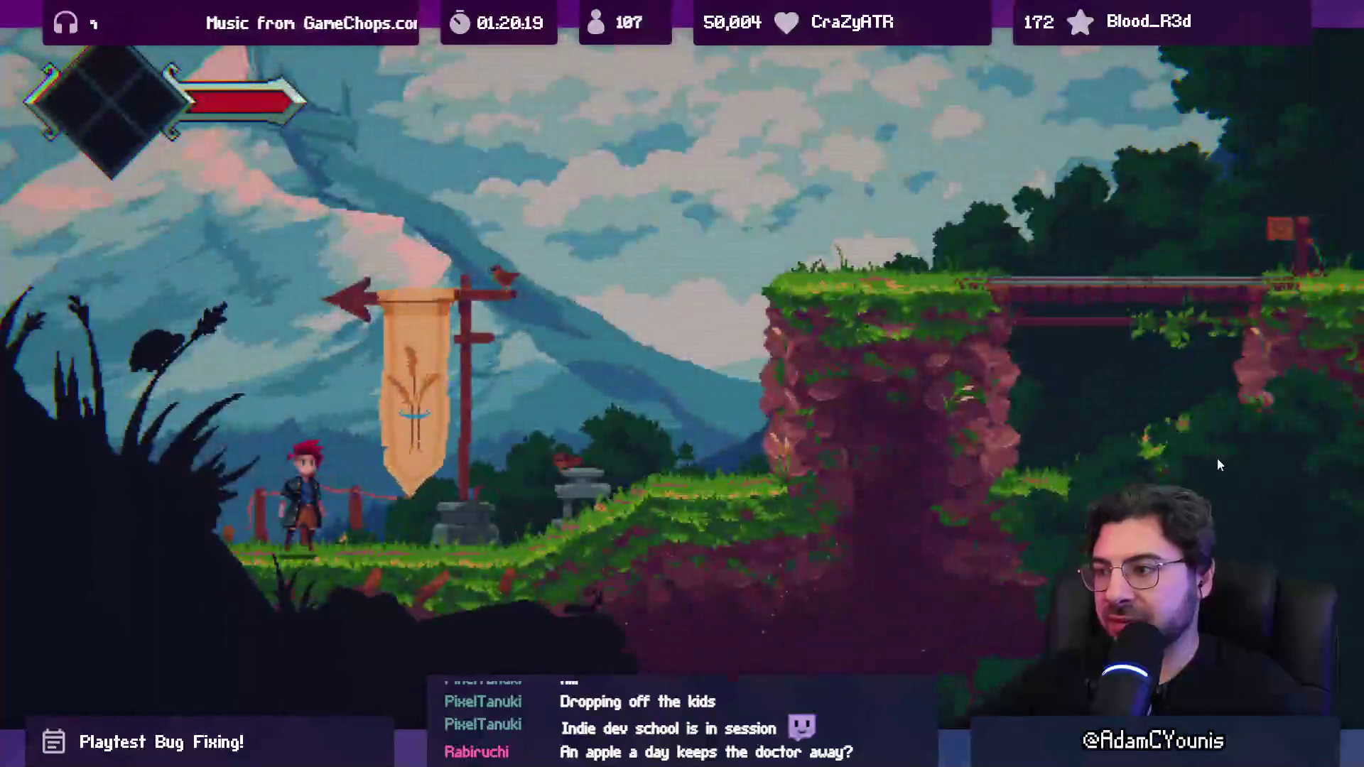
pyautogui.press('F1')
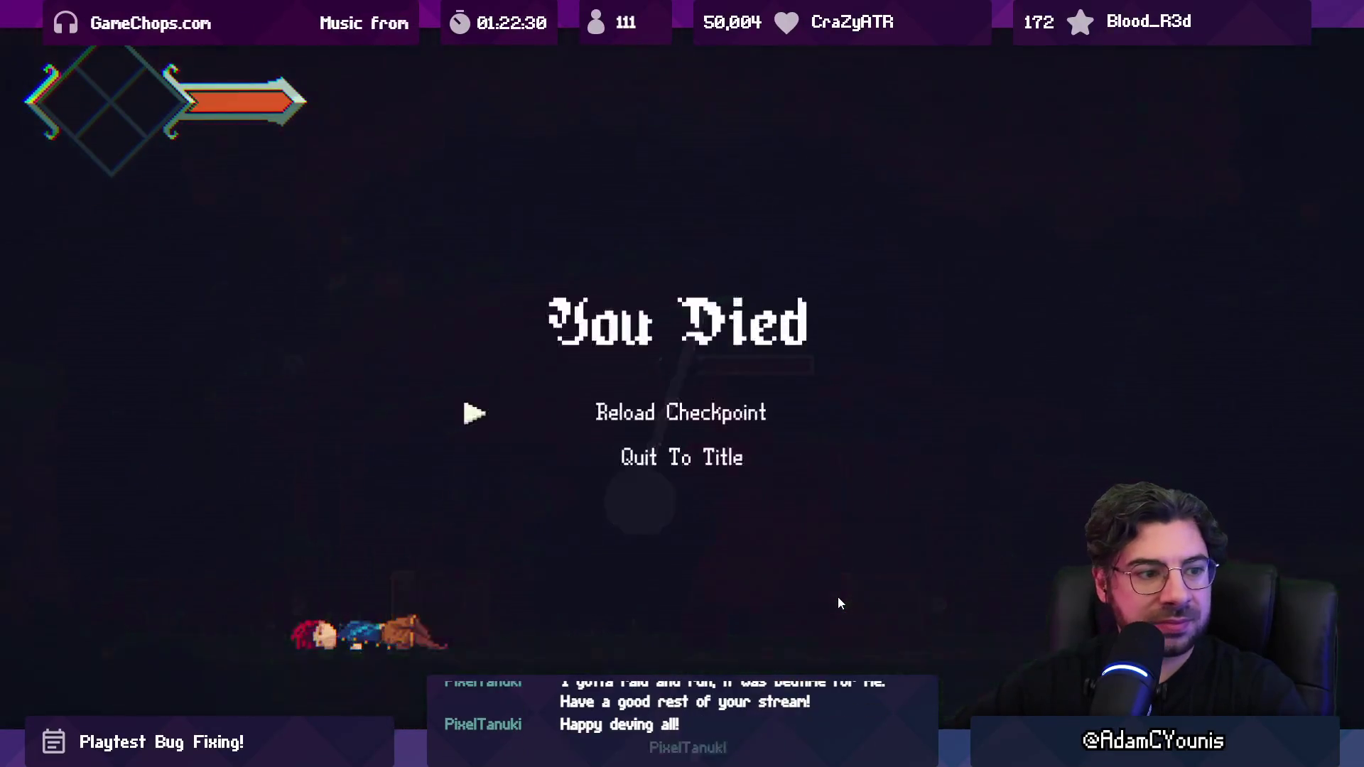
# Step: Reload Checkpoint from the You Died screen back to the forest lift, with the debug console open
pyautogui.press('Return')
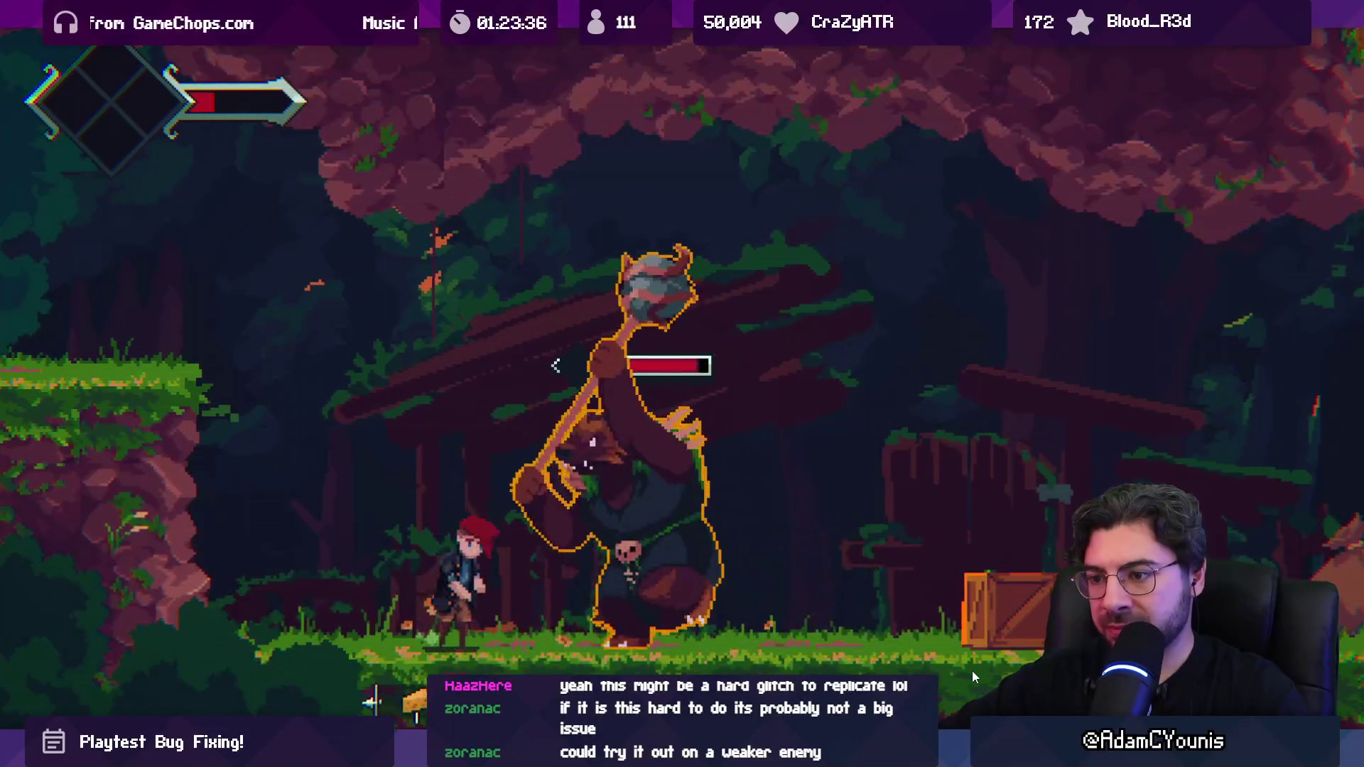
pyautogui.press('Return')
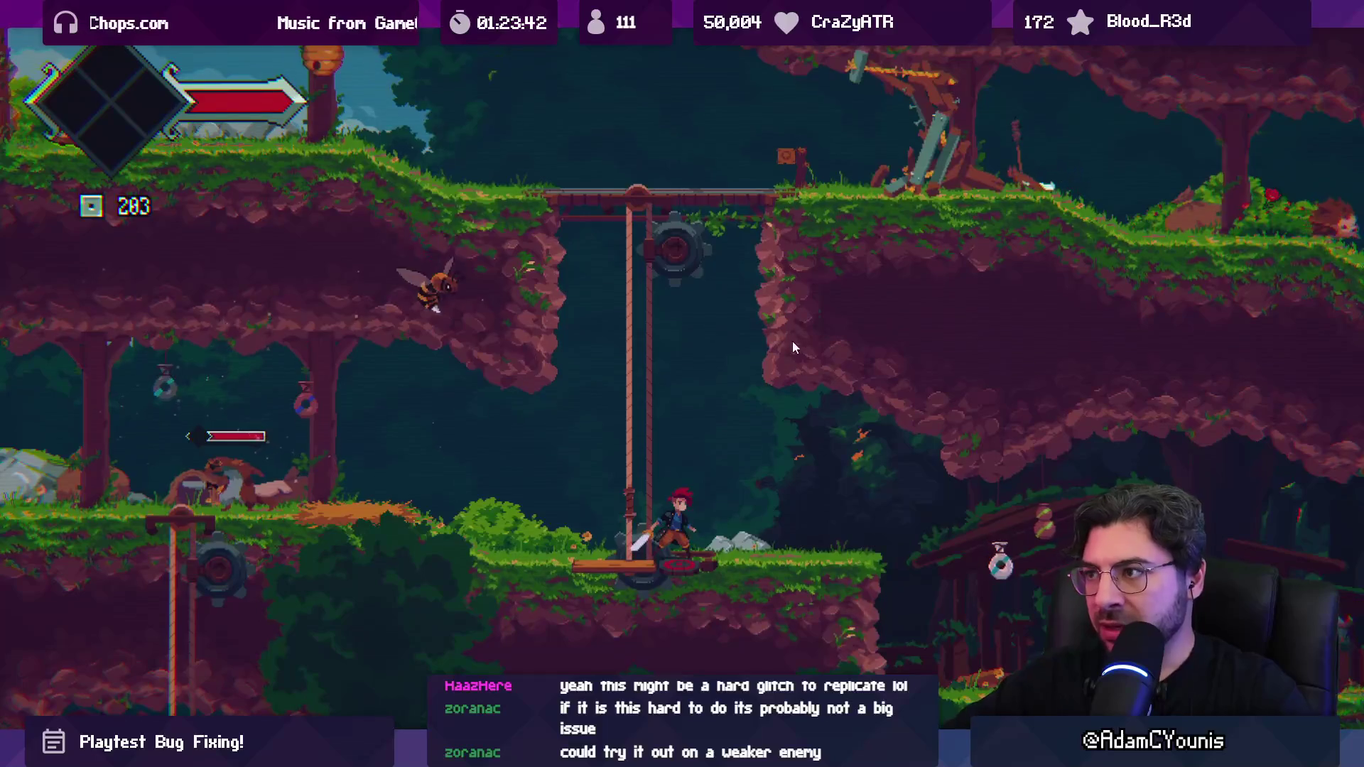
pyautogui.press('`')
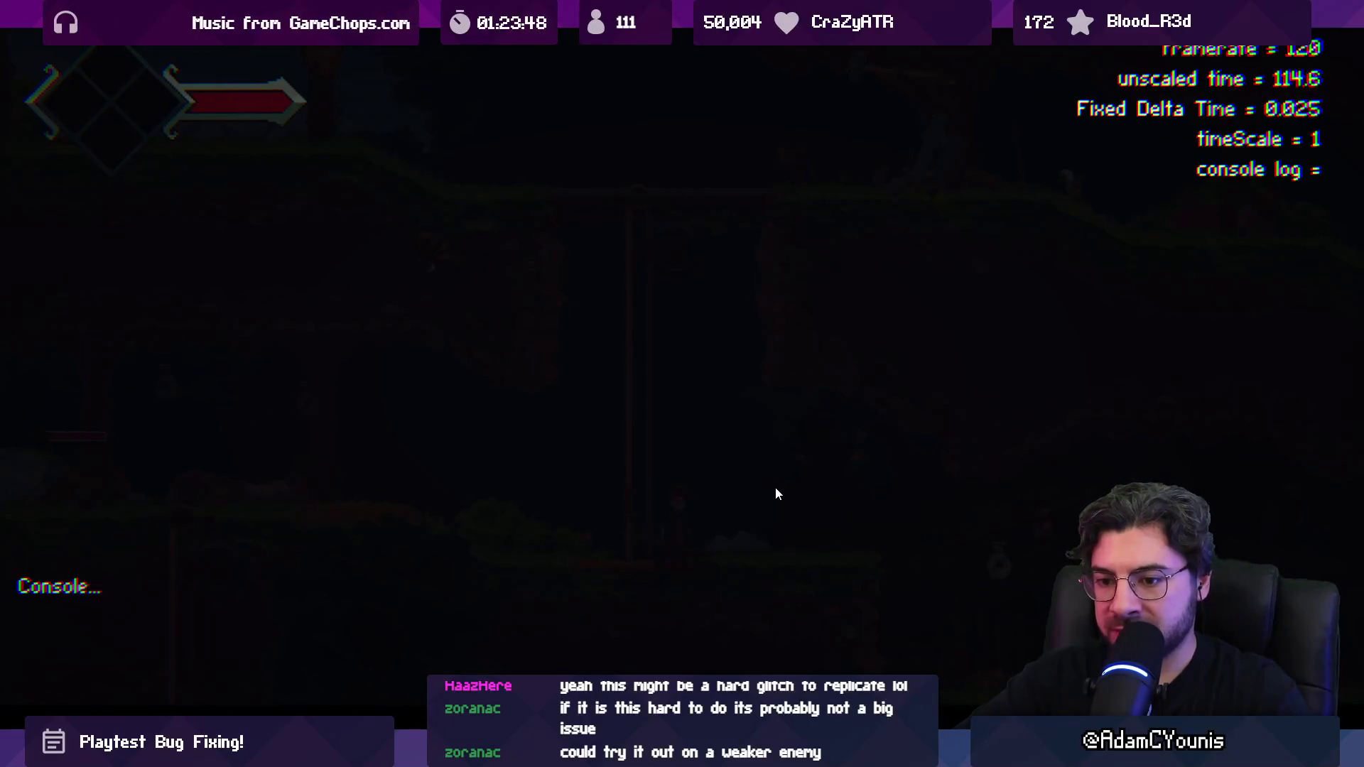
# Step: Rerun the item spawn command in the debug console to drop food beside the hero
pyautogui.press('Up')
pyautogui.press('Return')
pyautogui.press('`')
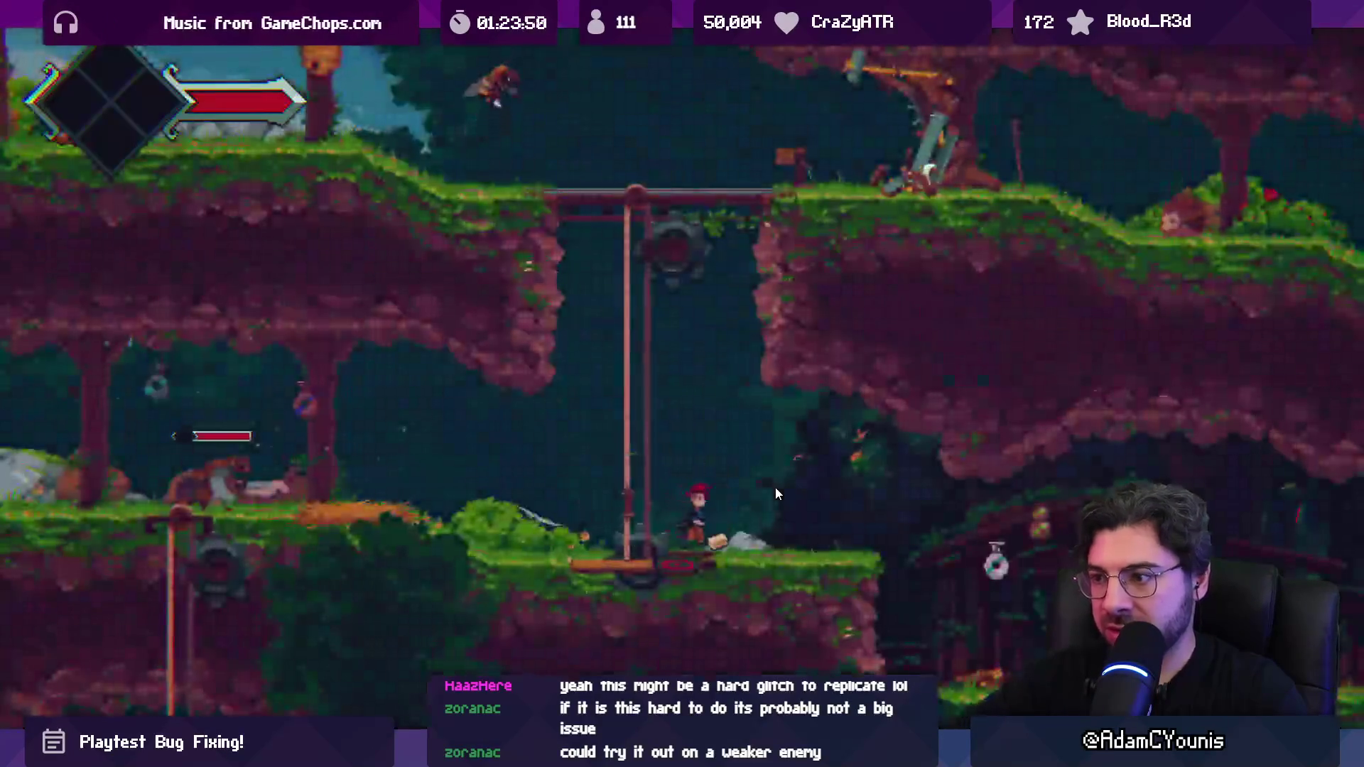
pyautogui.press('Tab')
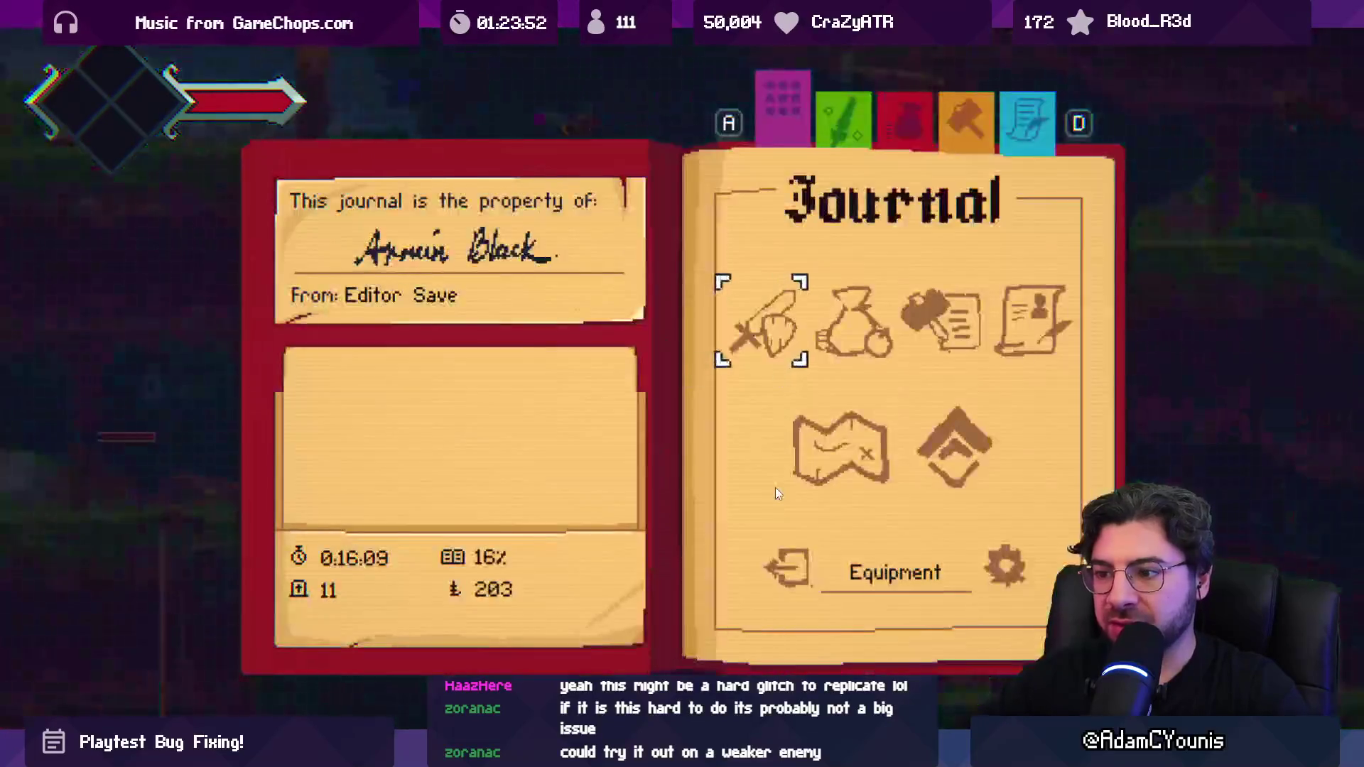
pyautogui.press('Tab')
# Step: Eat a healing item from the quick-item bar while fighting, then run and jump past the bear boss
pyautogui.press('q')
pyautogui.press('Right')
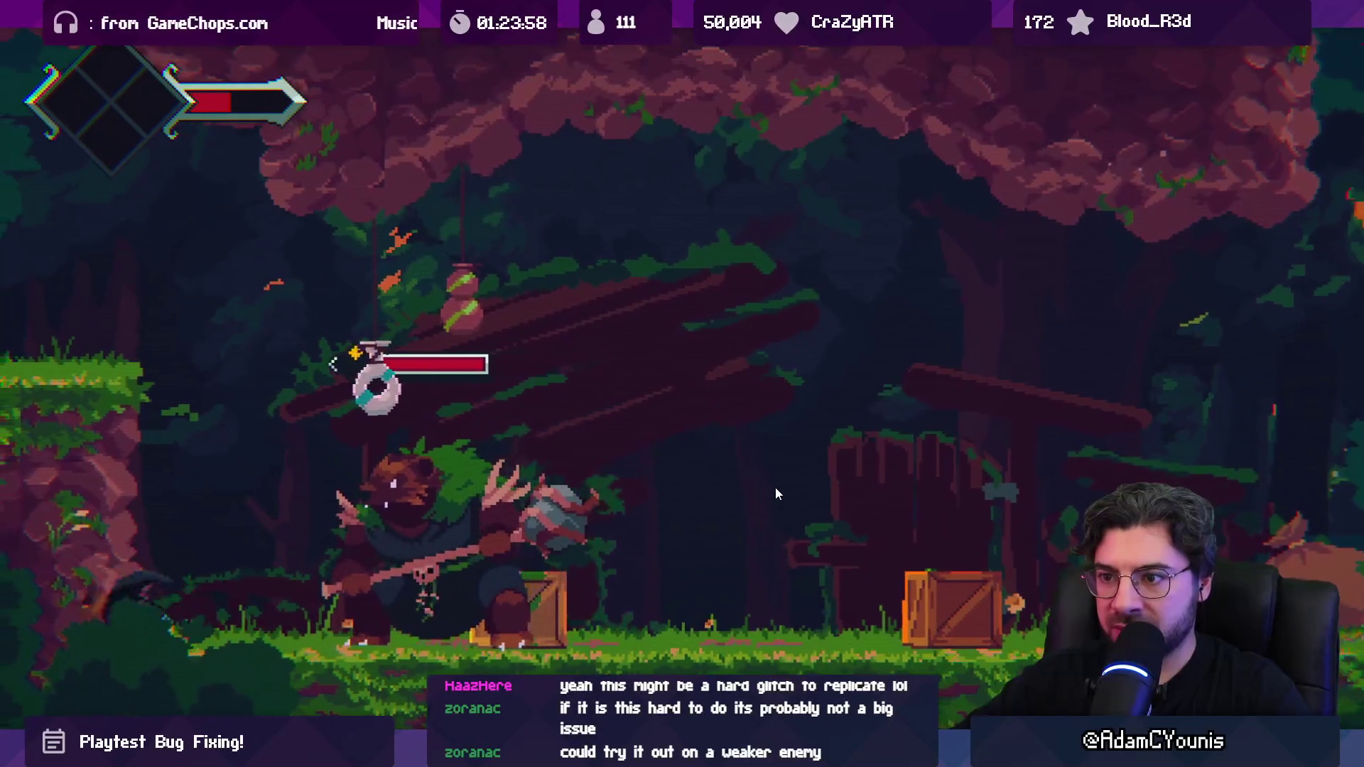
pyautogui.press('q')
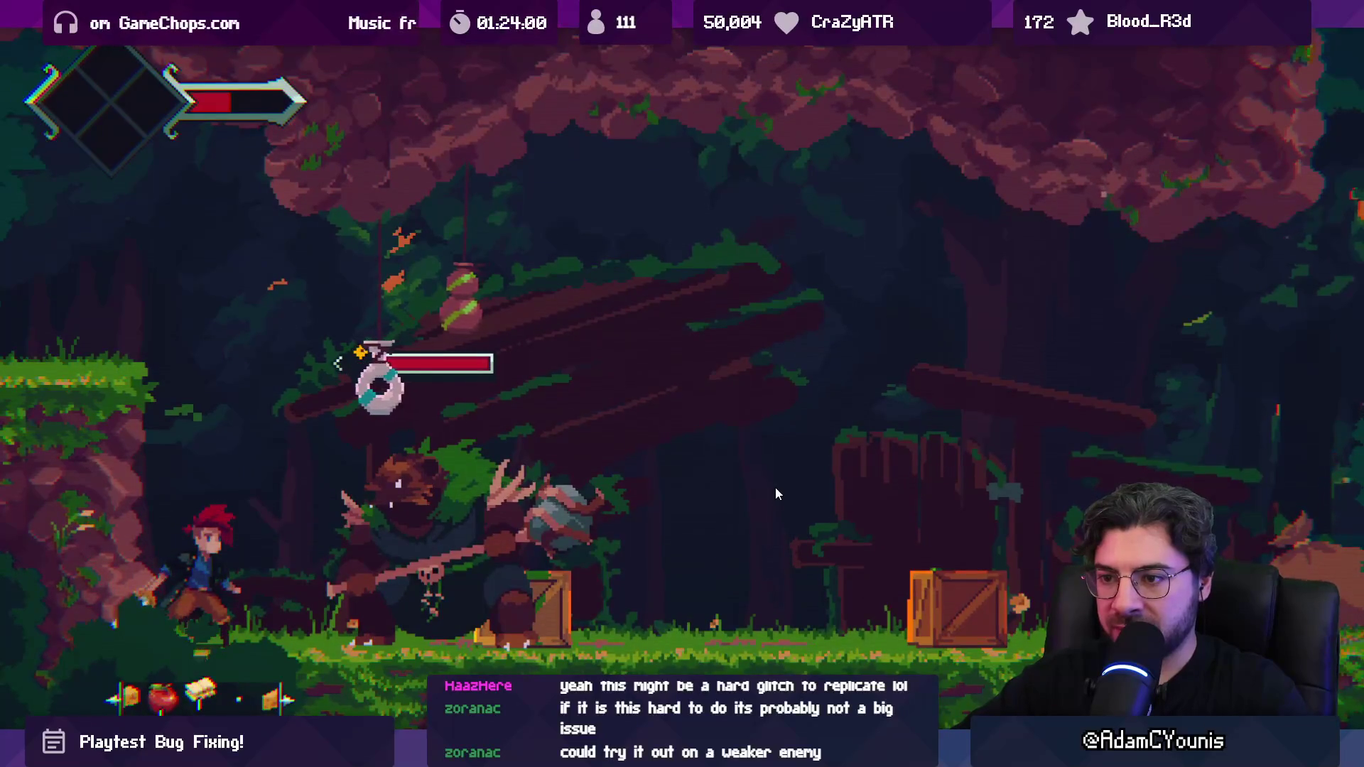
pyautogui.press('Return')
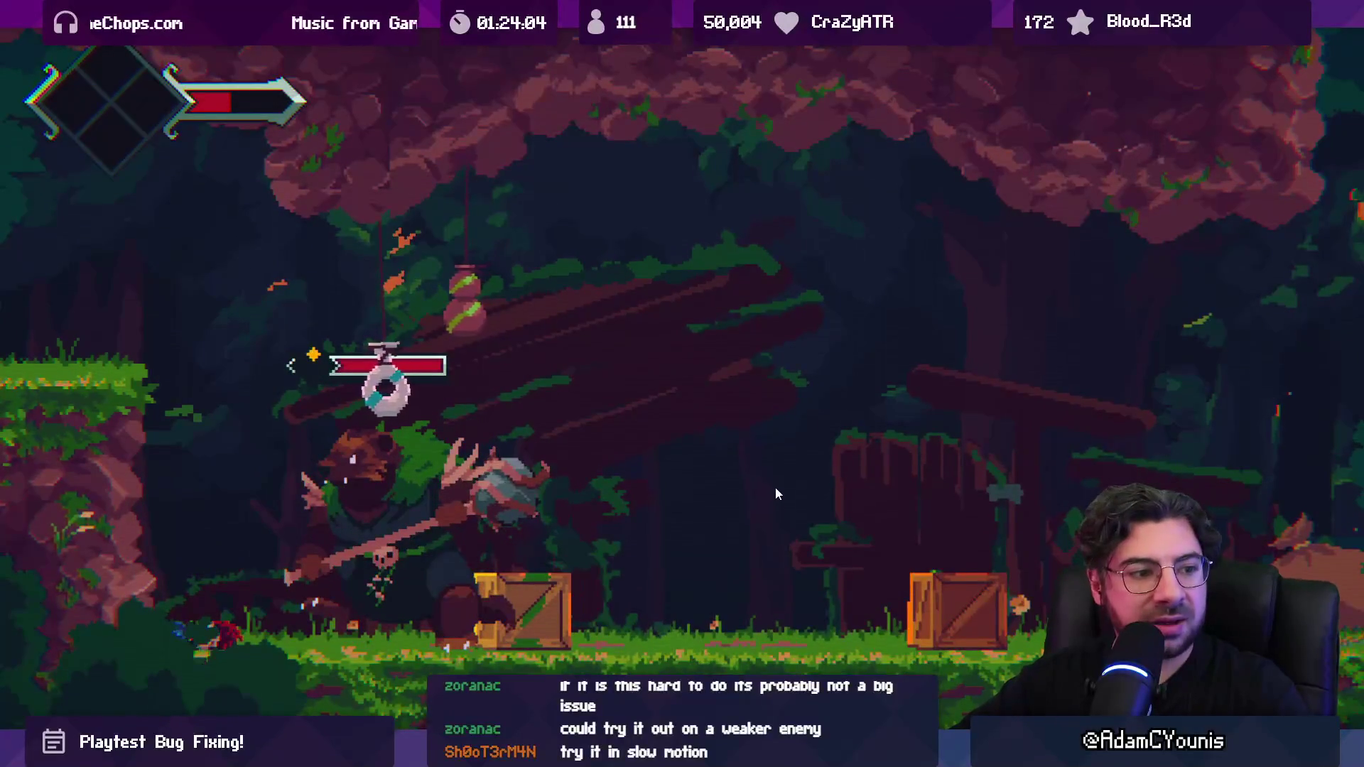
pyautogui.press('Right')
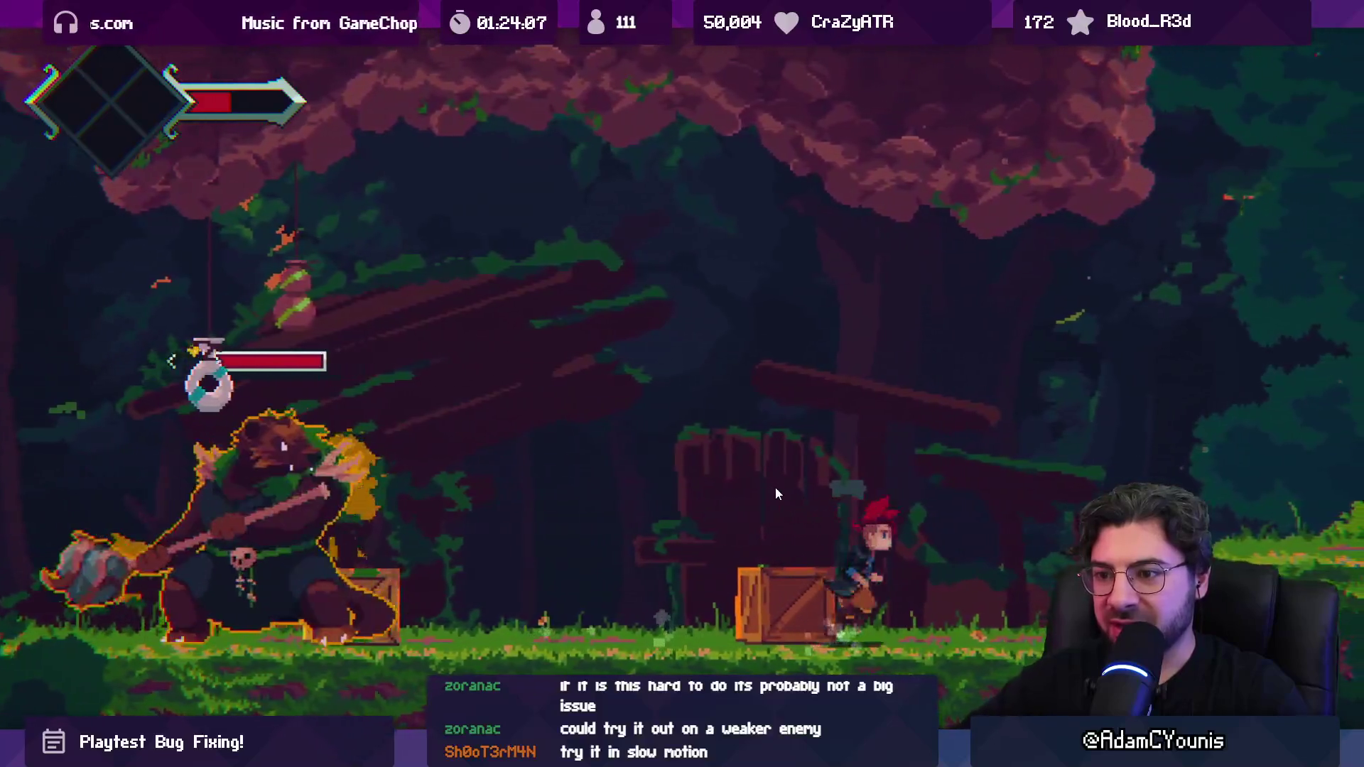
pyautogui.press('Right')
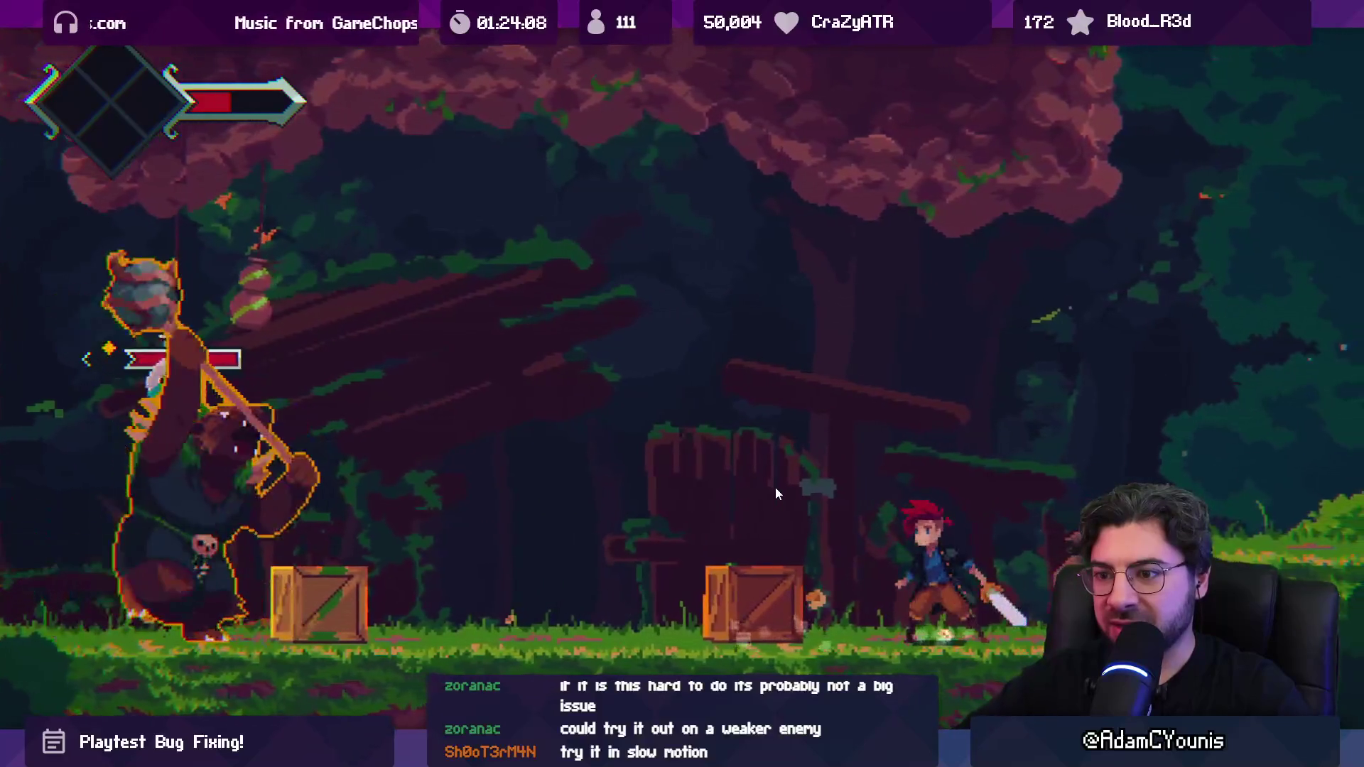
pyautogui.press('space')
pyautogui.press('Right')
pyautogui.press('space')
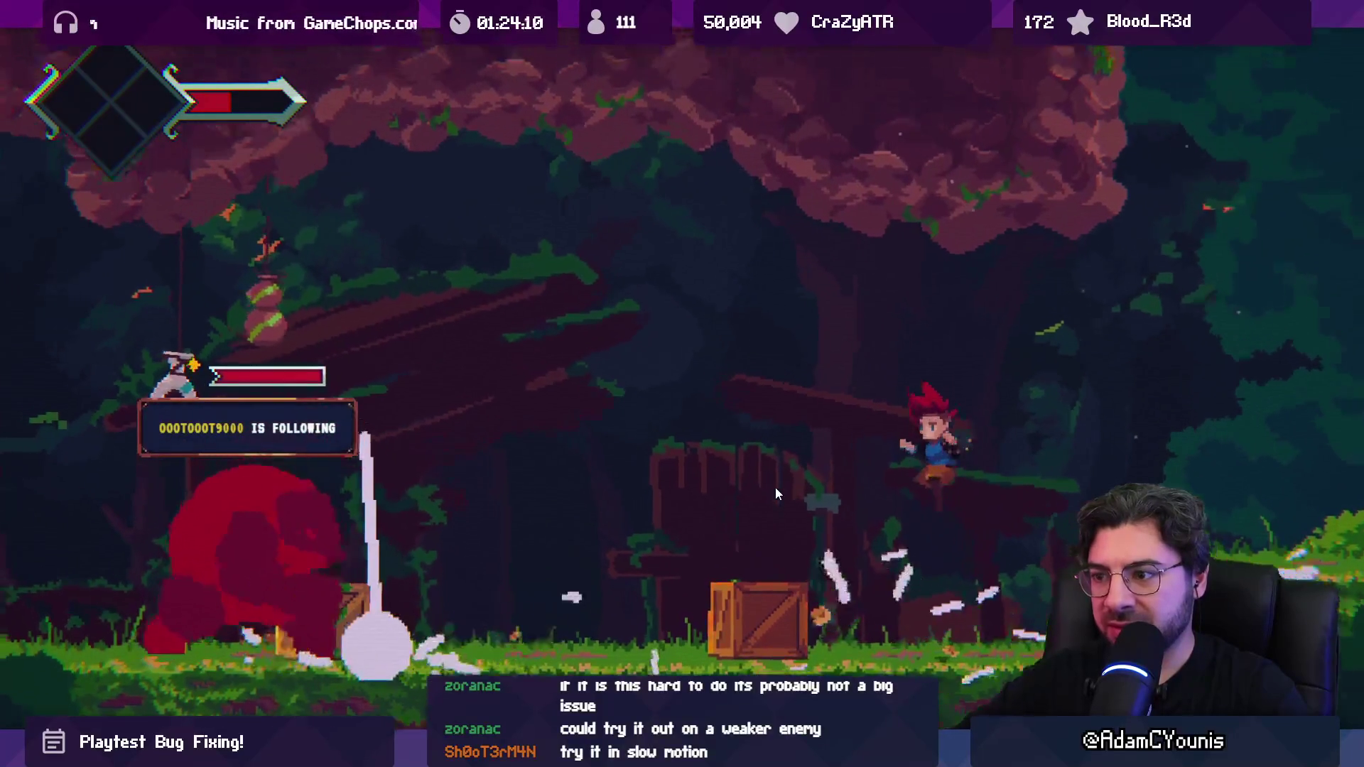
# Step: Spawn a Sandwich through the debug console and charge back to attack the bear boss
pyautogui.press('`')
pyautogui.press('Return')
pyautogui.press('`')
pyautogui.press('Left')
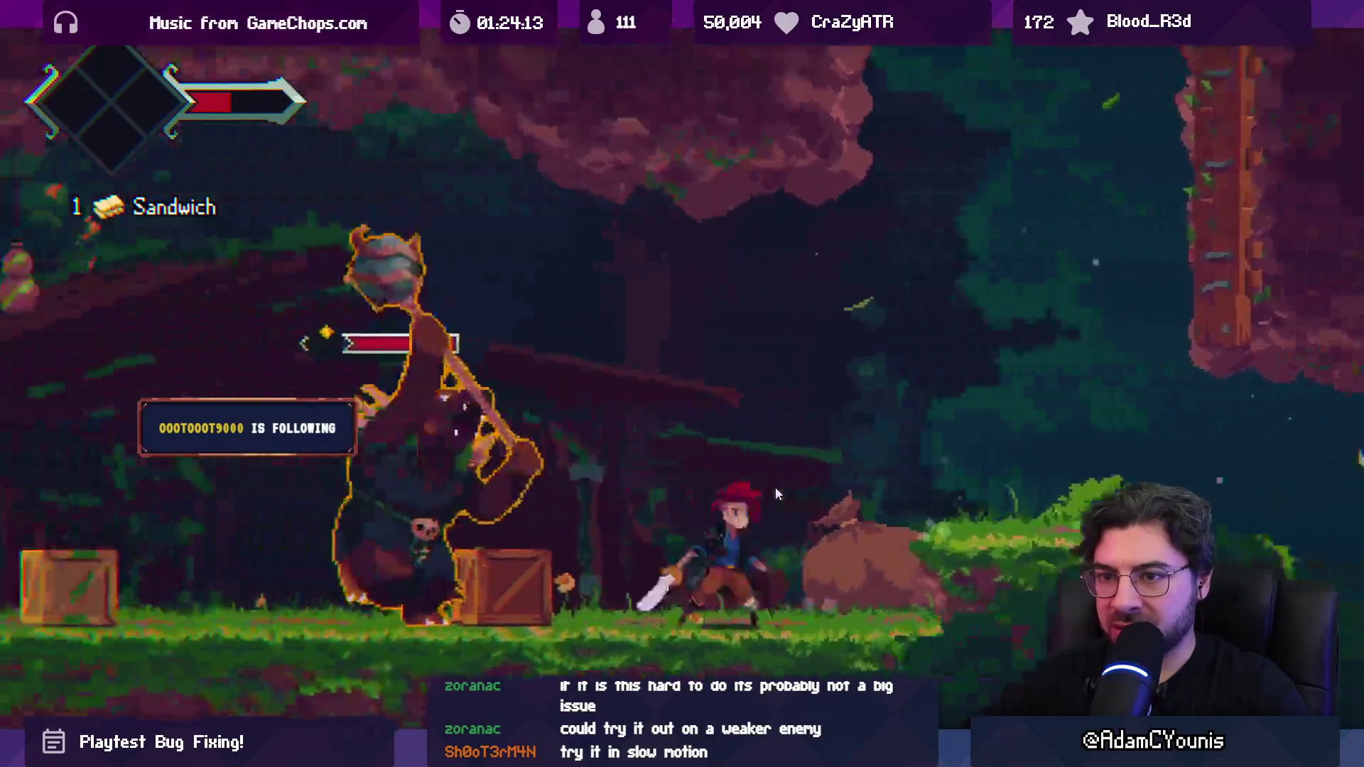
pyautogui.press('x')
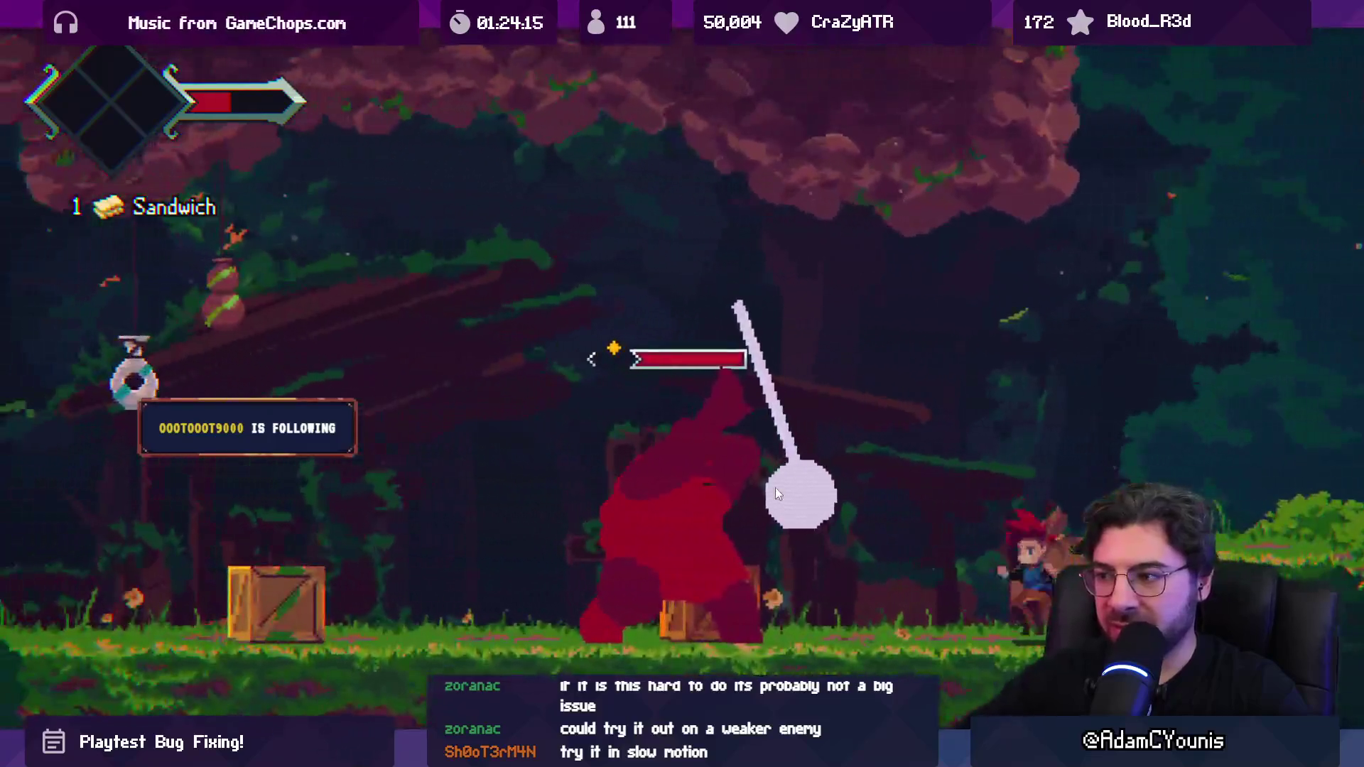
pyautogui.press('space')
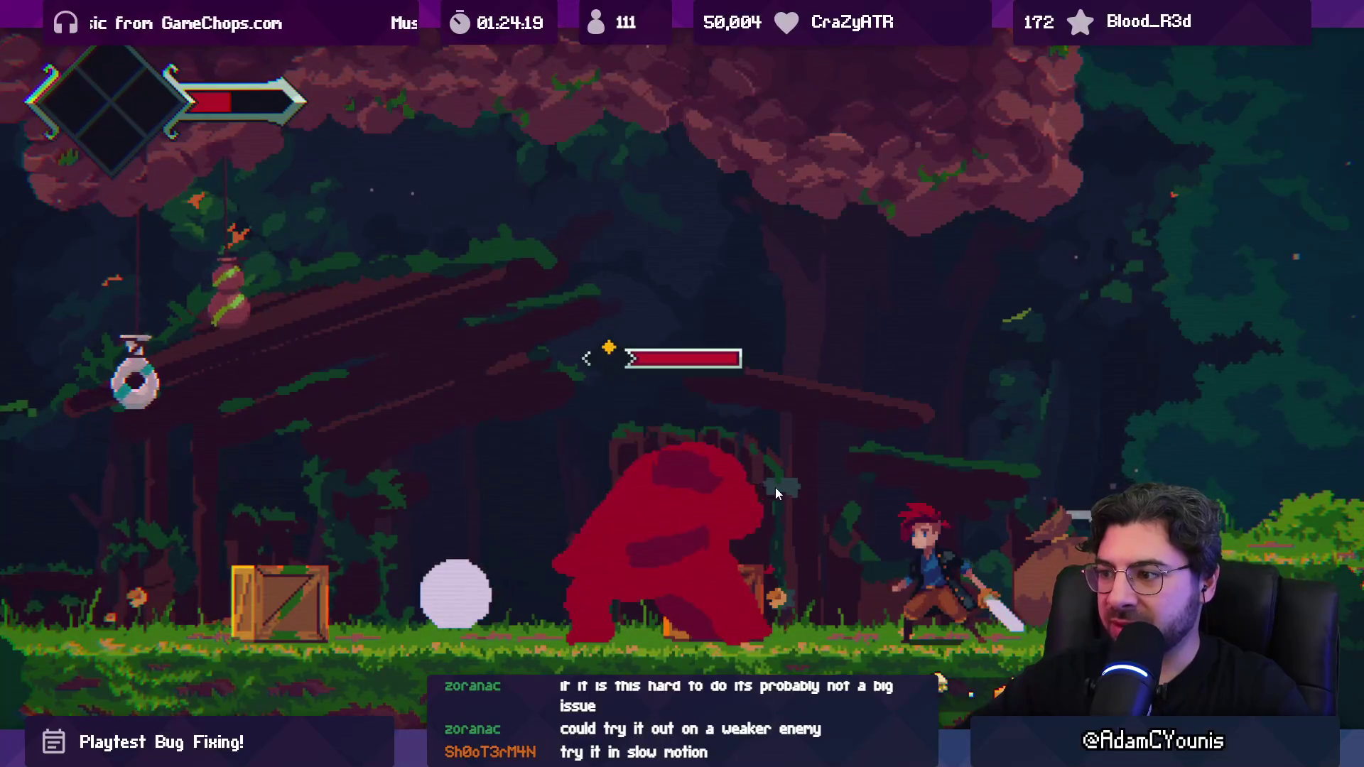
pyautogui.press('Left')
# Step: Reload the checkpoint after dying and fight the bear boss again from the lift
pyautogui.press('x')
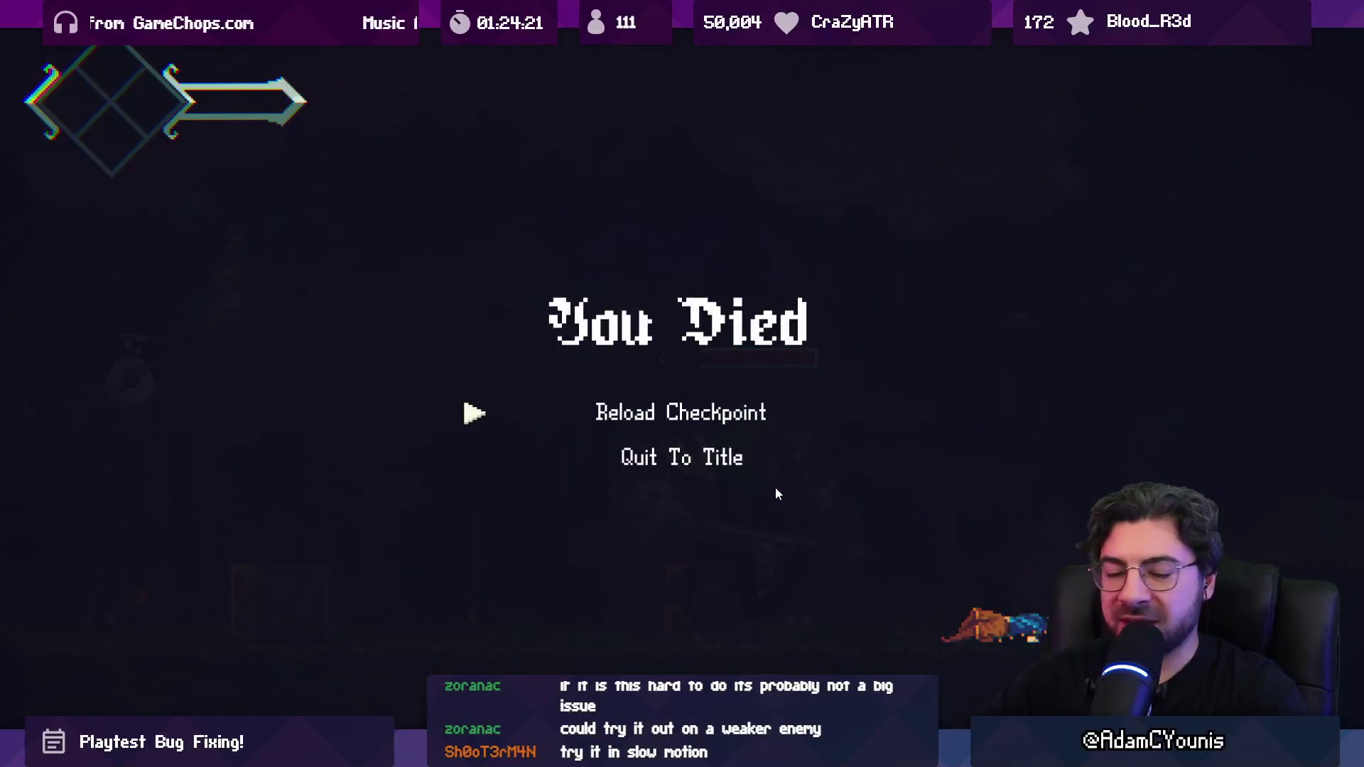
pyautogui.press('Return')
pyautogui.press('Right')
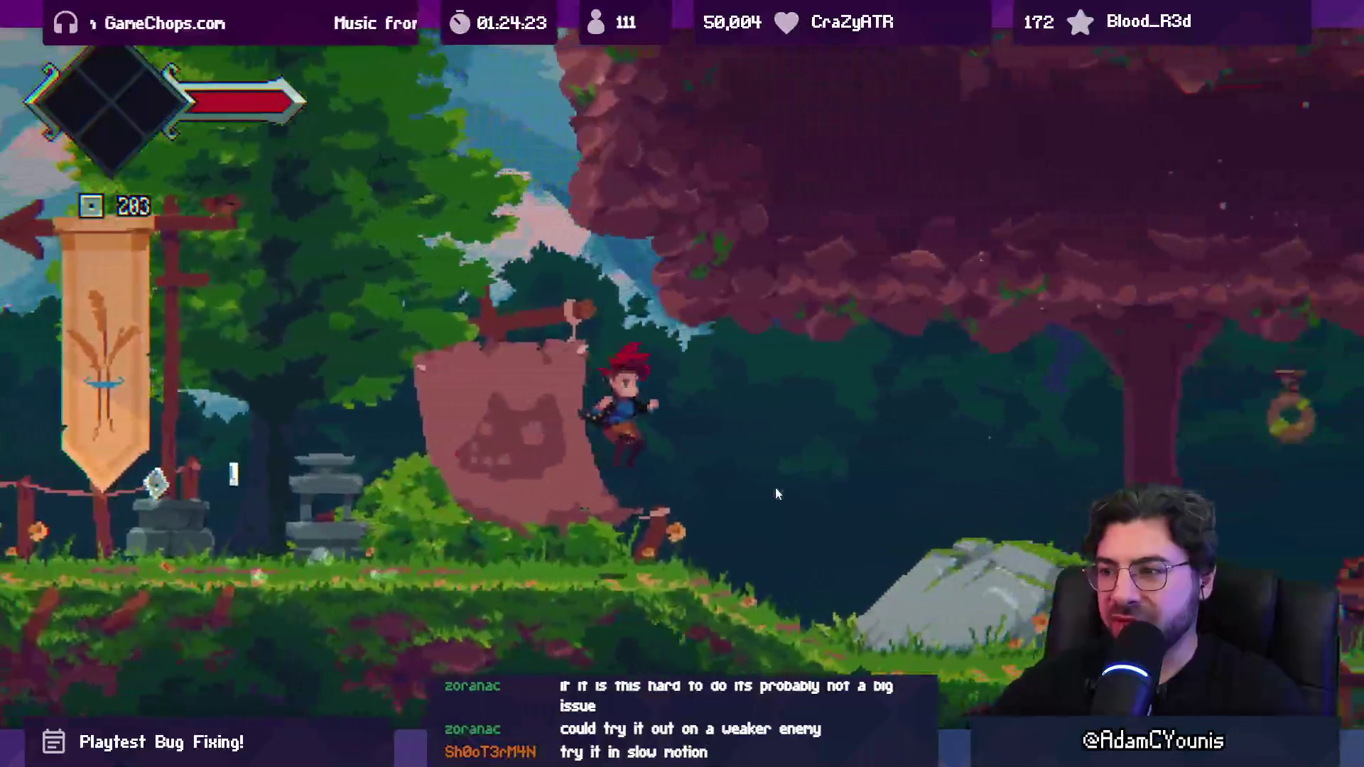
pyautogui.press('Right')
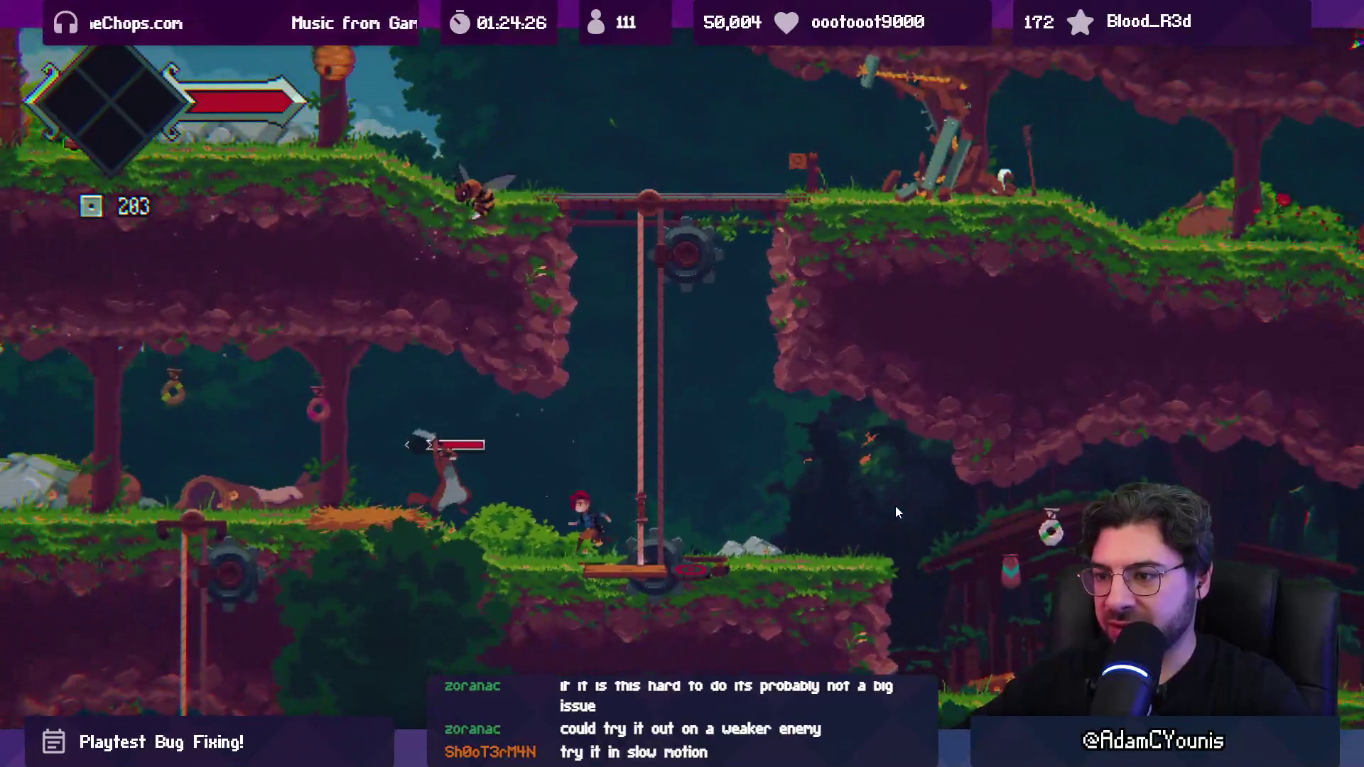
pyautogui.press('Left')
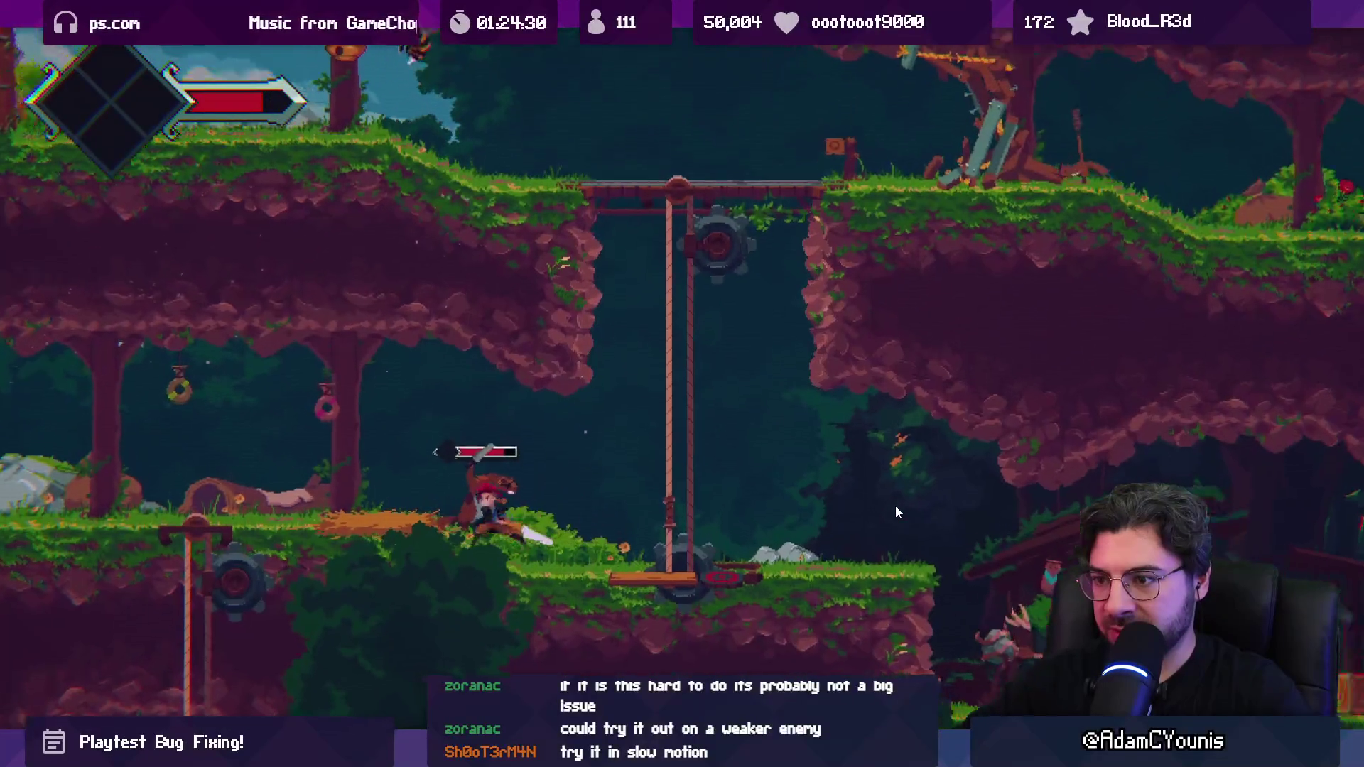
pyautogui.press('x')
pyautogui.press('x')
pyautogui.press('x')
pyautogui.press('x')
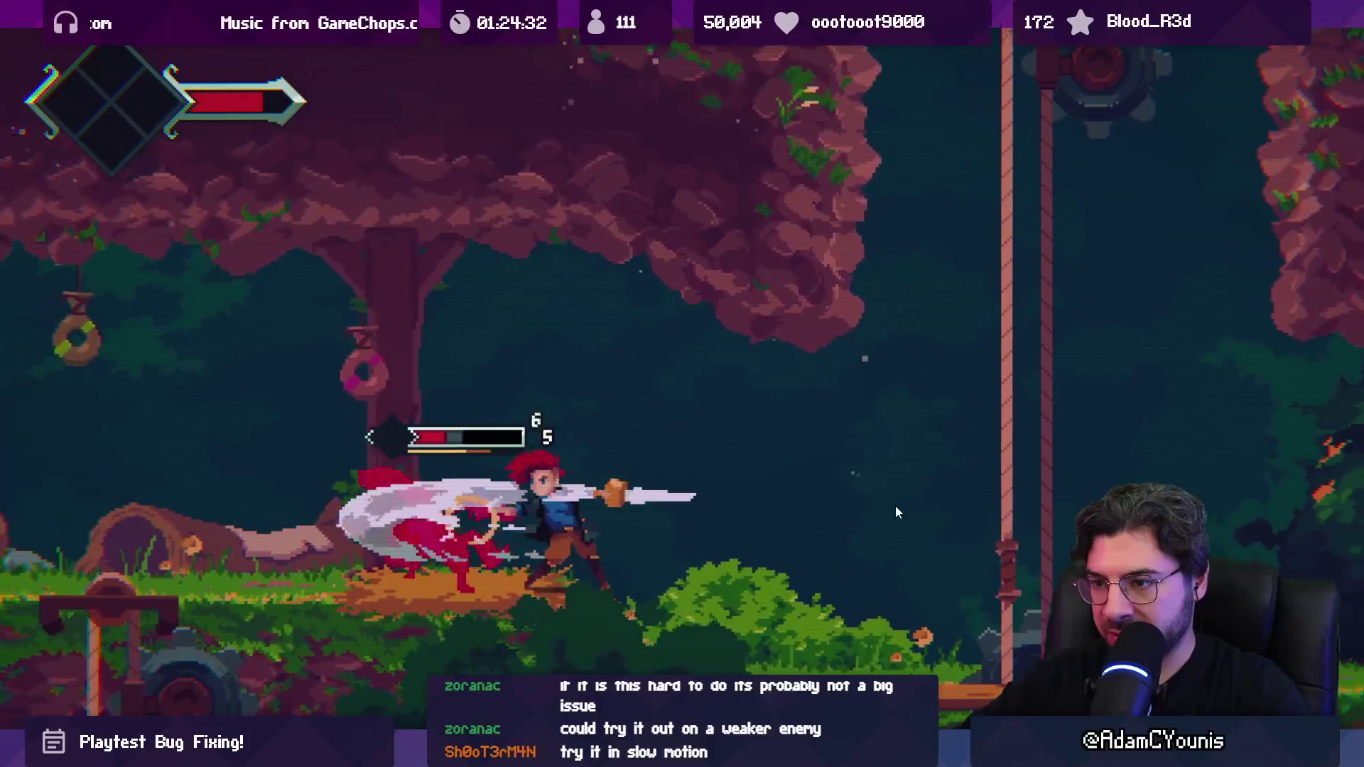
pyautogui.press('x')
pyautogui.press('x')
pyautogui.press('x')
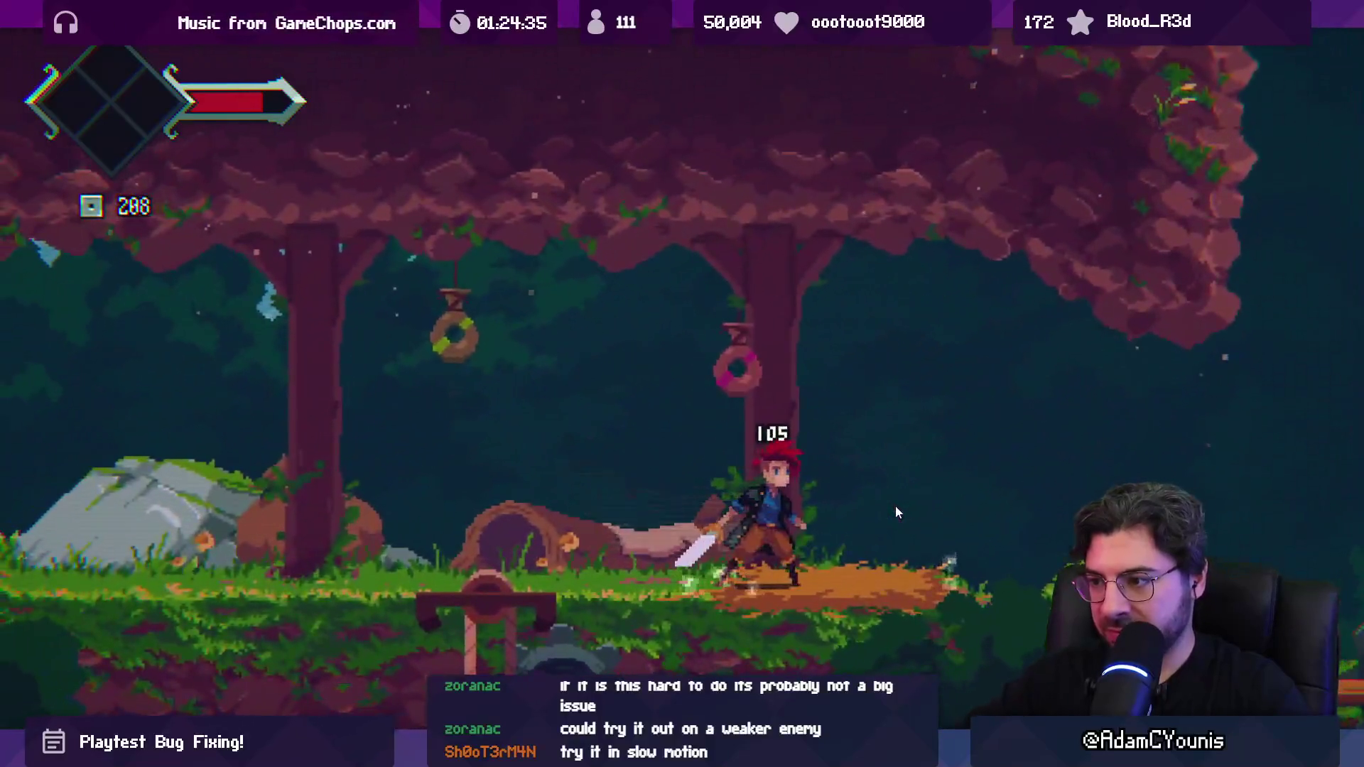
# Step: Reload the saved game, pause it in the Journal and spawn five items from the console
pyautogui.press('`')
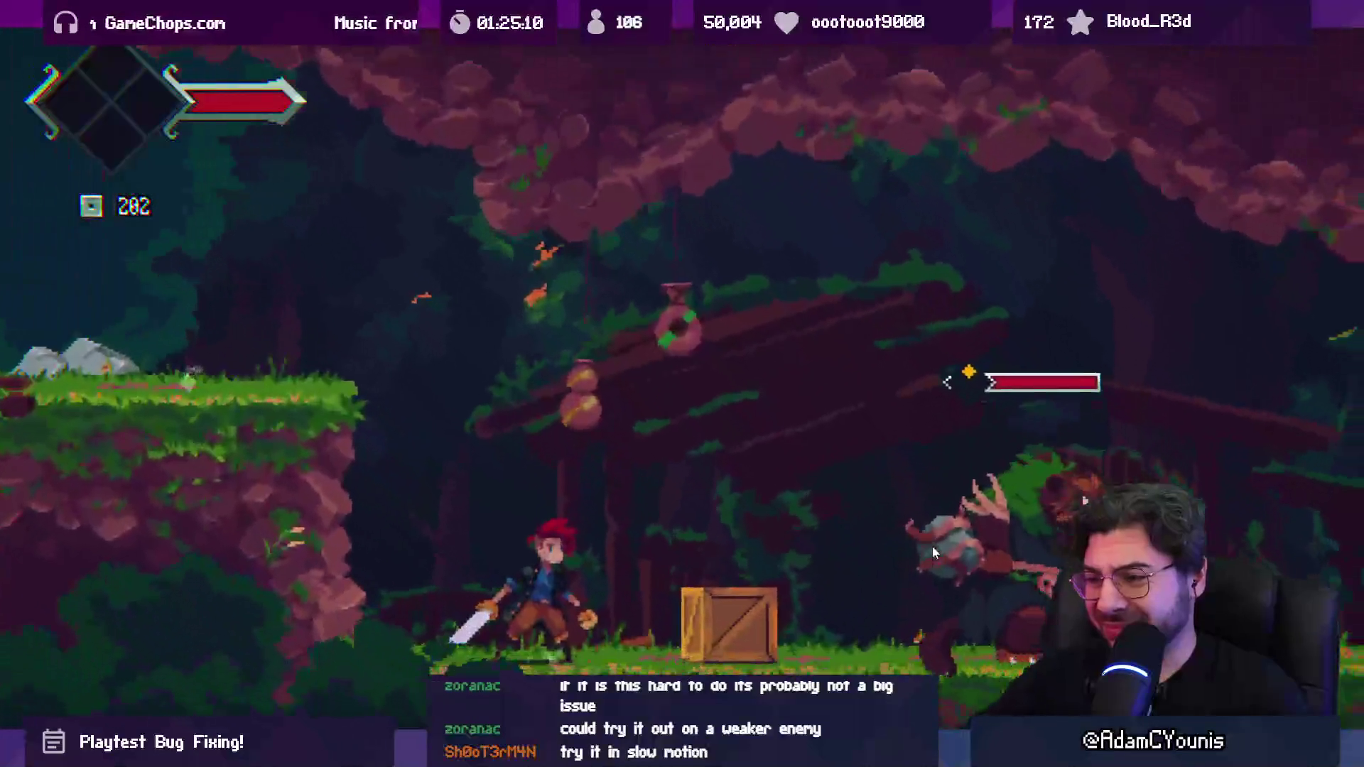
pyautogui.press('`')
pyautogui.press('`')
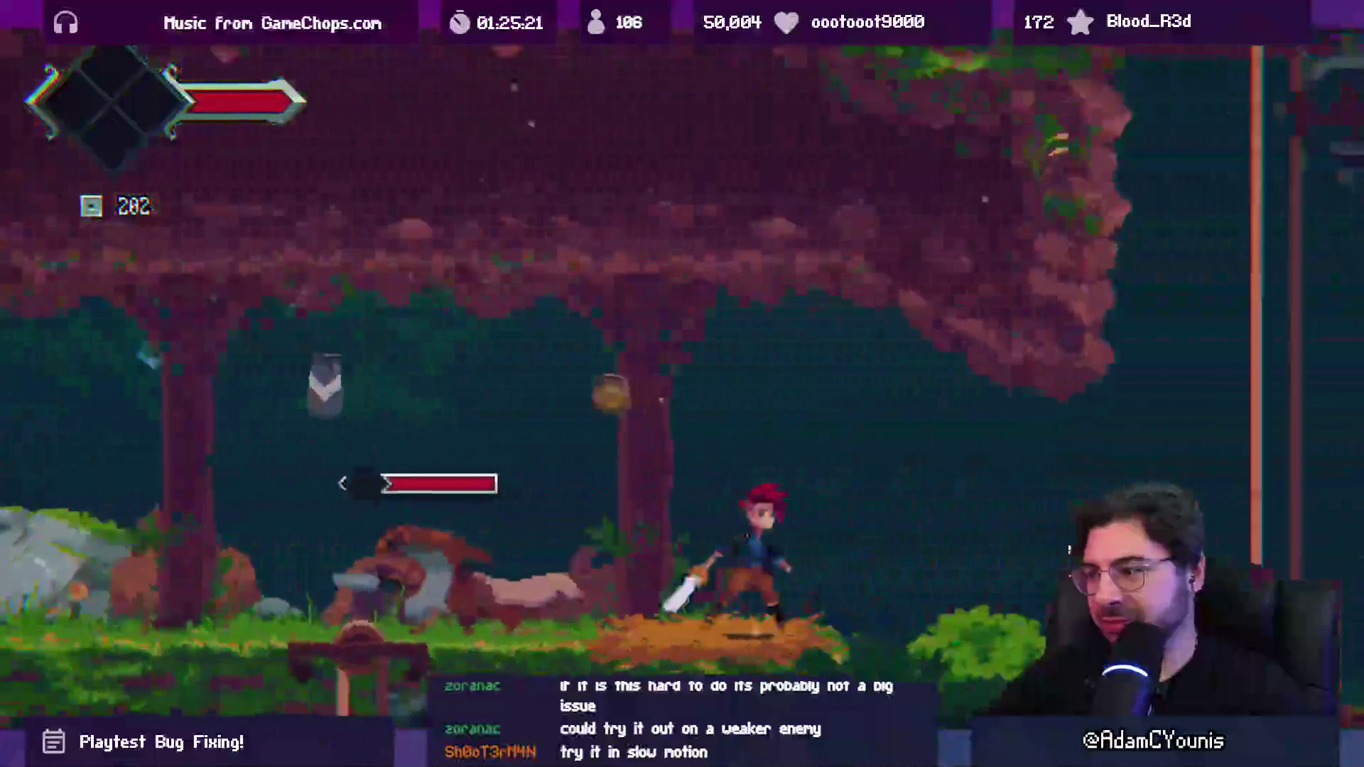
pyautogui.press('Escape')
pyautogui.press('`')
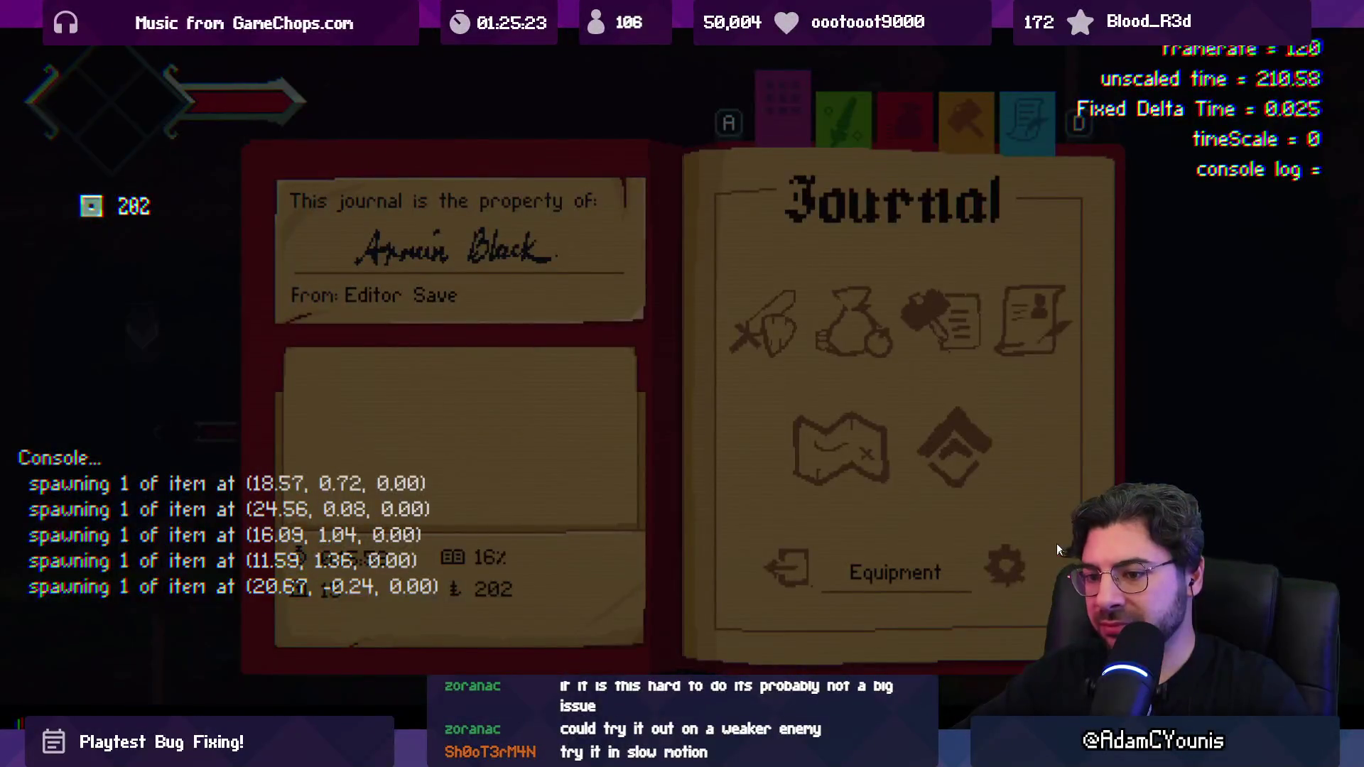
# Step: Unpause the game, spawn 1 Sandwich via the debug console and resume the bear boss fight
pyautogui.press('Escape')
pyautogui.press('`')
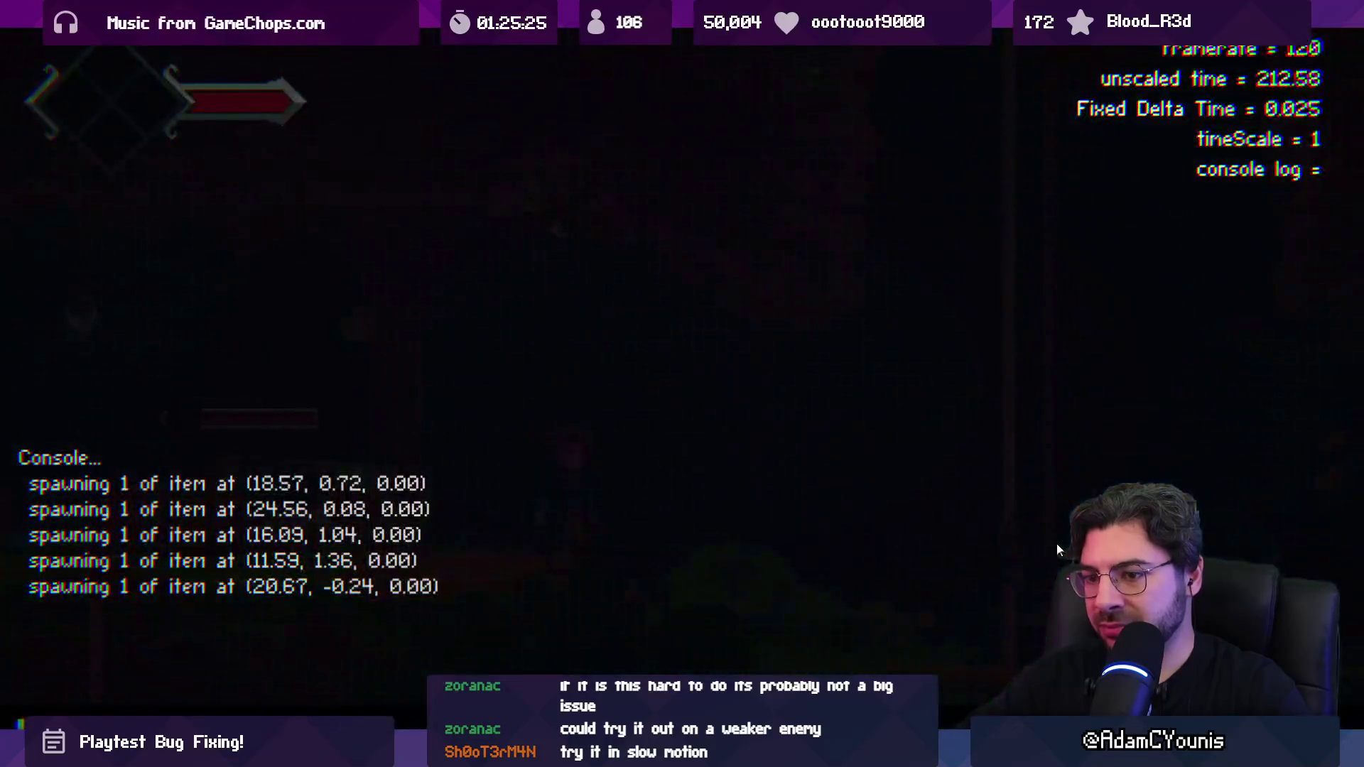
pyautogui.press('`')
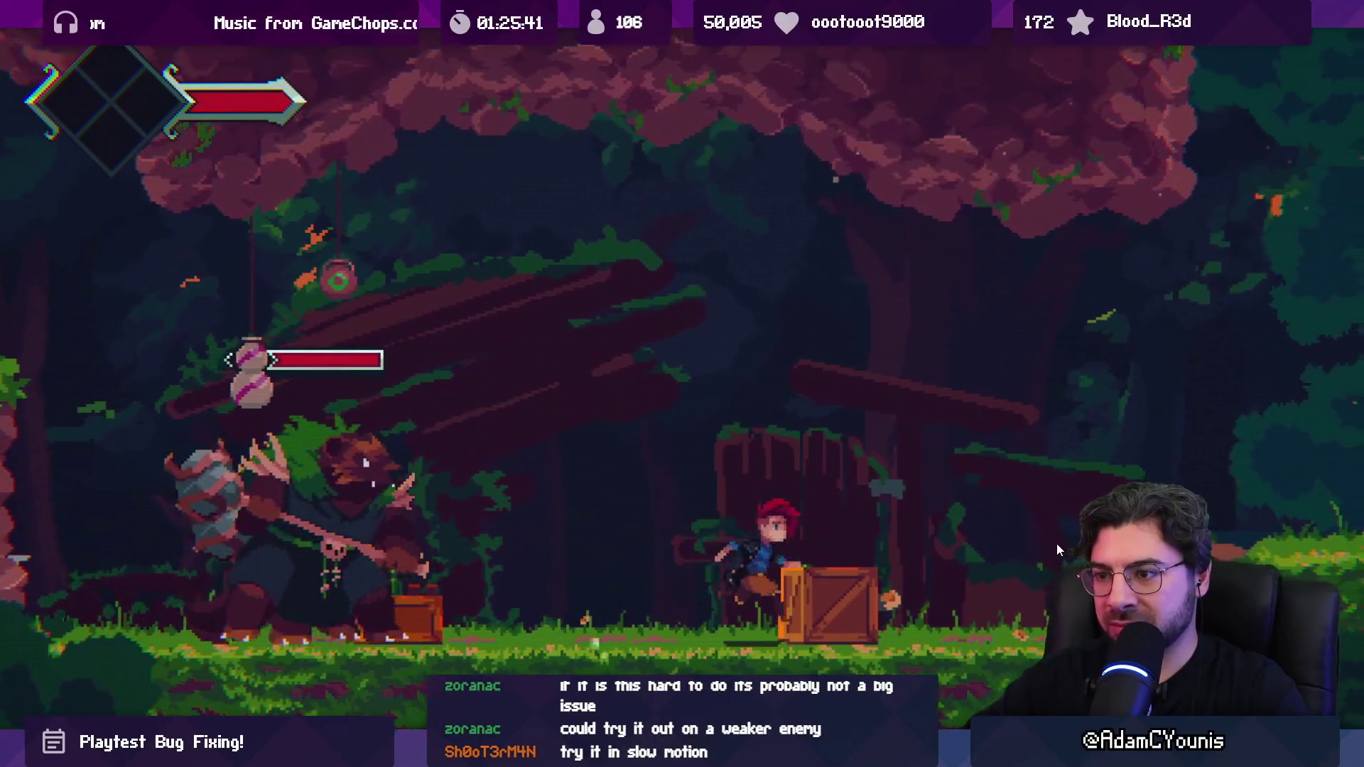
pyautogui.press('`')
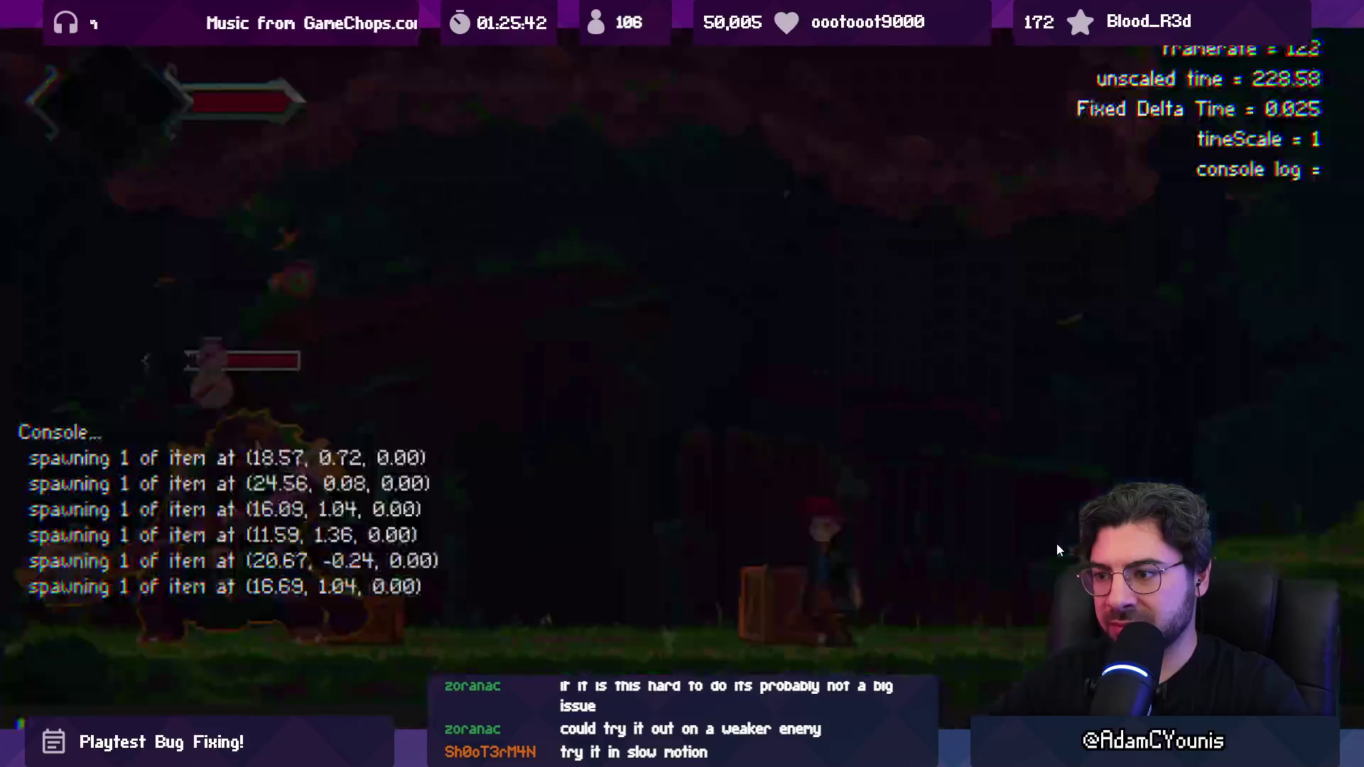
pyautogui.press('`')
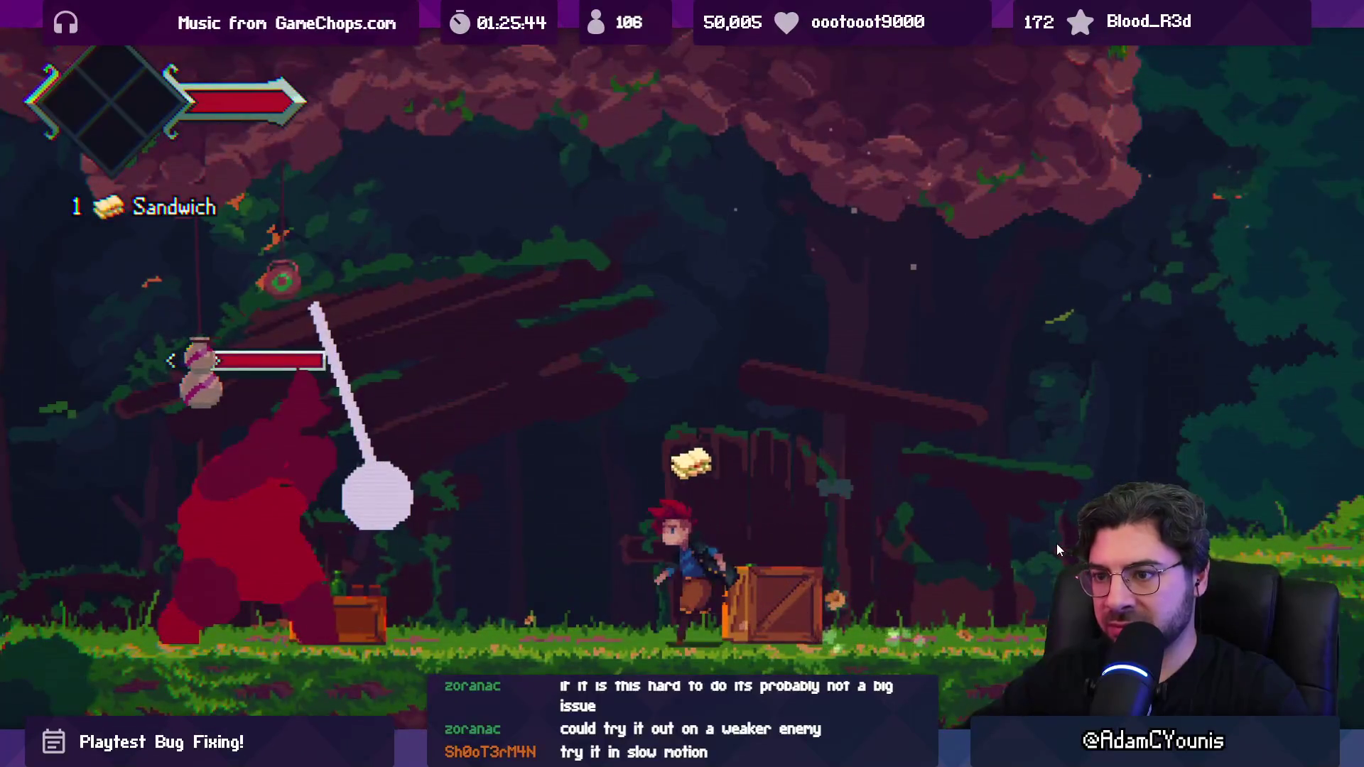
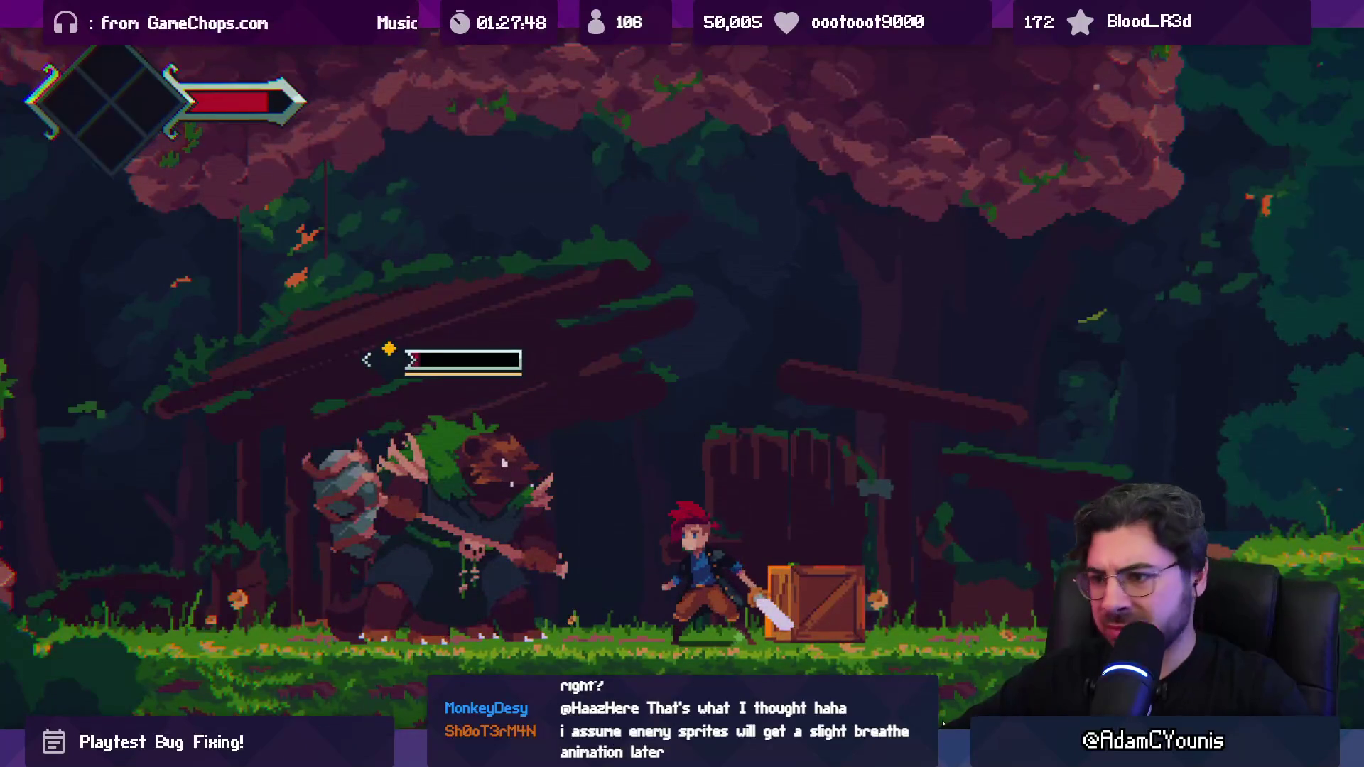
# Step: Stop the running playtest and clear the errors from the Console
pyautogui.hotkey('shift', 'space')
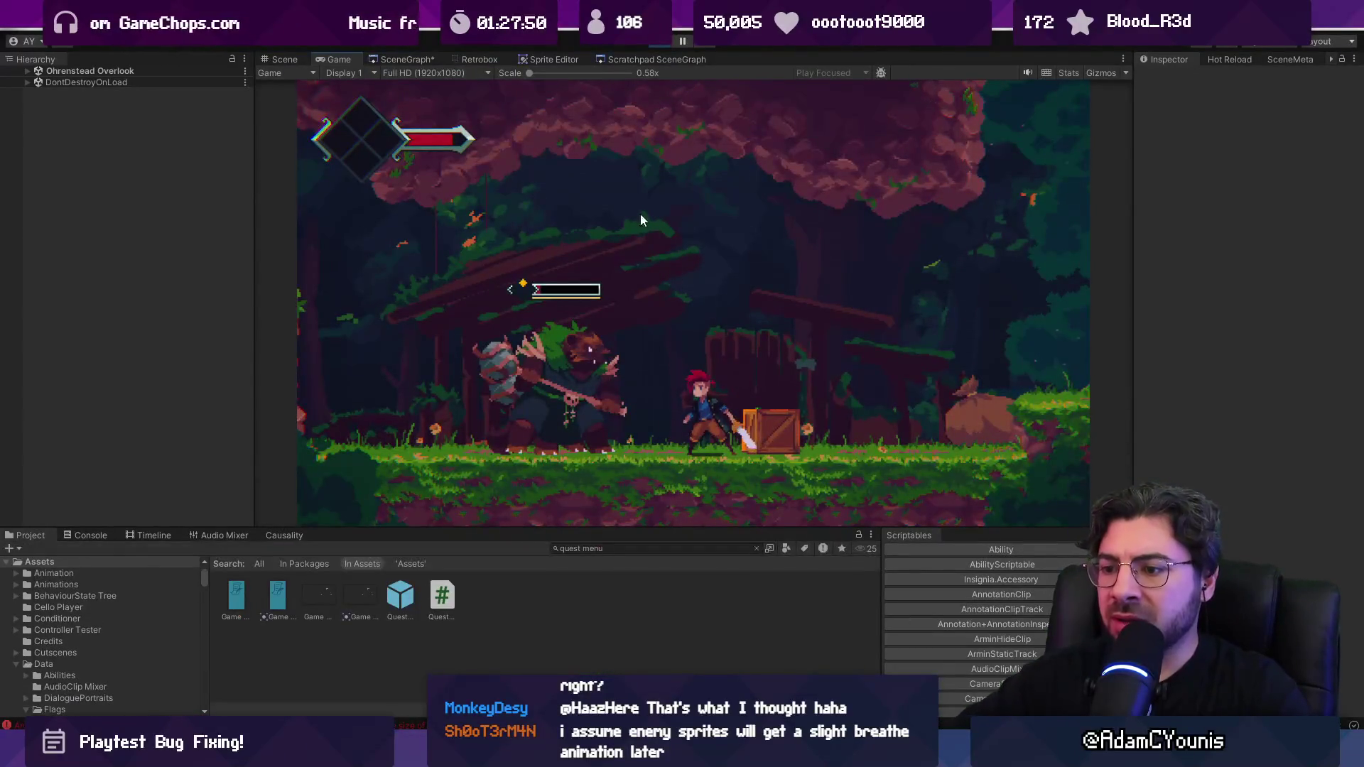
pyautogui.click(658, 44)
pyautogui.click(88, 531)
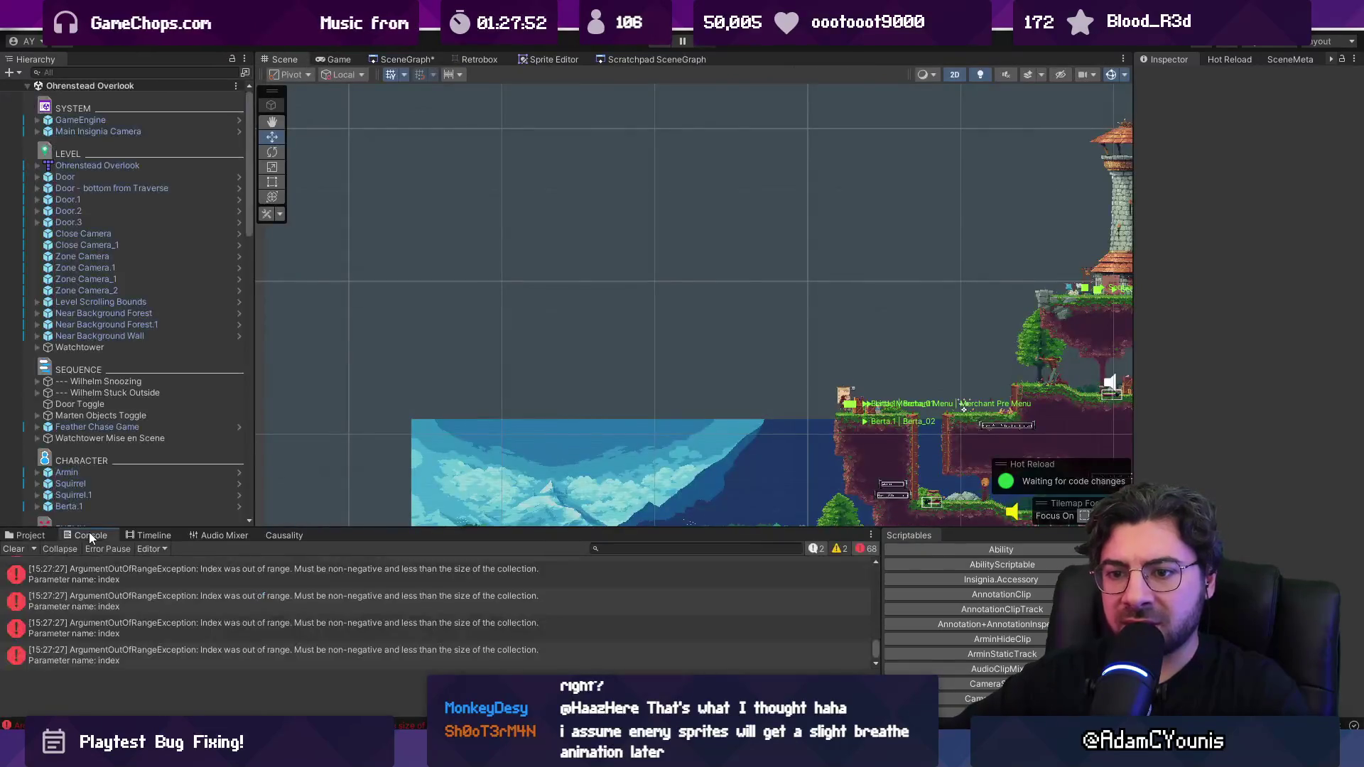
pyautogui.click(13, 548)
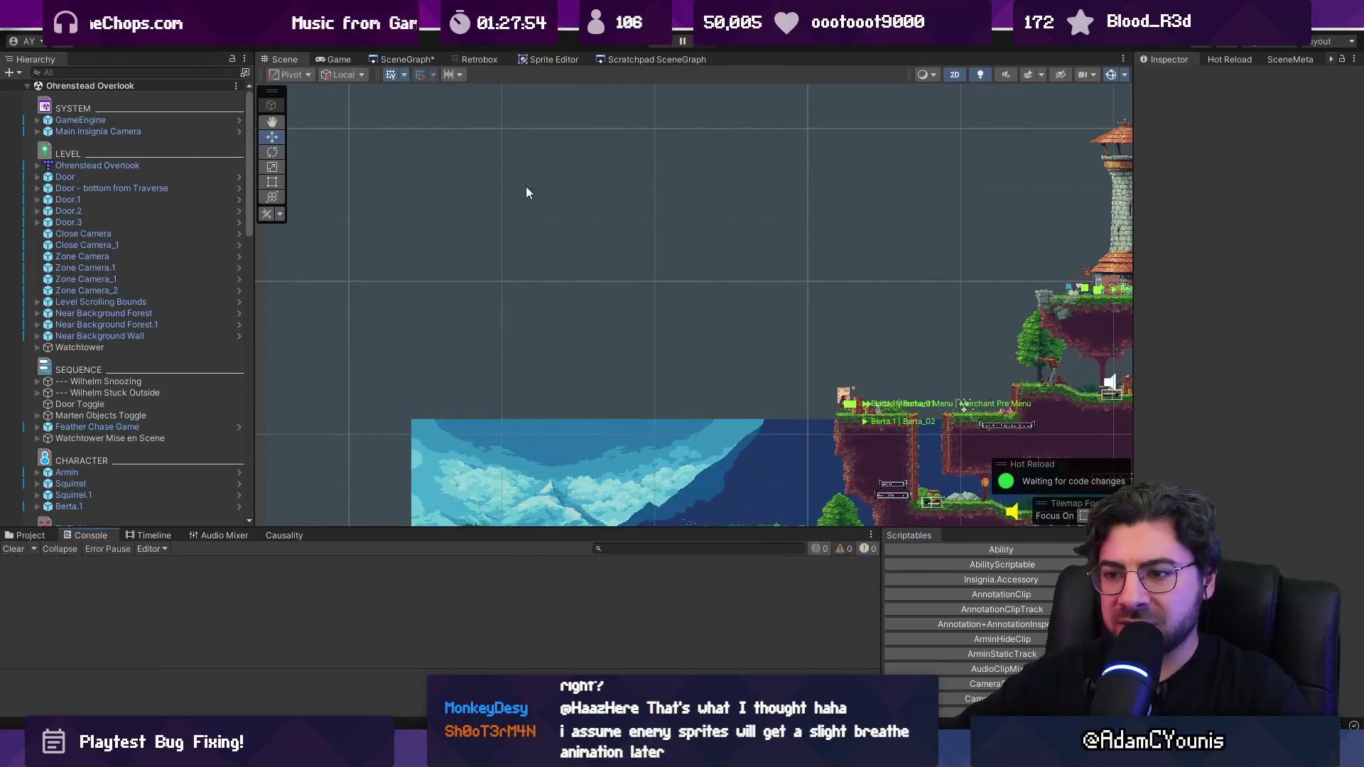
# Step: Run a fresh playtest until the player dies, stop it, and clear the Console again
pyautogui.hotkey('ctrl', 'p')
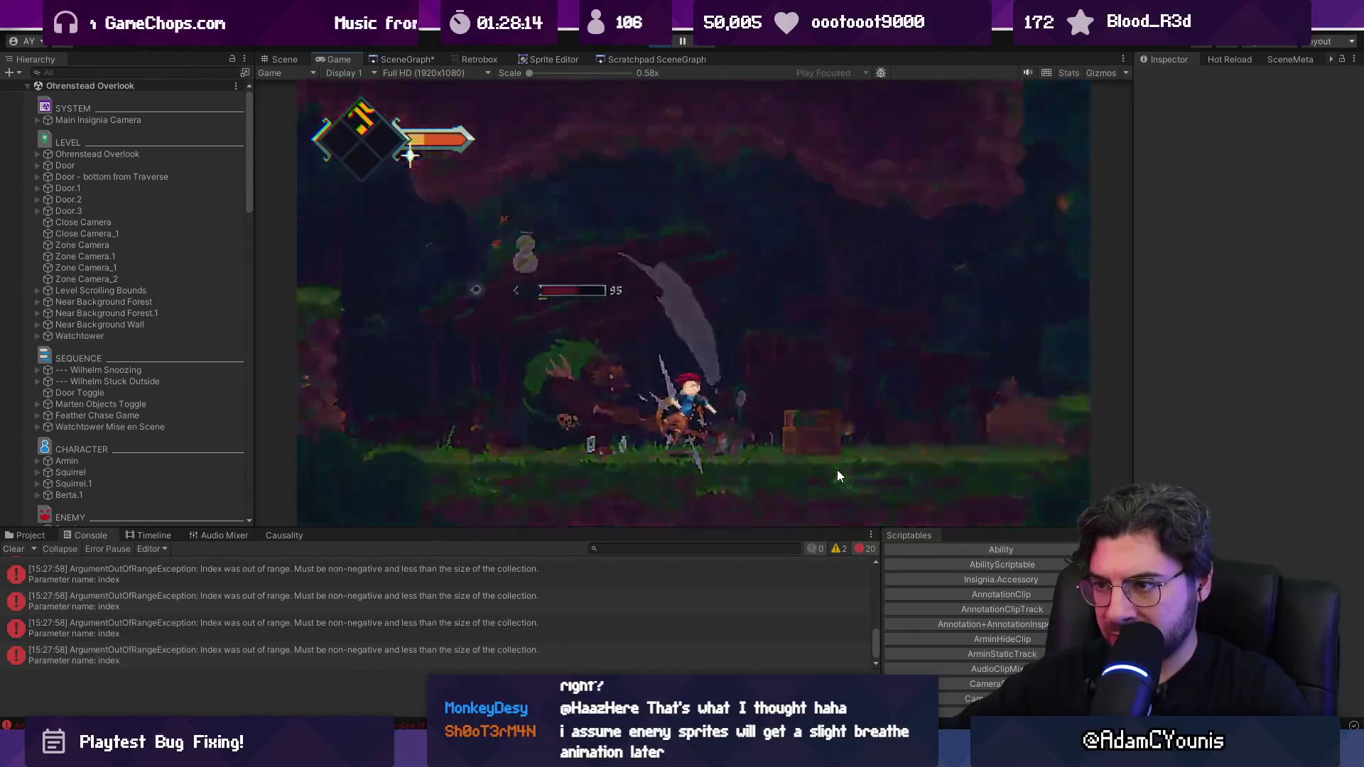
pyautogui.click(654, 44)
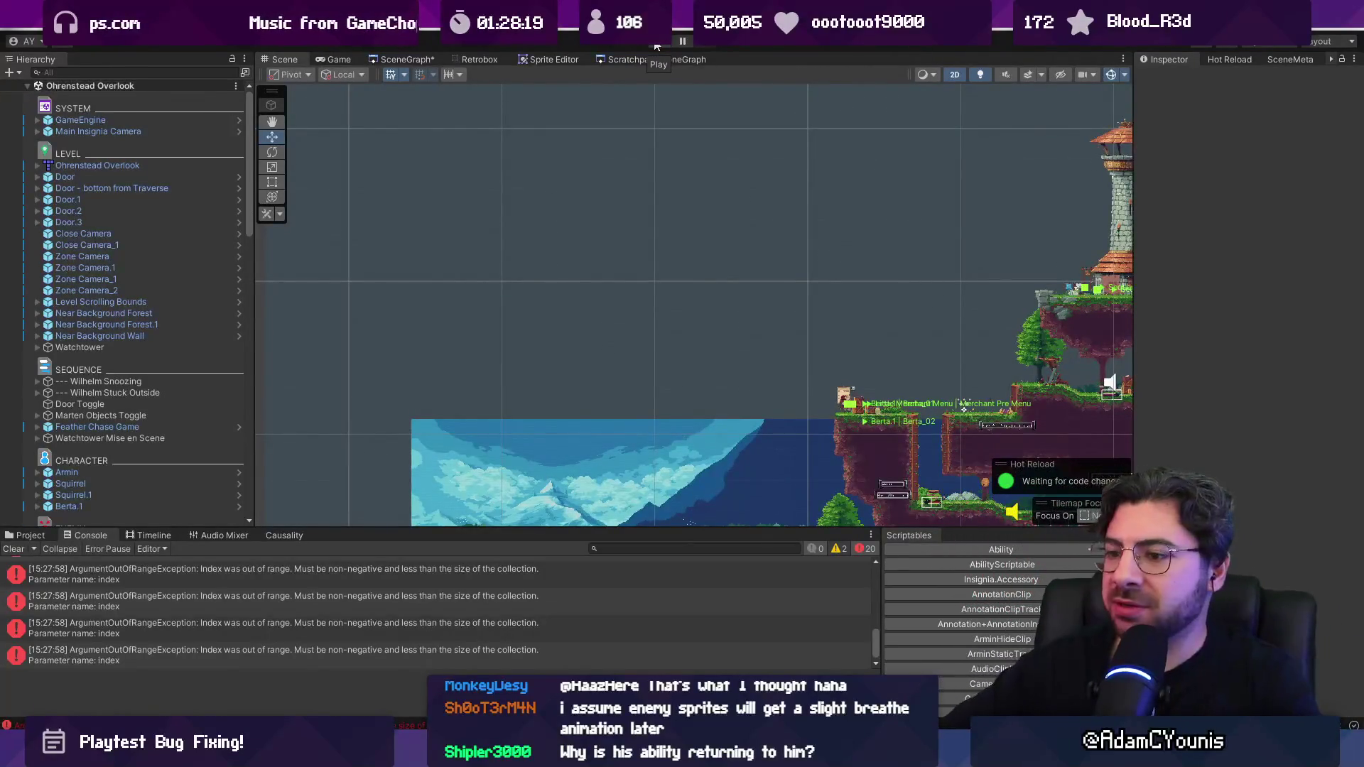
pyautogui.click(14, 549)
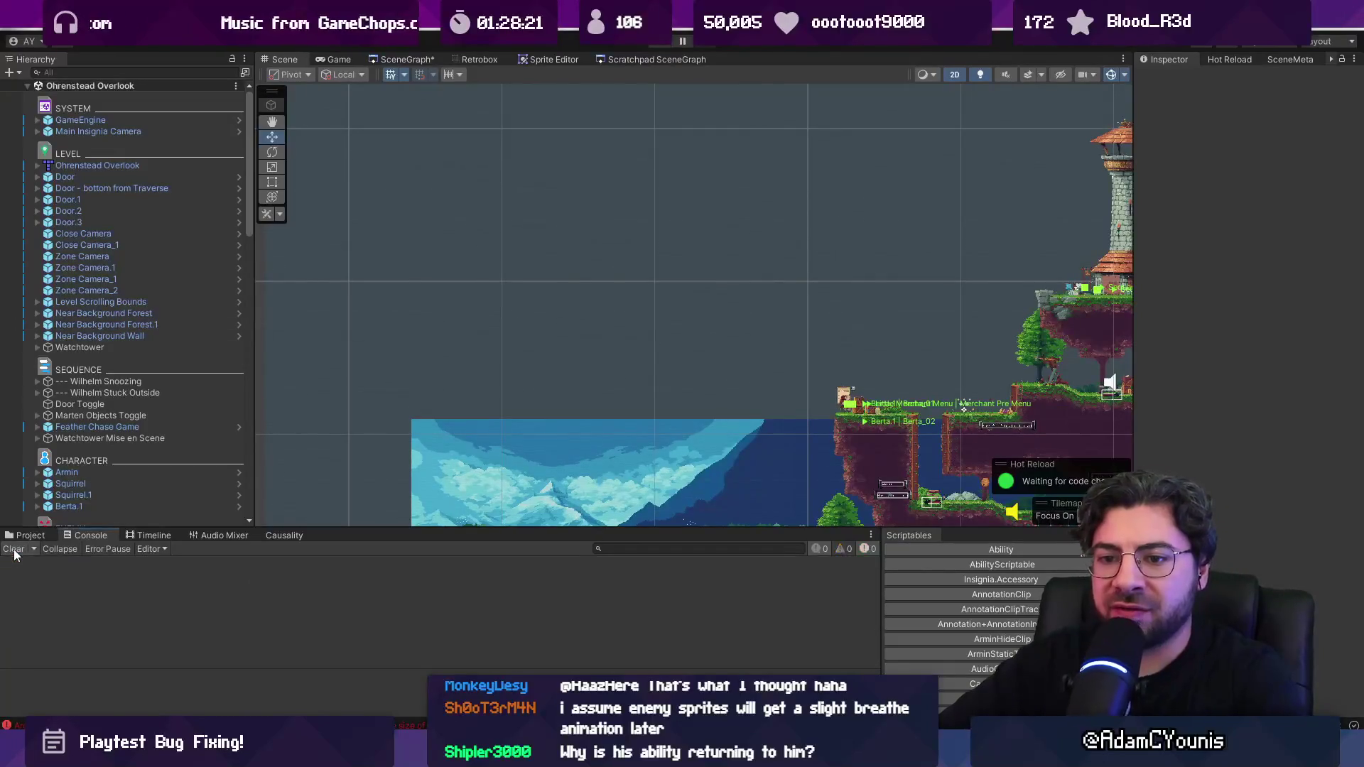
pyautogui.hotkey('alt', 'Tab')
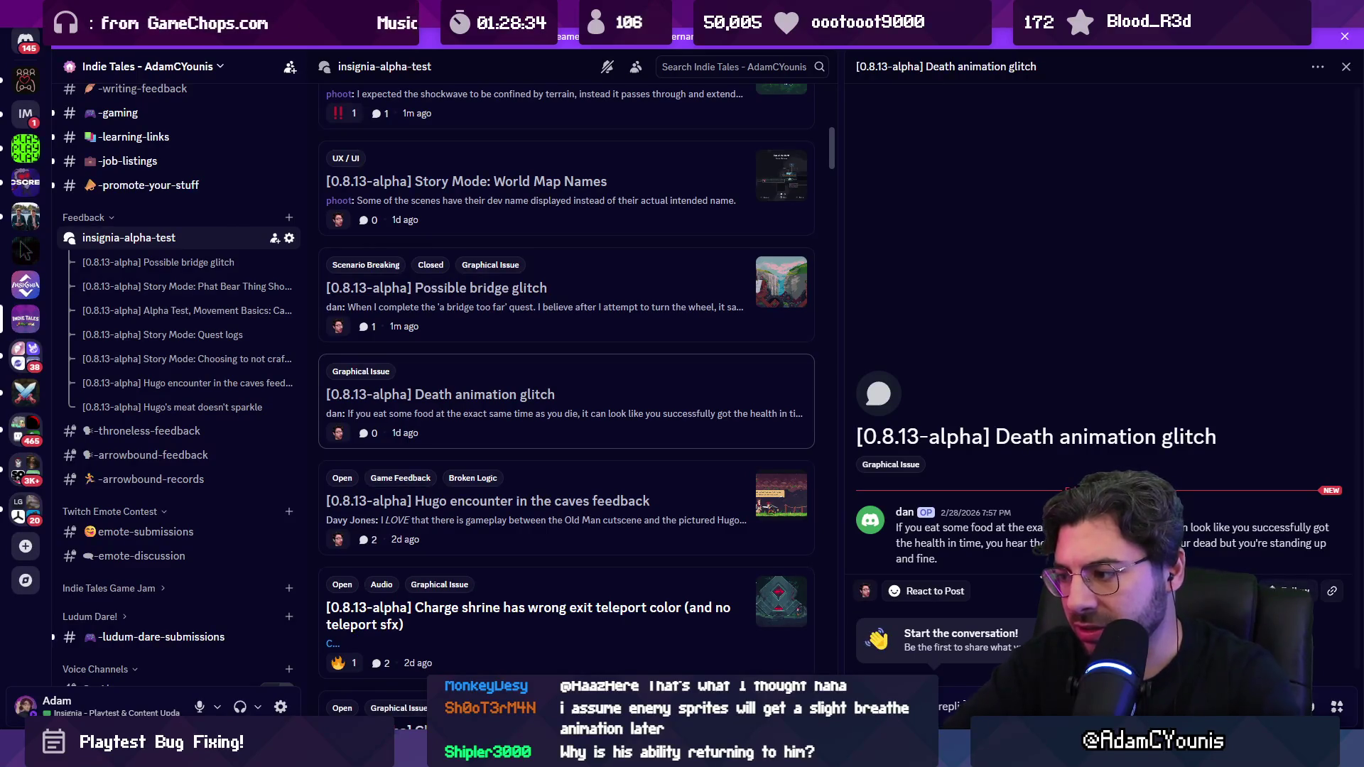
# Step: Reply that the glitch couldn't be replicated, tag the post Monitoring, and open the Hugo caves post
pyautogui.press('Return')
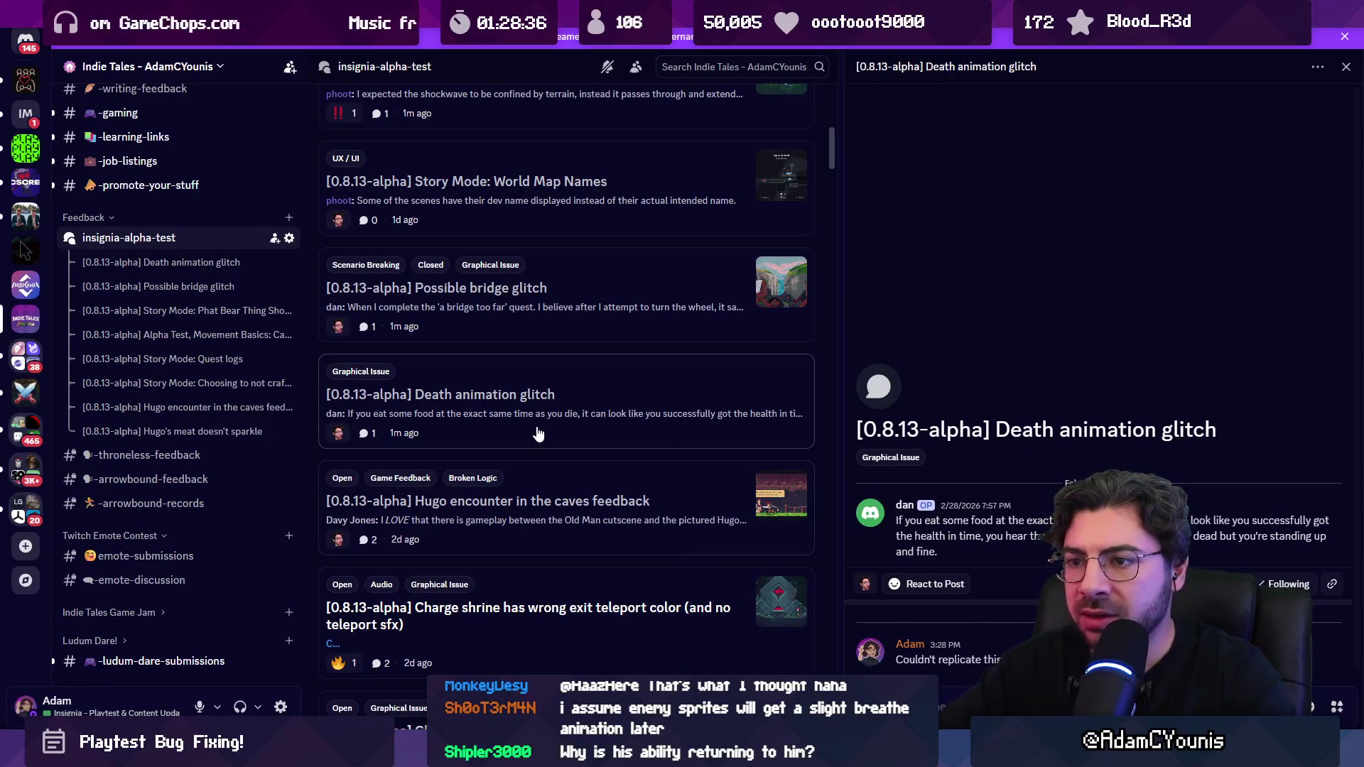
pyautogui.rightClick(538, 434)
pyautogui.moveTo(614, 526)
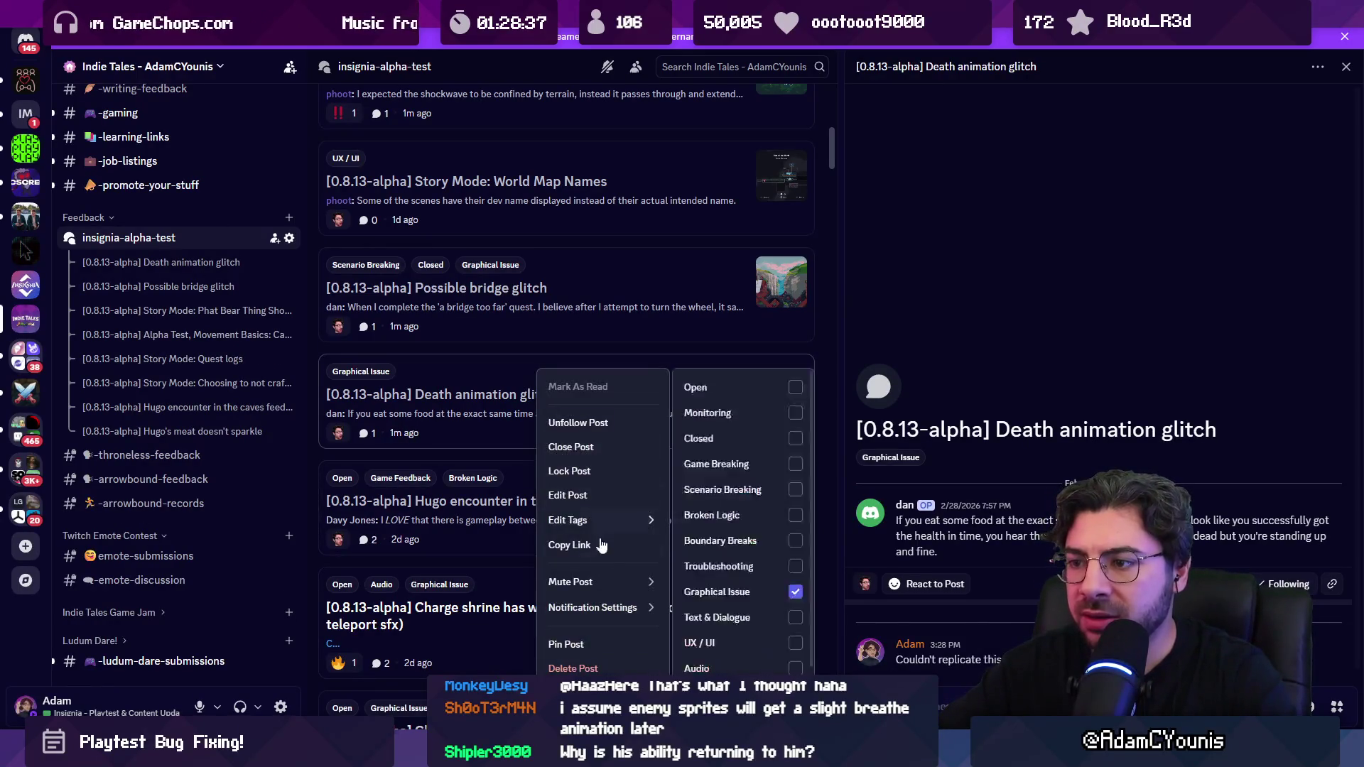
pyautogui.click(764, 424)
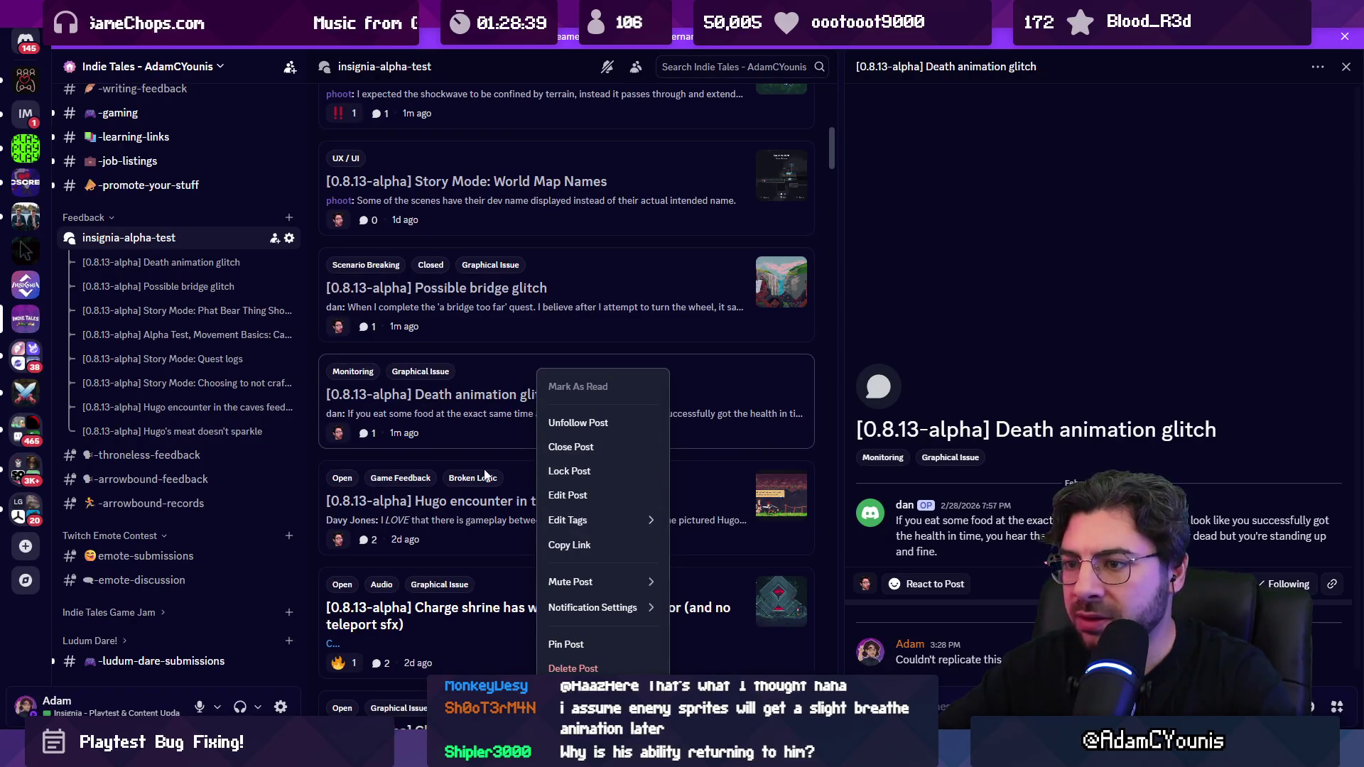
pyautogui.click(487, 506)
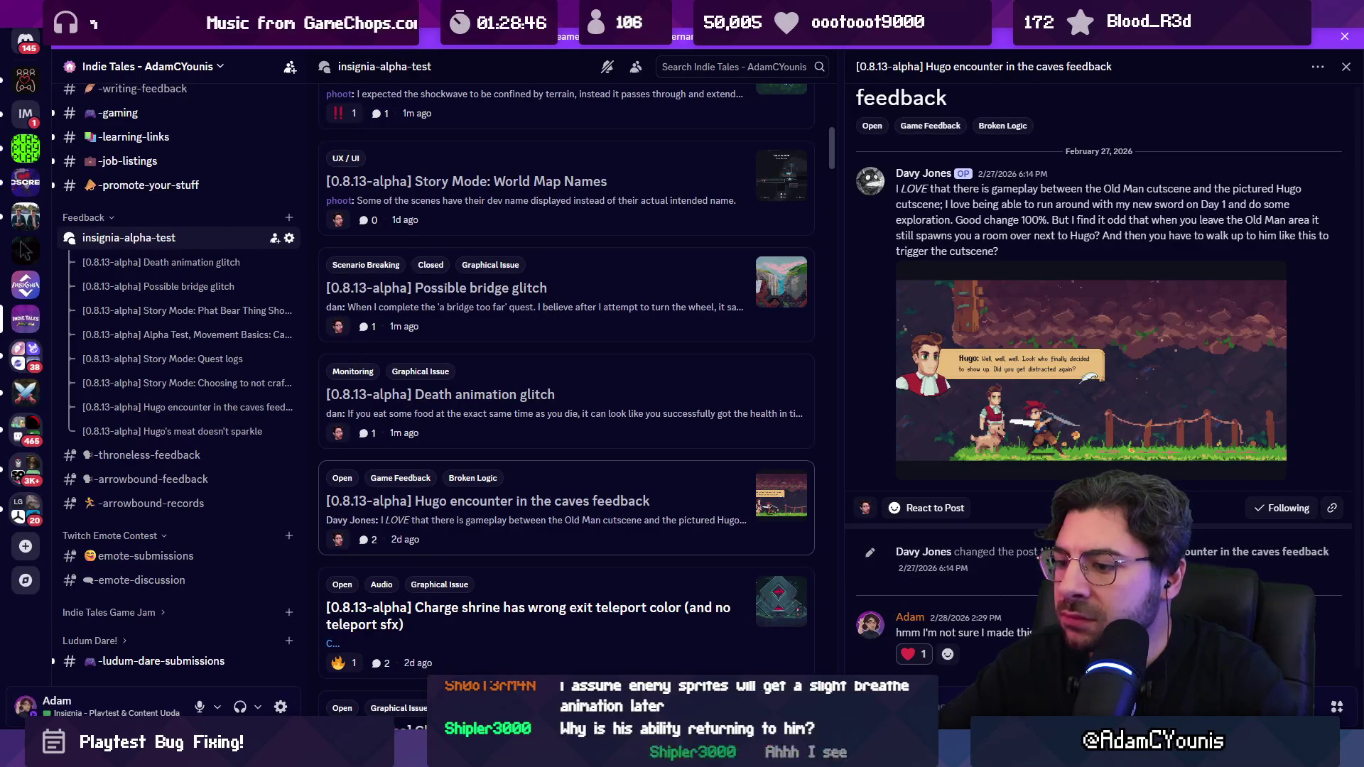
pyautogui.hotkey('alt', 'Tab')
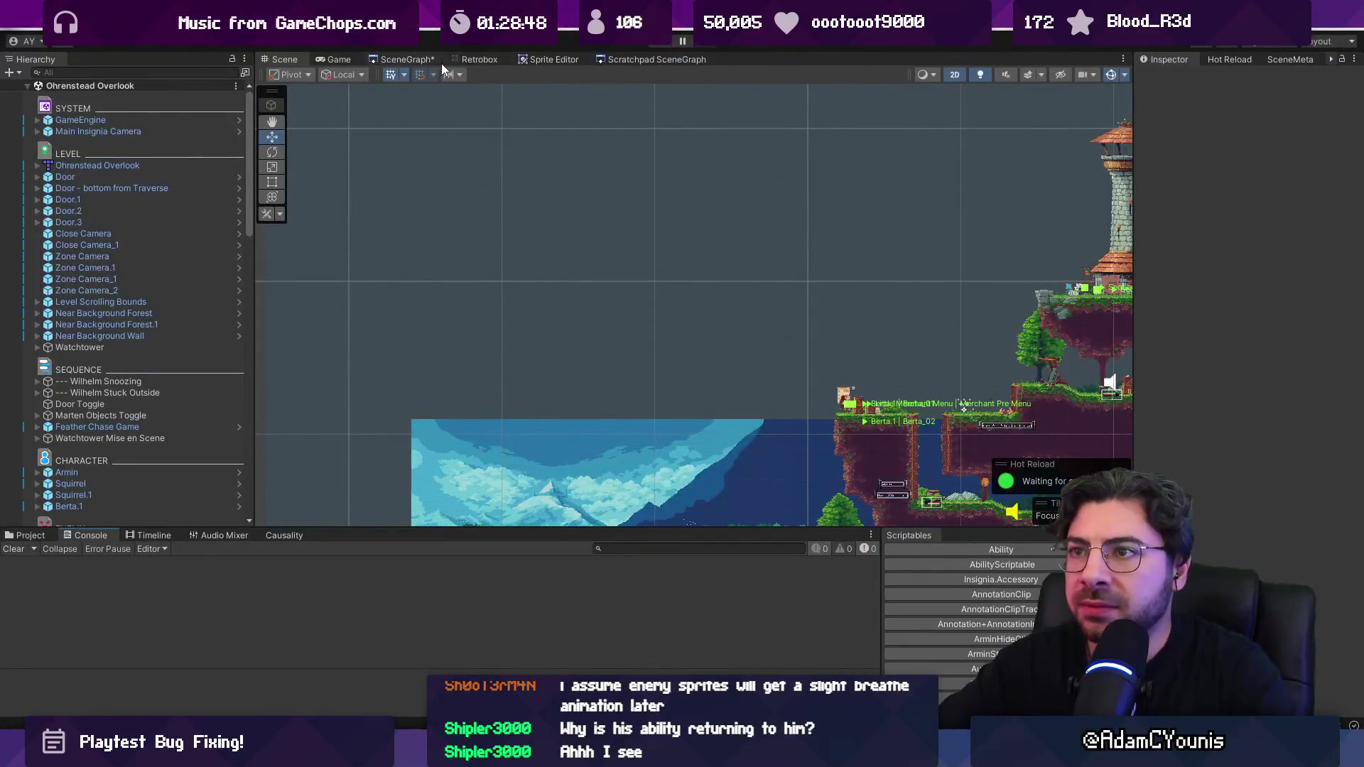
# Step: Open Ohrenstead Excavation Entrance, select GameEngine, and playtest through Hugo's sword cutscene
pyautogui.click(441, 61)
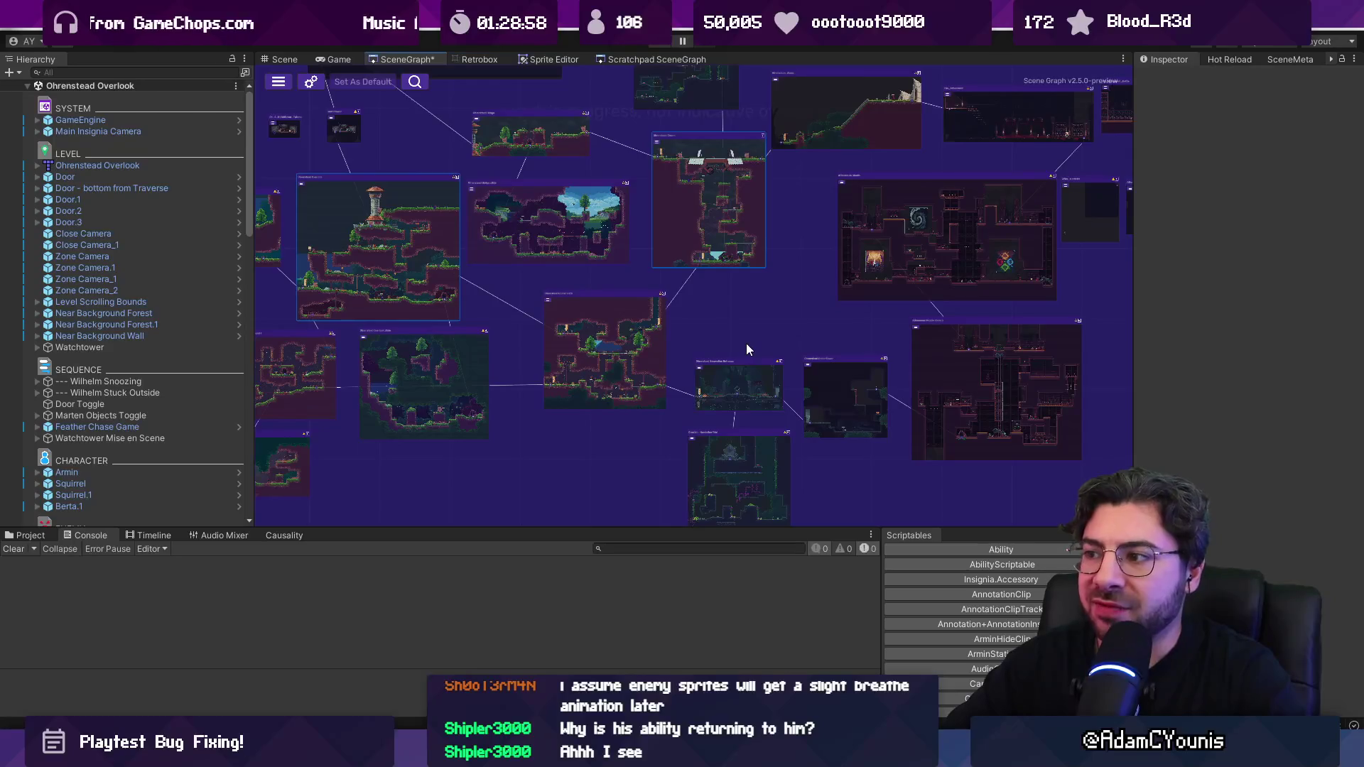
pyautogui.doubleClick(714, 386)
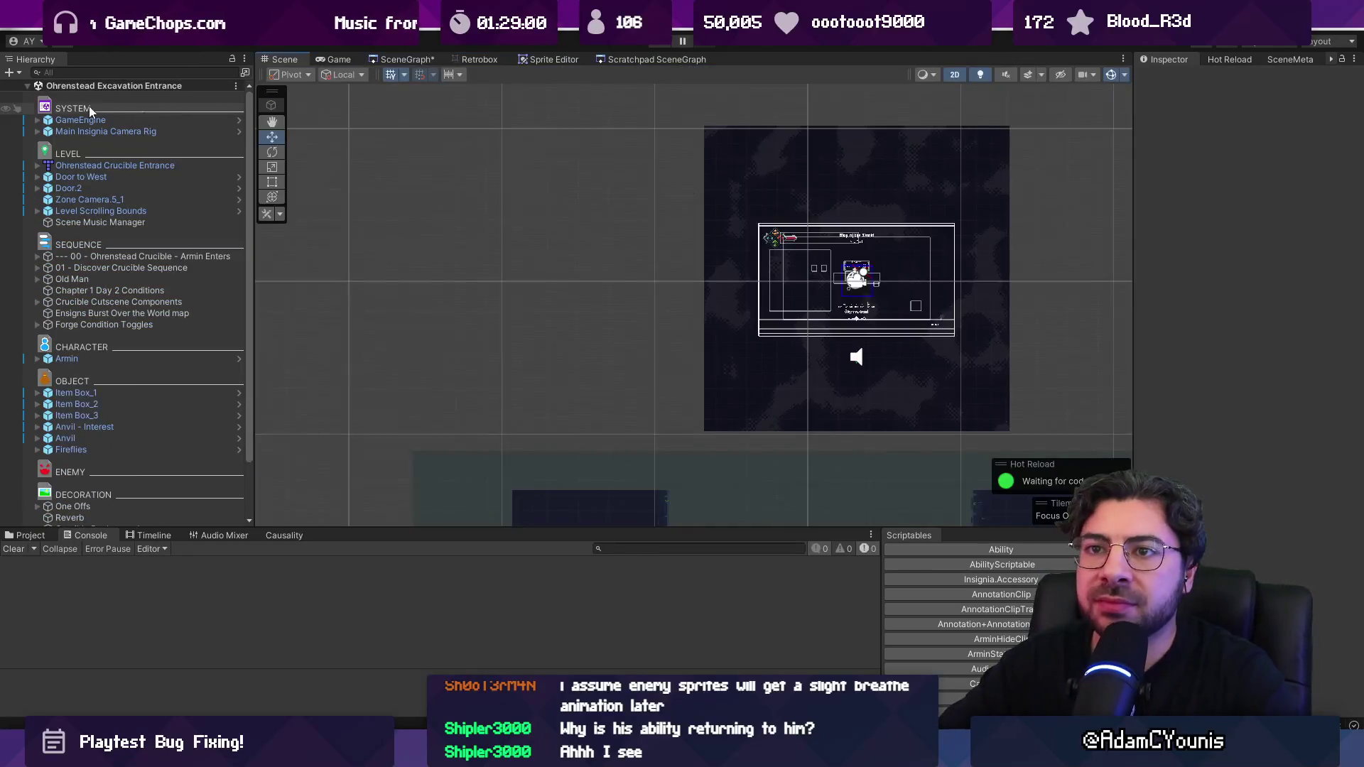
pyautogui.click(178, 132)
pyautogui.press('Up')
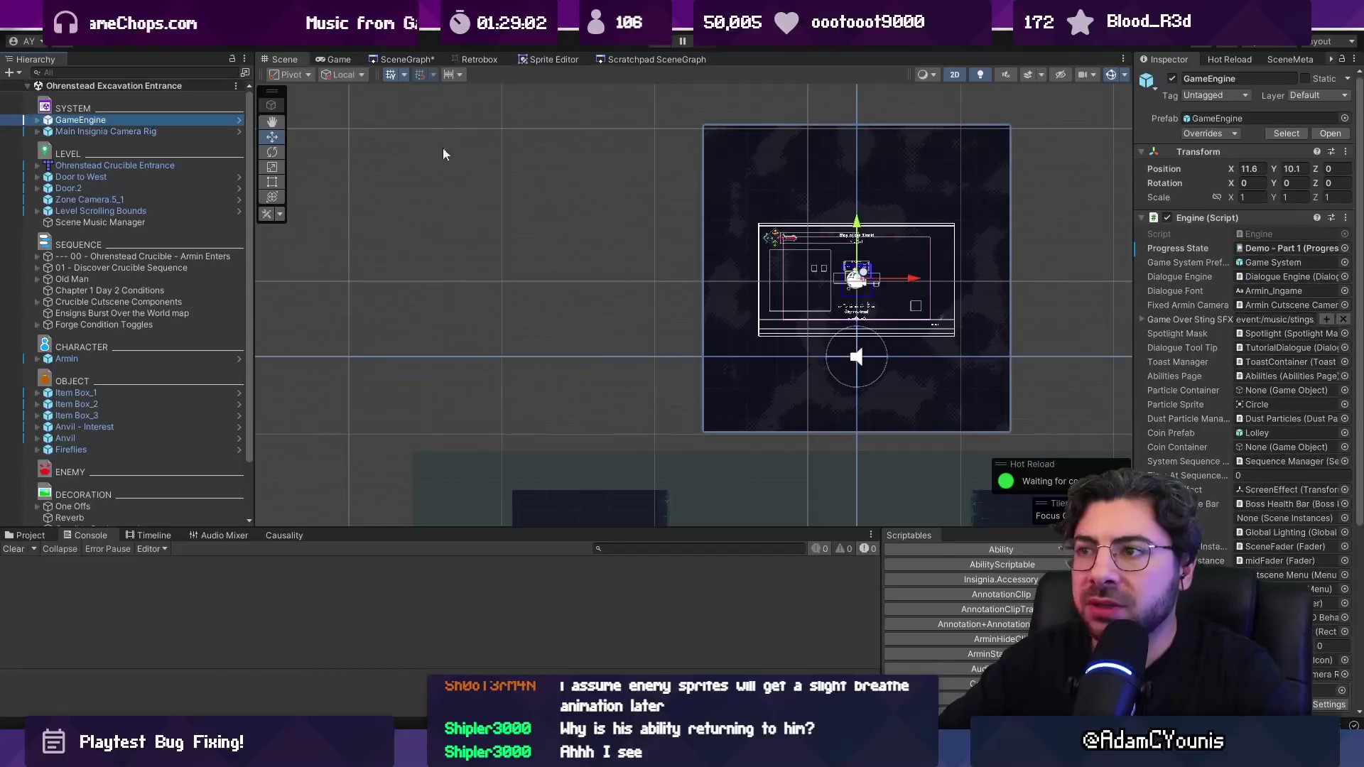
pyautogui.hotkey('ctrl', 'p')
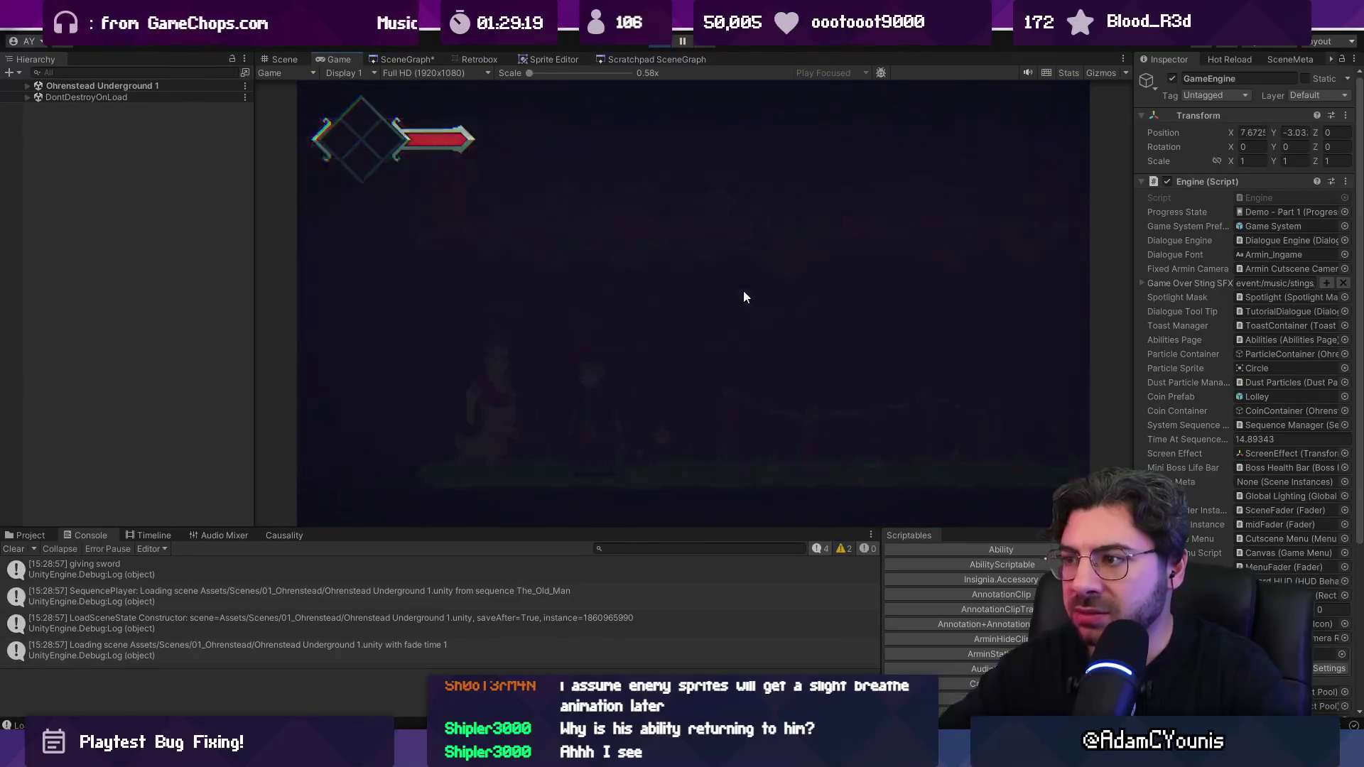
pyautogui.click(662, 40)
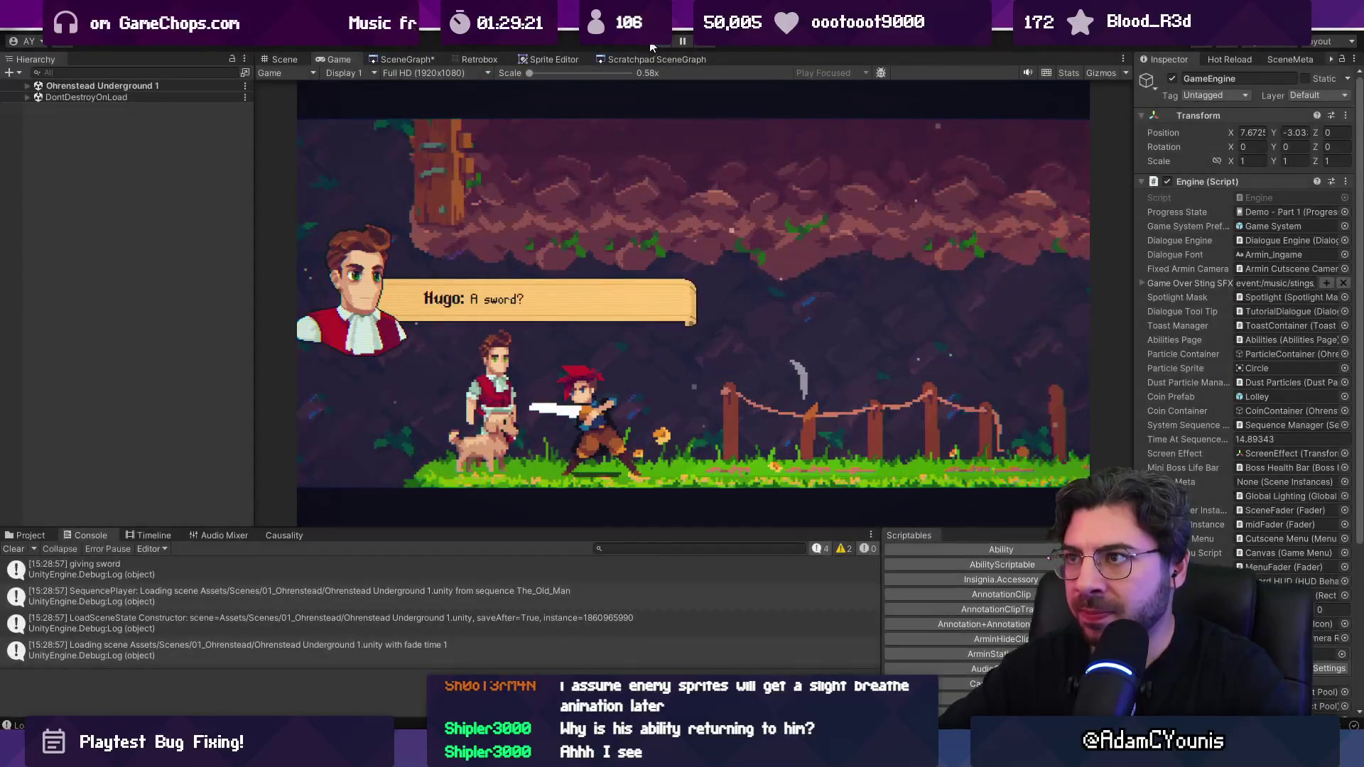
# Step: Open the Ohrenstead Underground 1 scene from the room graph
pyautogui.click(401, 59)
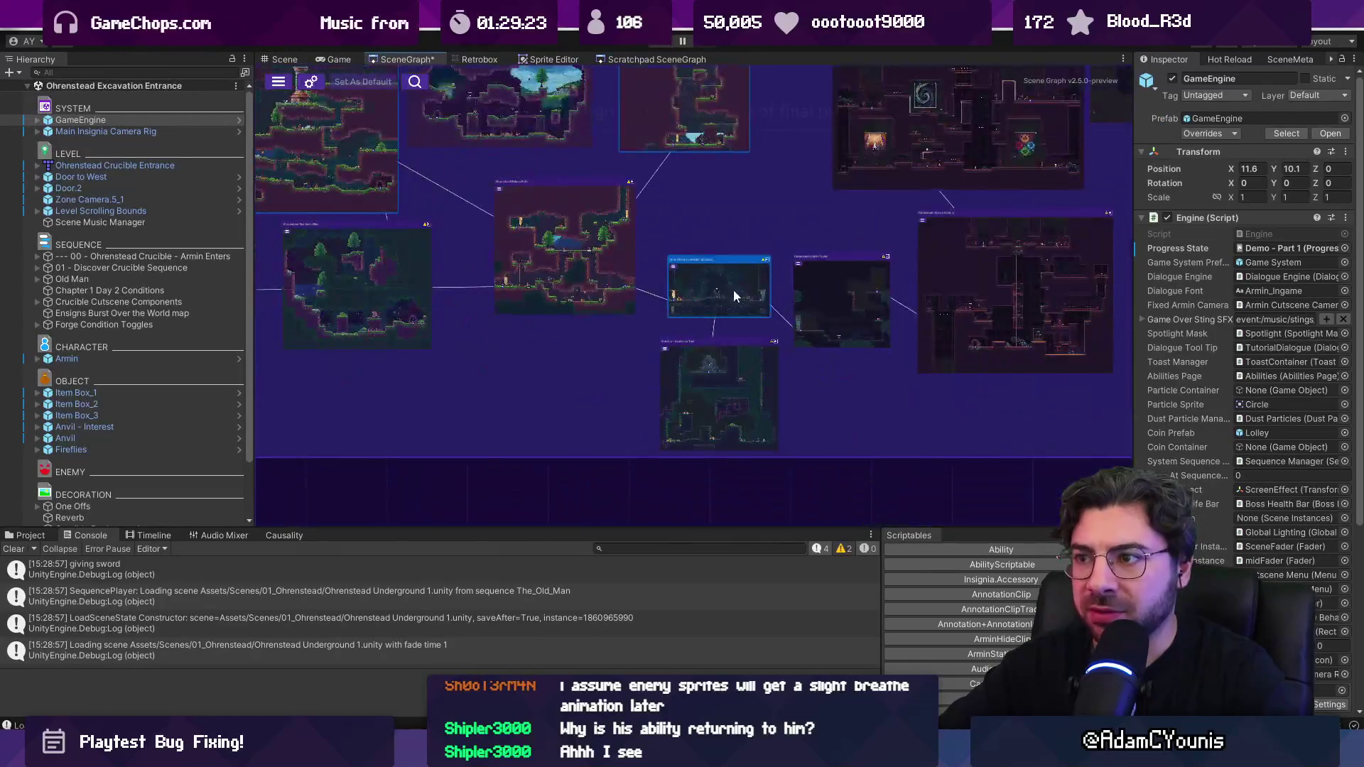
pyautogui.scroll(3, 744, 291)
pyautogui.scroll(-5, 493, 300)
pyautogui.scroll(6, 470, 295)
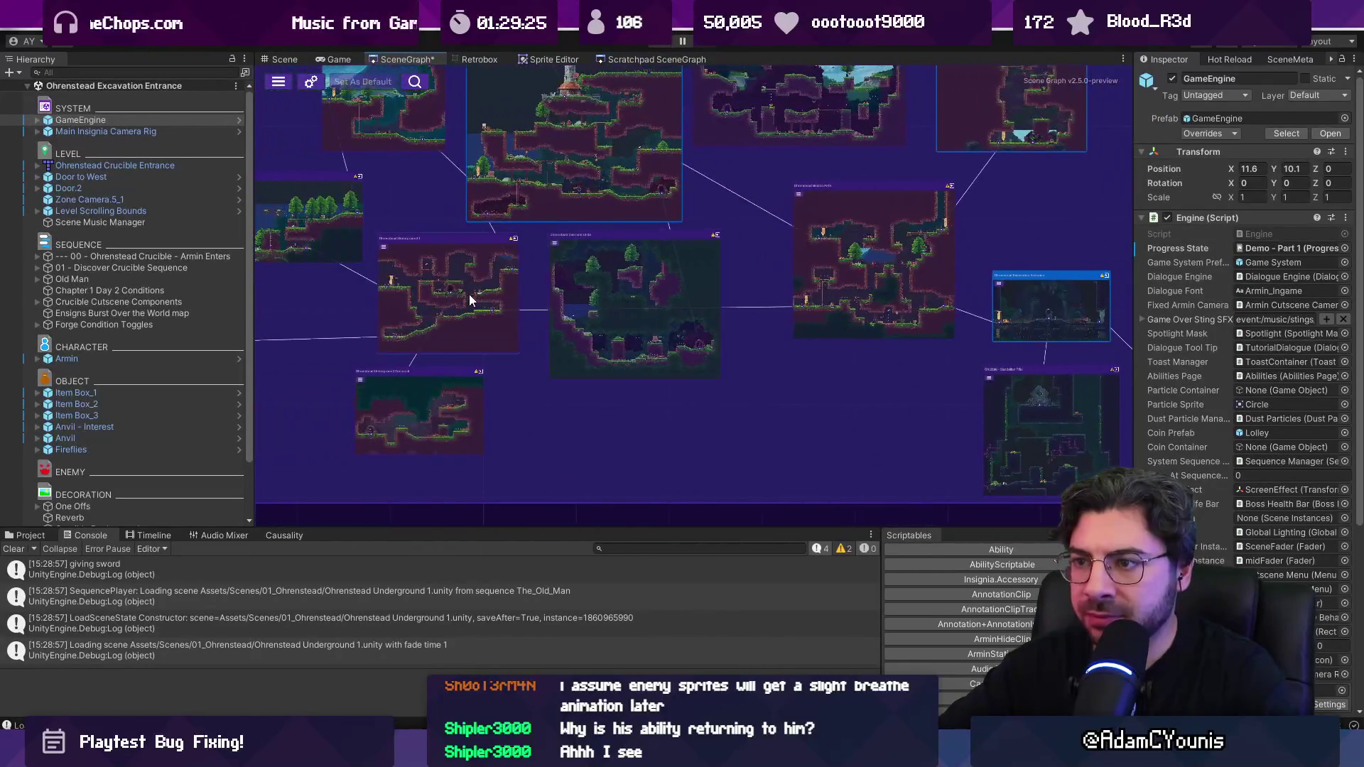
pyautogui.doubleClick(565, 345)
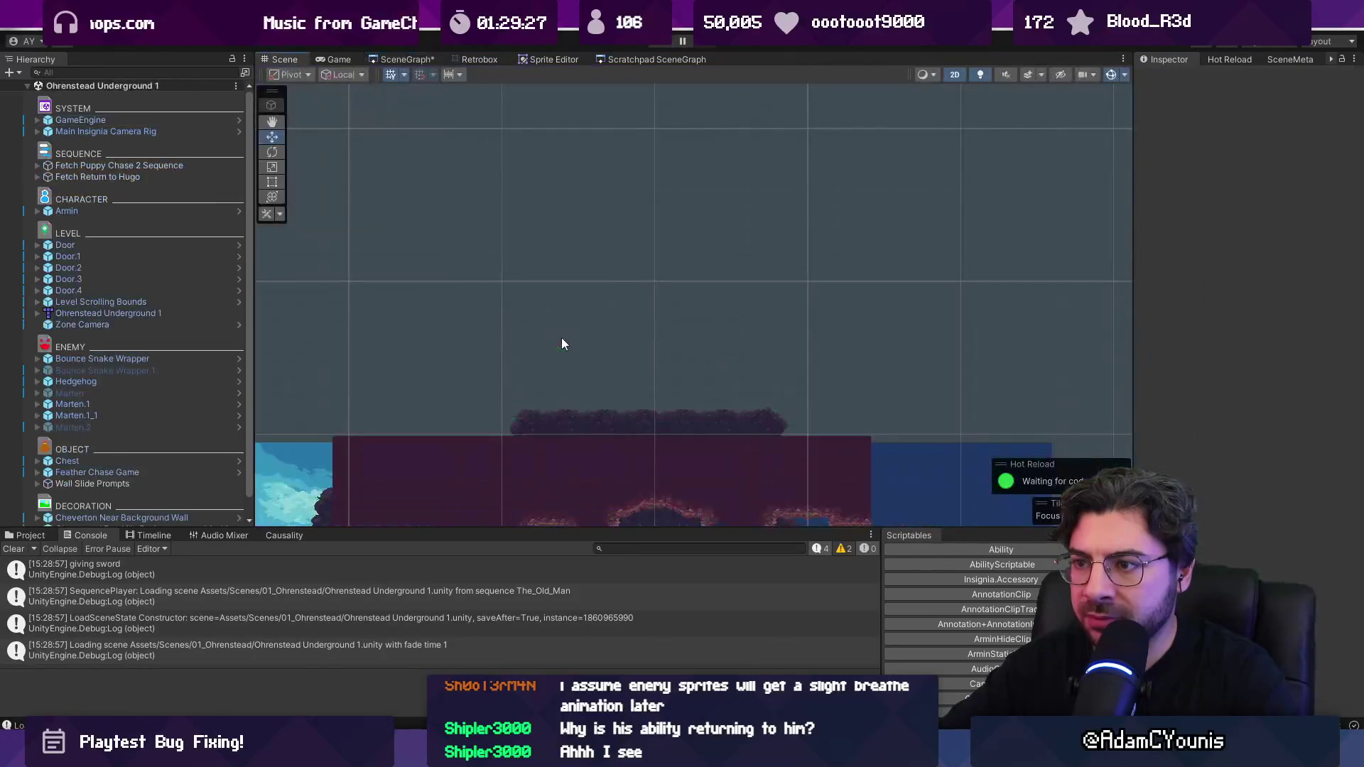
# Step: Inspect the Fetch Return to Hugo object and its Puppy and Hugo children
pyautogui.scroll(6, 686, 368)
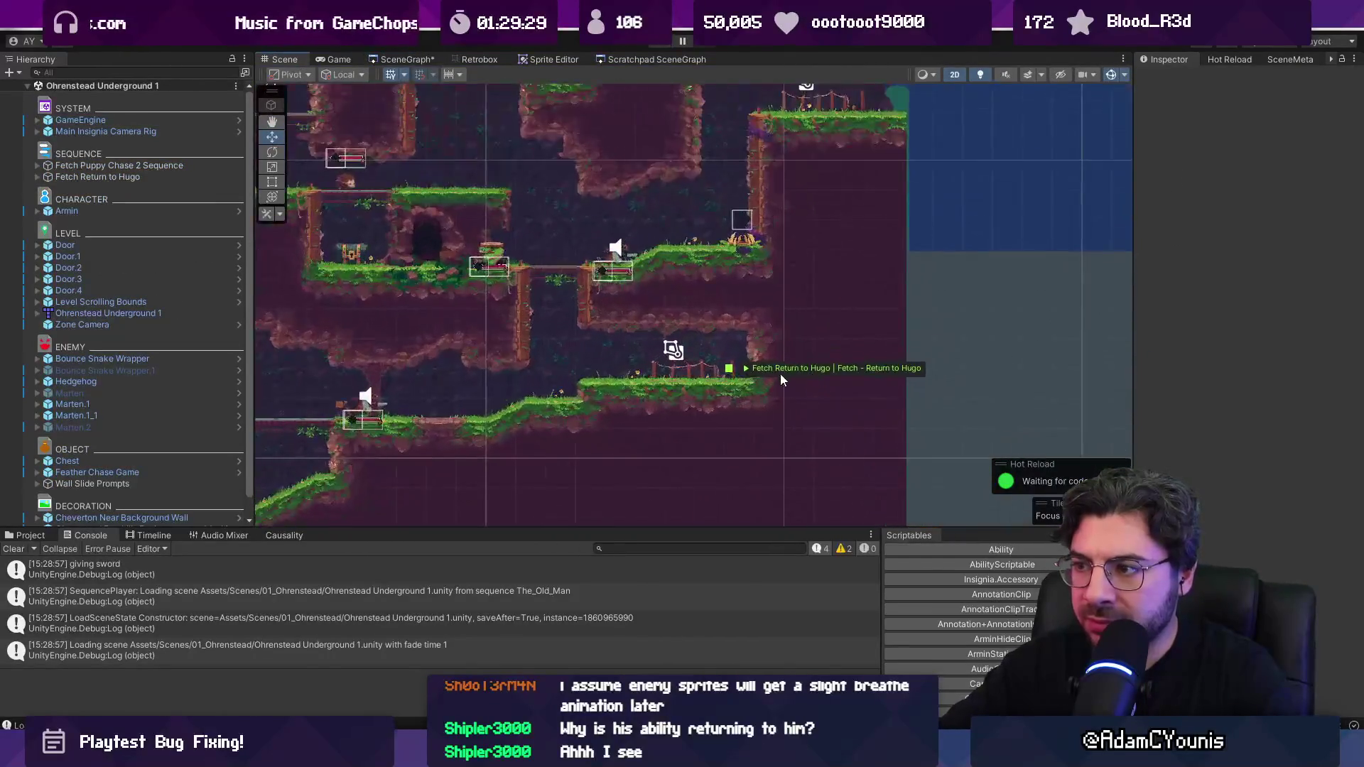
pyautogui.click(128, 164)
pyautogui.click(97, 176)
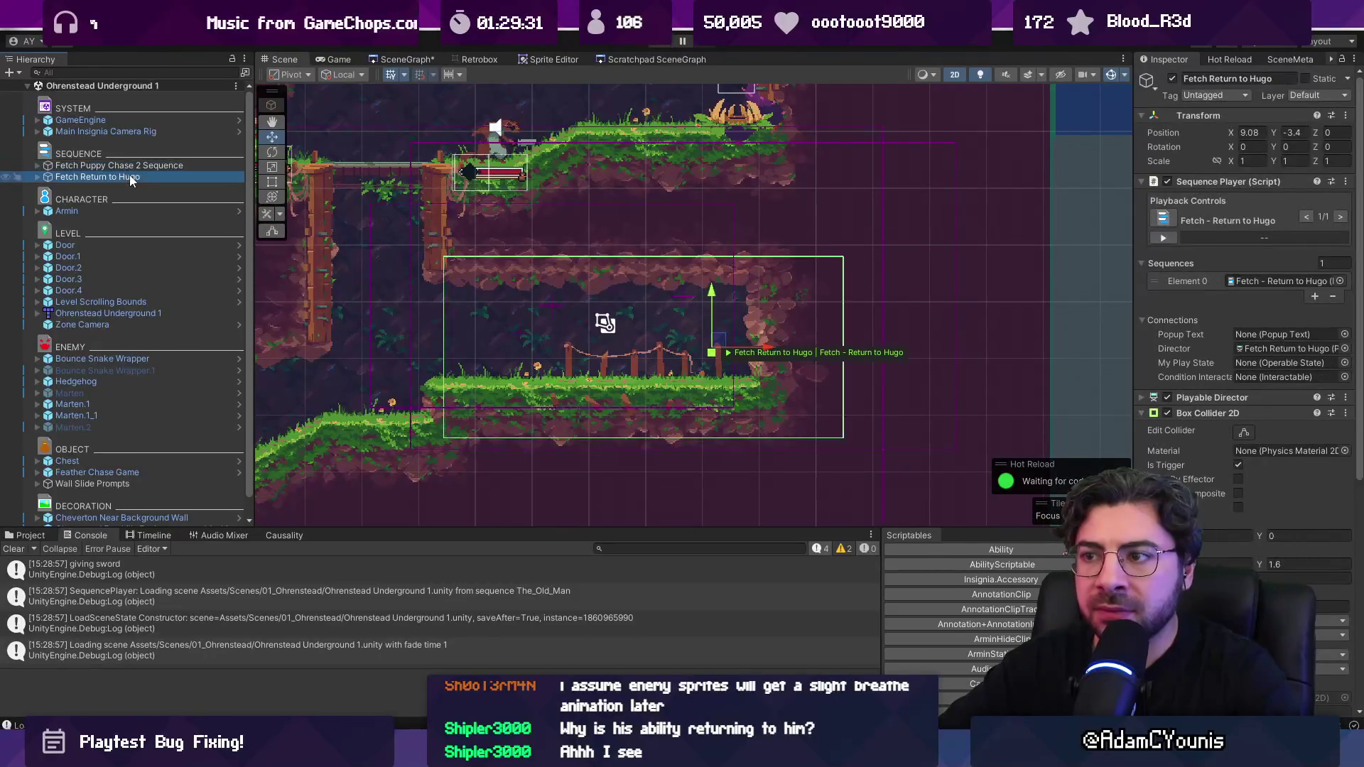
pyautogui.click(37, 177)
pyautogui.click(99, 189)
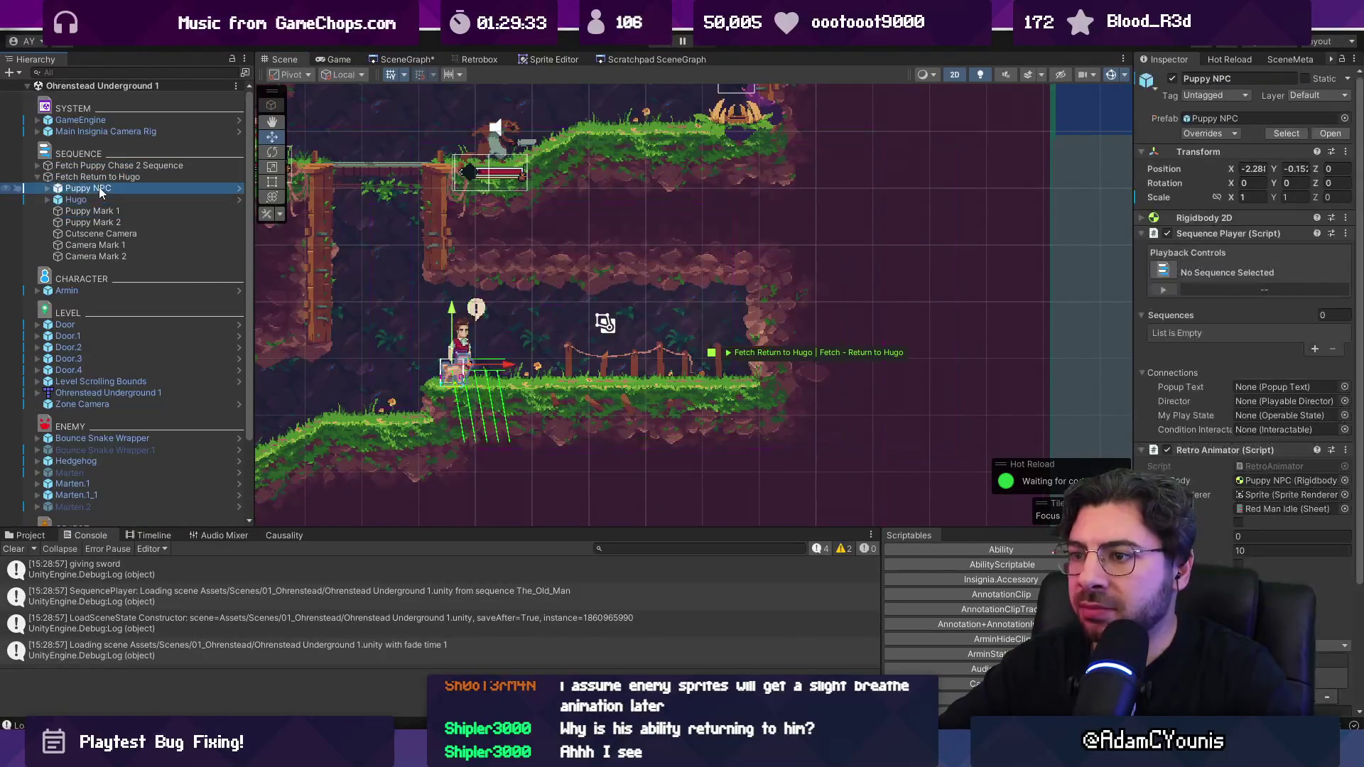
pyautogui.click(99, 178)
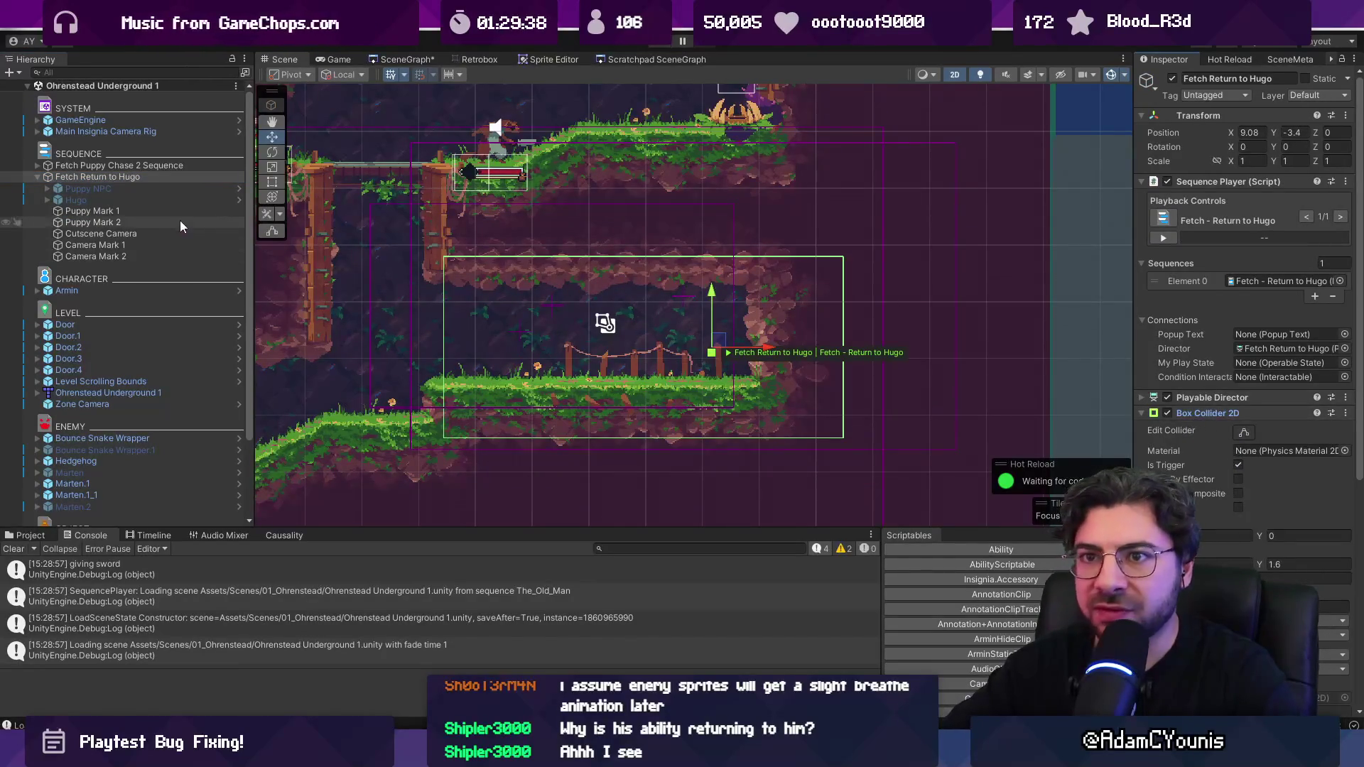
pyautogui.click(110, 200)
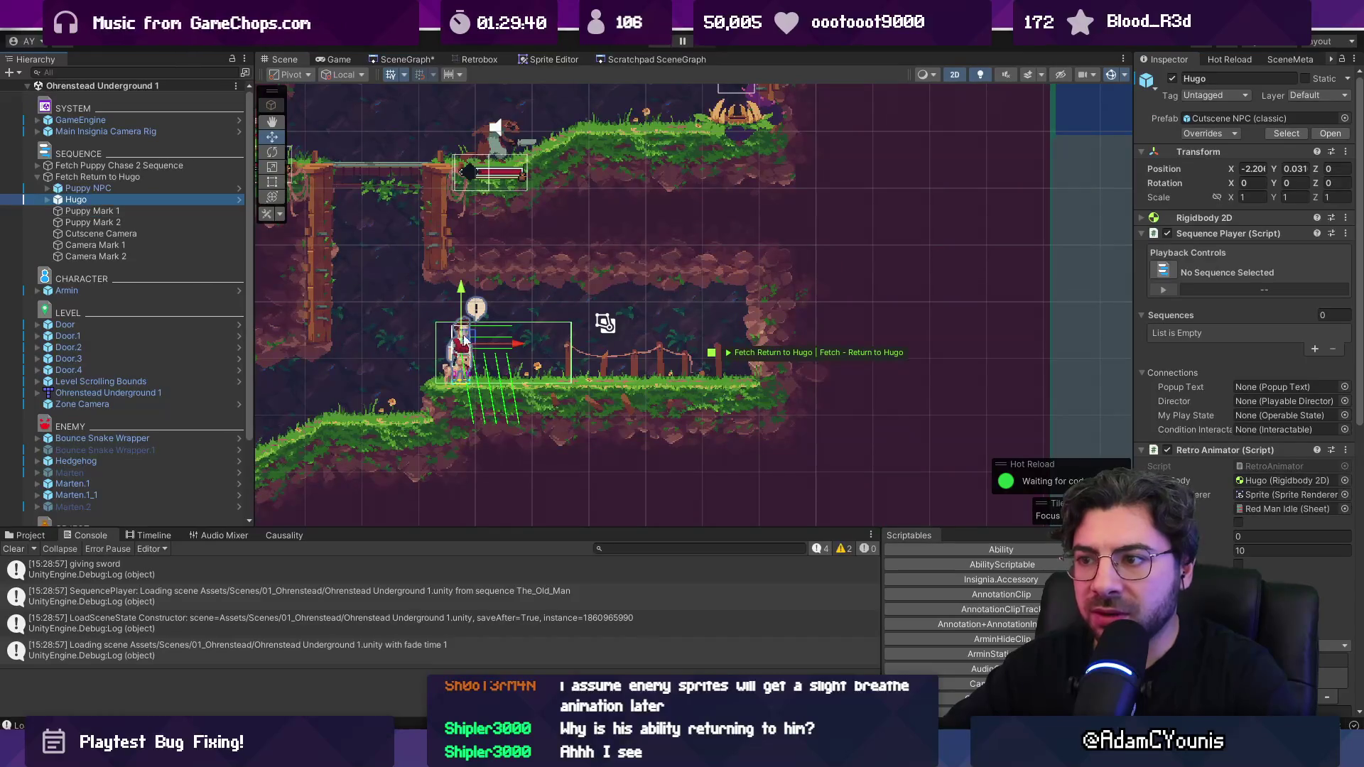
pyautogui.scroll(2, 483, 355)
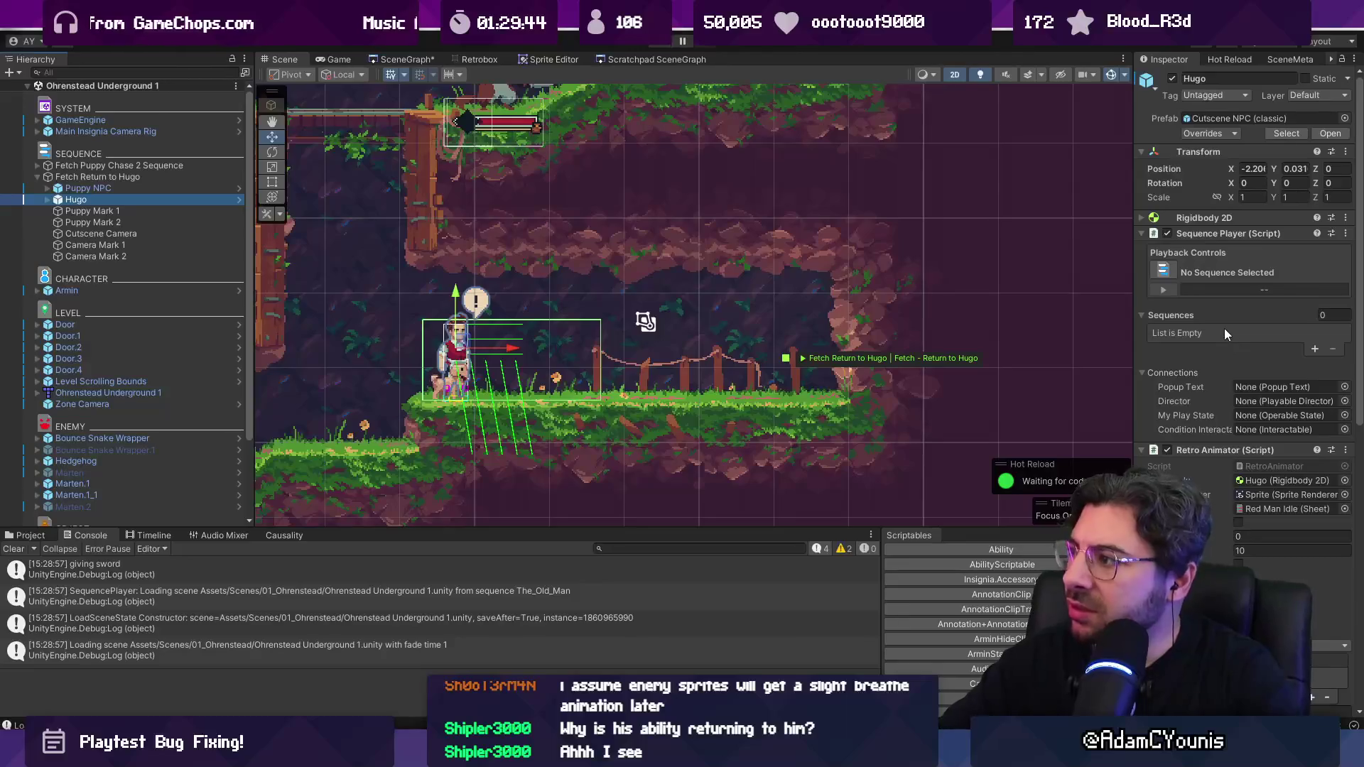
pyautogui.scroll(-10, 1182, 326)
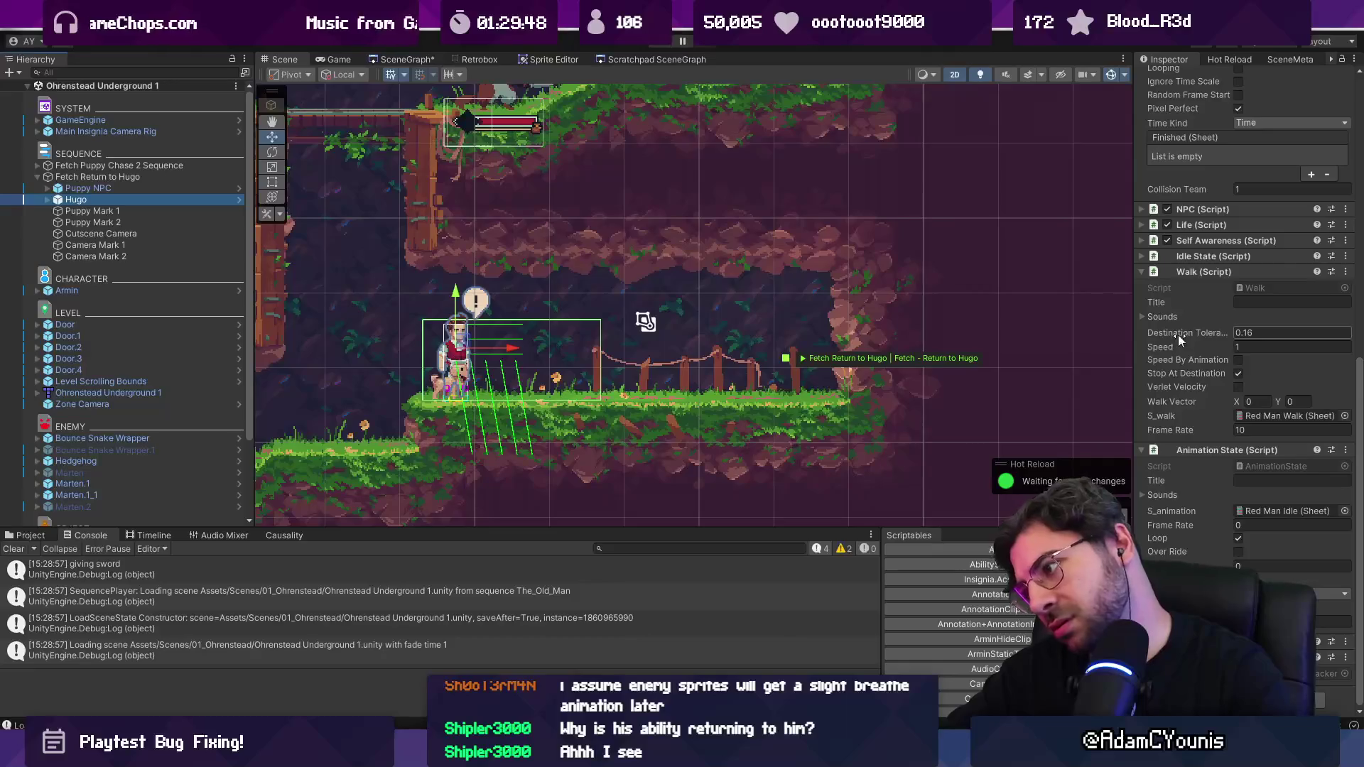
pyautogui.click(179, 176)
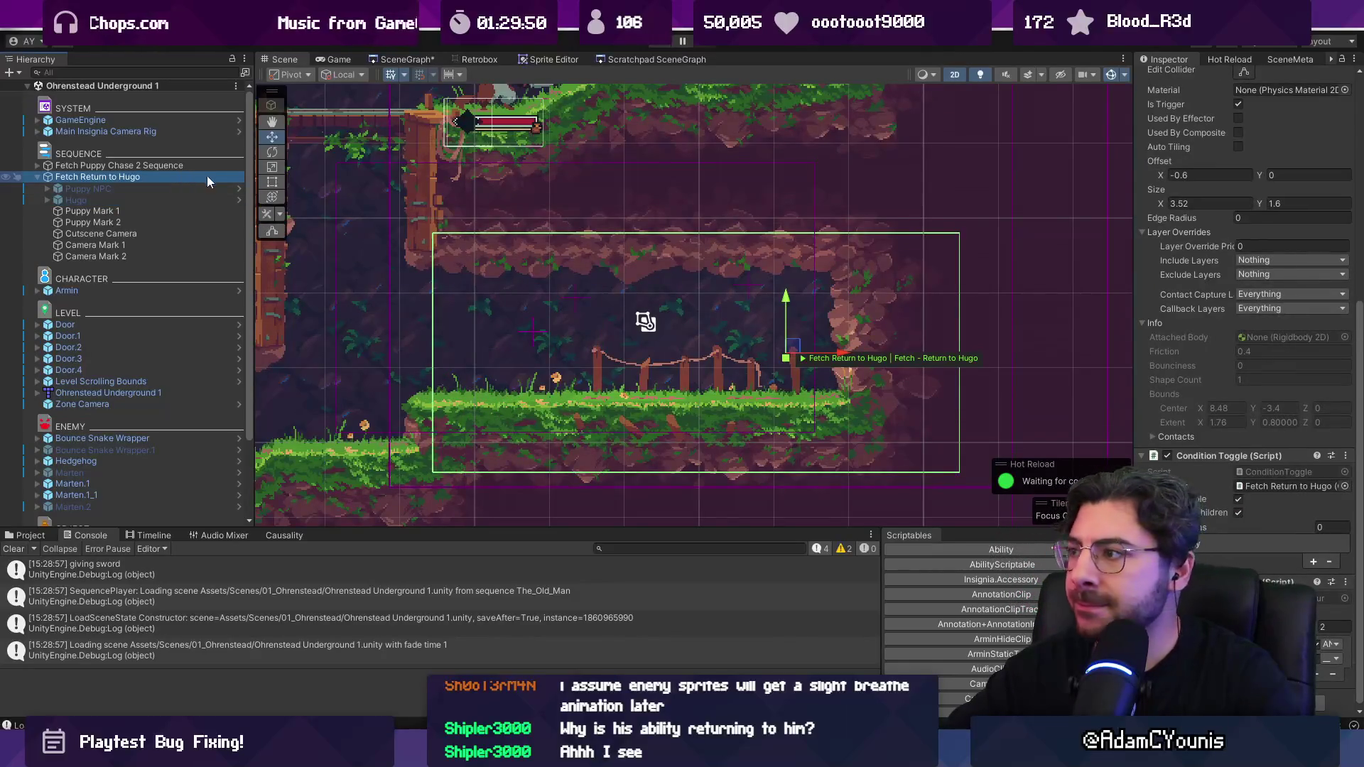
pyautogui.scroll(5, 1263, 382)
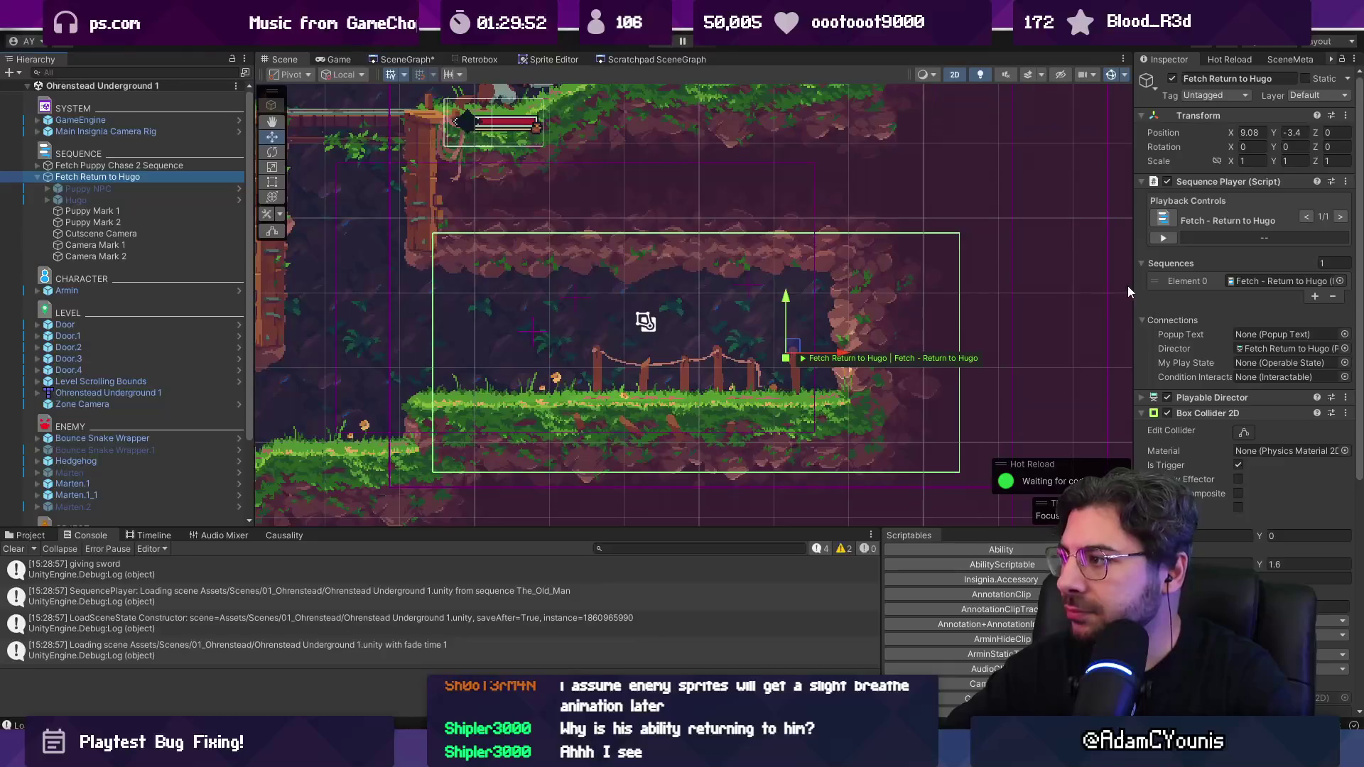
# Step: Leave the trigger's Condition Interactable unassigned, check its Box Collider 2D, and start the game
pyautogui.moveTo(1133, 284); pyautogui.dragTo(972, 275)
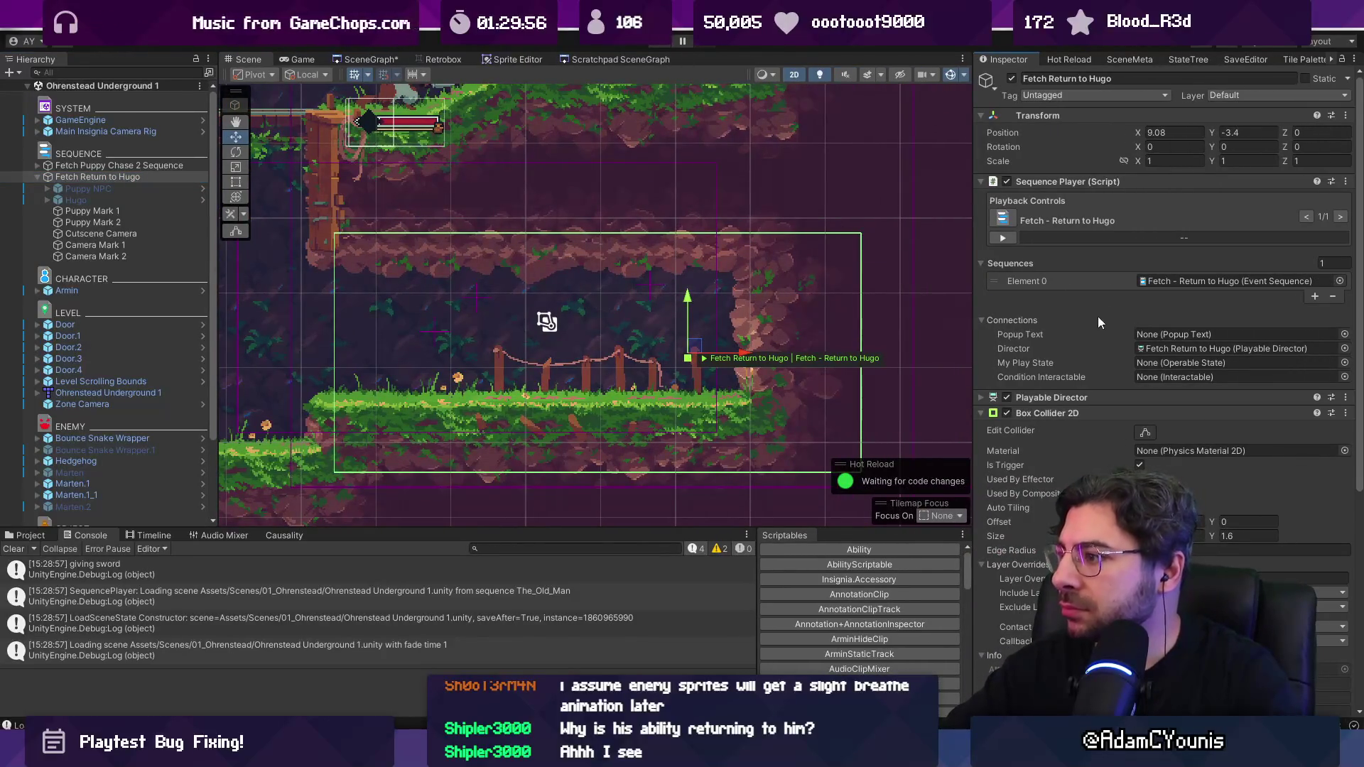
pyautogui.click(1344, 377)
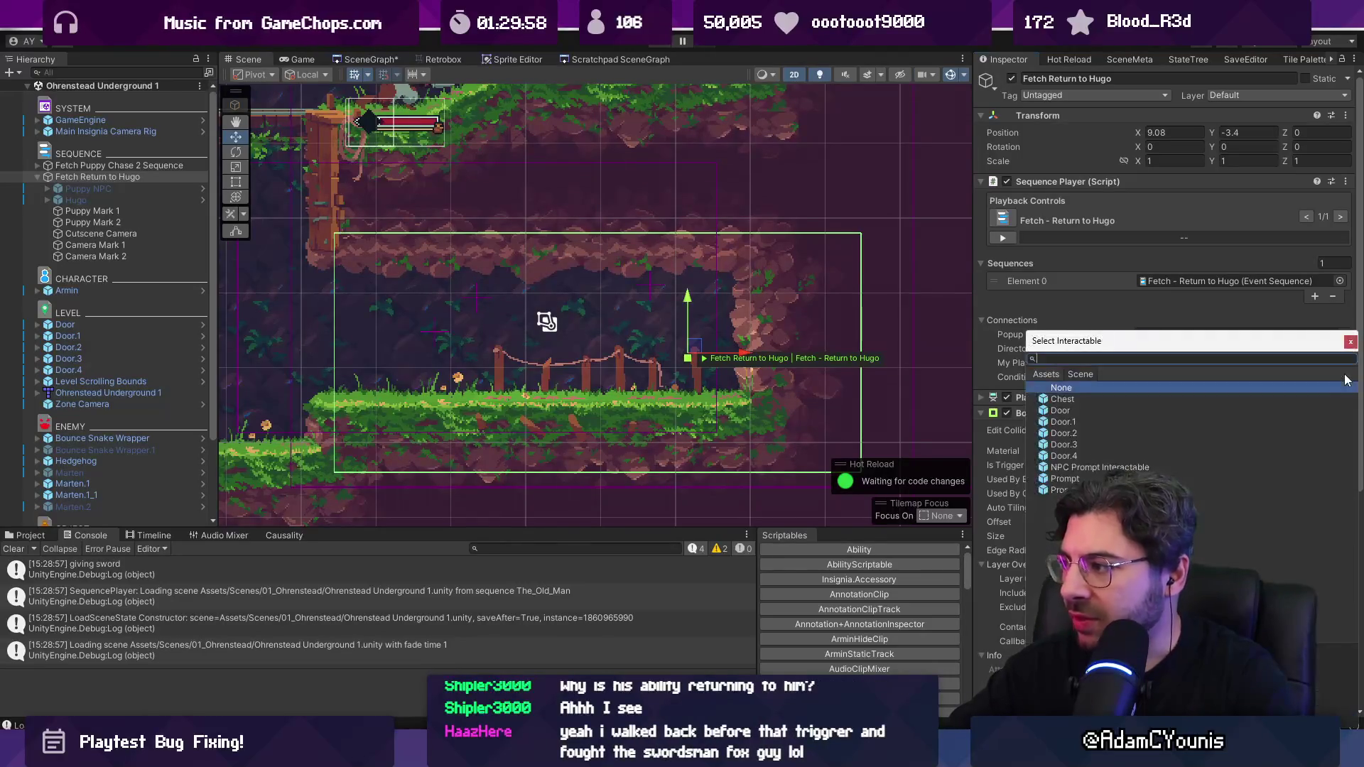
pyautogui.press('Escape')
pyautogui.scroll(-1, 1108, 377)
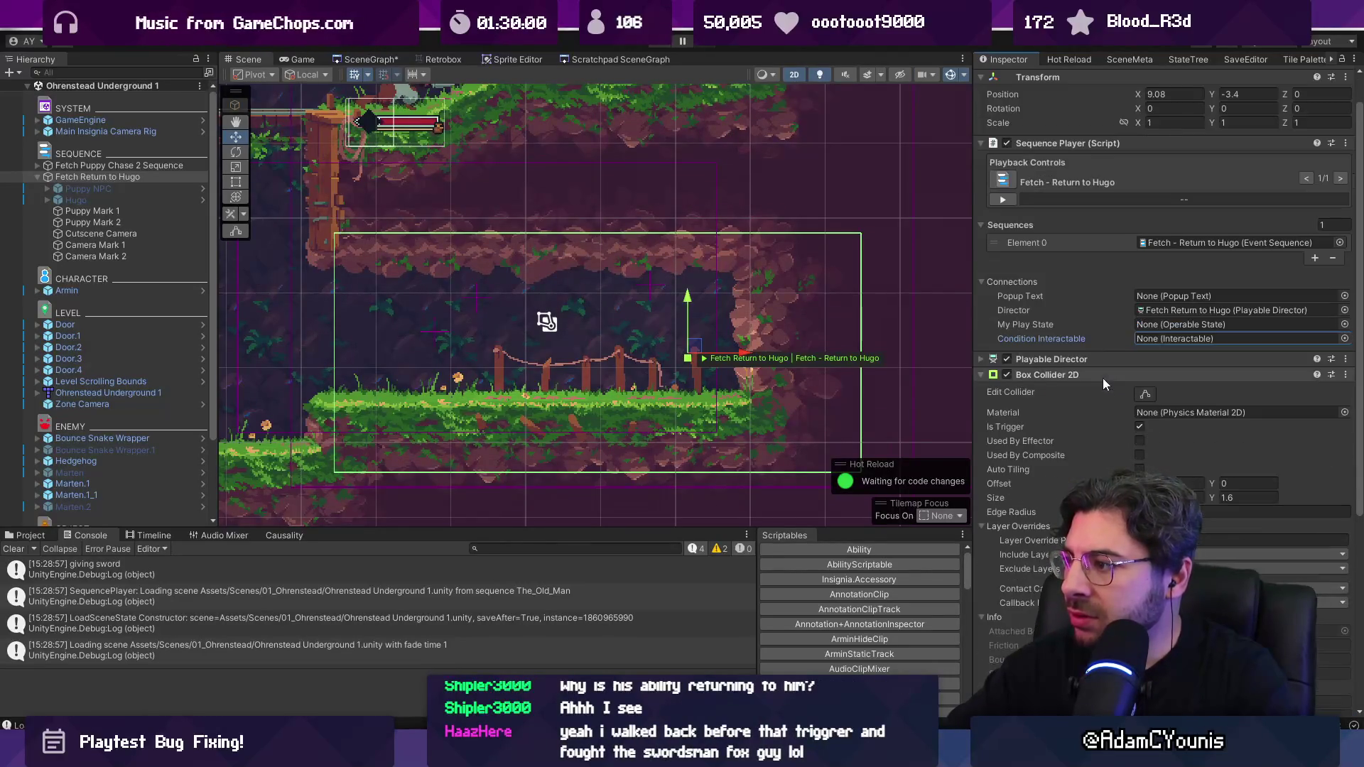
pyautogui.scroll(-2, 1098, 381)
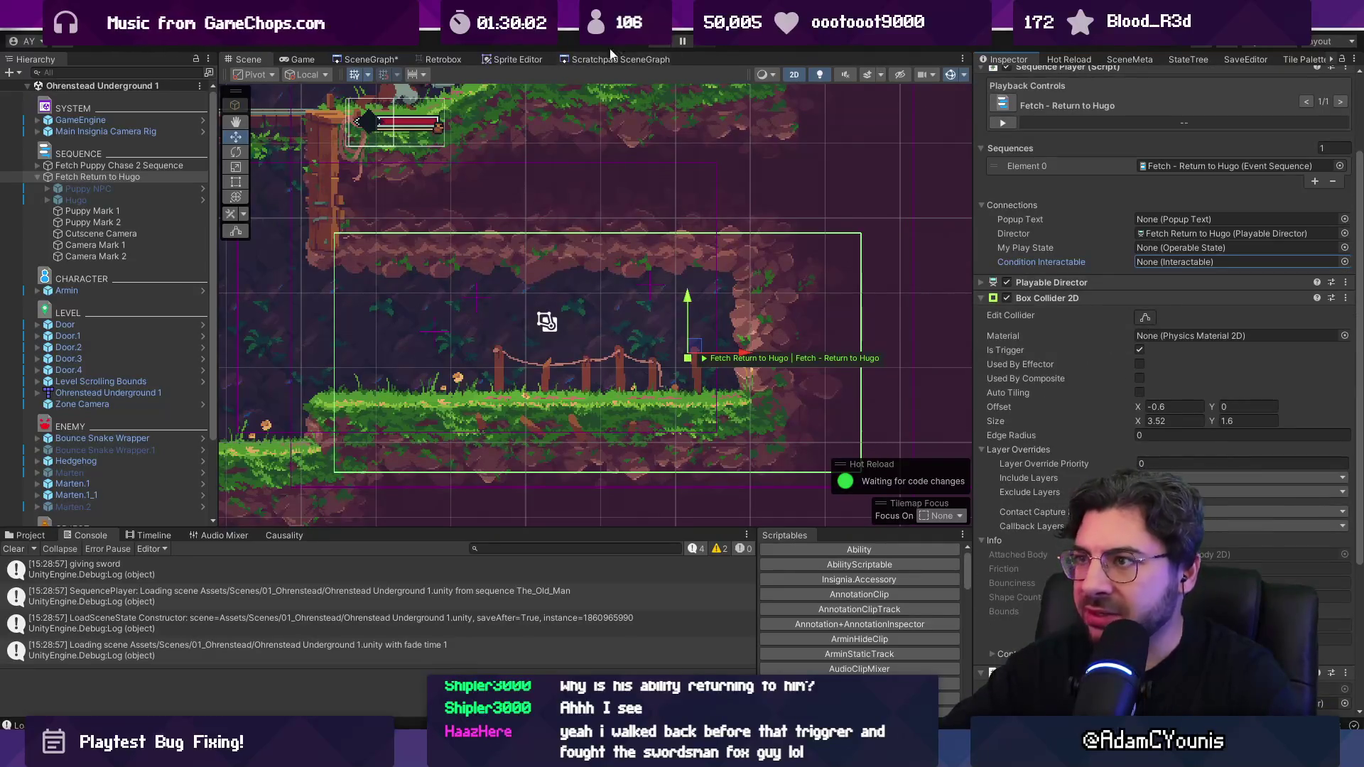
pyautogui.scroll(-3, 979, 266)
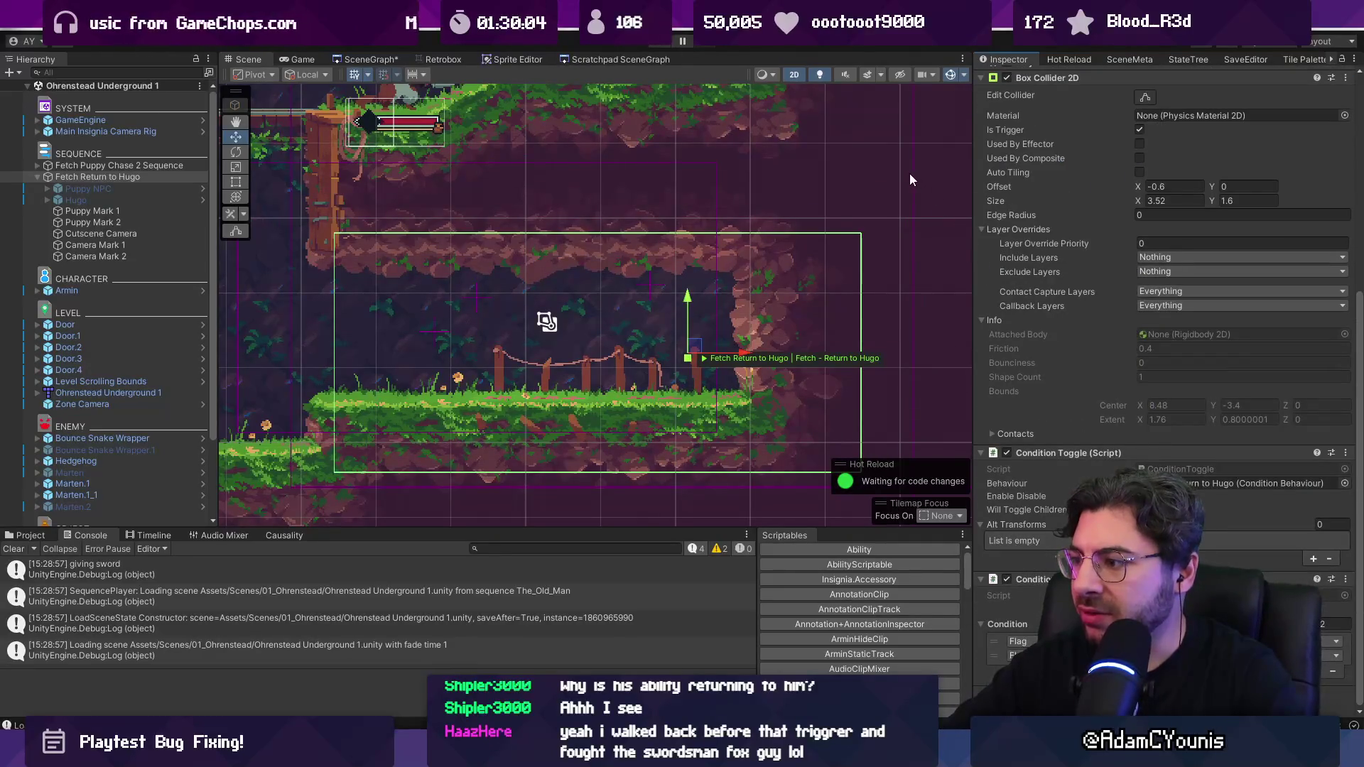
pyautogui.click(660, 44)
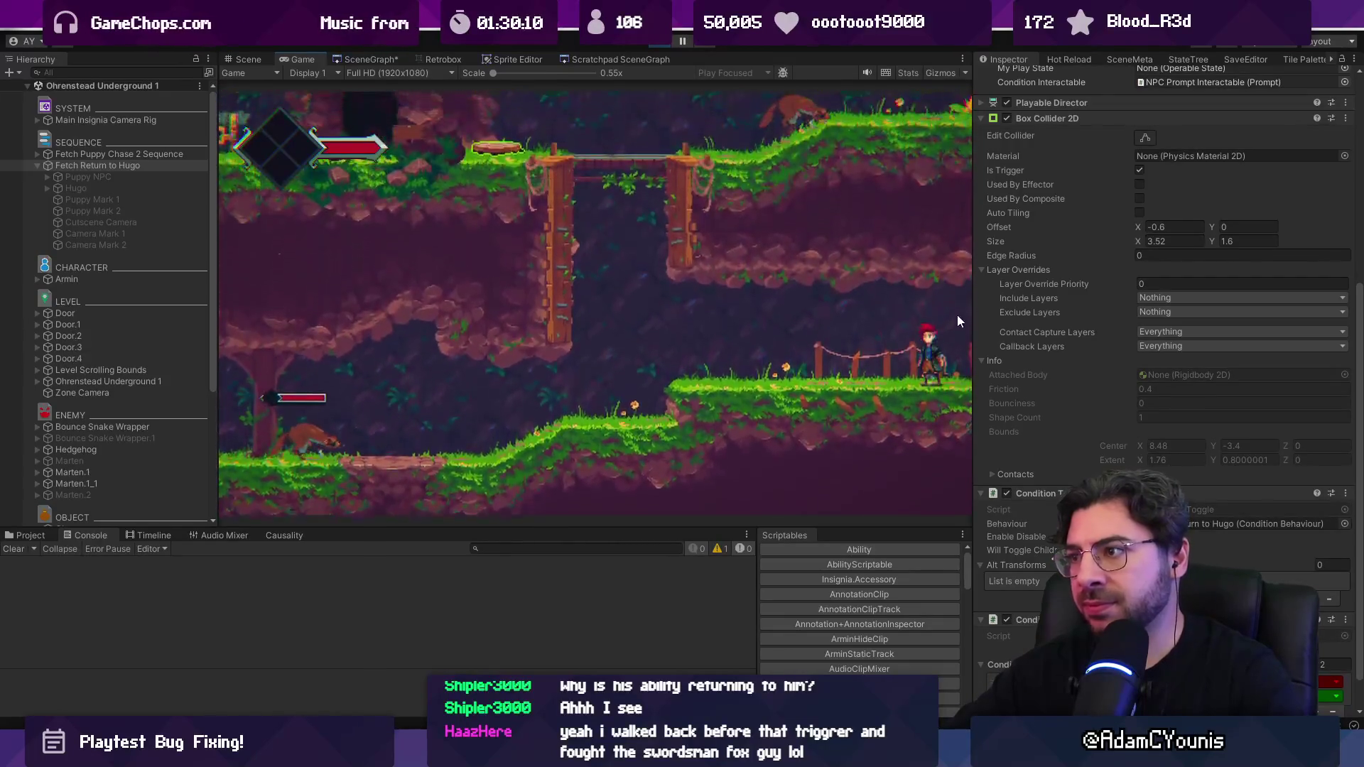
# Step: Stop the game, open Ohrenstead Excavation Entrance, and play from there
pyautogui.click(661, 41)
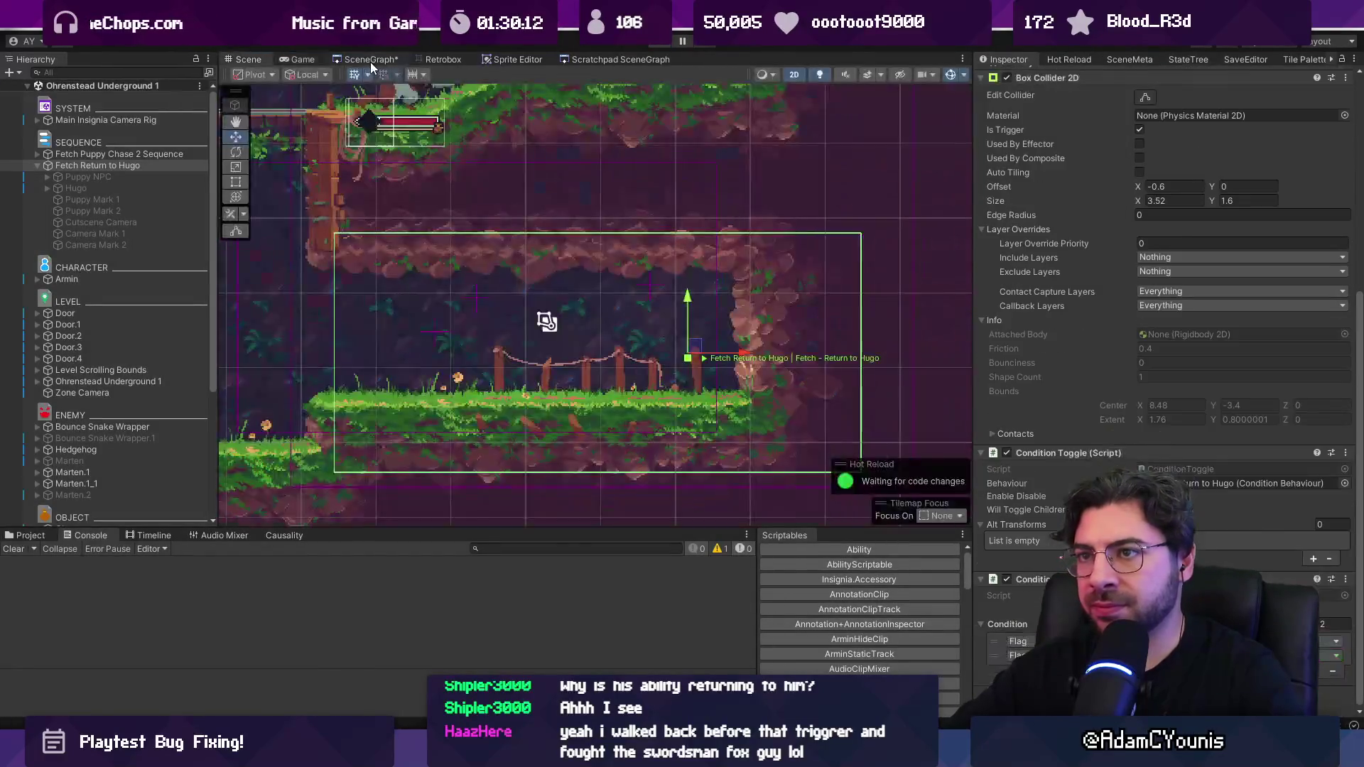
pyautogui.click(370, 58)
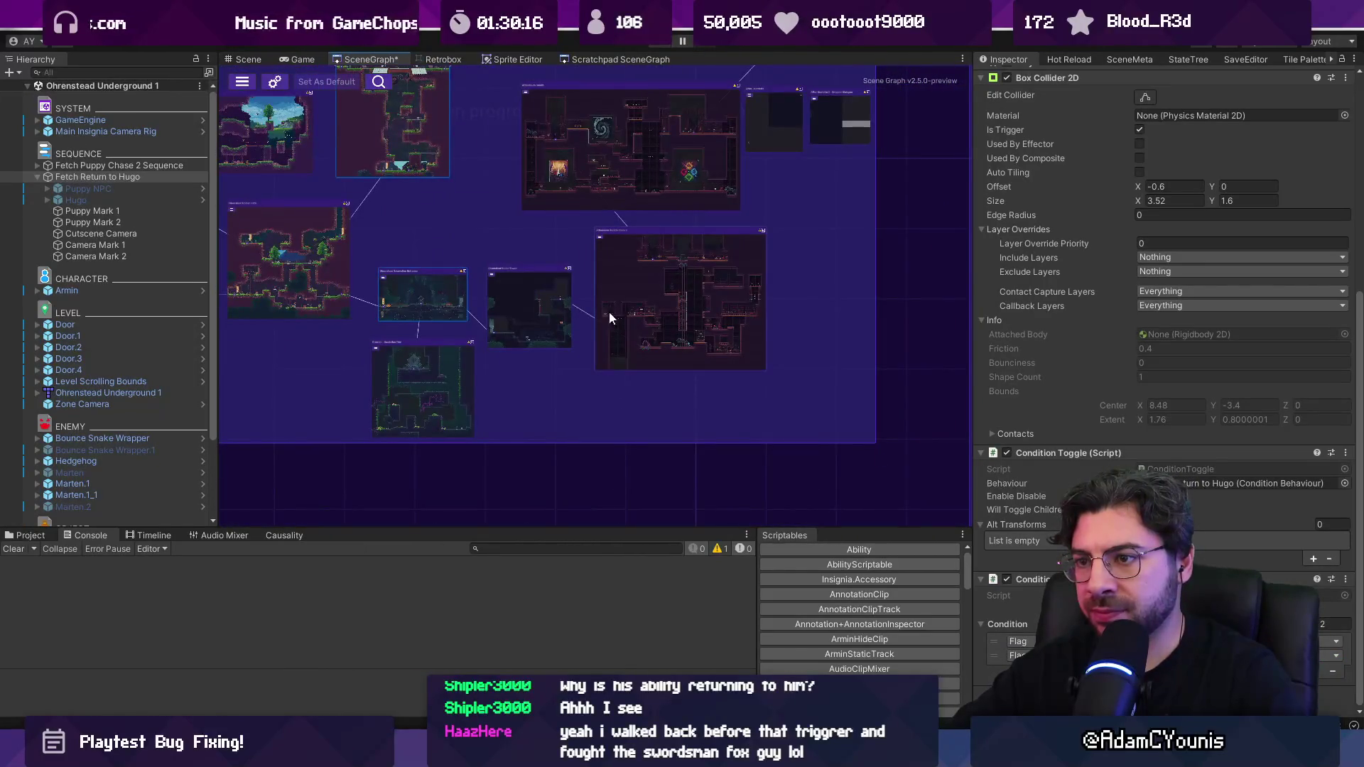
pyautogui.doubleClick(422, 293)
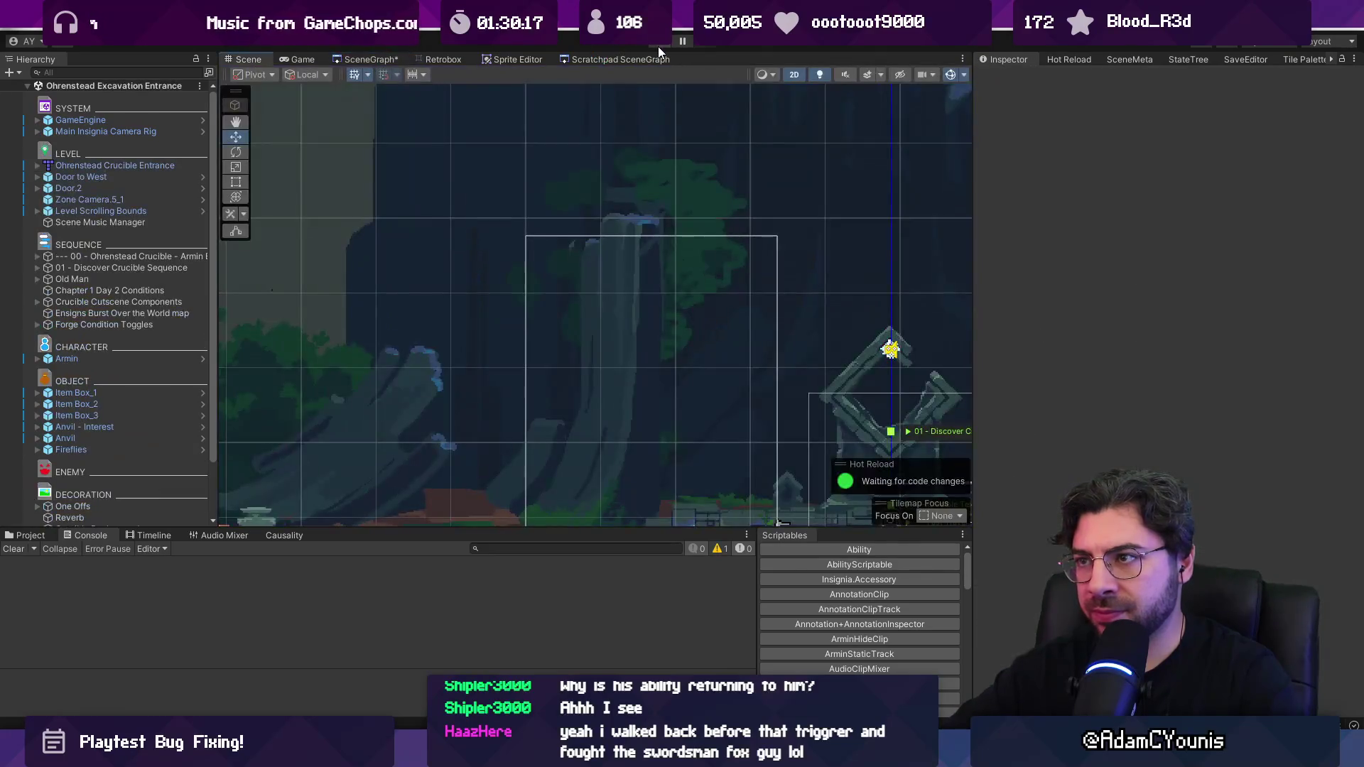
pyautogui.hotkey('ctrl', 'p')
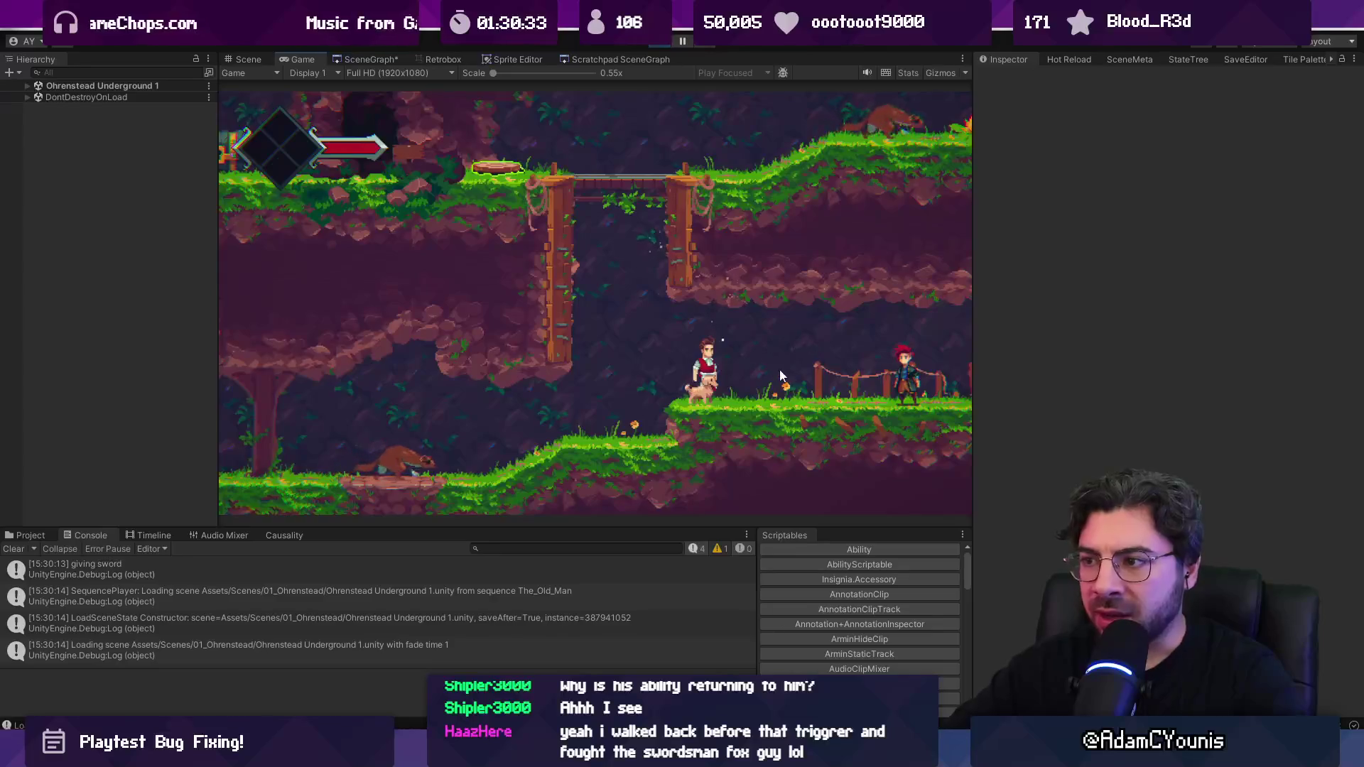
# Step: Select Fetch Return to Hugo in Ohrenstead Underground 1 and open its event sequence
pyautogui.click(27, 85)
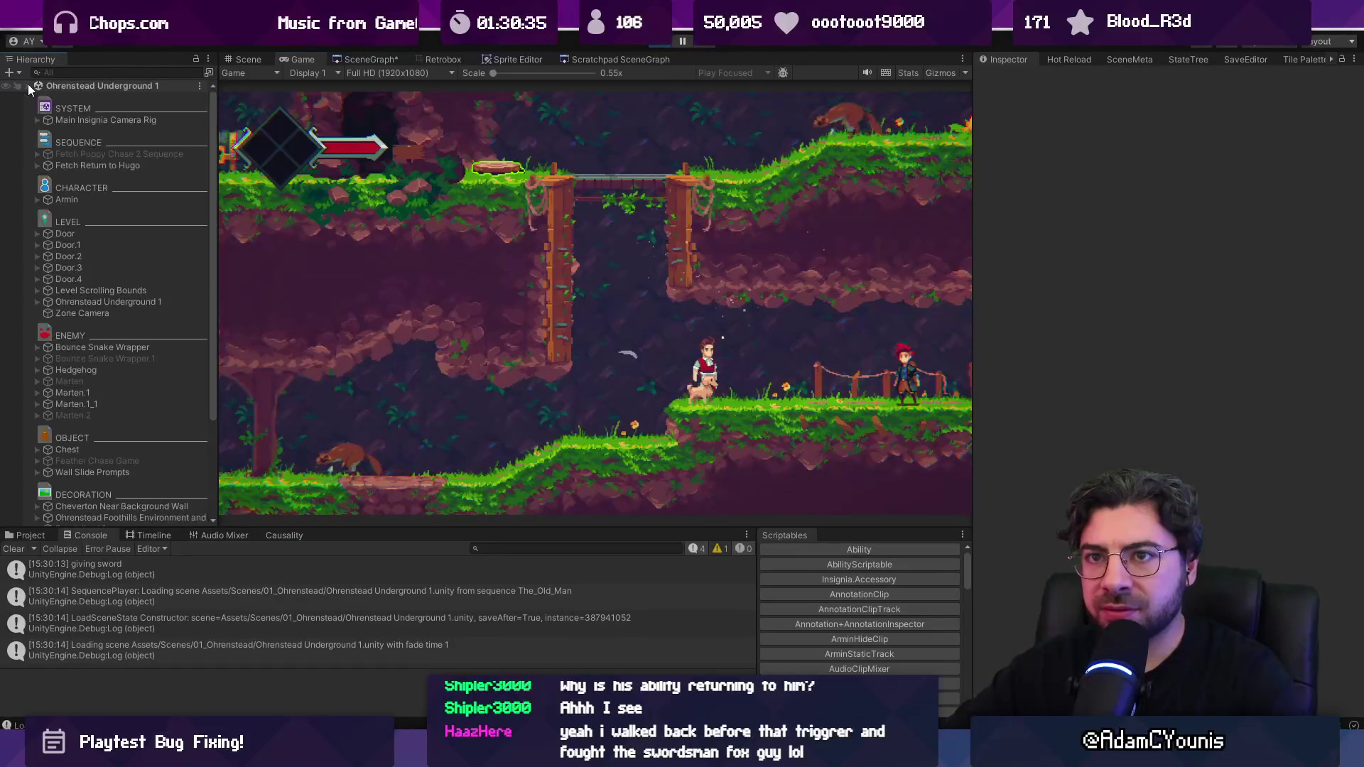
pyautogui.click(243, 57)
pyautogui.moveTo(477, 245); pyautogui.dragTo(272, 439)
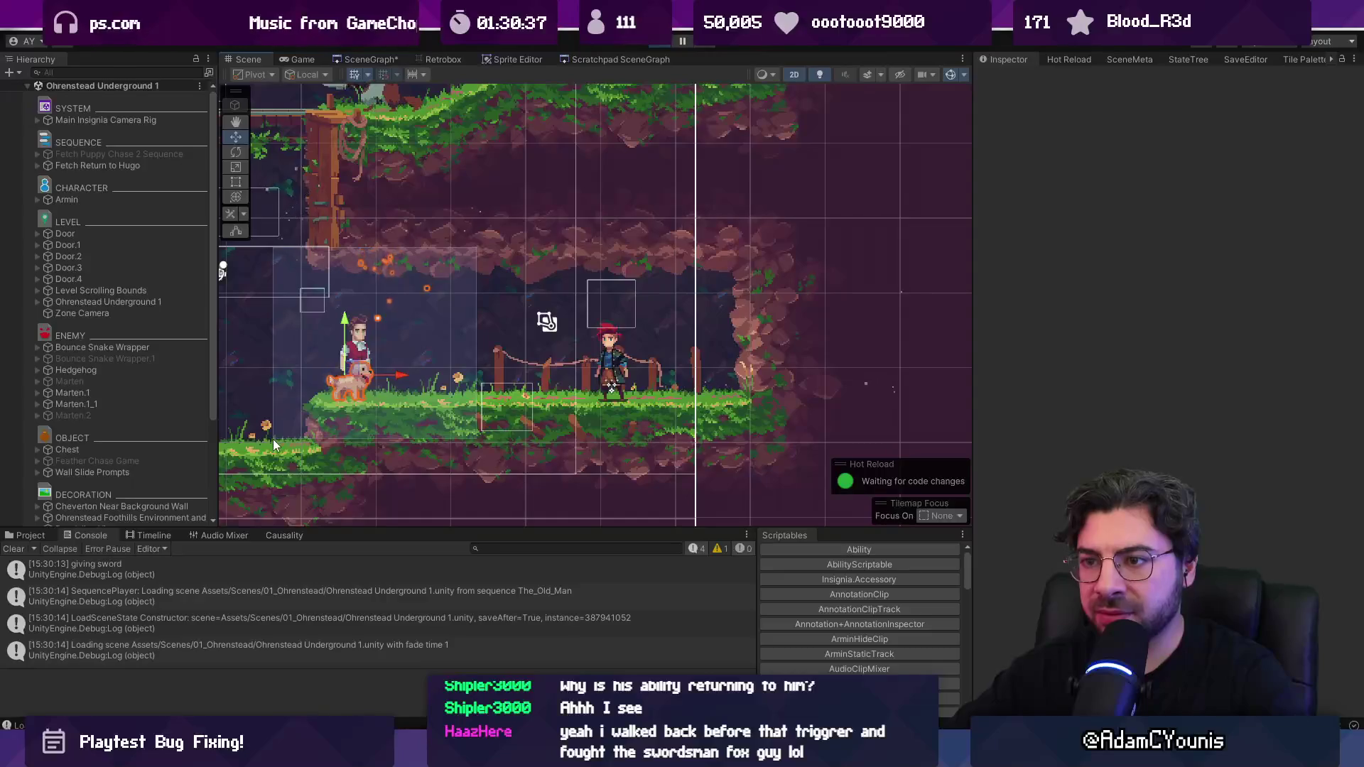
pyautogui.scroll(5, 109, 212)
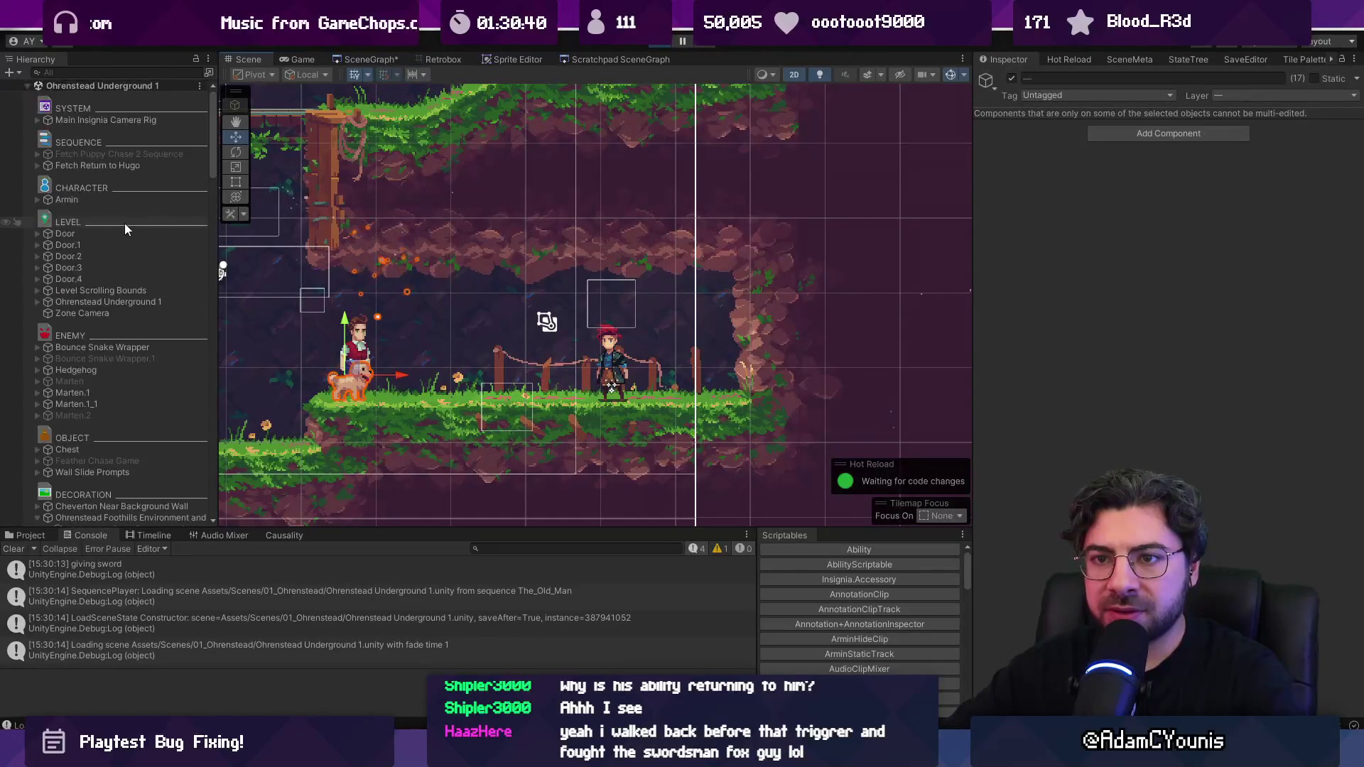
pyautogui.click(54, 164)
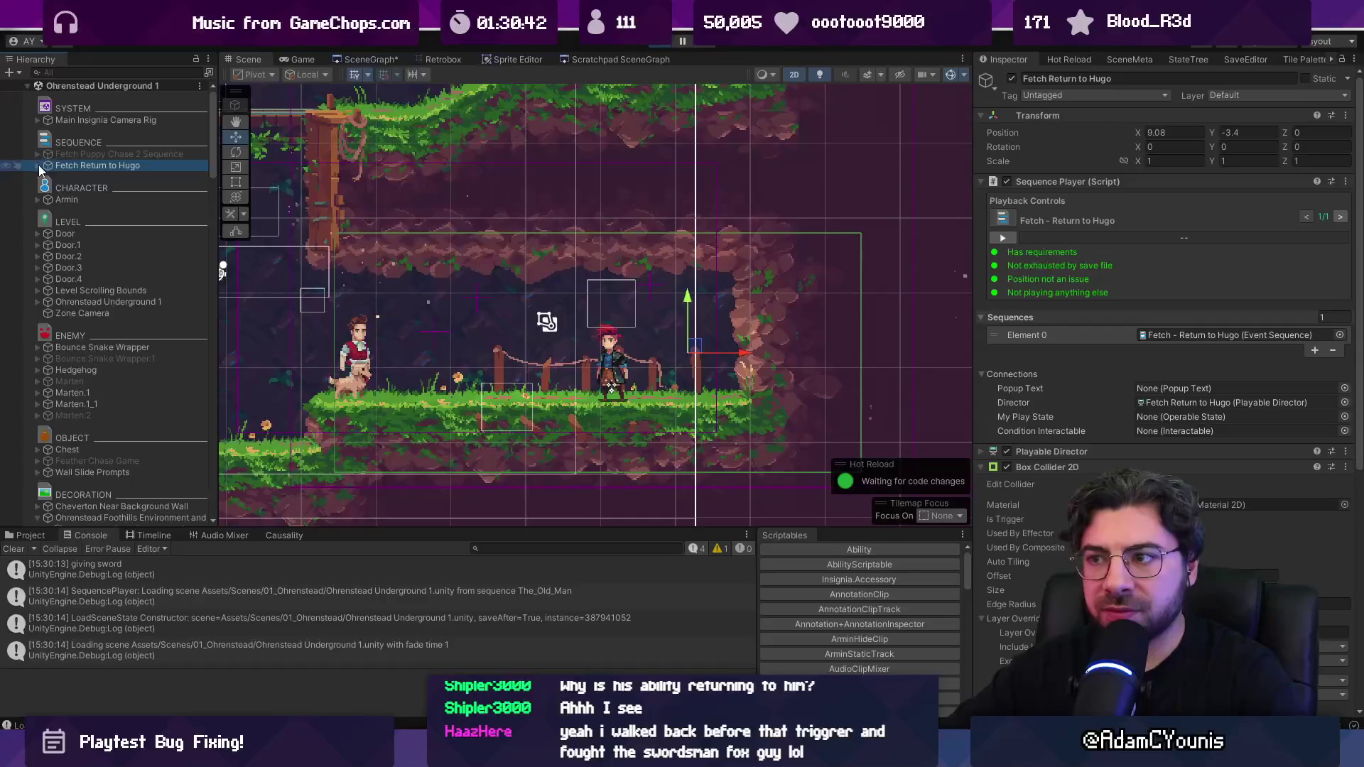
pyautogui.click(38, 165)
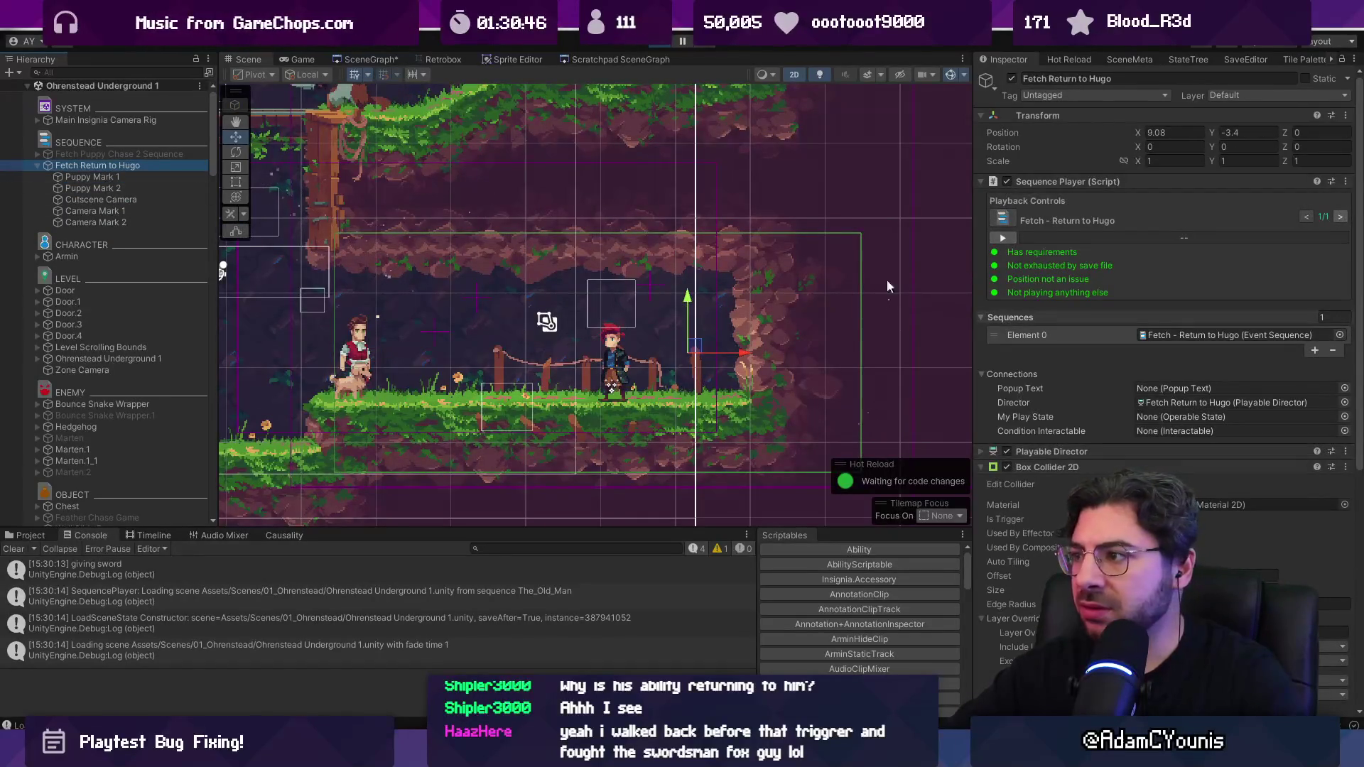
pyautogui.doubleClick(1182, 334)
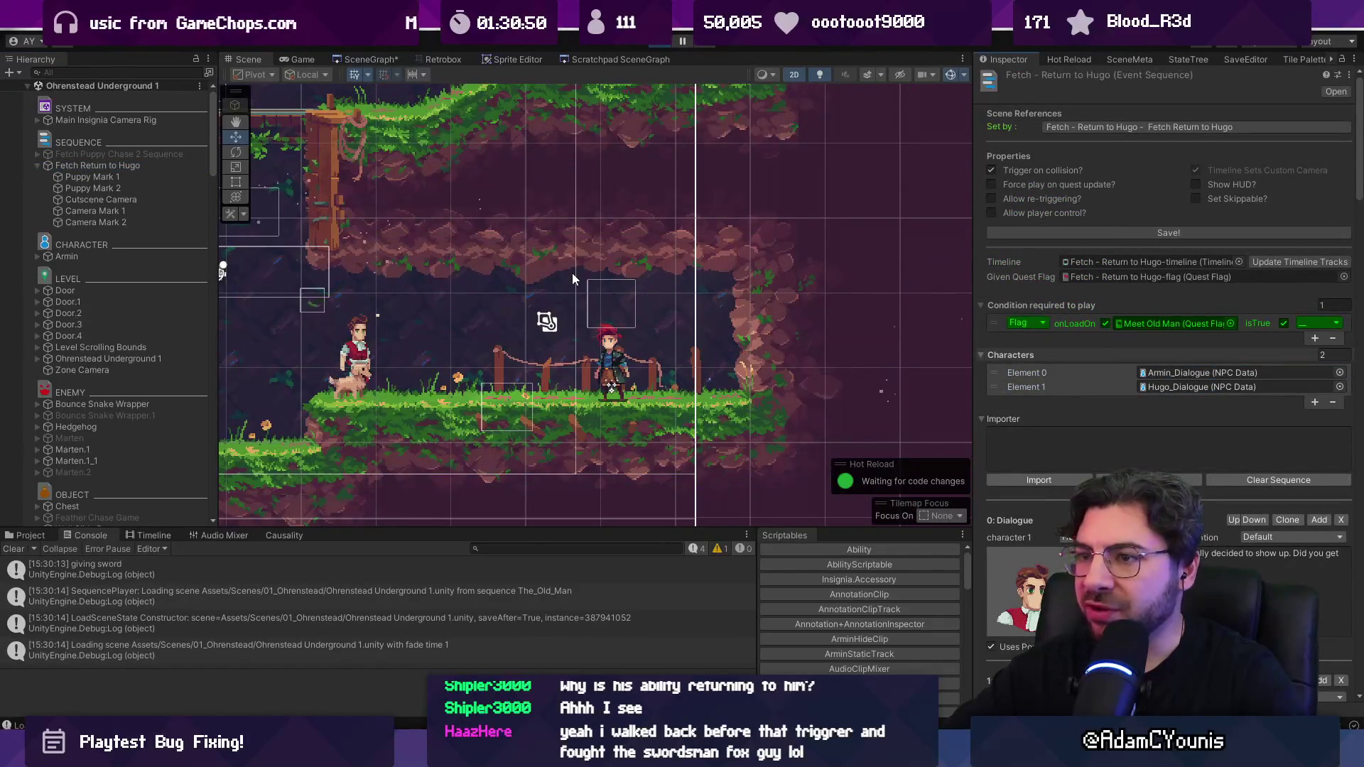
# Step: Manually play the Fetch Return to Hugo cutscene in the running game, then stop
pyautogui.click(301, 59)
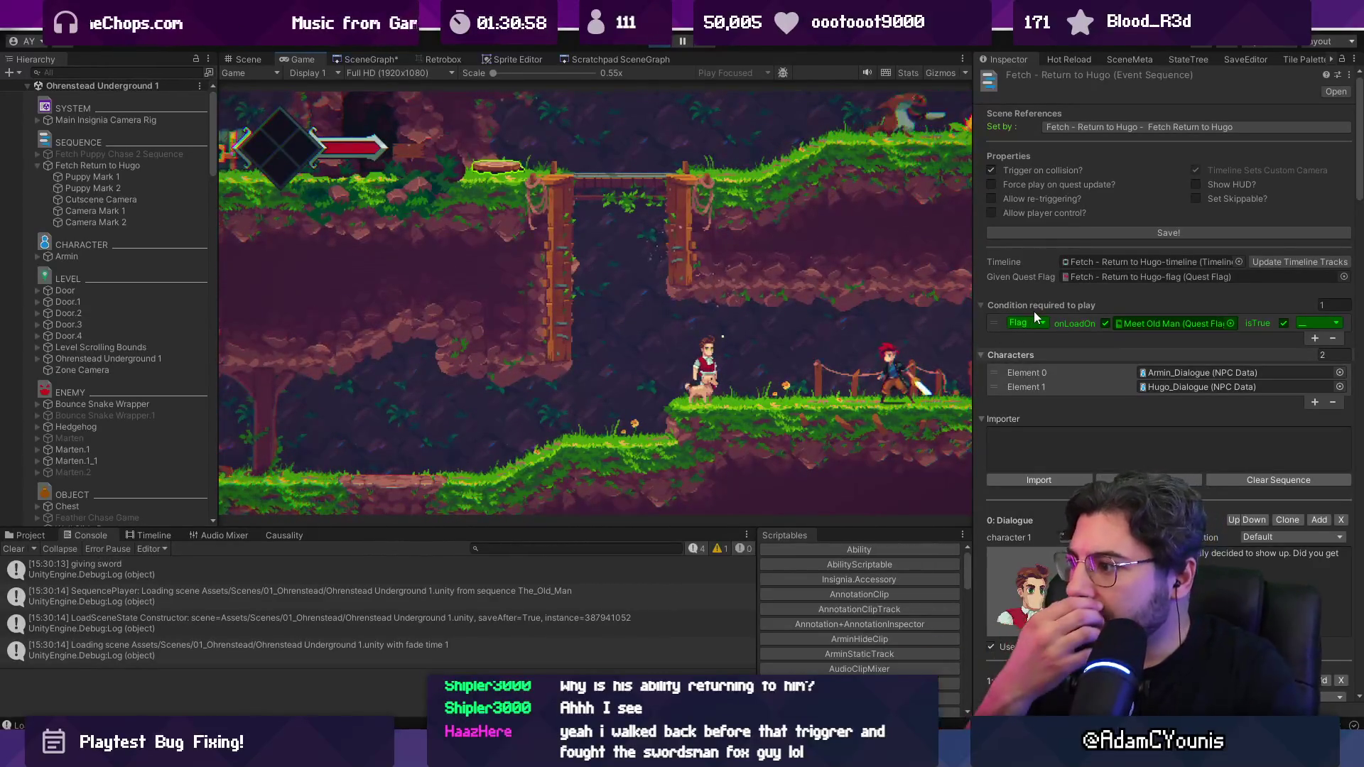
pyautogui.click(990, 170)
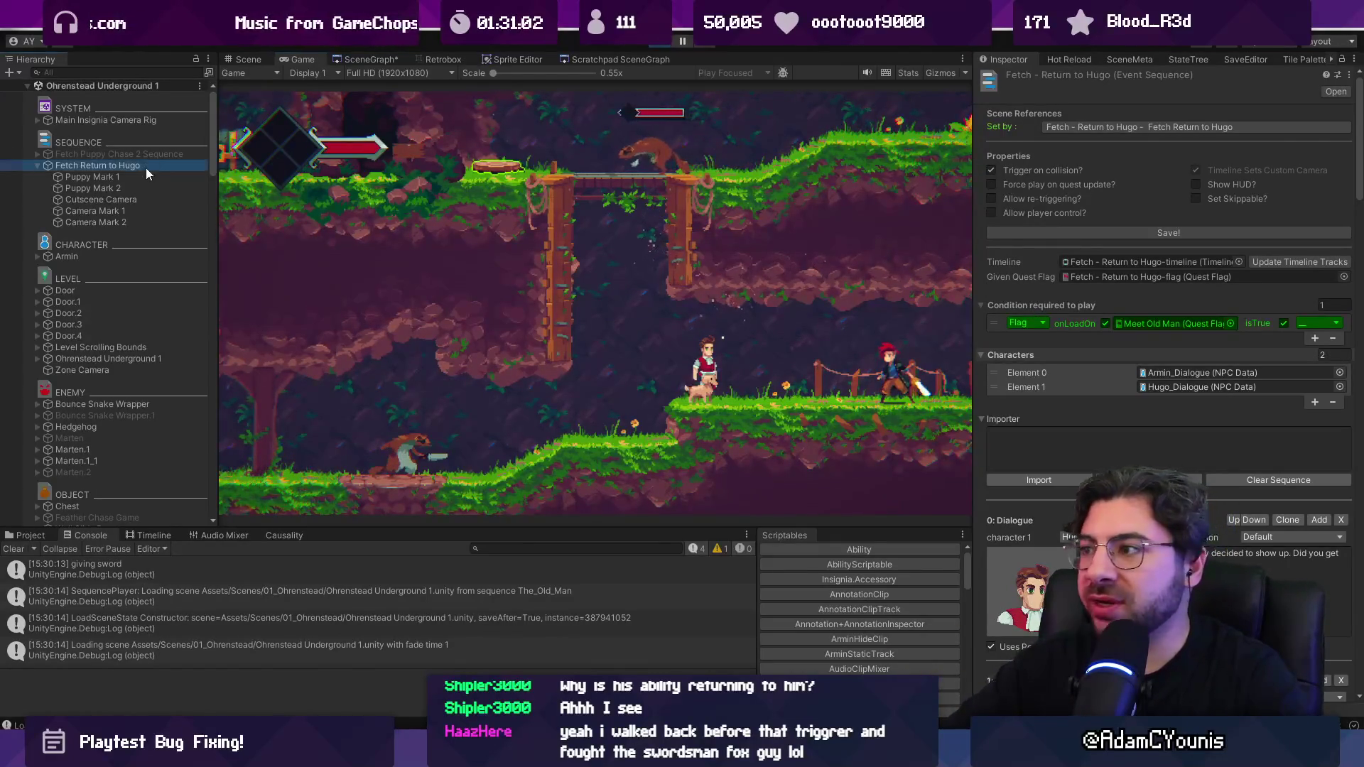
pyautogui.click(147, 166)
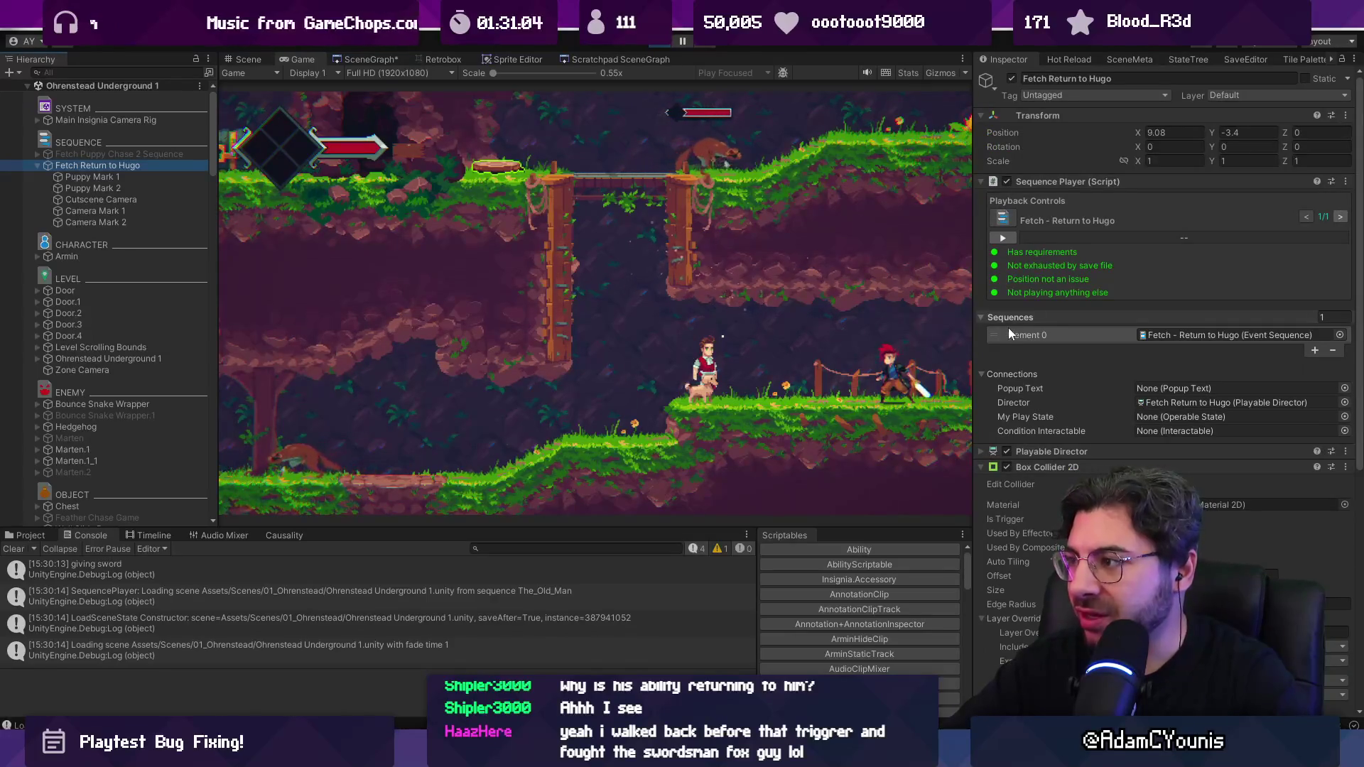
pyautogui.click(998, 240)
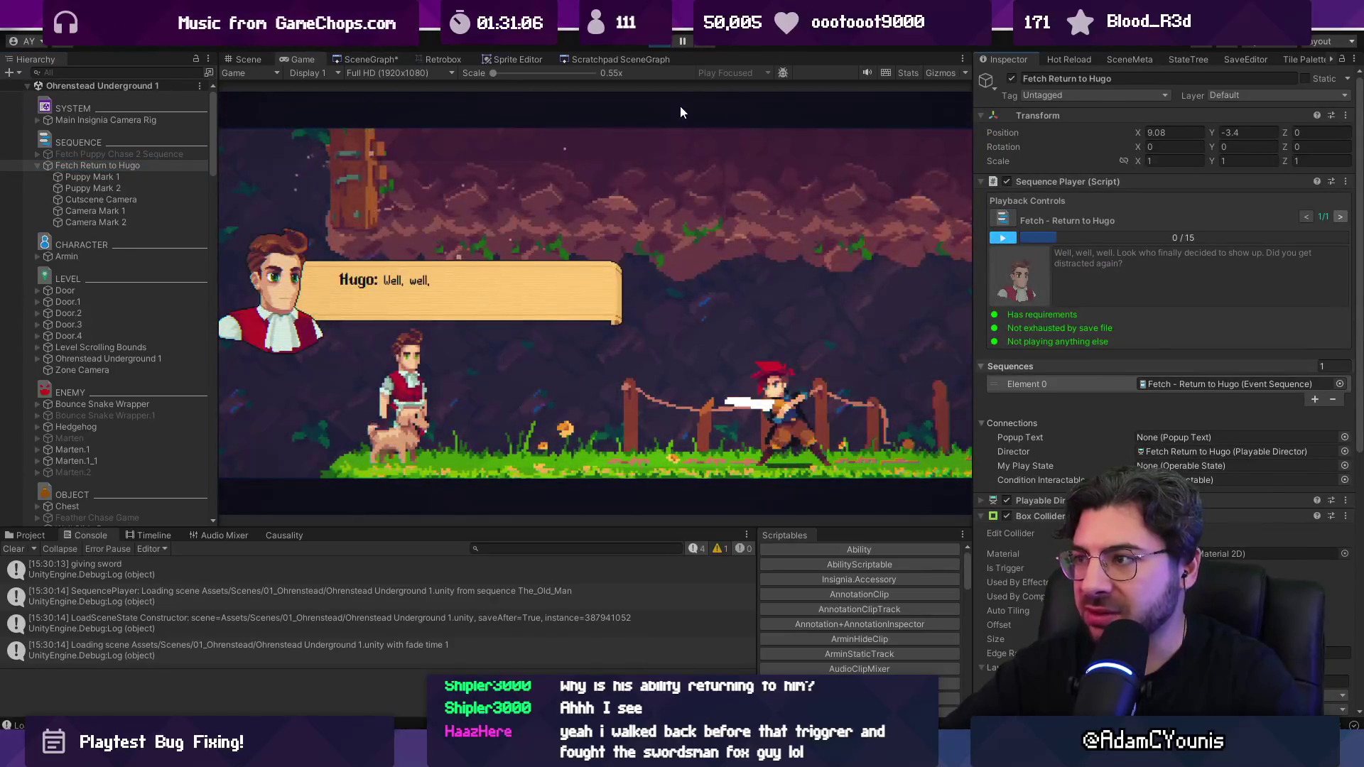
pyautogui.click(659, 44)
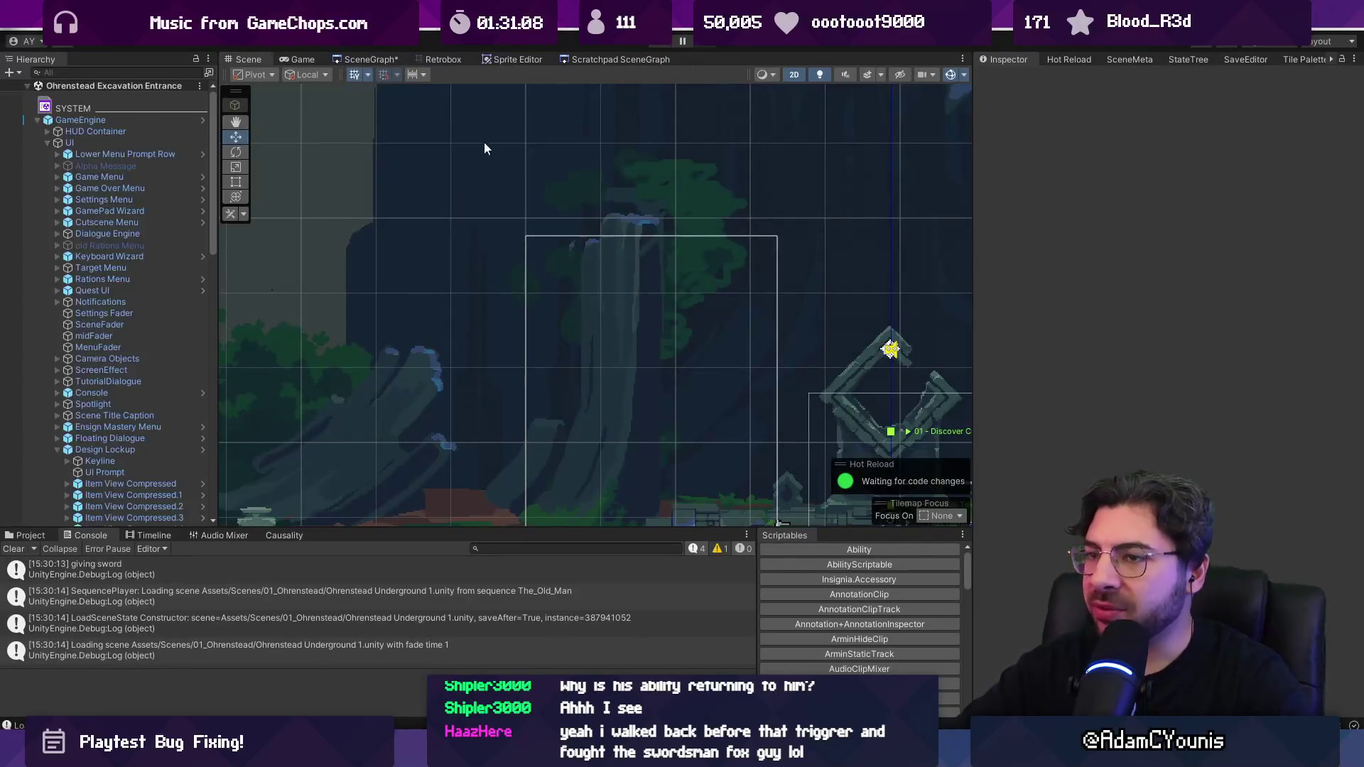
# Step: Rerun the game and review Fetch Return to Hugo's components in a widened Inspector
pyautogui.click(656, 47)
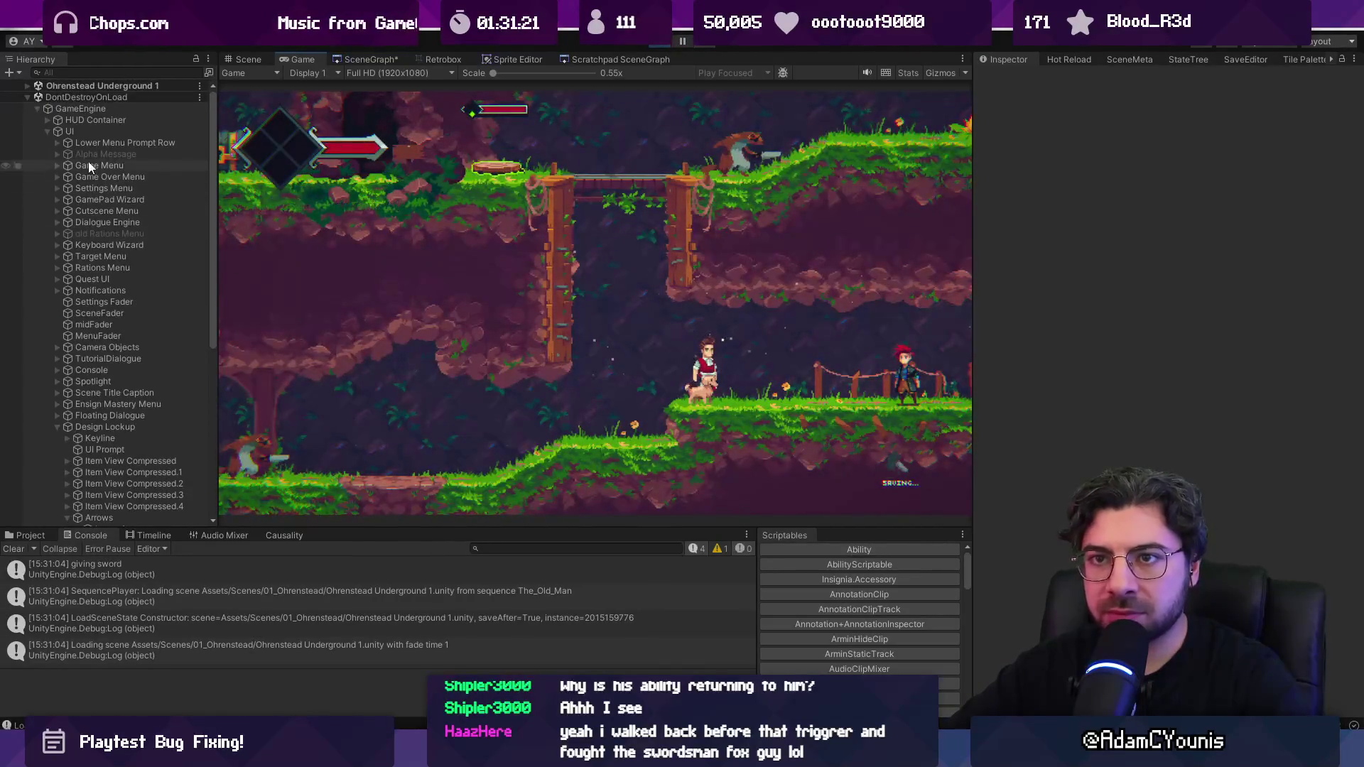
pyautogui.click(27, 86)
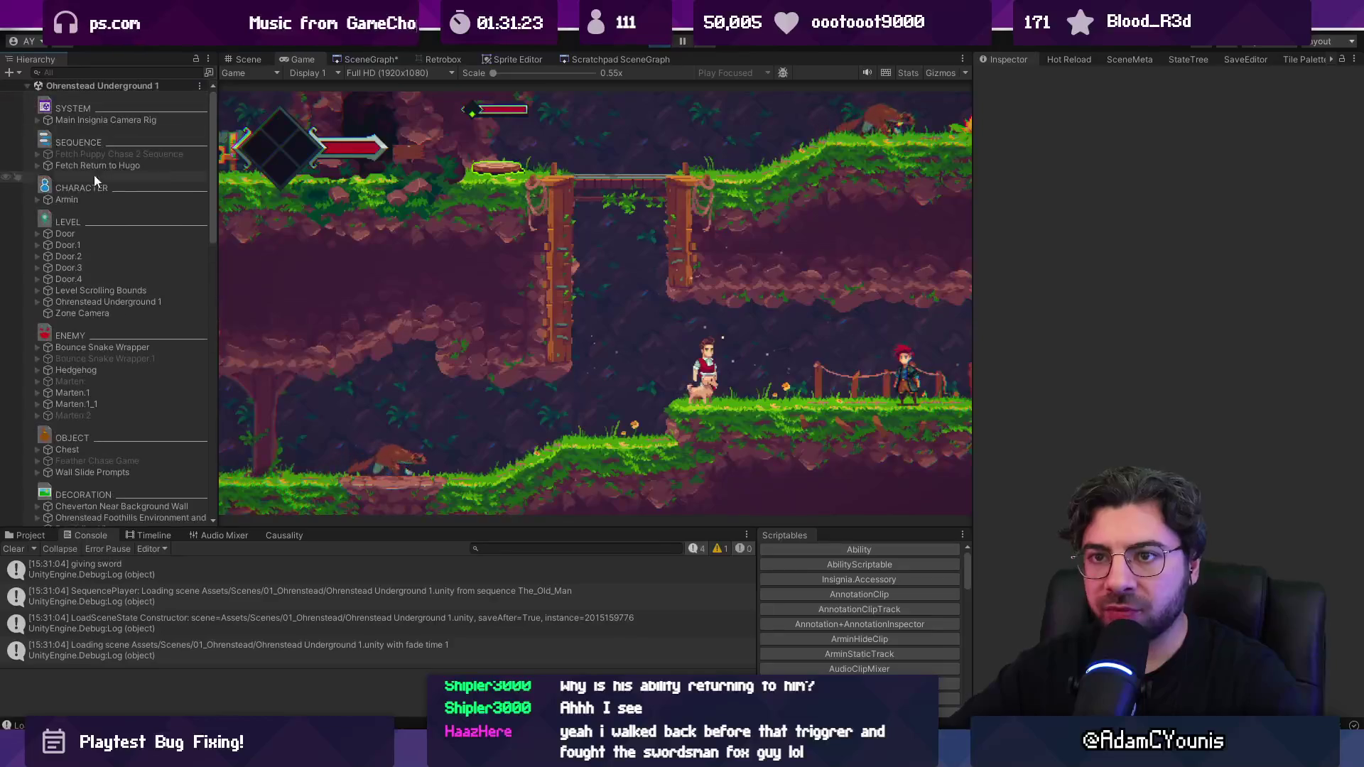
pyautogui.click(118, 167)
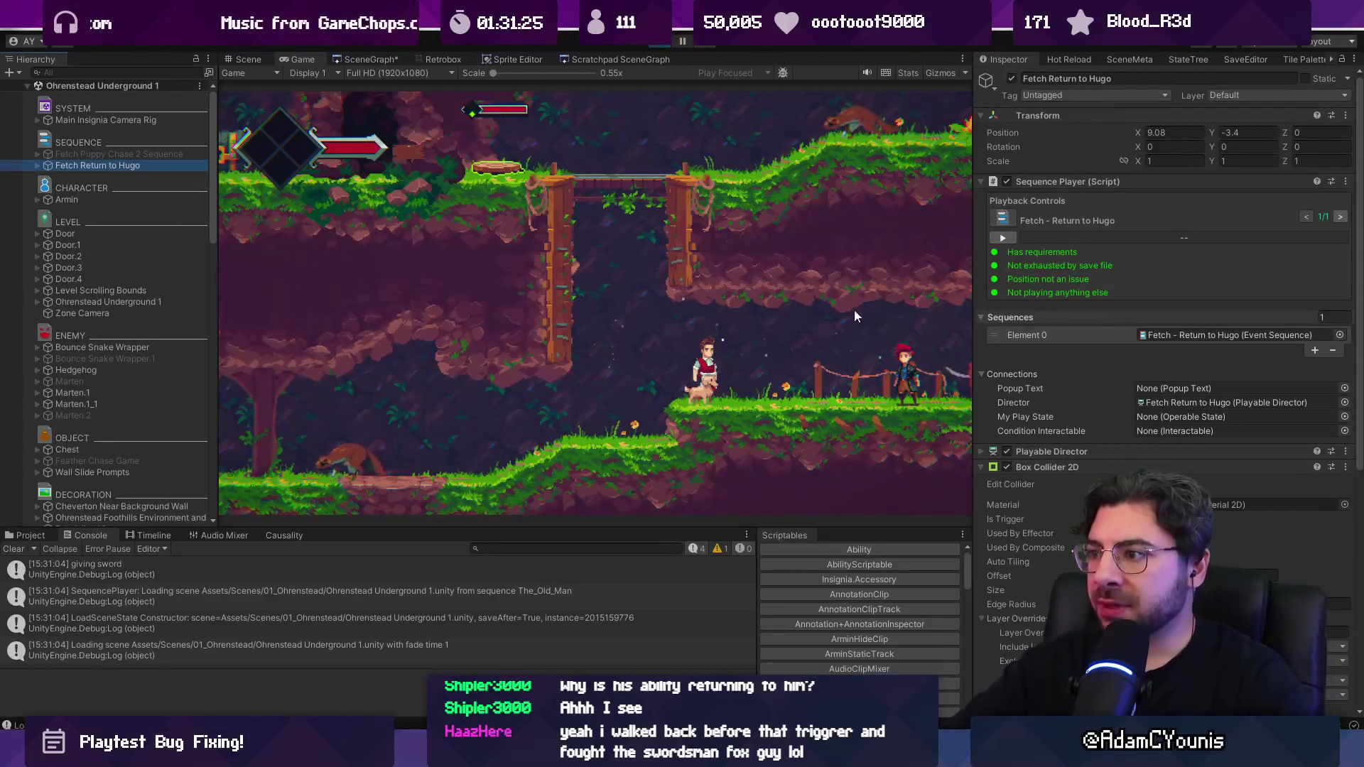
pyautogui.moveTo(974, 312); pyautogui.dragTo(887, 317)
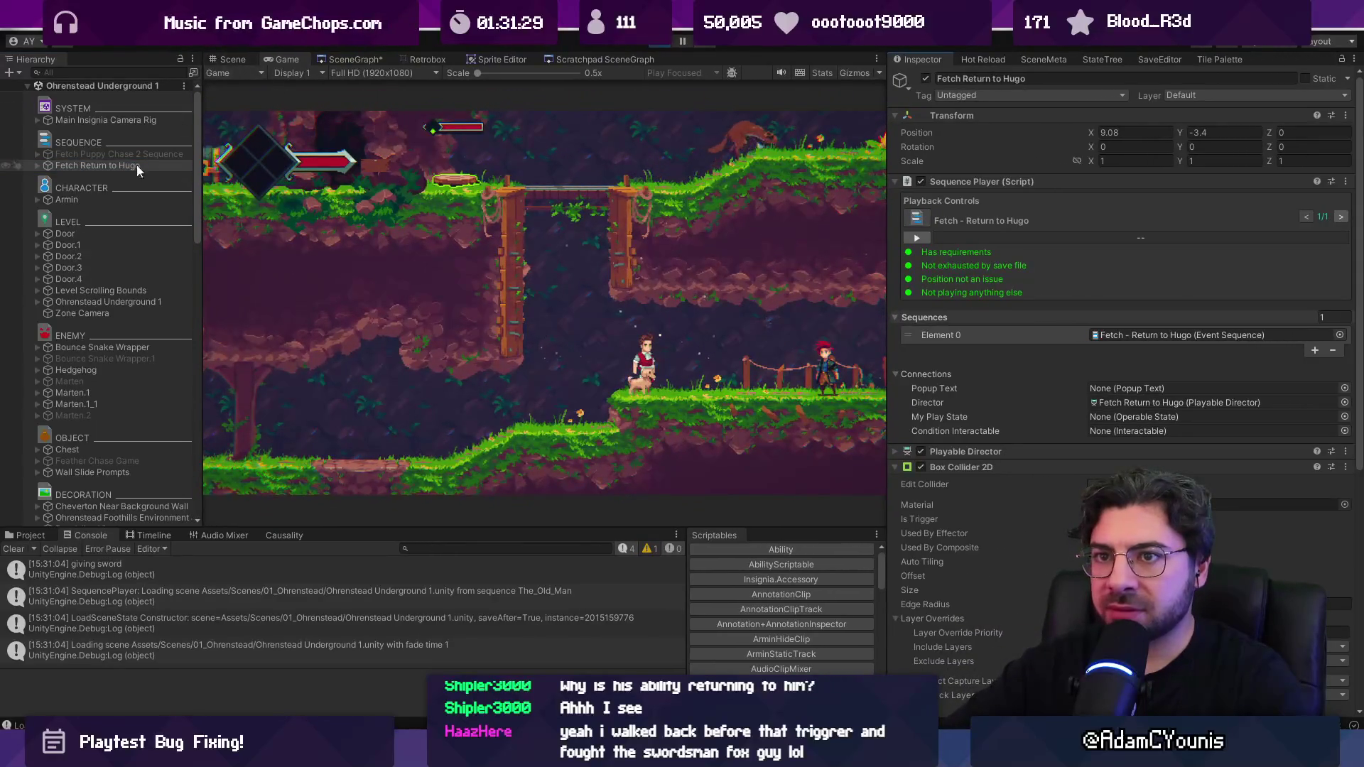
pyautogui.click(105, 166)
pyautogui.click(216, 61)
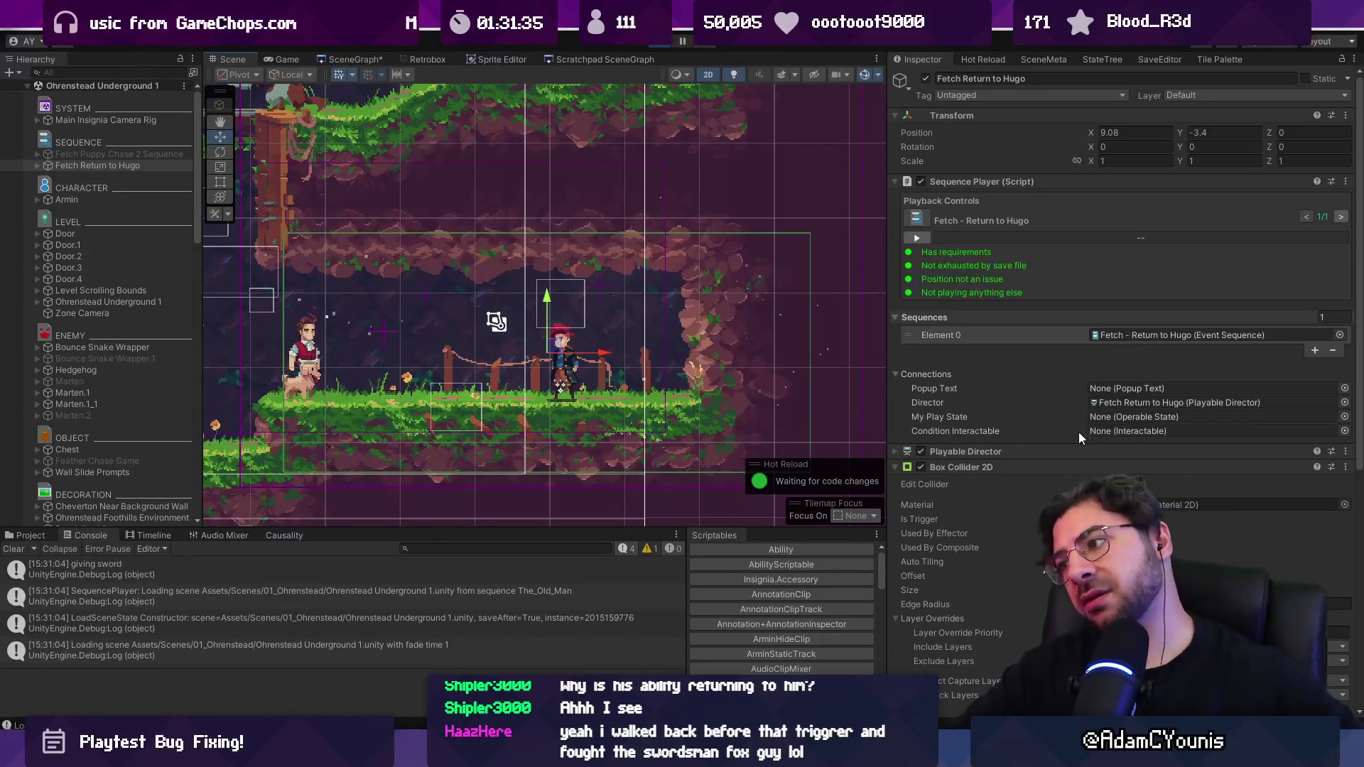
pyautogui.scroll(-10, 1050, 505)
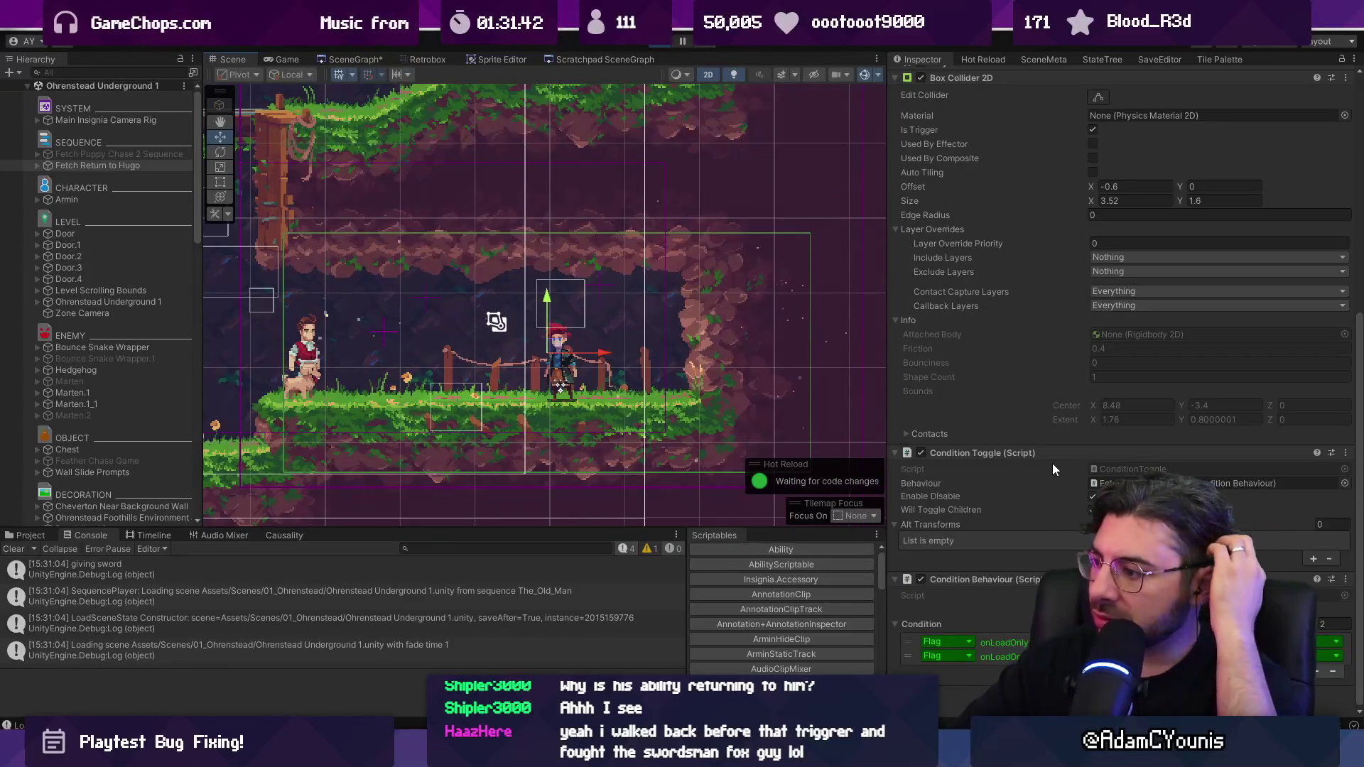
pyautogui.scroll(10, 1051, 463)
# Step: Search the Hierarchy for 'schedule' and select the Global Schedule object
pyautogui.click(123, 71)
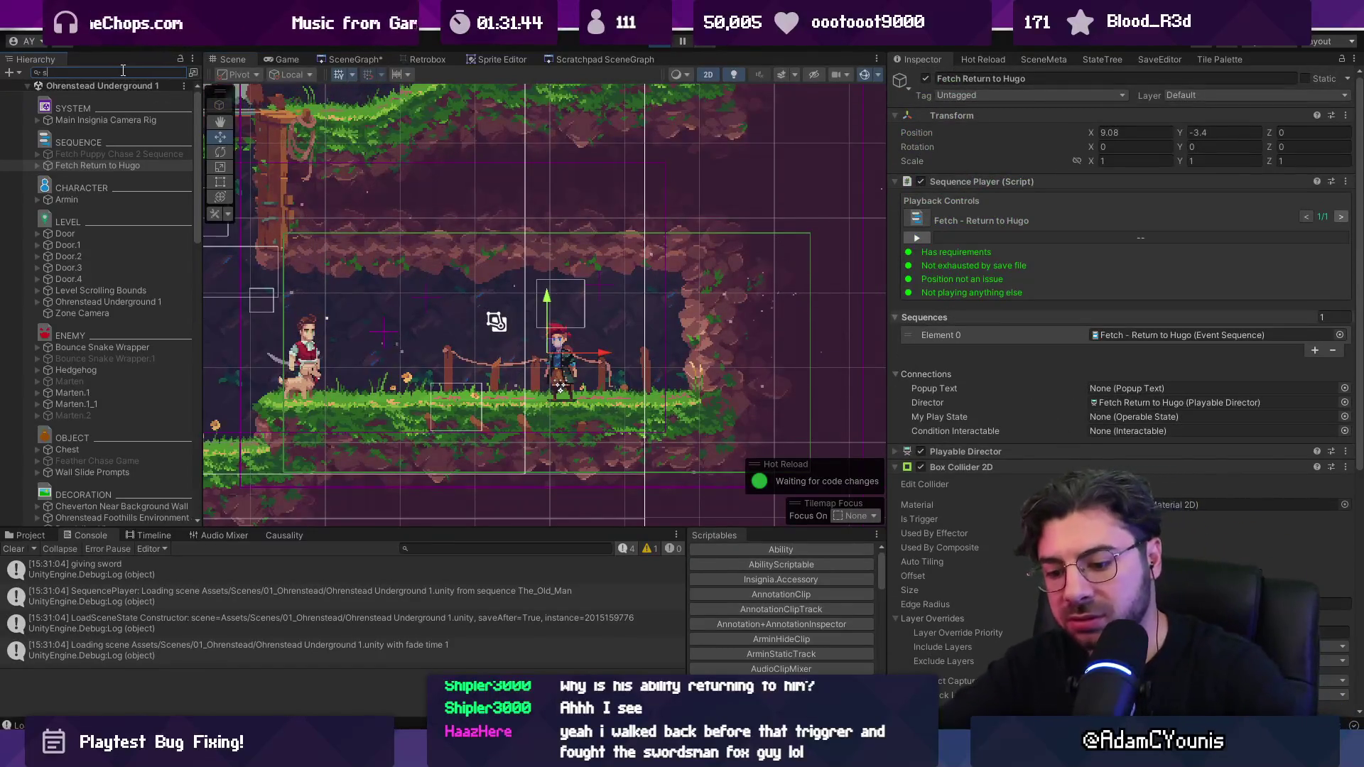
pyautogui.write('schedule')
pyautogui.click(99, 97)
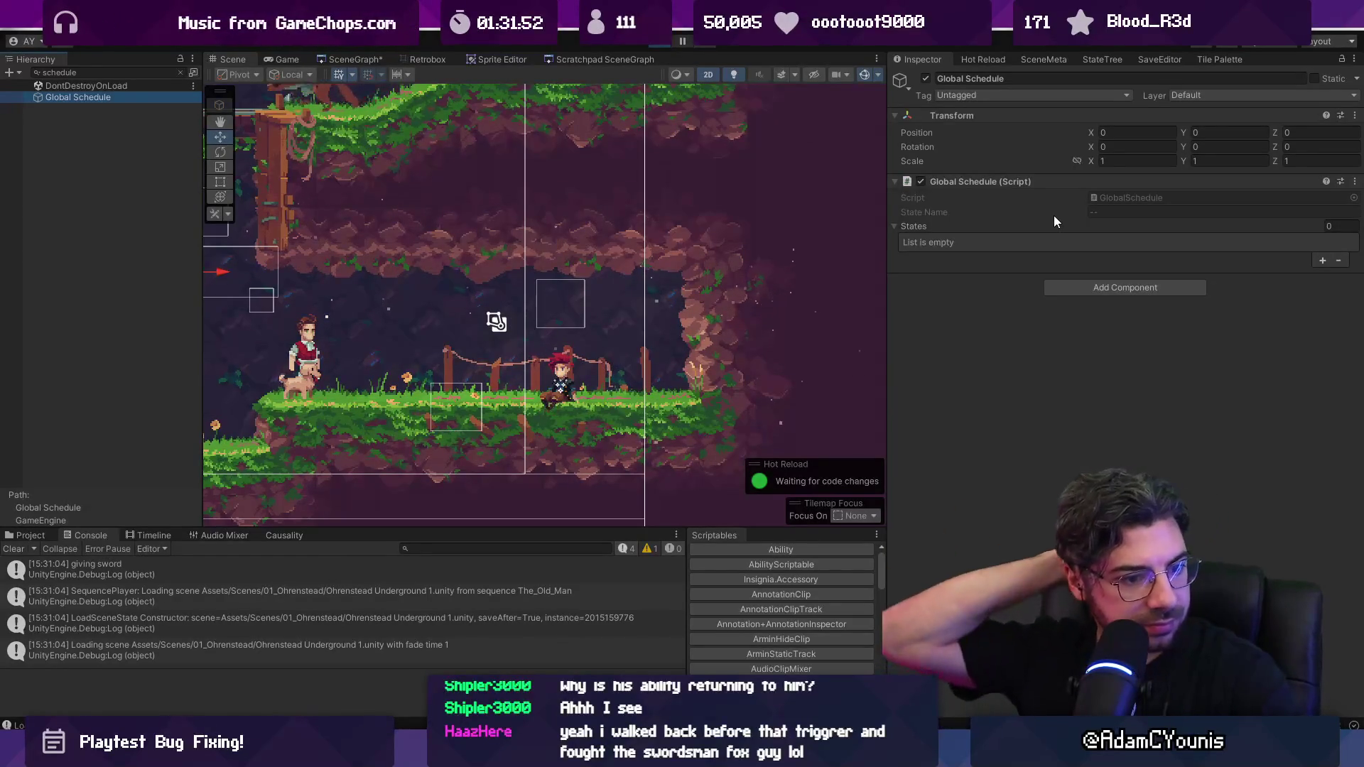
# Step: Stop the game, run it once more, and stop it again
pyautogui.click(1103, 210)
pyautogui.click(665, 42)
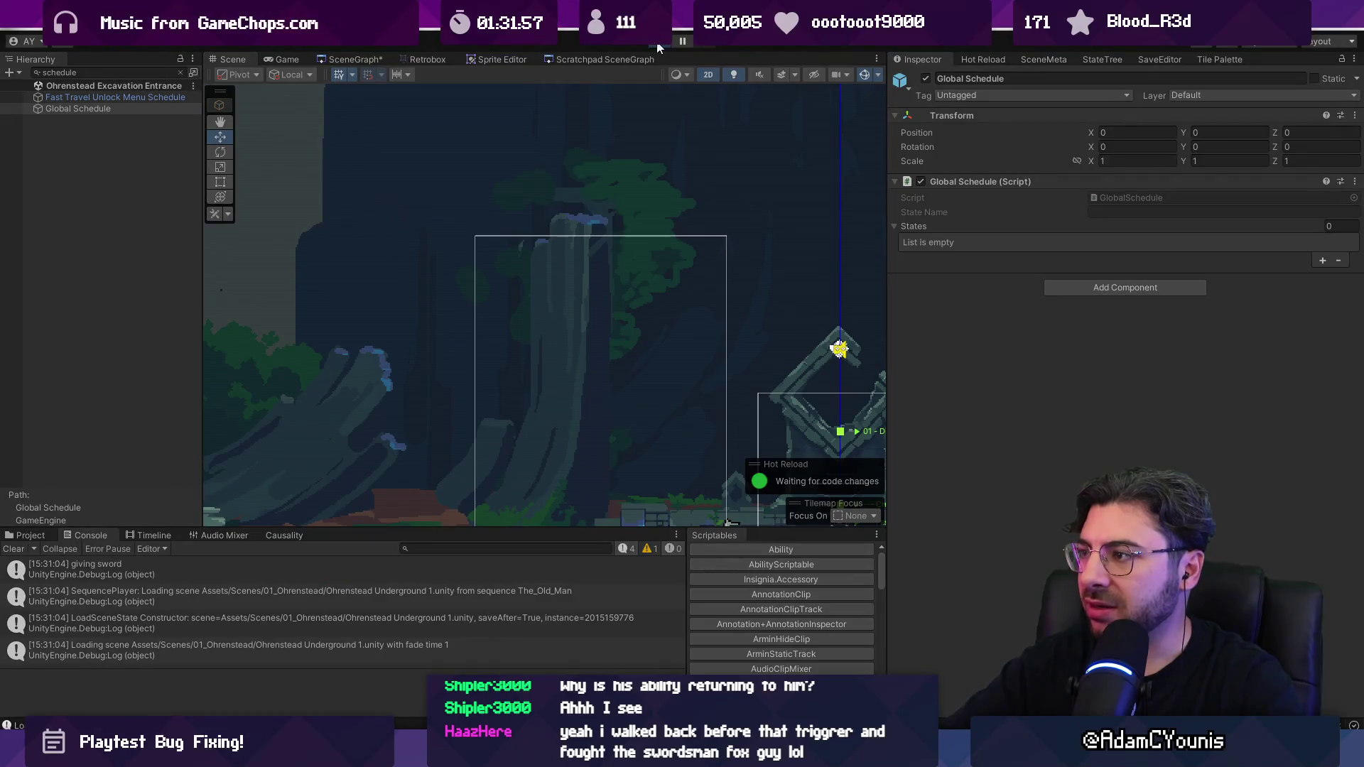
pyautogui.click(659, 45)
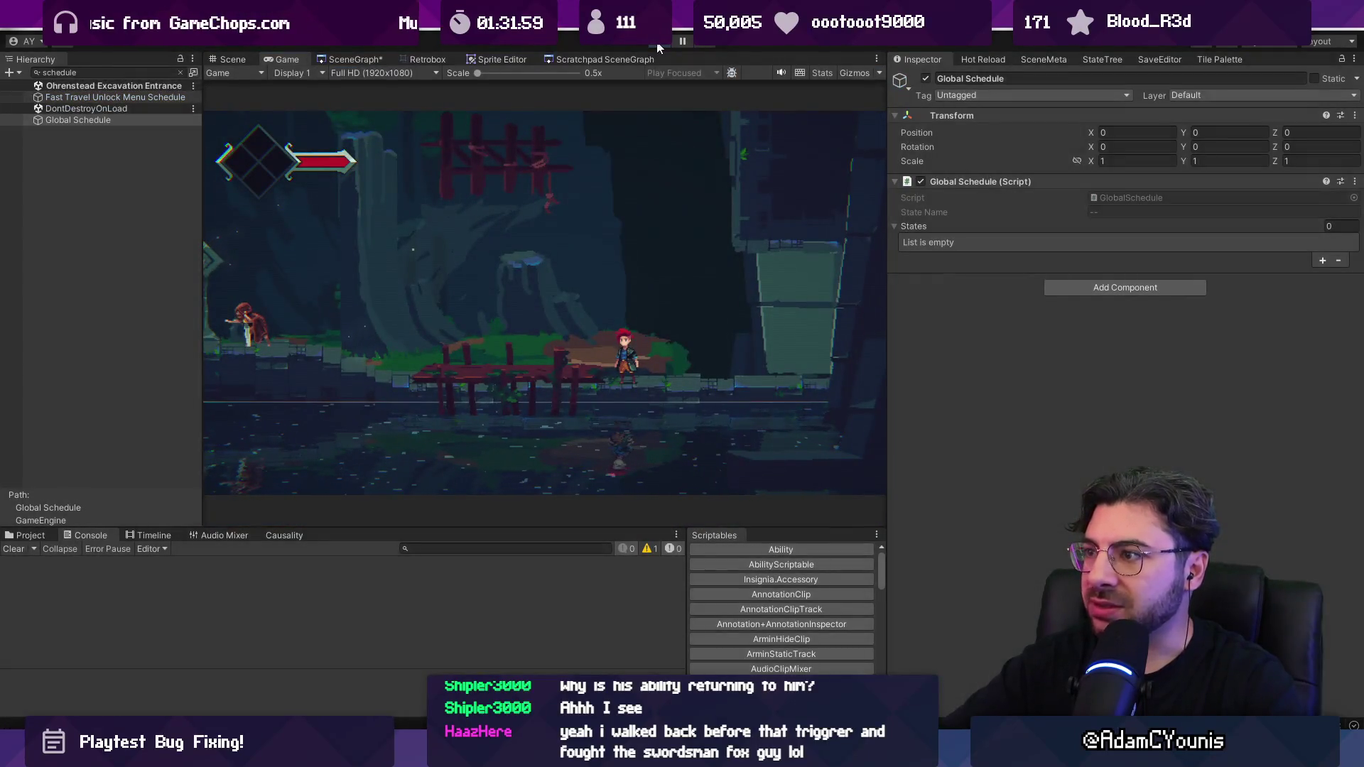
pyautogui.click(659, 47)
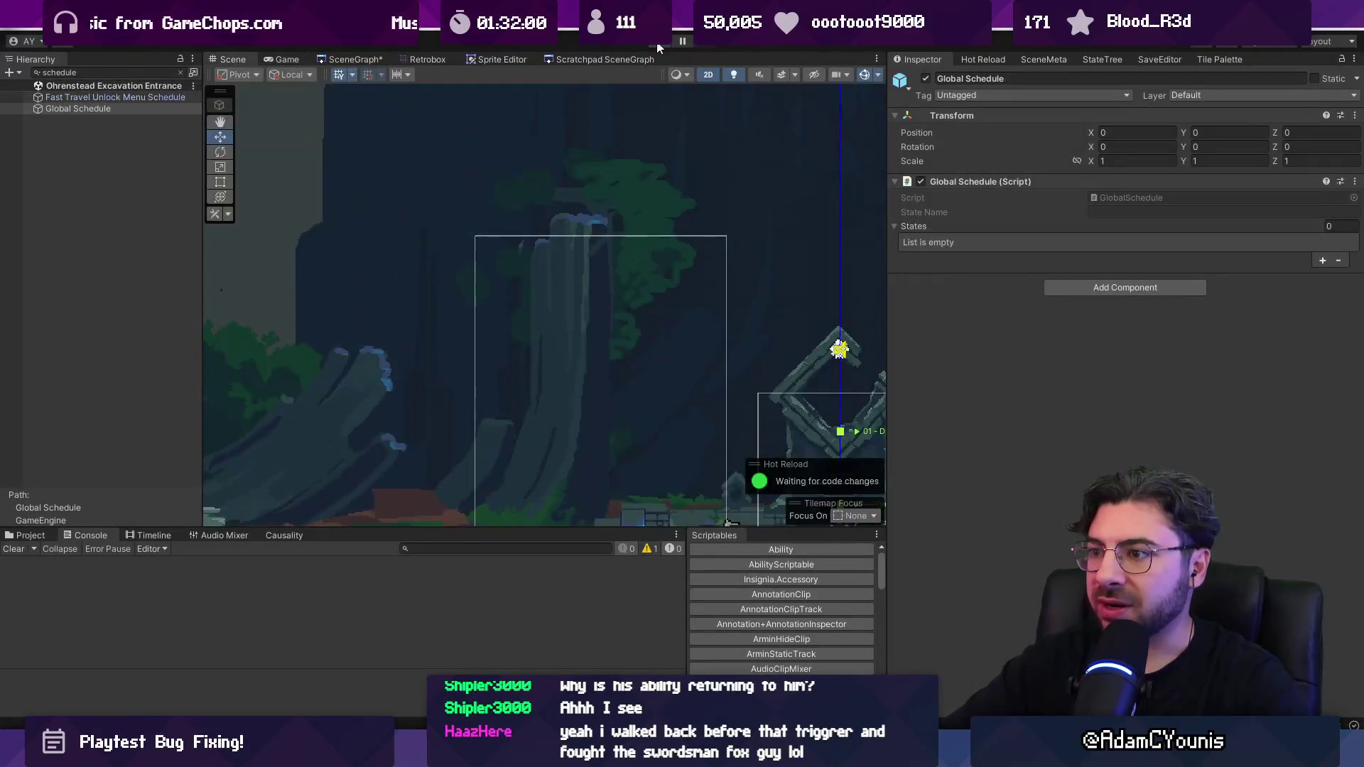
# Step: Clear the Hierarchy search, collapse GameEngine, and frame Armin in the Scene view
pyautogui.click(181, 74)
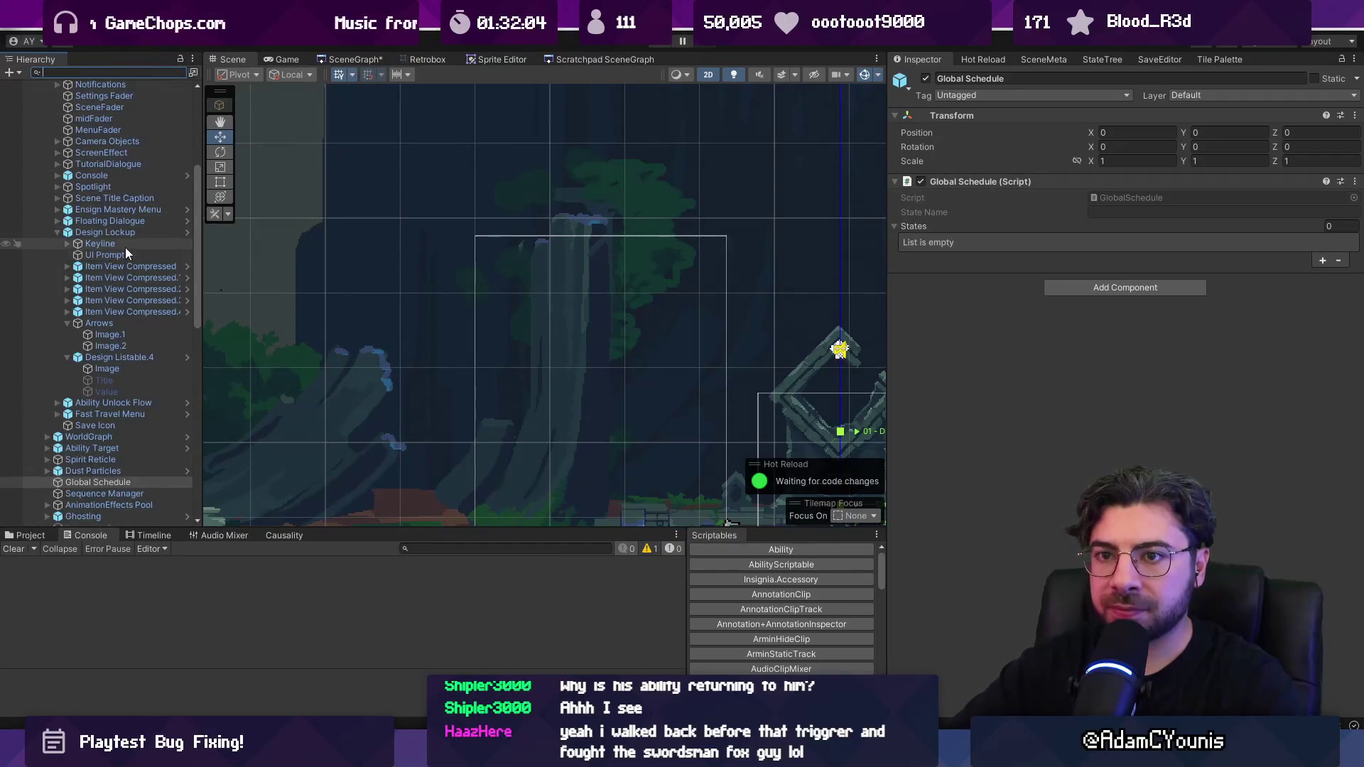
pyautogui.scroll(3, 125, 247)
pyautogui.scroll(-10, 125, 247)
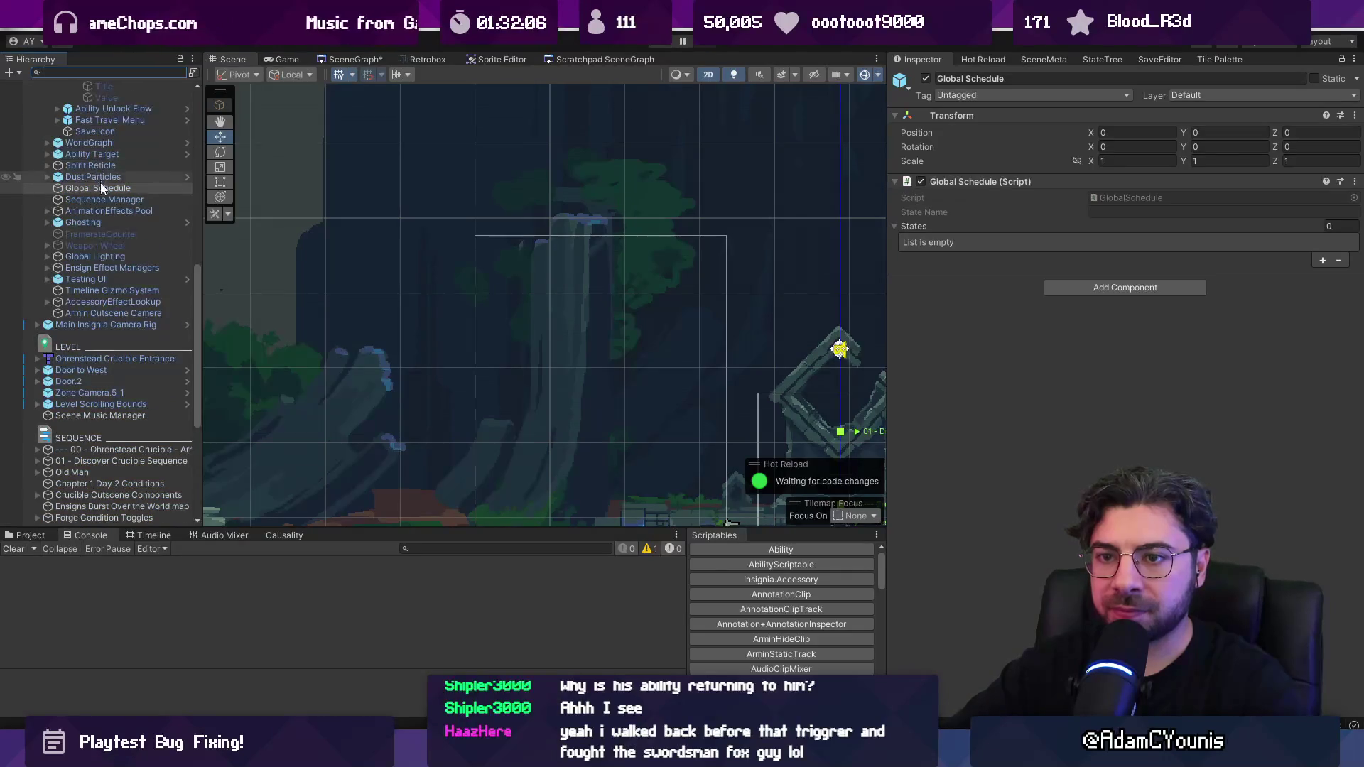
pyautogui.scroll(10, 127, 284)
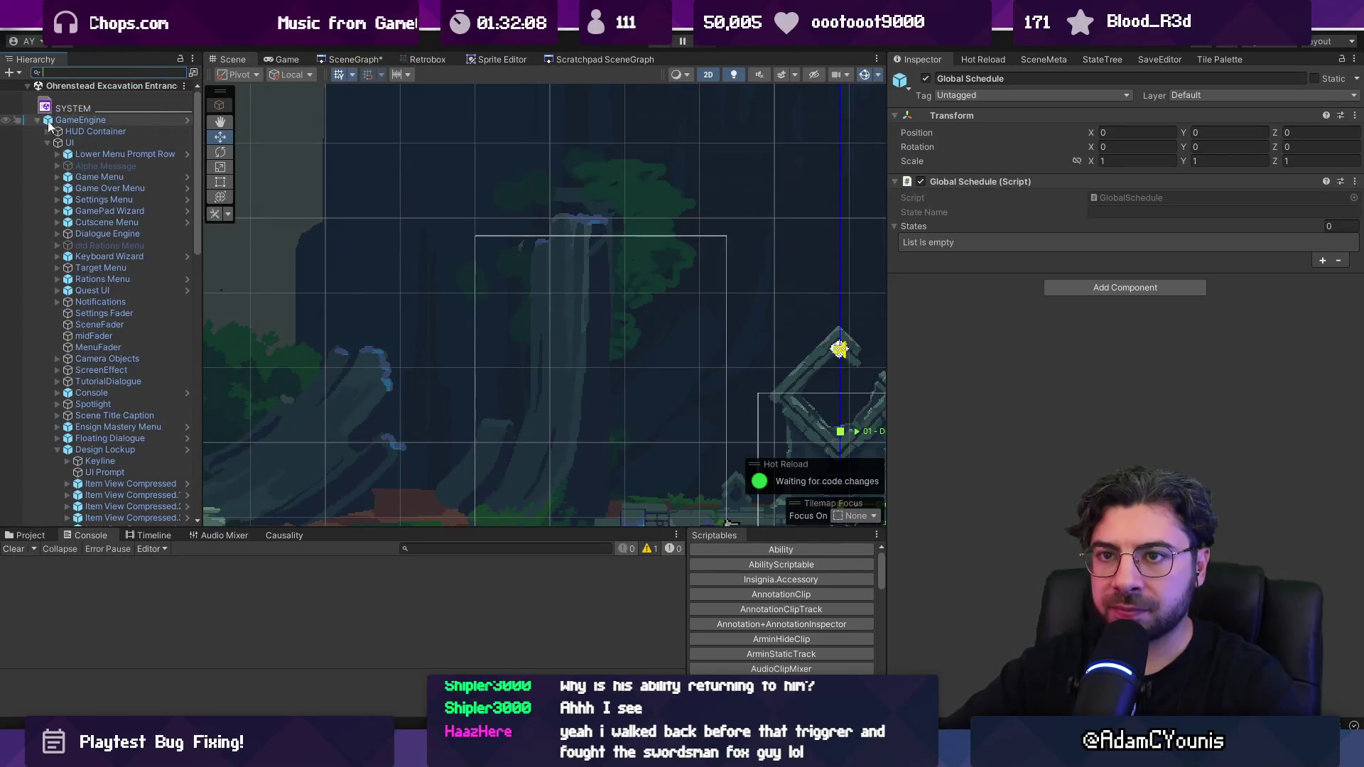
pyautogui.click(37, 121)
pyautogui.doubleClick(146, 360)
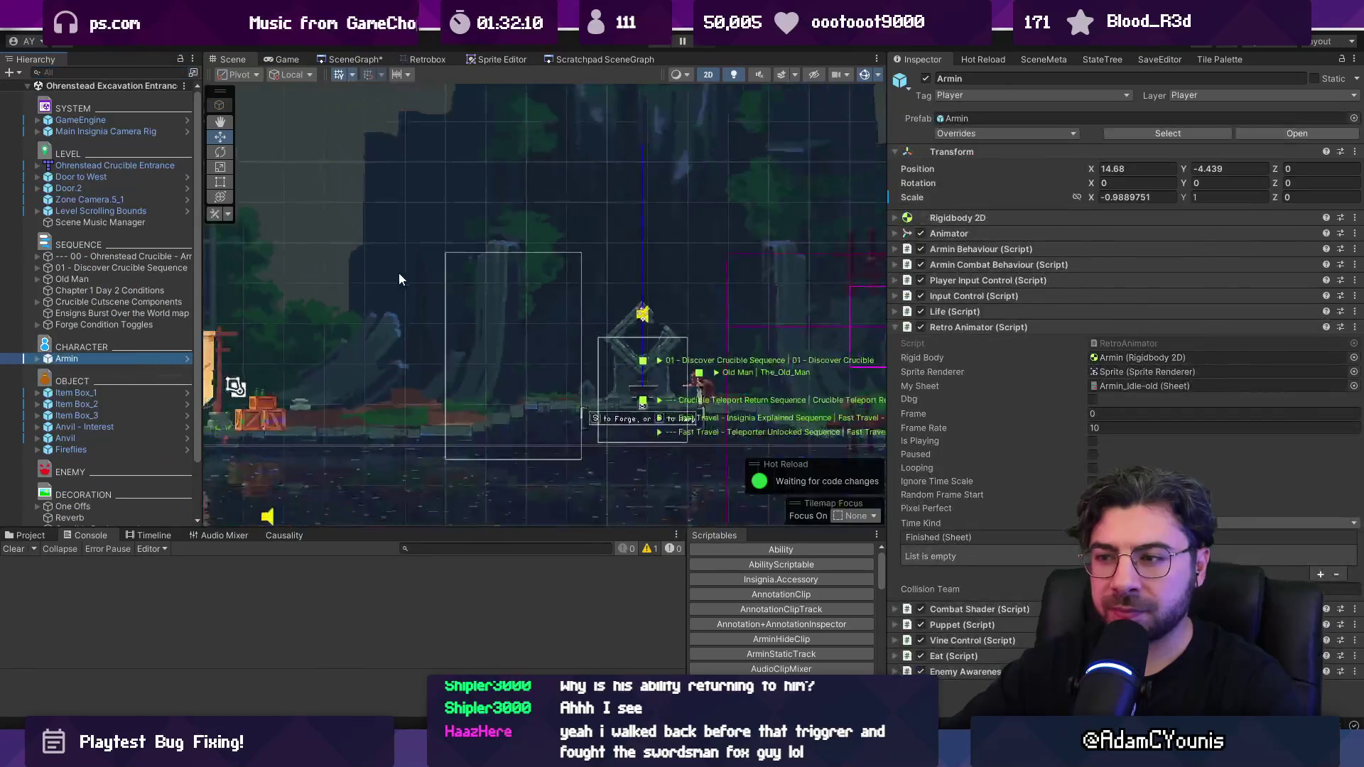
# Step: Move Armin to about X 5.75, Y -4.511 with Scale X 1, then reopen a level from the scene graph
pyautogui.moveTo(657, 326); pyautogui.dragTo(359, 334)
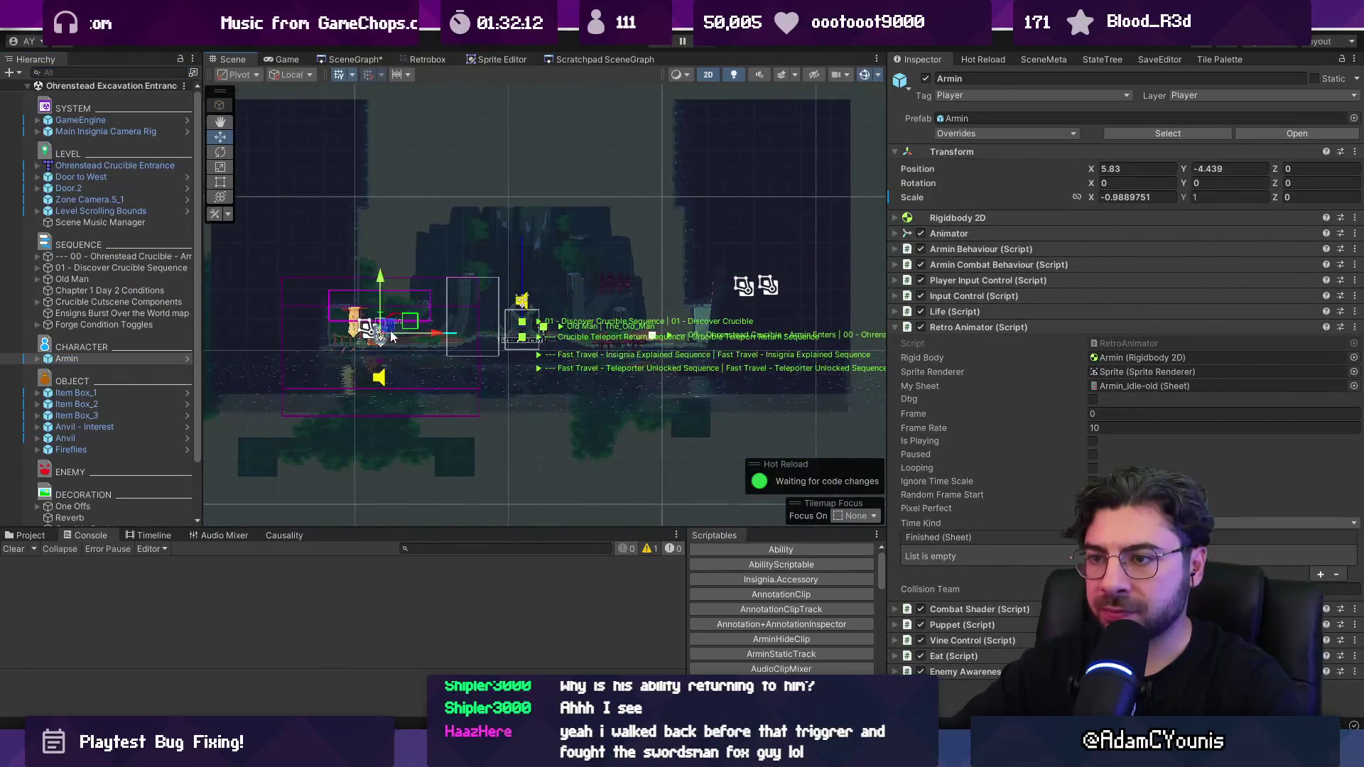
pyautogui.scroll(3, 359, 334)
pyautogui.scroll(4, 369, 331)
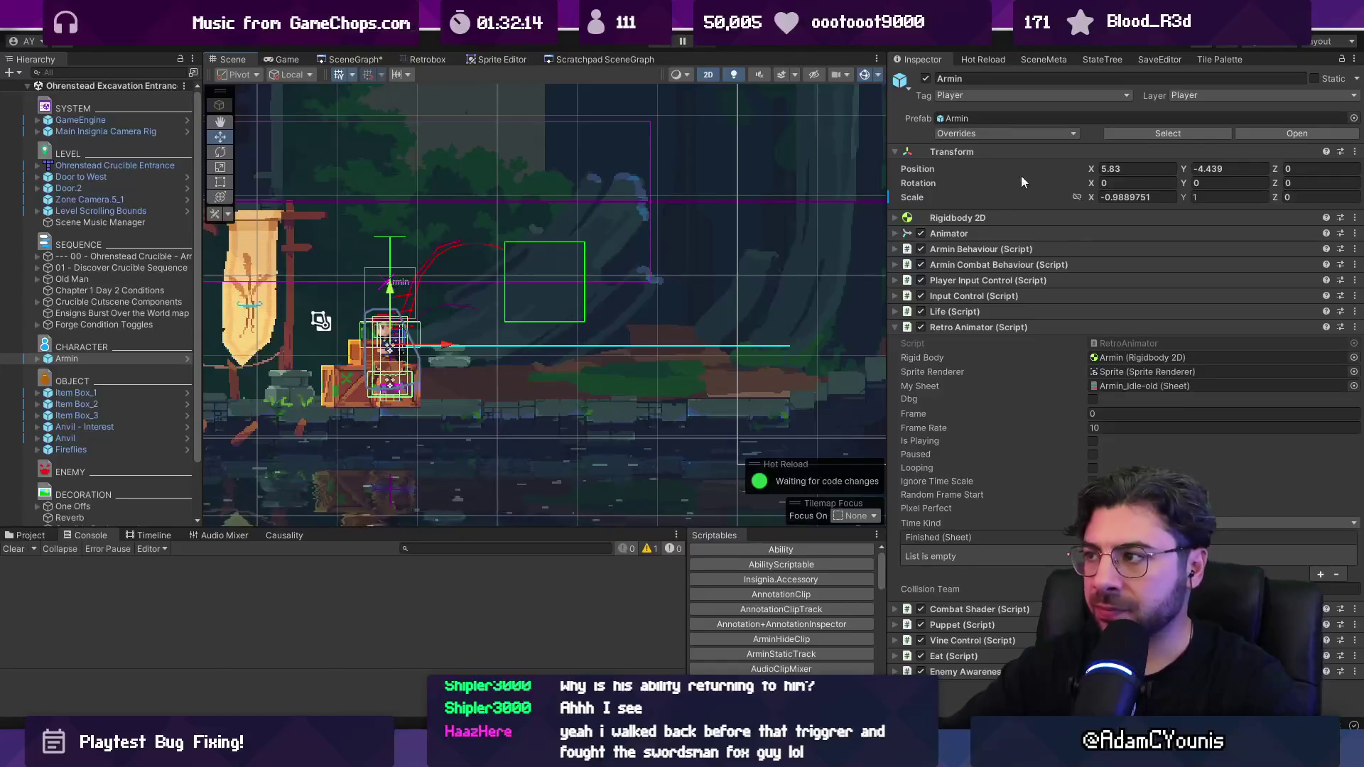
pyautogui.click(1117, 197)
pyautogui.write('1')
pyautogui.scroll(-4, 424, 315)
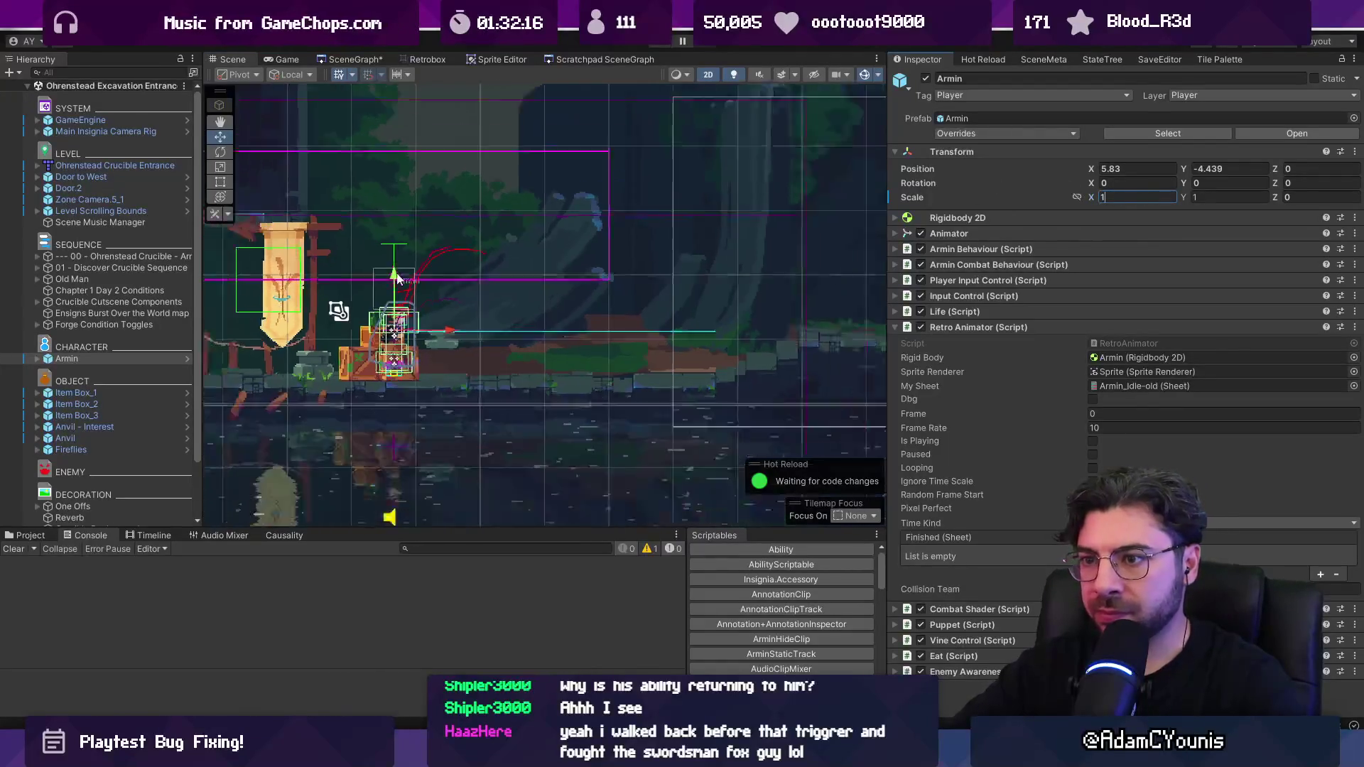
pyautogui.moveTo(424, 315); pyautogui.dragTo(412, 318)
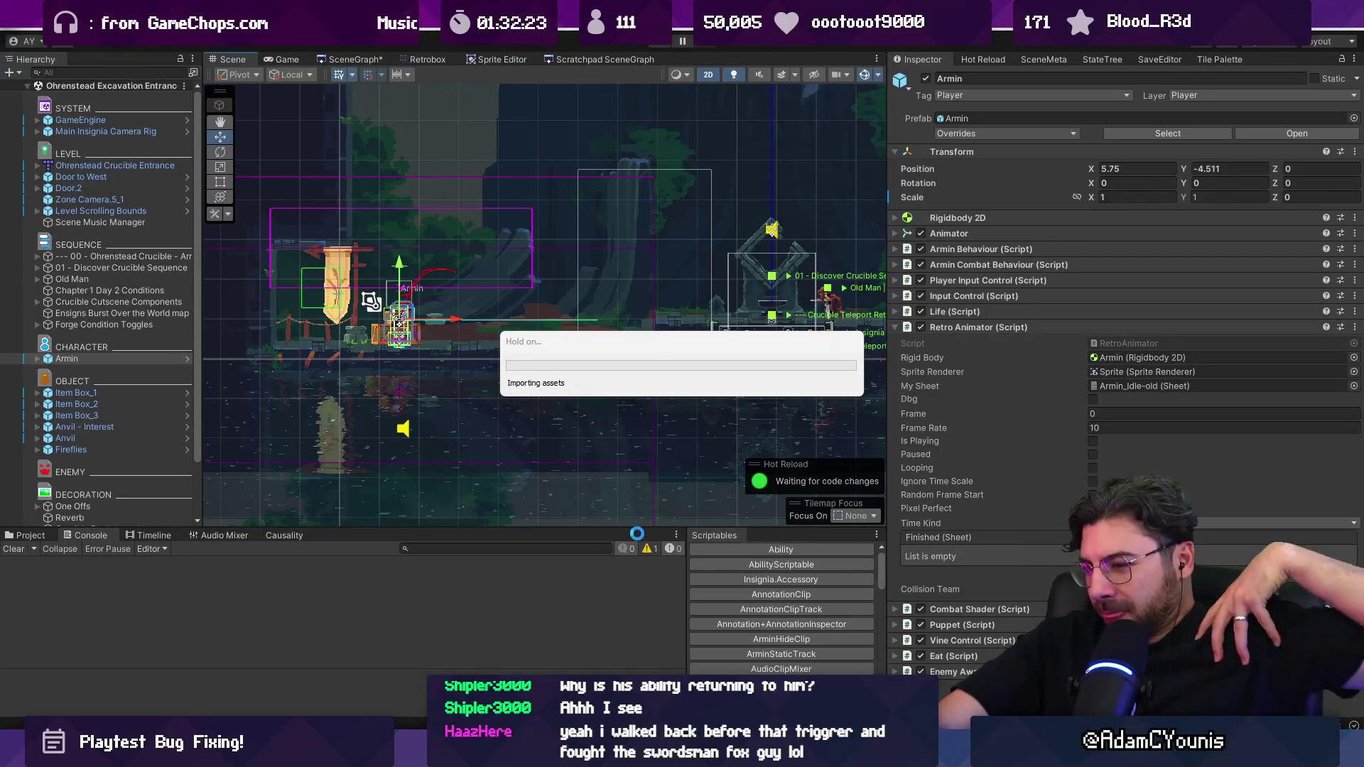
pyautogui.click(355, 59)
pyautogui.doubleClick(437, 293)
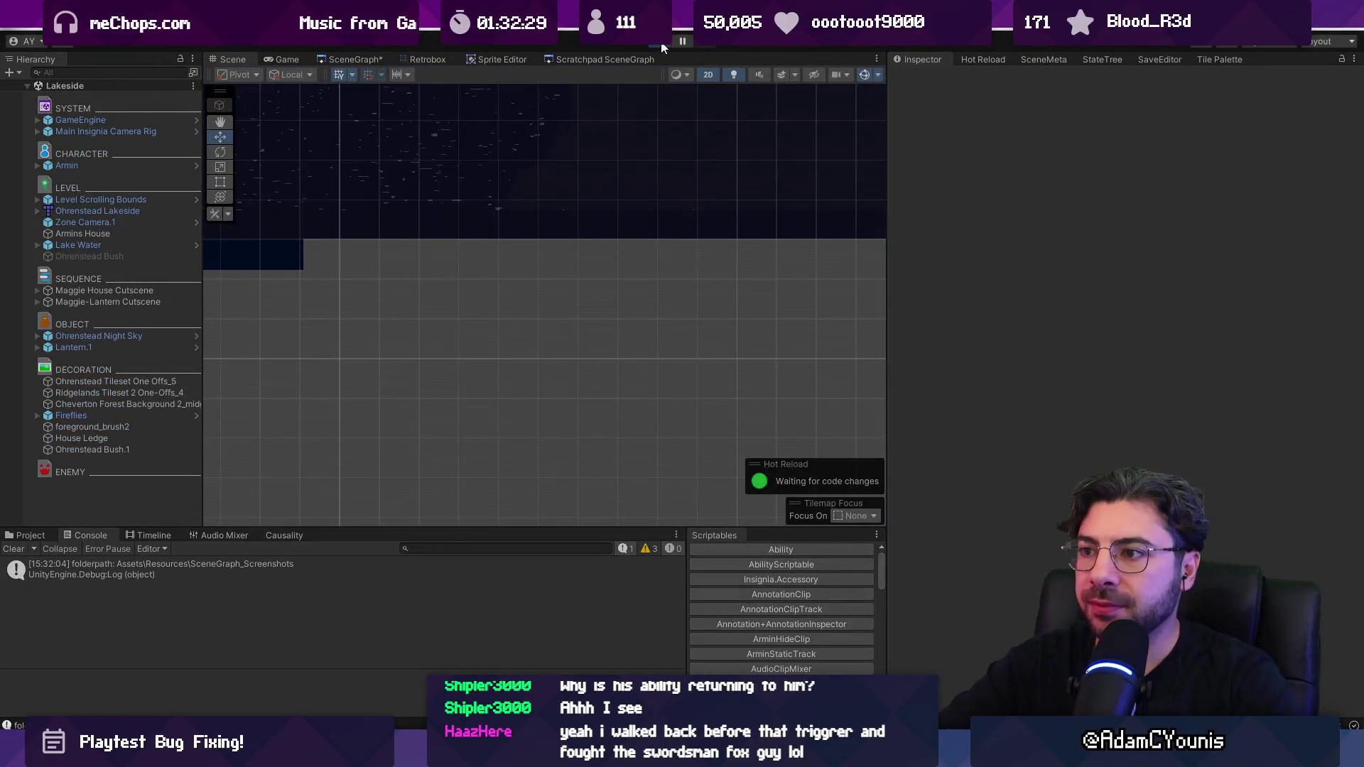
# Step: Run the game, then open Ohrenstead Excavation Entrance from the scene graph and play it there
pyautogui.click(661, 47)
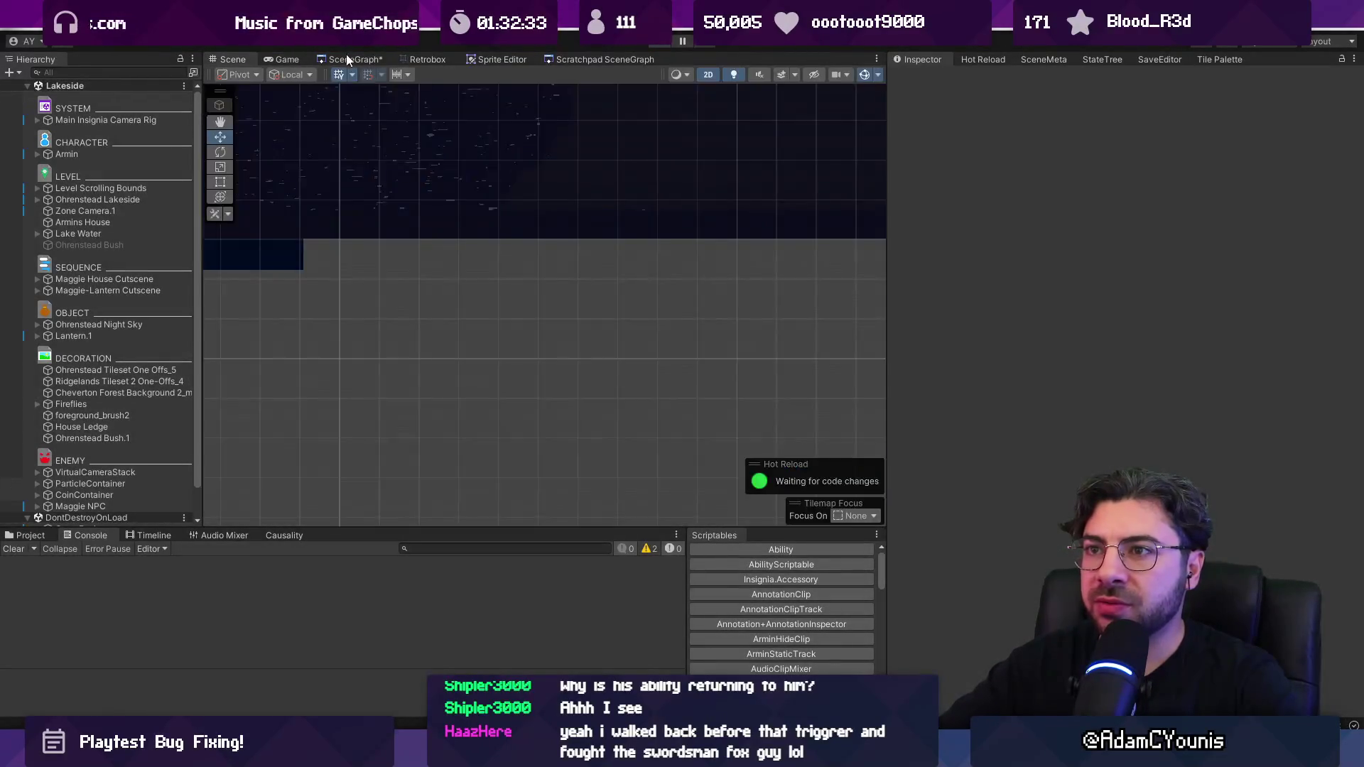
pyautogui.click(347, 60)
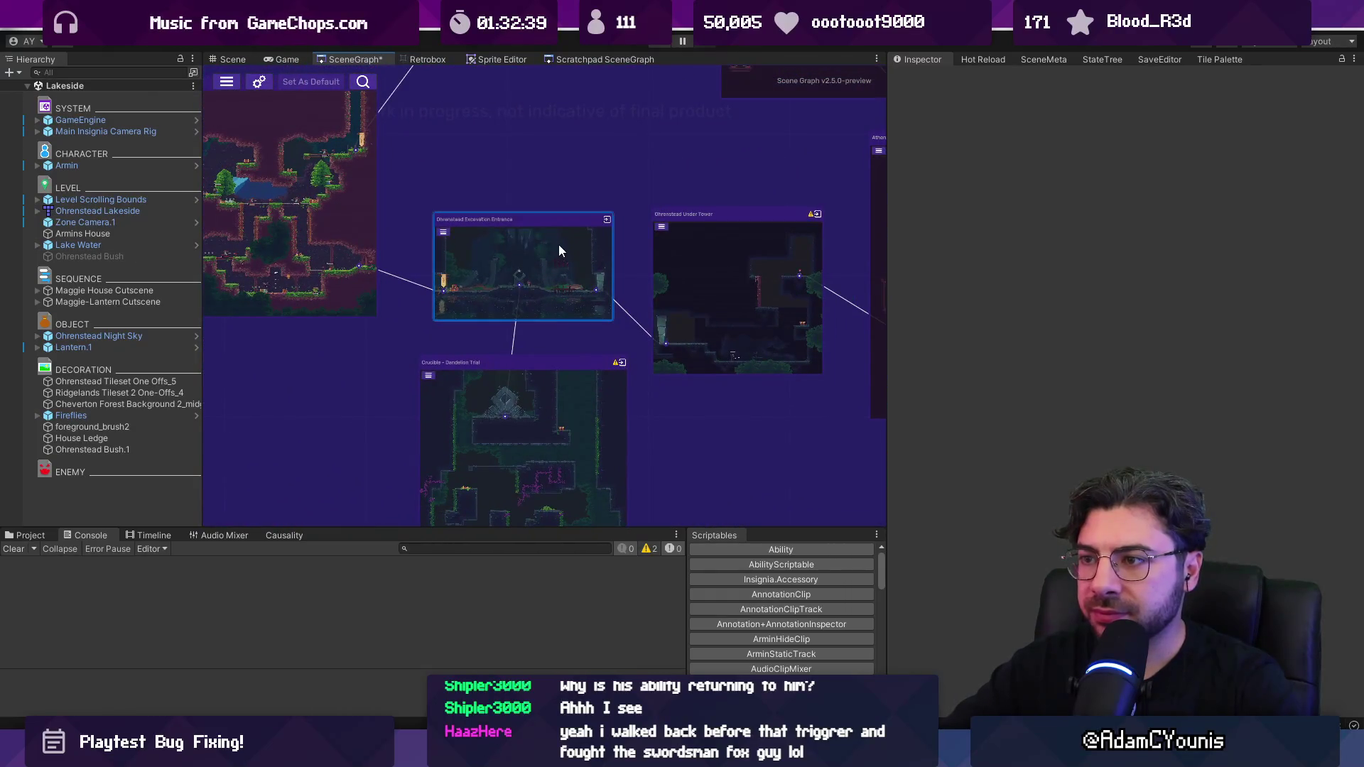
pyautogui.doubleClick(559, 250)
pyautogui.click(665, 42)
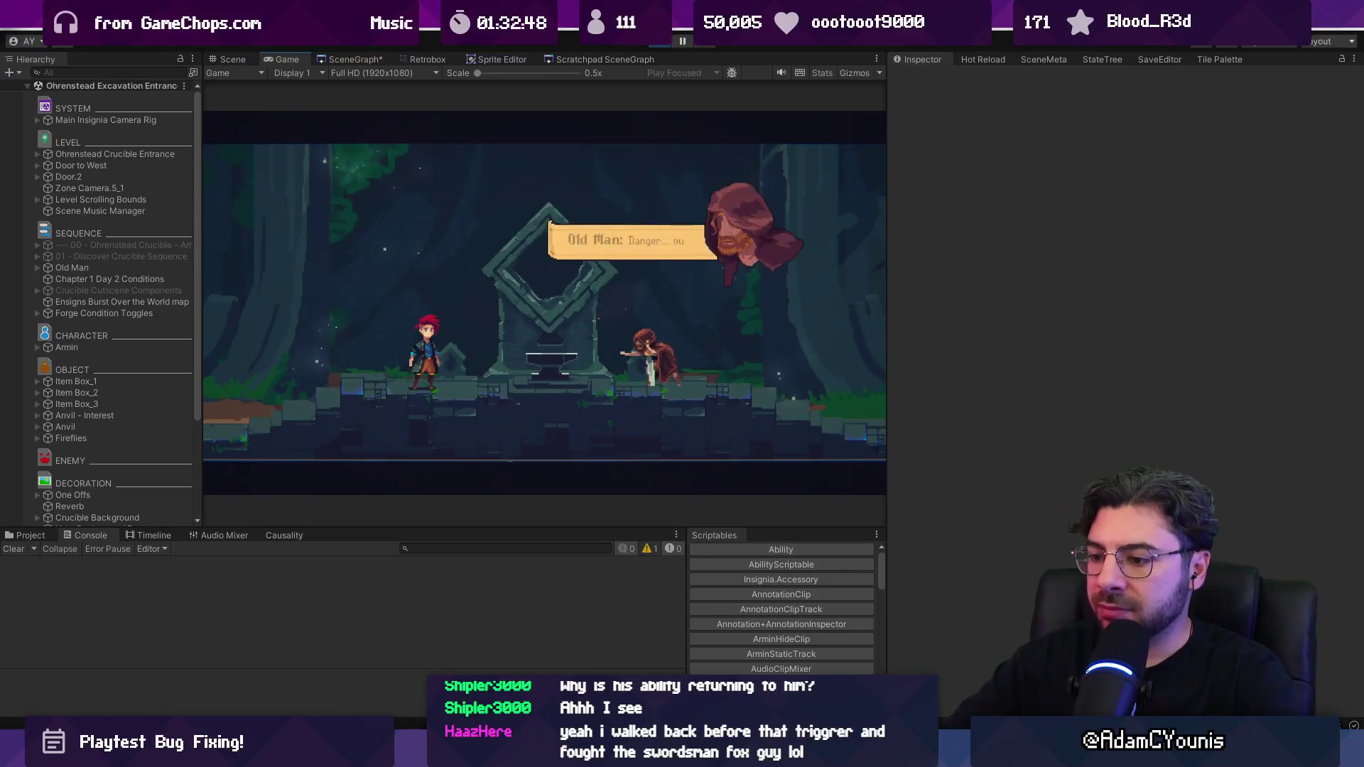
pyautogui.hotkey('alt', 'Tab')
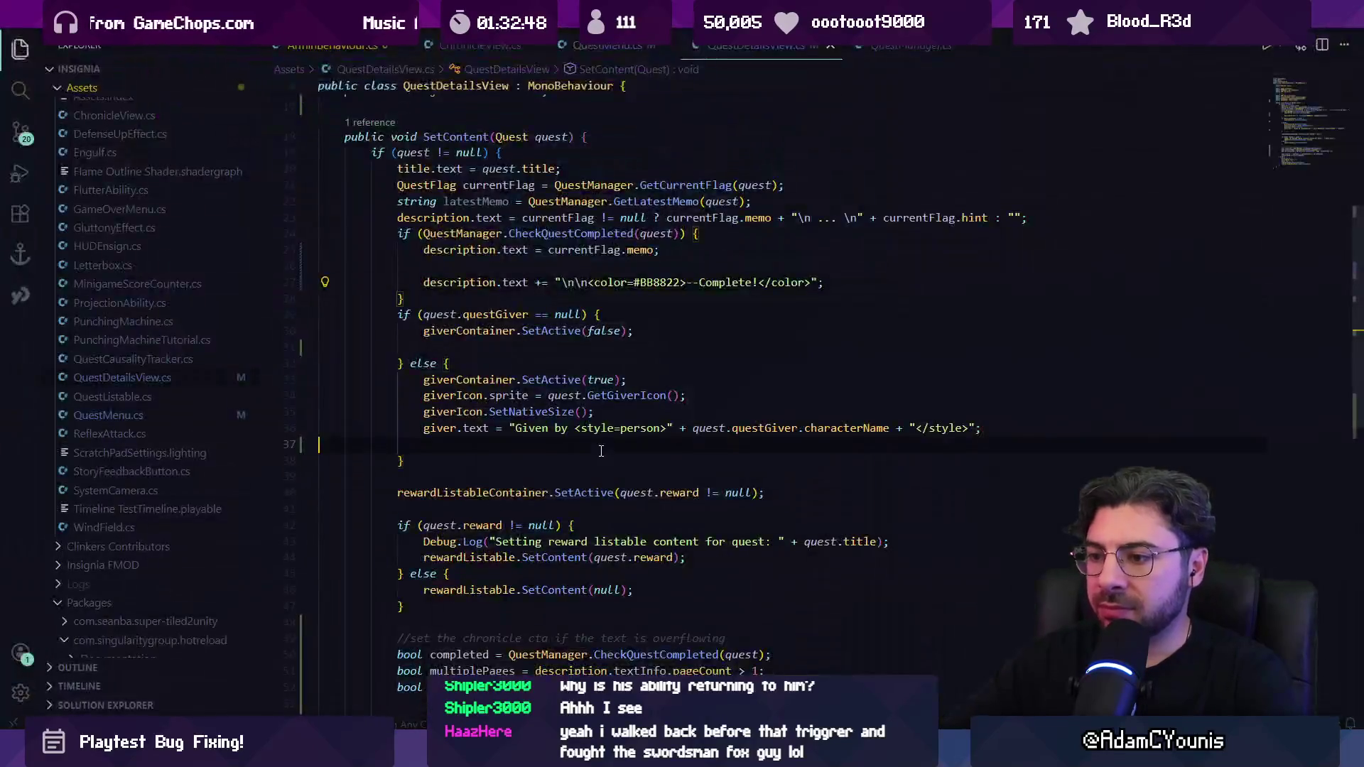
# Step: Open SequencePlayer.cs and locate the BeginSequence definition
pyautogui.hotkey('ctrl', 'p')
pyautogui.write('SequencePlaye')
pyautogui.press('Return')
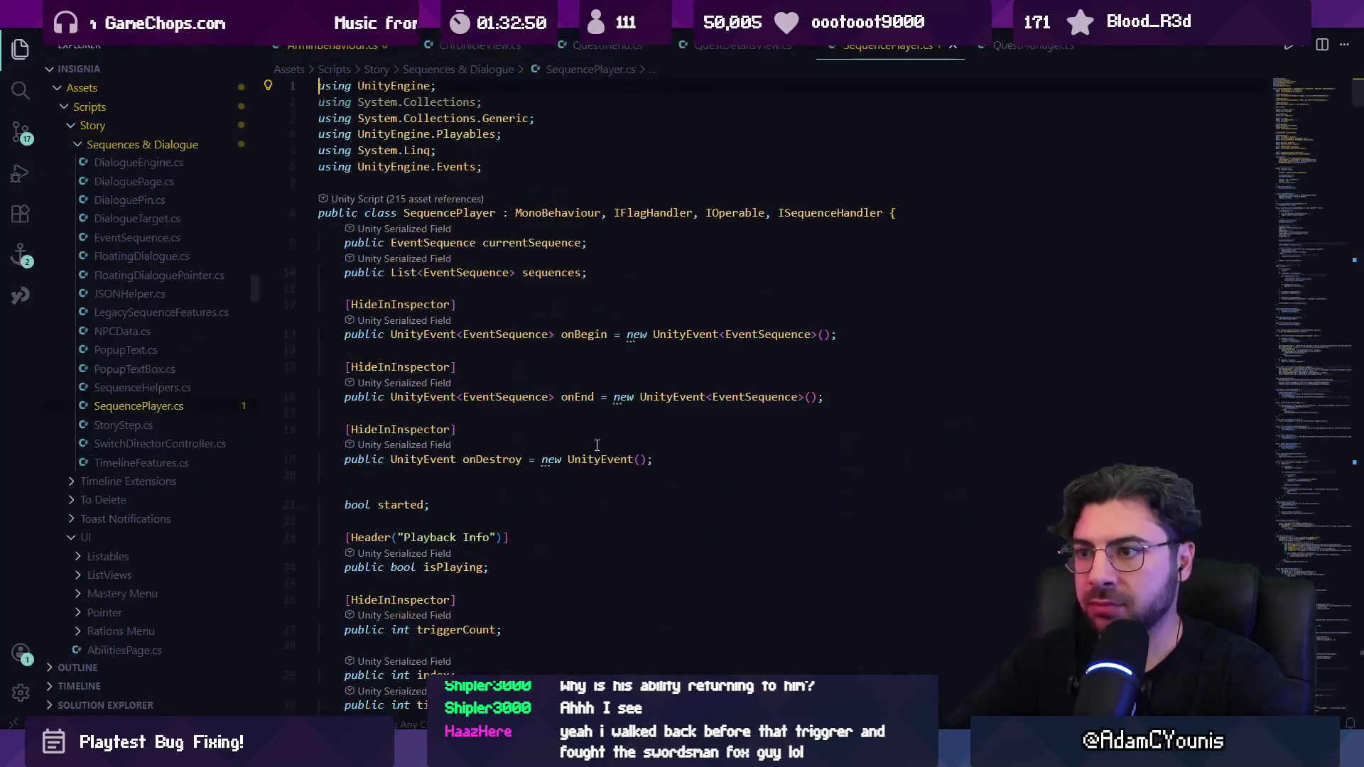
pyautogui.write('preparefor')
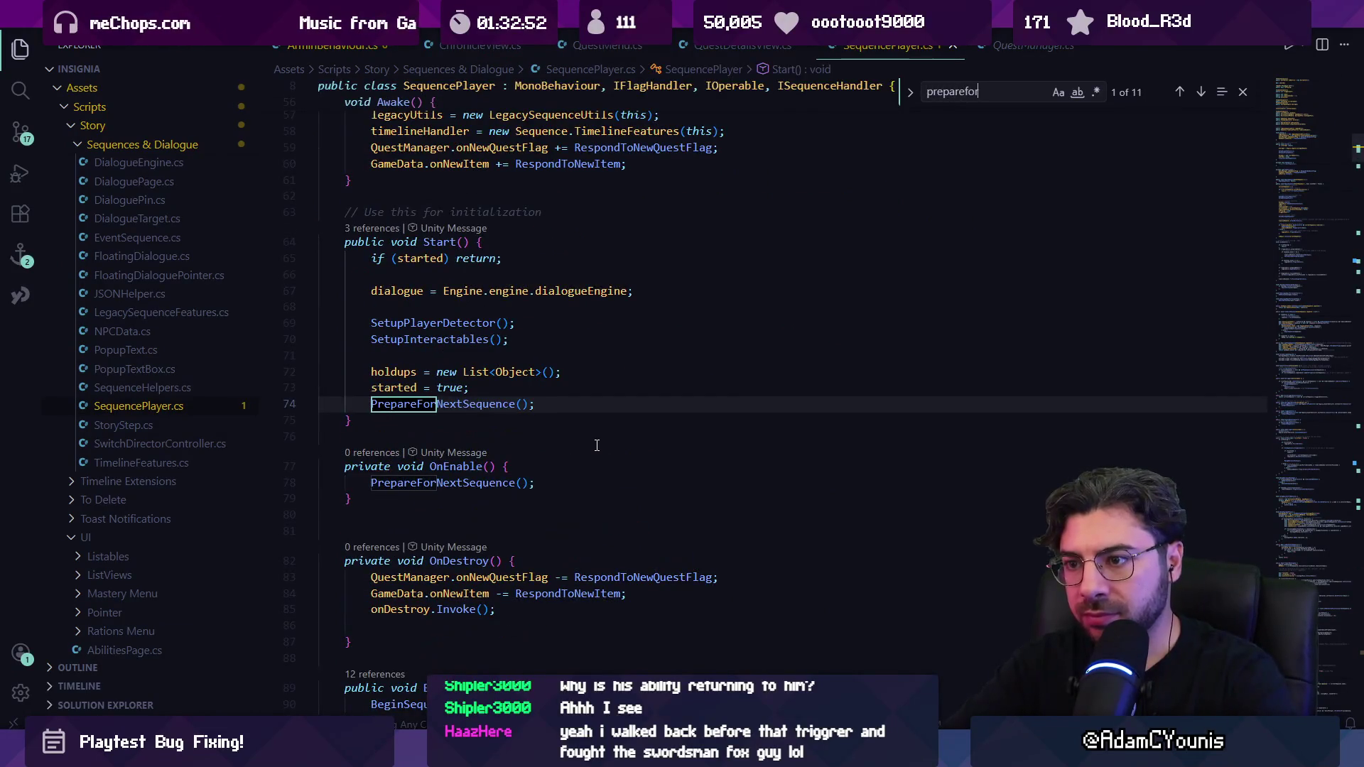
pyautogui.press('Return')
pyautogui.hotkey('ctrl', 'a')
pyautogui.write('begin')
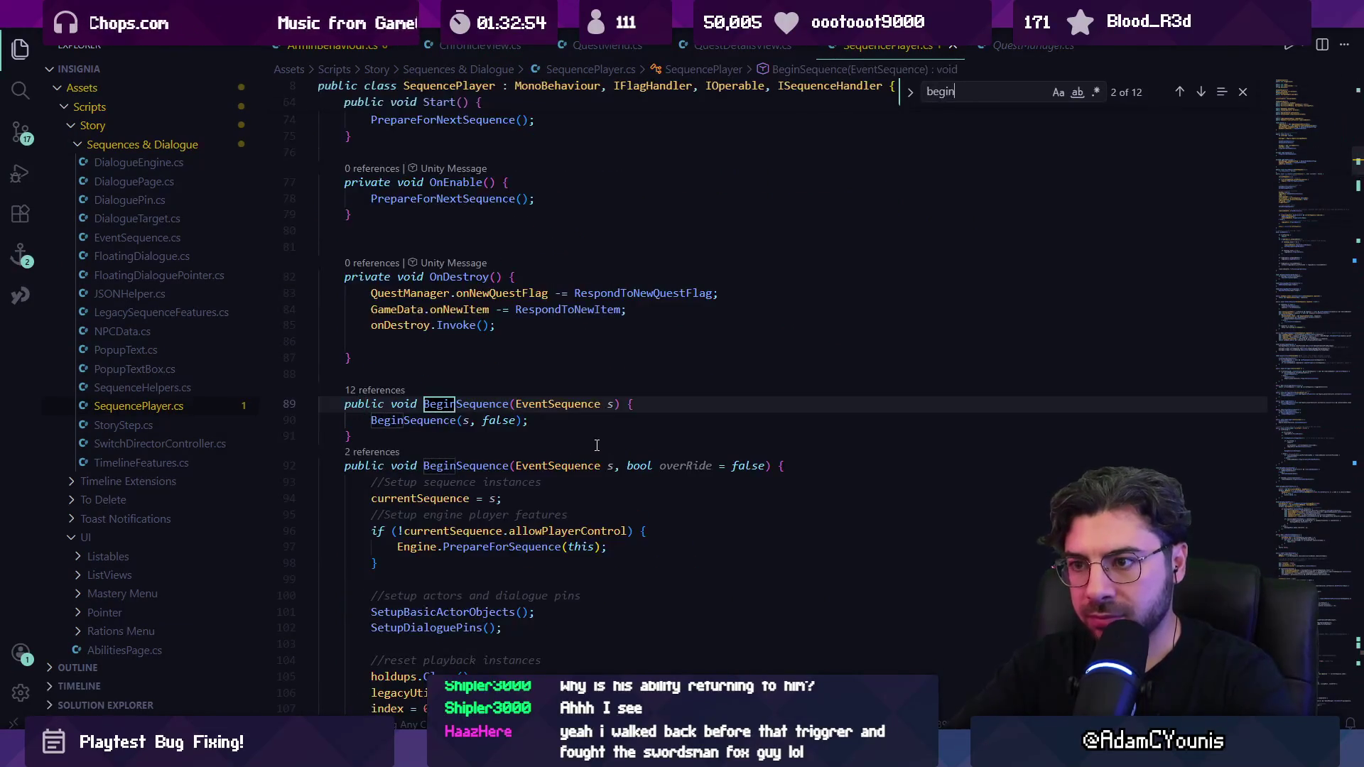
pyautogui.press('Return')
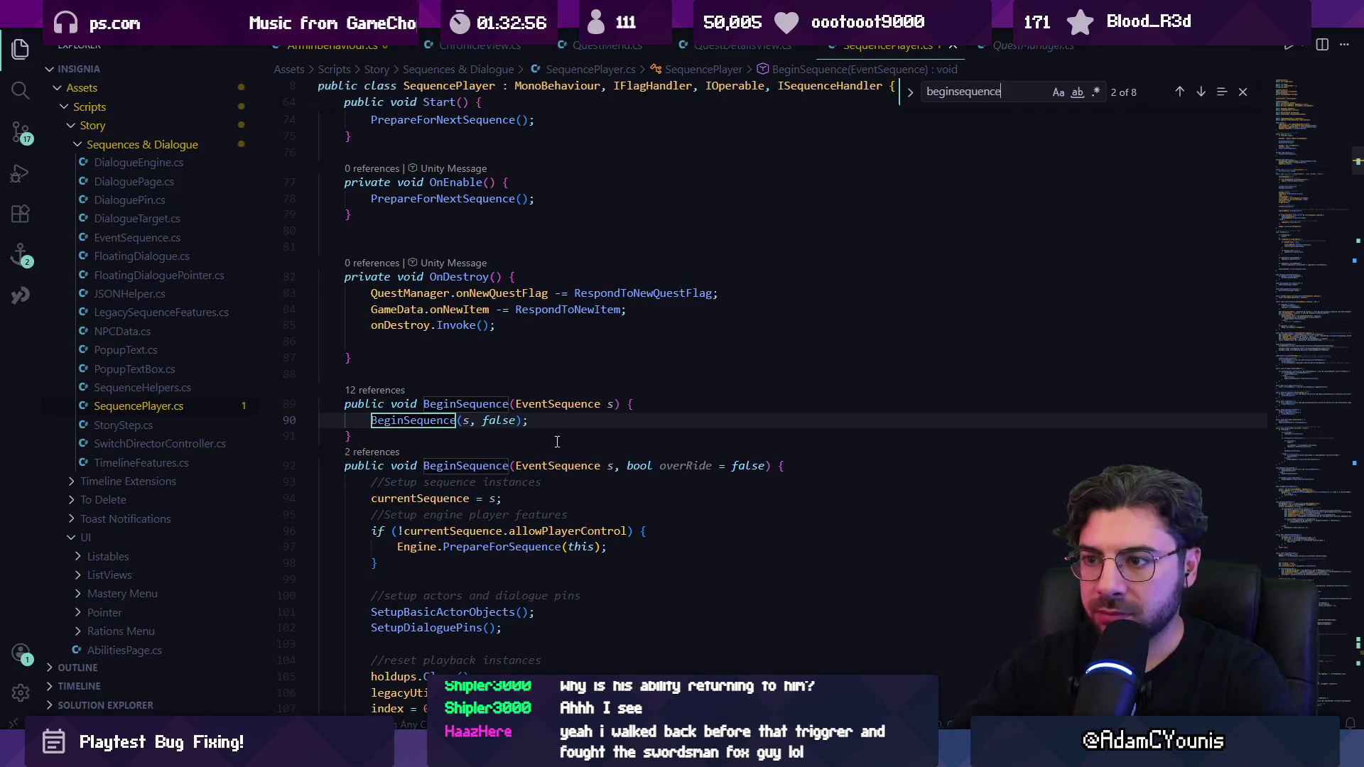
pyautogui.keyDown('ctrl'); pyautogui.click(439, 422); pyautogui.keyUp('ctrl')
# Step: Add Debug.Log("Beginning sequence: " + s.name); at the top of BeginSequence
pyautogui.scroll(-3, 765, 326)
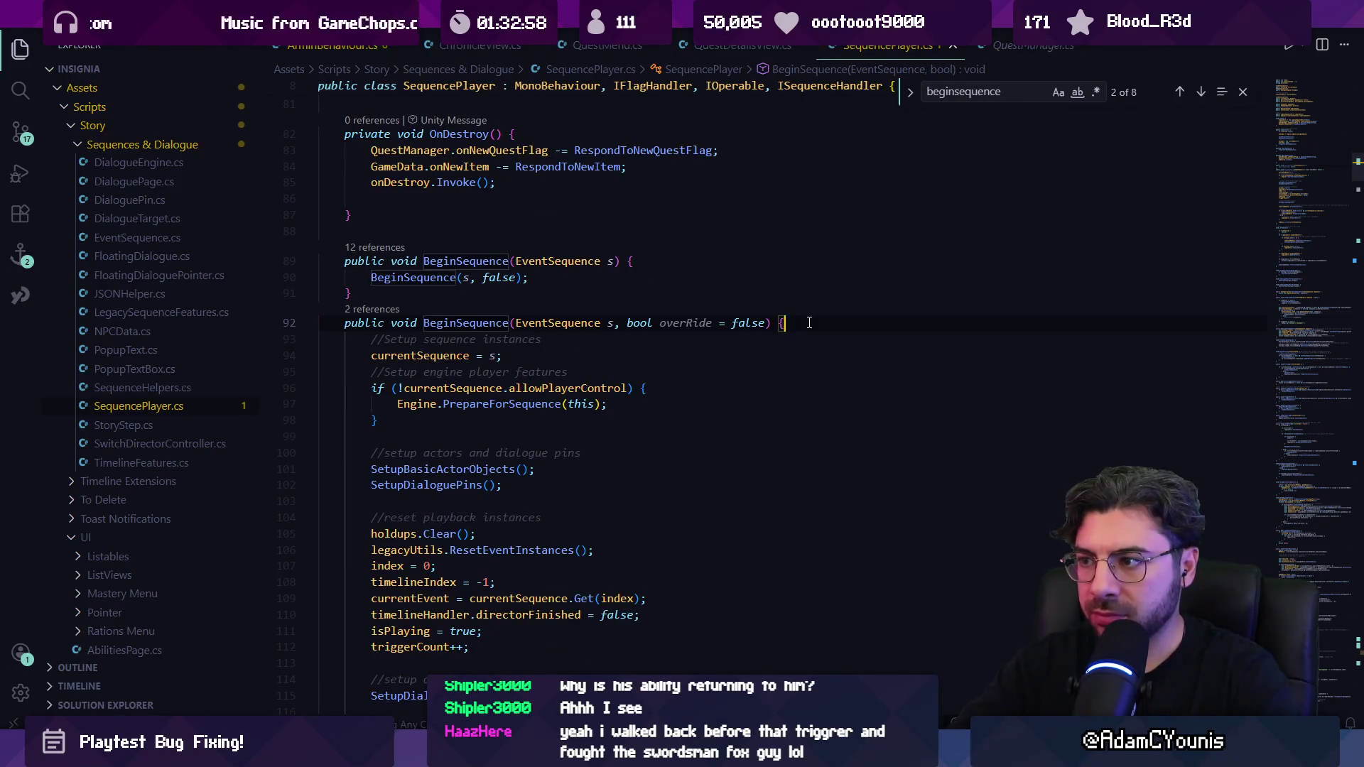
pyautogui.press('Return')
pyautogui.write('Debug.Log("Beginning sequence: " + s.name);')
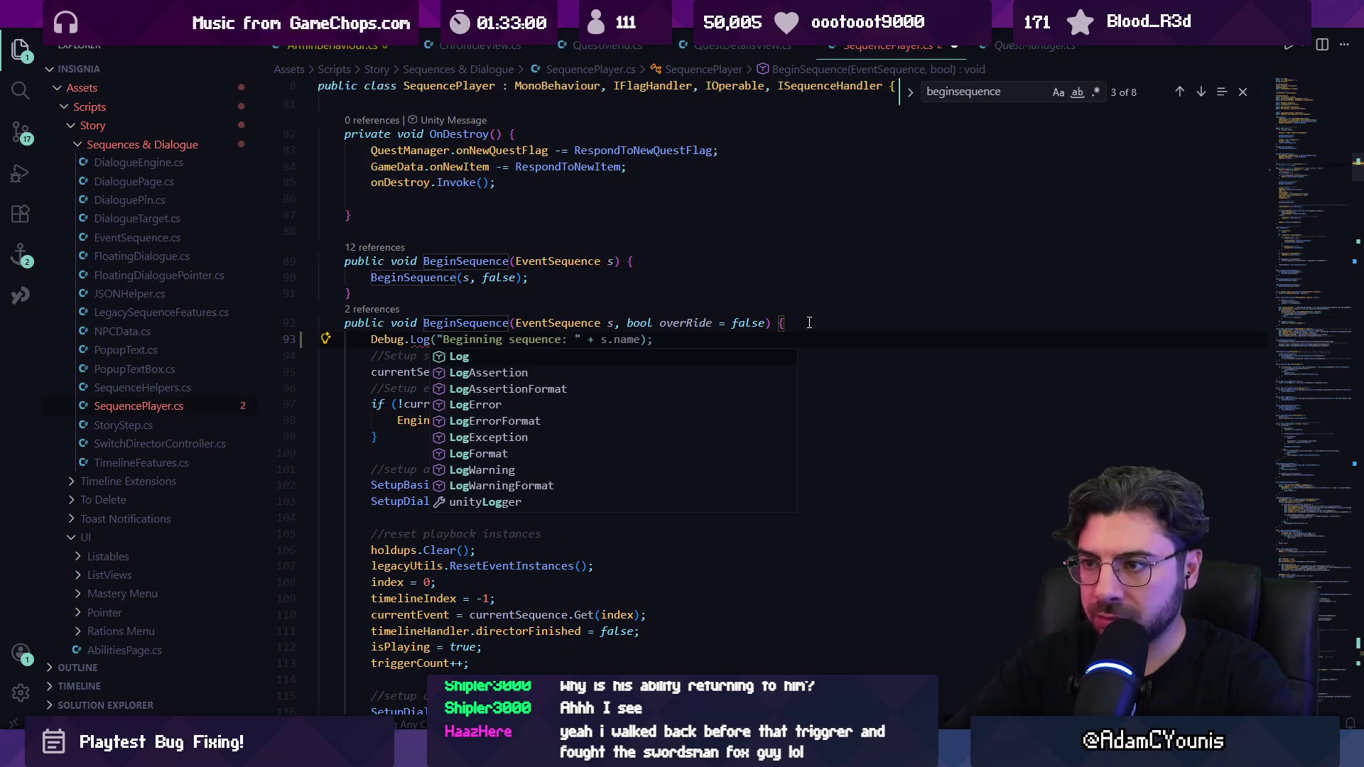
pyautogui.press('Tab')
pyautogui.hotkey('alt', 'Tab')
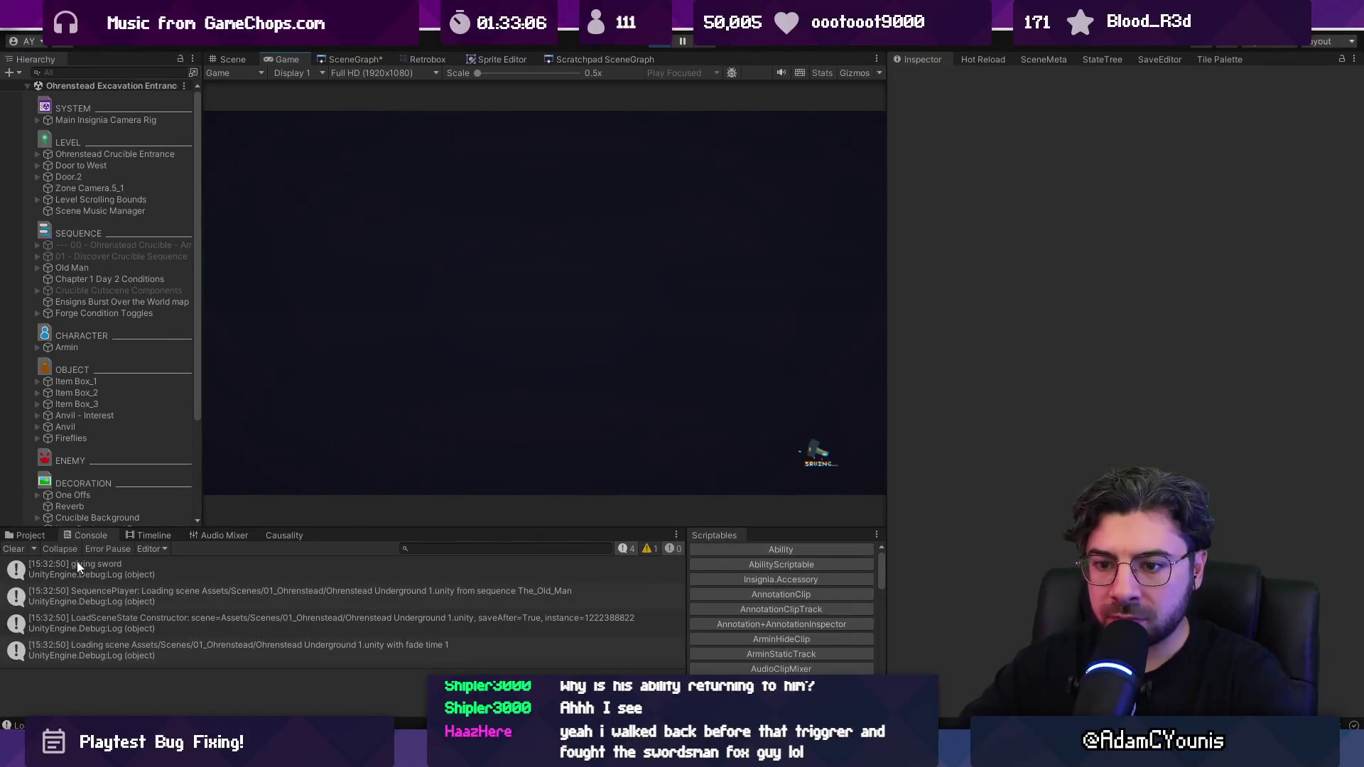
# Step: Enlarge the Console panel to read the sequence log, then return to VS Code
pyautogui.moveTo(400, 529); pyautogui.dragTo(400, 443)
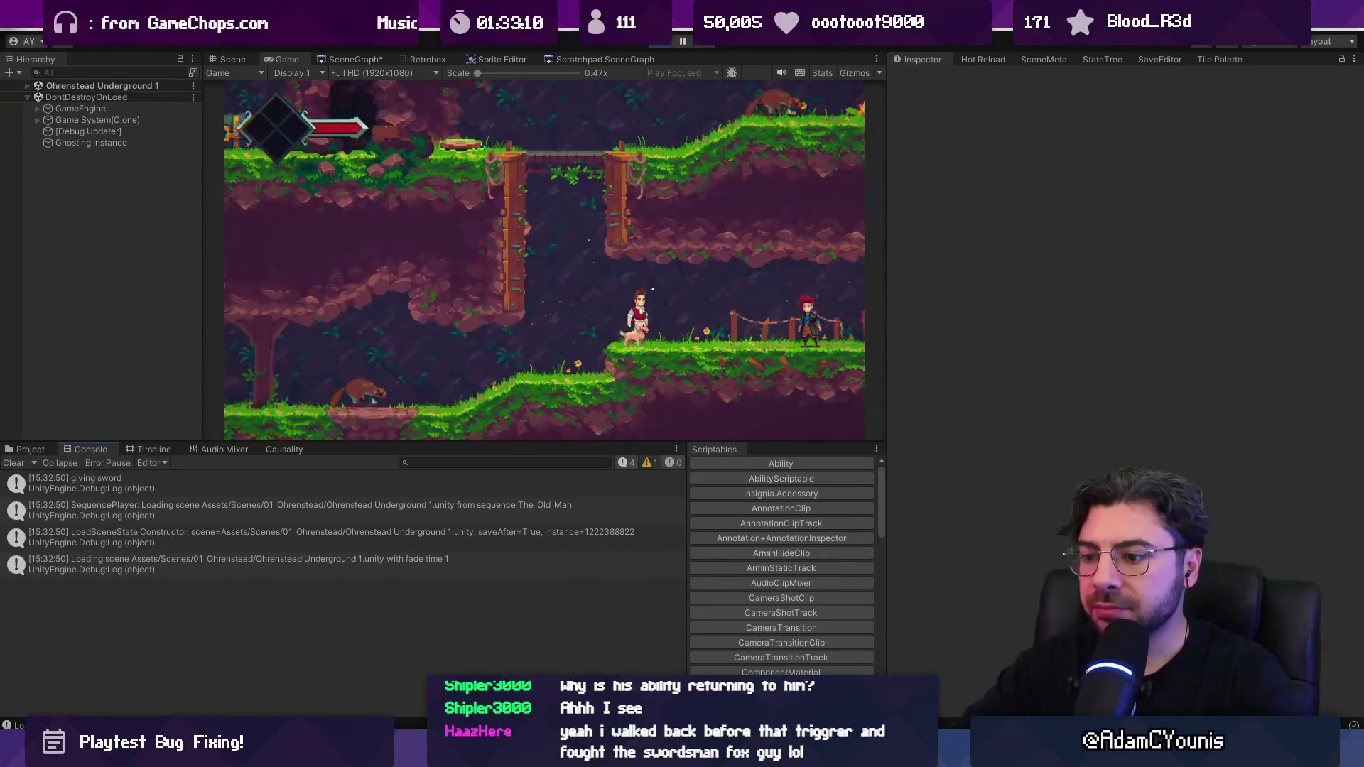
pyautogui.hotkey('alt', 'Tab')
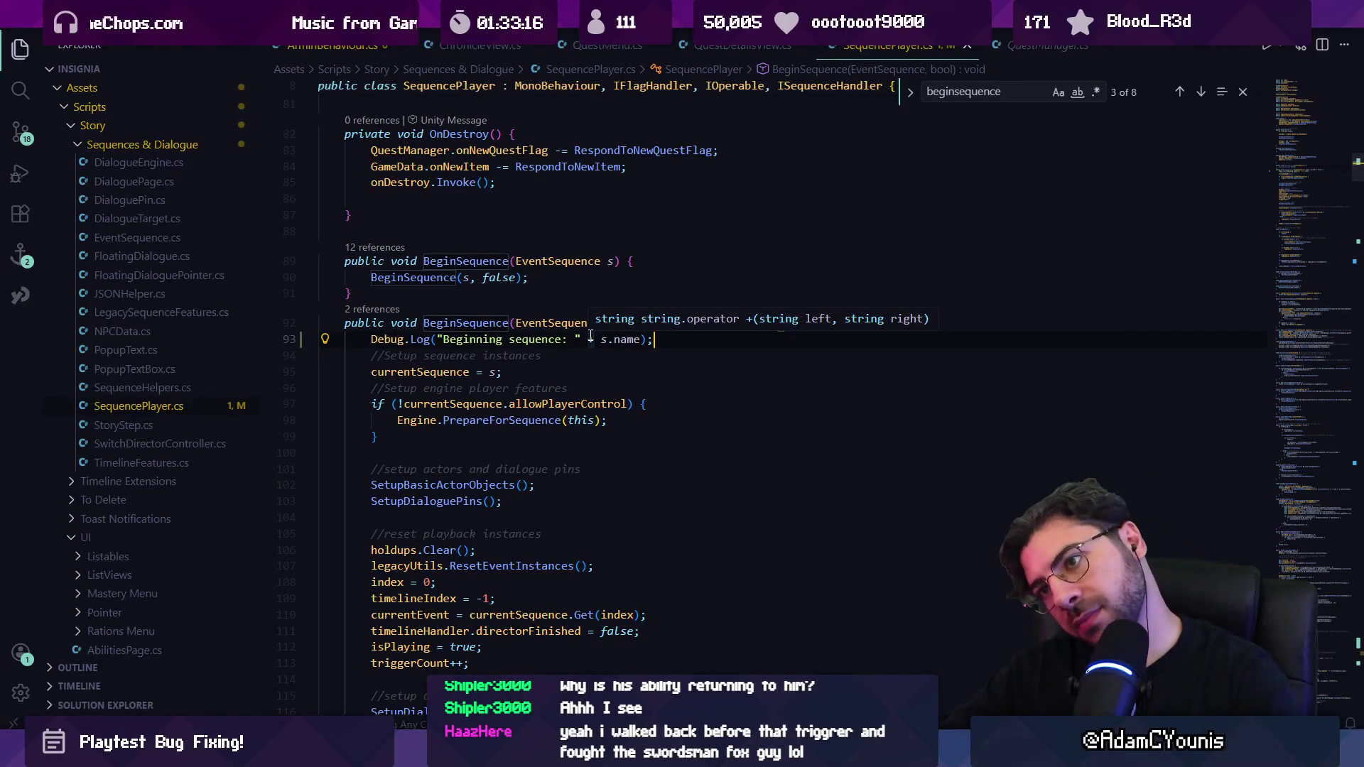
# Step: Remove the 'Beginning sequence' Debug.Log line from BeginSequence
pyautogui.press('Escape')
pyautogui.hotkey('shift', 'Home')
pyautogui.hotkey('shift', 'Home')
pyautogui.press('BackSpace')
pyautogui.press('BackSpace')
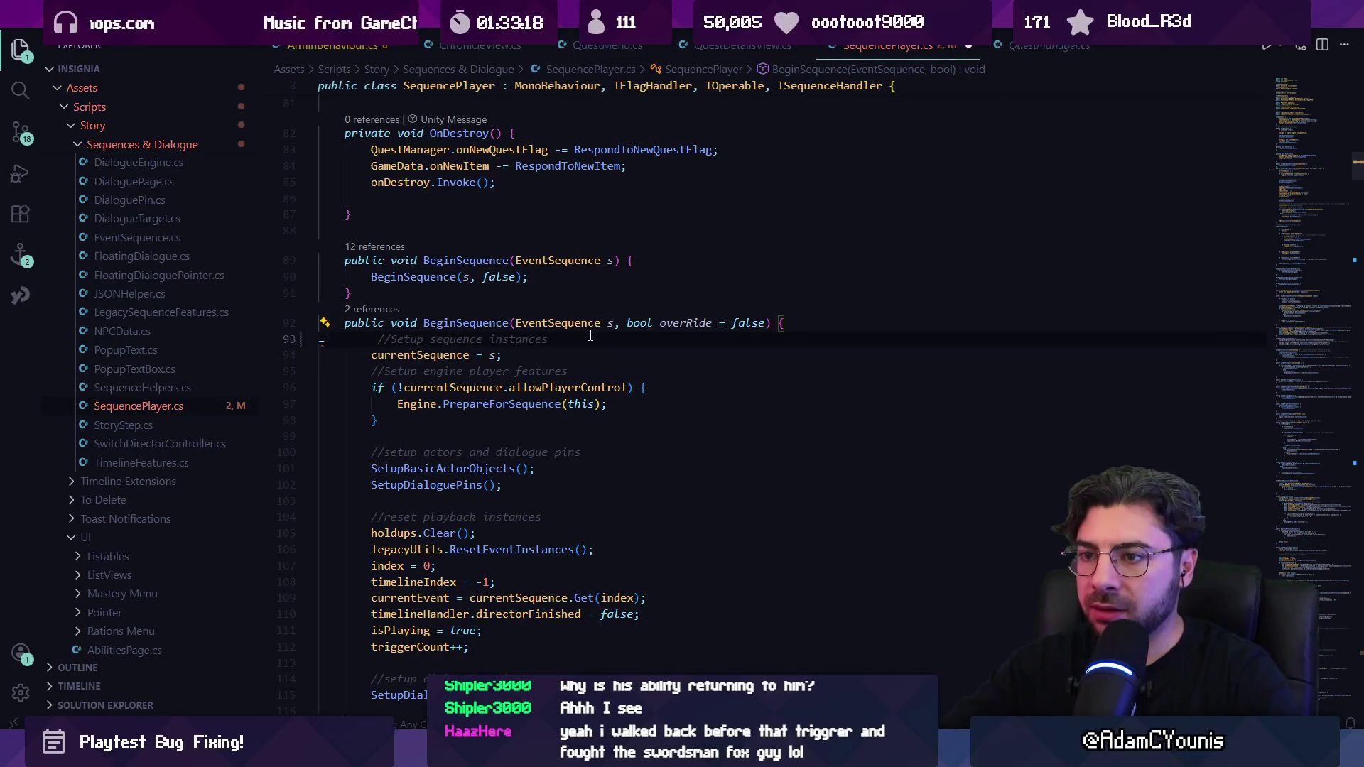
# Step: Add a Debug.Log in OnTriggerEnter2D printing col.name and currentSequence?.name, then switch to Unity
pyautogui.hotkey('ctrl', 'f')
pyautogui.write('ontrig')
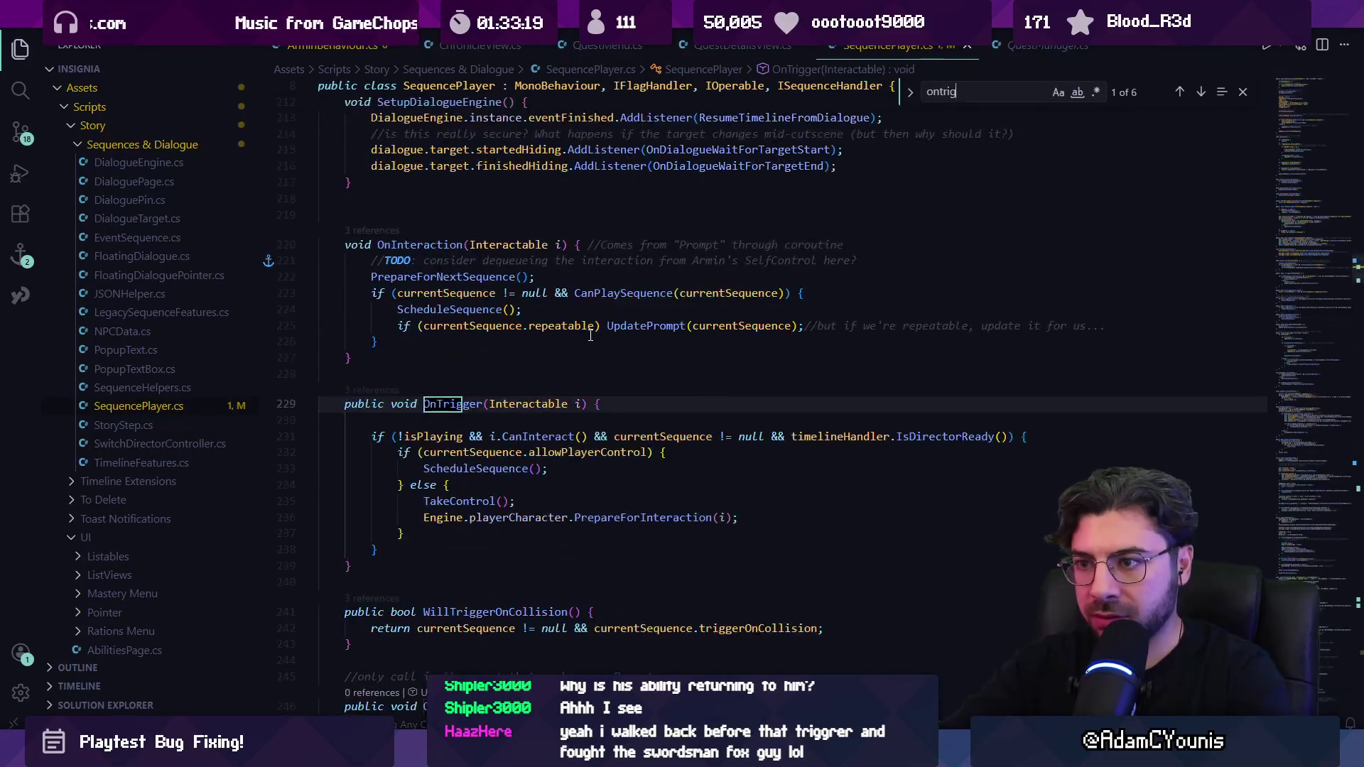
pyautogui.write('gerenter')
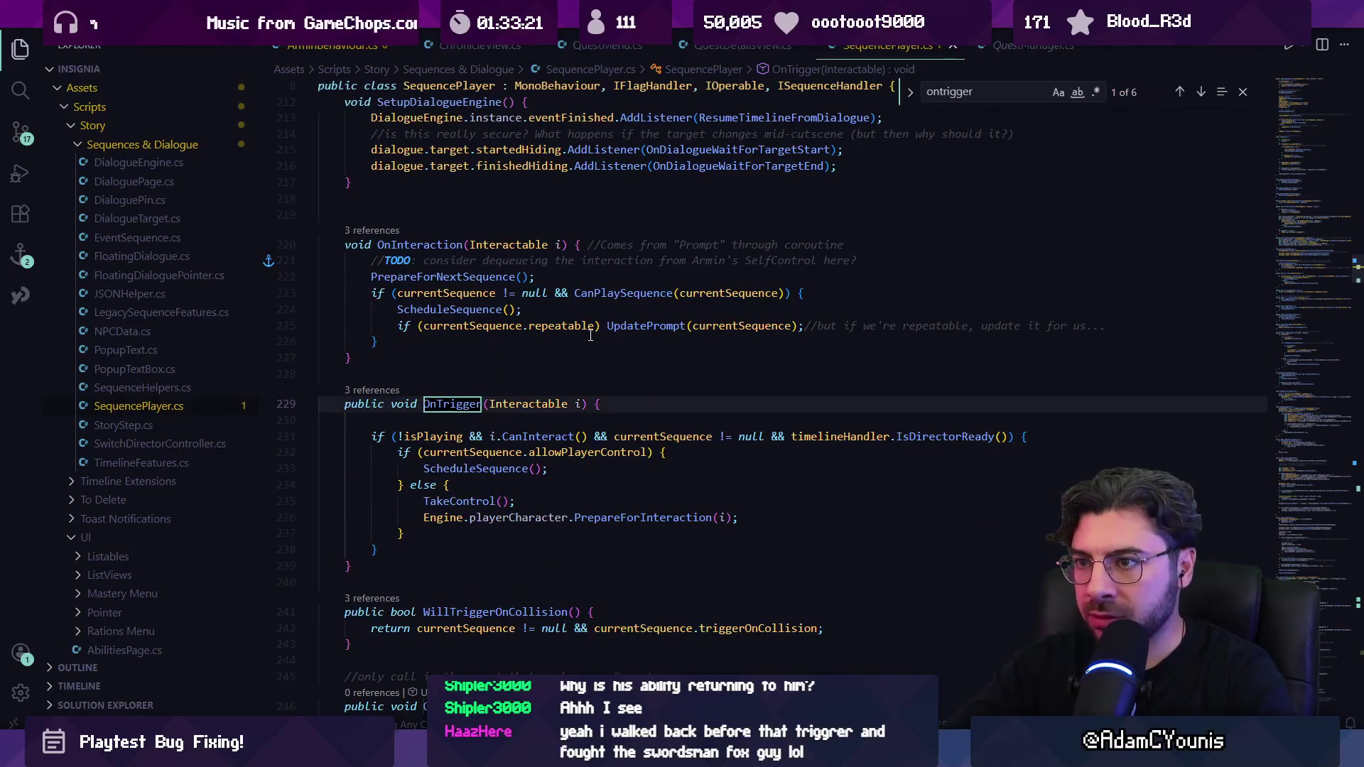
pyautogui.press('Escape')
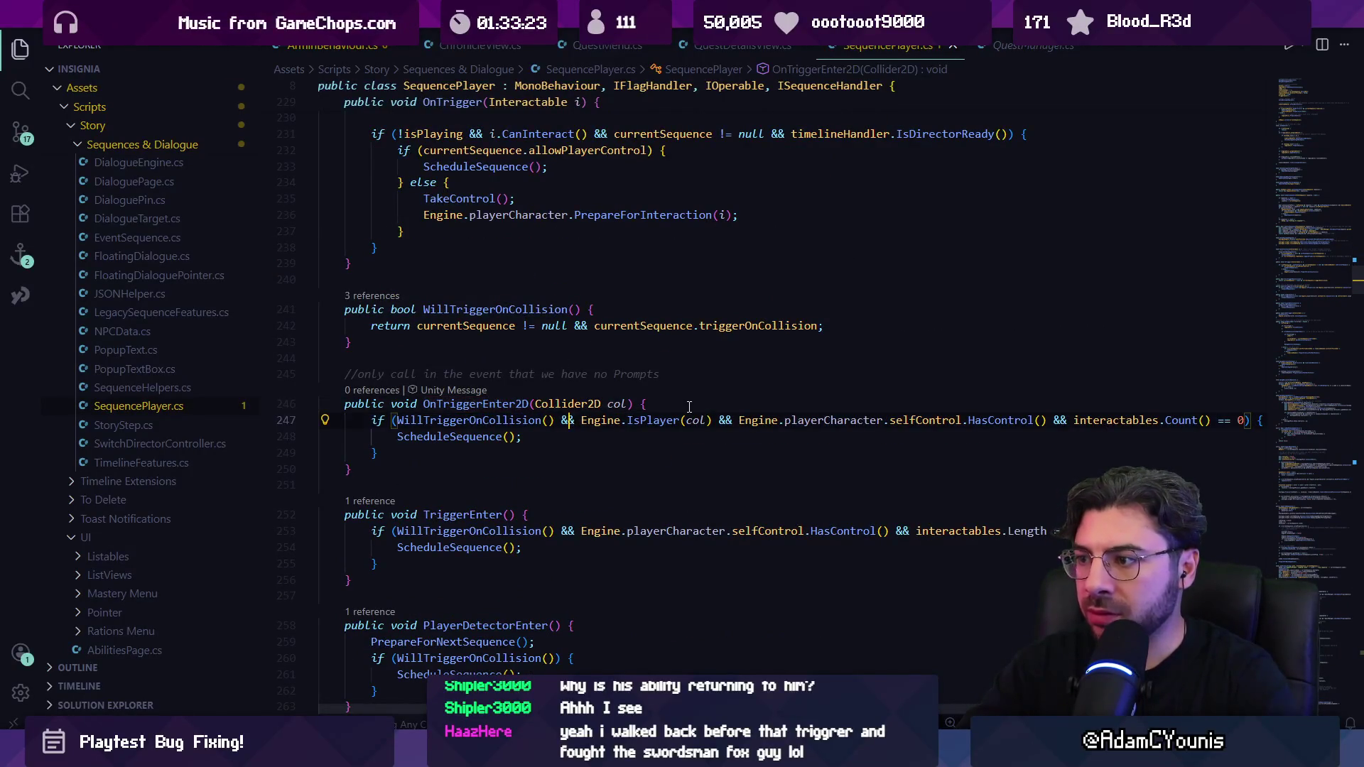
pyautogui.press('Return')
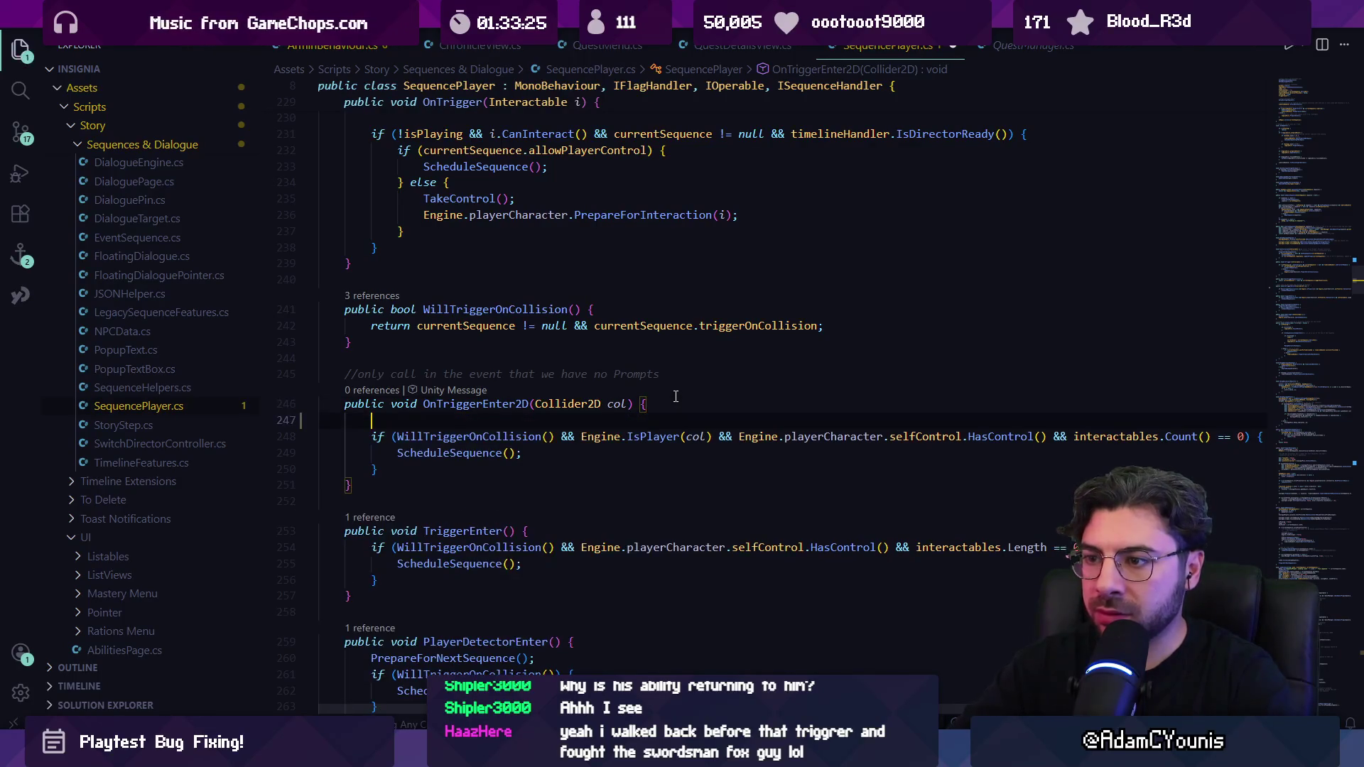
pyautogui.write('Debug.Log')
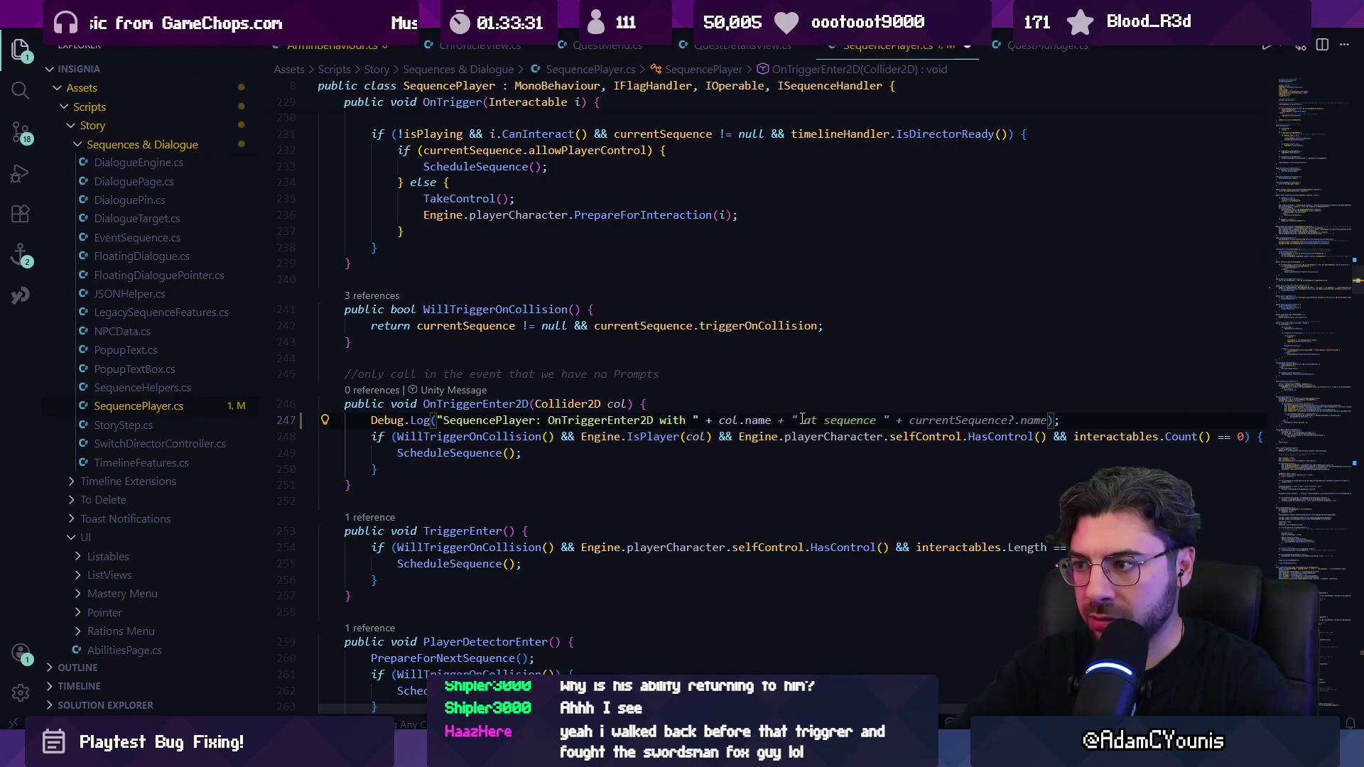
pyautogui.hotkey('alt', 'Tab')
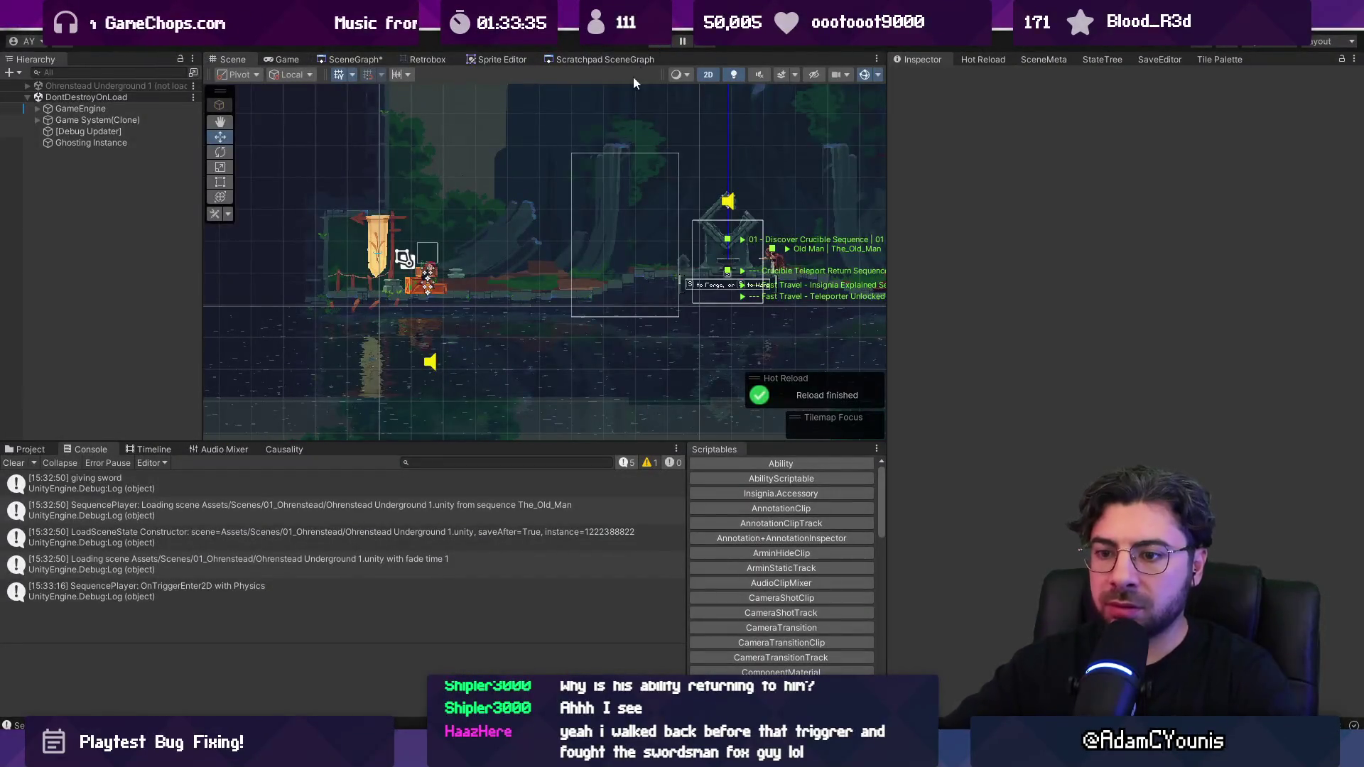
# Step: Play the level, clear the Console, and inspect the Fetch Return to Hugo and Nav Collider logs
pyautogui.hotkey('ctrl', '2')
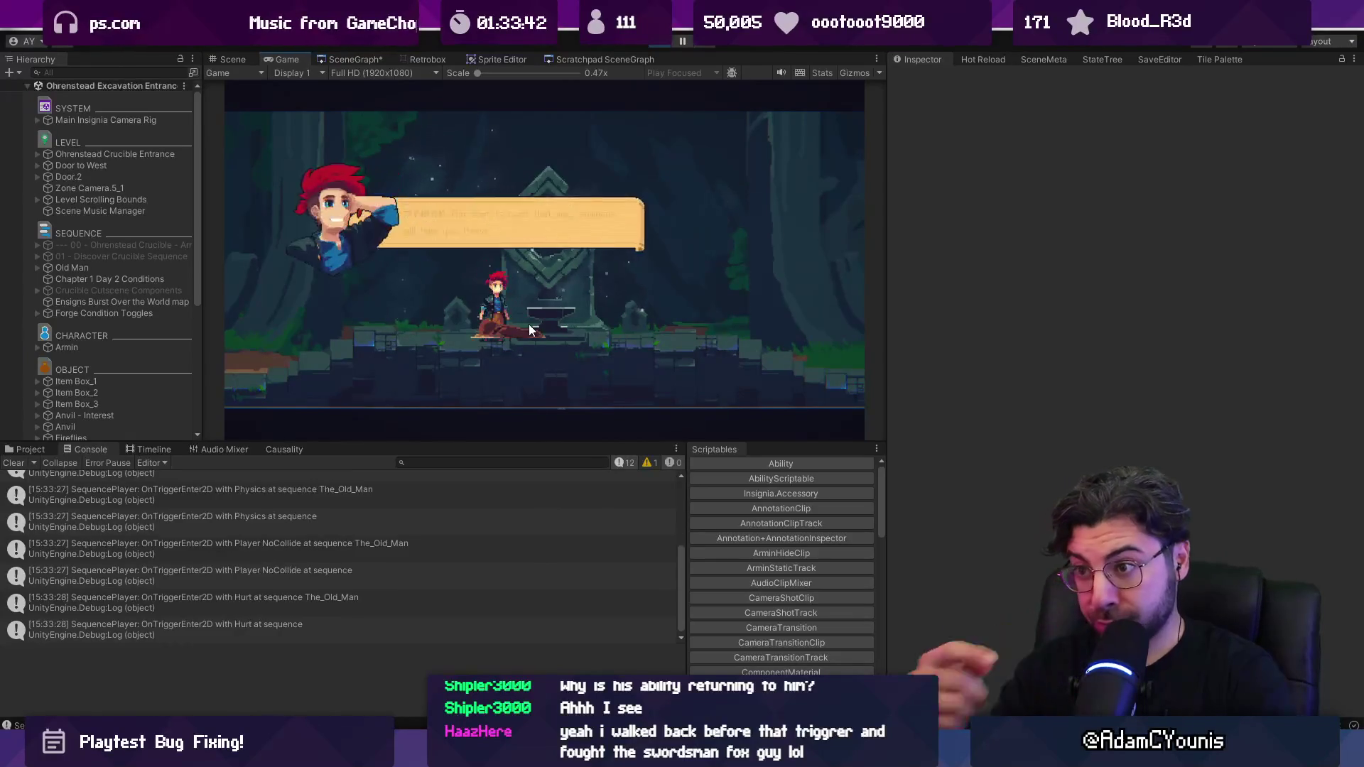
pyautogui.click(13, 463)
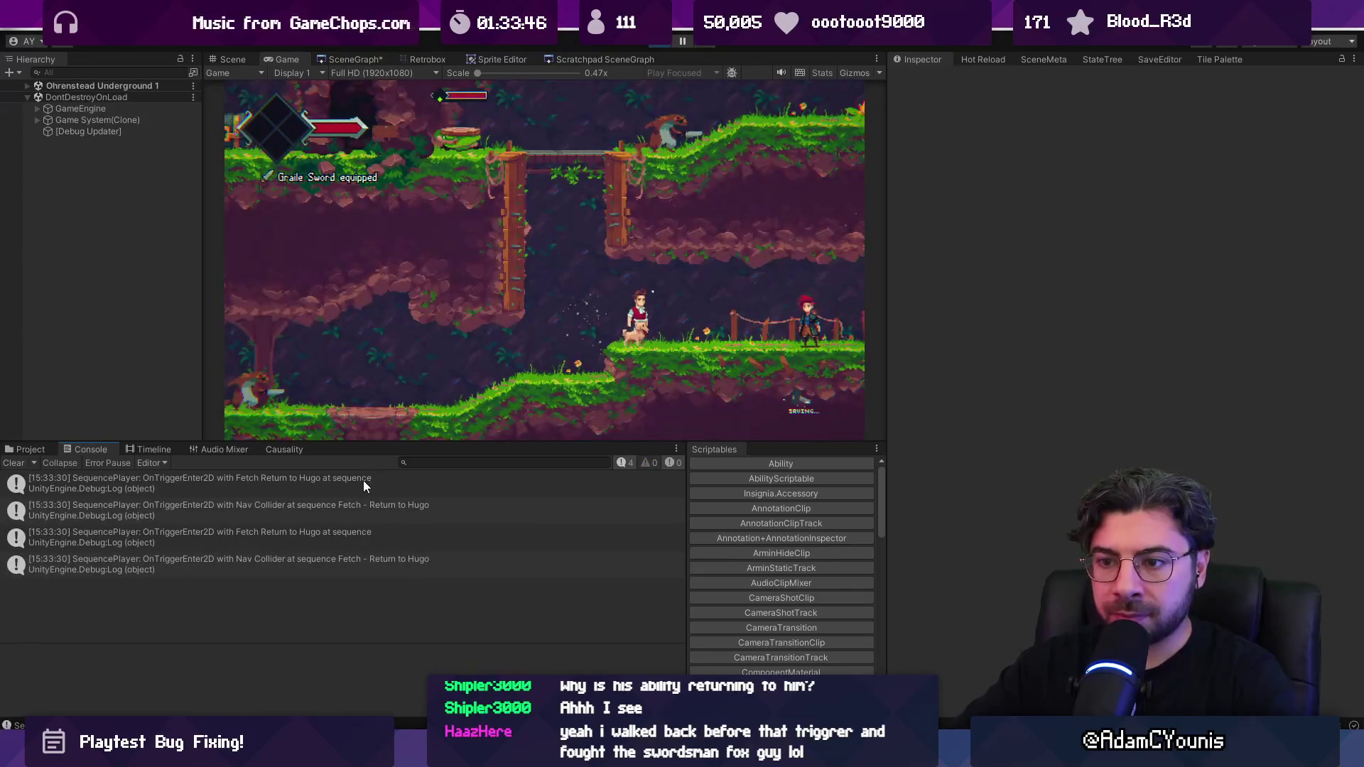
pyautogui.click(364, 483)
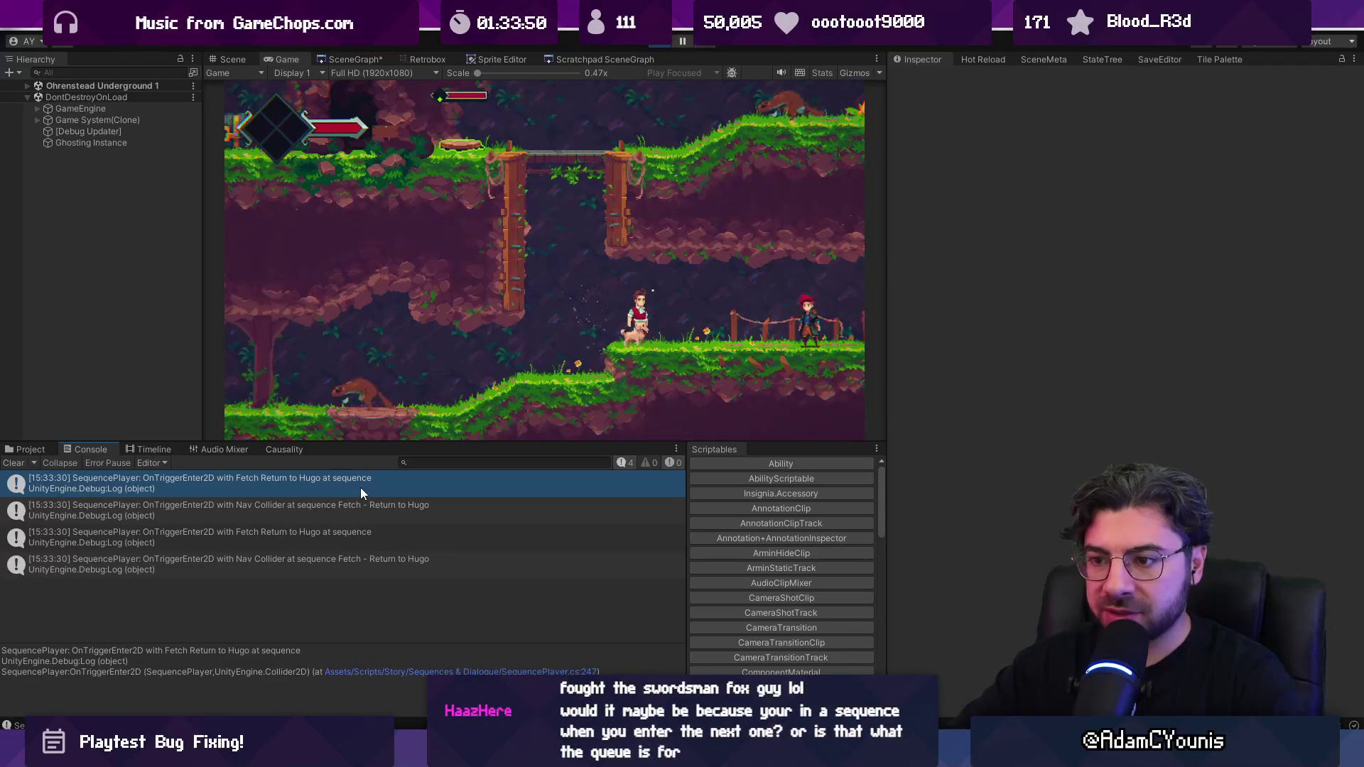
pyautogui.click(357, 503)
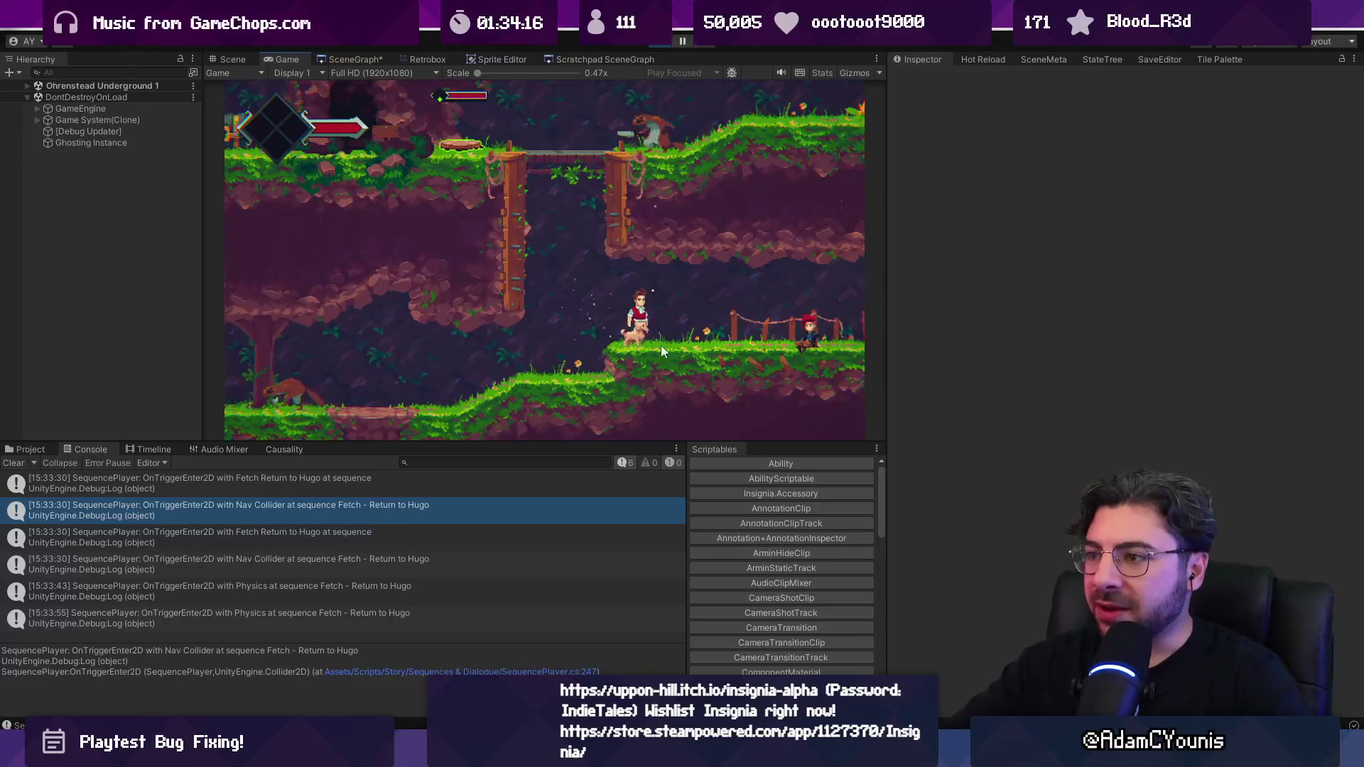
# Step: Widen the Game view and open the Physics trigger log's source line in SequencePlayer.cs
pyautogui.moveTo(887, 282); pyautogui.dragTo(944, 284)
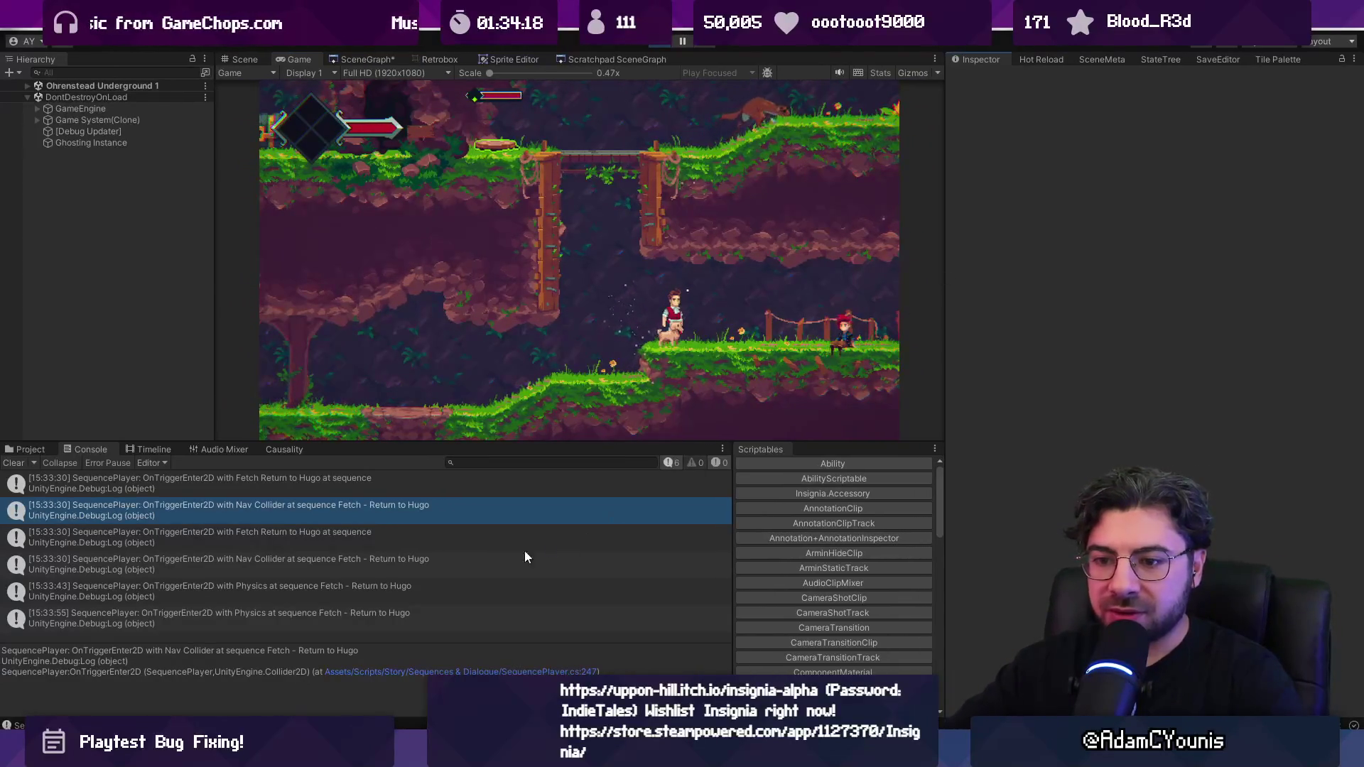
pyautogui.click(355, 593)
pyautogui.doubleClick(273, 589)
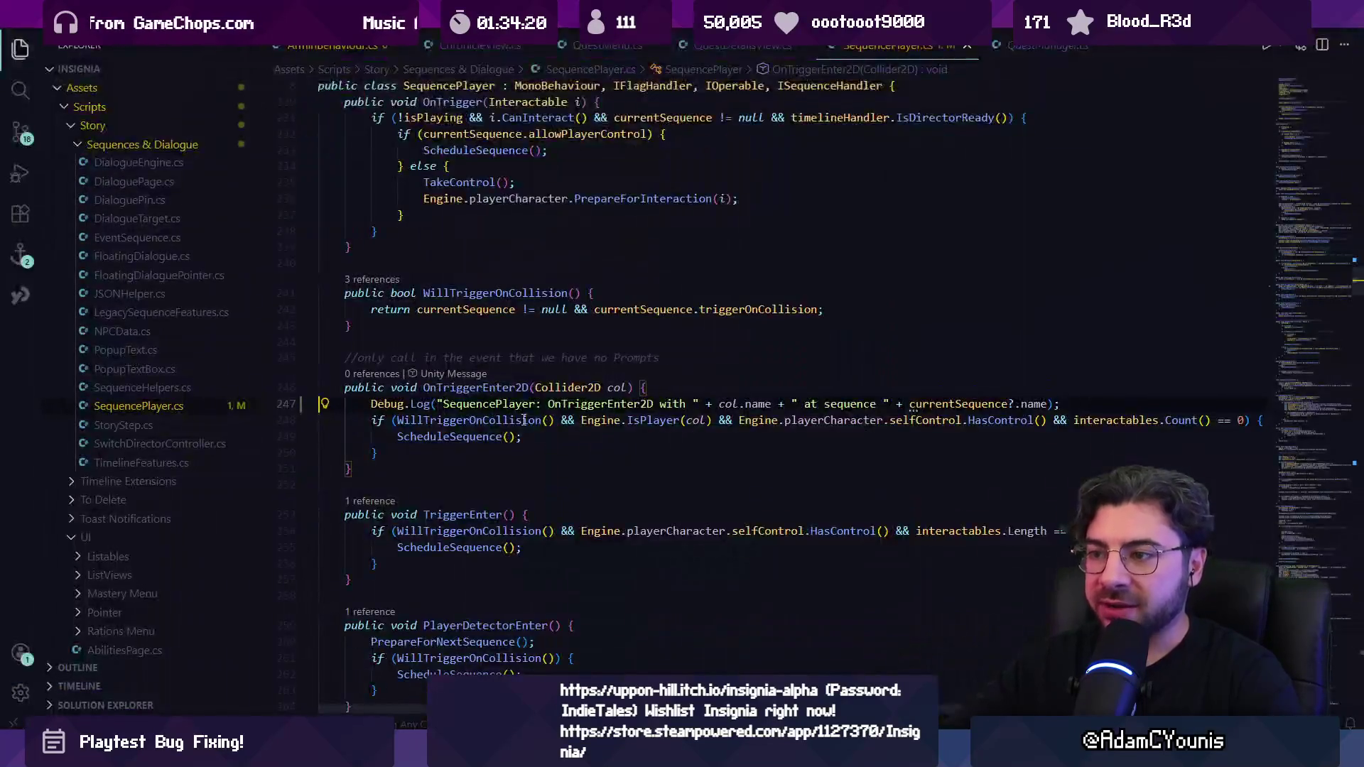
# Step: Review the WillTriggerOnCollision, IsPlayer, player control and interactables checks in the trigger condition
pyautogui.click(489, 420)
pyautogui.click(669, 421)
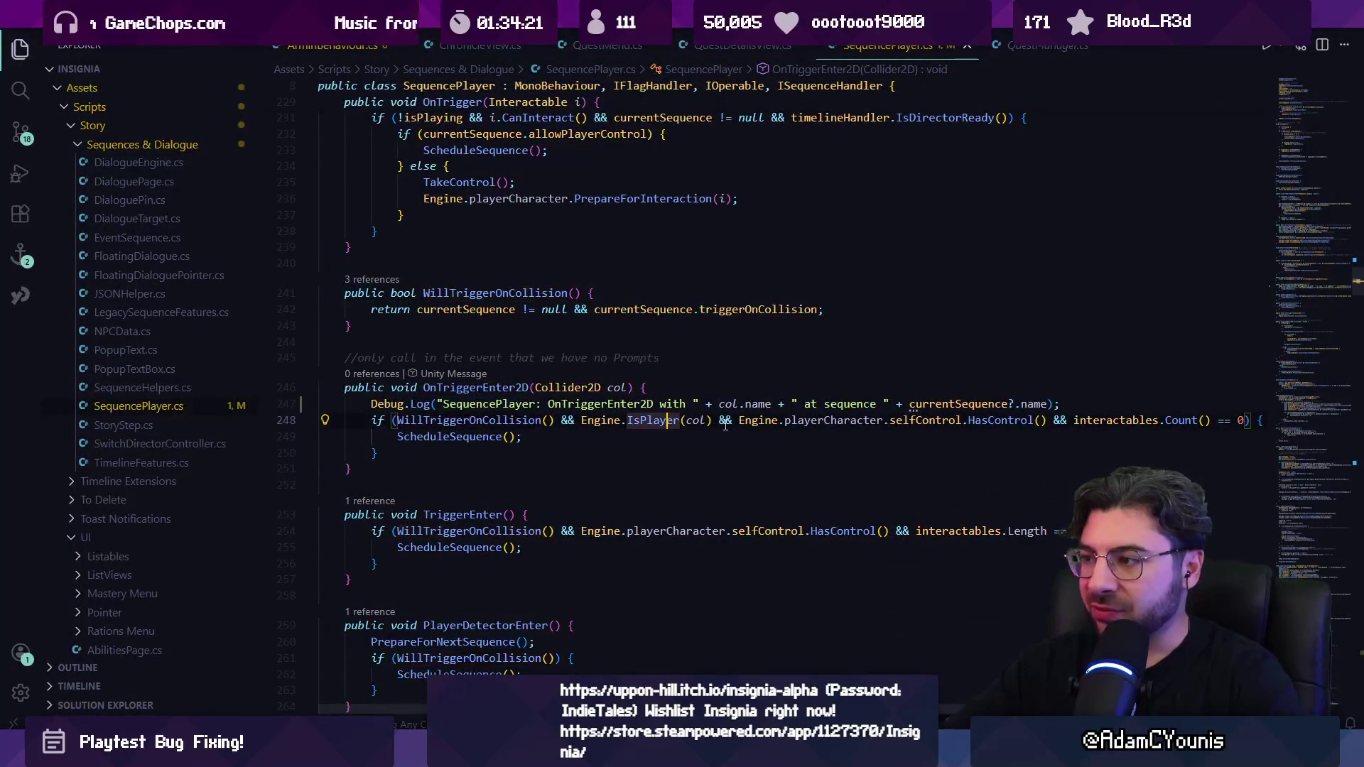
pyautogui.click(862, 420)
pyautogui.click(923, 420)
pyautogui.click(1110, 419)
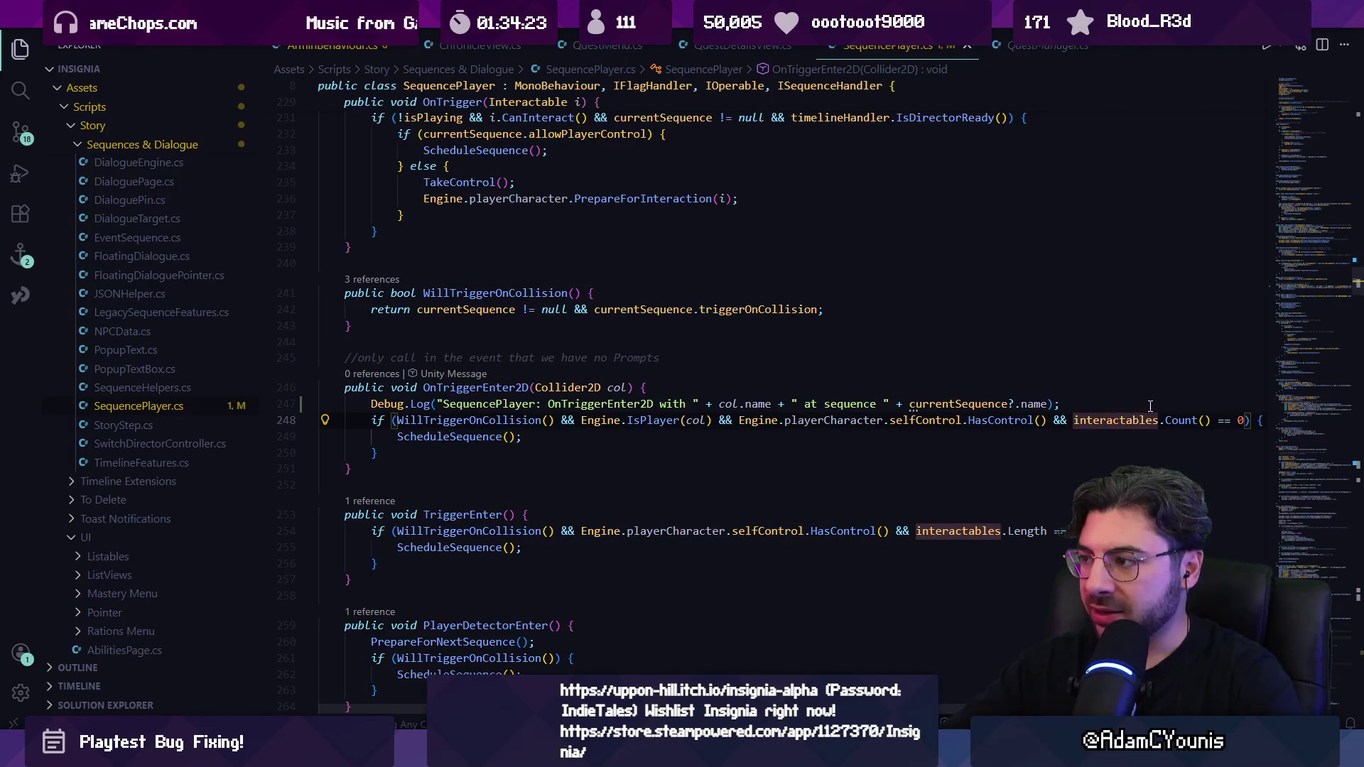
# Step: Extend the line 247 Debug.Log string with + " will trigger?"
pyautogui.hotkey('shift', 'Up')
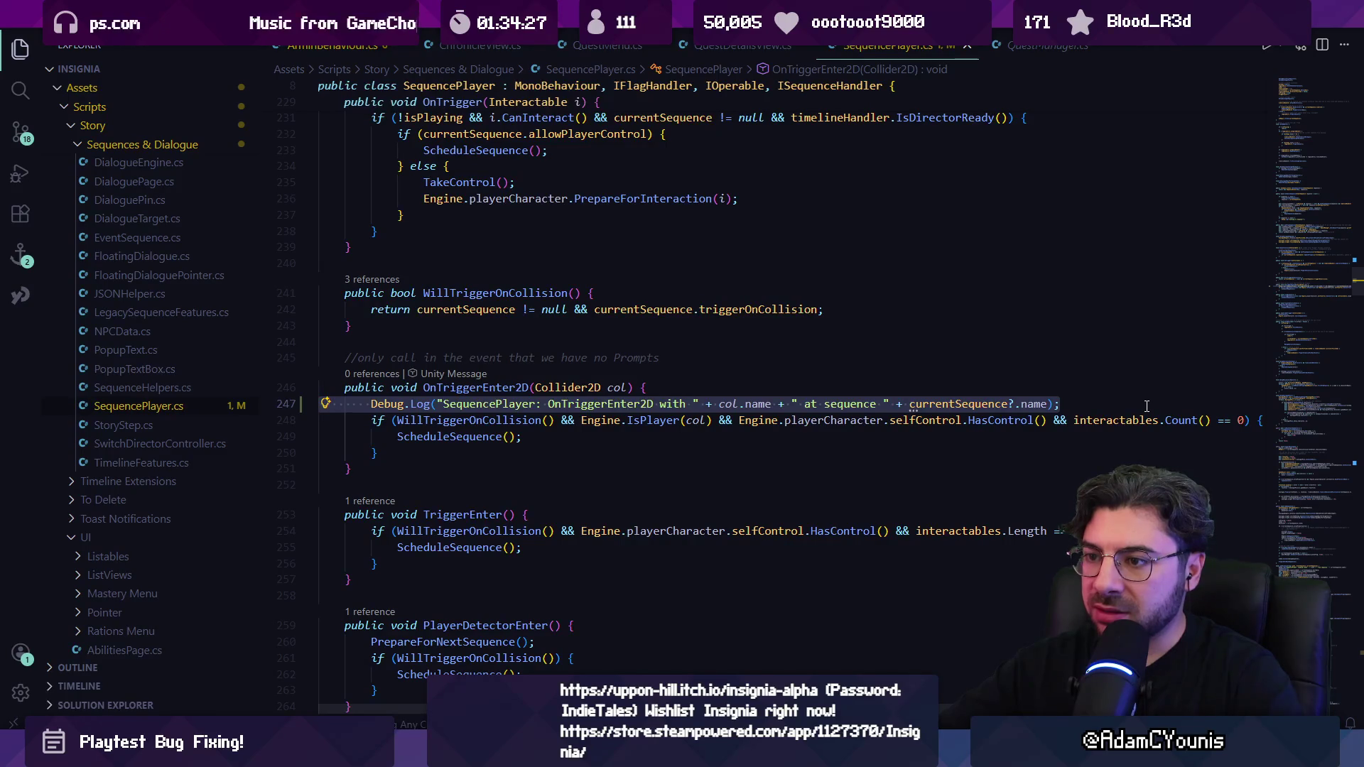
pyautogui.click(1146, 405)
pyautogui.tripleClick(1146, 406)
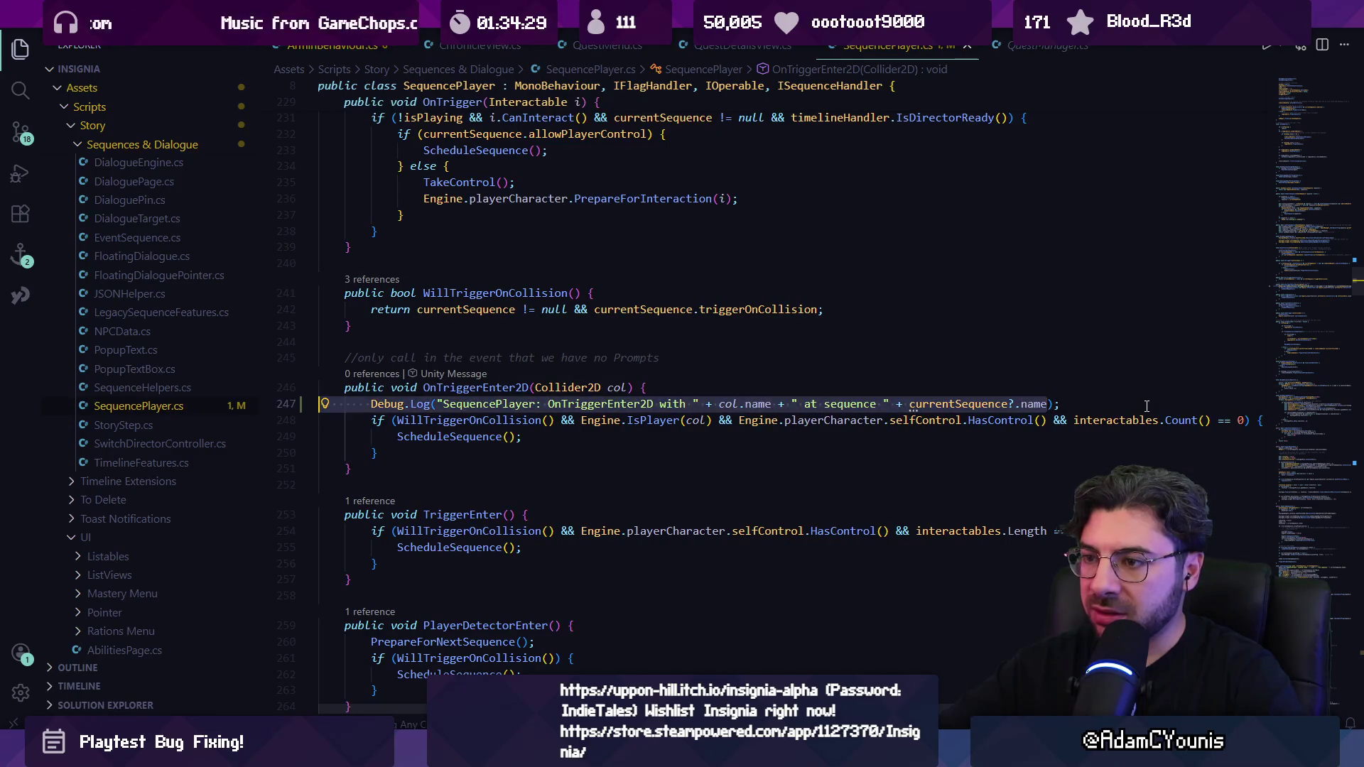
pyautogui.press('Right')
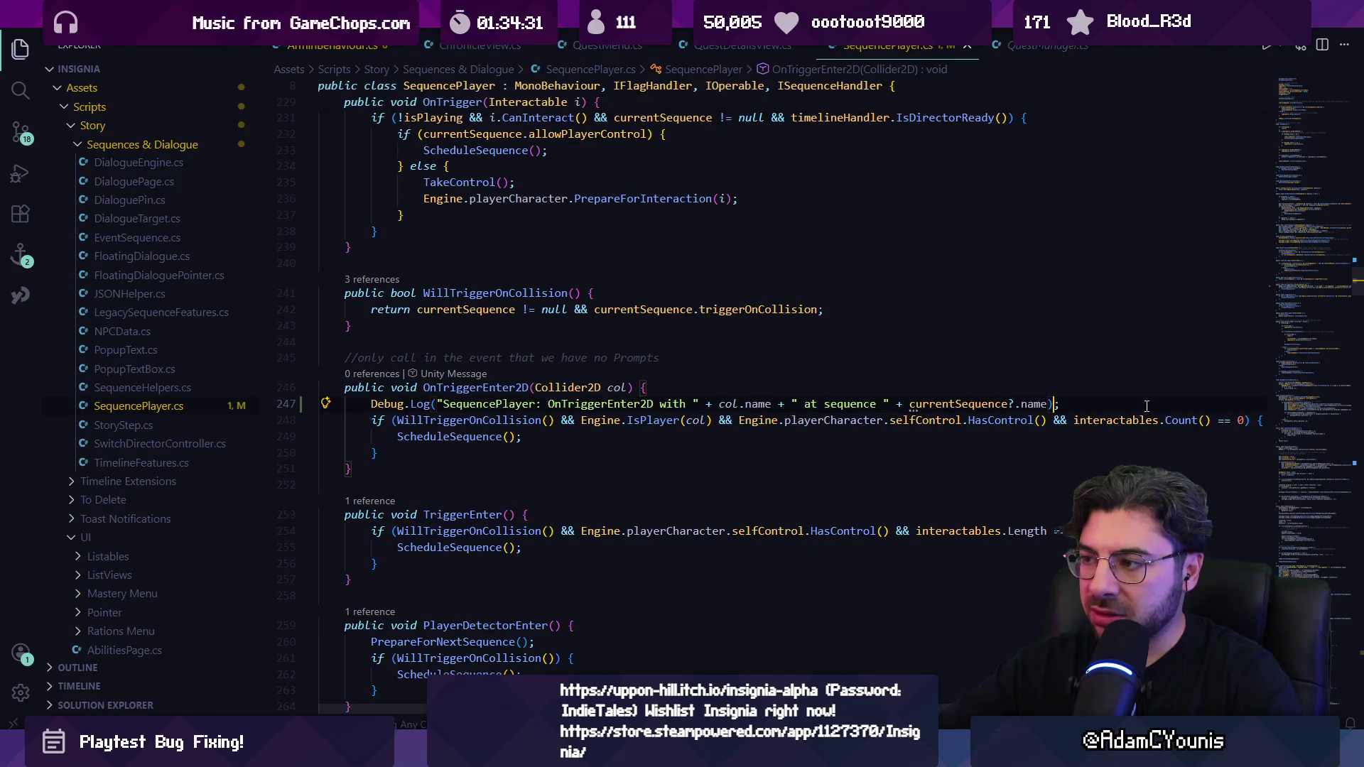
pyautogui.write('+')
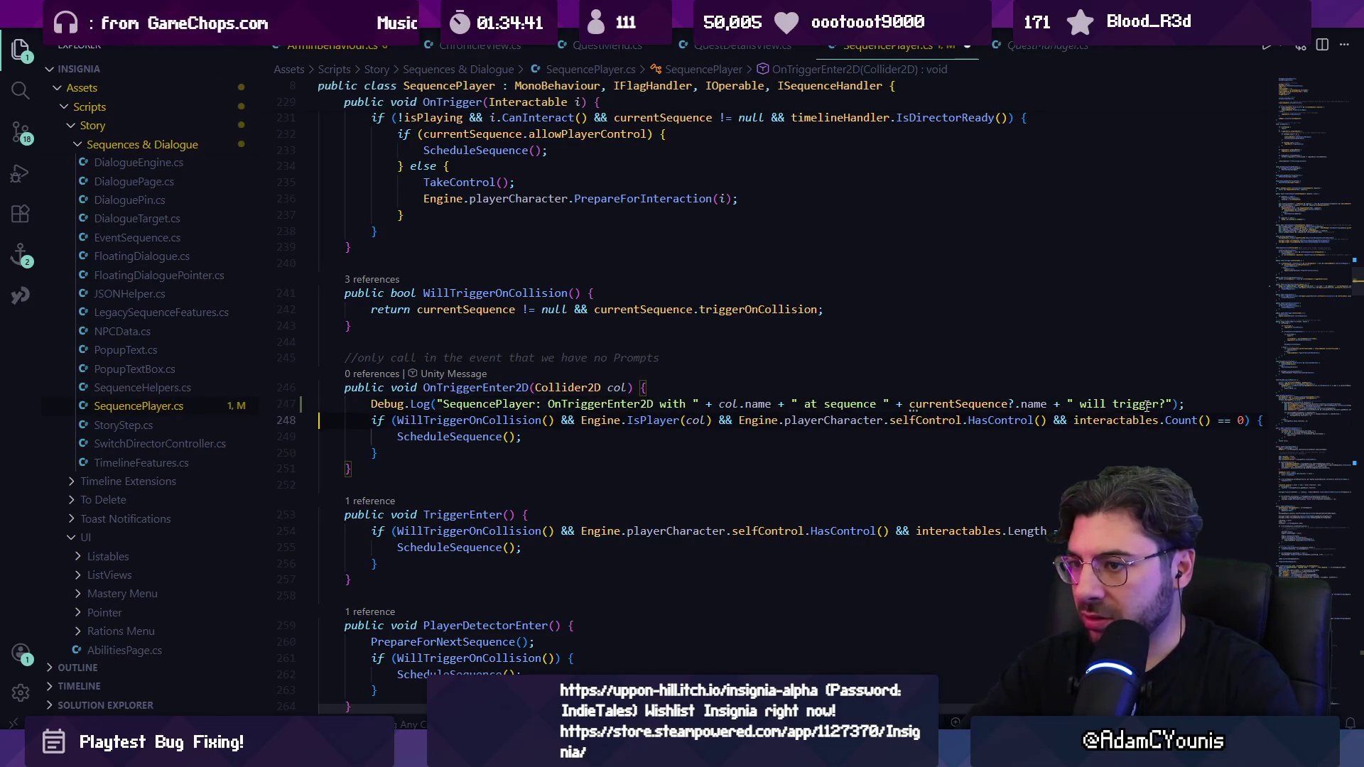
# Step: Add a second Debug.Log below it, strip its suggested arguments, and open an empty line above the if
pyautogui.press('Return')
pyautogui.write('De')
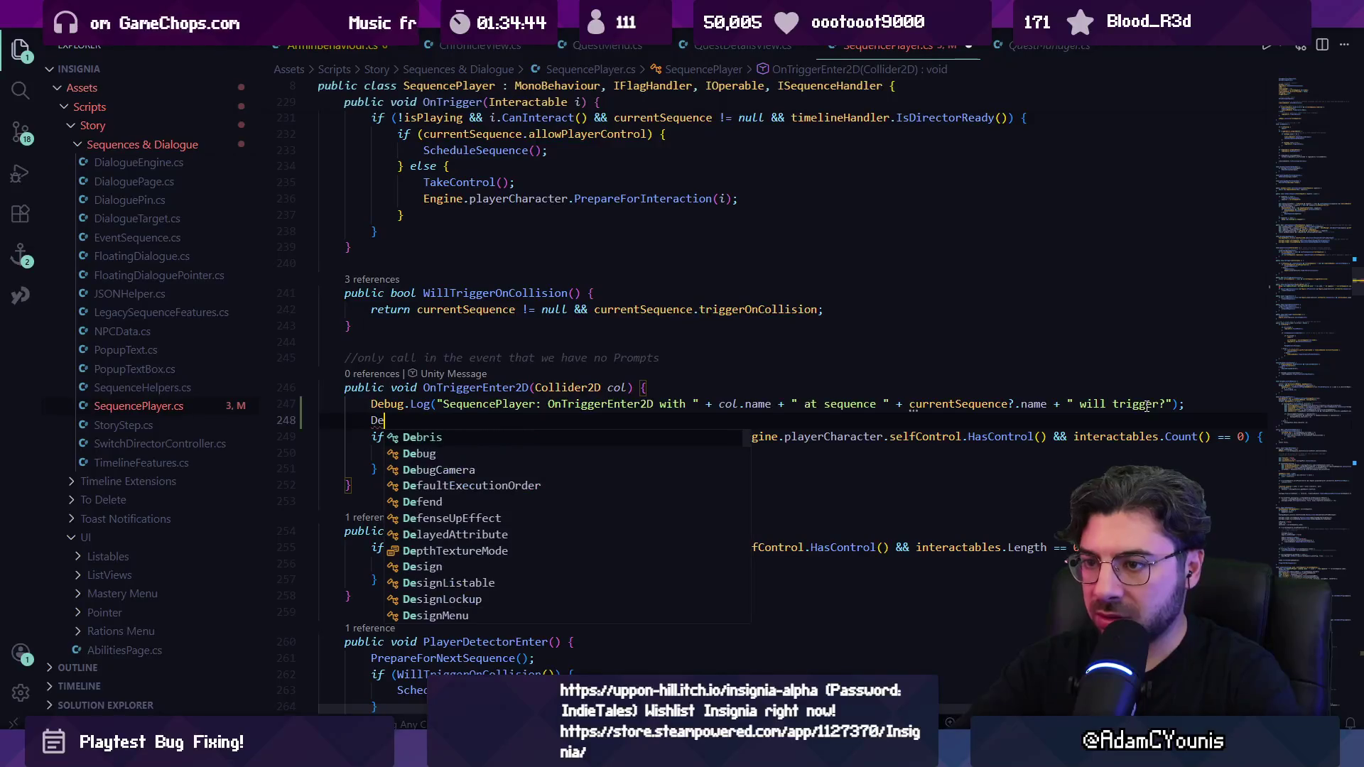
pyautogui.press('Tab')
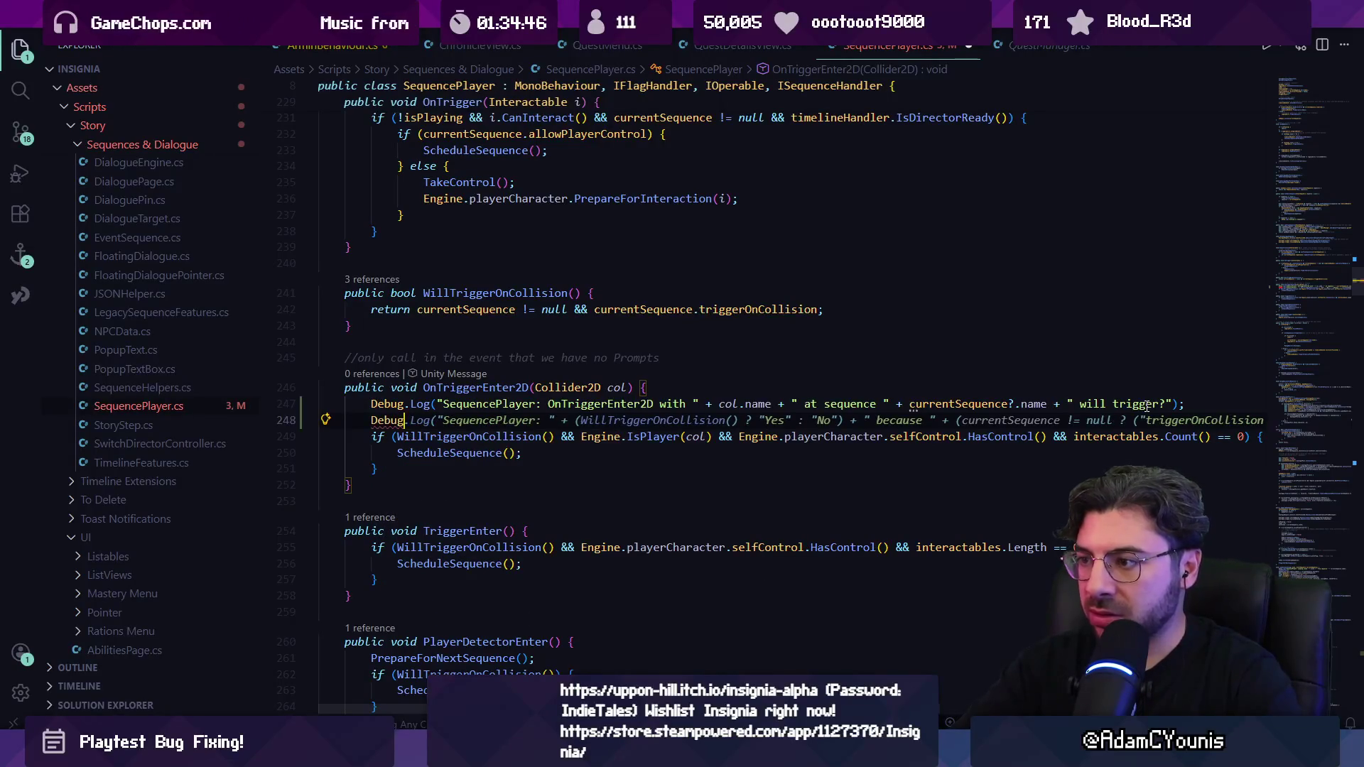
pyautogui.click(646, 417)
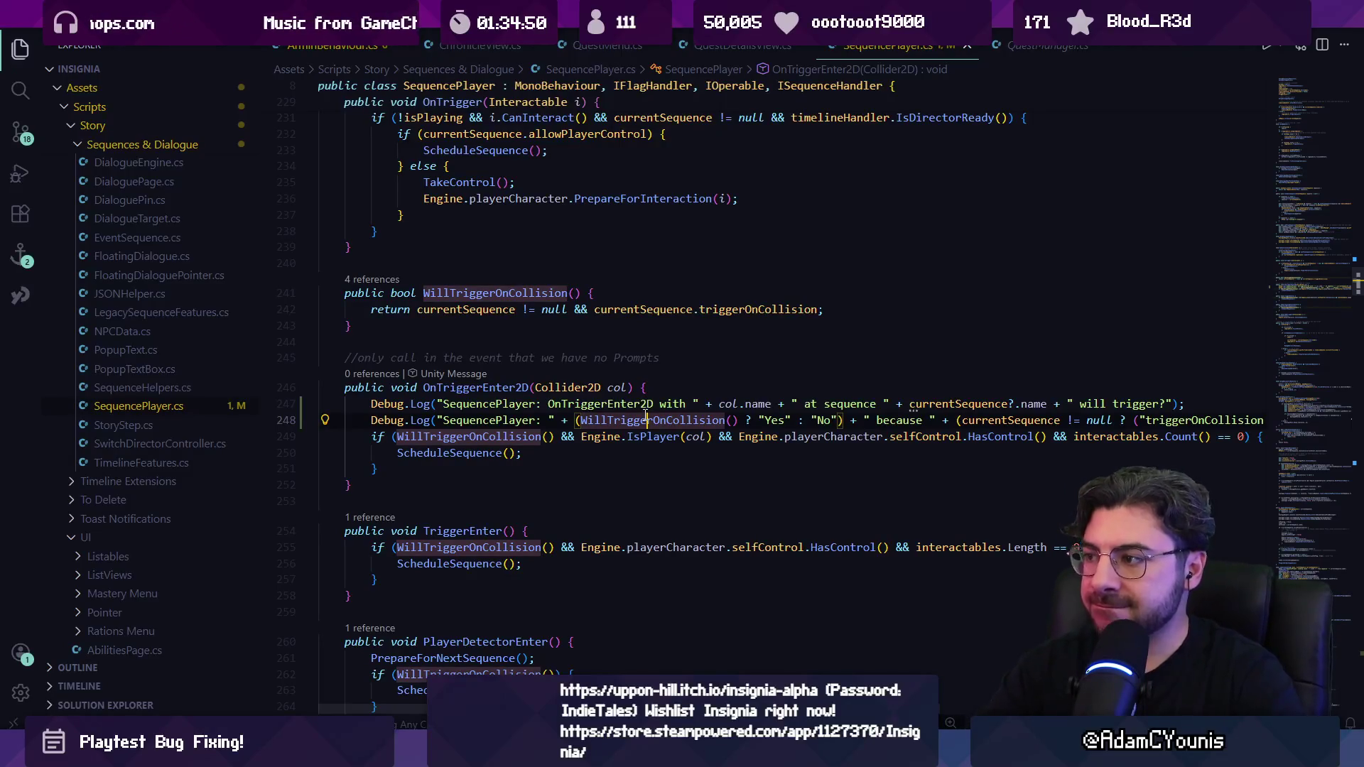
pyautogui.press('End')
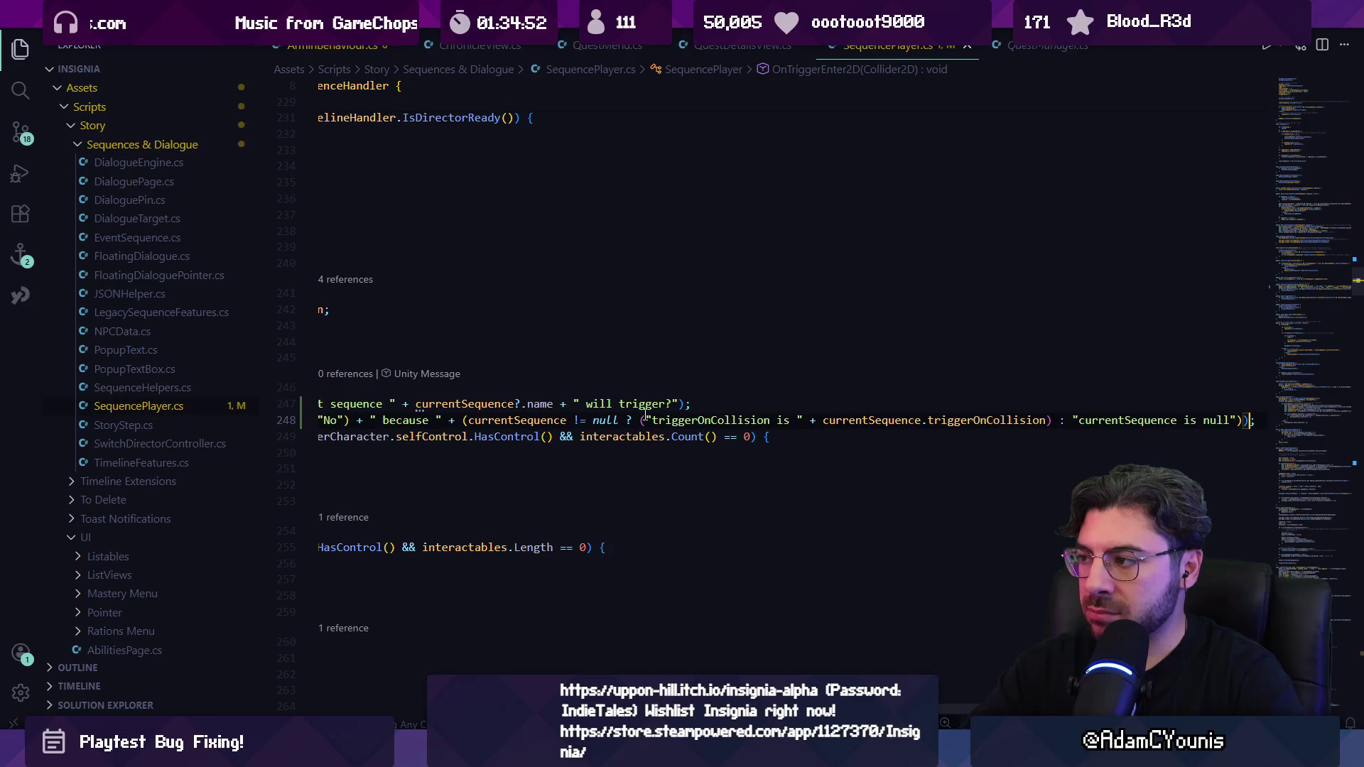
pyautogui.press('Home')
pyautogui.hotkey('ctrl', 'Right')
pyautogui.hotkey('ctrl', 'Right')
pyautogui.hotkey('ctrl', 'Right')
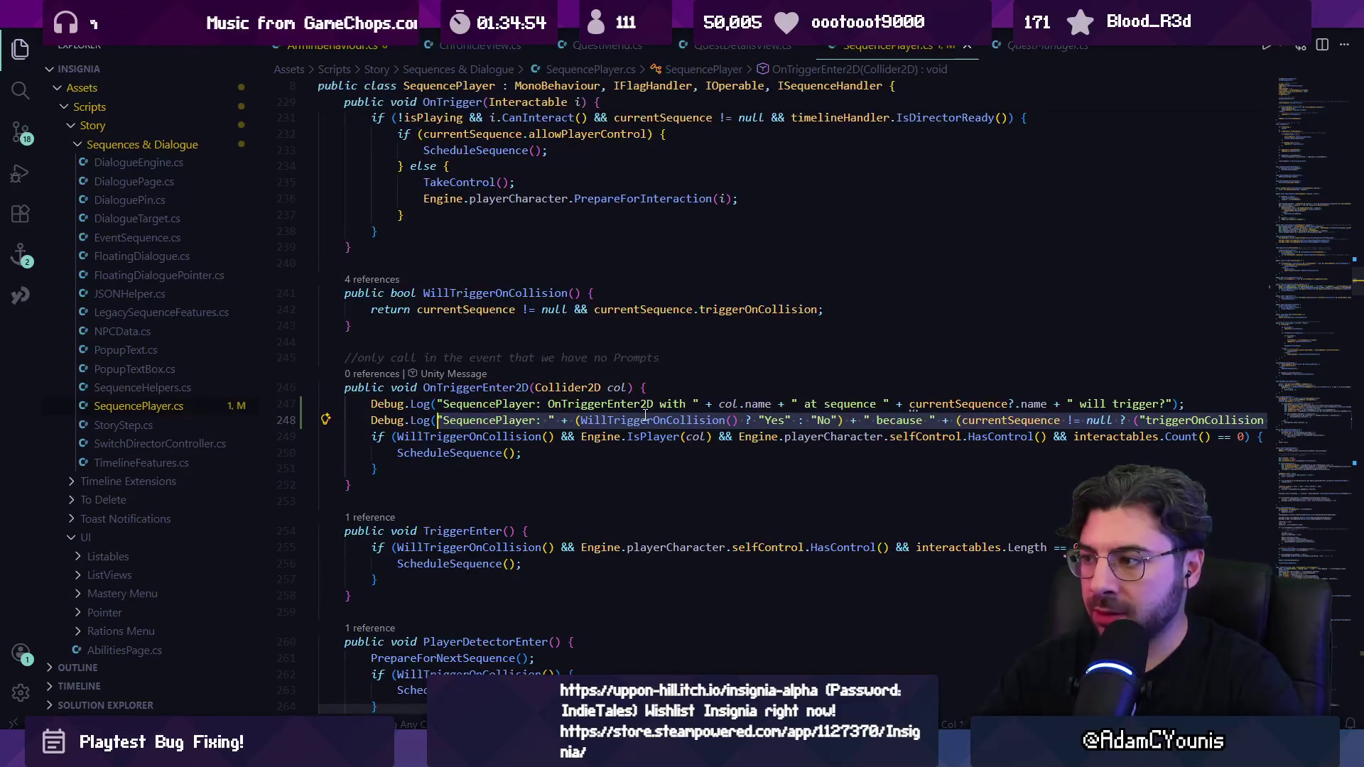
pyautogui.press('BackSpace')
pyautogui.press('Return')
pyautogui.press('Up')
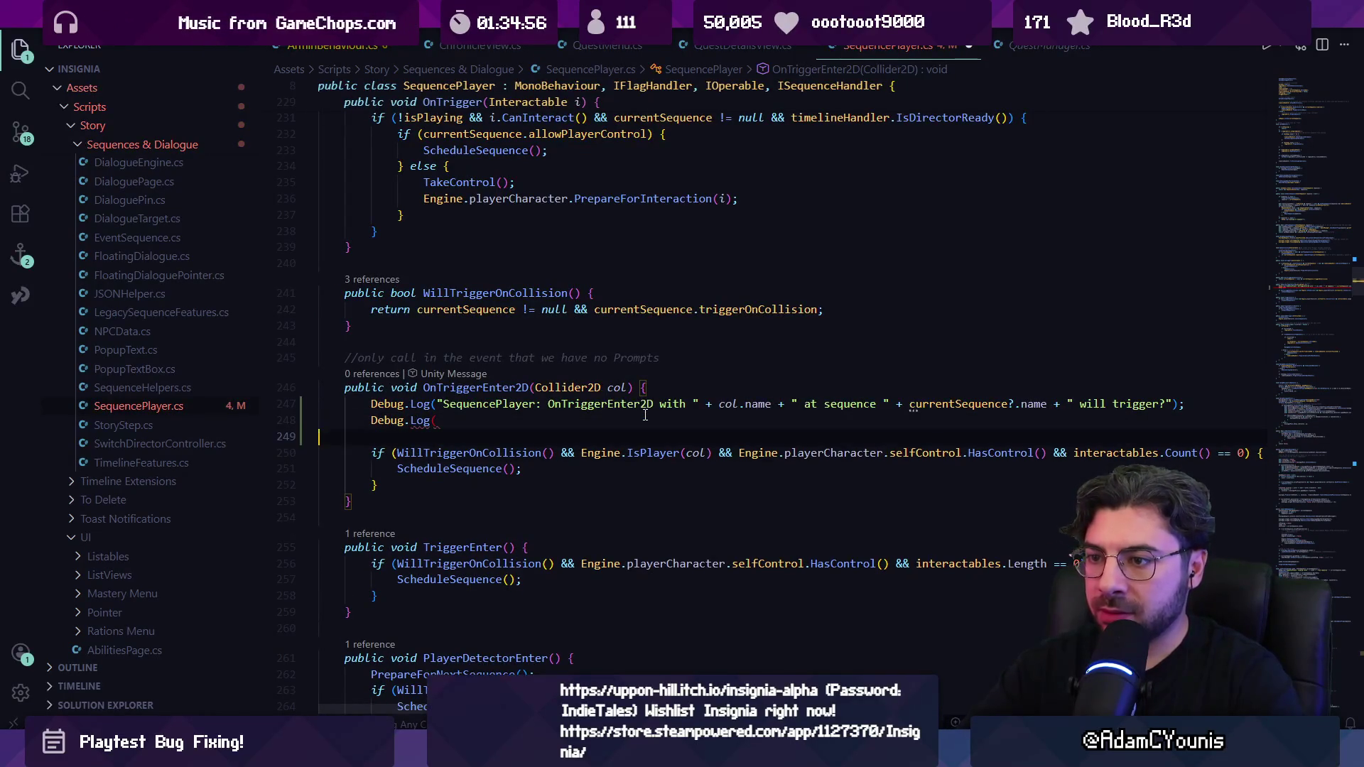
# Step: Declare bool onCollision = WillTriggerOnCollision() and discard a playerIsCollider flag line
pyautogui.write('bool onC')
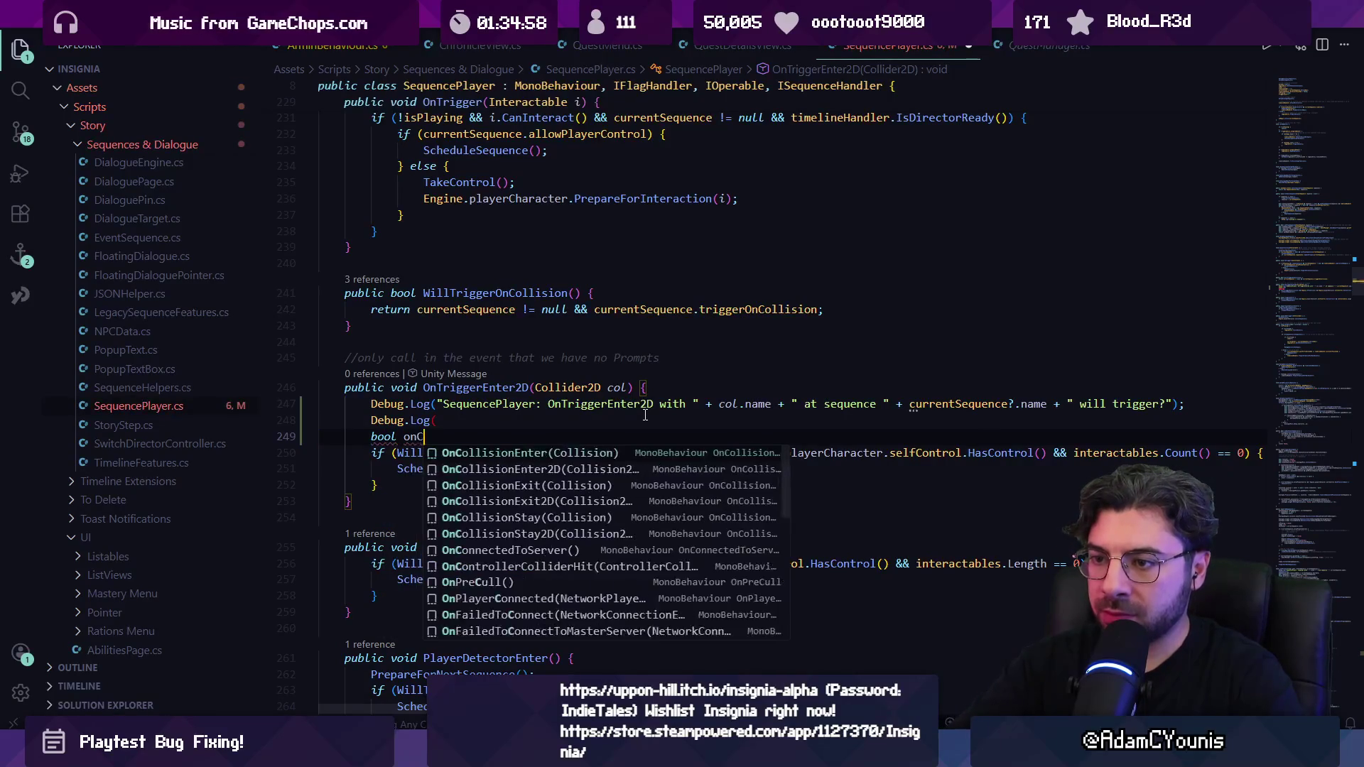
pyautogui.write('ollision = WillTriggerOnCollision();')
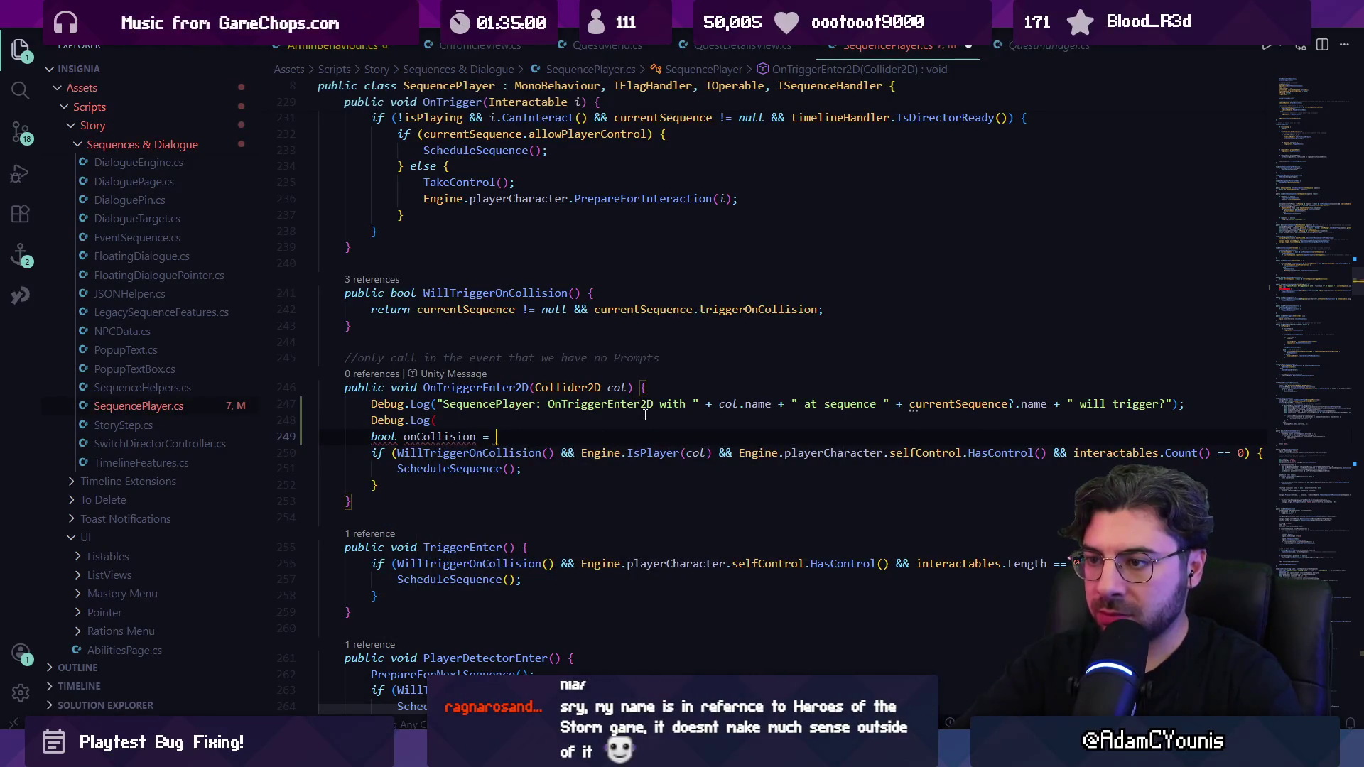
pyautogui.press('Return')
pyautogui.write('bool playerIsCollider = Engine.IsPlayer(col);')
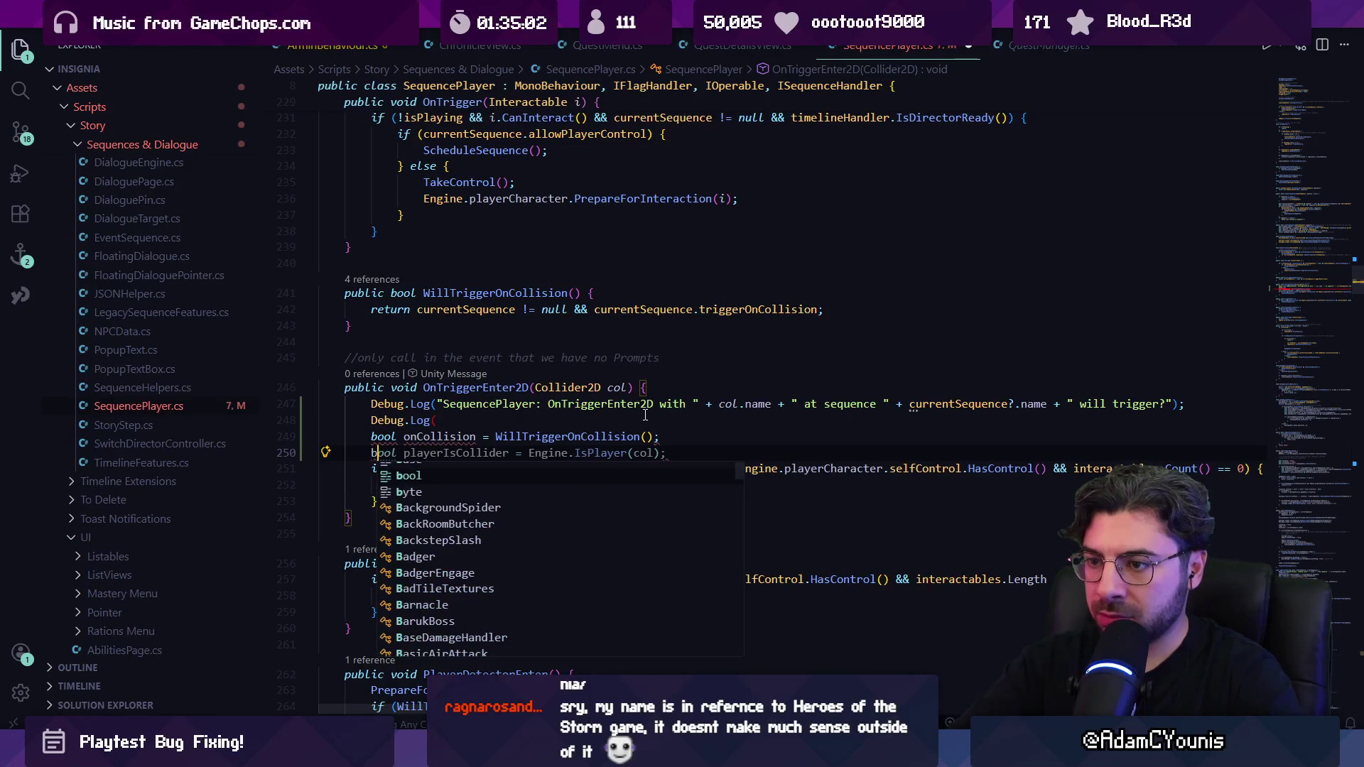
pyautogui.hotkey('alt', 'Down')
pyautogui.press('Home')
pyautogui.write('b')
# Step: Add isPlayer, hasControl and noInteractables bool flags from Copilot suggestions
pyautogui.press('Return')
pyautogui.write('ool')
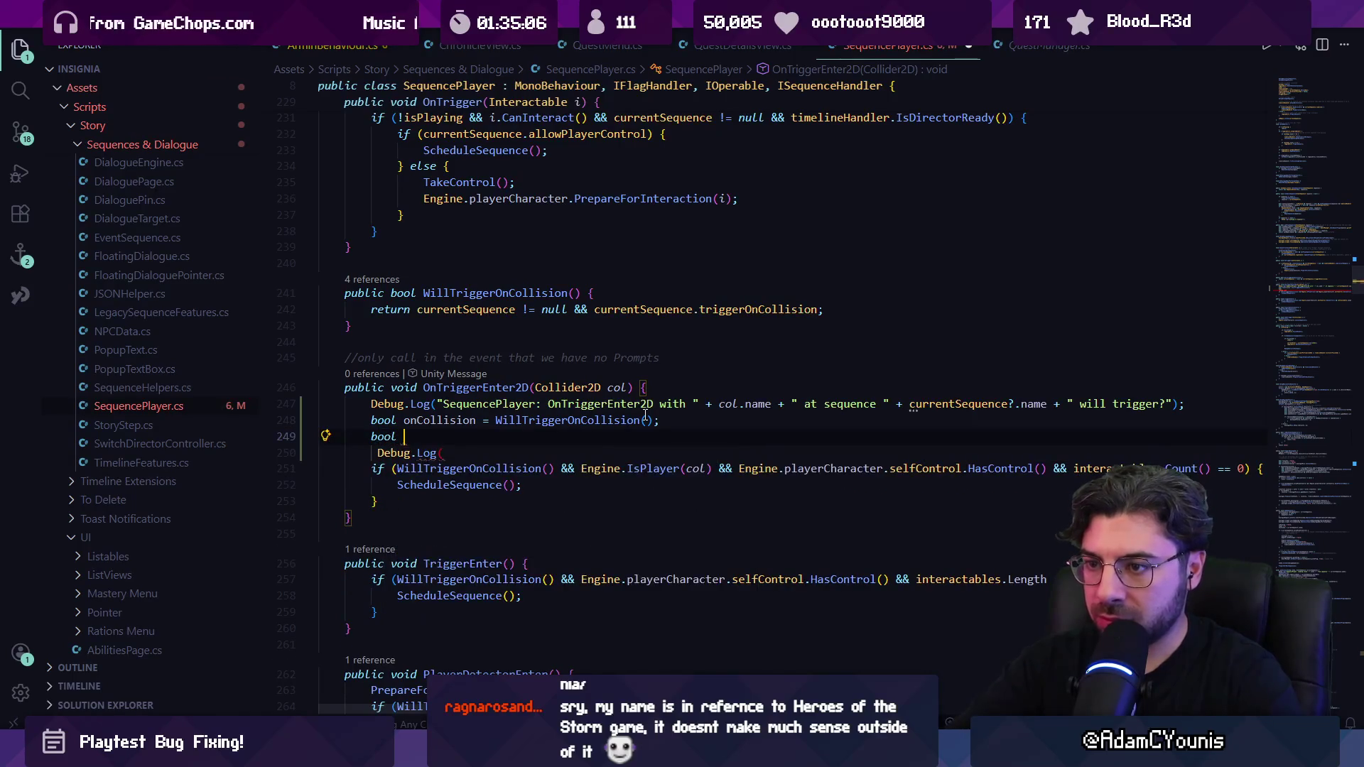
pyautogui.press('Tab')
pyautogui.press('Return')
pyautogui.press('Tab')
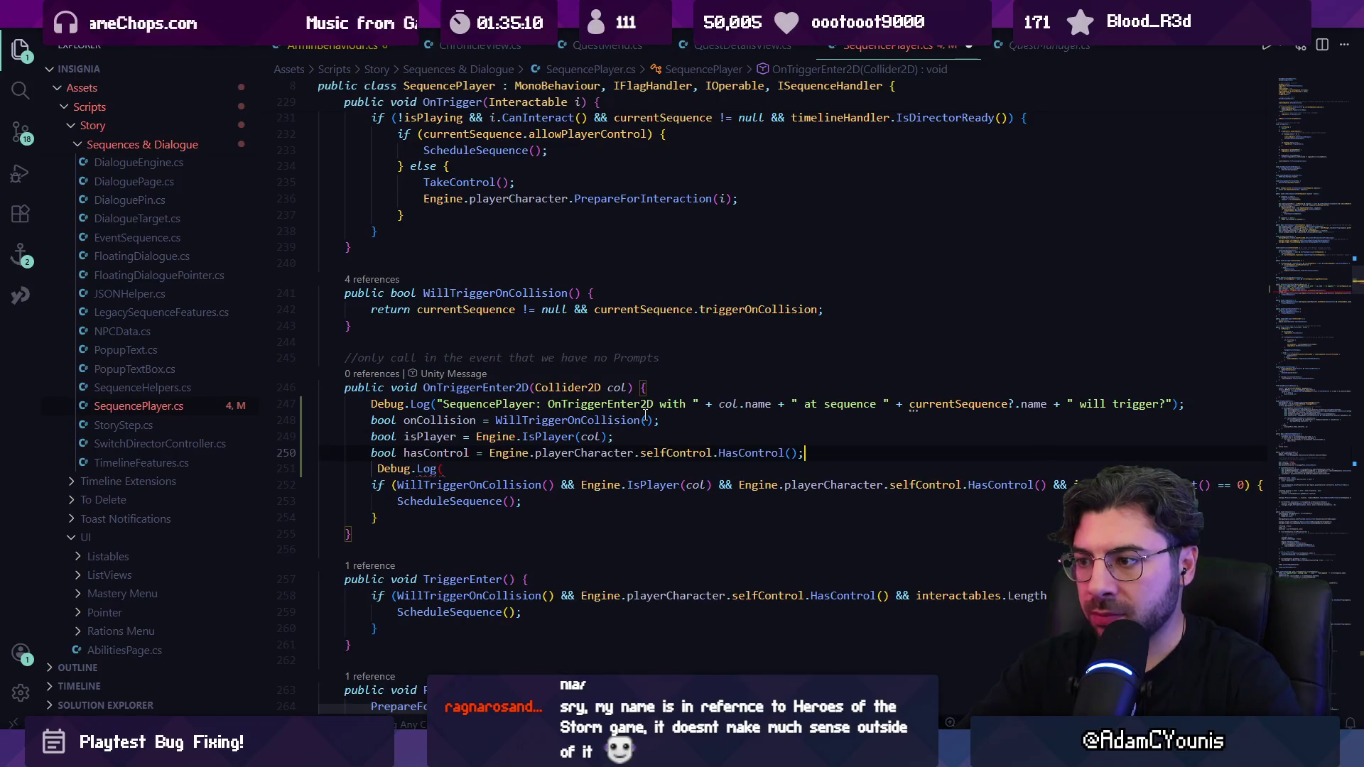
pyautogui.press('Return')
pyautogui.write('bool')
pyautogui.press('Tab')
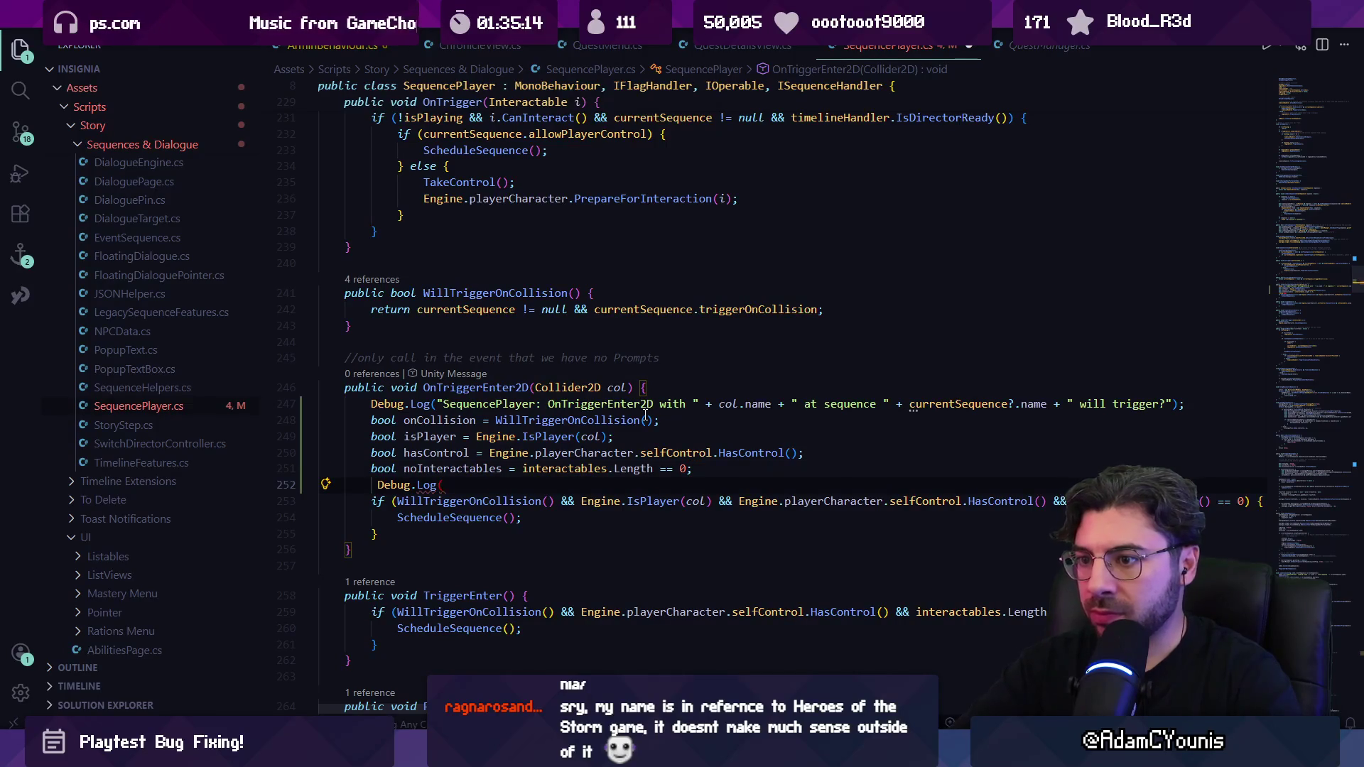
# Step: Accept a Debug.Log that prints all four flag values
pyautogui.press('Down')
pyautogui.press('Down')
pyautogui.press('End')
pyautogui.press('Up')
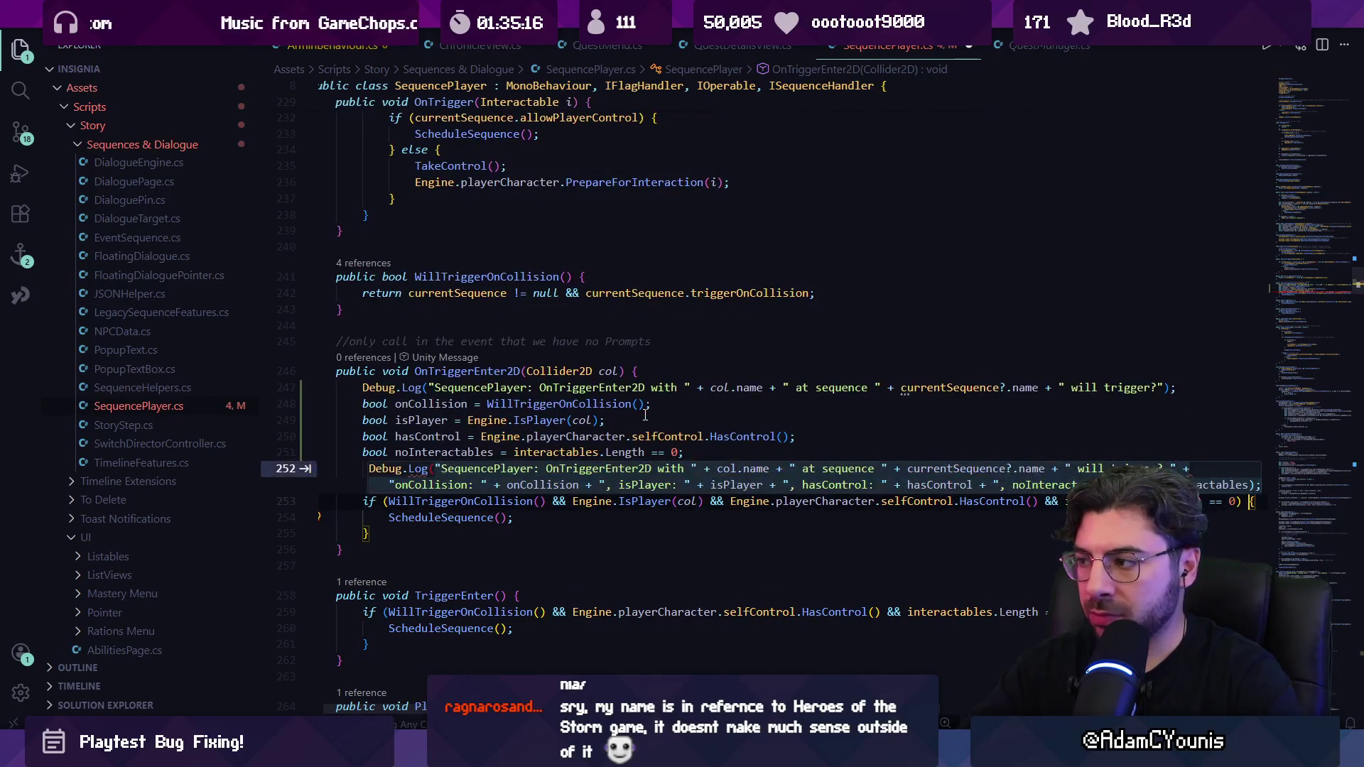
pyautogui.press('Tab')
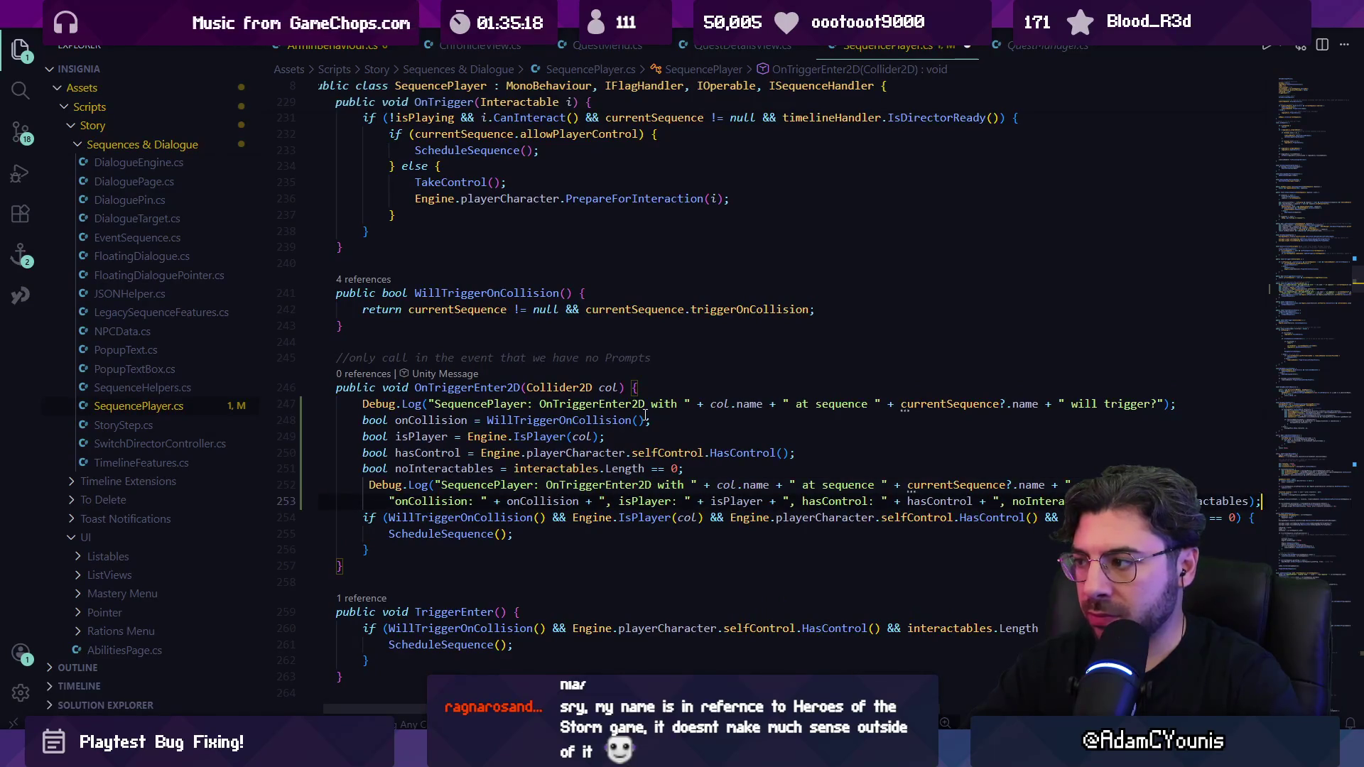
# Step: Rewrite the if condition to test the four flags, save, and switch to Unity
pyautogui.press('Home')
pyautogui.press('Right')
pyautogui.press('Right')
pyautogui.press('Right')
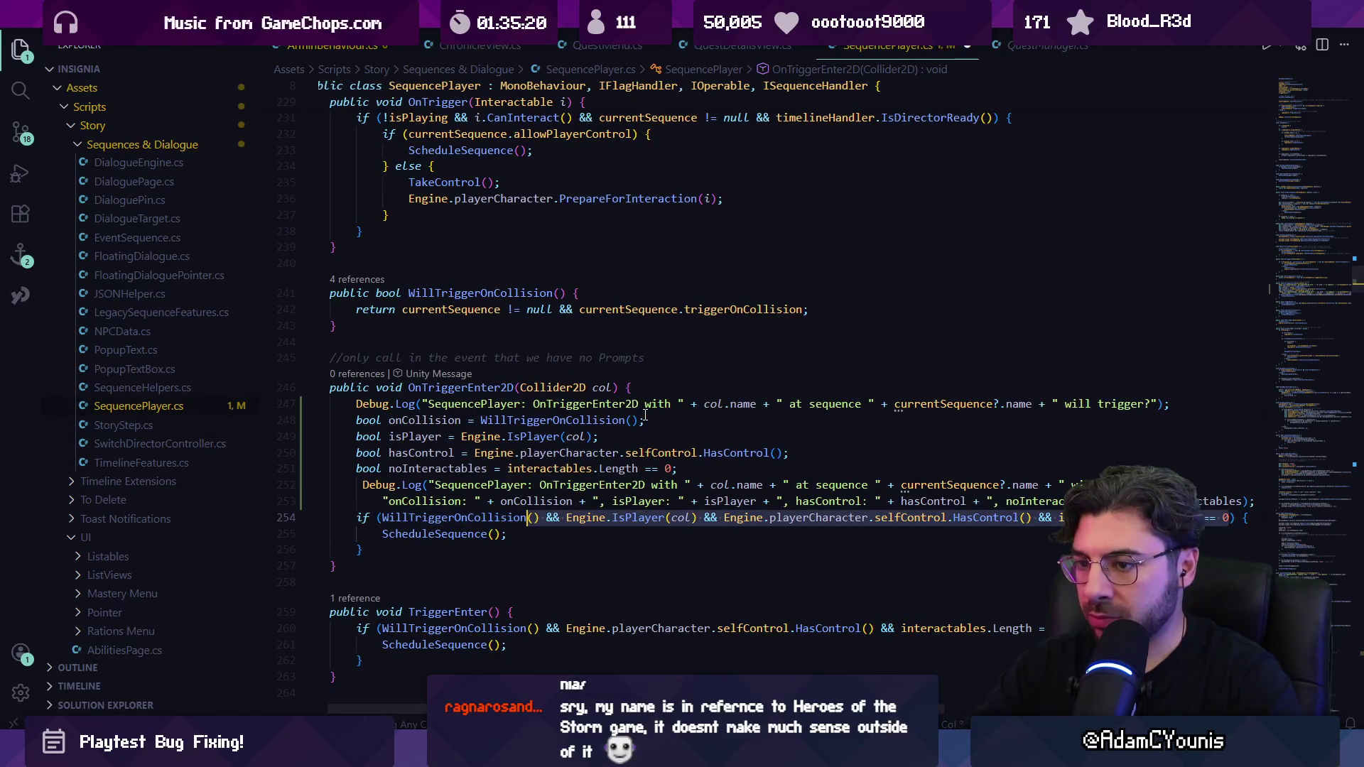
pyautogui.press('Tab')
pyautogui.press('Tab')
pyautogui.hotkey('ctrl', 's')
pyautogui.hotkey('ctrl', 'z')
pyautogui.hotkey('ctrl', 'z')
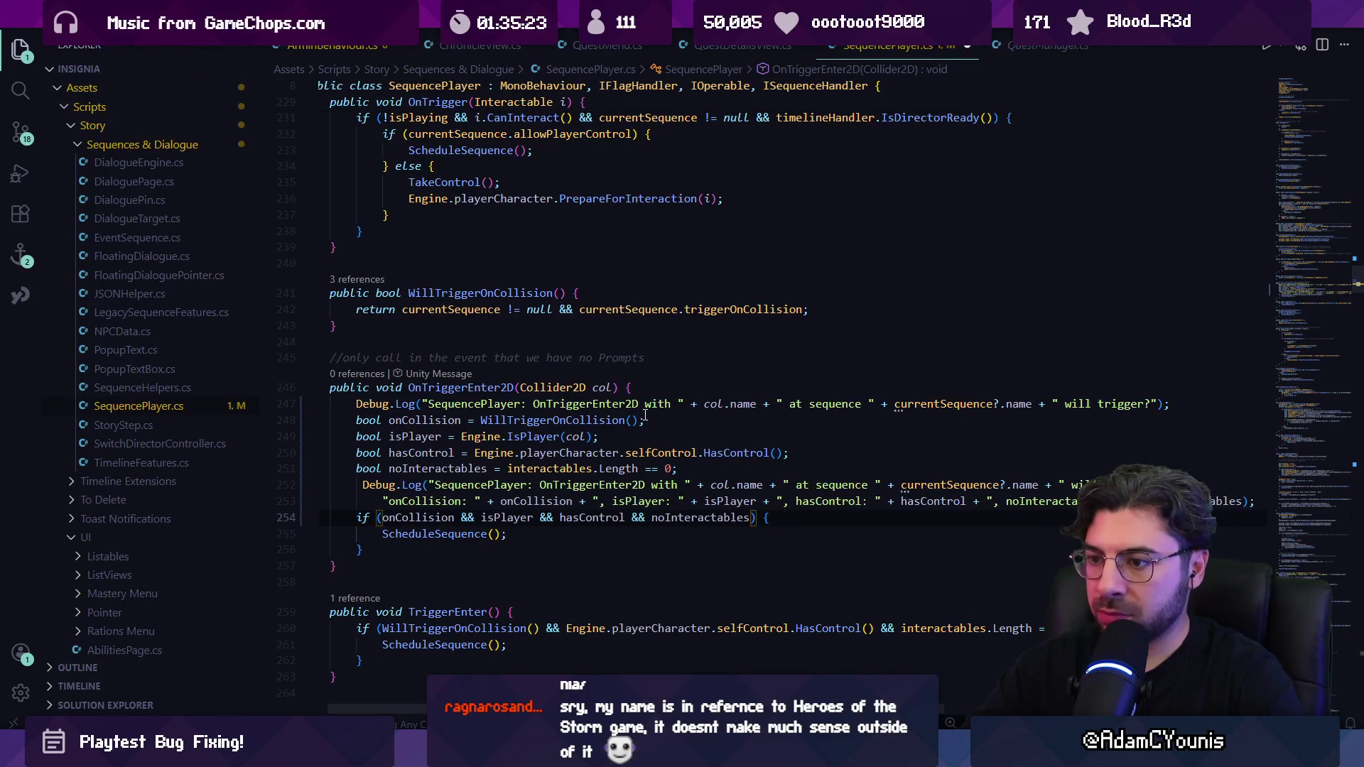
pyautogui.press('Tab')
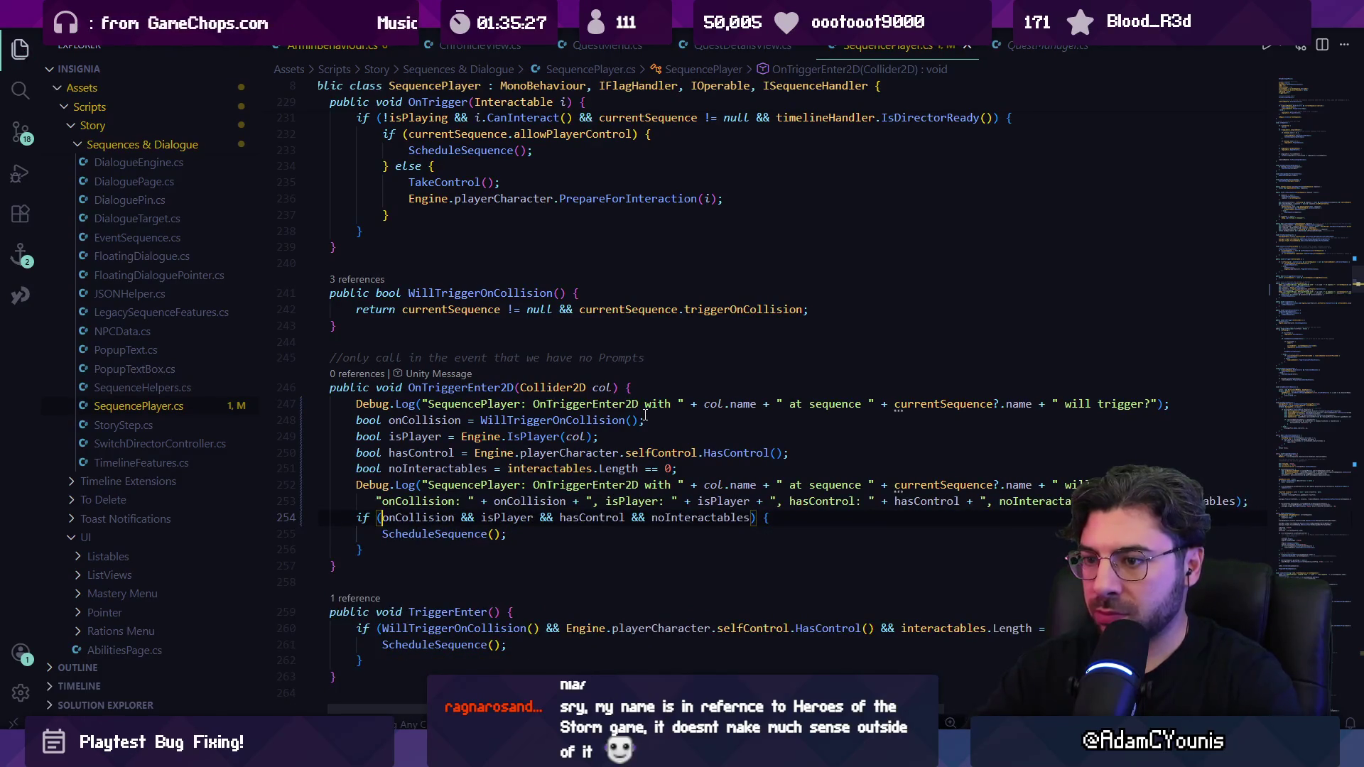
pyautogui.hotkey('alt', 'Tab')
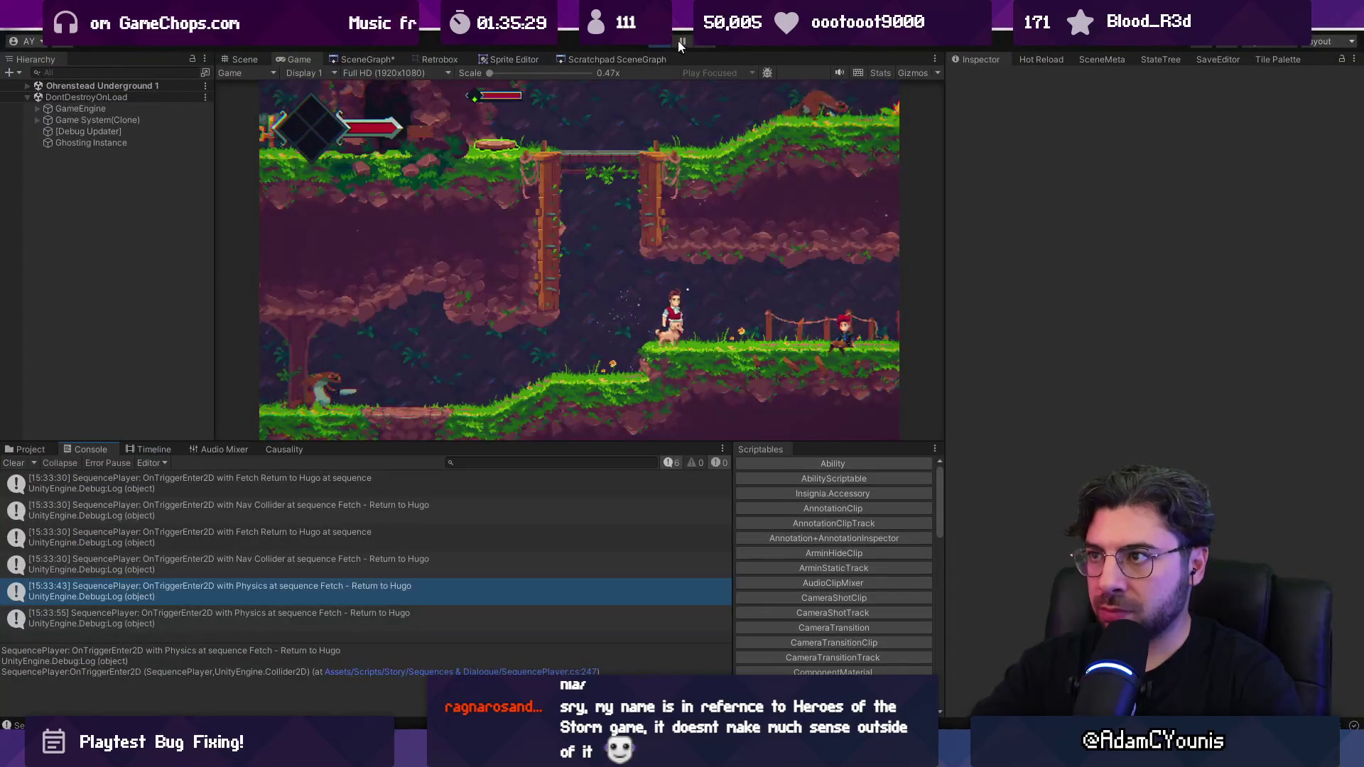
# Step: Clear the Console, widen Game view and Console, and read the log showing noInteractables False
pyautogui.click(15, 465)
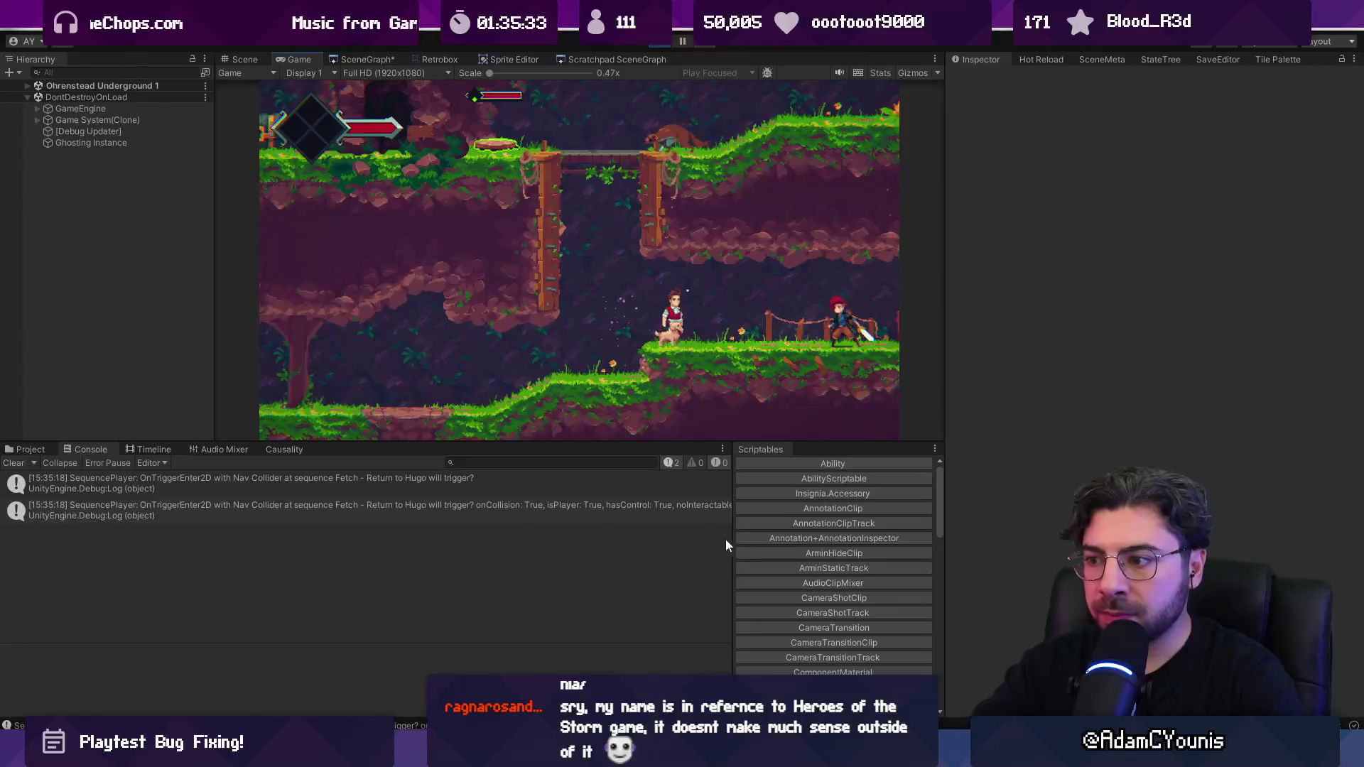
pyautogui.moveTo(945, 343); pyautogui.dragTo(1166, 331)
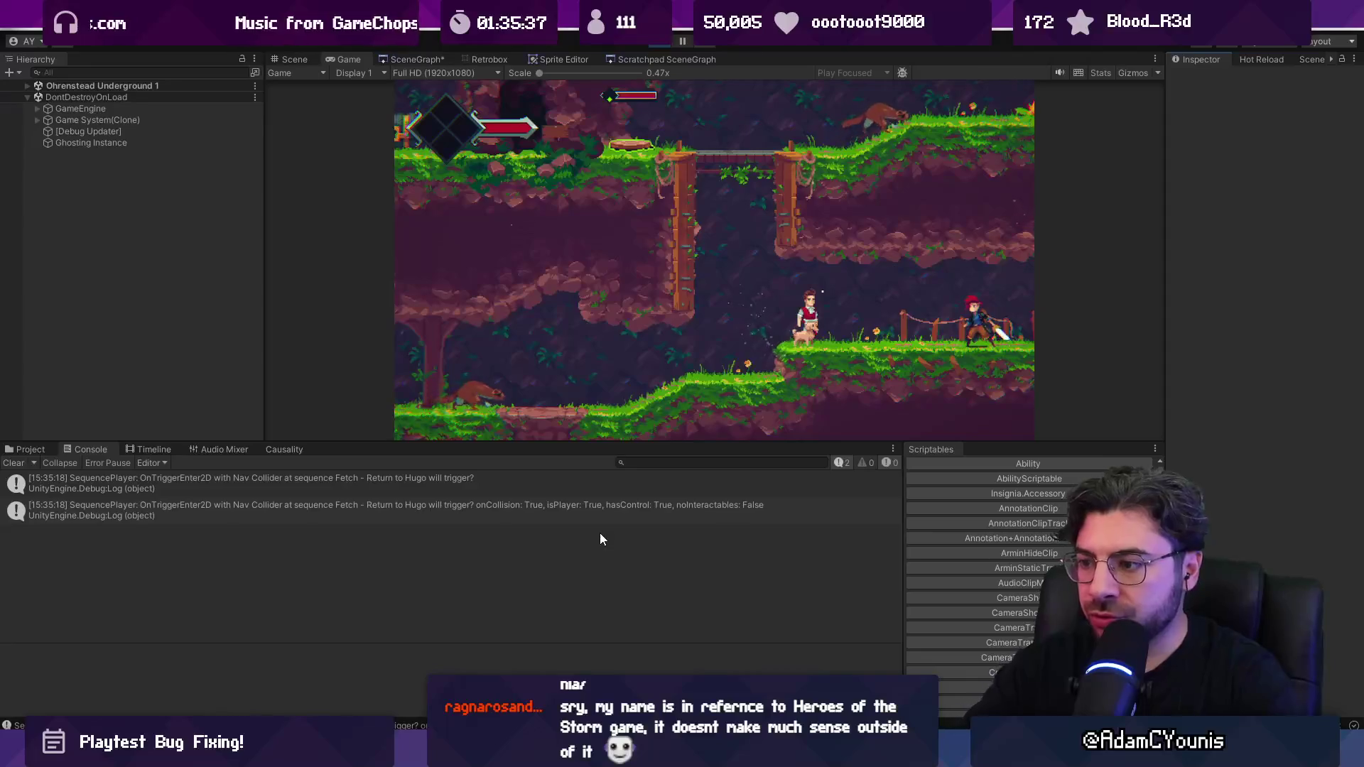
pyautogui.click(677, 506)
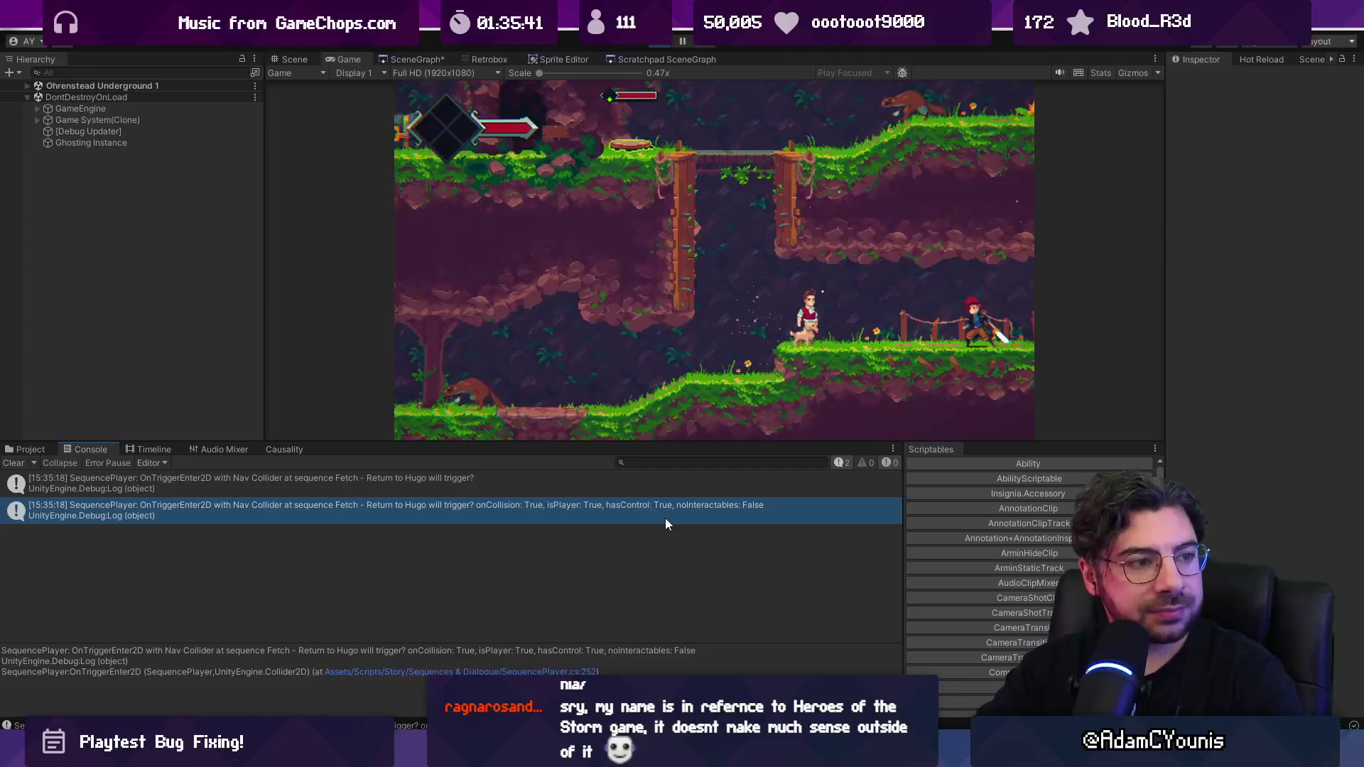
pyautogui.hotkey('alt', 'Tab')
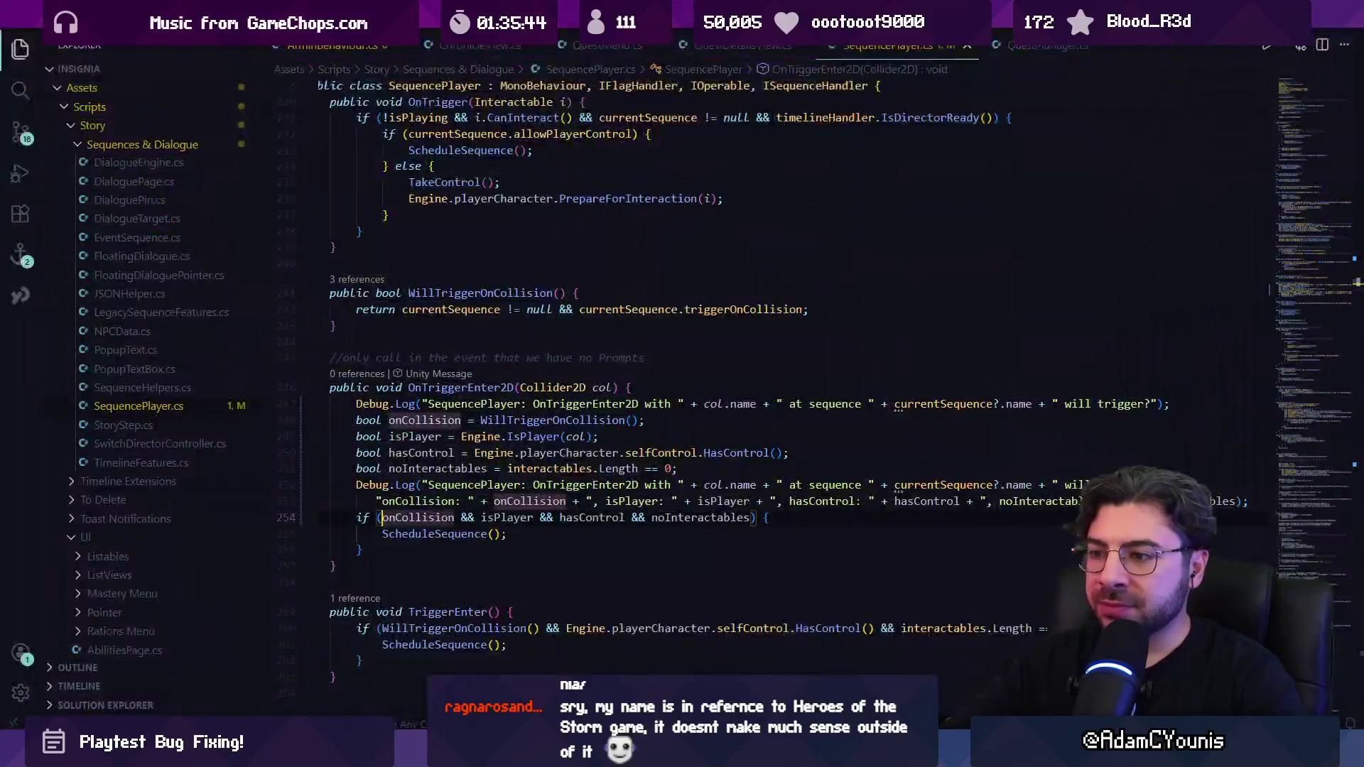
# Step: Delete the flag-printing Debug.Log line from OnTriggerEnter2D
pyautogui.click(923, 501)
pyautogui.click(1039, 501)
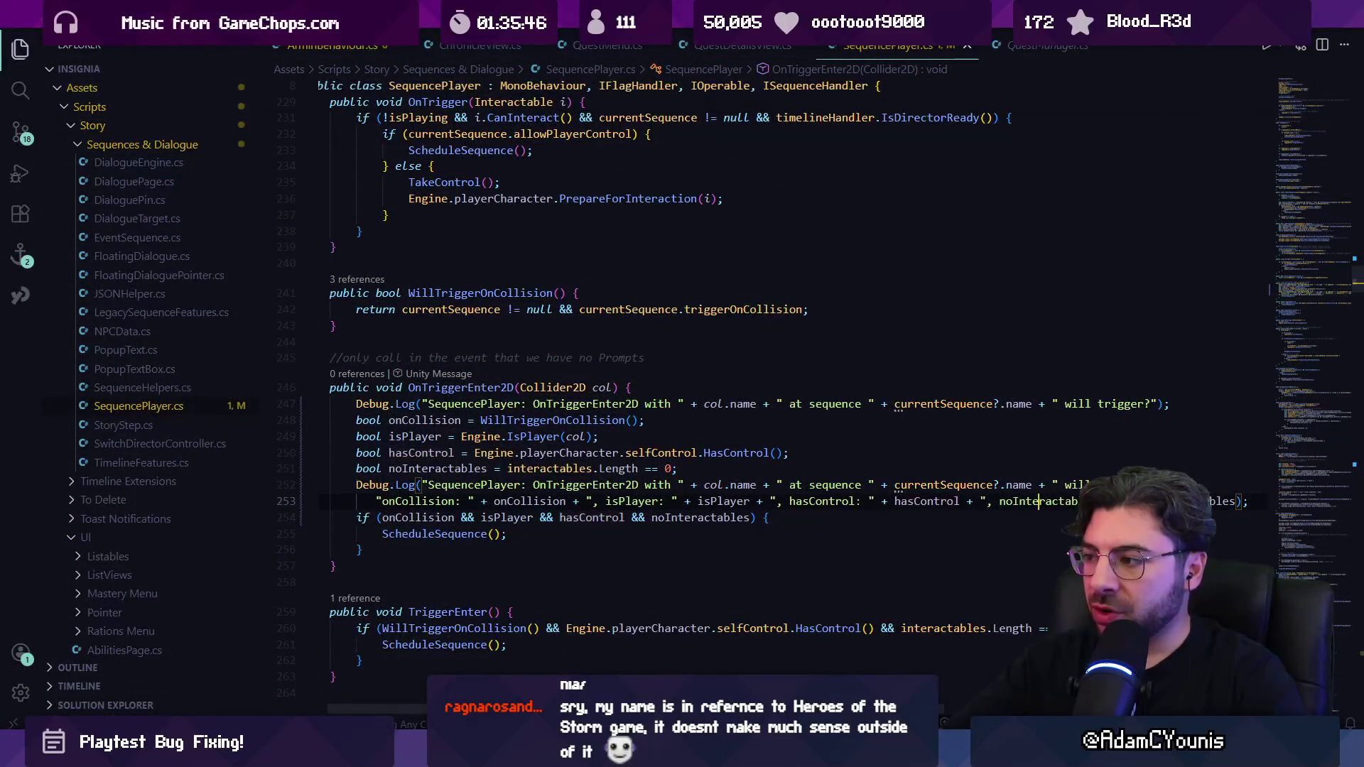
pyautogui.tripleClick(721, 501)
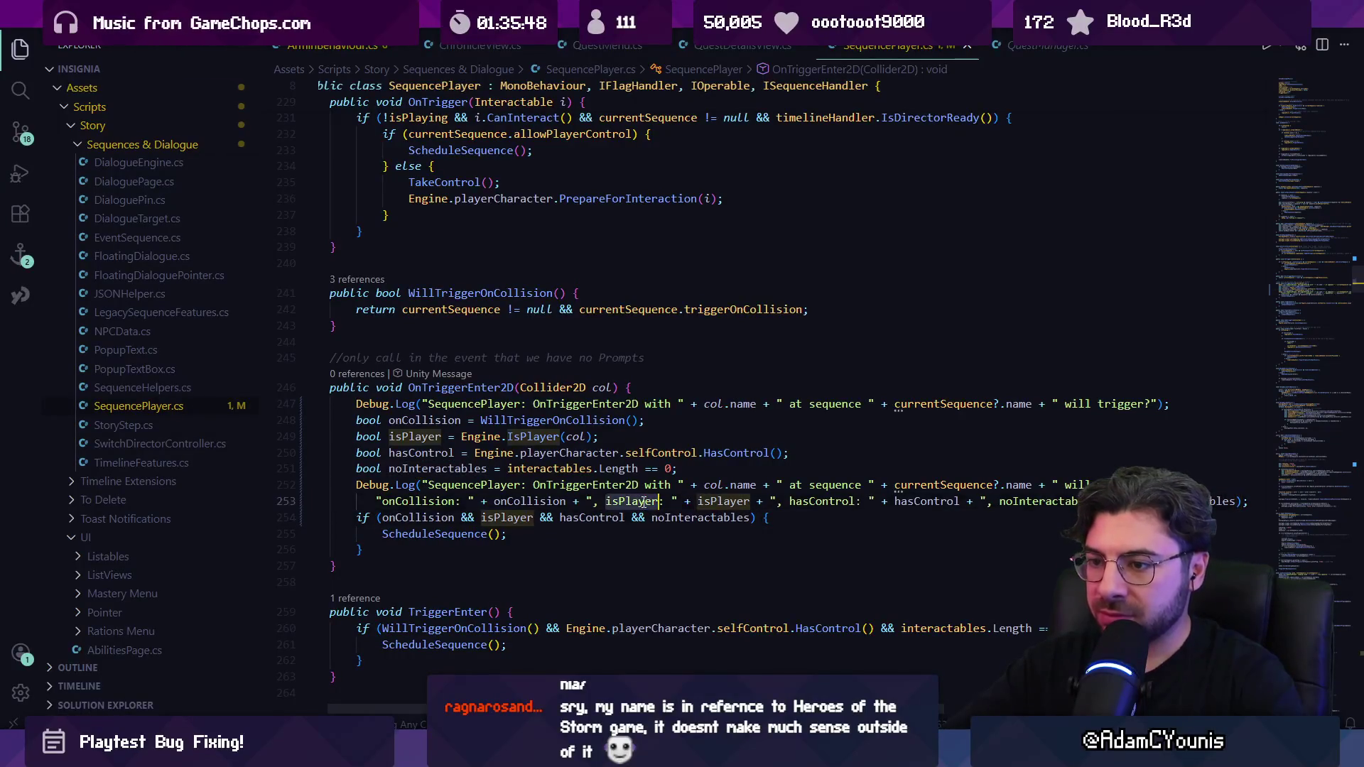
pyautogui.hotkey('shift', 'Up')
pyautogui.press('BackSpace')
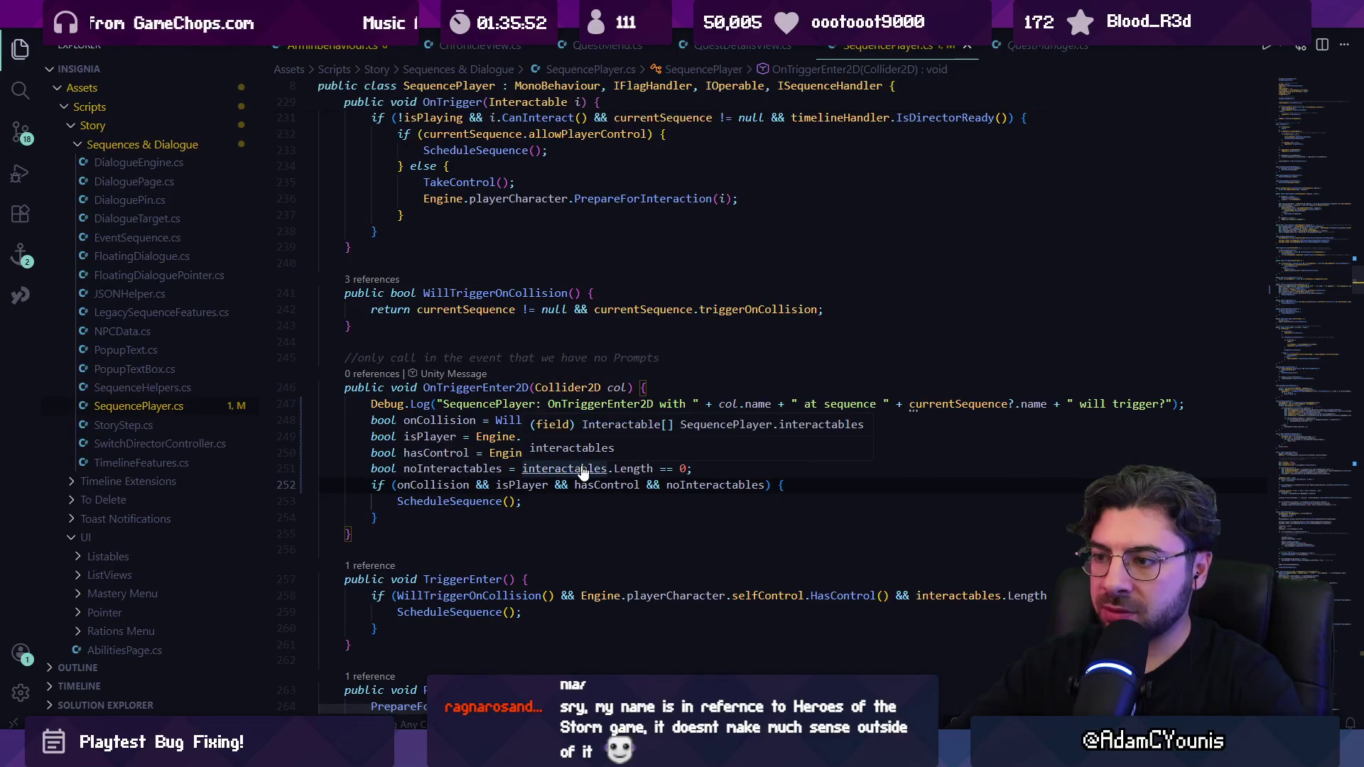
# Step: Go to the interactables declaration, then return to Unity
pyautogui.click(594, 469)
pyautogui.keyDown('ctrl'); pyautogui.click(594, 469); pyautogui.keyUp('ctrl')
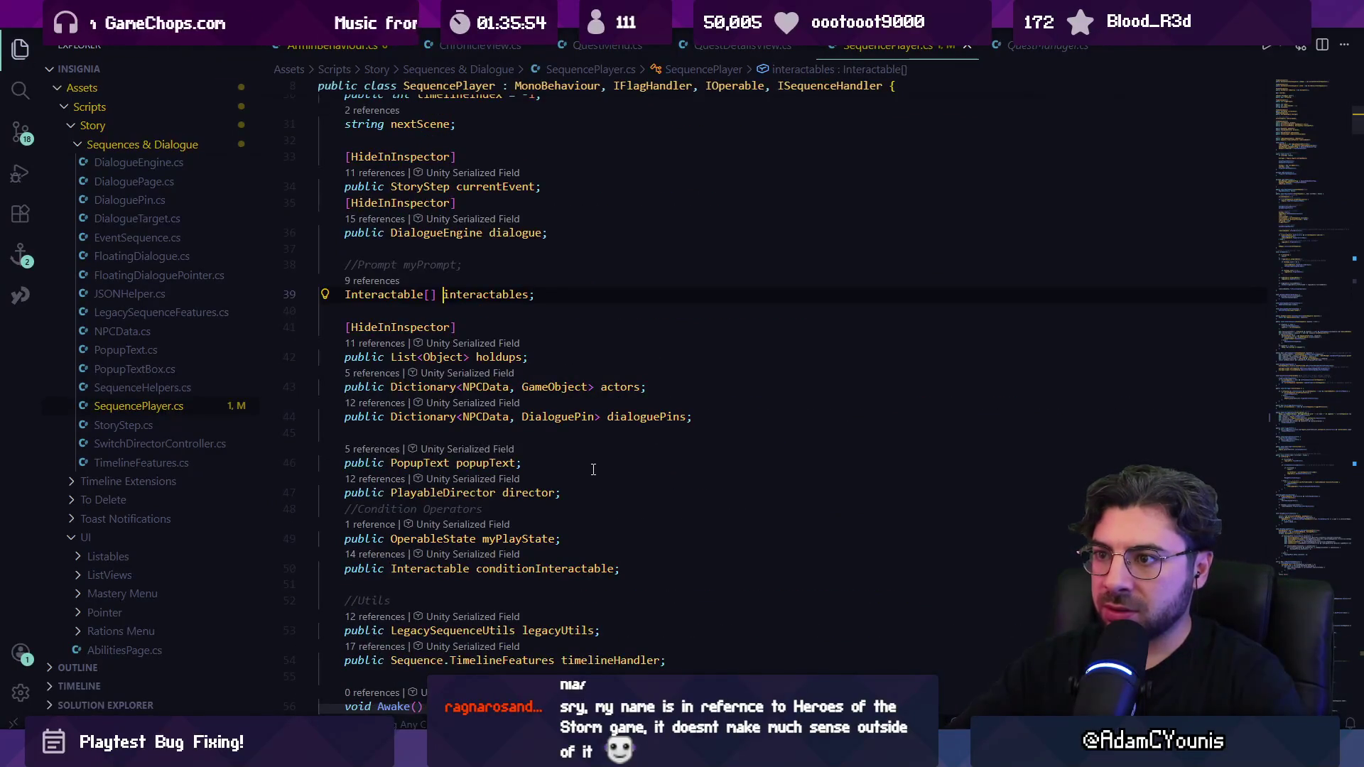
pyautogui.hotkey('alt', 'Tab')
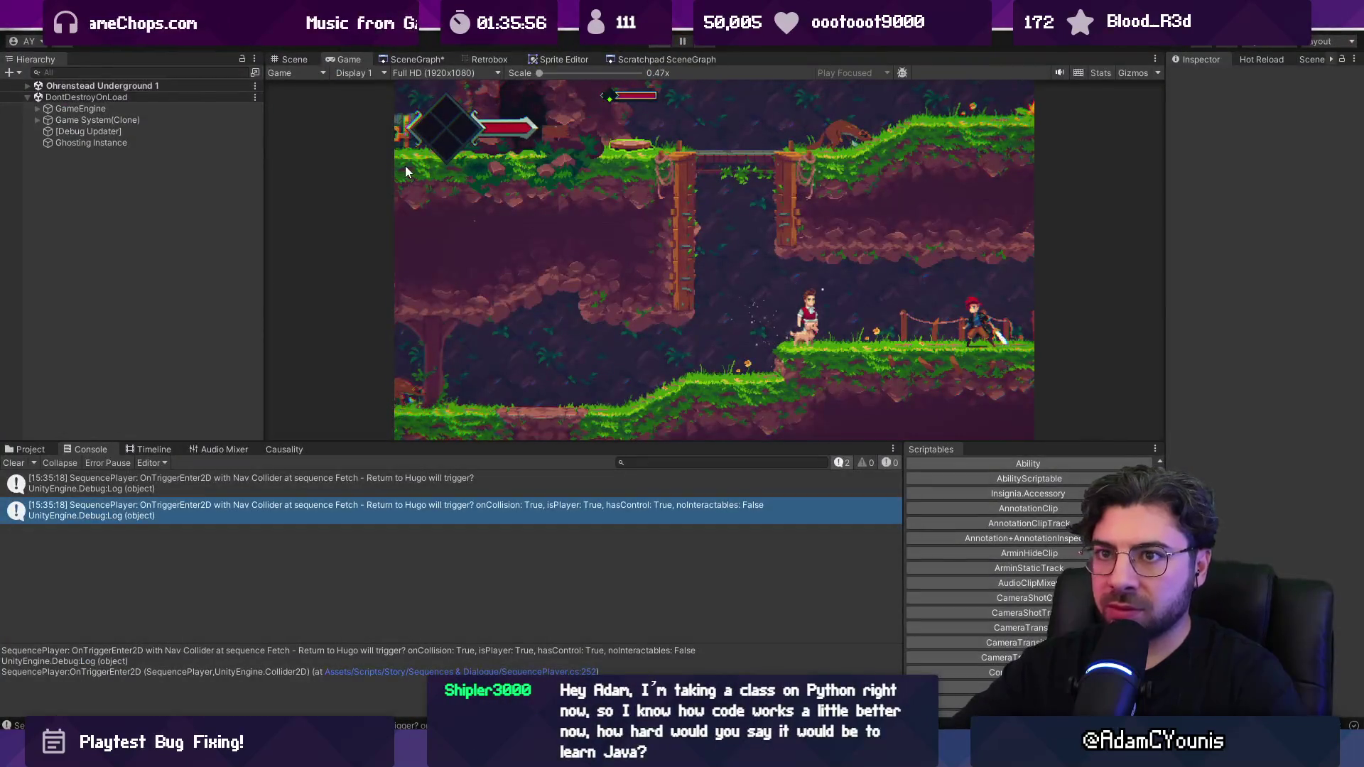
# Step: Stop Play mode and open the Ohrenstead Underground 1 level from the SceneGraph
pyautogui.hotkey('ctrl', 'p')
pyautogui.click(420, 56)
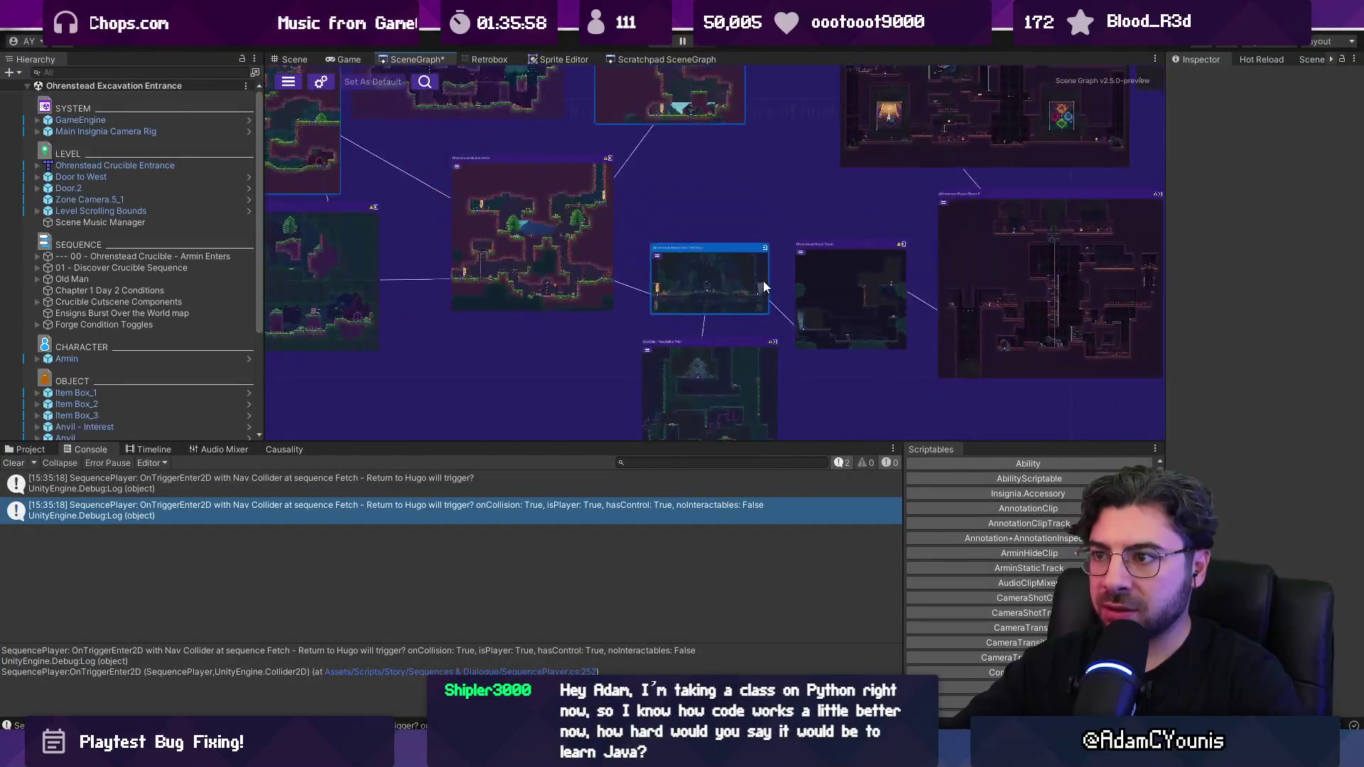
pyautogui.scroll(-5, 736, 265)
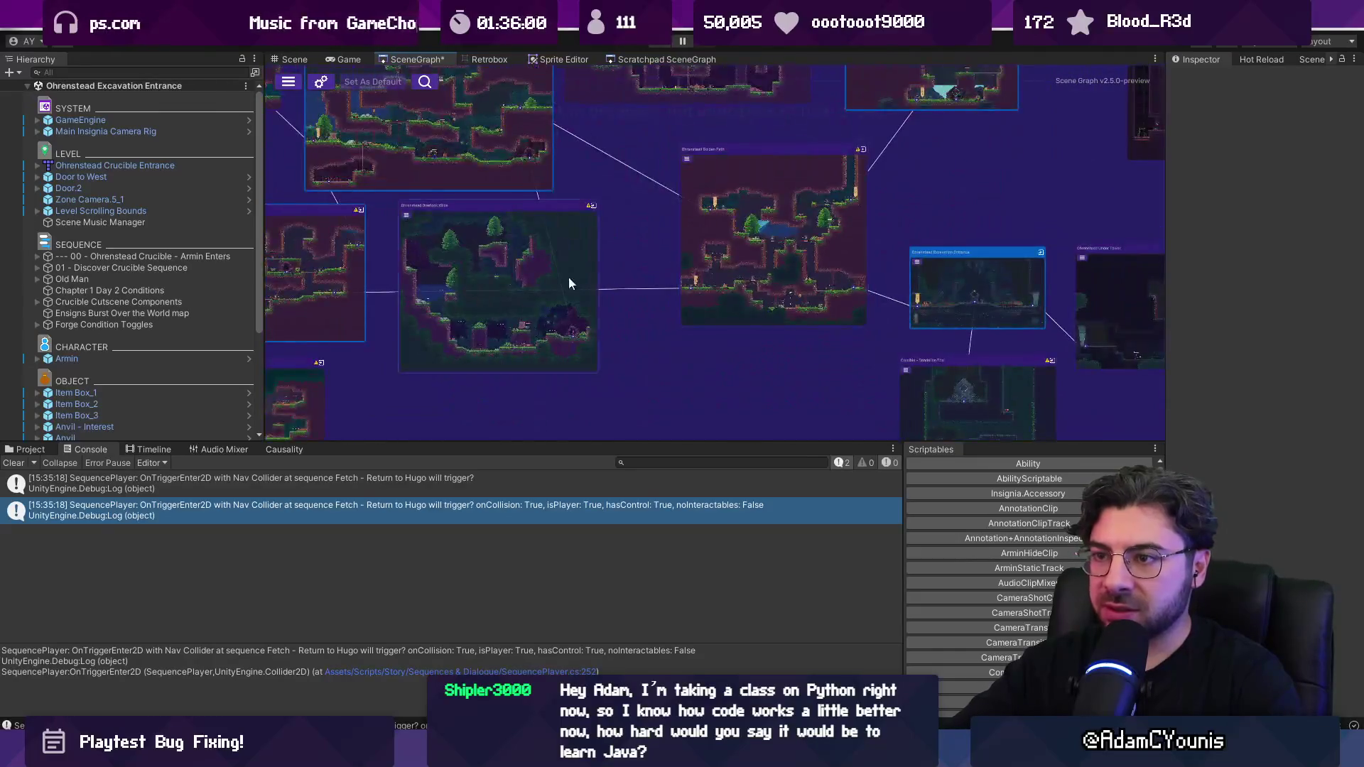
pyautogui.doubleClick(638, 309)
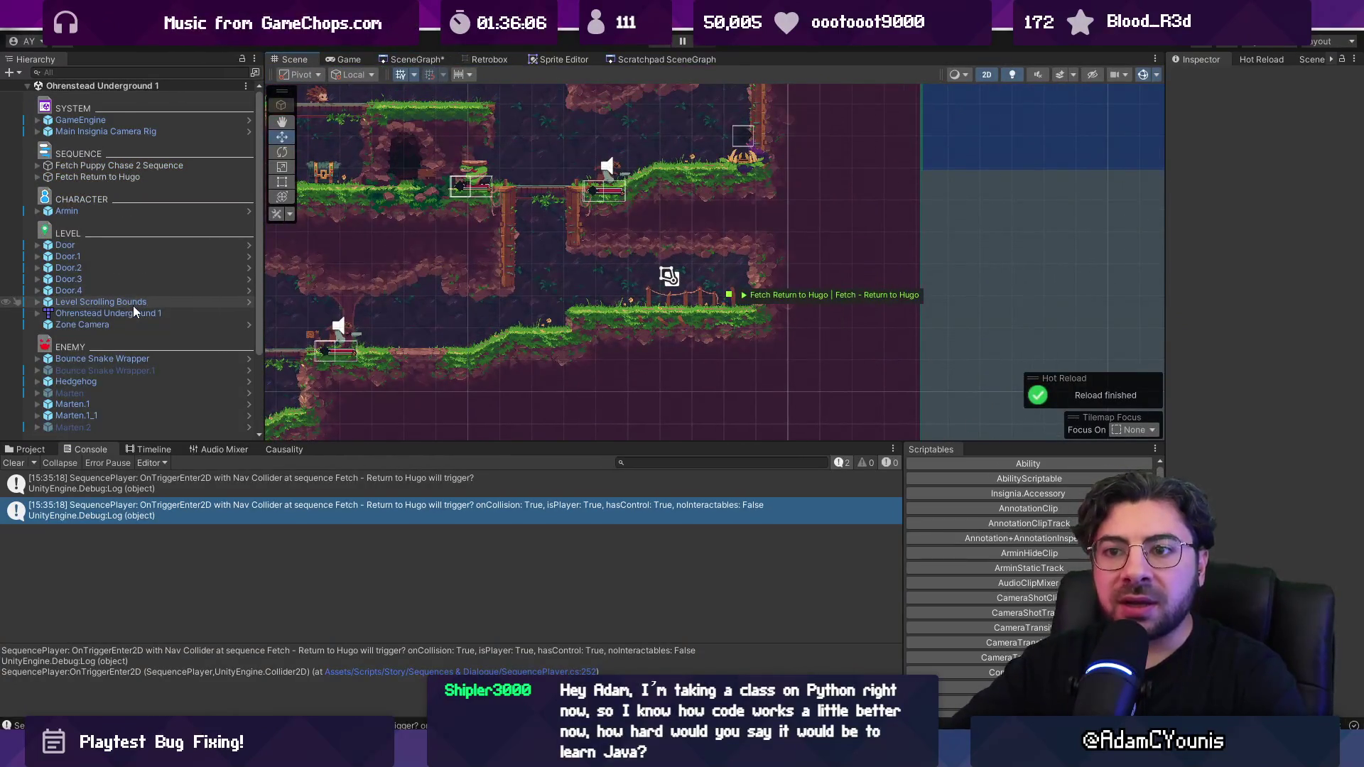
# Step: Select and expand Fetch Return to Hugo, widen the Inspector, then return to VS Code
pyautogui.click(130, 177)
pyautogui.click(37, 177)
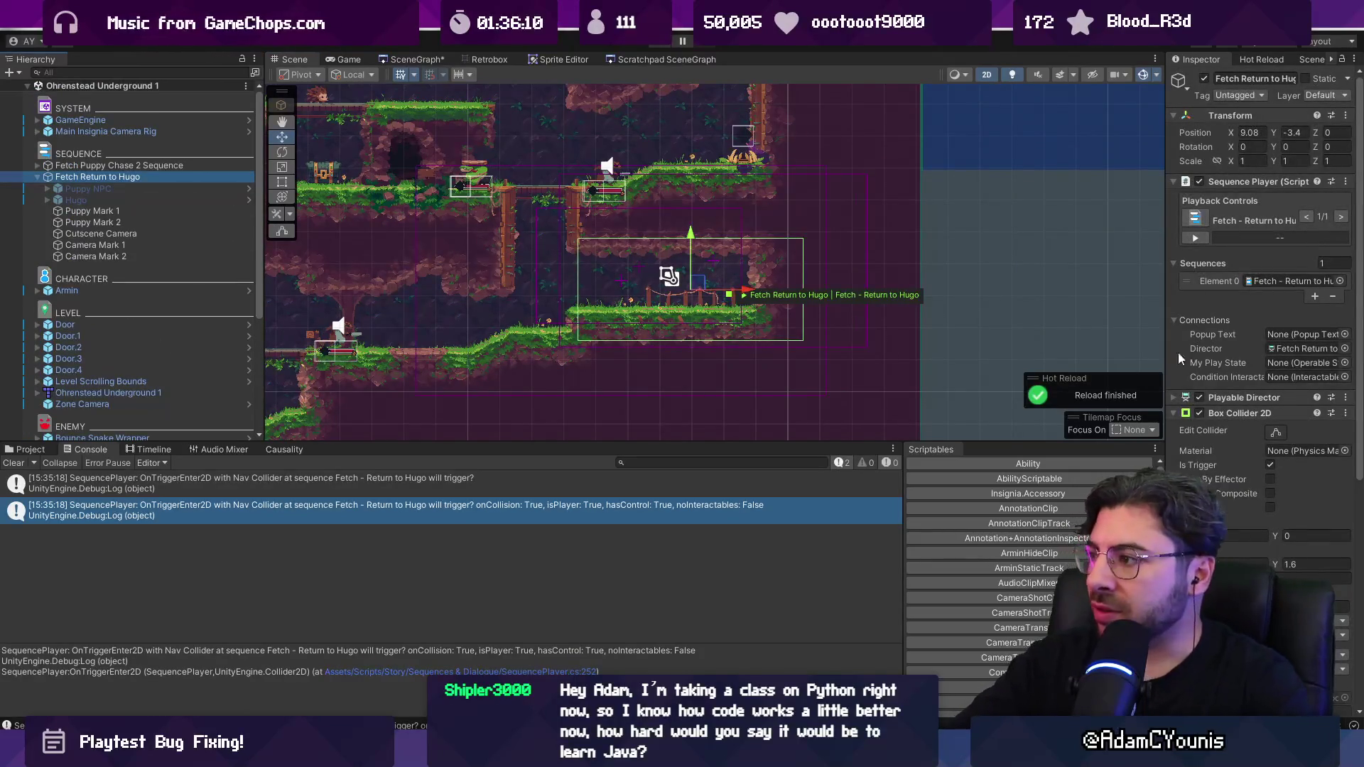
pyautogui.moveTo(1163, 354); pyautogui.dragTo(868, 352)
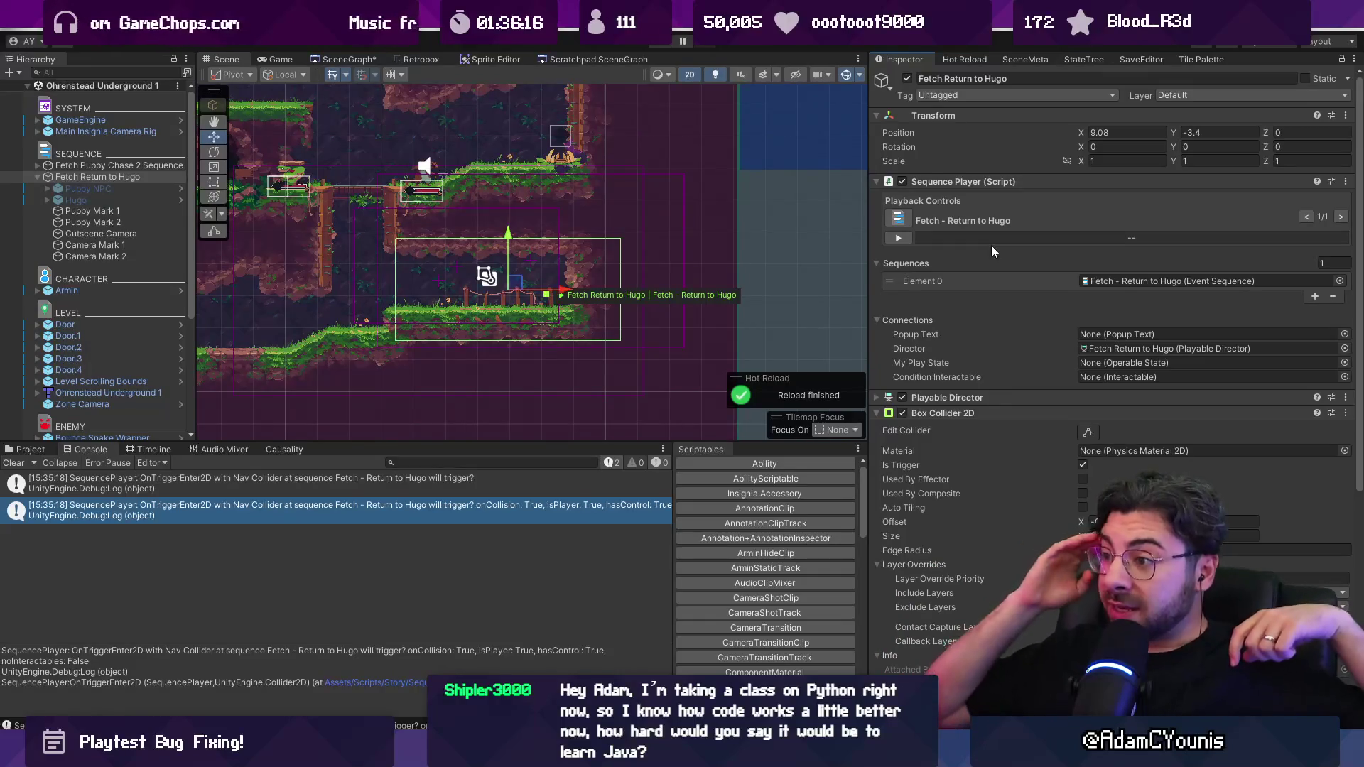
pyautogui.hotkey('alt', 'Tab')
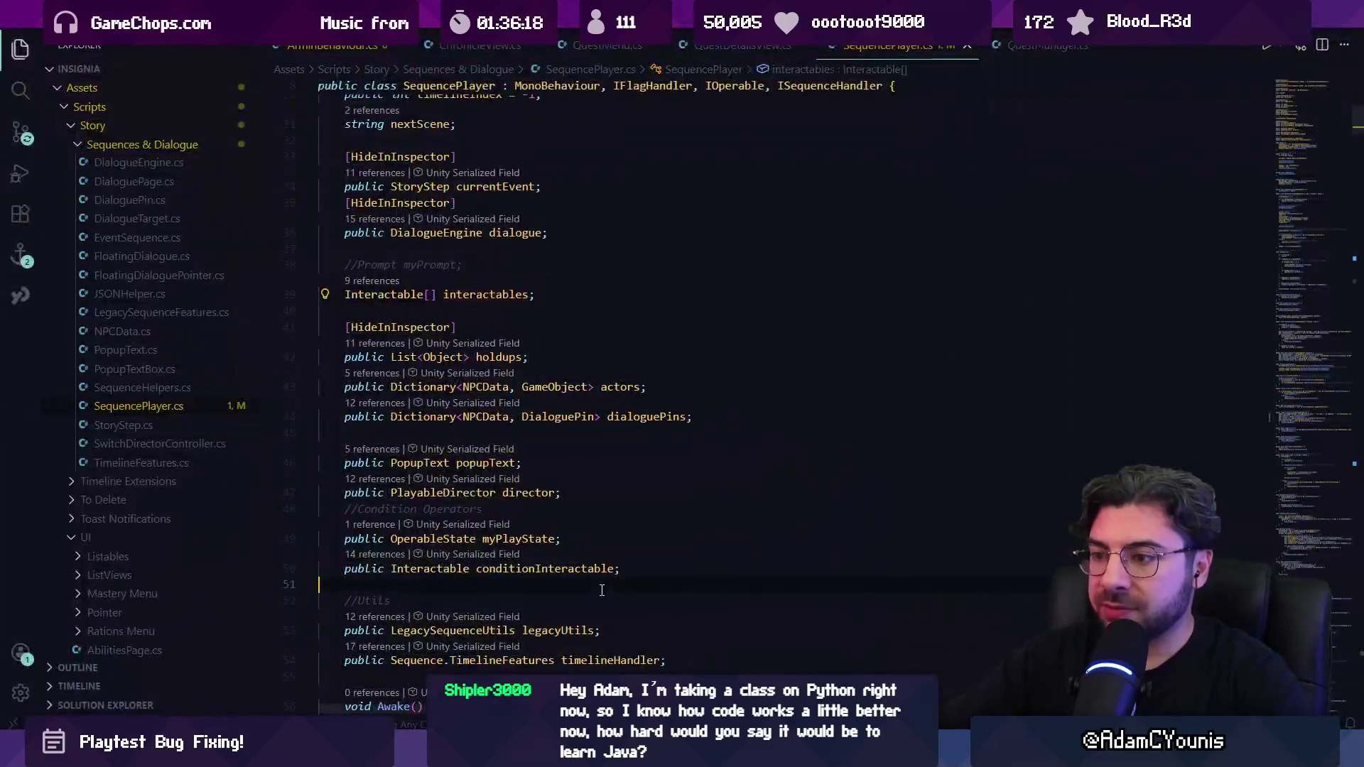
# Step: Search for interactables and jump to the SetupInteractables definition
pyautogui.hotkey('ctrl', 'f')
pyautogui.write('interasc')
pyautogui.press('Escape')
pyautogui.keyDown('ctrl'); pyautogui.click(458, 404); pyautogui.keyUp('ctrl')
# Step: Search for 'interactables.add' and step through the matching uses of interactables
pyautogui.hotkey('ctrl', 'f')
pyautogui.write('interactables.add')
pyautogui.press('BackSpace')
pyautogui.press('BackSpace')
pyautogui.press('Return')
pyautogui.hotkey('shift', 'Return')
pyautogui.press('Escape')
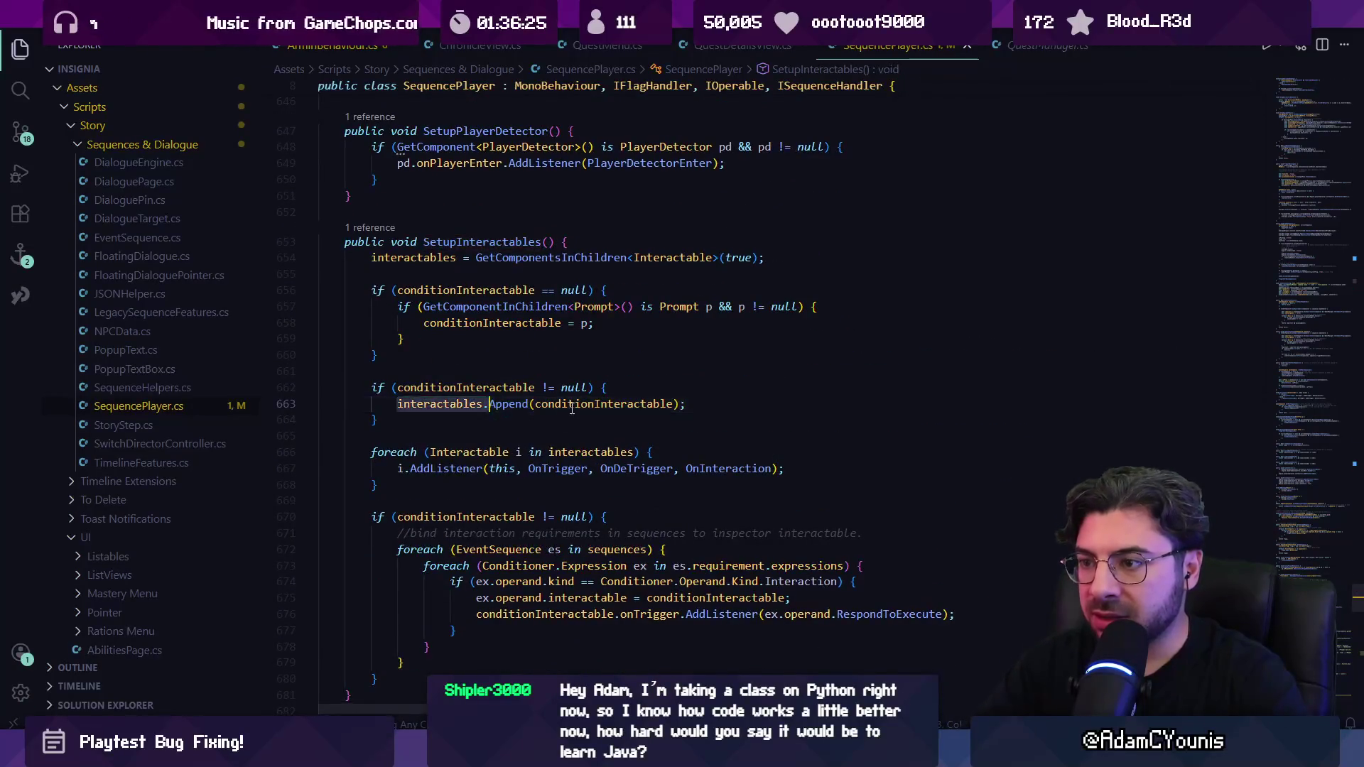
# Step: Highlight interactables and conditionInteractable uses, view GetPlayableReasons, then navigate back
pyautogui.click(571, 409)
pyautogui.click(460, 403)
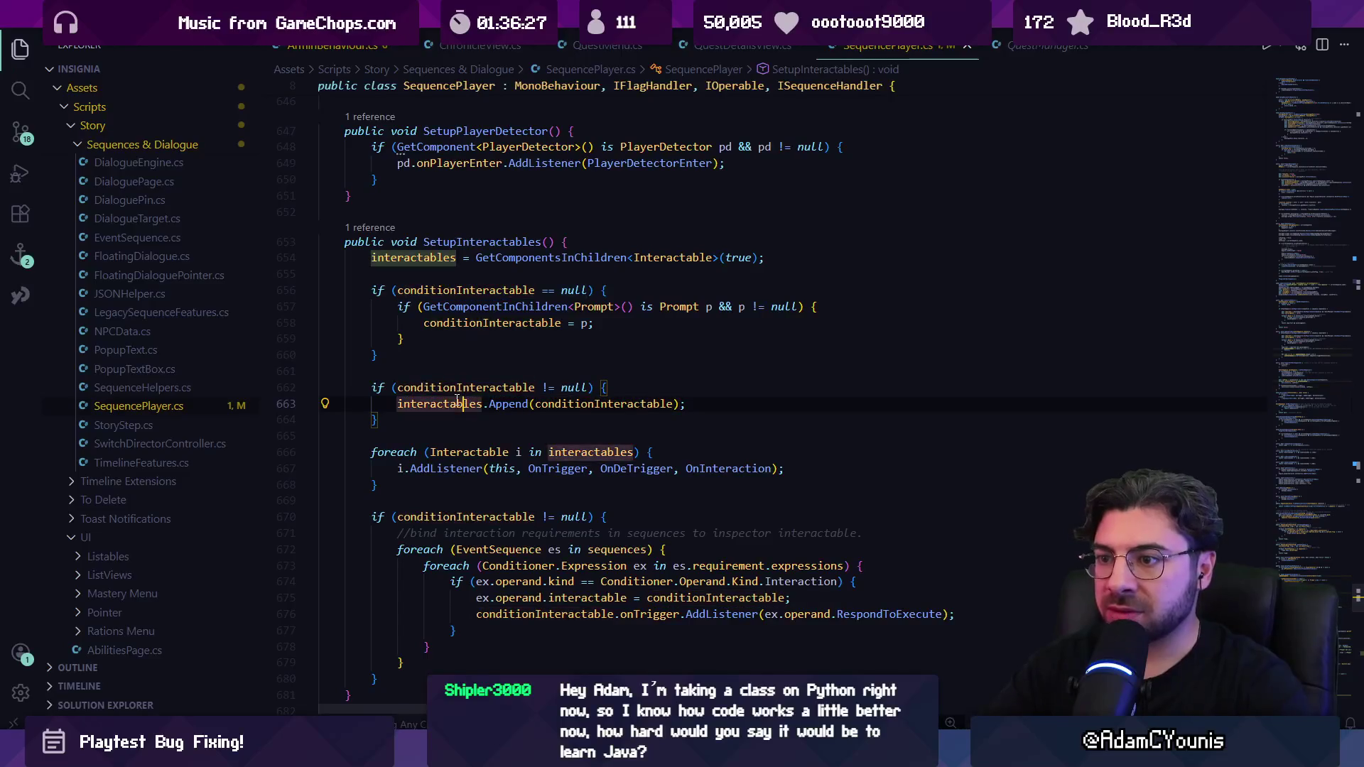
pyautogui.click(646, 424)
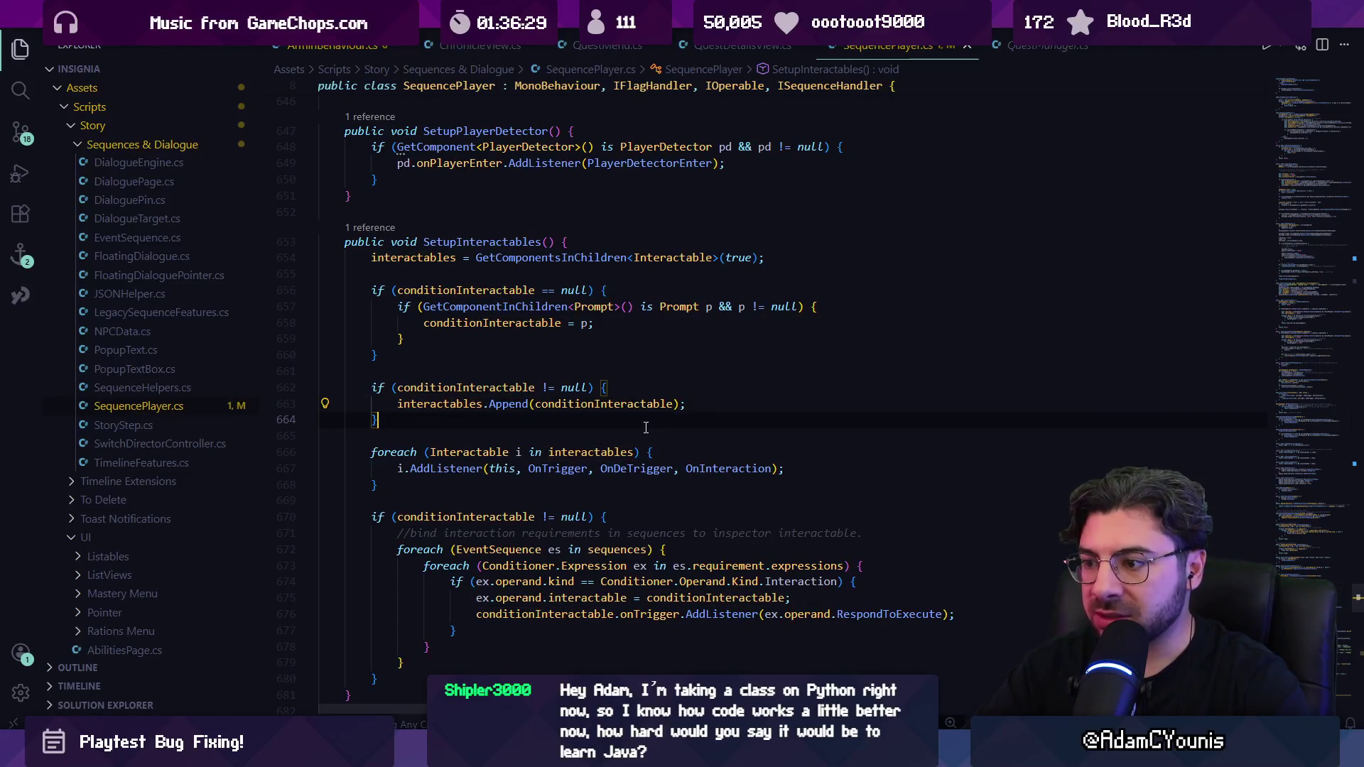
pyautogui.click(573, 404)
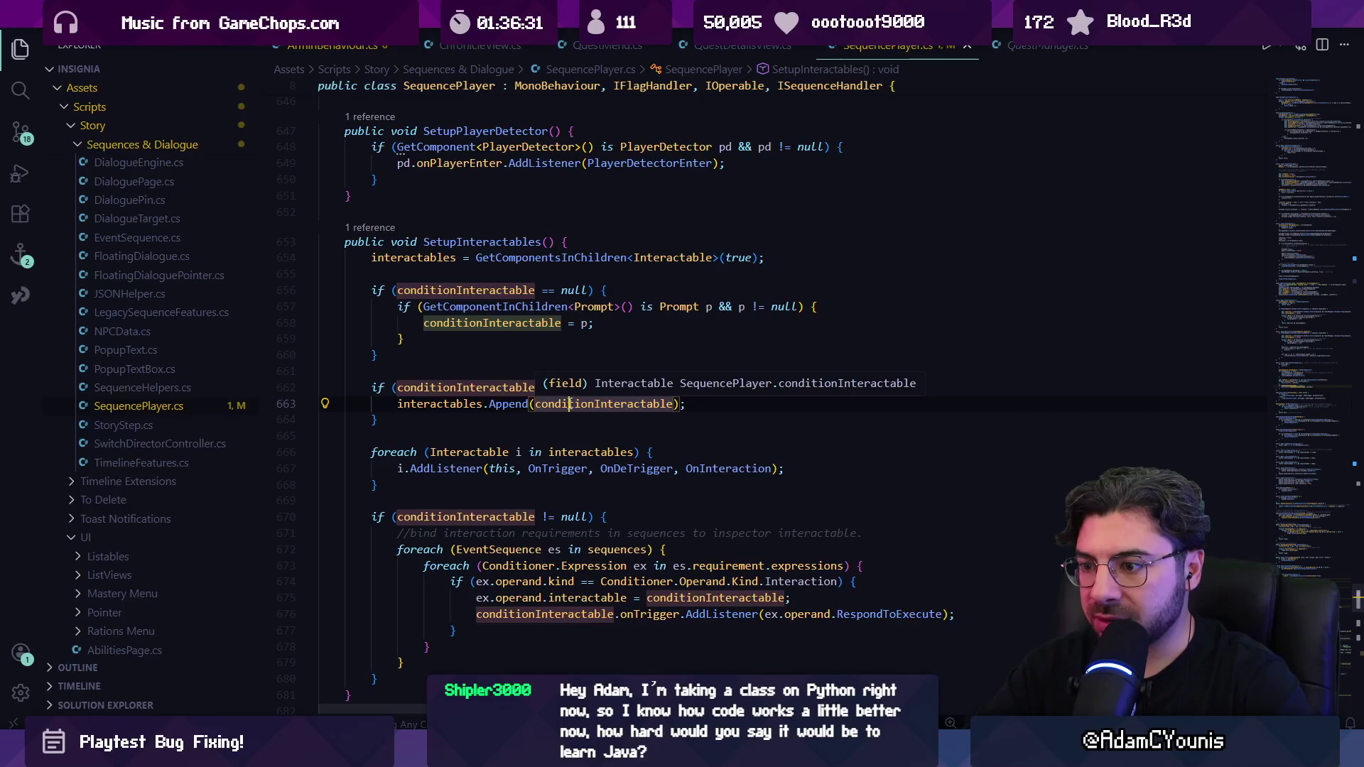
pyautogui.press('pagedown')
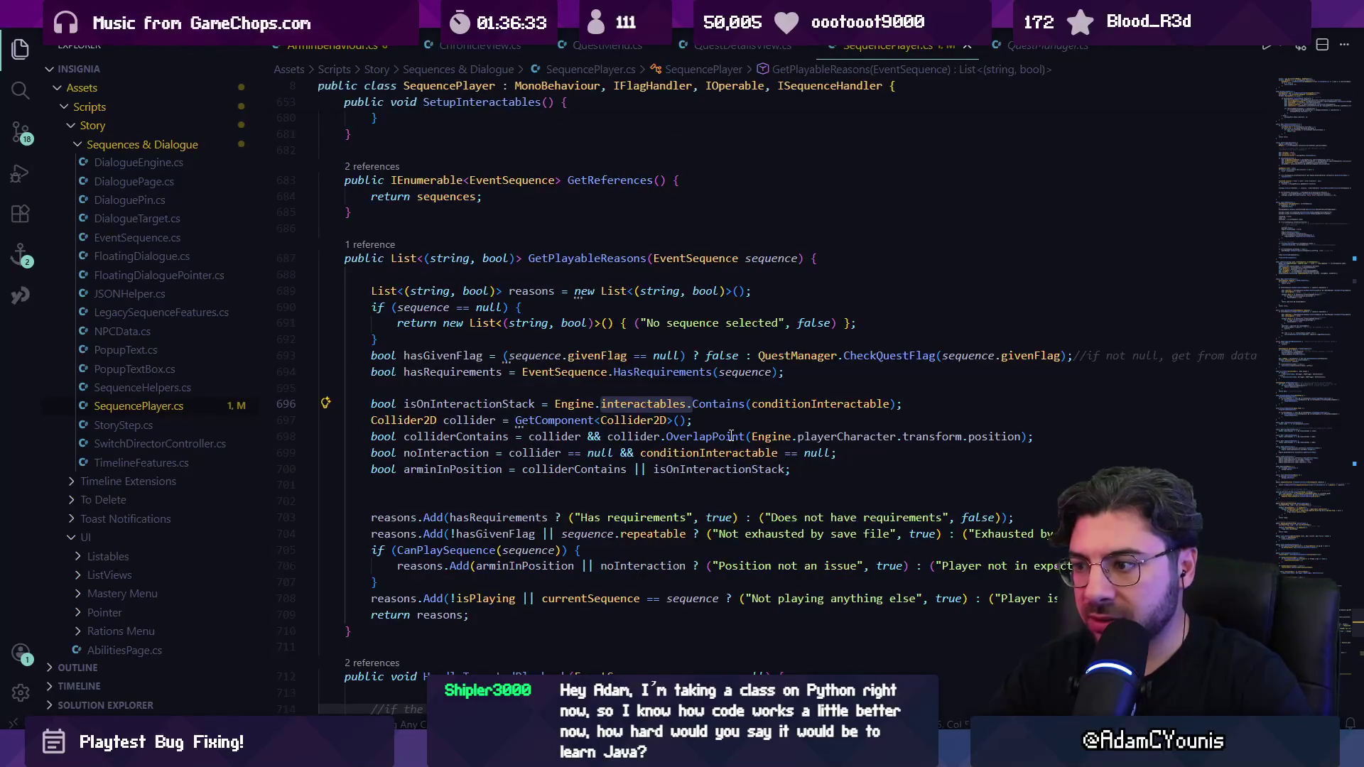
pyautogui.hotkey('alt', 'Left')
pyautogui.hotkey('alt', 'Left')
pyautogui.hotkey('alt', 'Left')
pyautogui.hotkey('alt', 'Left')
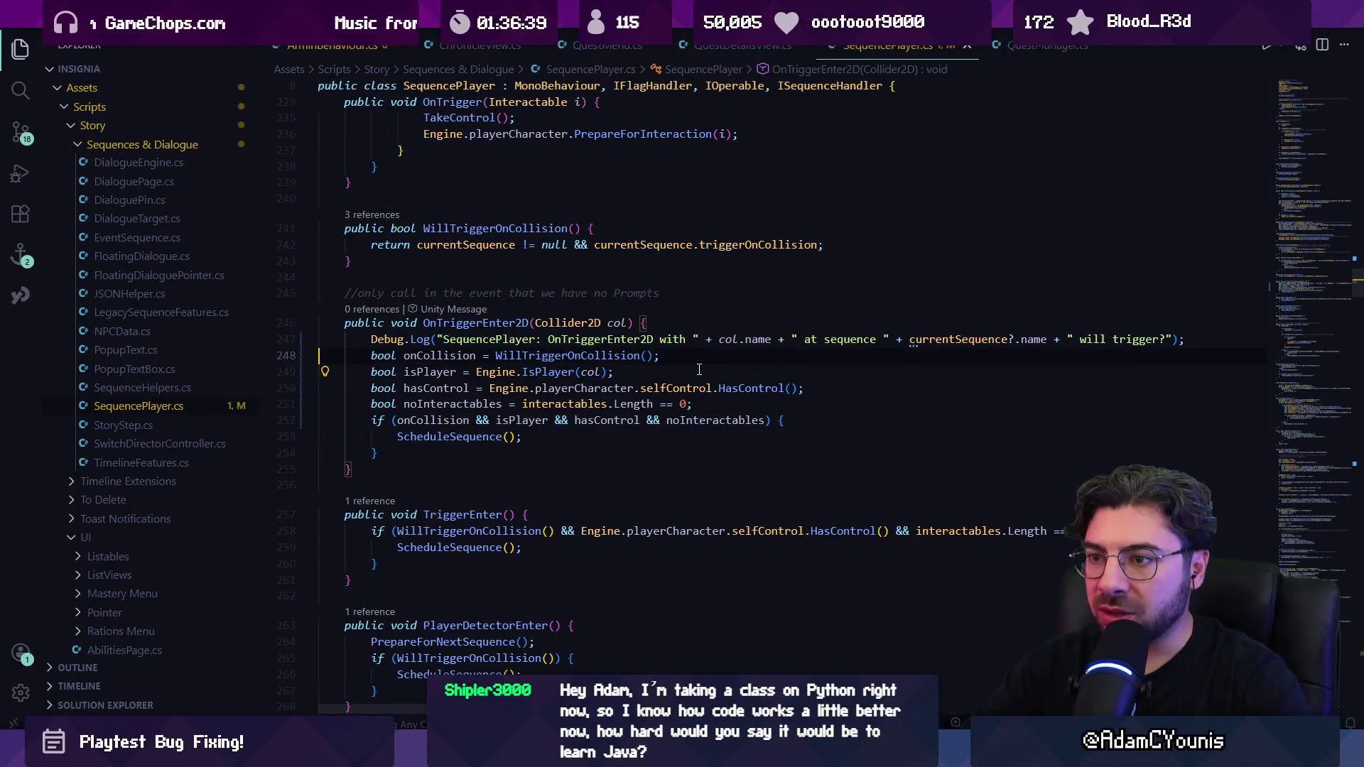
# Step: Delete the will-trigger log line and add a foreach loop over interactables
pyautogui.hotkey('shift', 'Up')
pyautogui.press('BackSpace')
pyautogui.press('Return')
pyautogui.write('foreach (Interactable i in interactables) {')
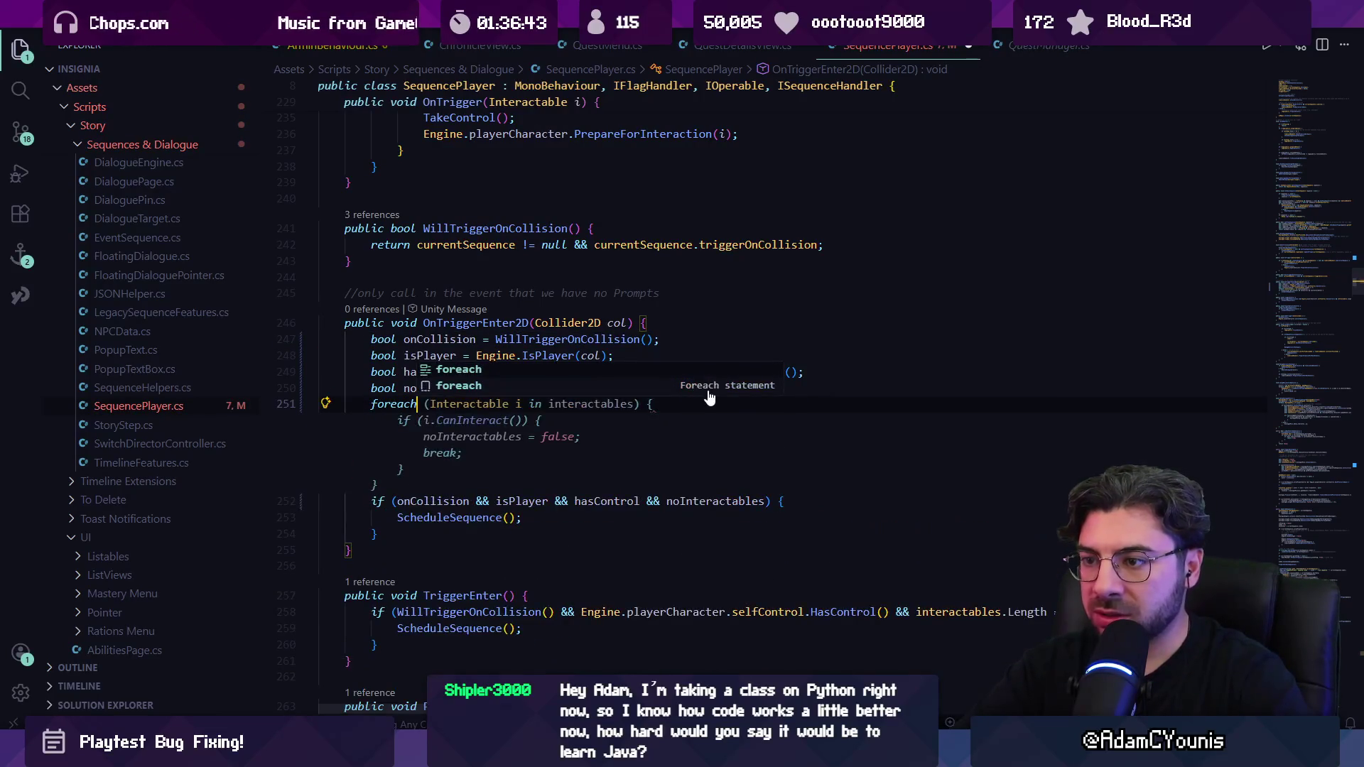
pyautogui.press('Tab')
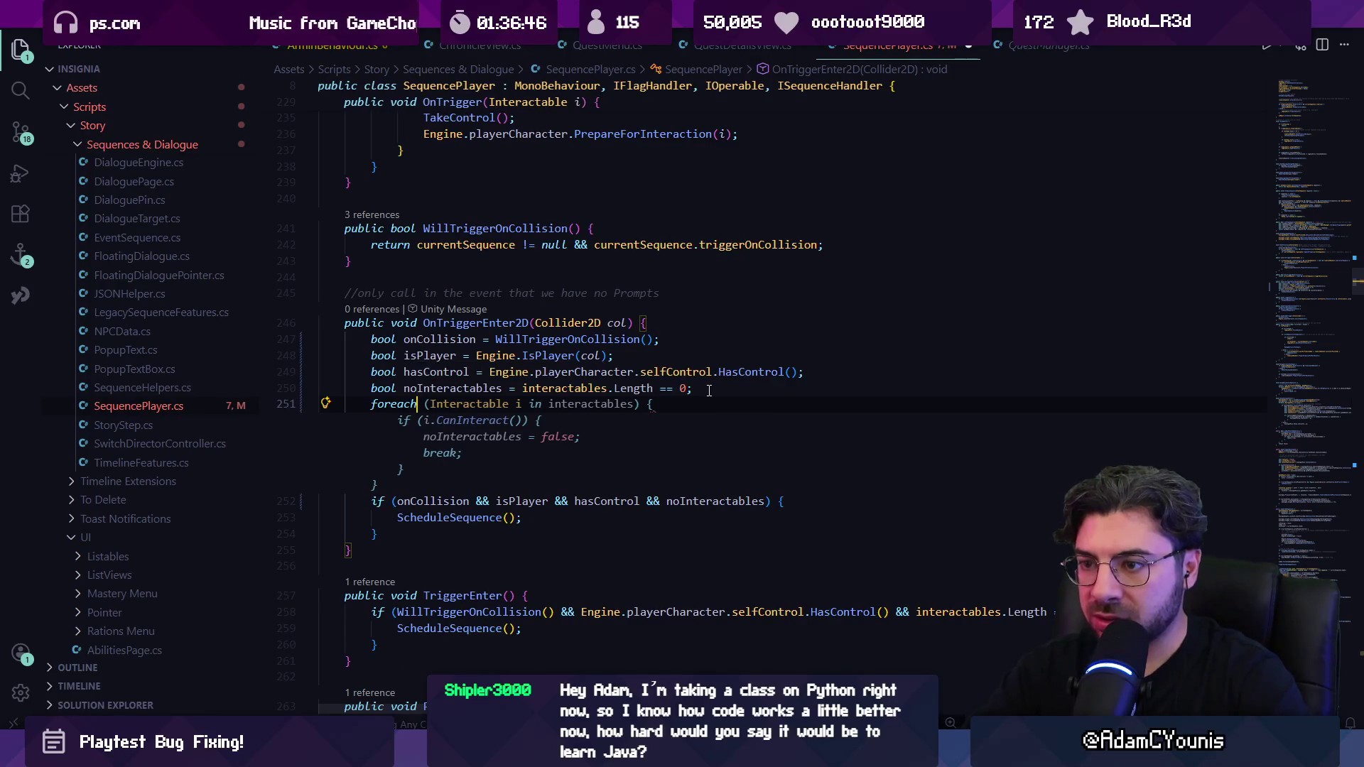
# Step: Replace the loop body with Debug.Log(this + " Checking interactable " + i.name + " for collision trigger...")
pyautogui.press('Up')
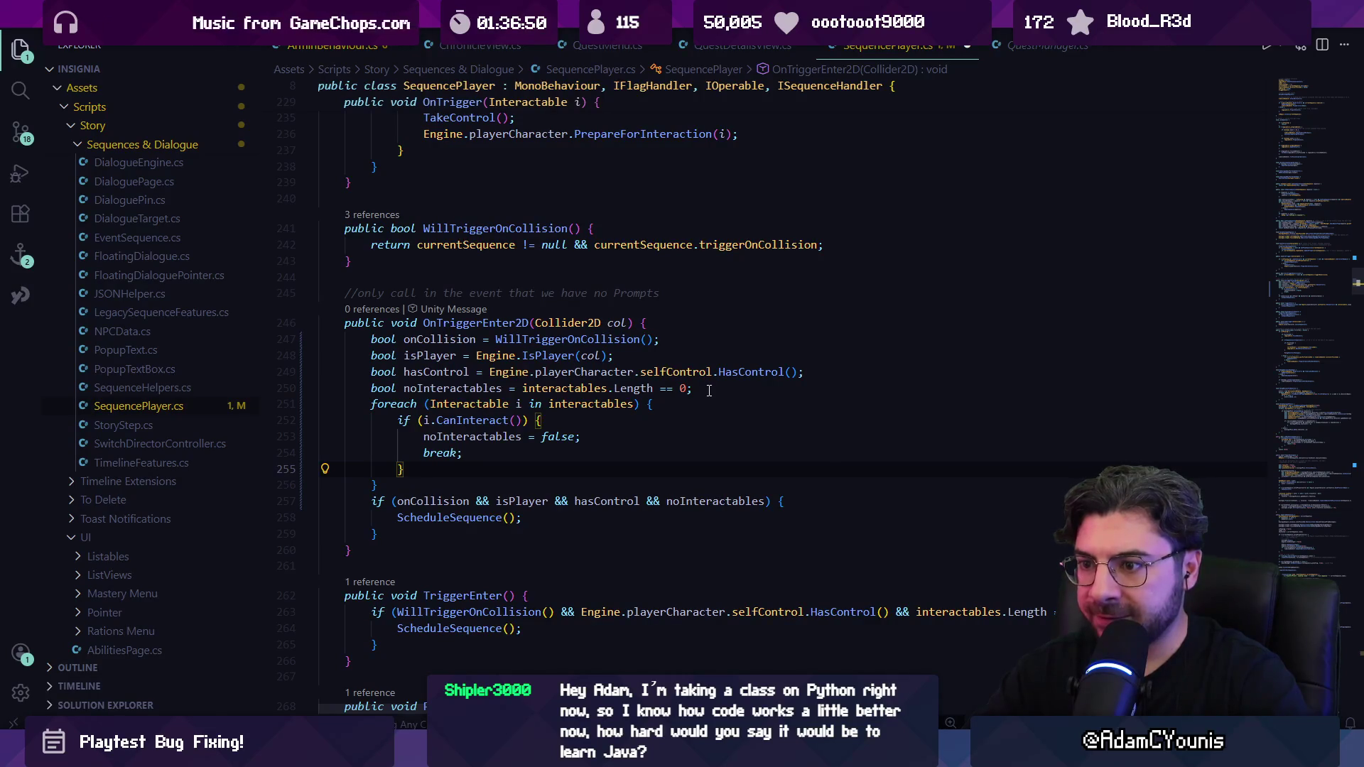
pyautogui.hotkey('shift', 'Up')
pyautogui.hotkey('shift', 'Up')
pyautogui.hotkey('shift', 'Up')
pyautogui.hotkey('shift', 'Home')
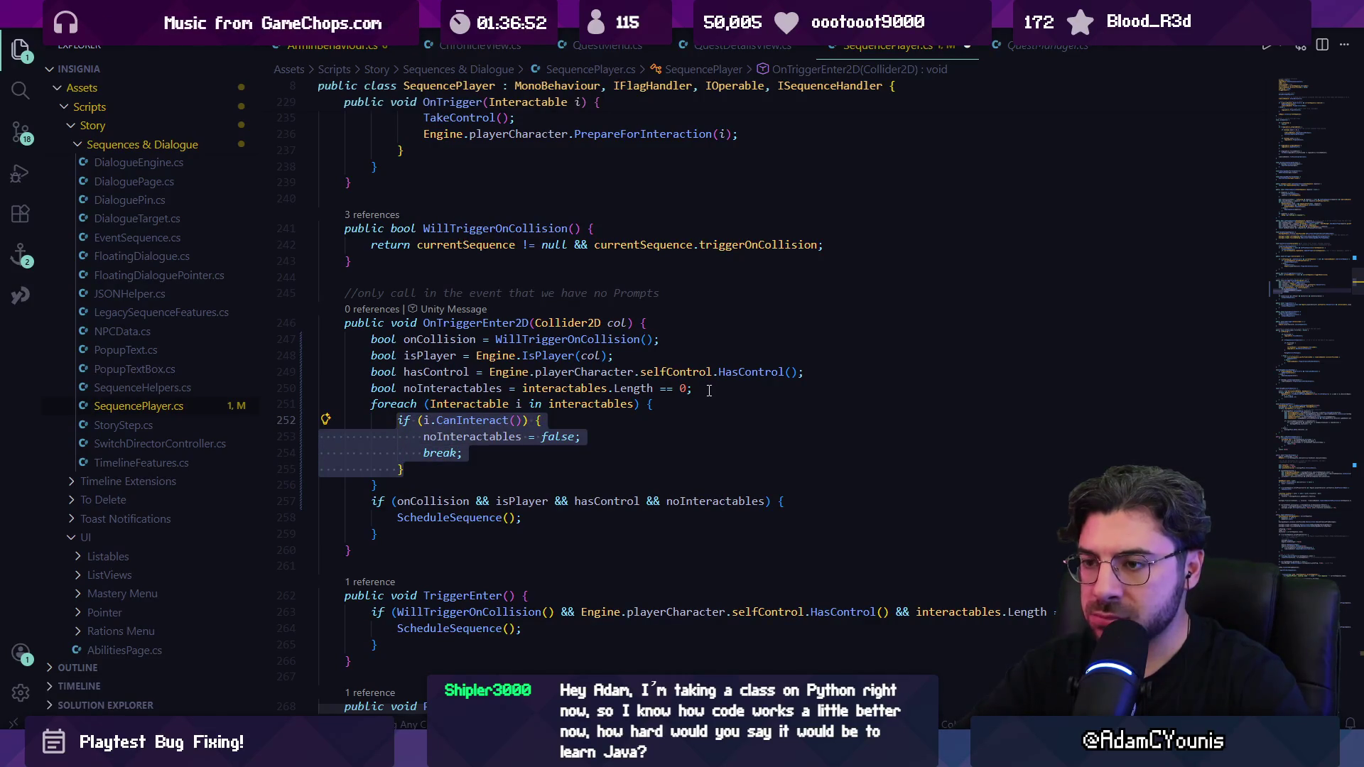
pyautogui.press('BackSpace')
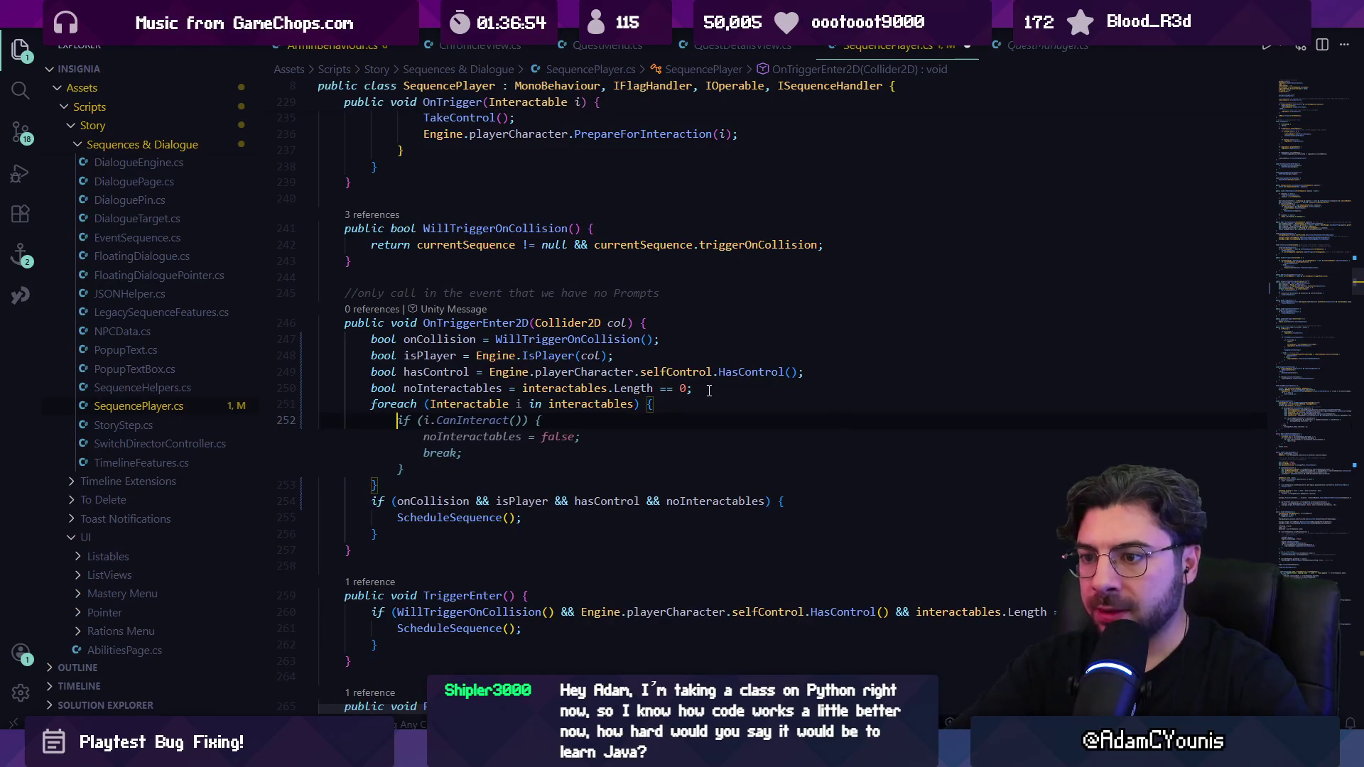
pyautogui.write('Debug')
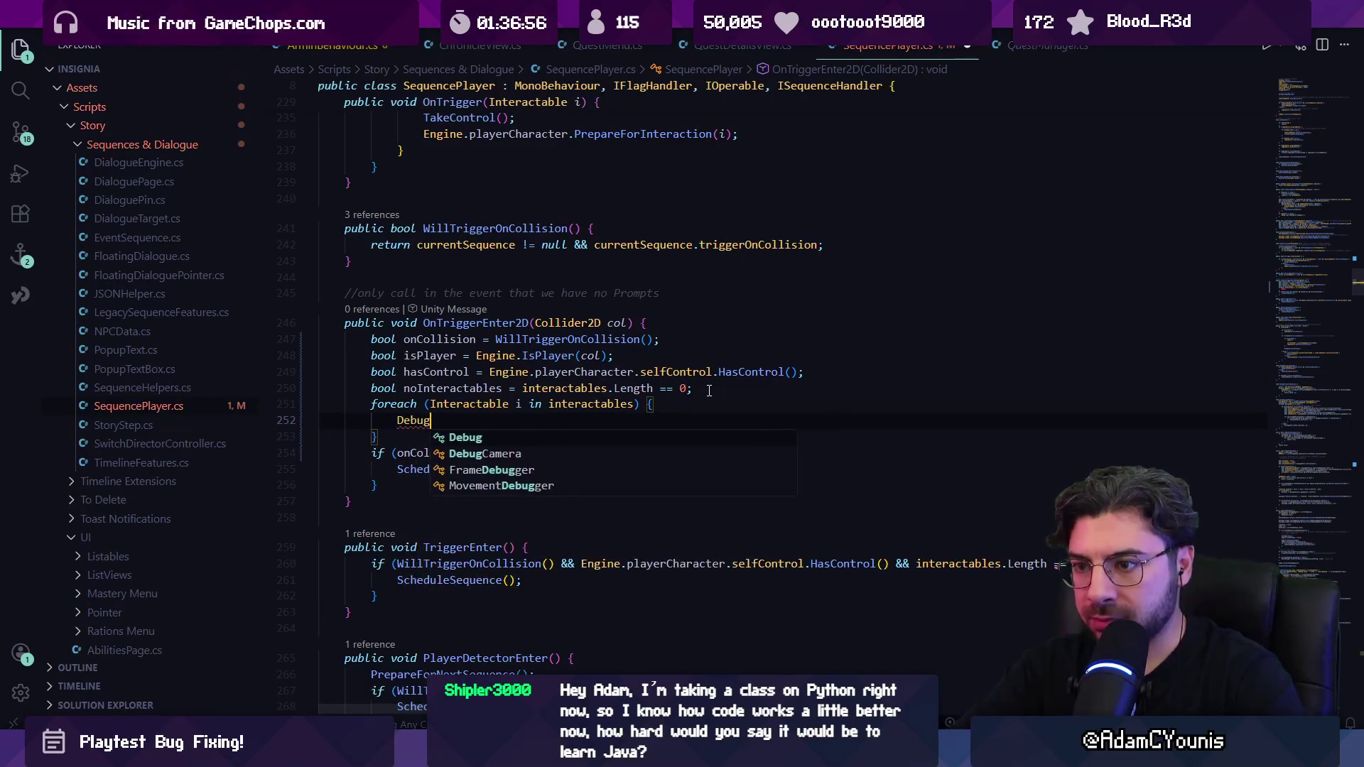
pyautogui.press('Tab')
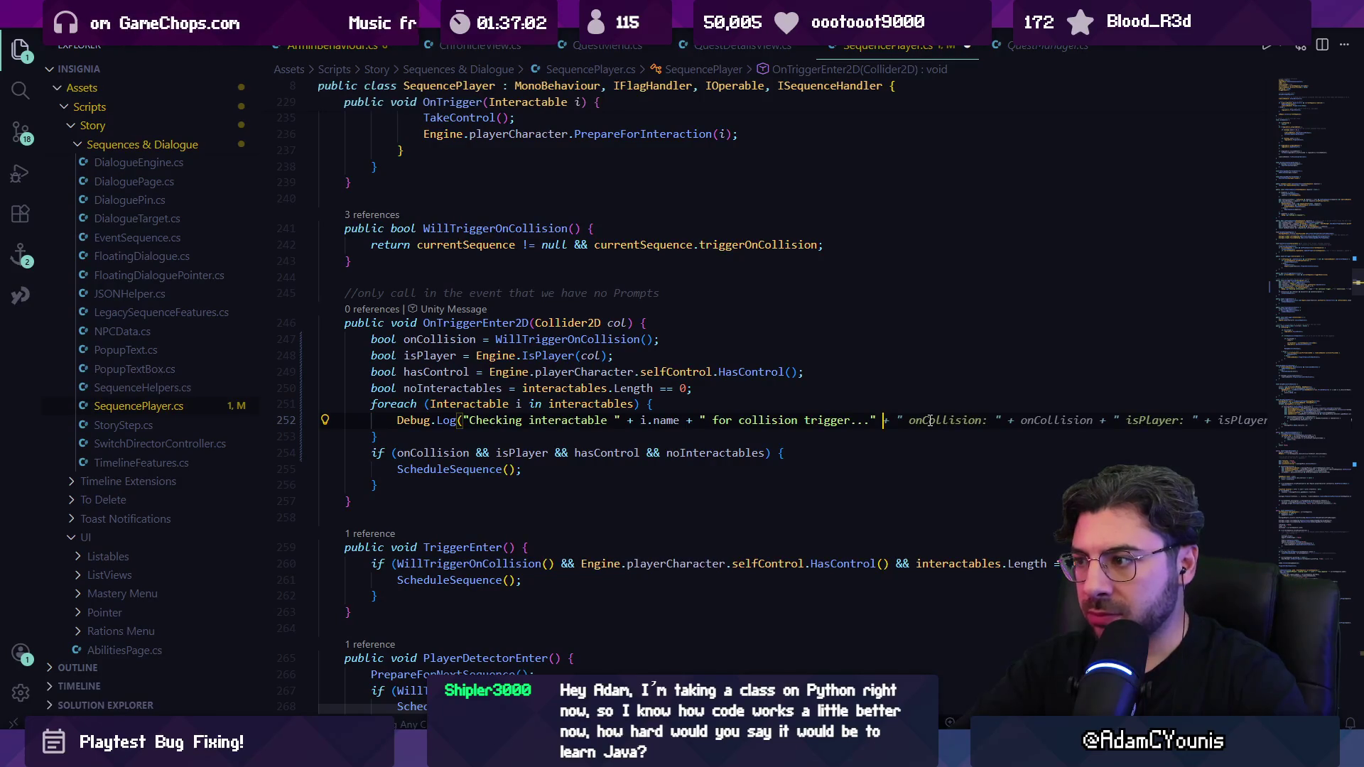
pyautogui.press('Escape')
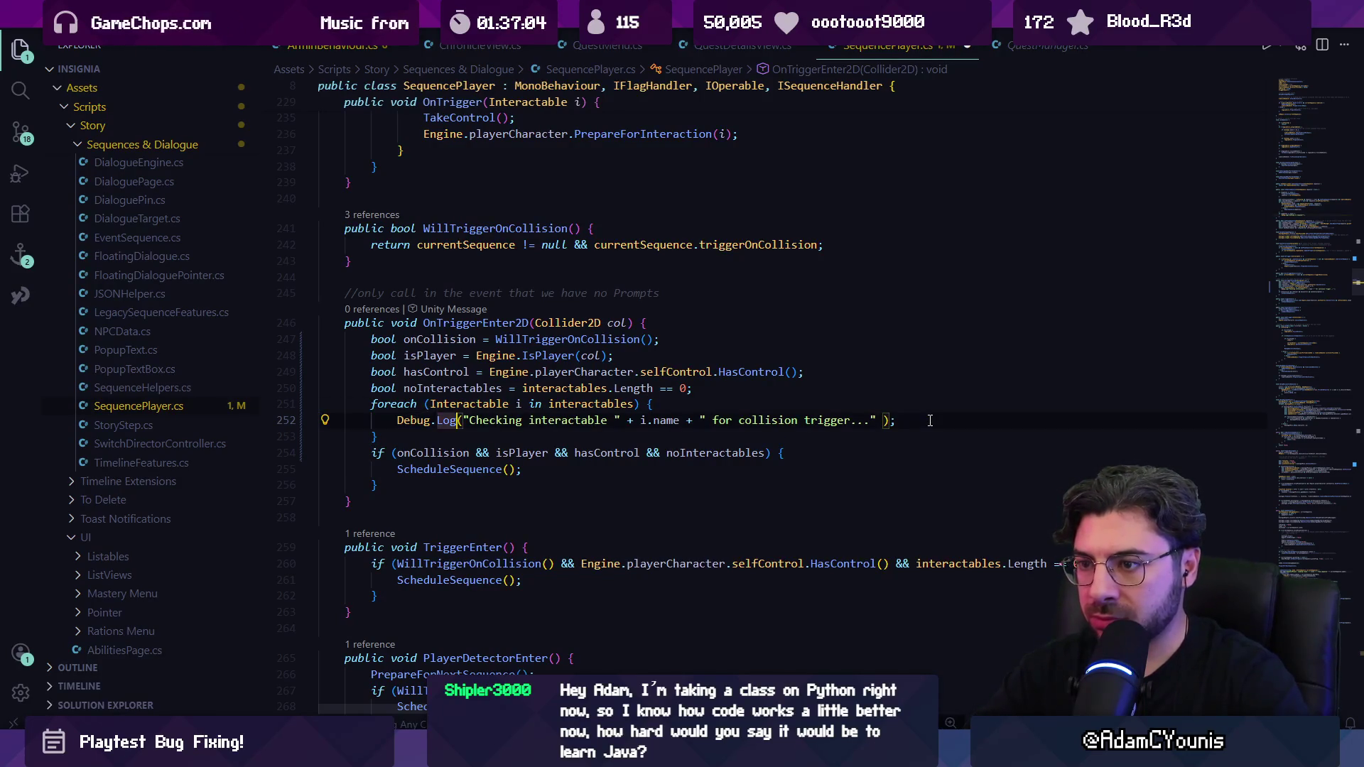
pyautogui.write('this +')
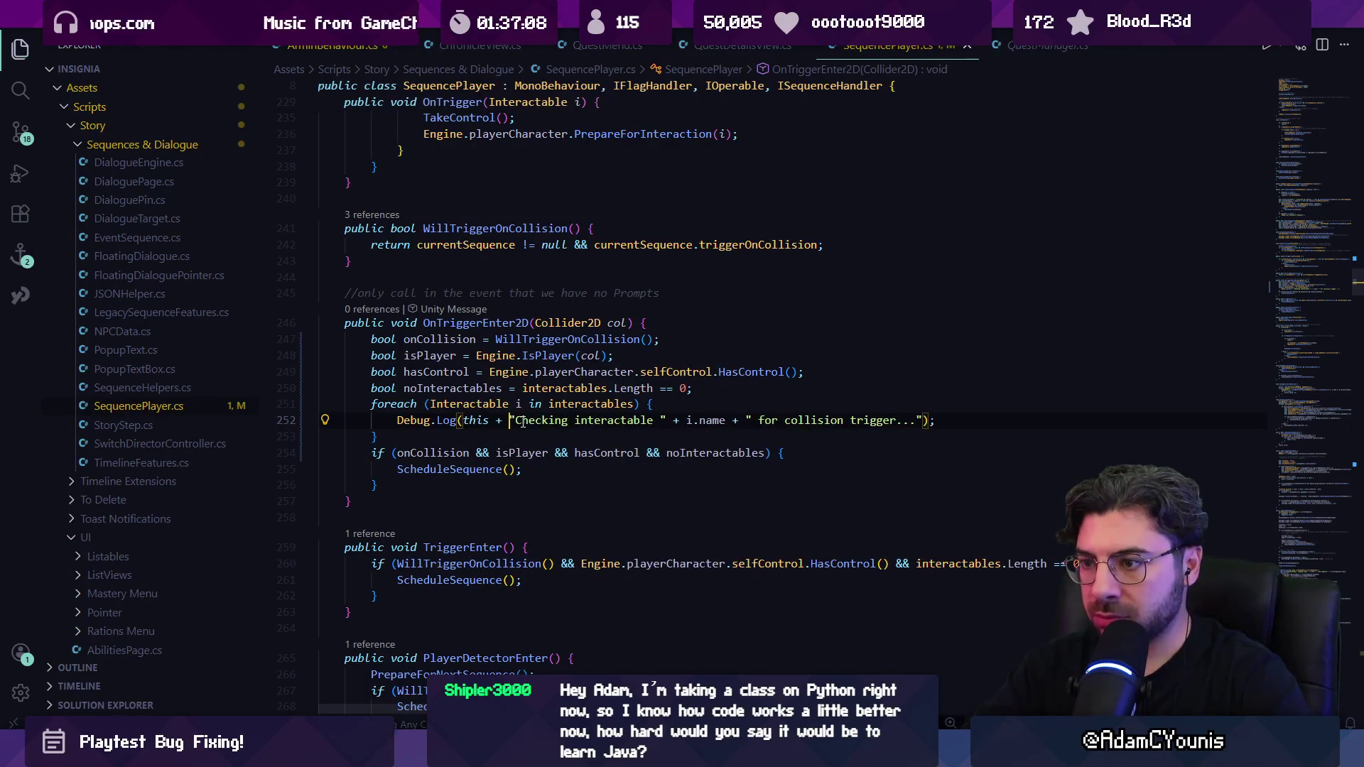
pyautogui.hotkey('alt', 'Tab')
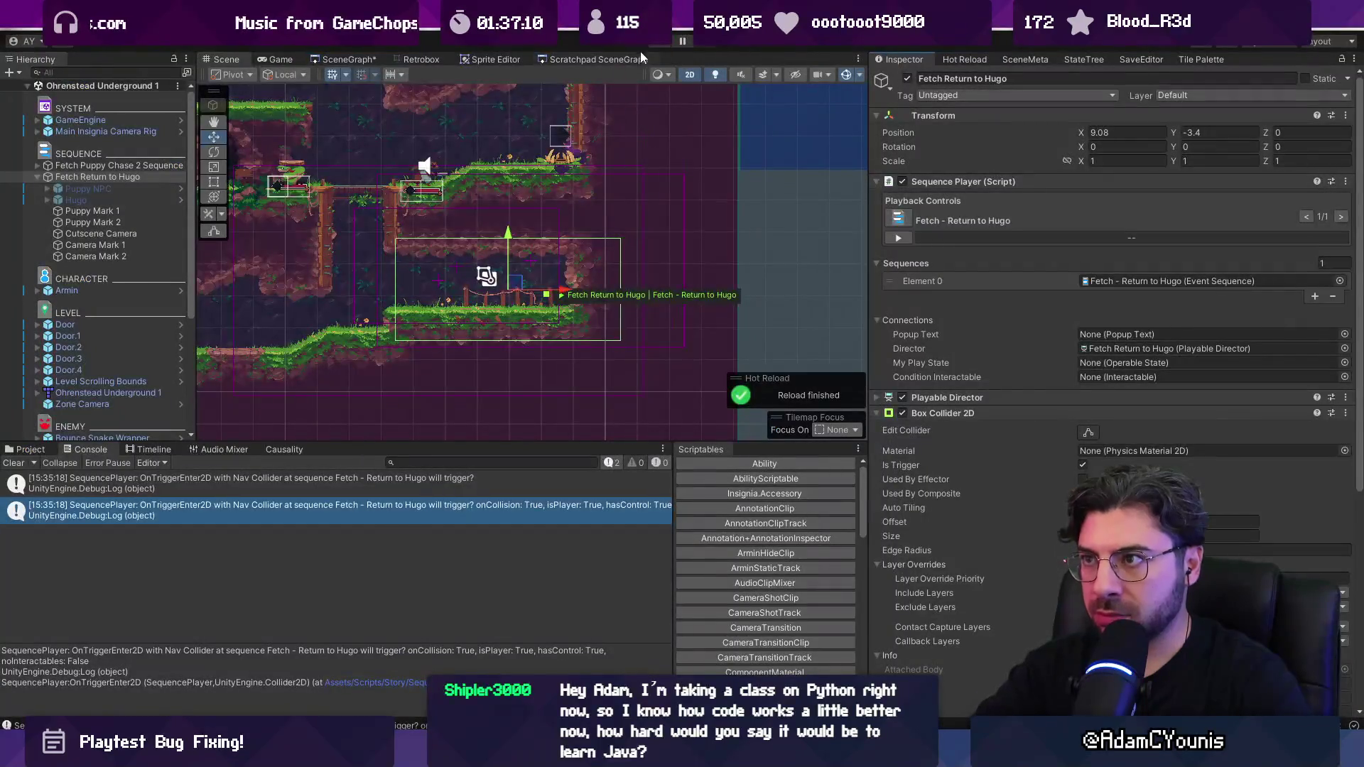
# Step: Play the level, read the interactable-check logs and open the code line behind one
pyautogui.click(657, 44)
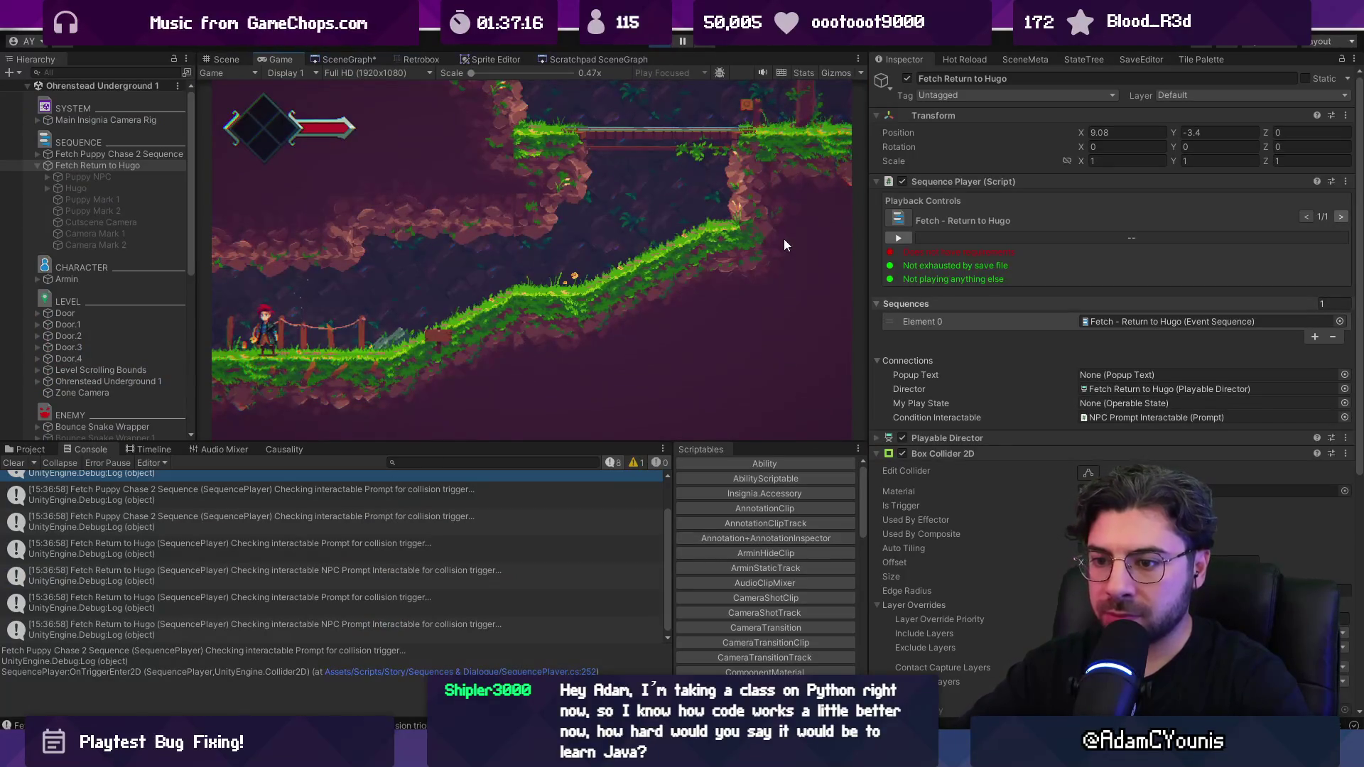
pyautogui.click(339, 578)
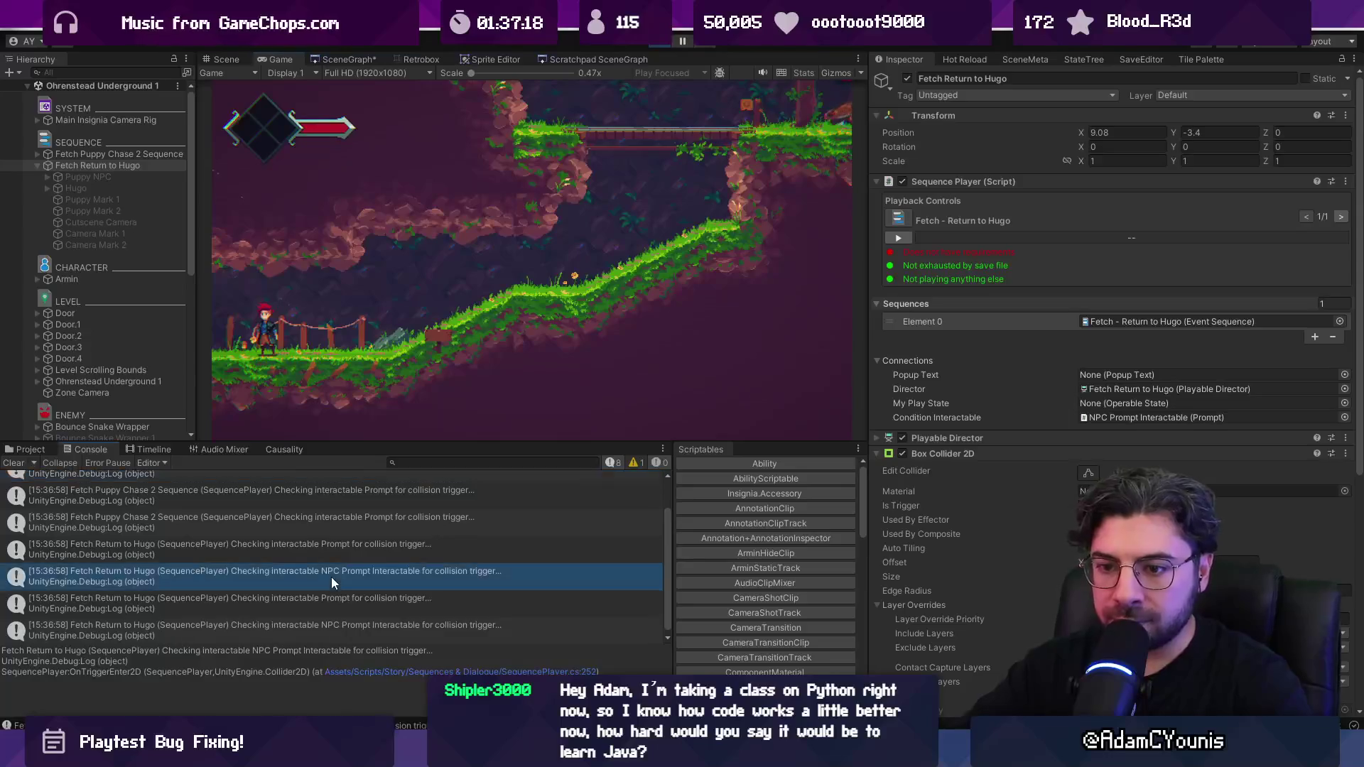
pyautogui.click(293, 544)
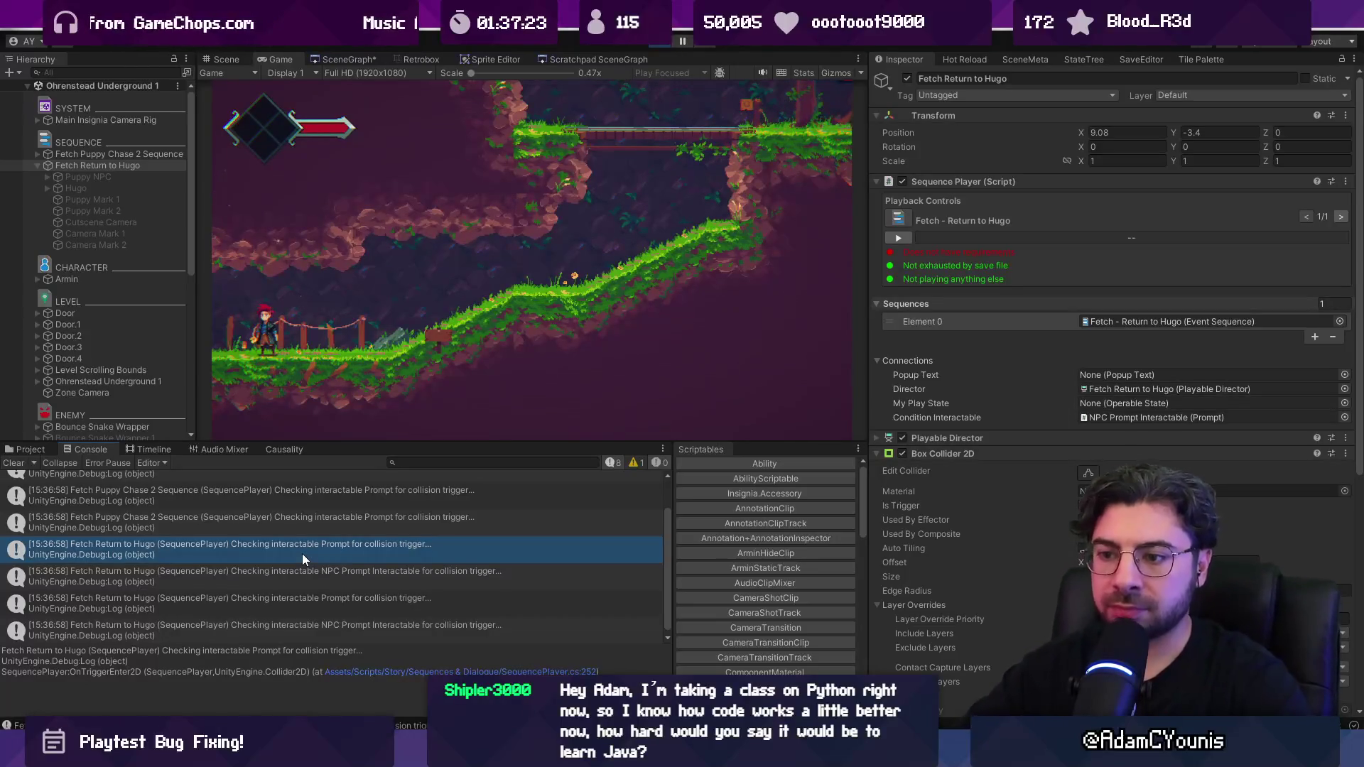
pyautogui.doubleClick(301, 552)
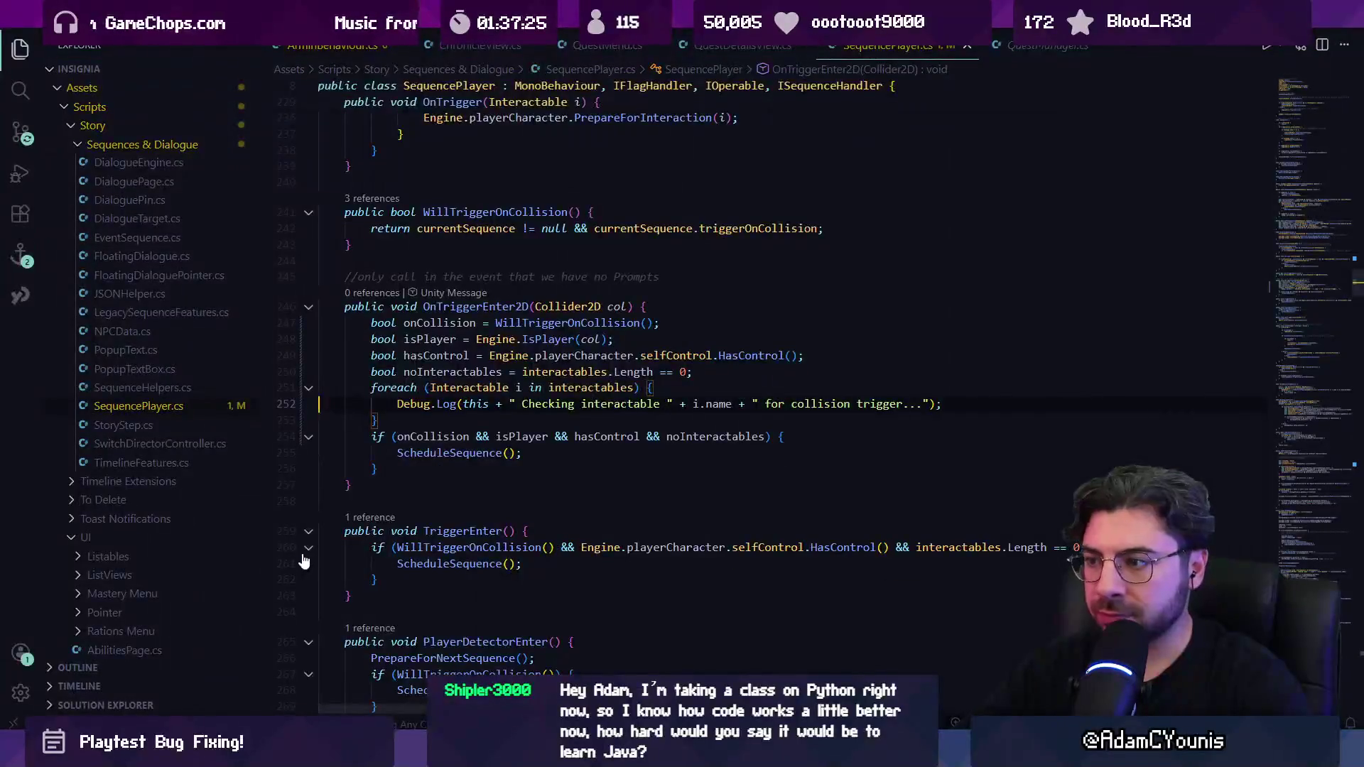
# Step: Recheck the NPC Prompt Interactable log, then clear the console and stop Play mode
pyautogui.hotkey('alt', 'Tab')
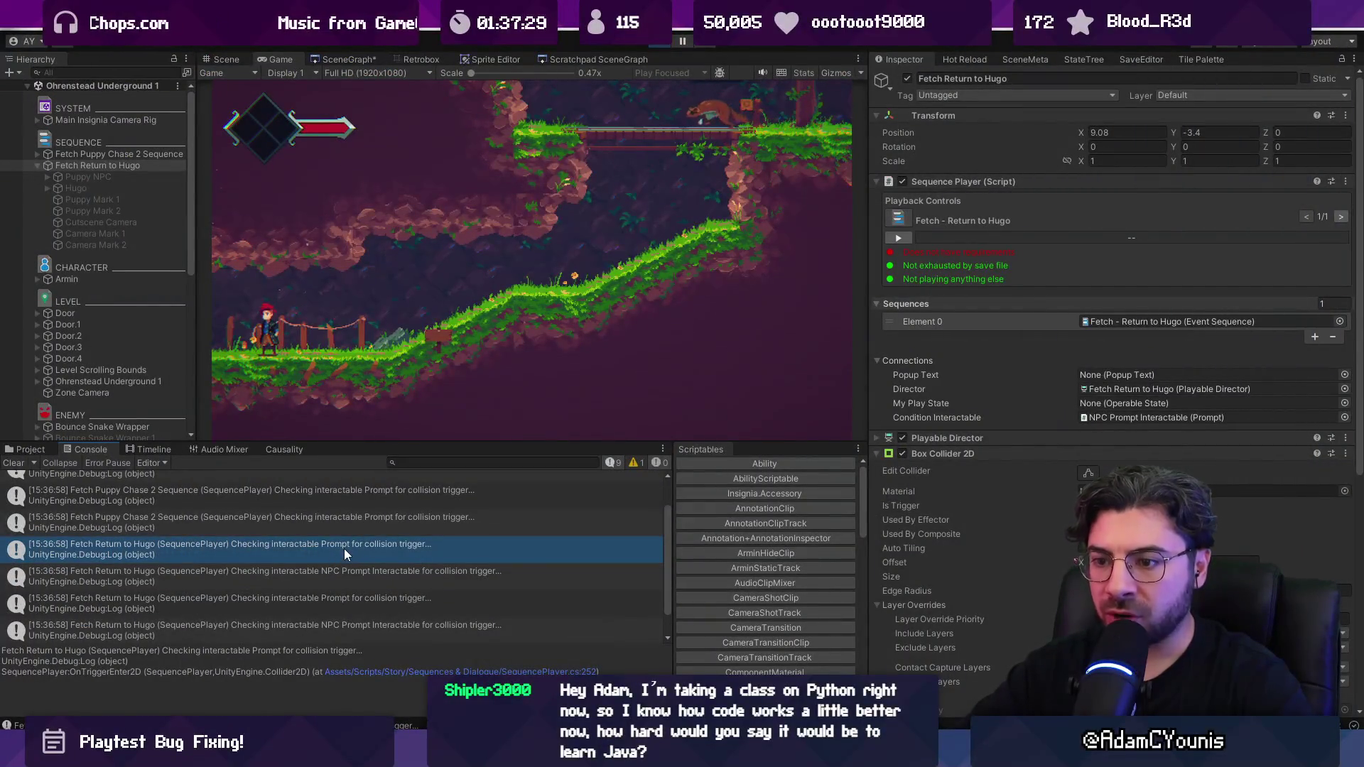
pyautogui.click(350, 577)
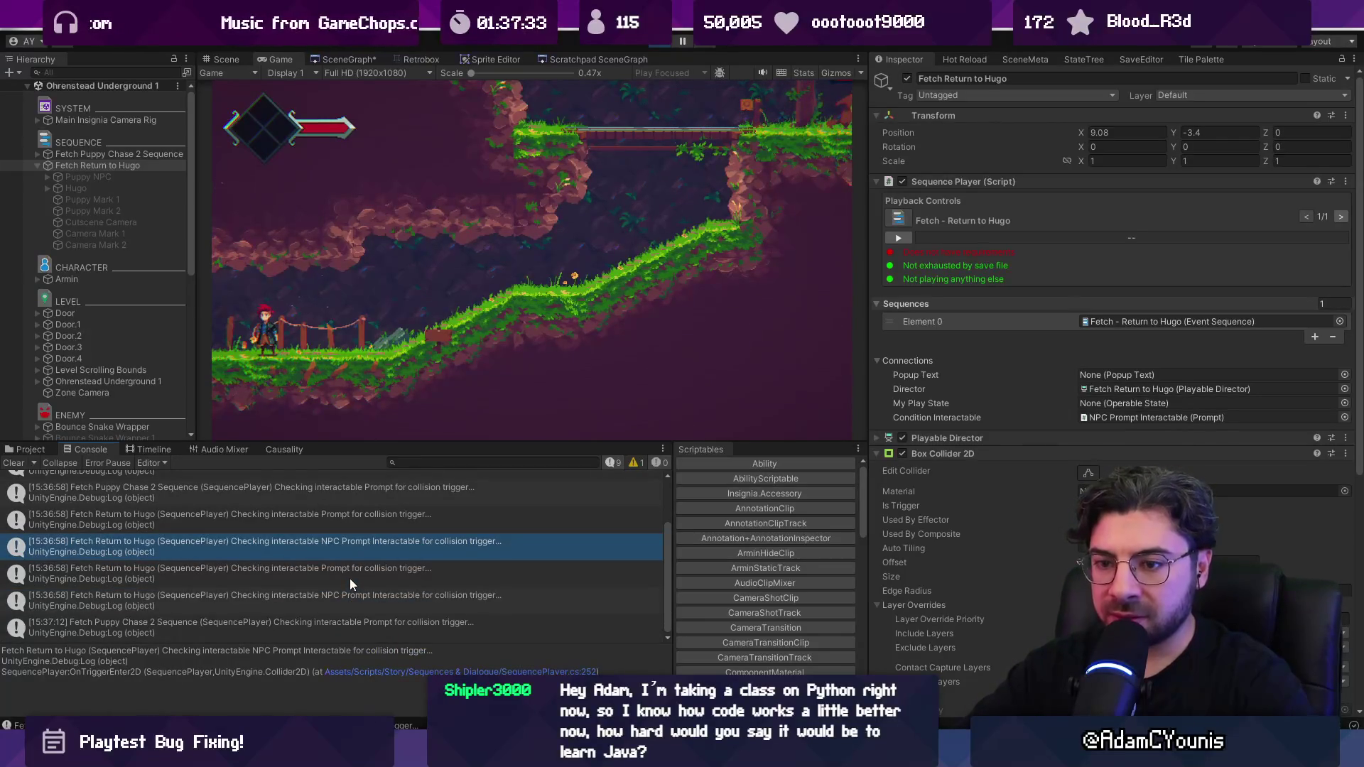
pyautogui.click(22, 463)
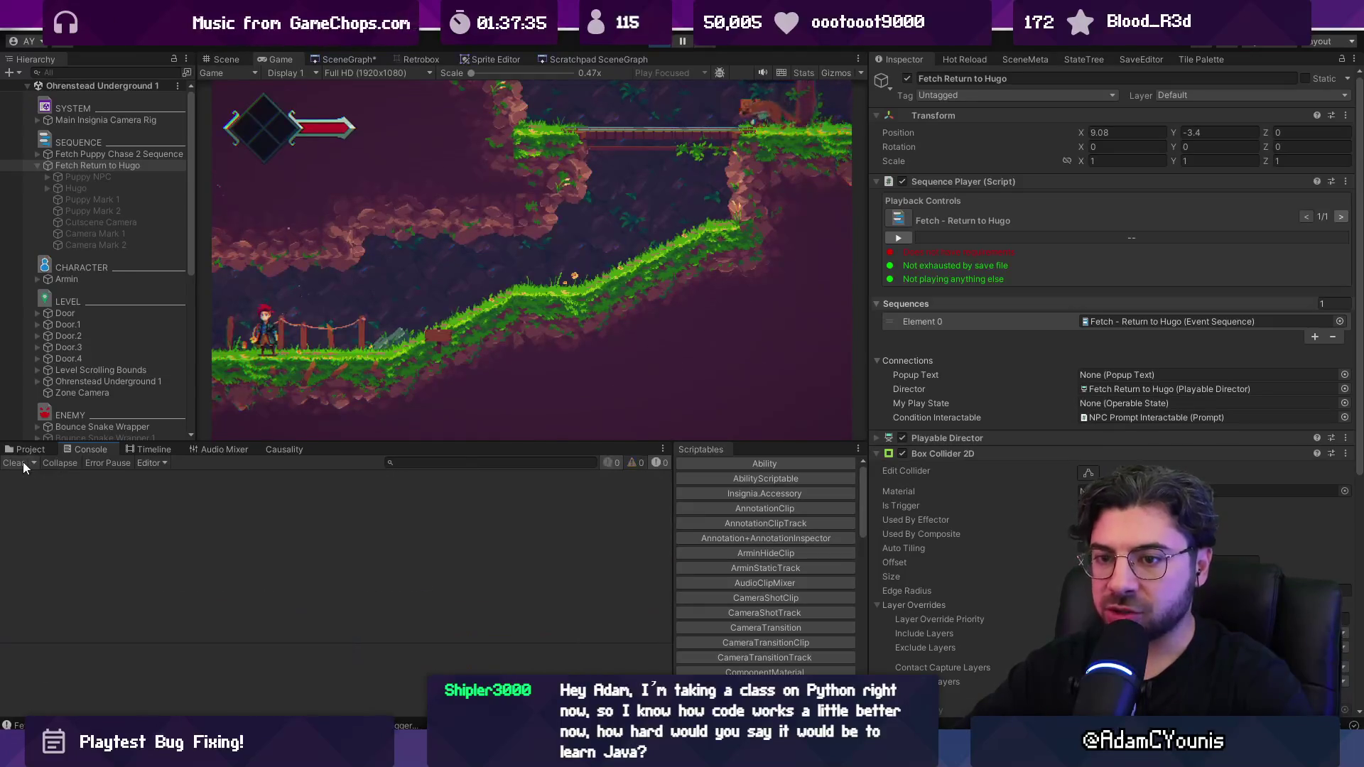
pyautogui.hotkey('ctrl', 'p')
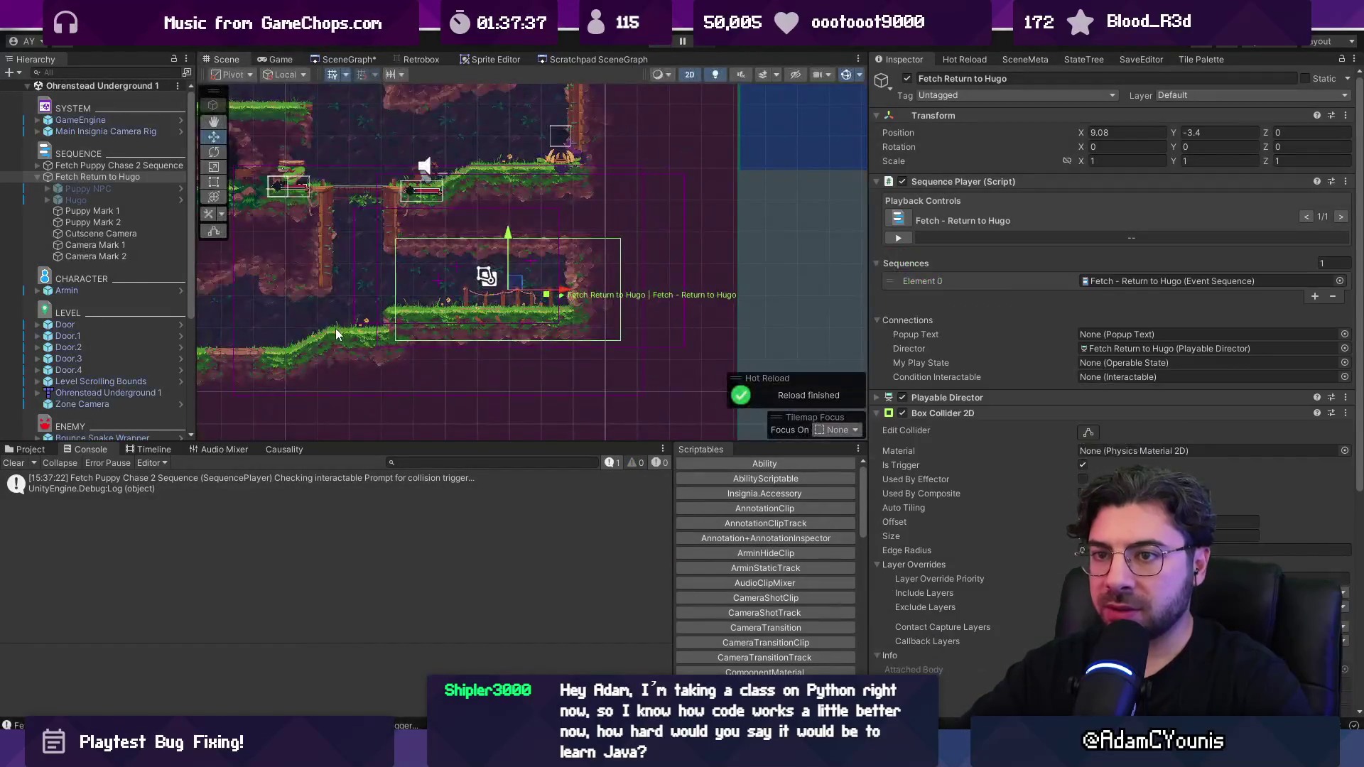
# Step: Inspect the Puppy NPC and Hugo objects' components
pyautogui.scroll(3, 541, 263)
pyautogui.click(159, 189)
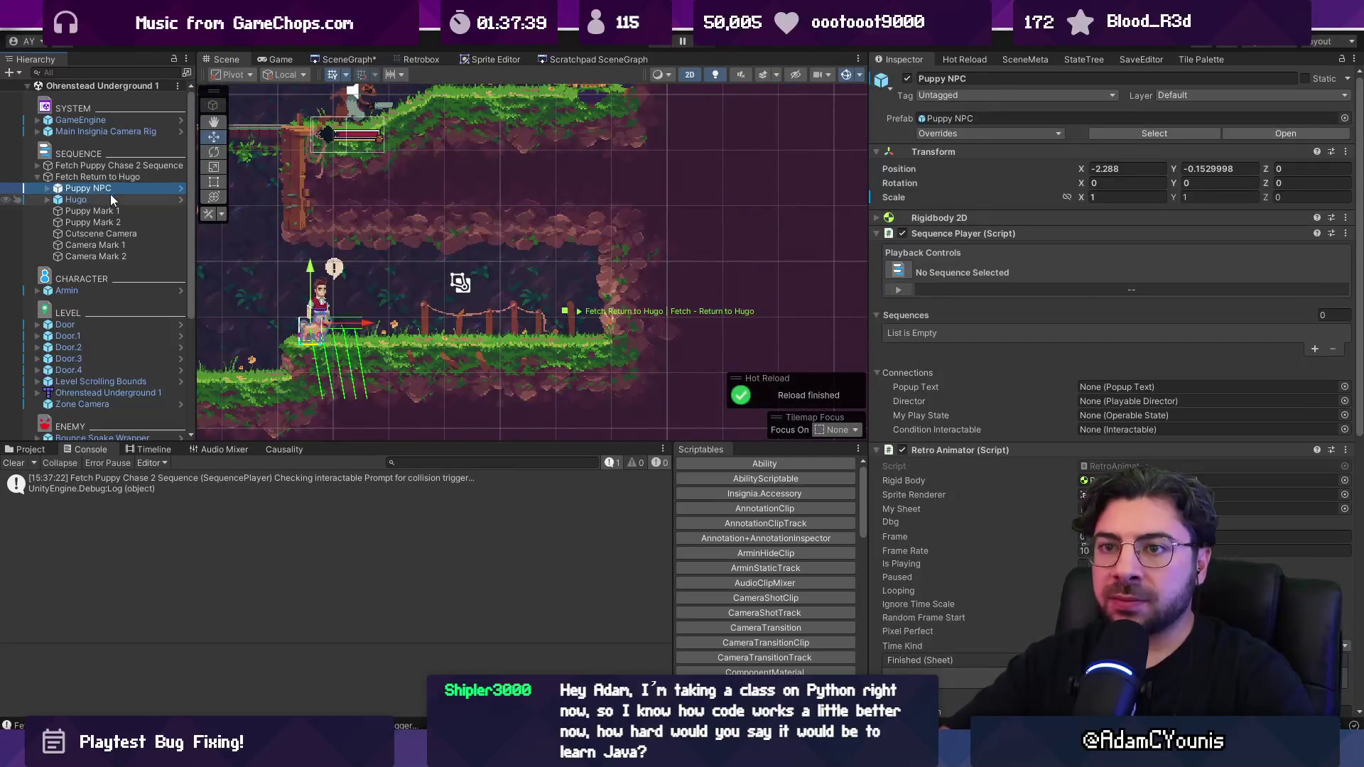
pyautogui.click(112, 201)
pyautogui.scroll(-5, 978, 398)
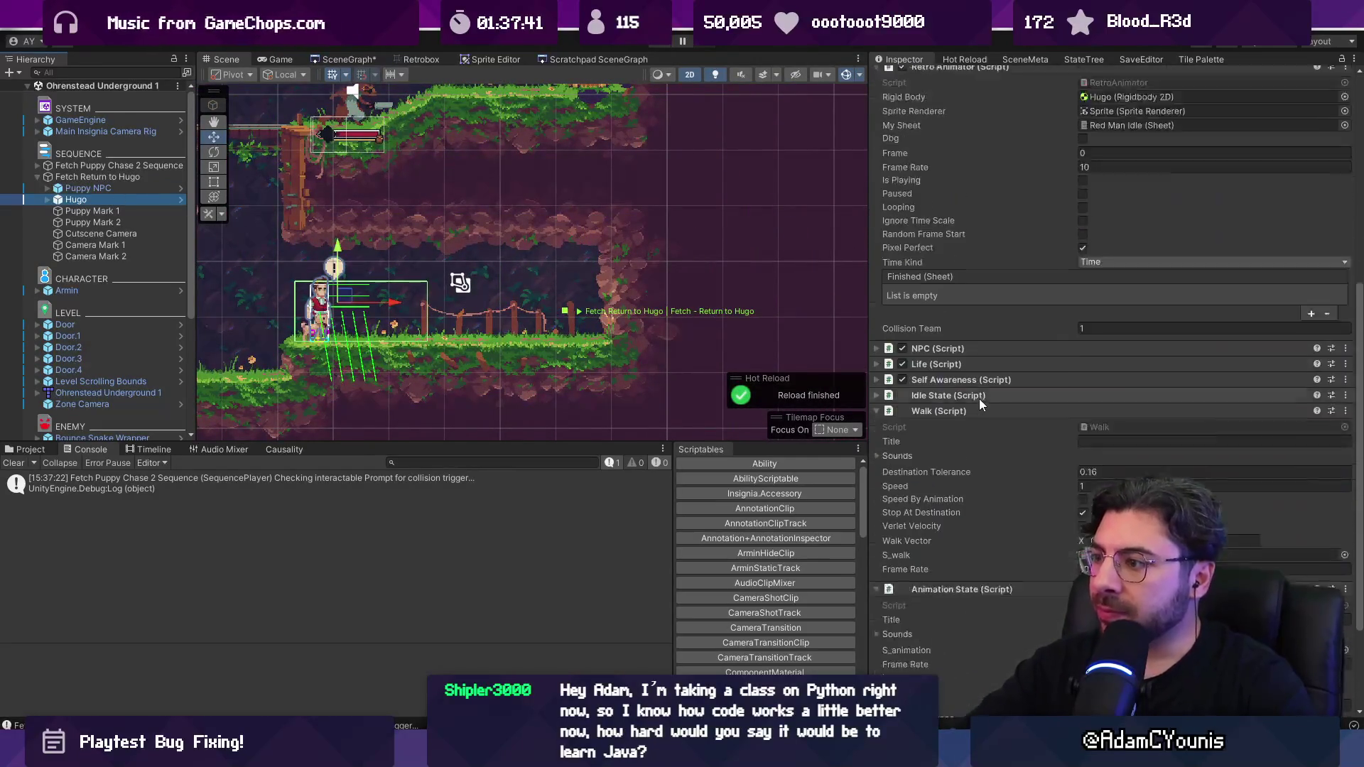
pyautogui.scroll(3, 979, 398)
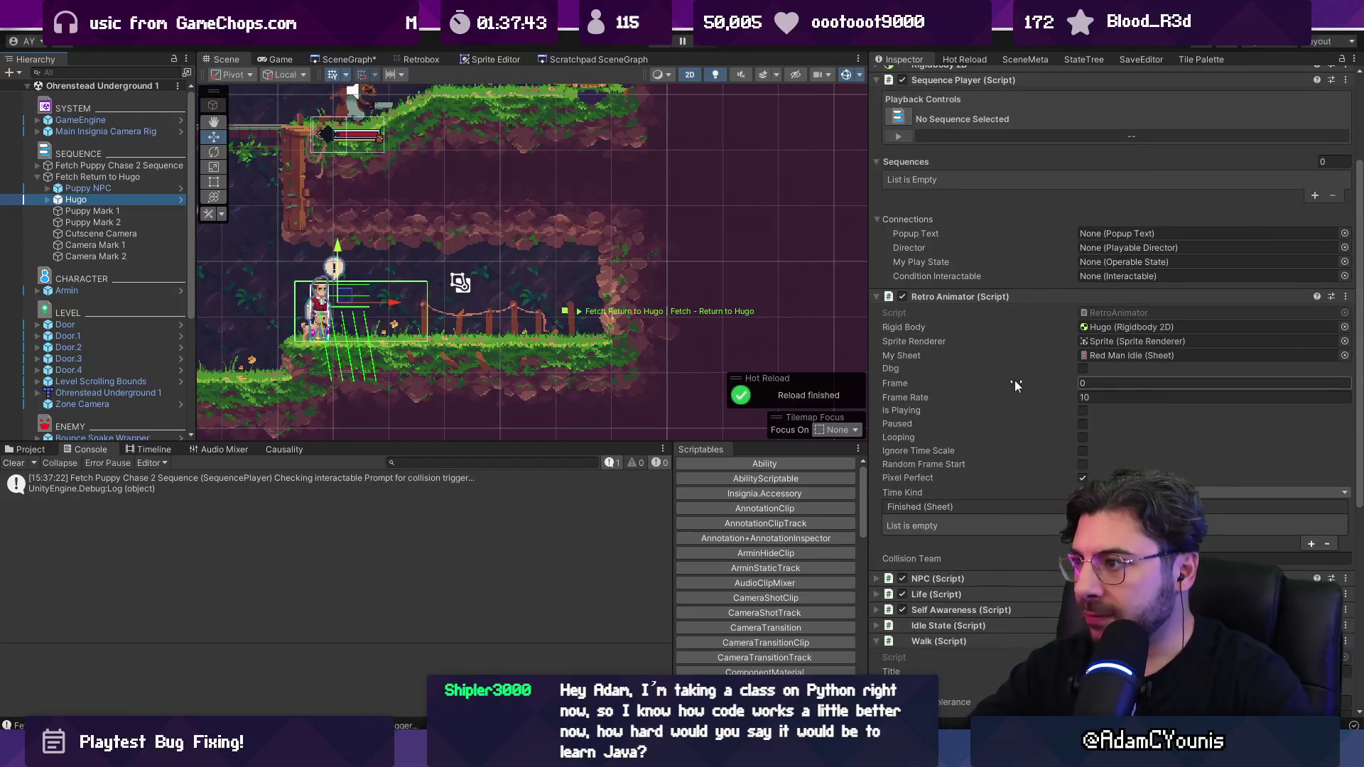
pyautogui.scroll(-5, 1021, 400)
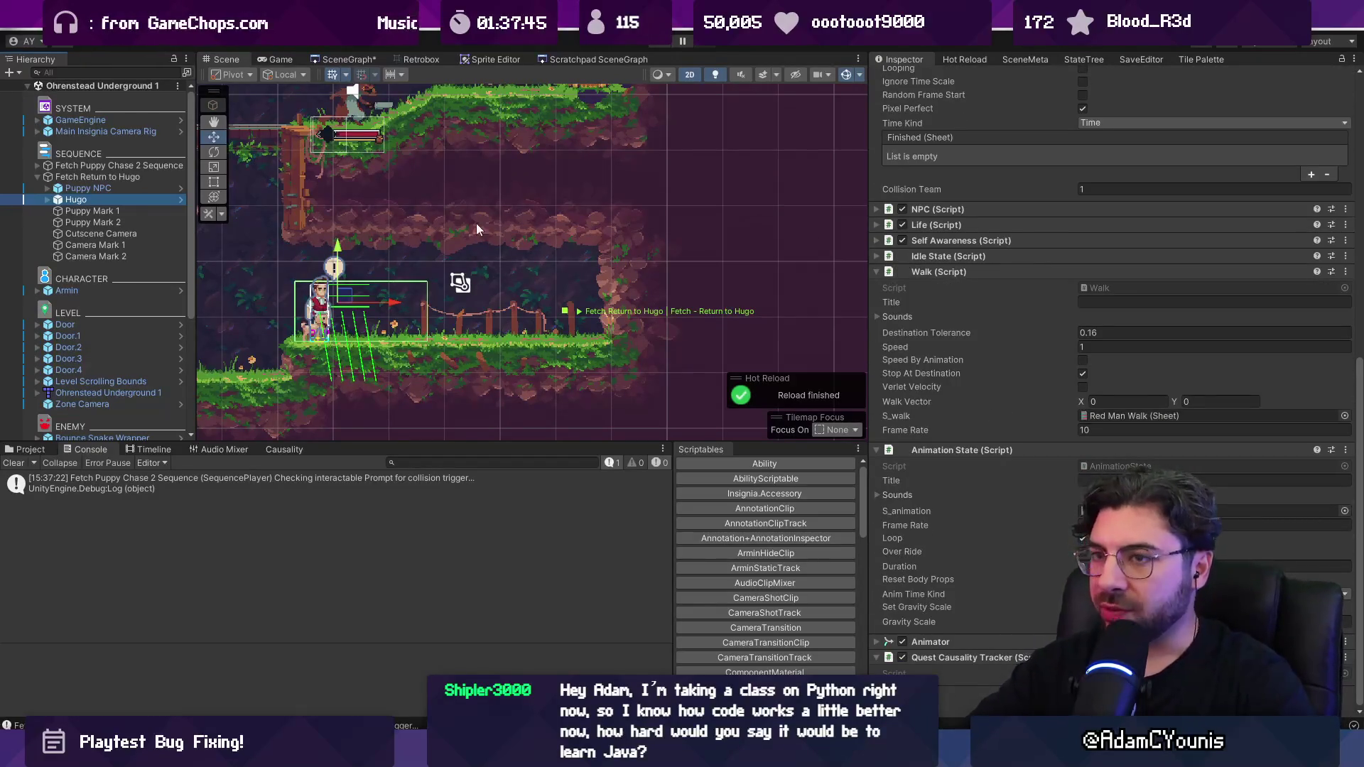
# Step: Filter the Hierarchy by 'Interactable' and select one of the matching objects
pyautogui.click(81, 72)
pyautogui.write('Inty')
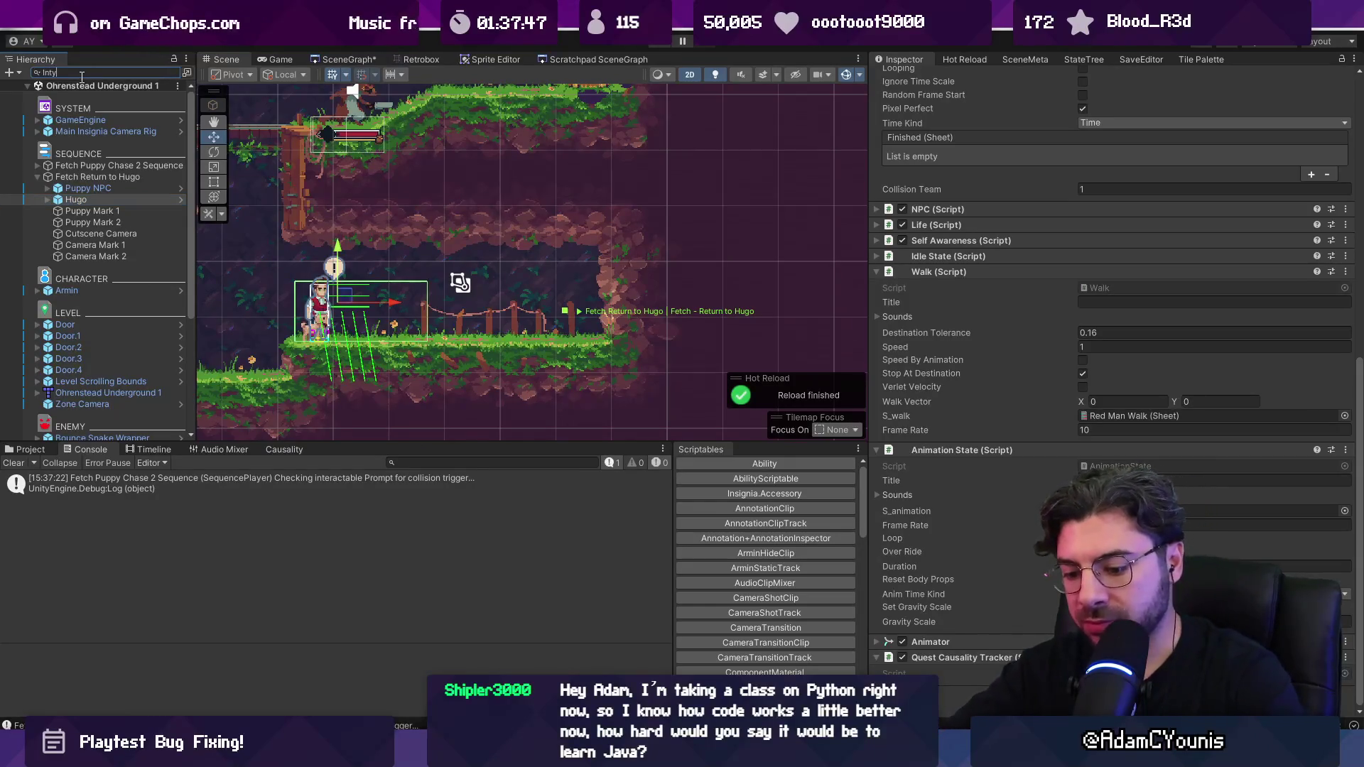
pyautogui.press('BackSpace')
pyautogui.write('eracta')
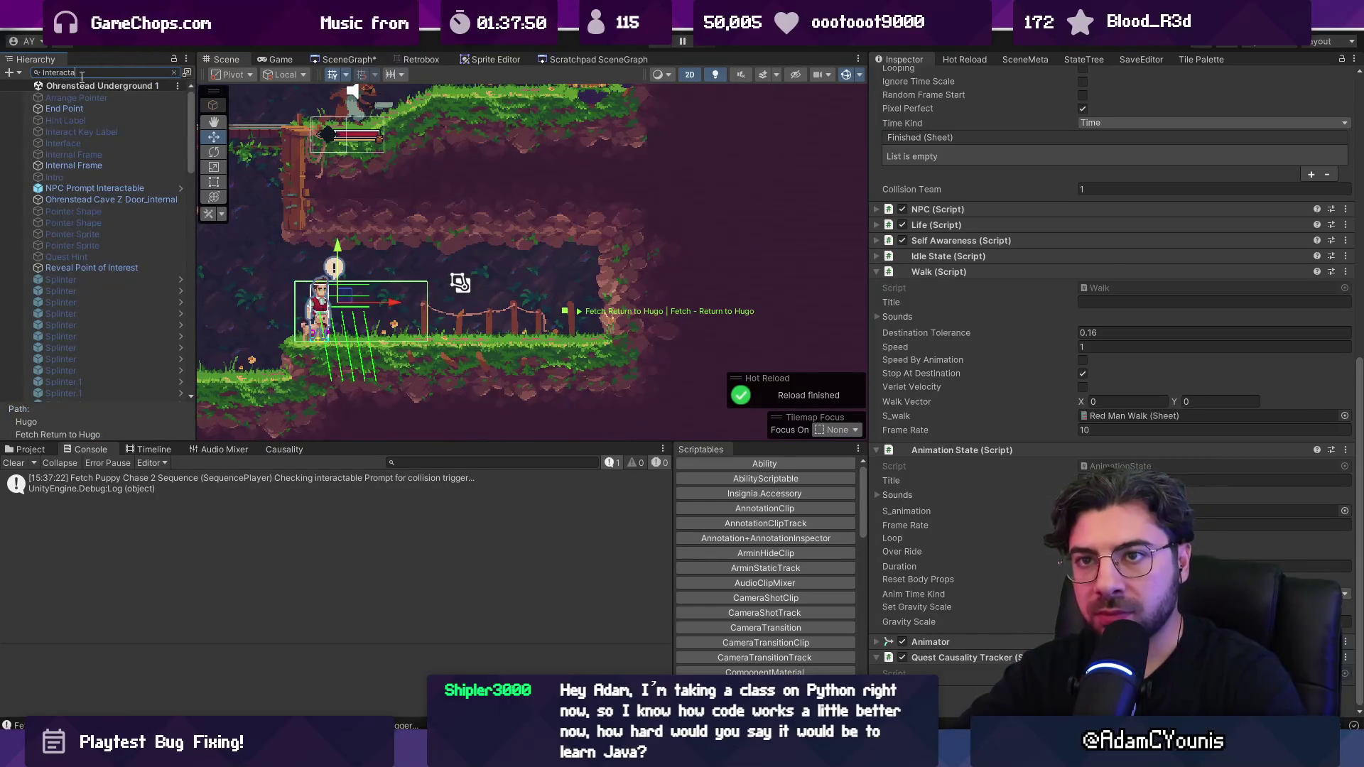
pyautogui.write('ble')
pyautogui.click(94, 156)
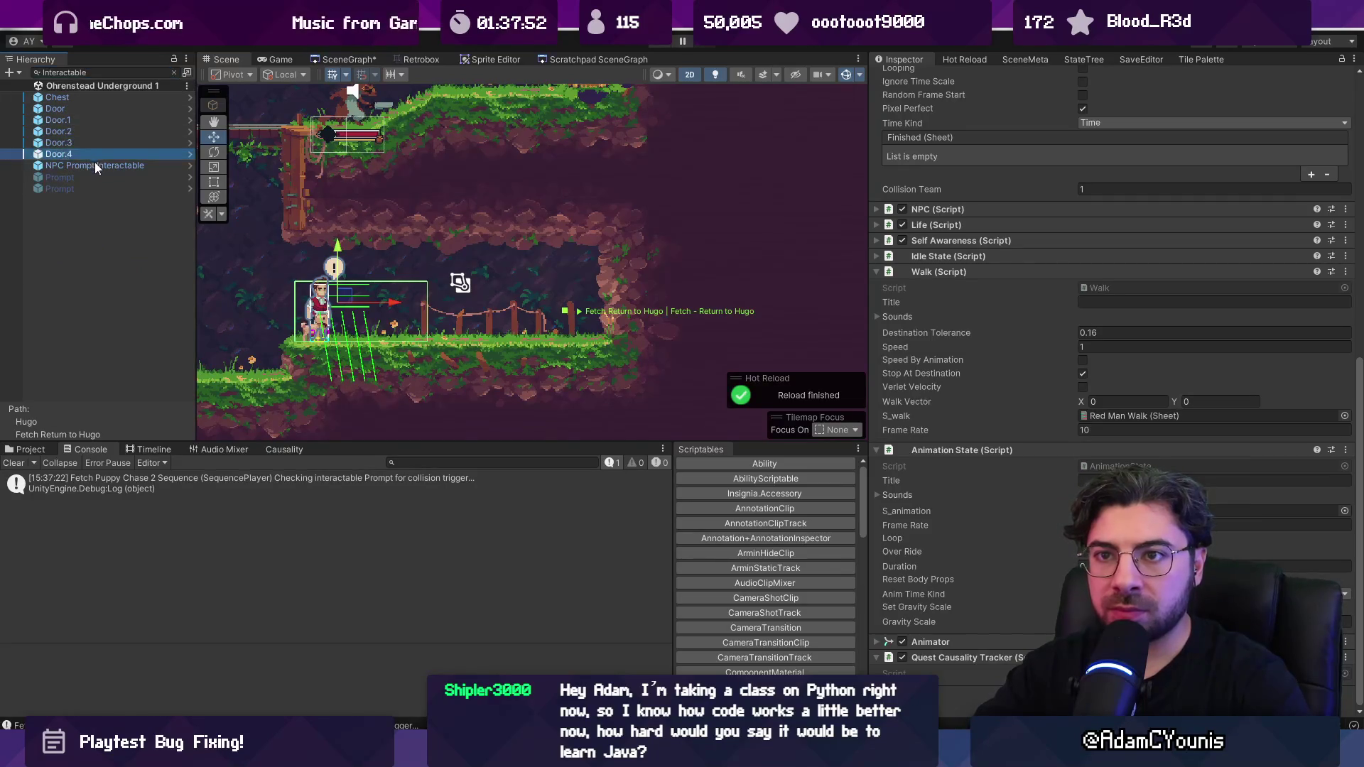
# Step: Frame NPC Prompt Interactable in the scene view, then clear the Hierarchy search
pyautogui.doubleClick(95, 164)
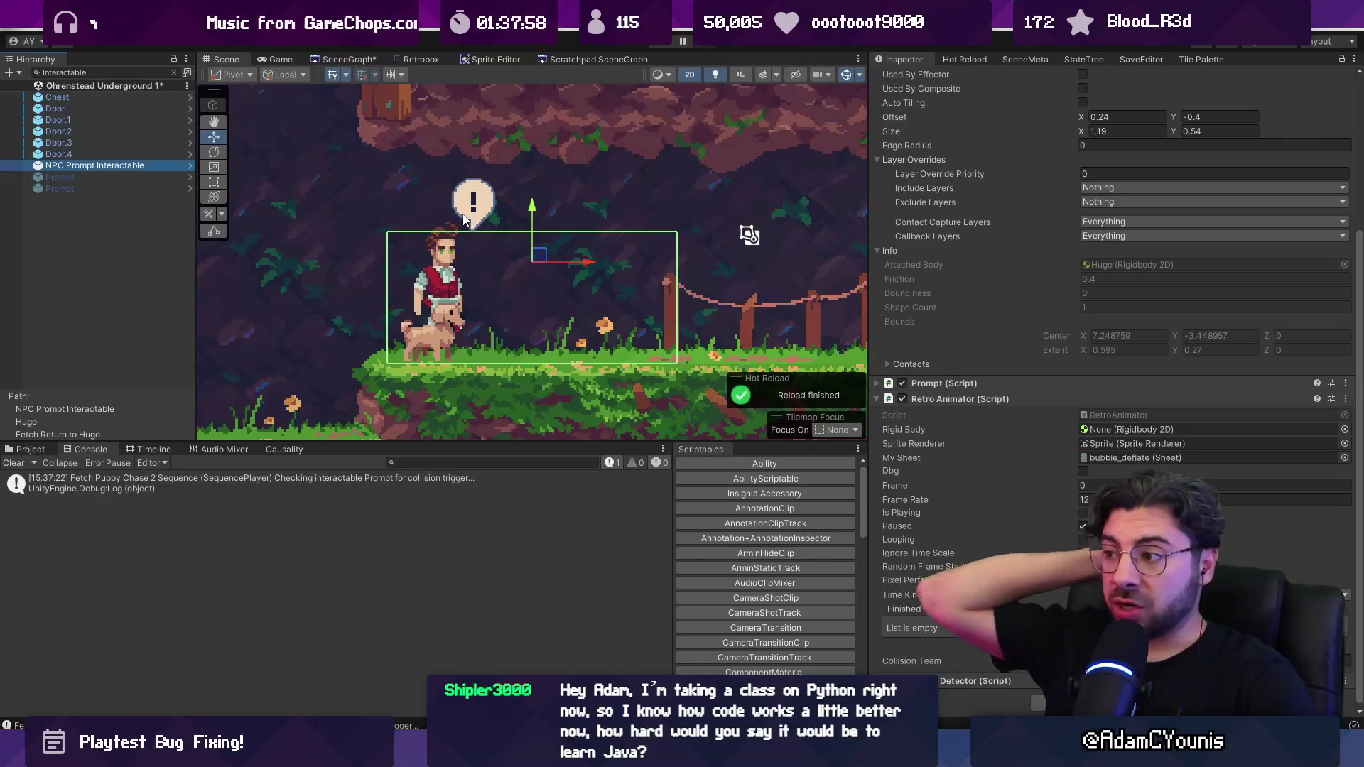
pyautogui.scroll(-5, 501, 243)
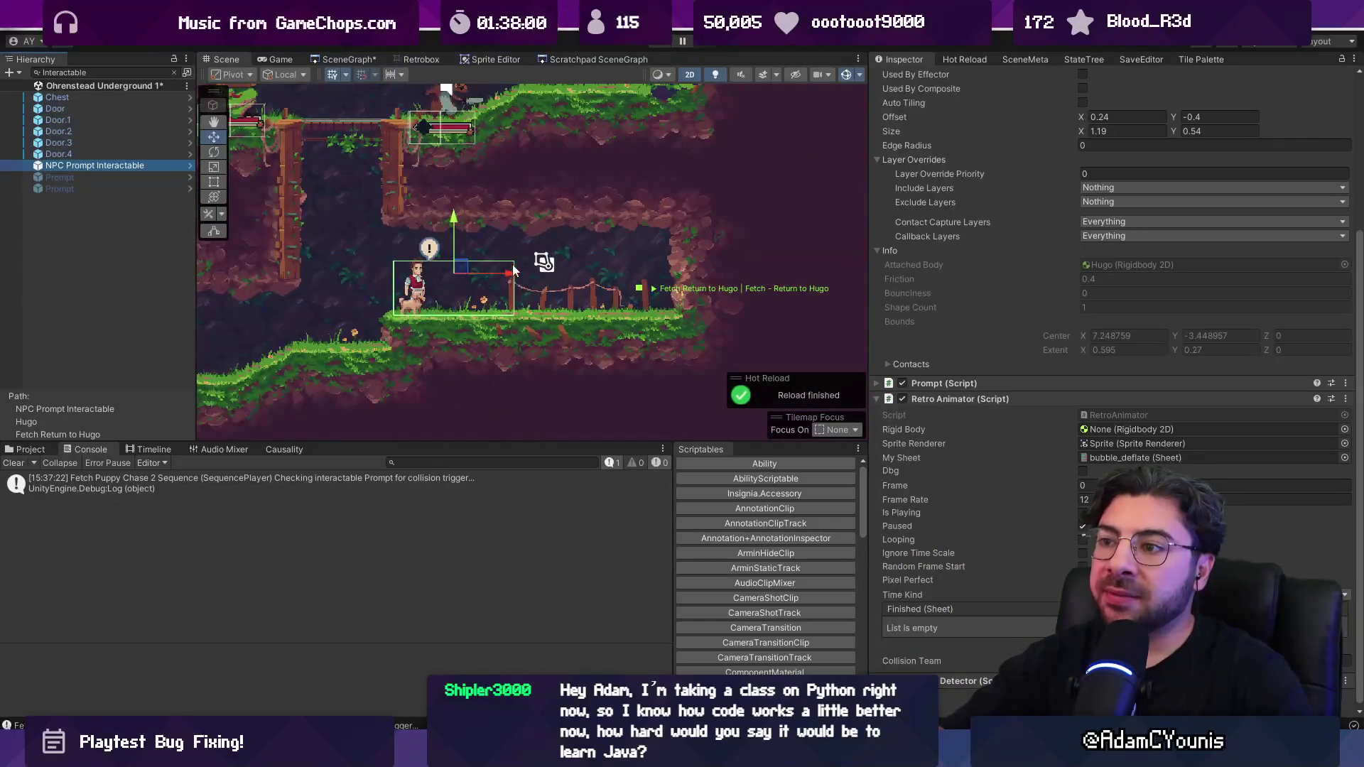
pyautogui.scroll(2, 512, 270)
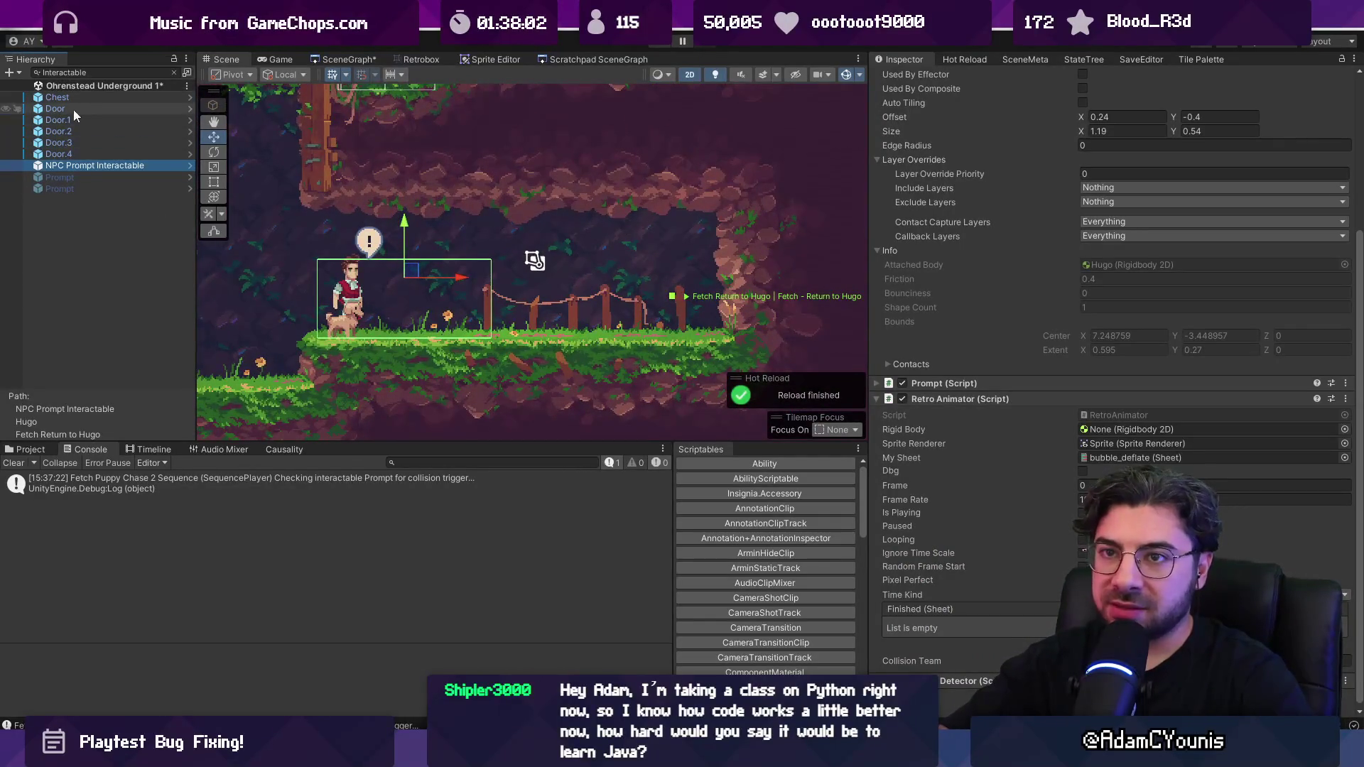
pyautogui.click(173, 72)
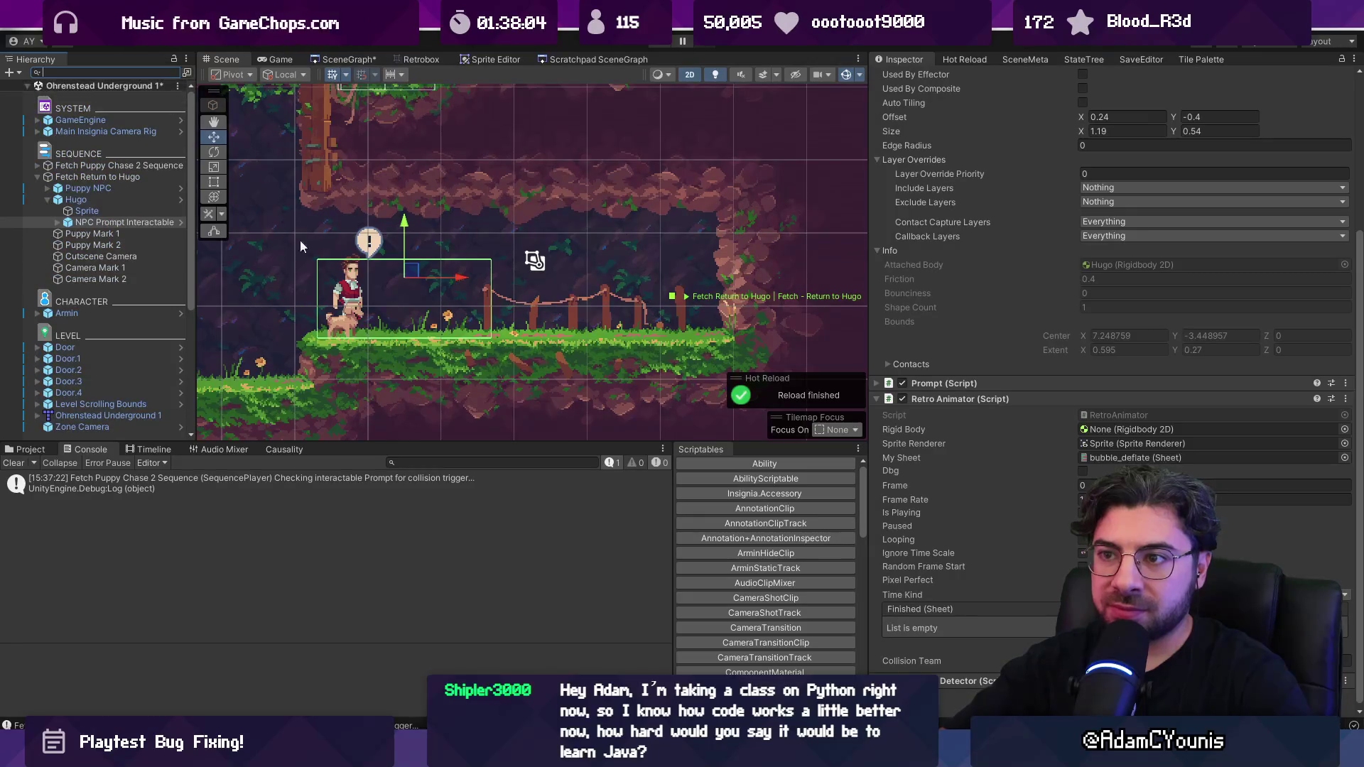
# Step: Remove Fetch Return to Hugo's Box Collider 2D, then check Puppy Mark 1 and Hugo
pyautogui.click(100, 201)
pyautogui.click(110, 188)
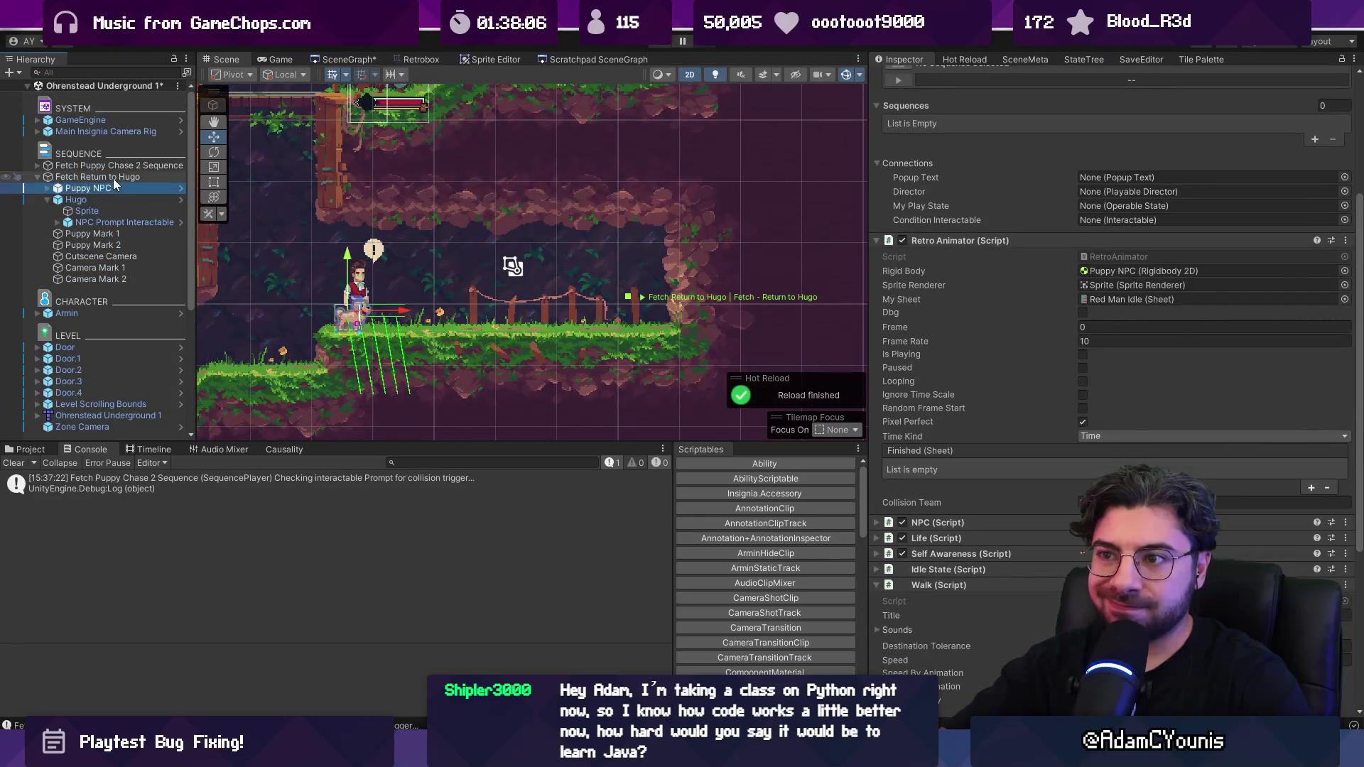
pyautogui.click(112, 177)
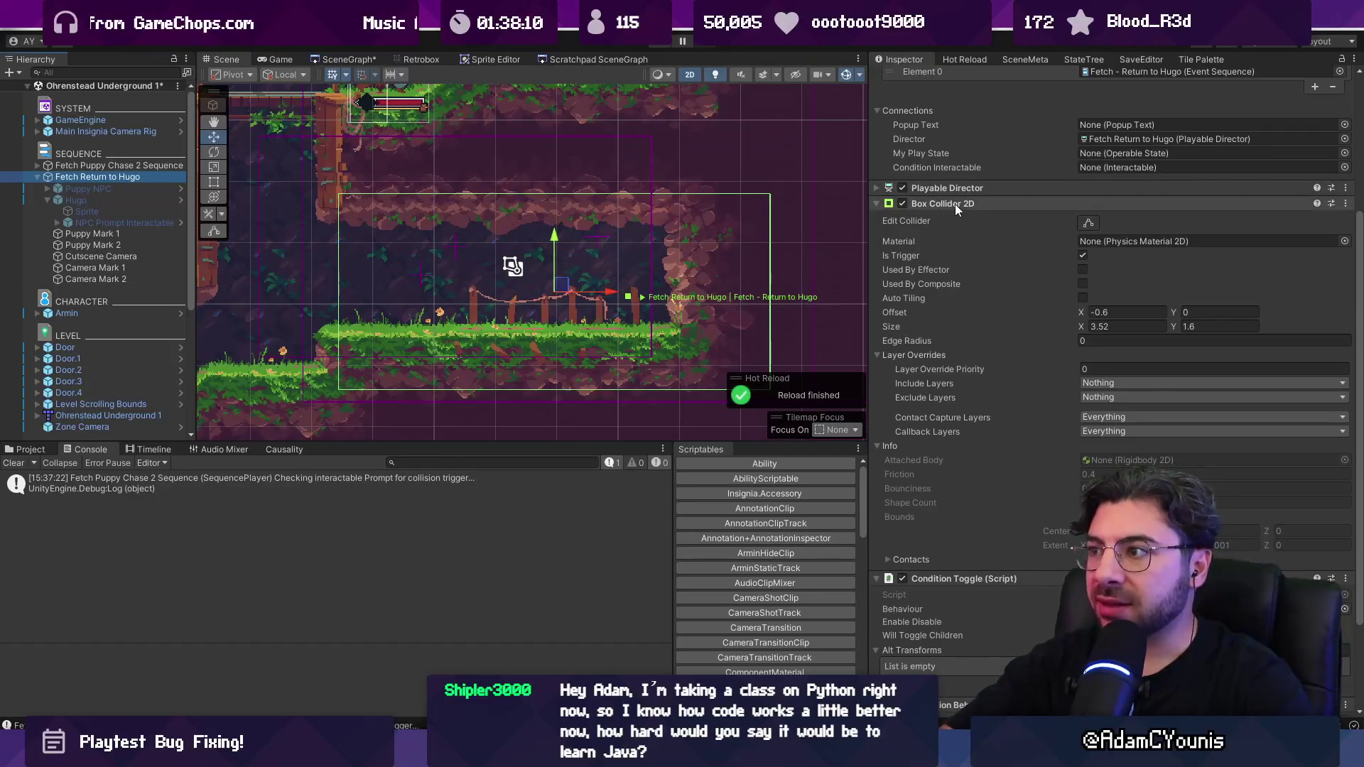
pyautogui.rightClick(953, 203)
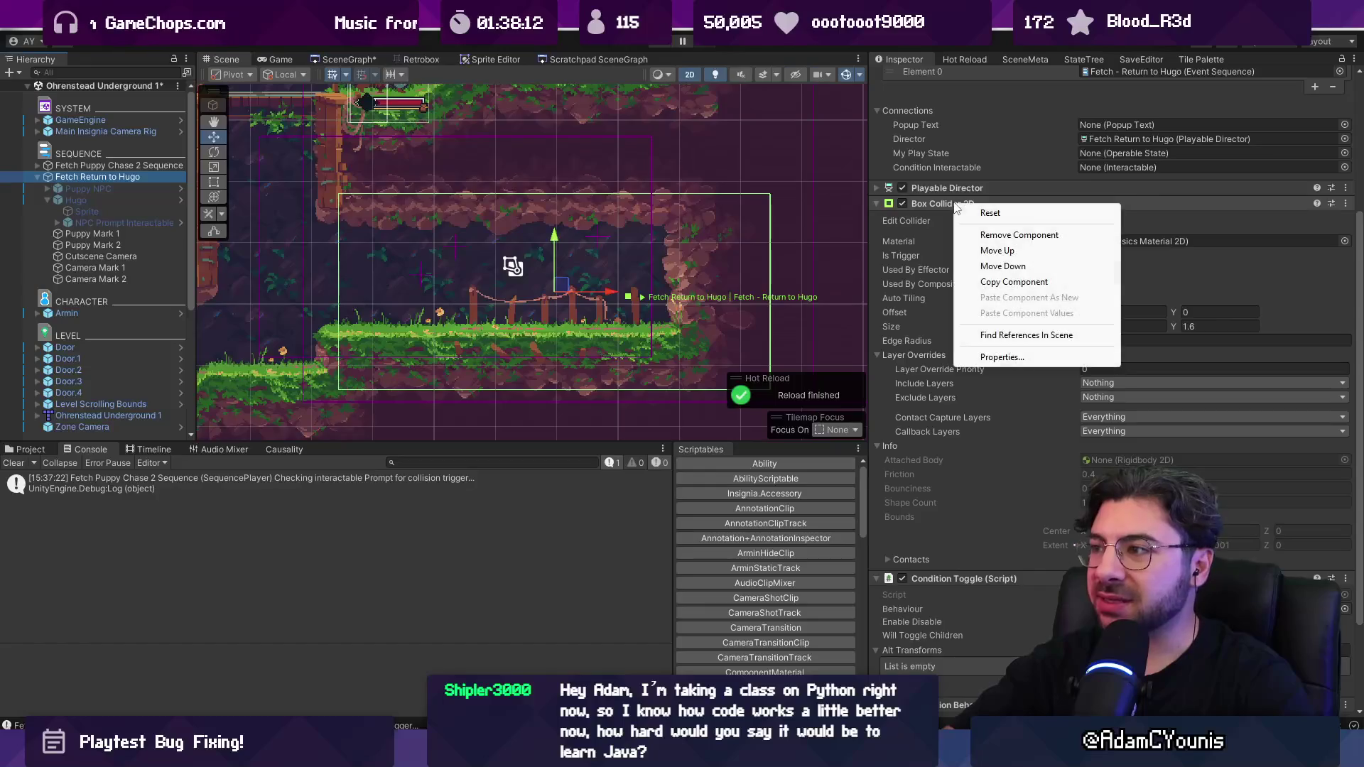
pyautogui.click(984, 239)
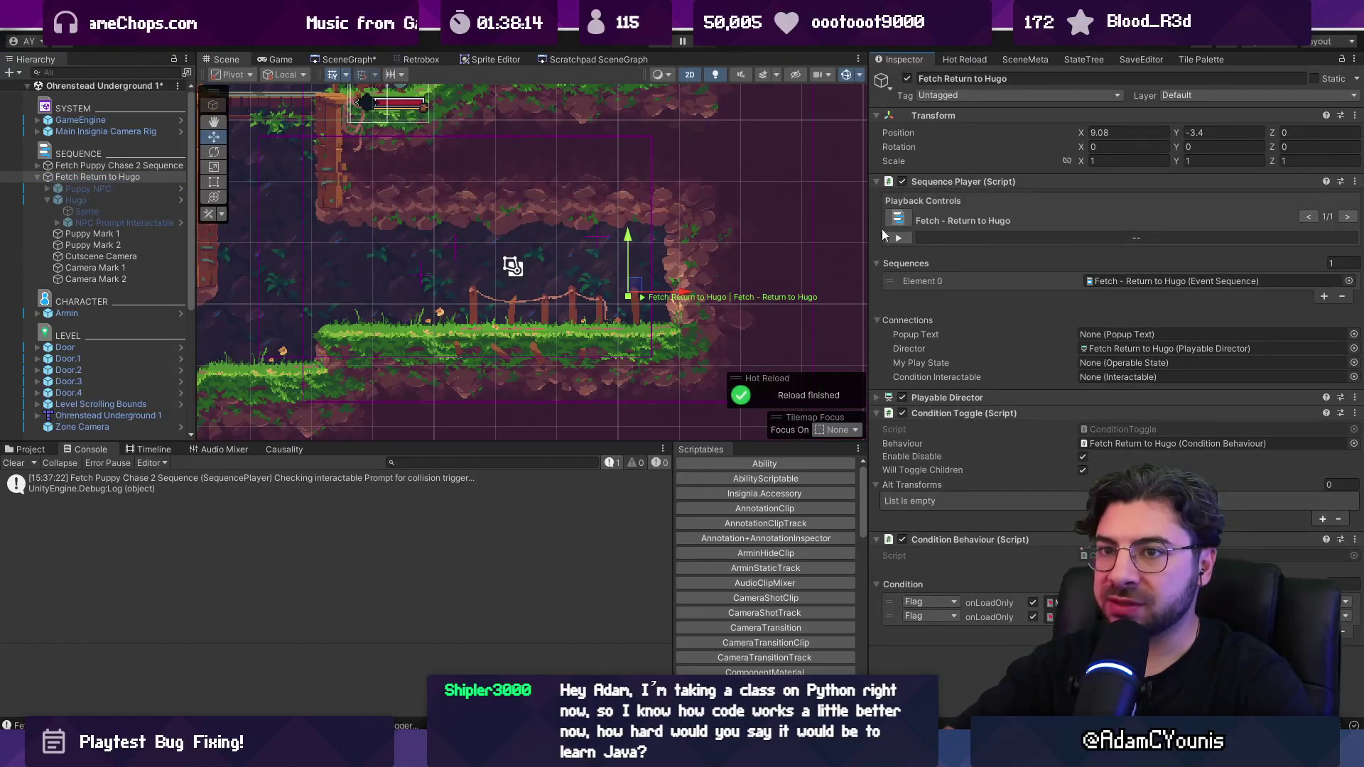
pyautogui.click(123, 235)
pyautogui.click(122, 201)
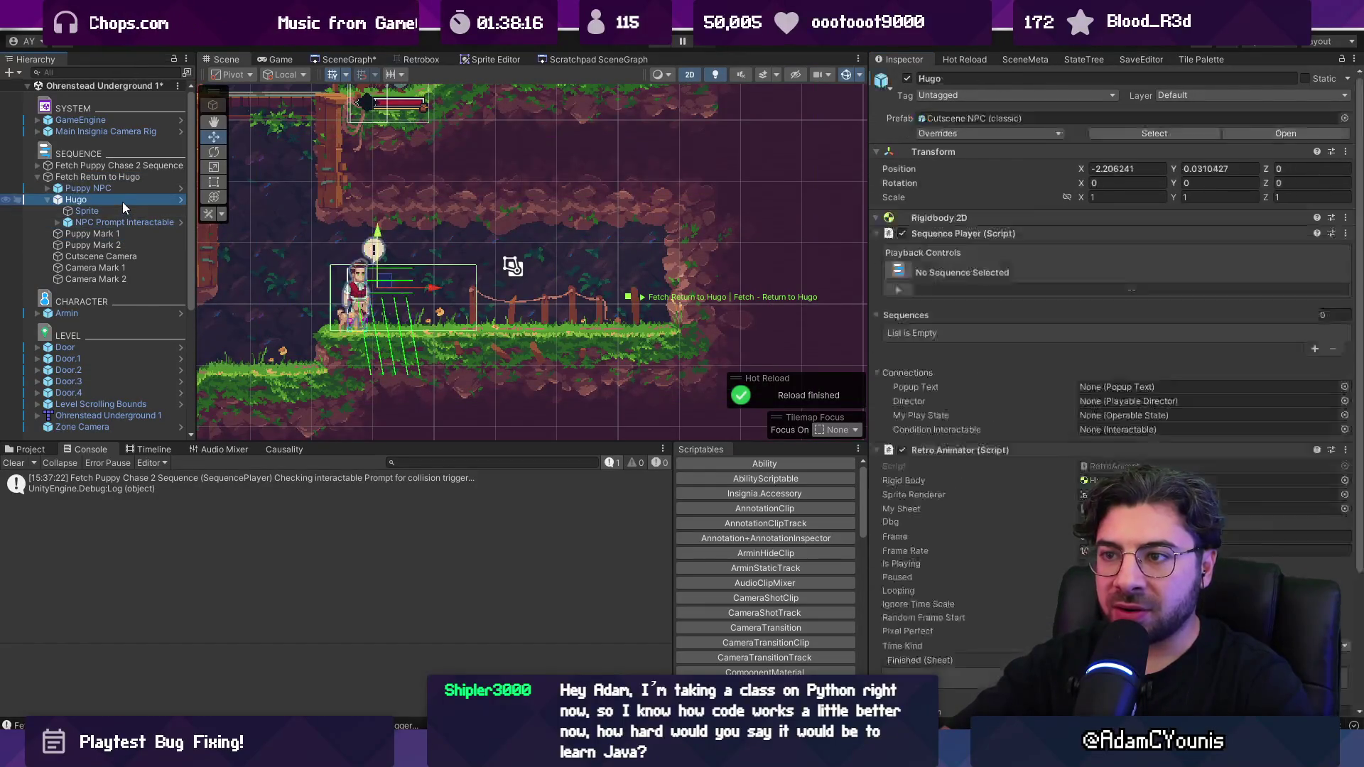